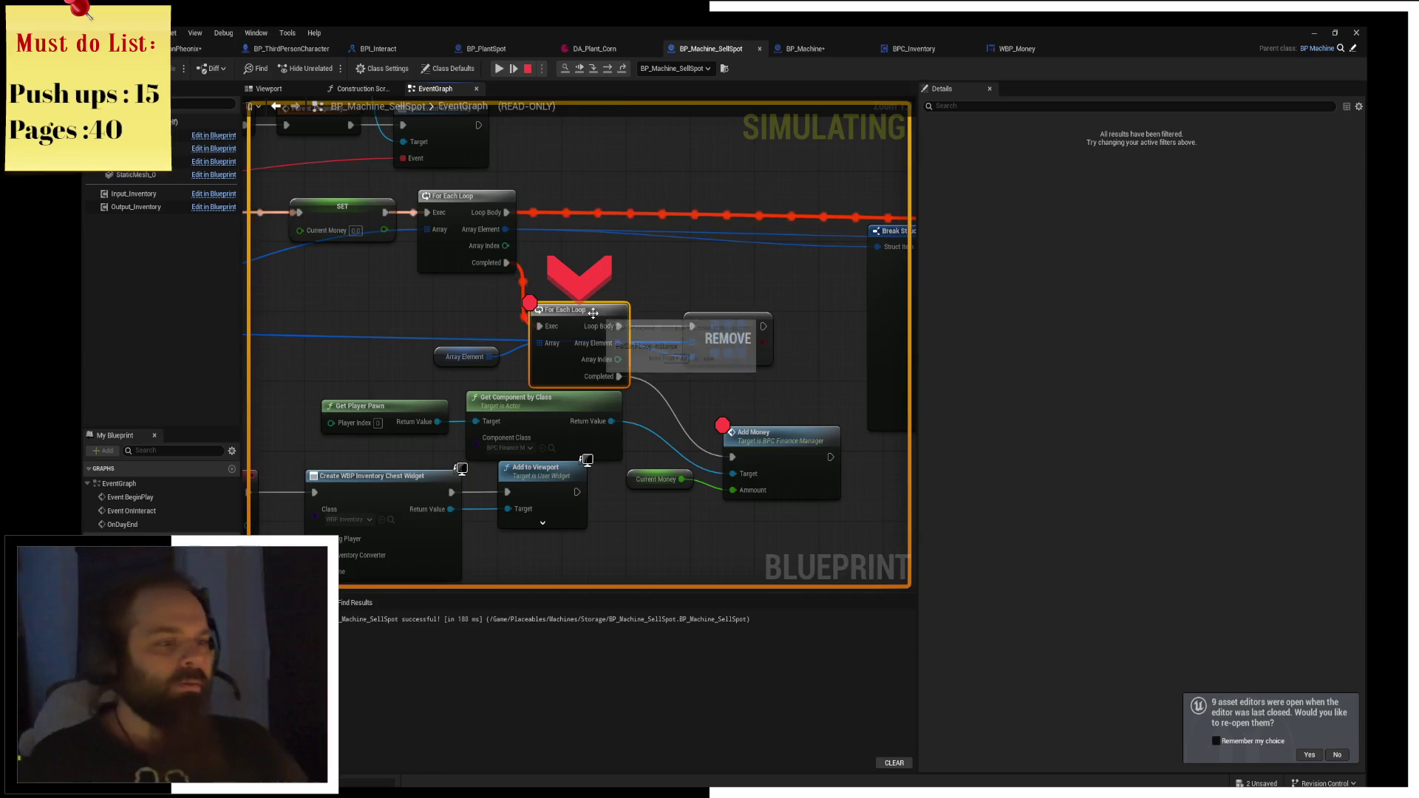
Resume the paused game and run the character between the planter and the dumpster.
left_click(776, 434)
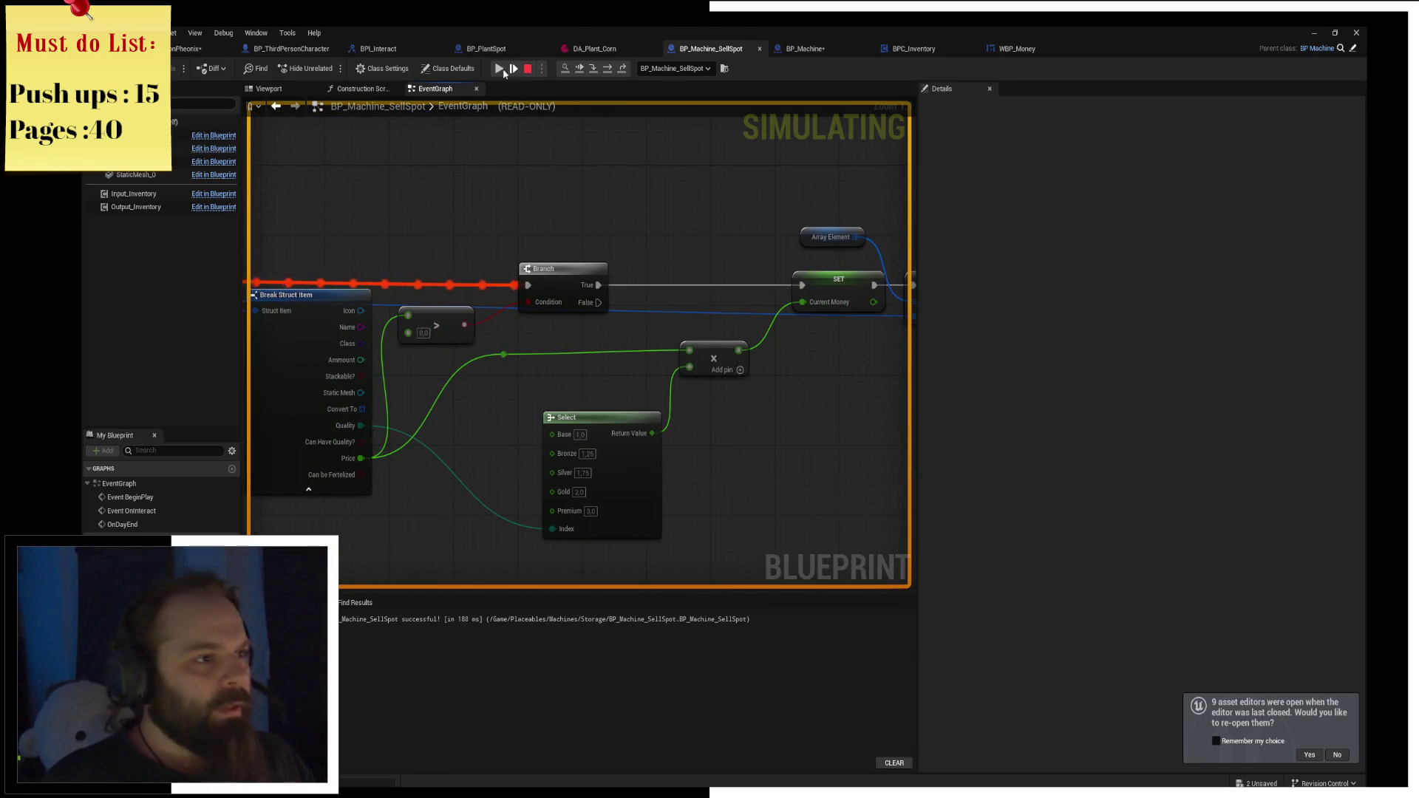
left_click(500, 69)
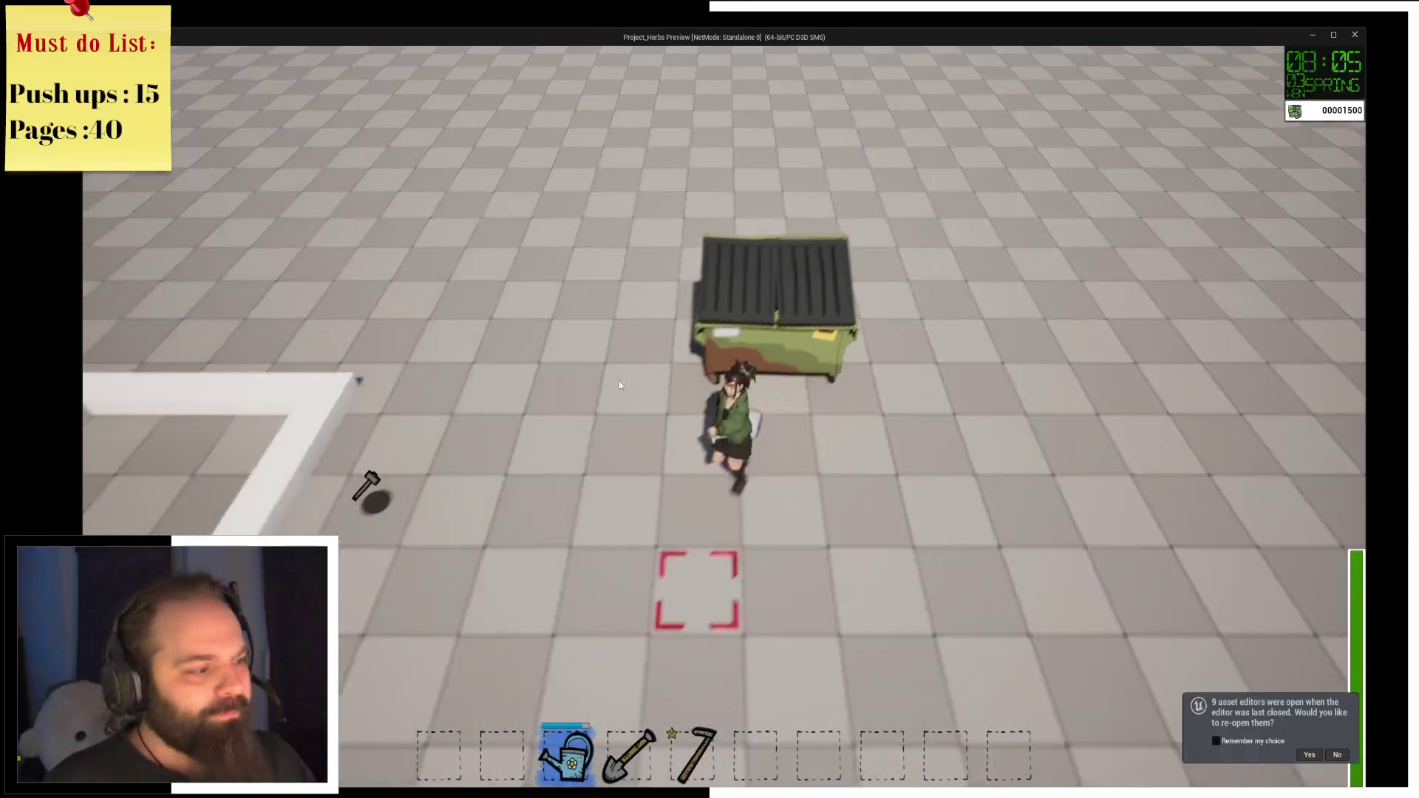
key("a")
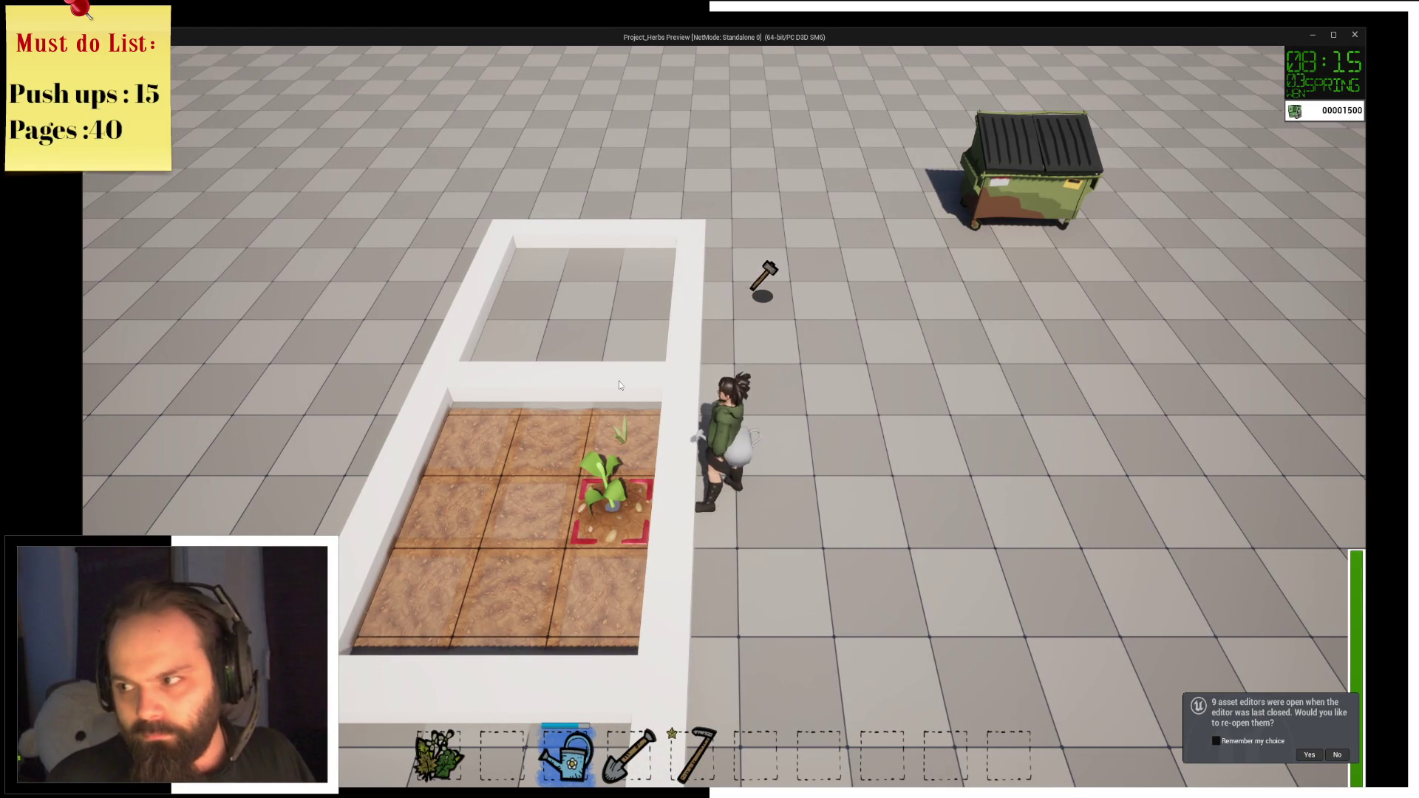
key("d")
key("w")
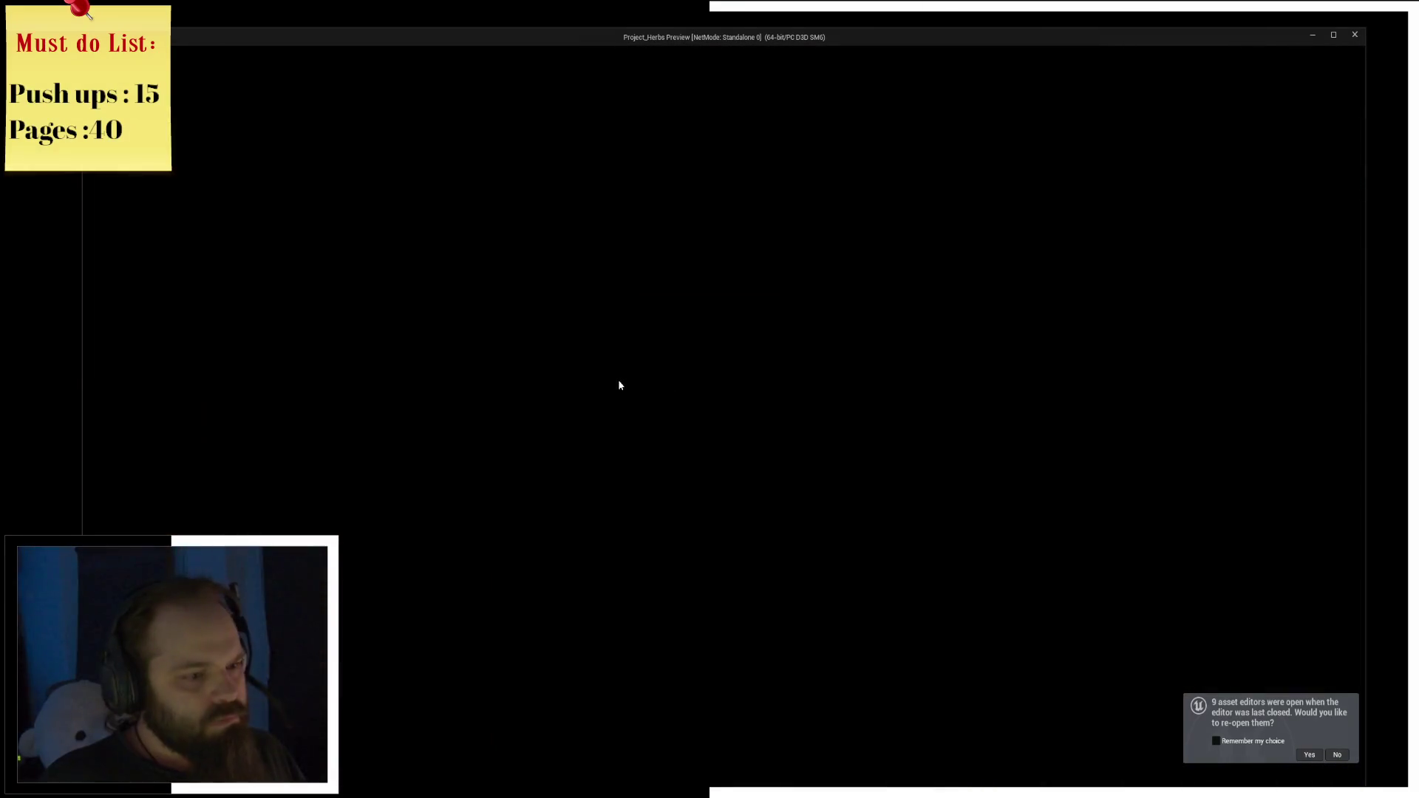
key("s")
key("a")
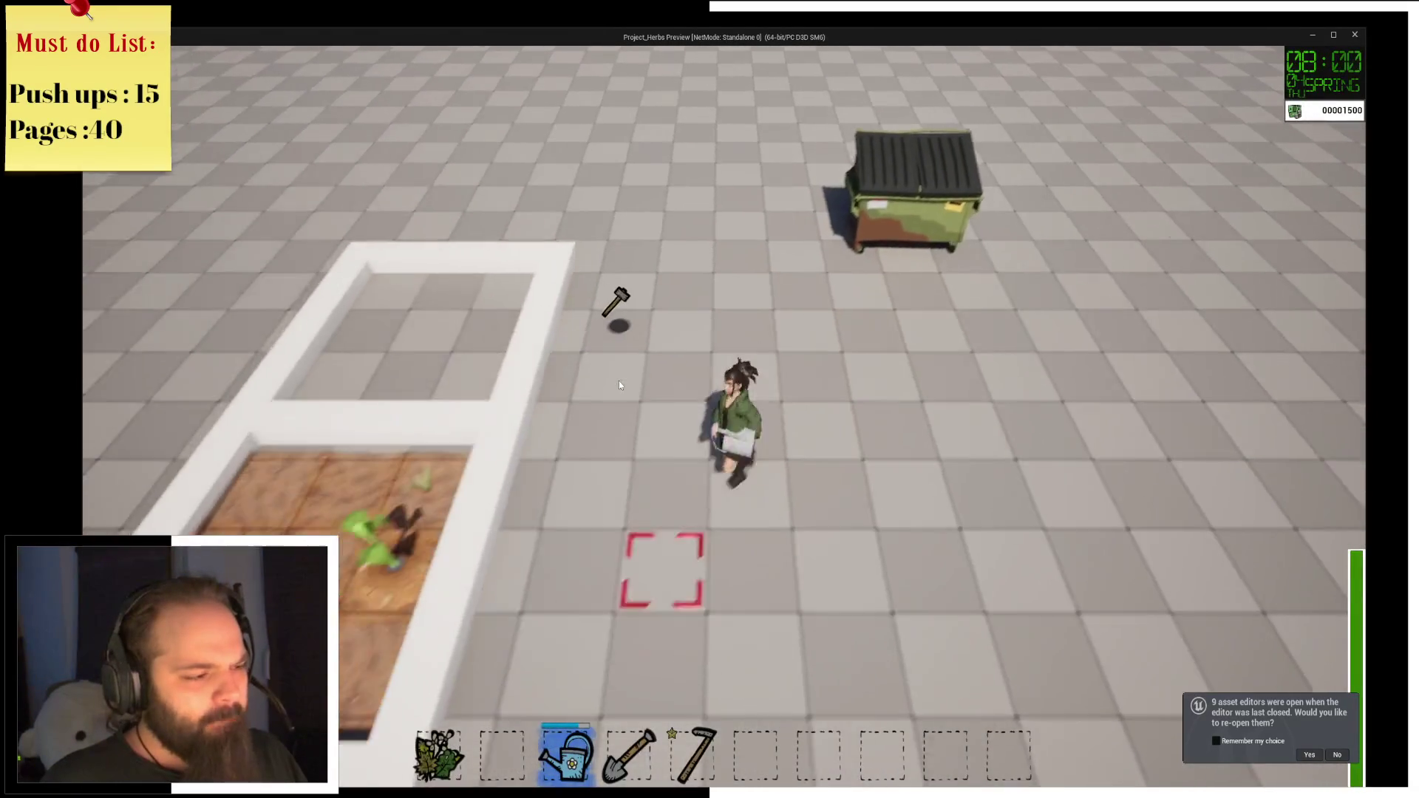
key("a")
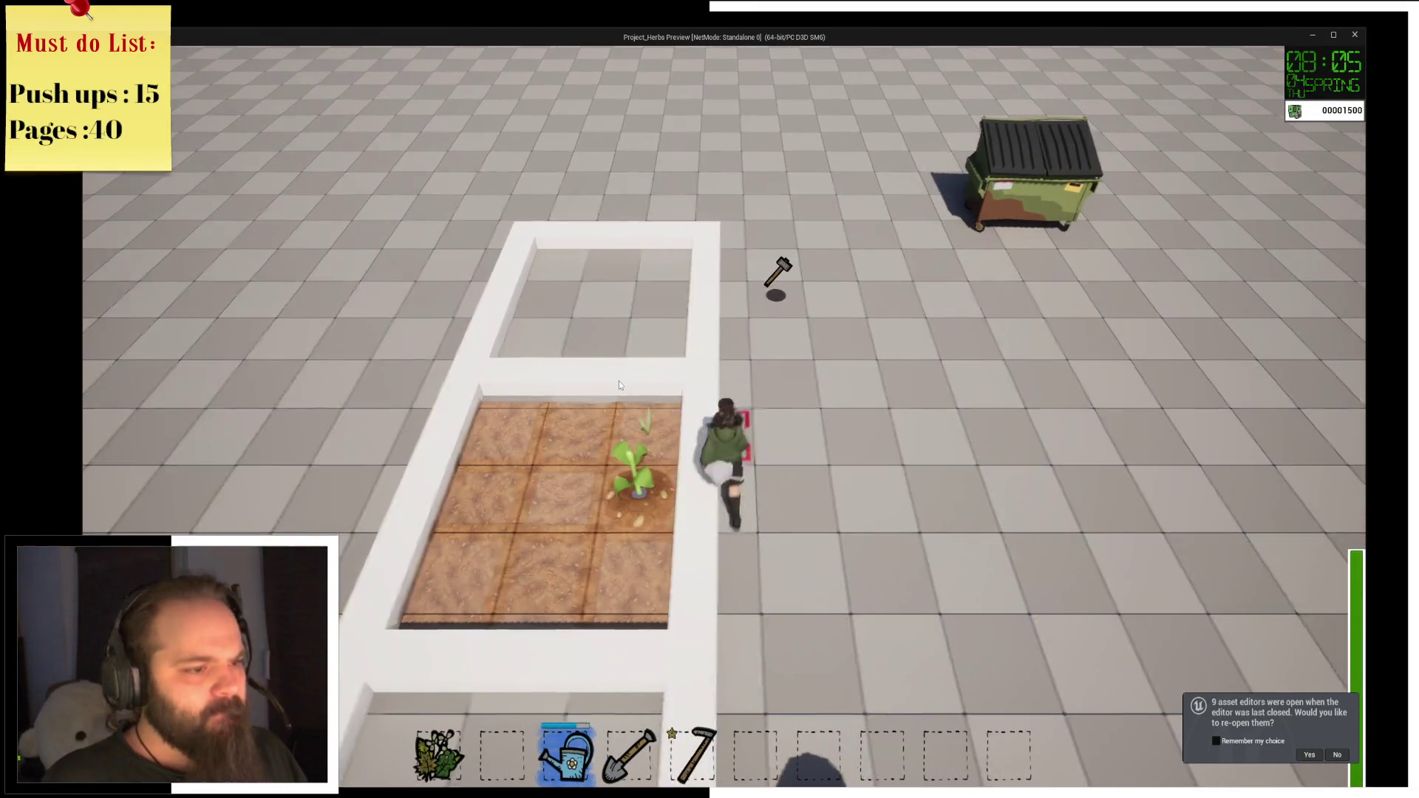
key("d")
key("w")
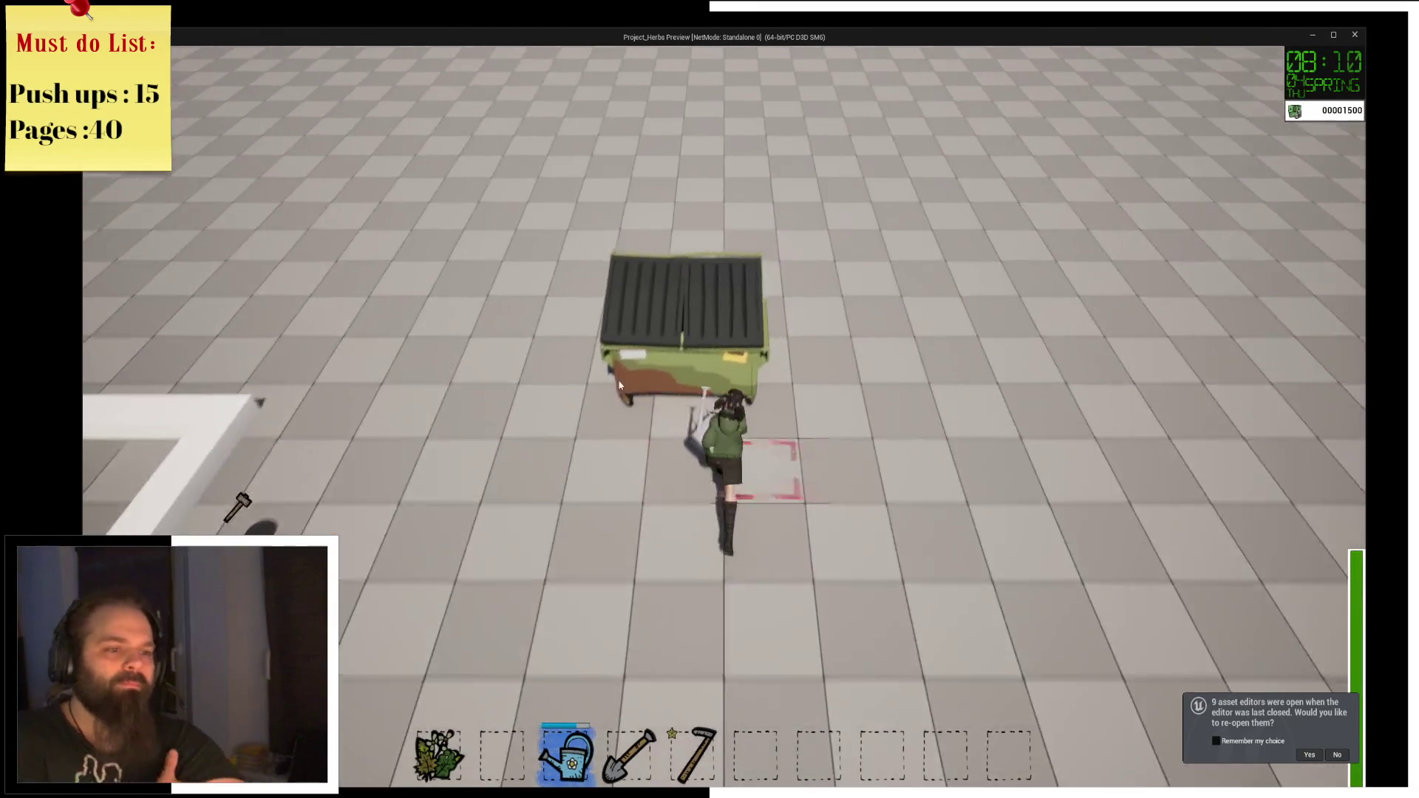
key("s")
key("e")
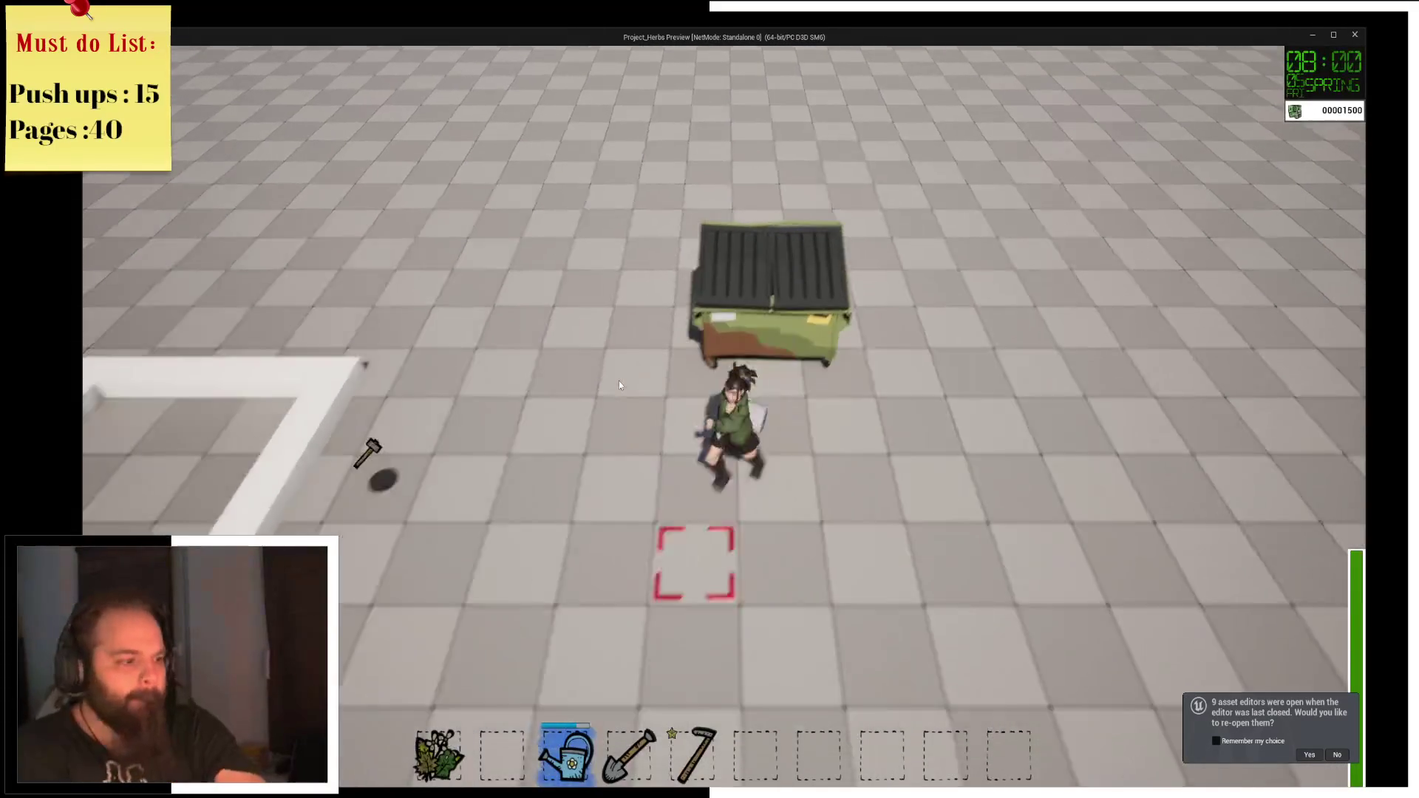
Walk back to the soil planter and harvest the grown corn into the hotbar.
key("a")
key("s")
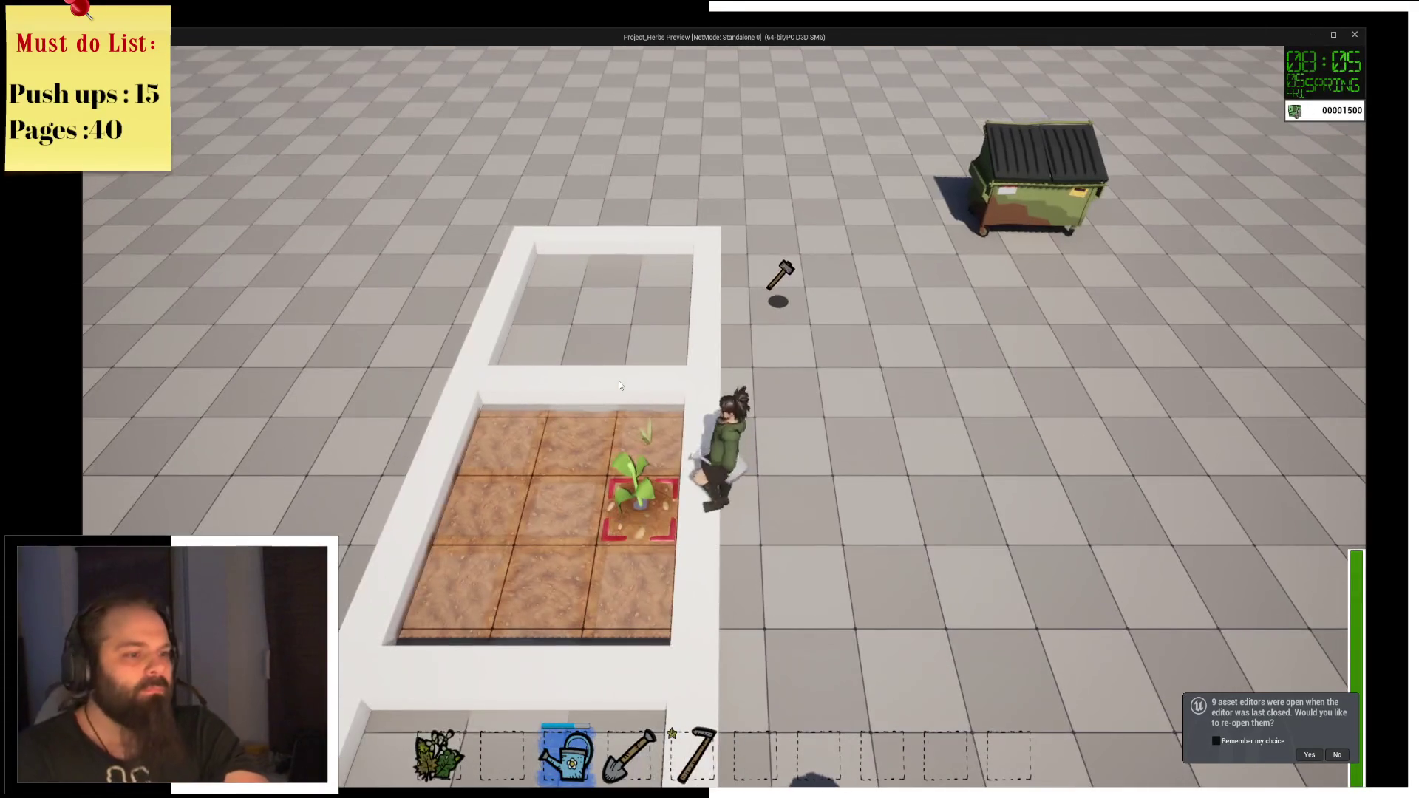
key("d")
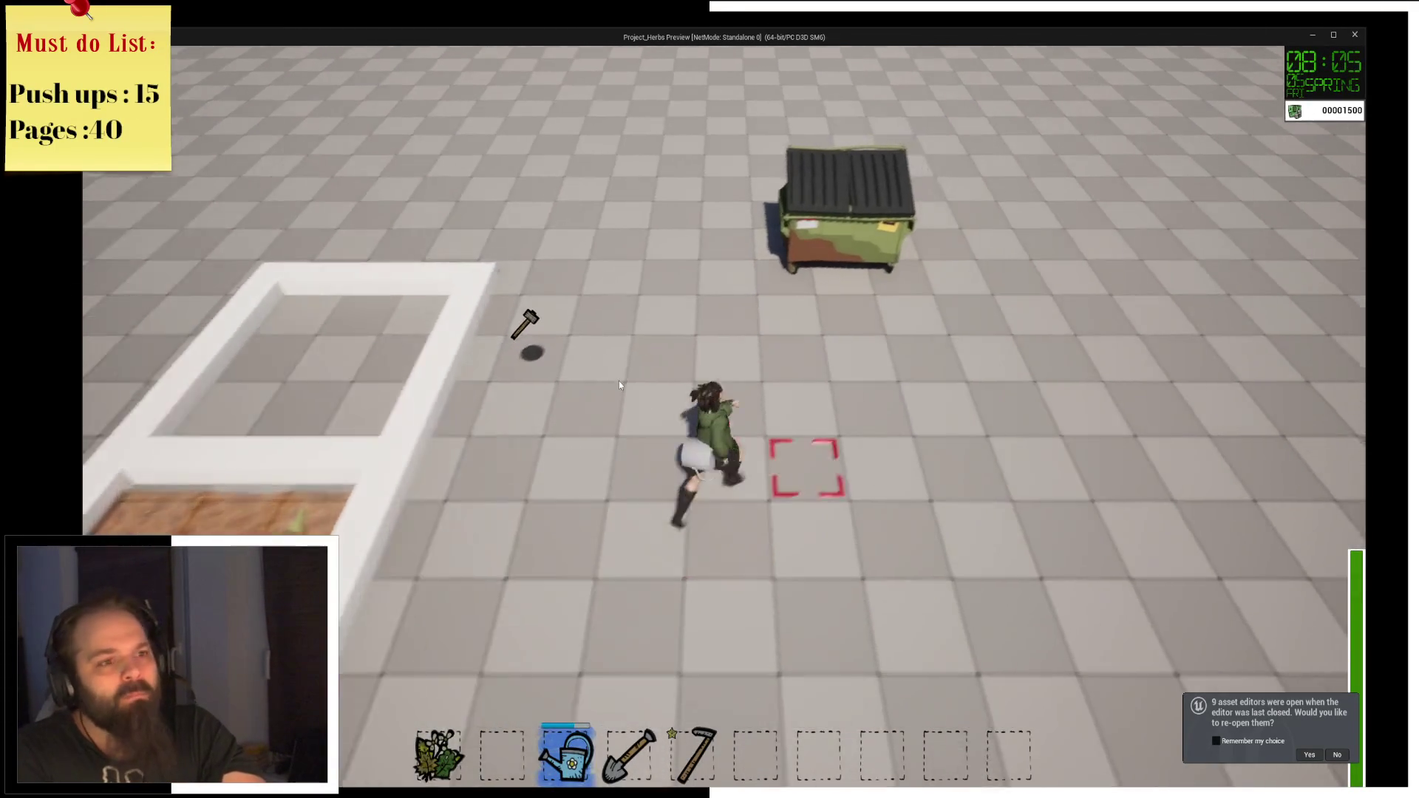
key("w")
key("e")
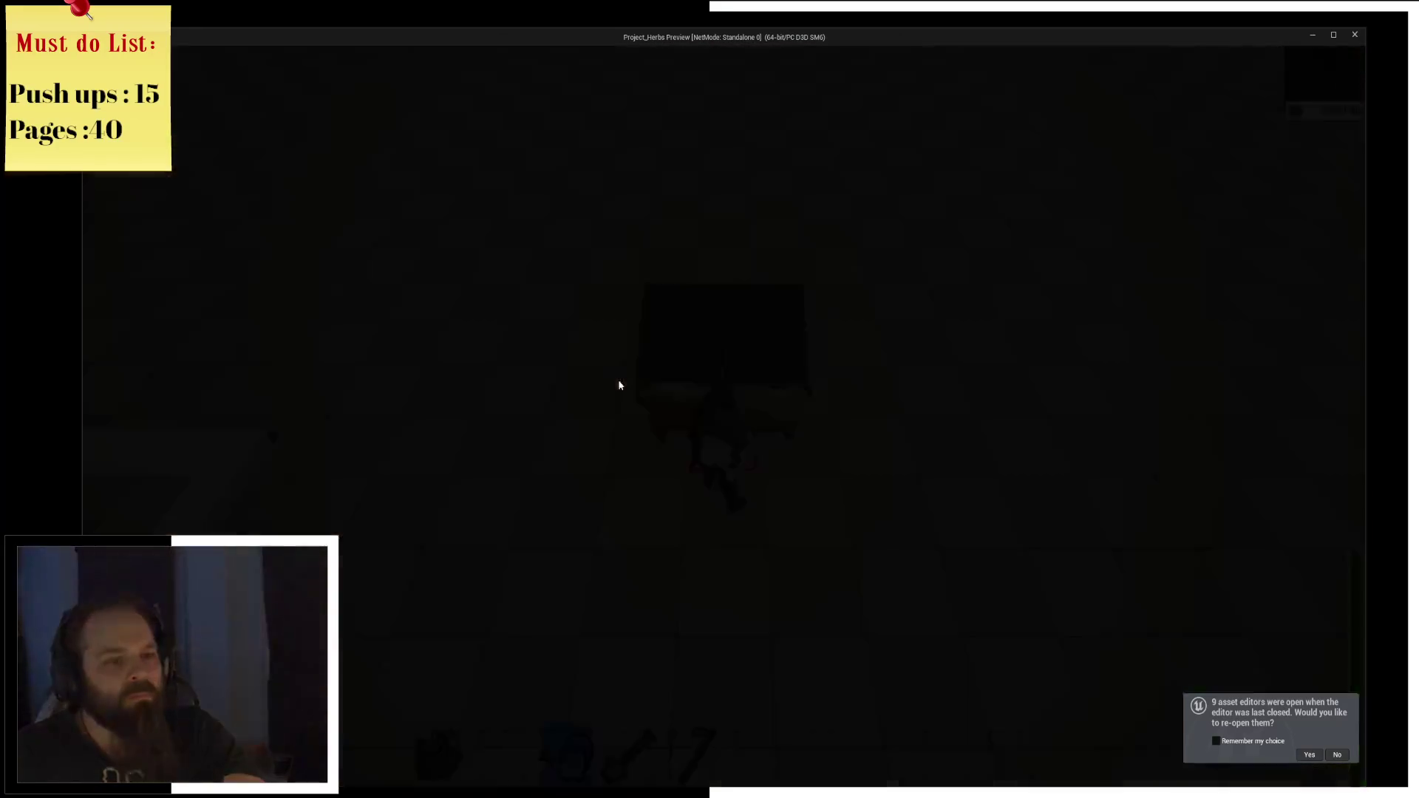
key("s")
key("a")
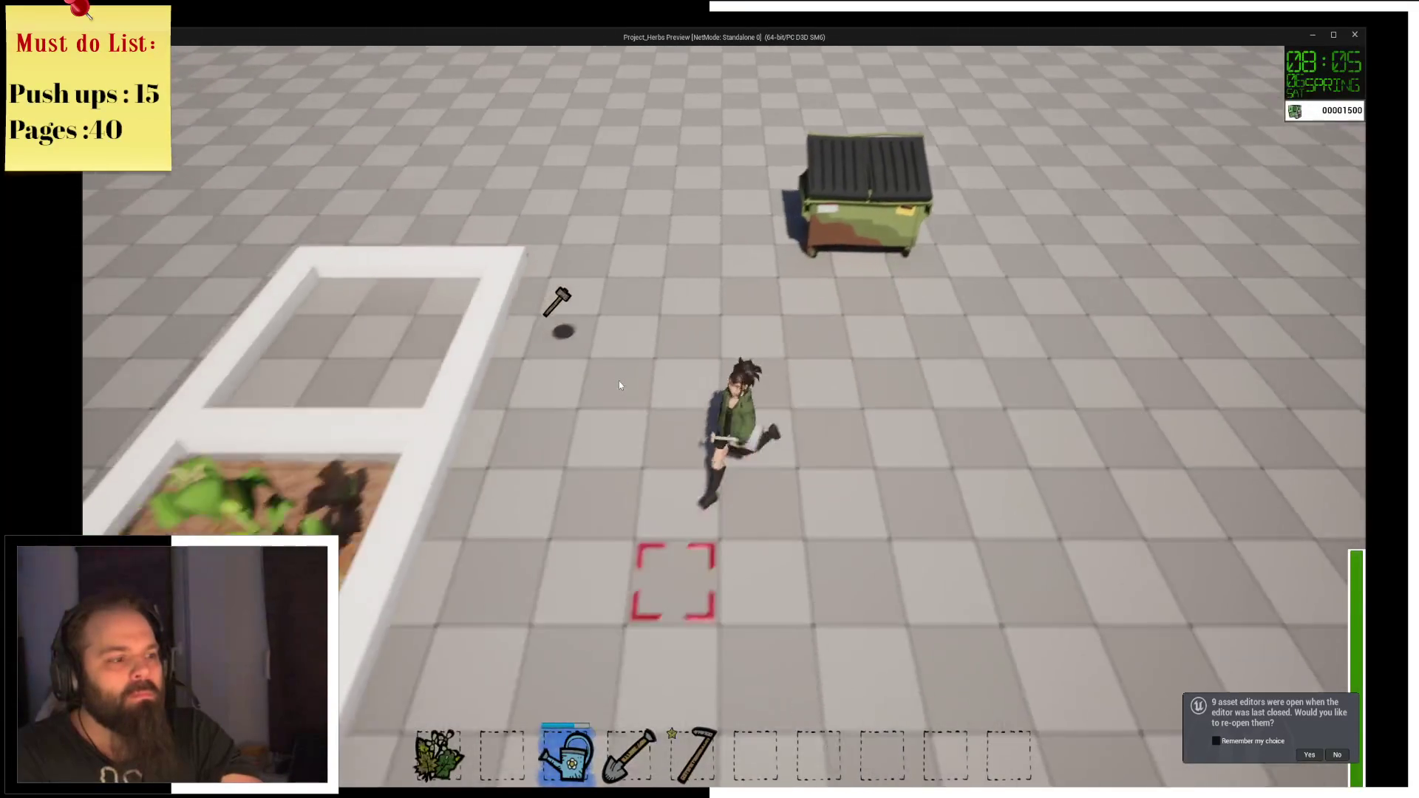
key("a")
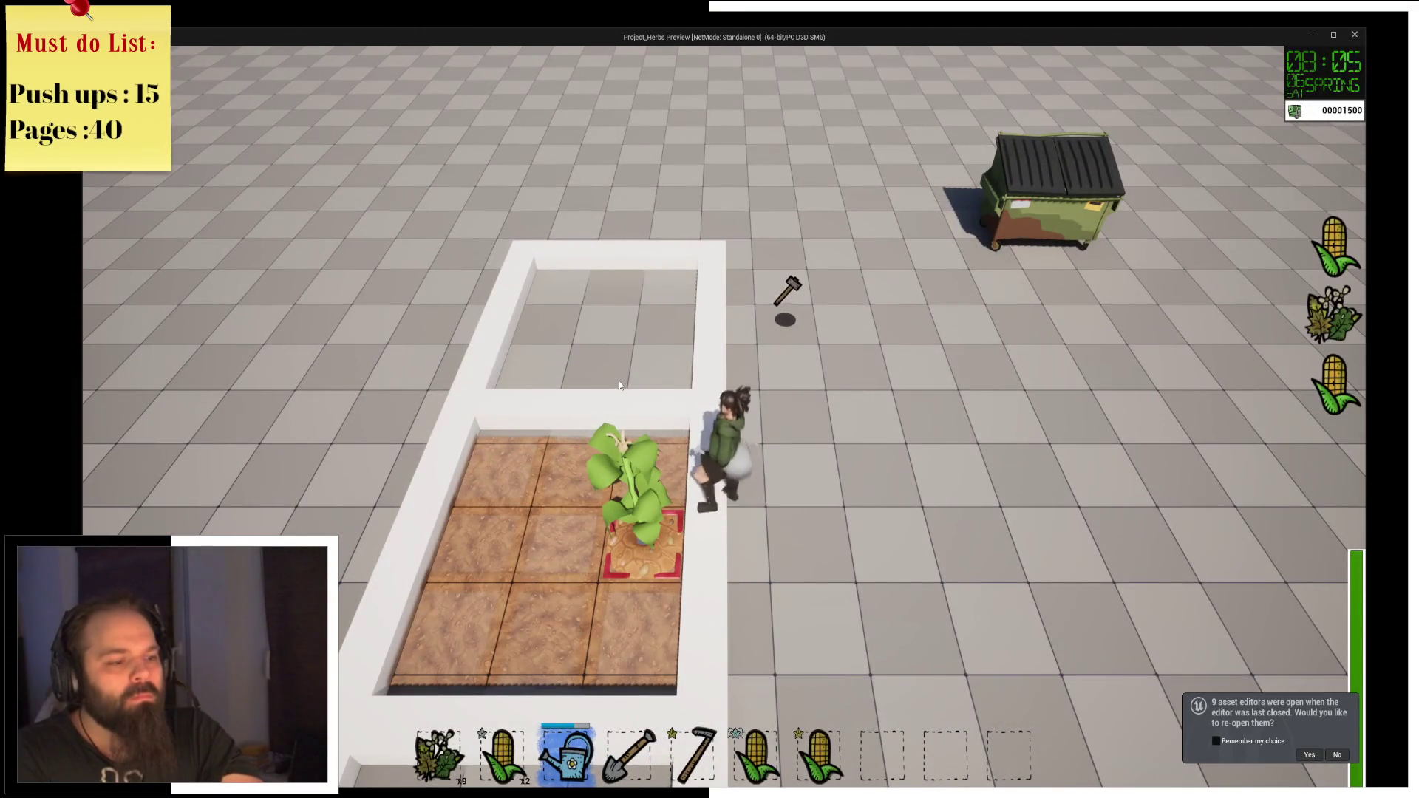
key("d")
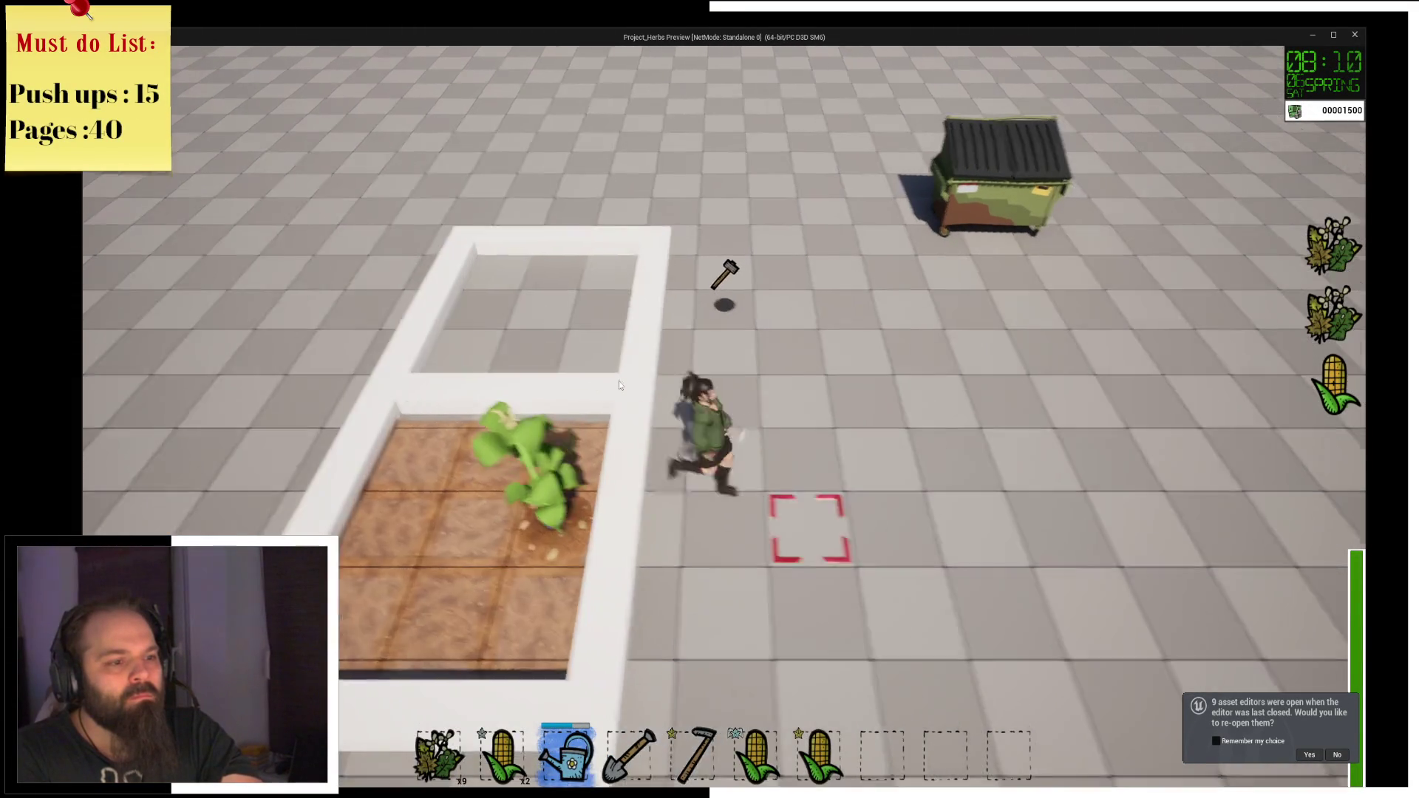
key("s")
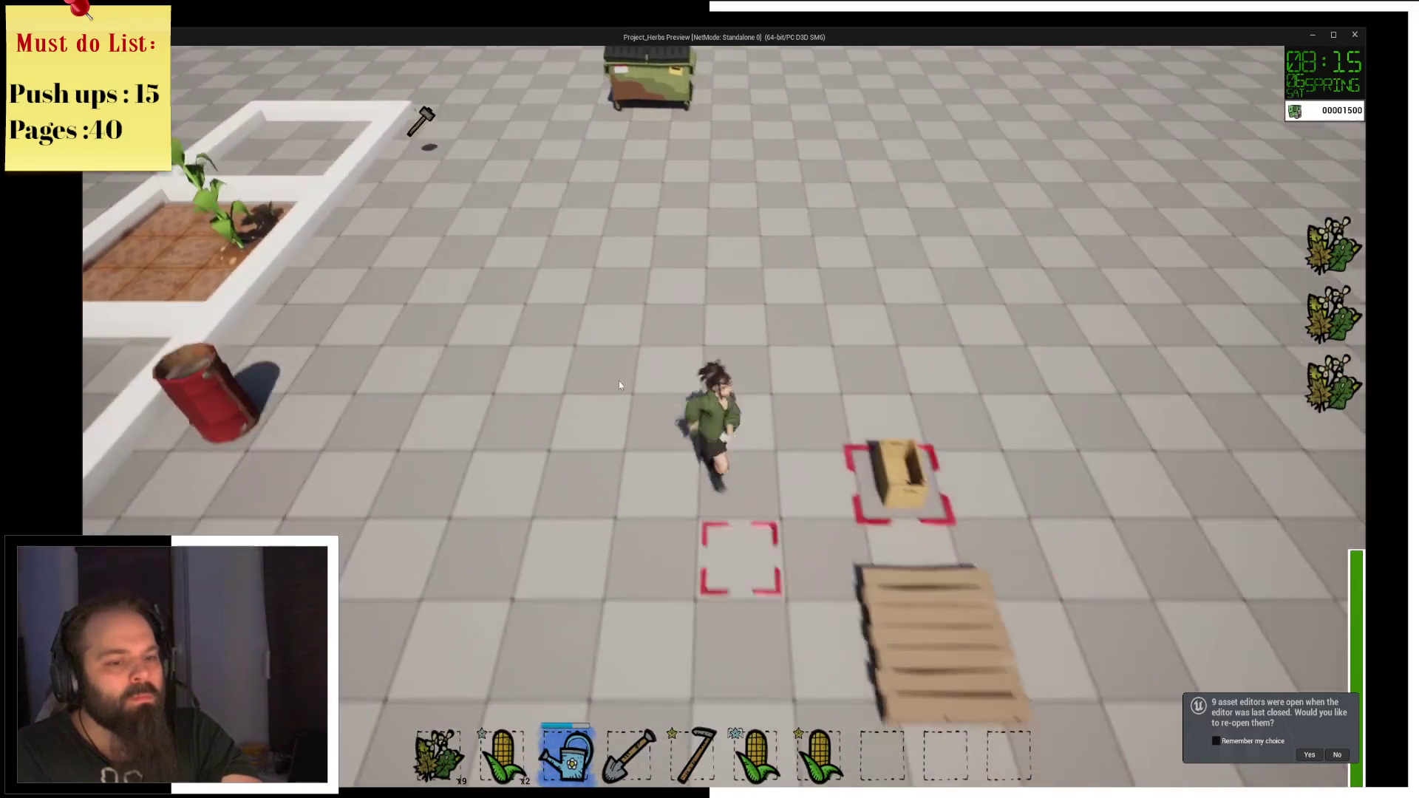
Open the storage box and transfer the three corn stacks into it.
key("e")
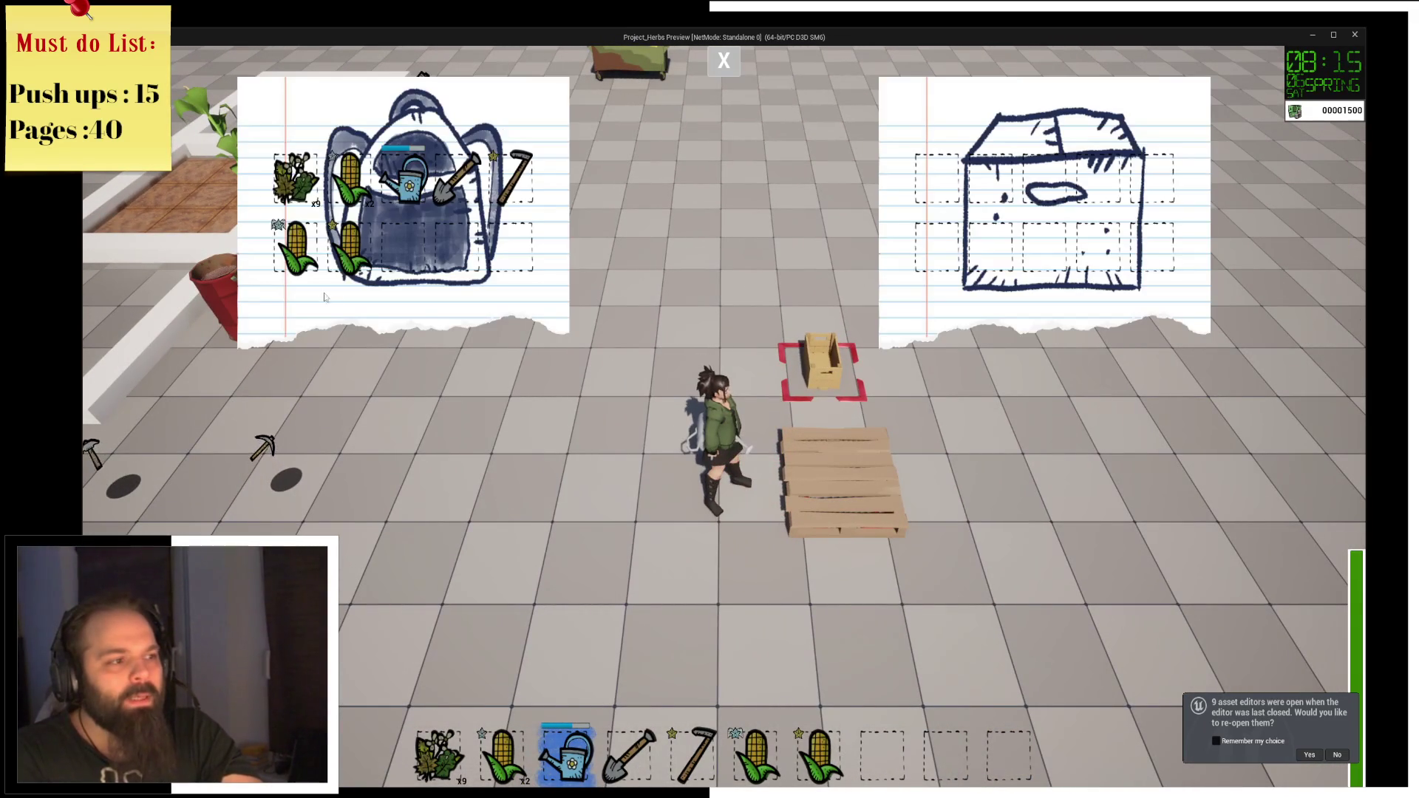
right_click(347, 244)
right_click(348, 177)
right_click(296, 243)
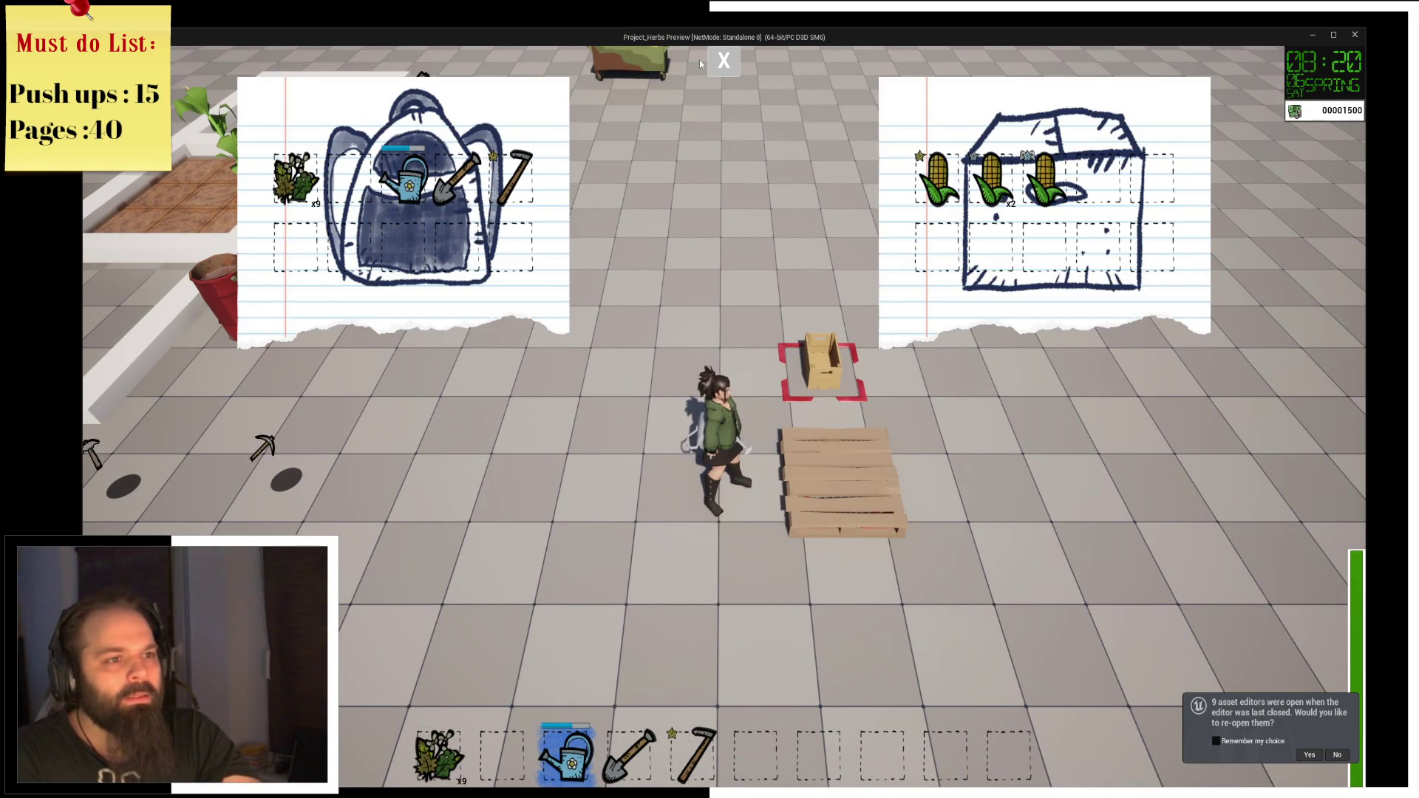
Close the storage panels and use the dumpster sell spot to hit the breakpoint.
key("alt+Tab")
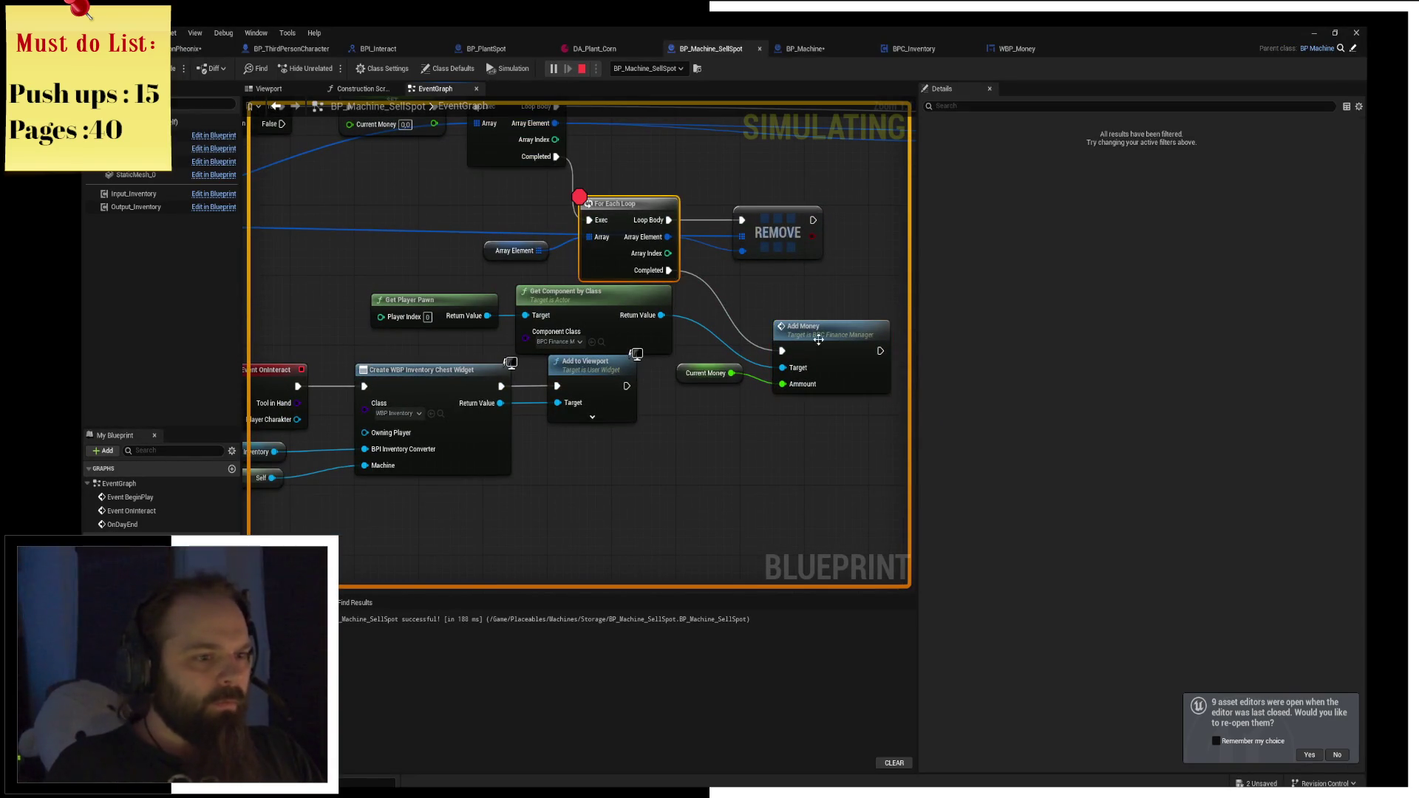
key("alt+Tab")
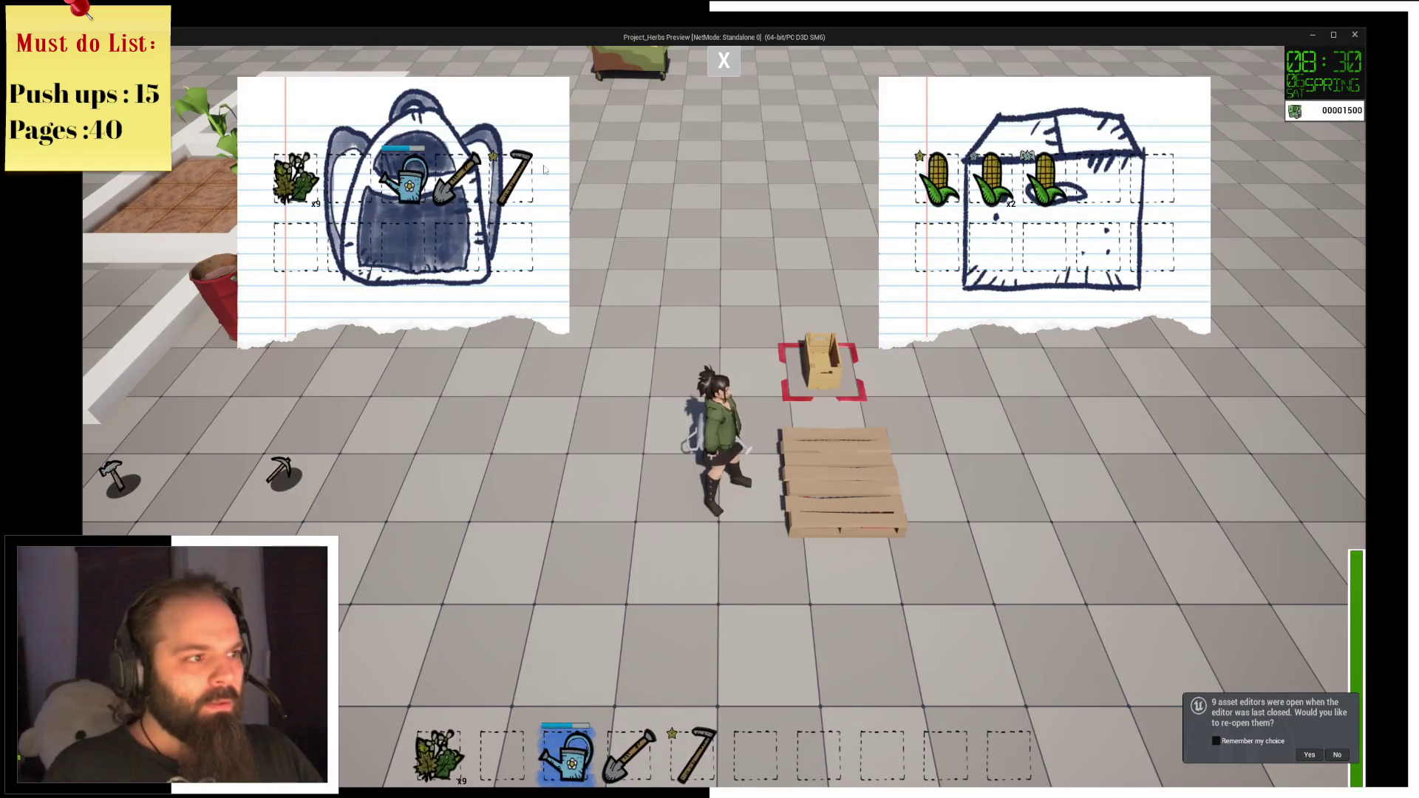
left_click(723, 59)
key("w")
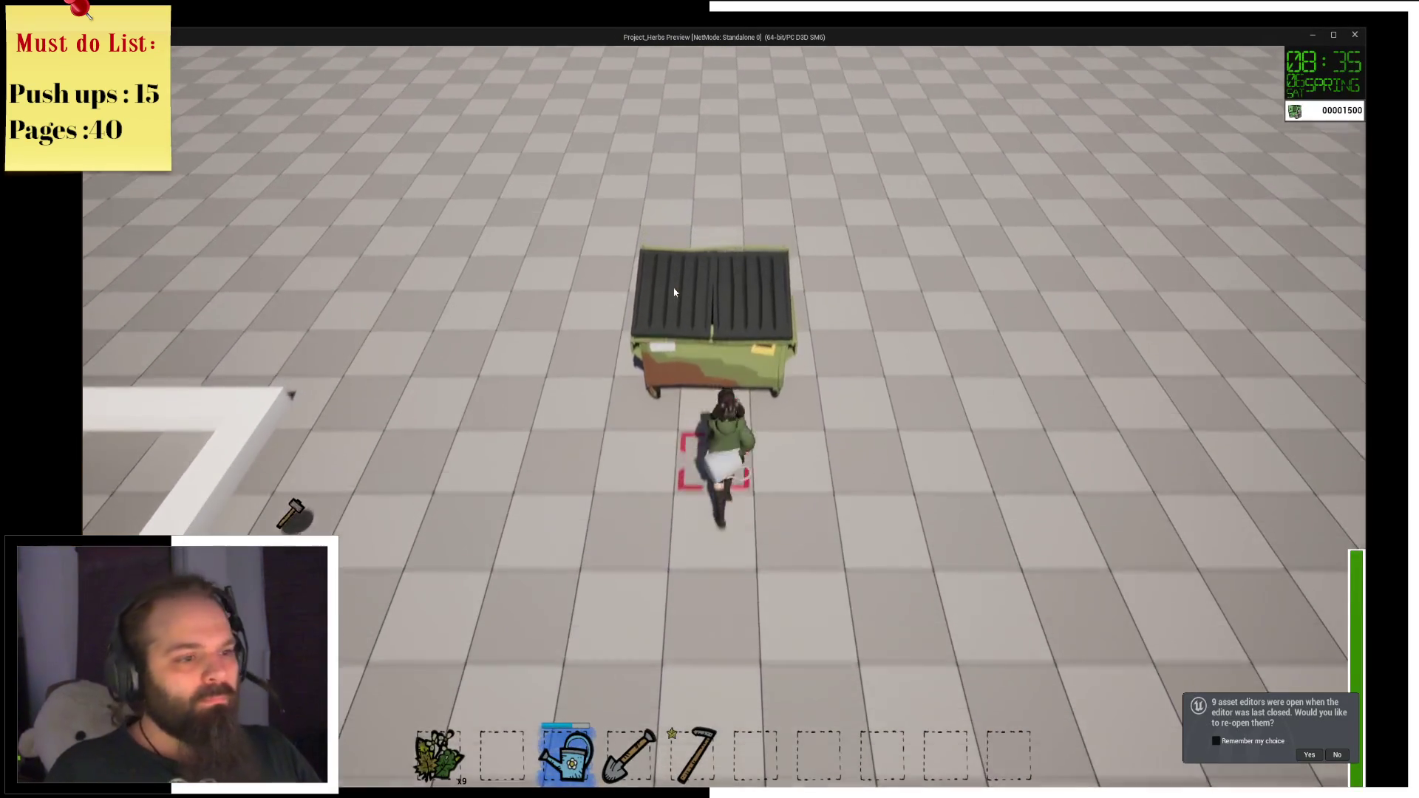
key("e")
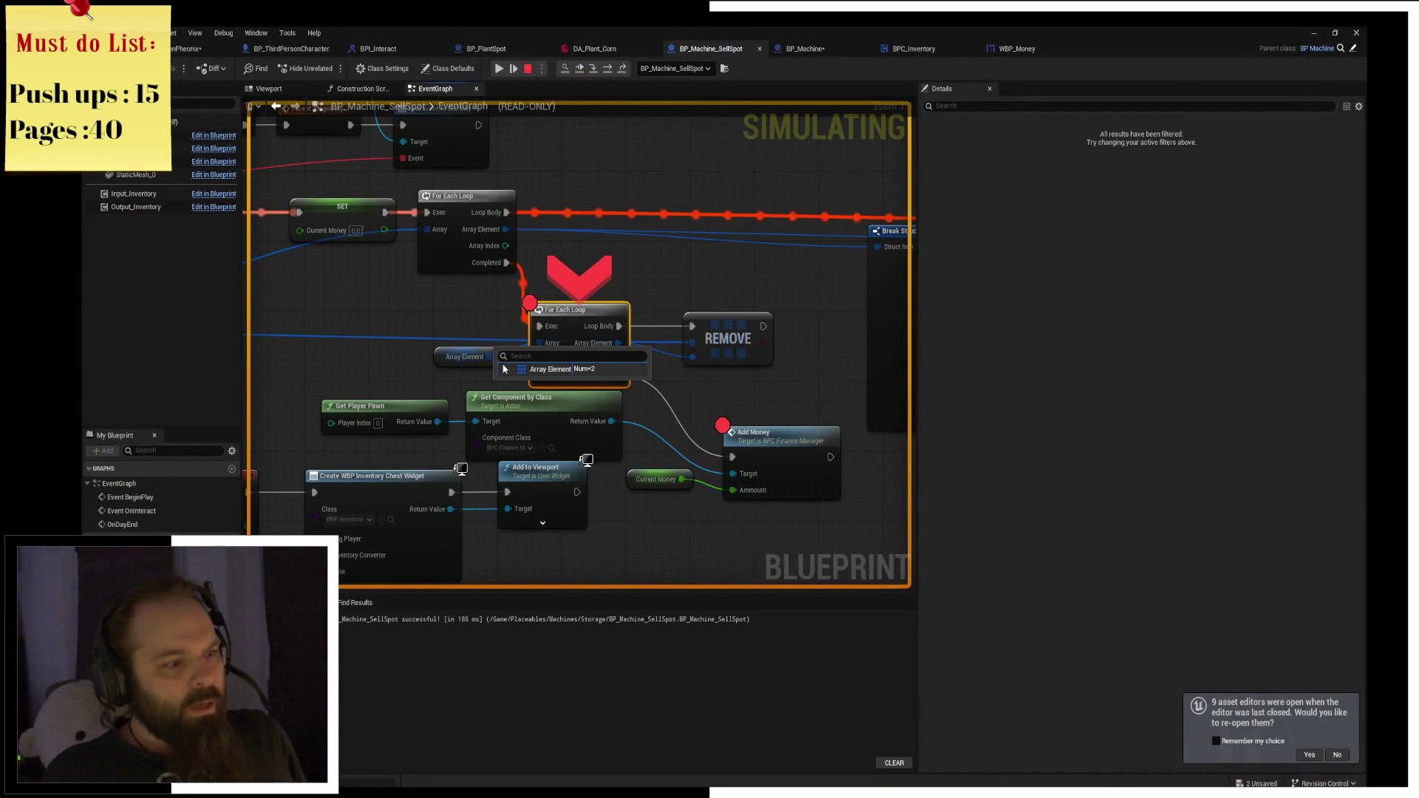
Expand Array Element's debug values to inspect the first and second corn entries.
left_click(505, 370)
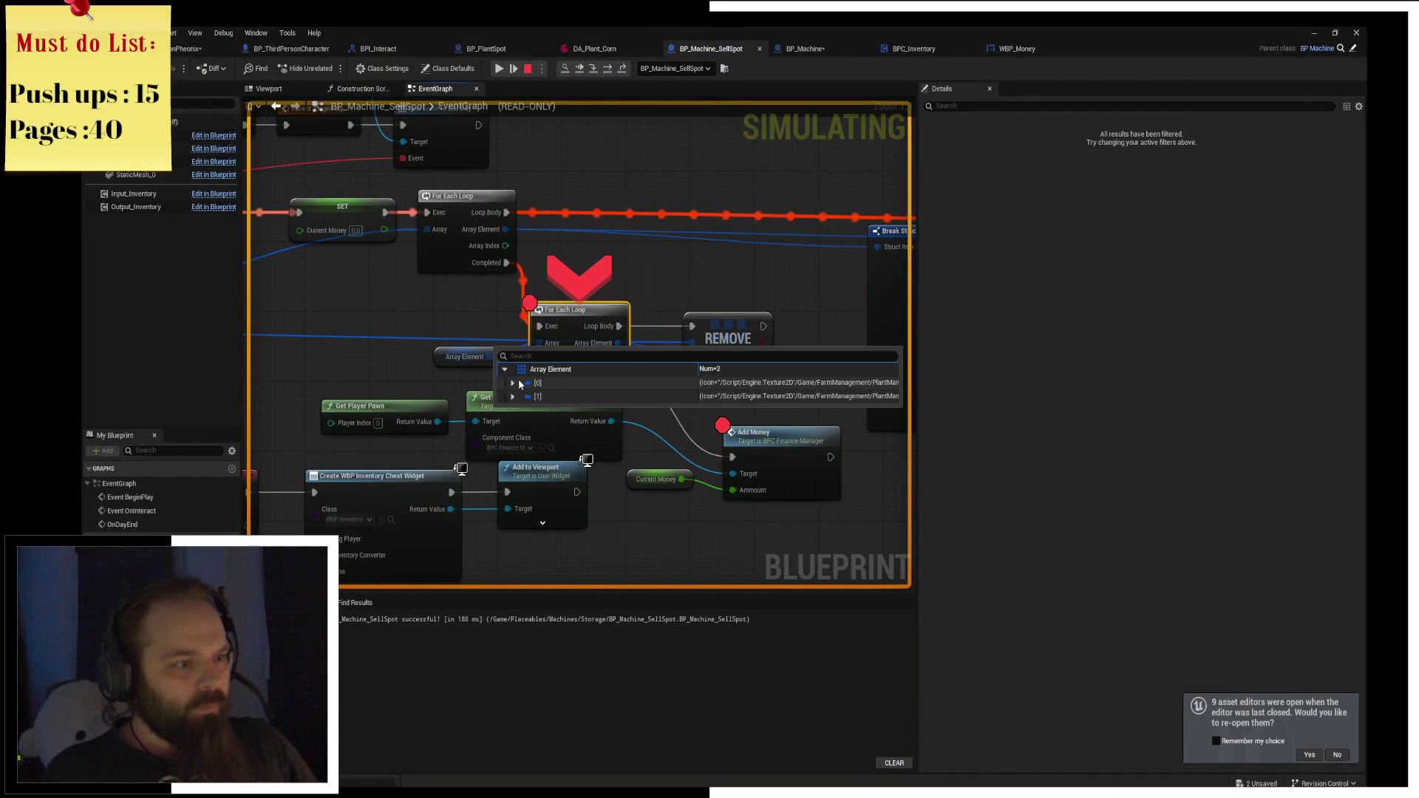
left_click(513, 383)
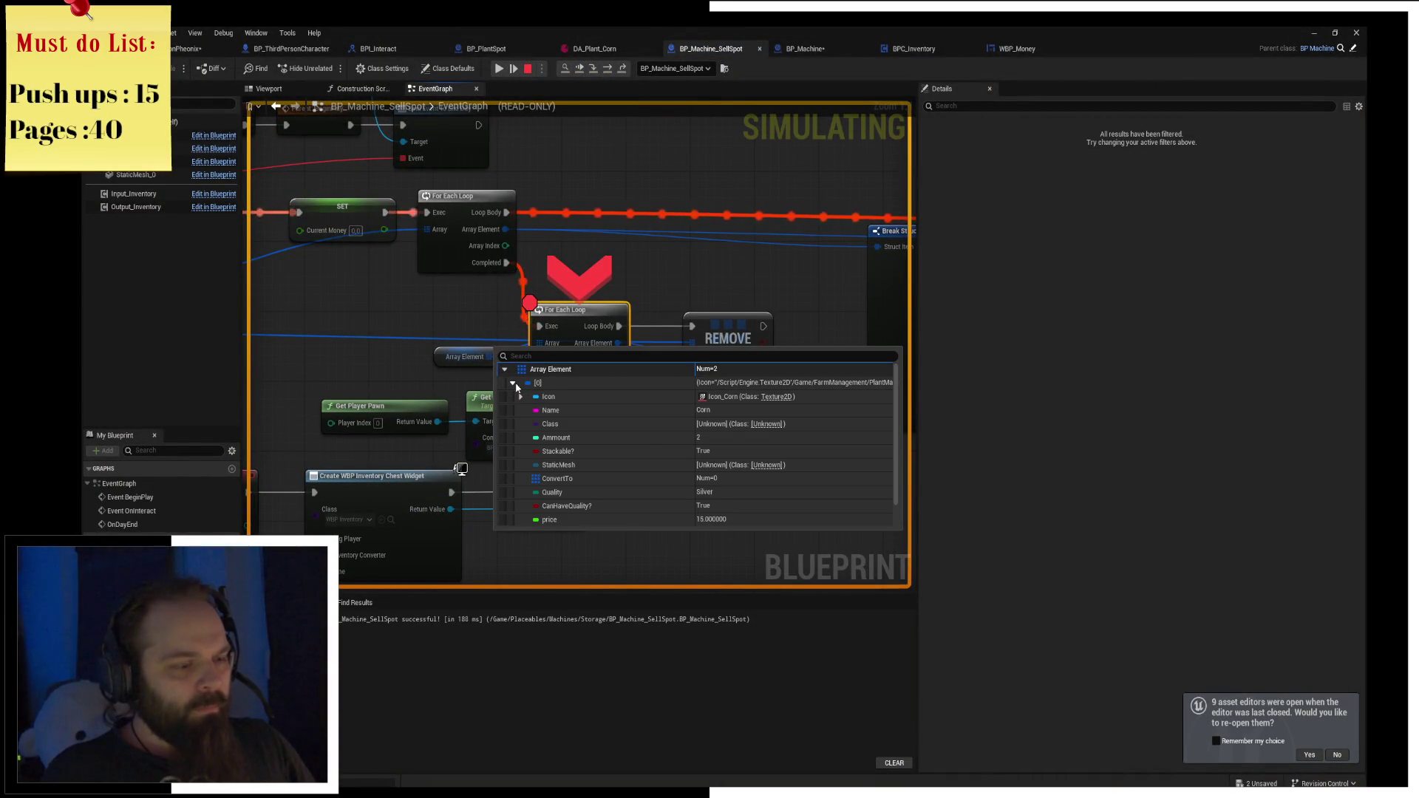
left_click(513, 383)
left_click(512, 397)
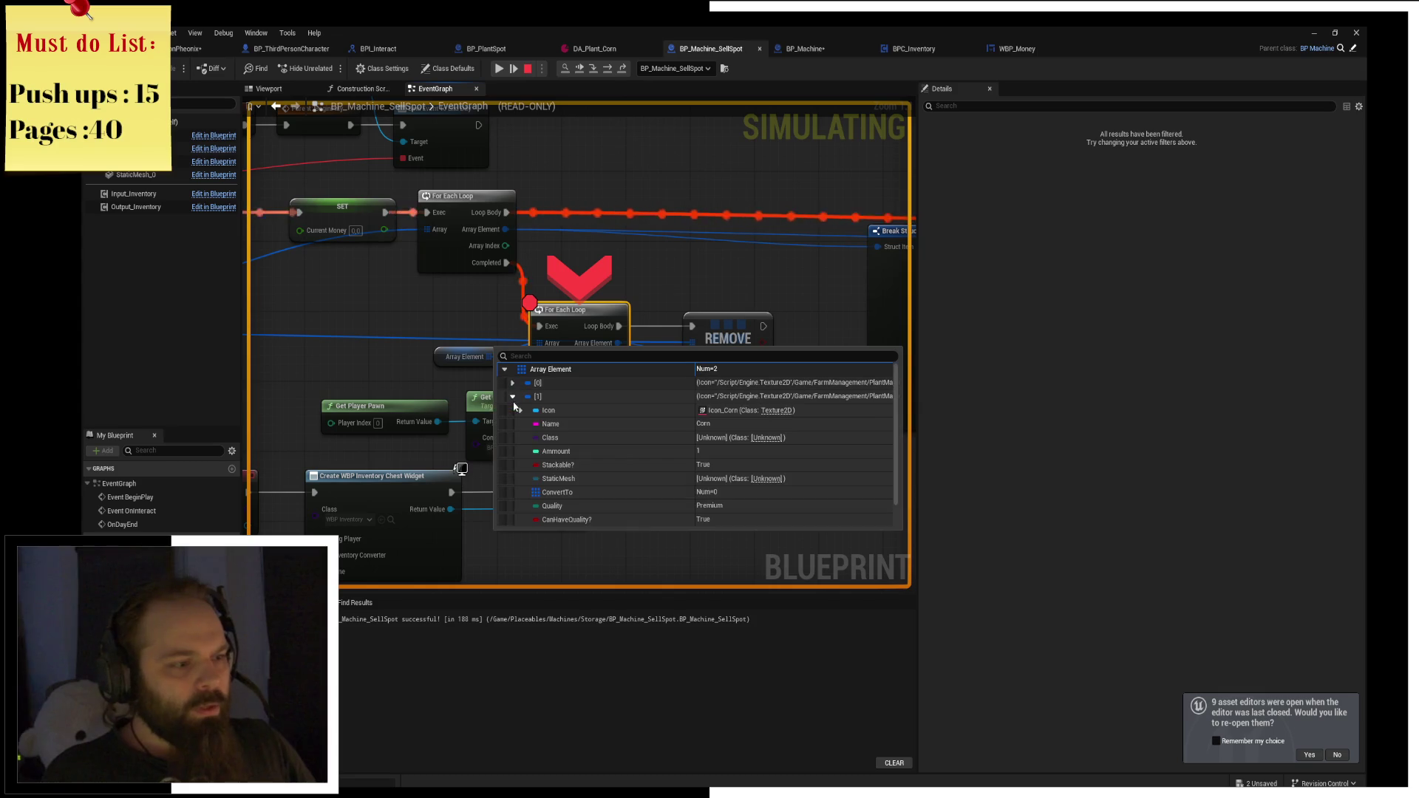
left_click(513, 397)
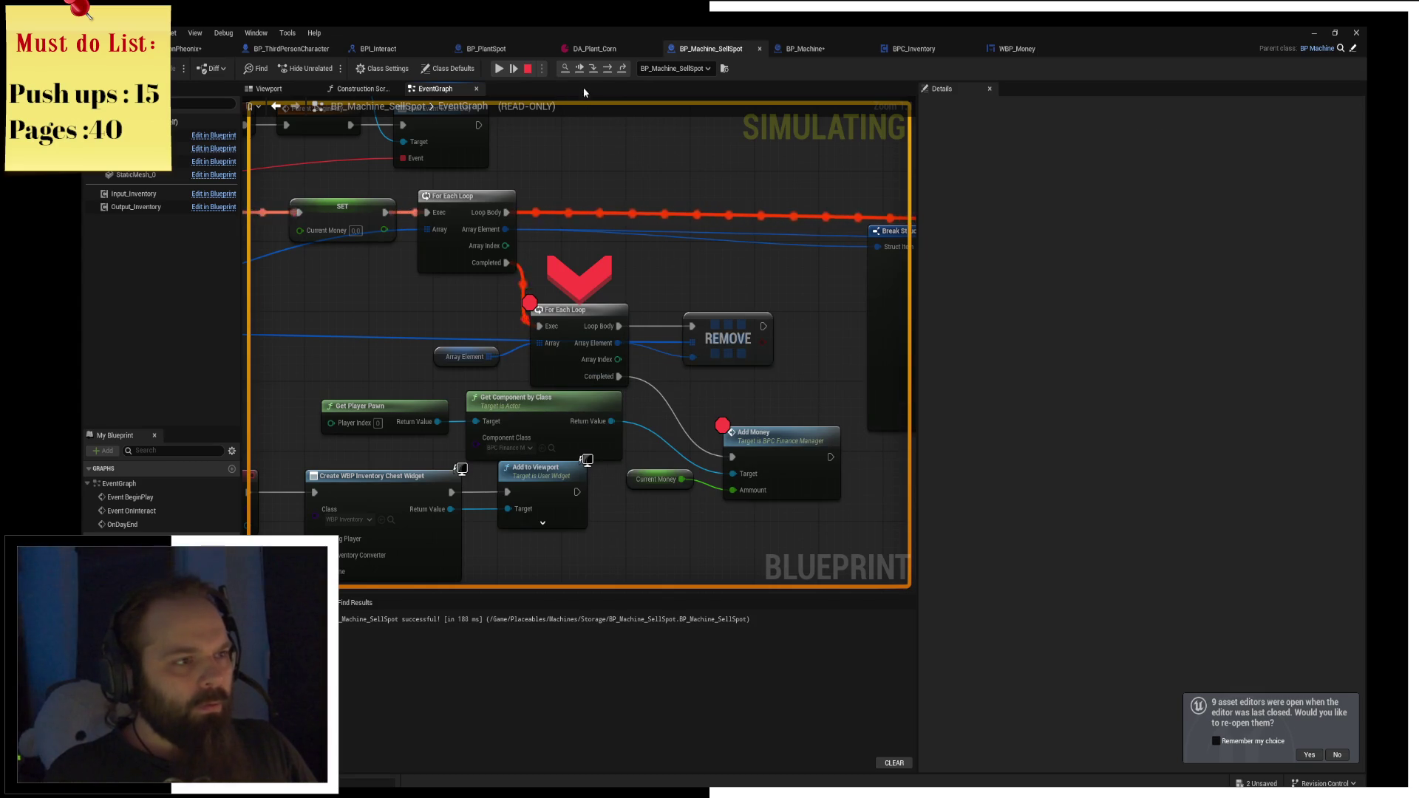
Step through the For Each sell loop until Add Money adds 45 money.
left_click(606, 69)
left_click(606, 69)
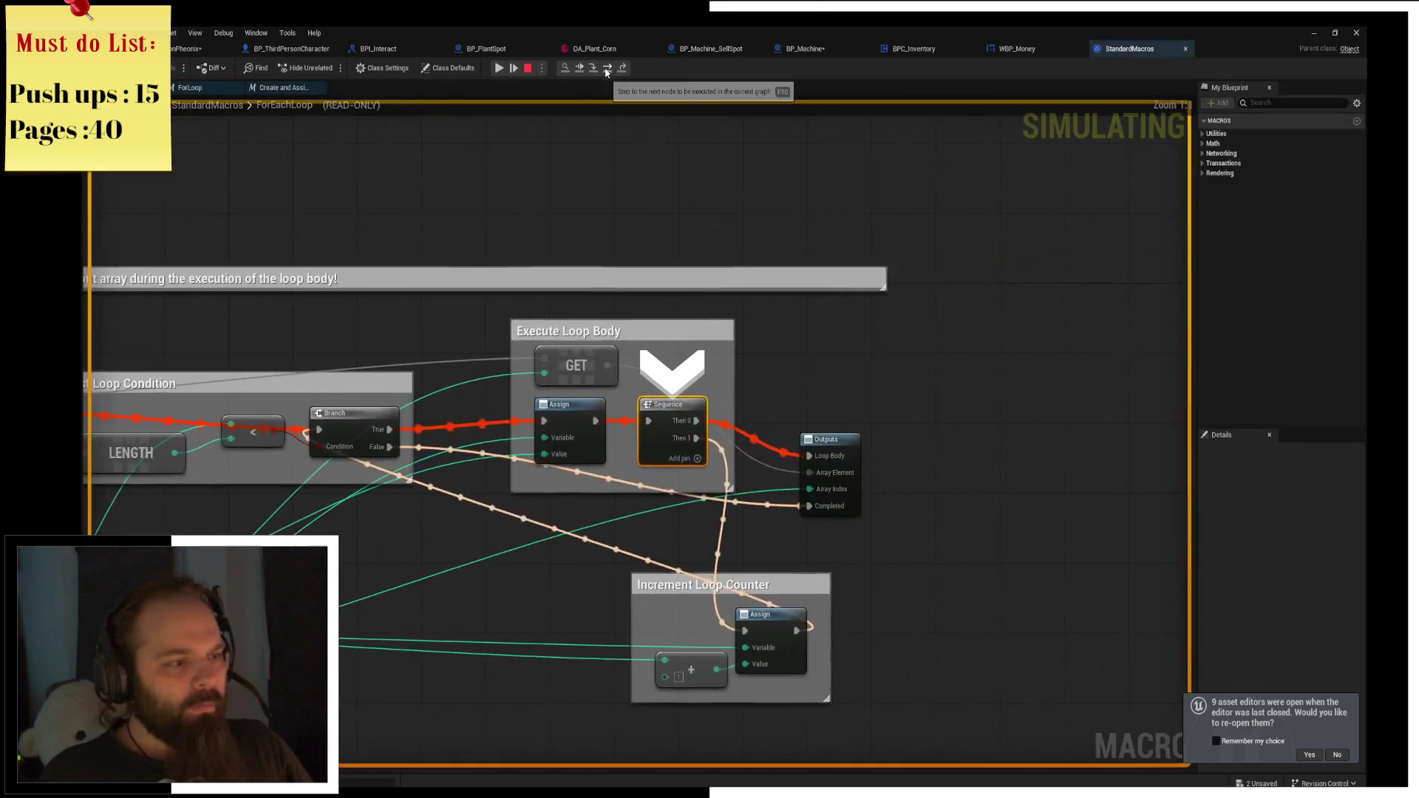
left_click(606, 70)
left_click(607, 71)
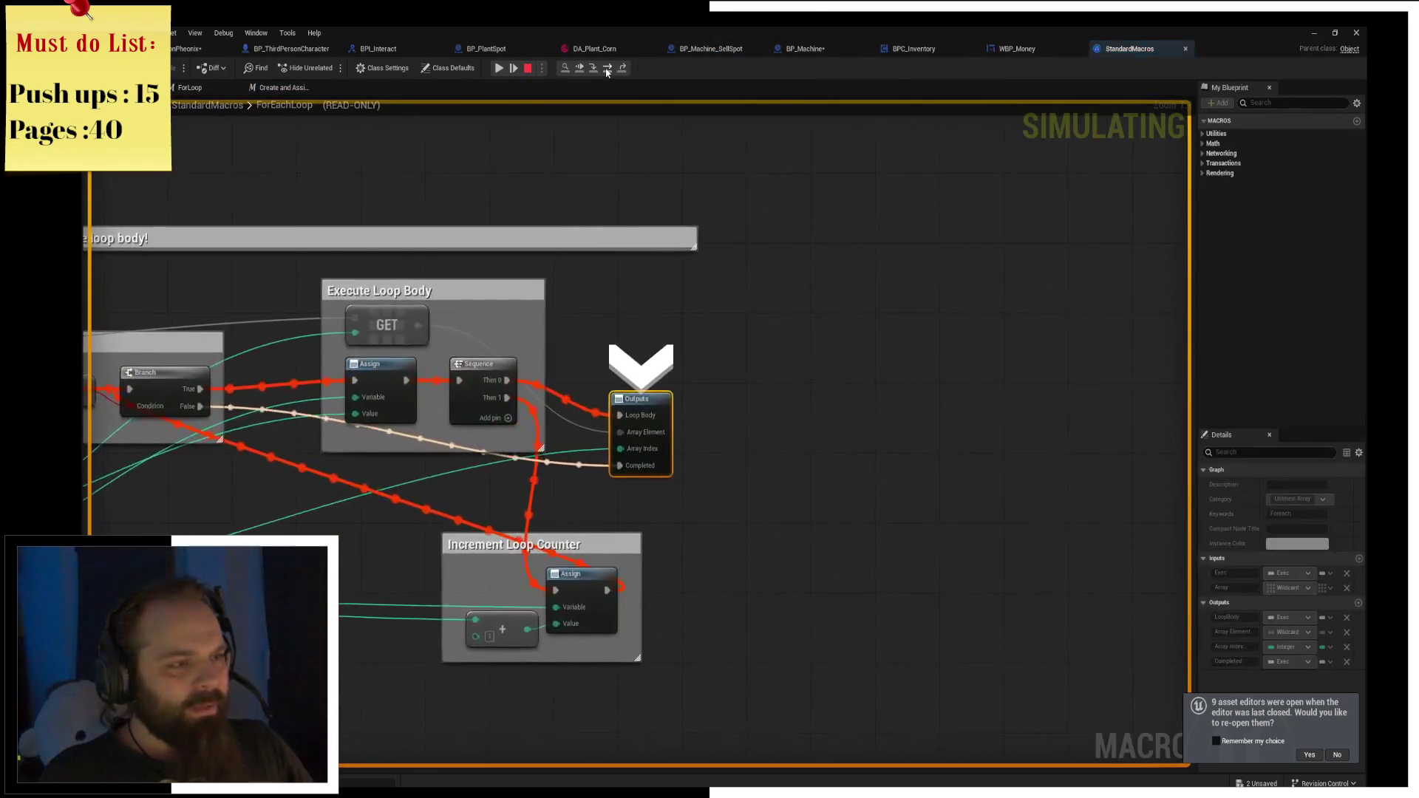
left_click(606, 70)
left_click(606, 70)
left_click(606, 70)
left_click(606, 70)
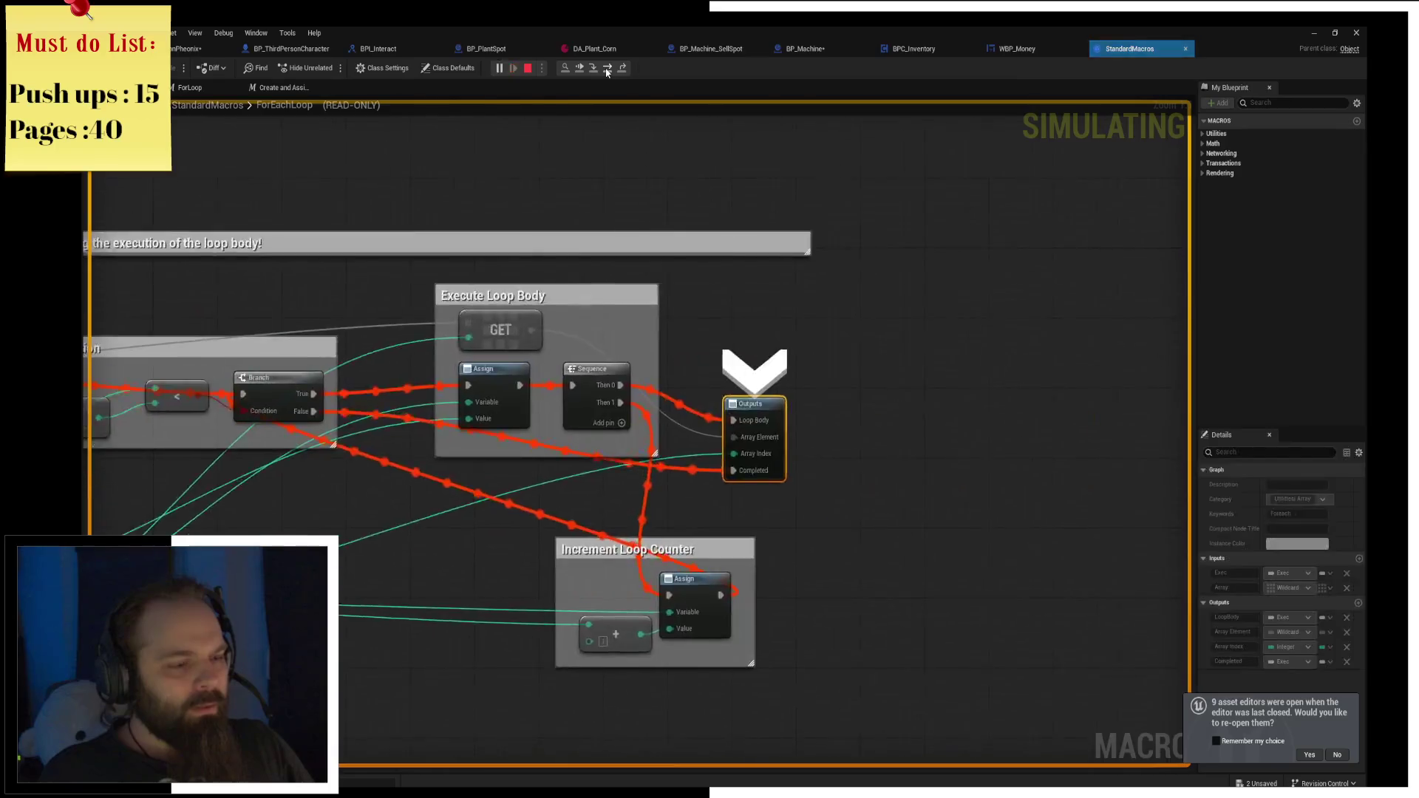
left_click(606, 70)
mouse_move(542, 375)
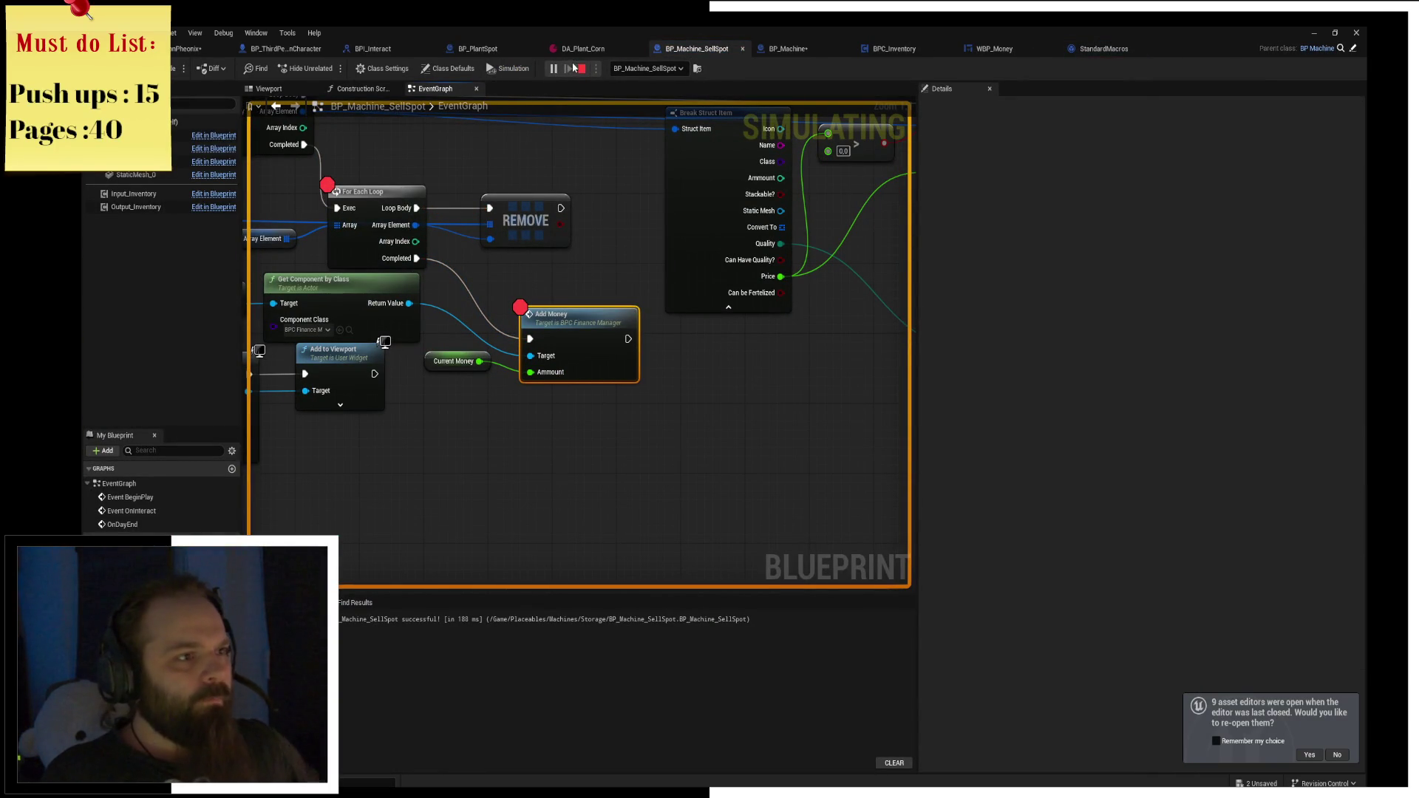
Switch to the game preview and close it to end the play session.
key("alt+Tab")
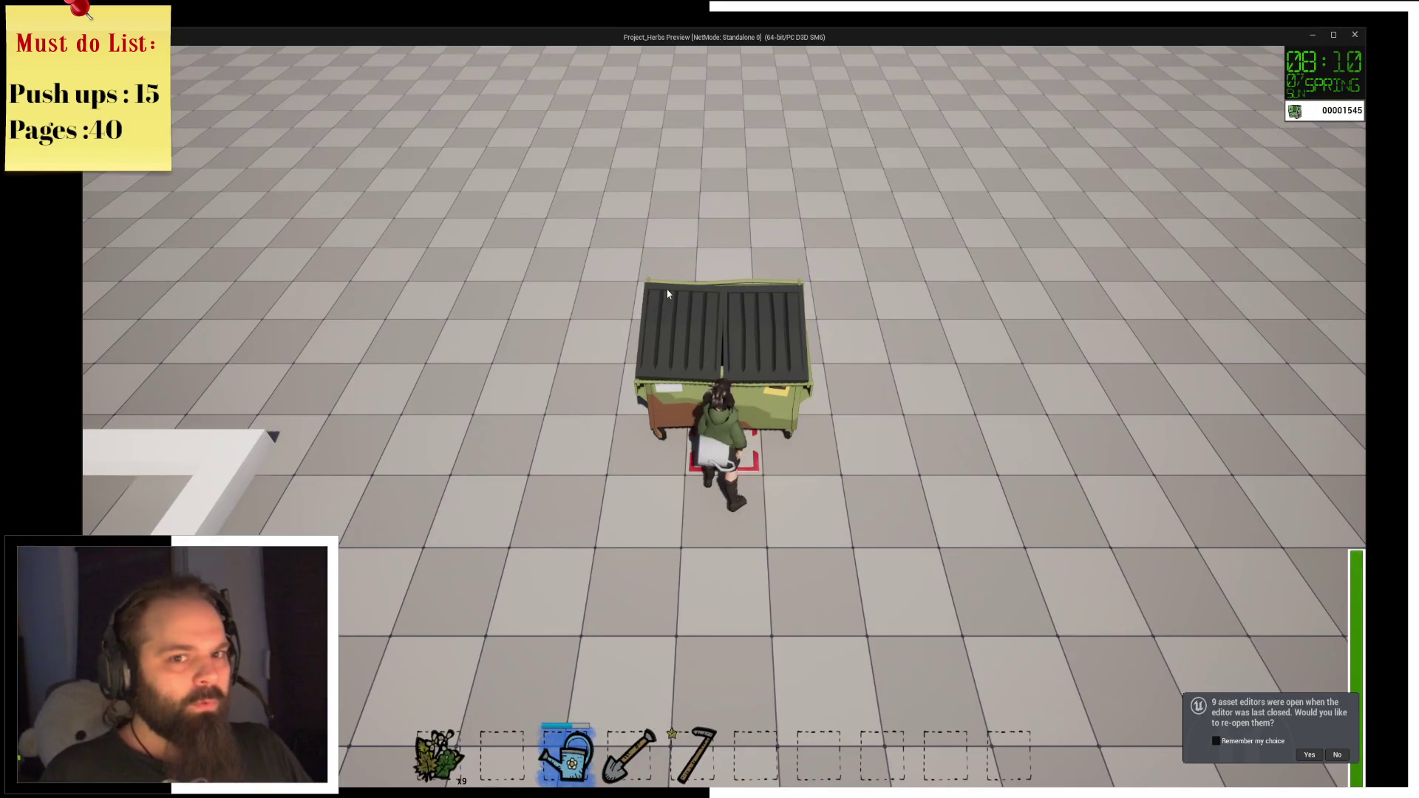
key("s")
left_click(1355, 34)
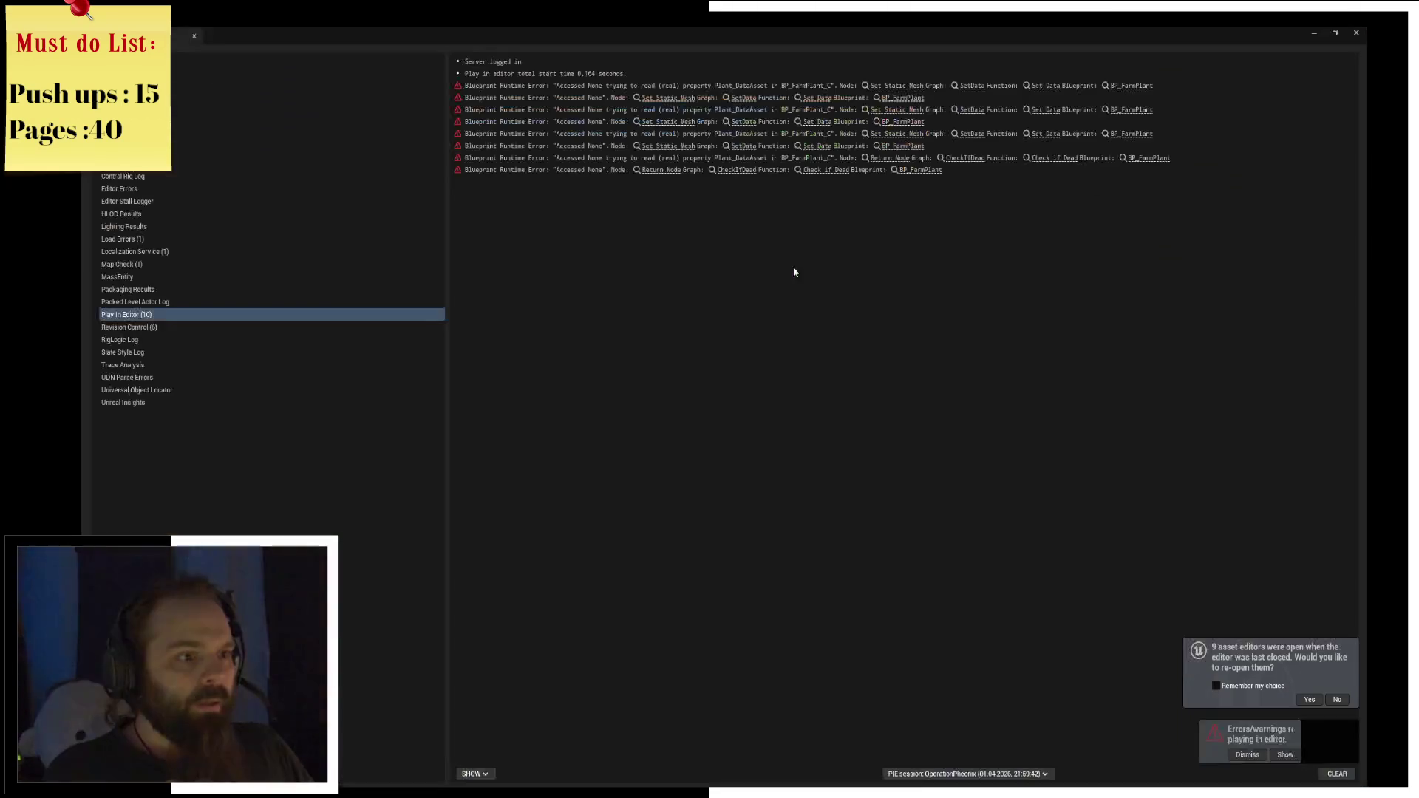
left_click_drag(965, 186, 607, 296)
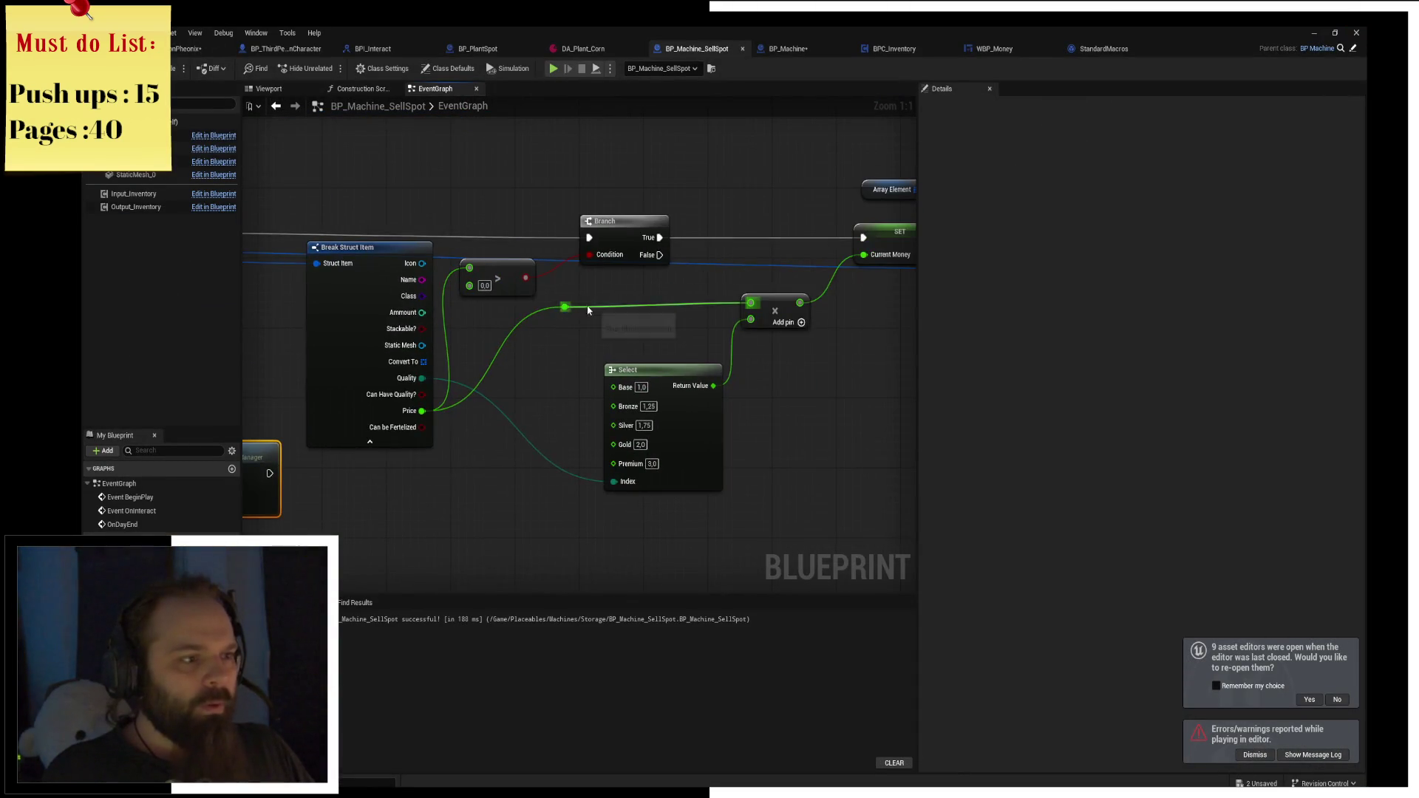
Insert a multiply node combining Ammount and Price before the quality multiply, align it, and save.
left_click_drag(421, 313, 525, 340)
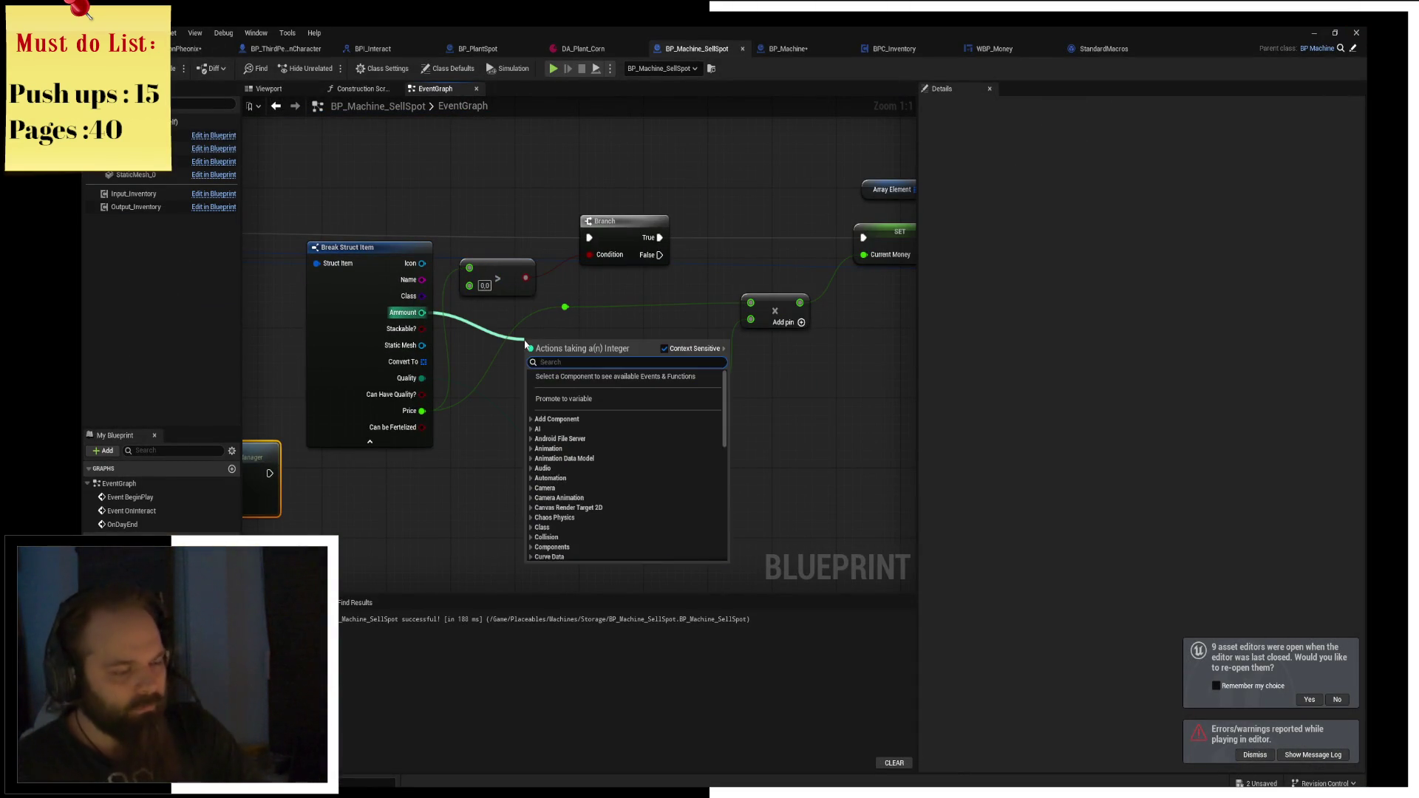
type("multiply")
key("Return")
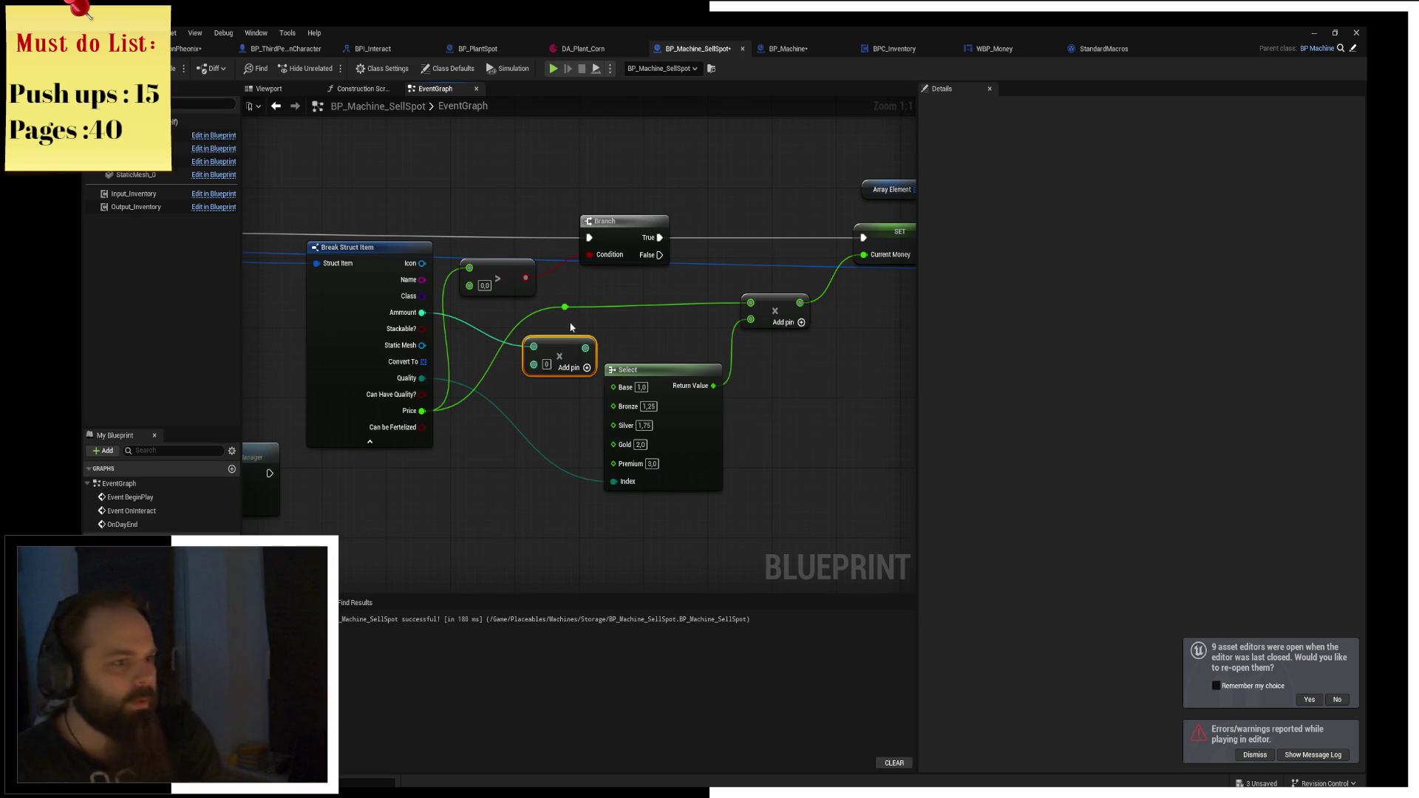
mouse_move(422, 411)
left_mouse_down()
mouse_move(541, 382)
mouse_move(533, 363)
mouse_move(769, 307)
mouse_move(751, 304)
left_mouse_up()
left_click_drag(575, 313, 594, 316)
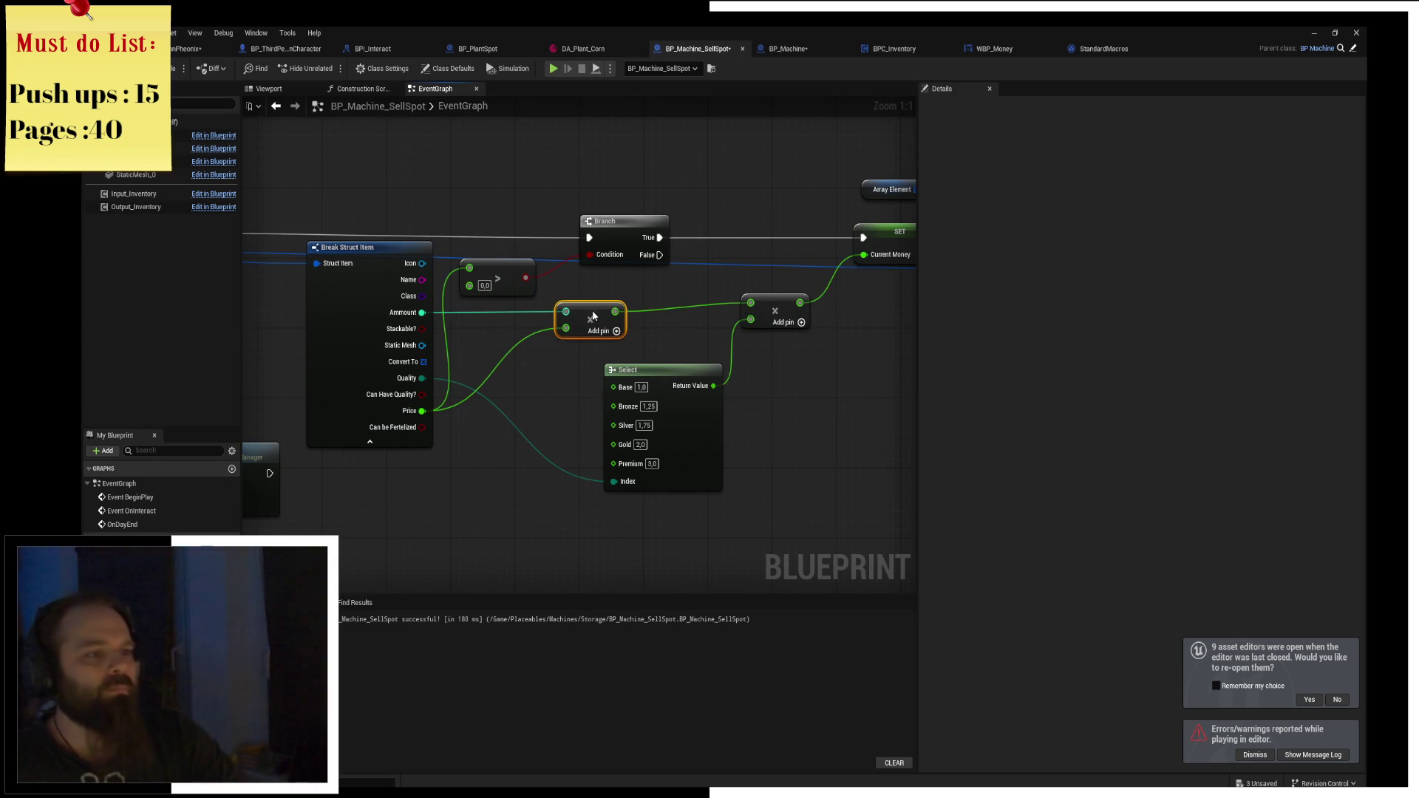
left_click(674, 346)
key("ctrl+s")
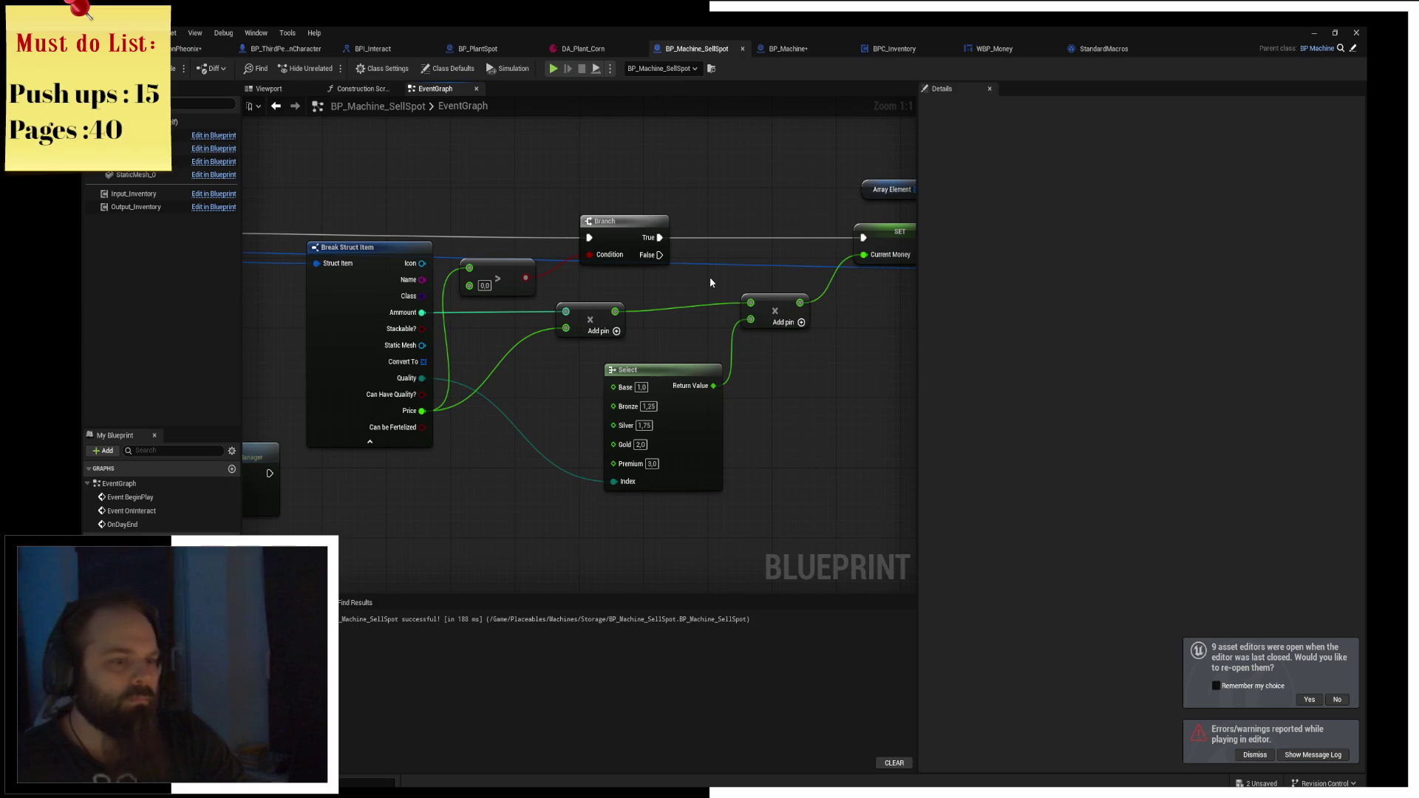
left_click_drag(791, 296, 788, 306)
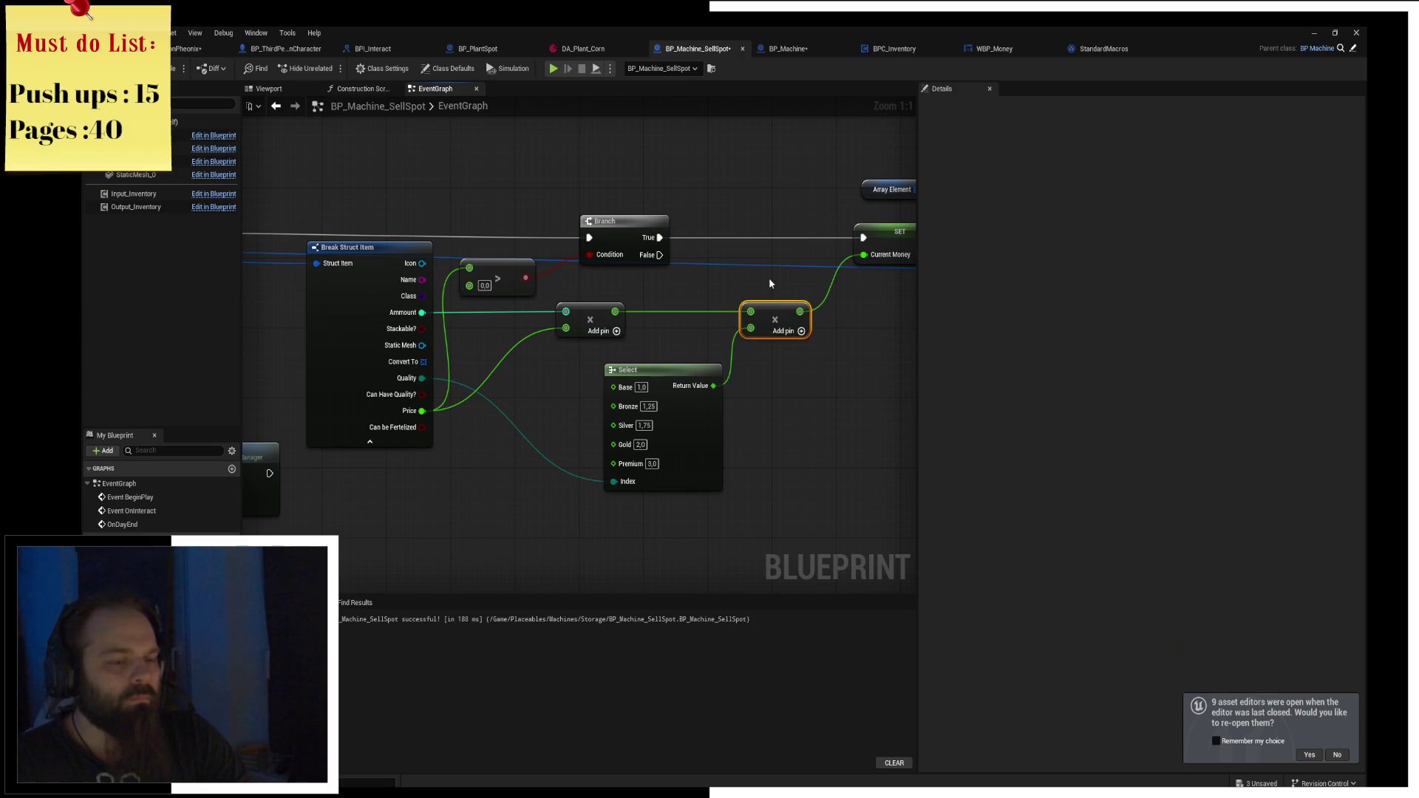
Compile BP_Machine_SellSpot with the new Ammount-times-Price calculation.
left_click(172, 77)
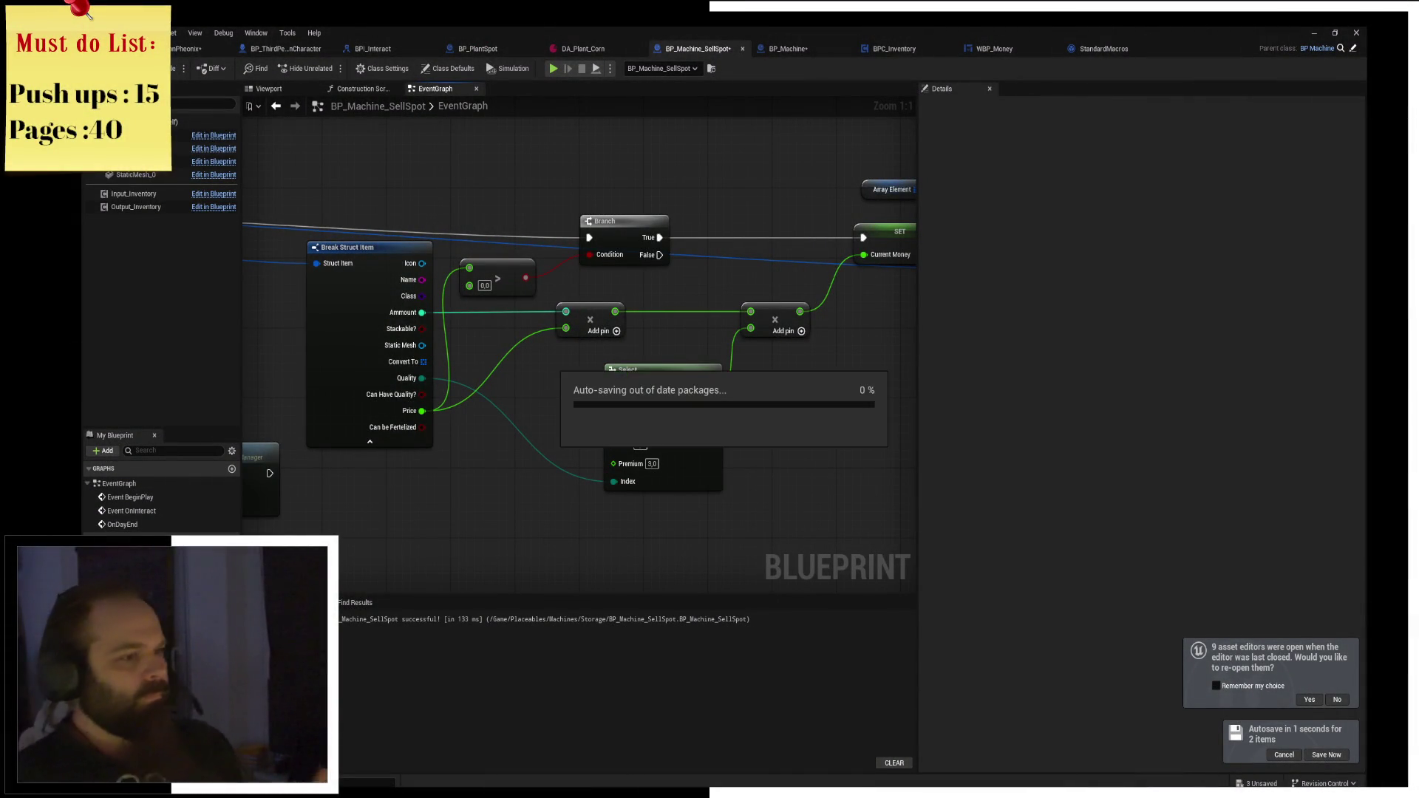
Nudge the Current Money SET node left and hide Break Struct Item's unconnected pins.
left_click_drag(795, 286, 646, 323)
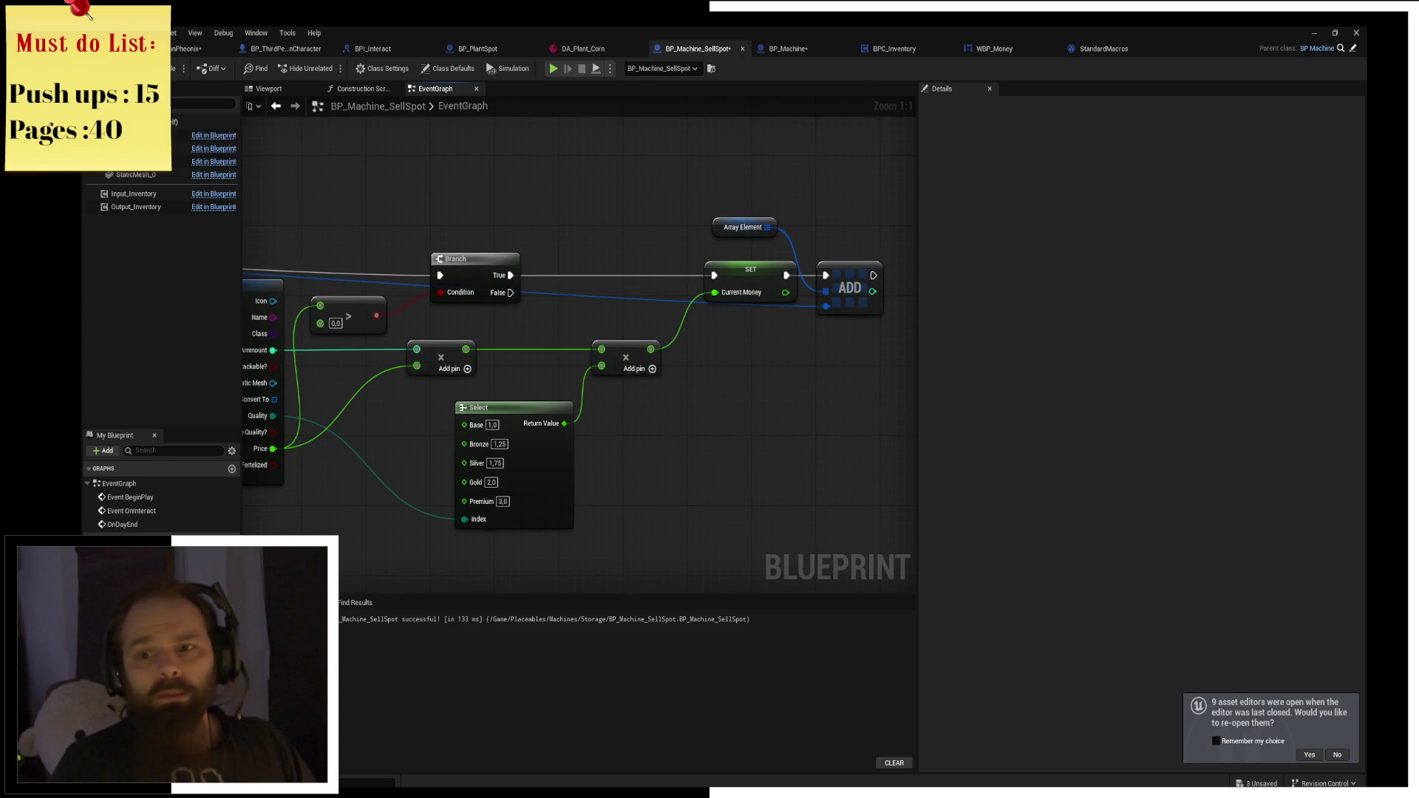
left_click_drag(702, 411, 748, 410)
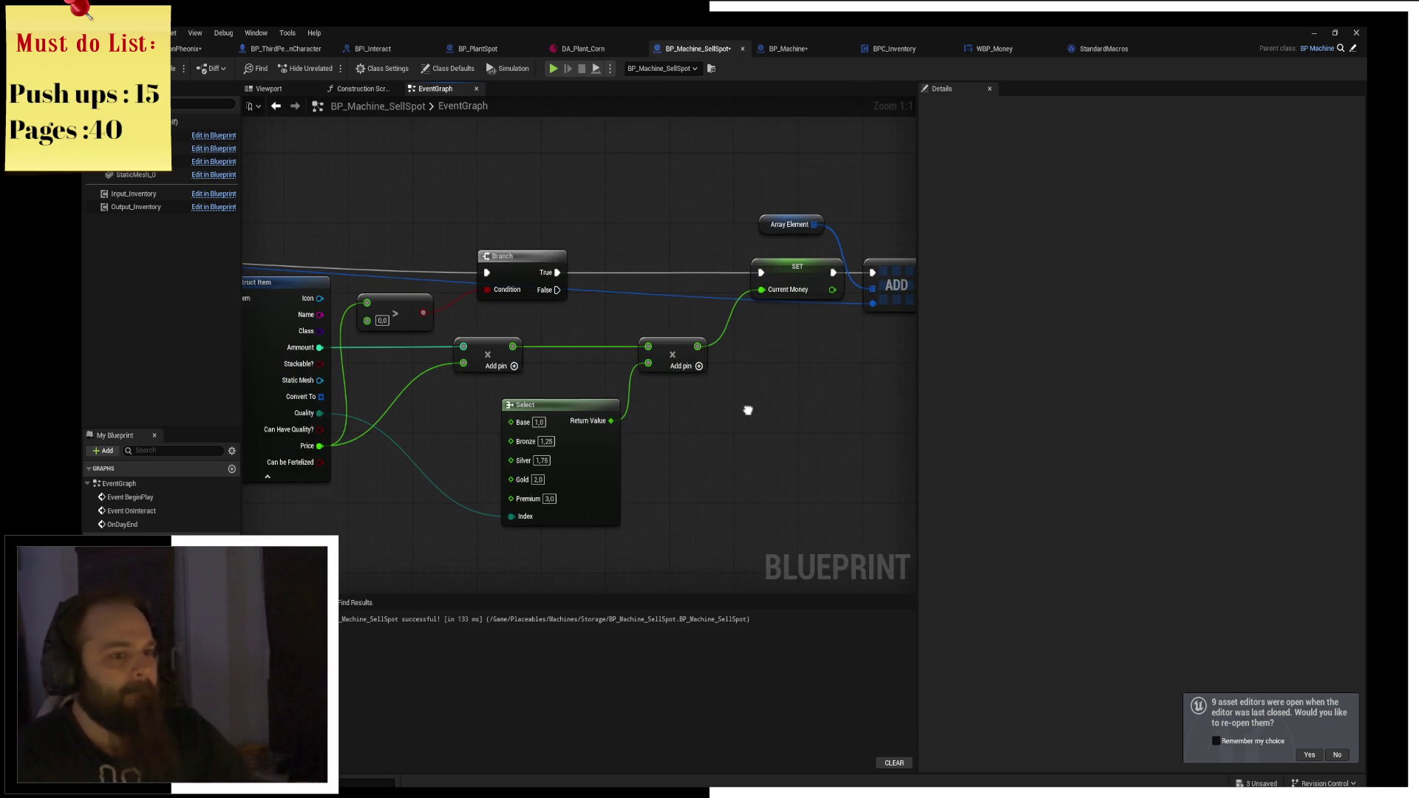
left_click_drag(790, 286, 774, 287)
left_click(721, 368)
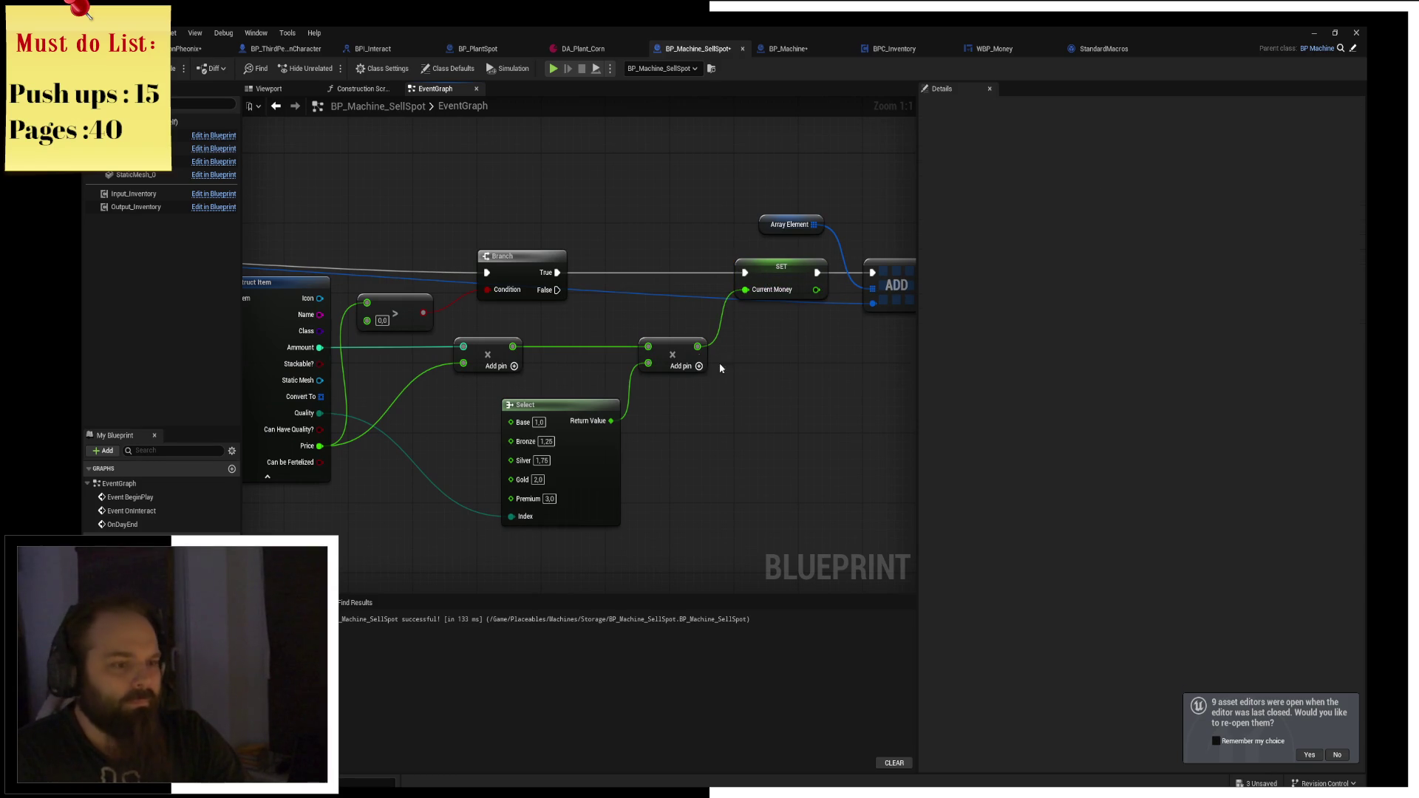
scroll(563, 370, "down", 2)
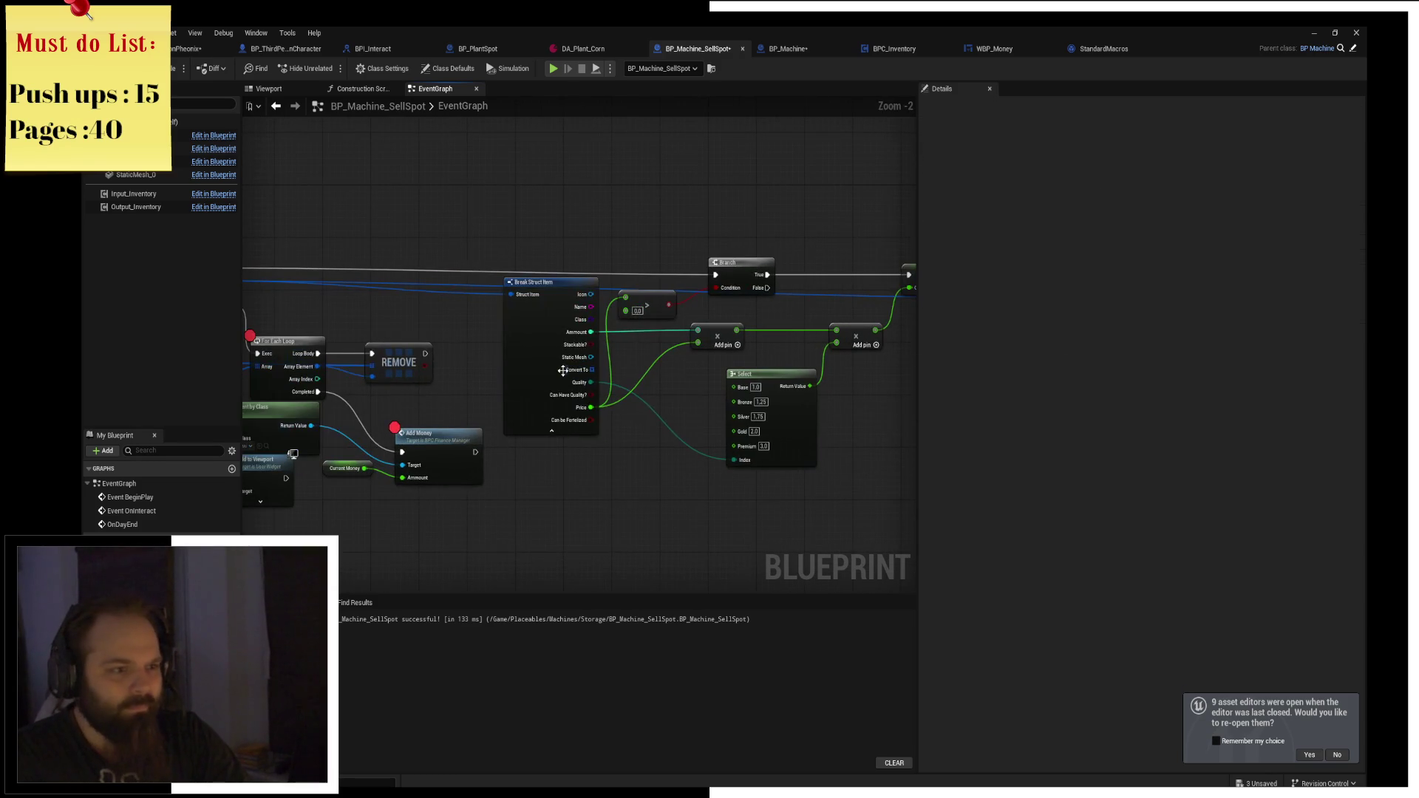
left_click(579, 429)
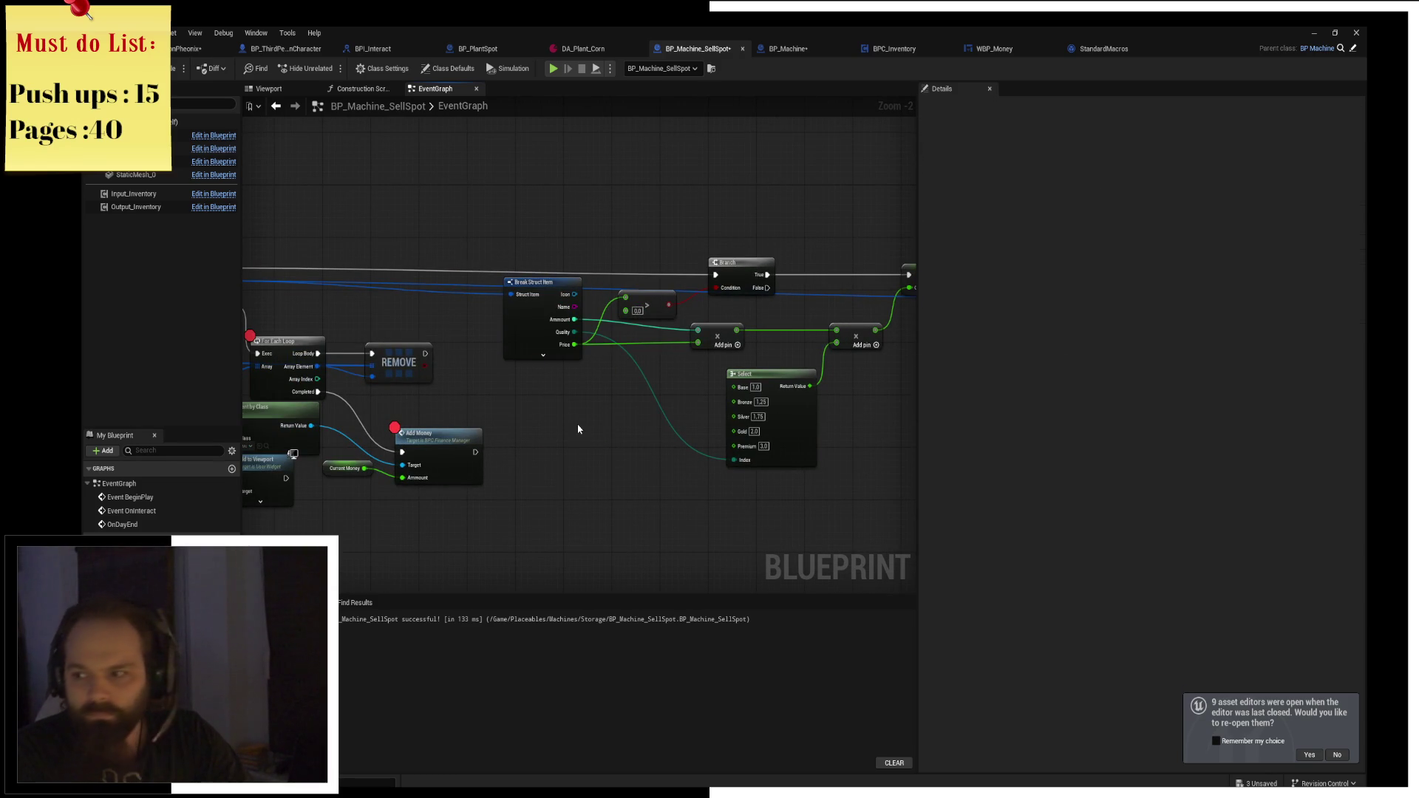
Shift the REMOVE node slightly right and save BP_Machine_SellSpot.
left_click_drag(579, 429, 877, 386)
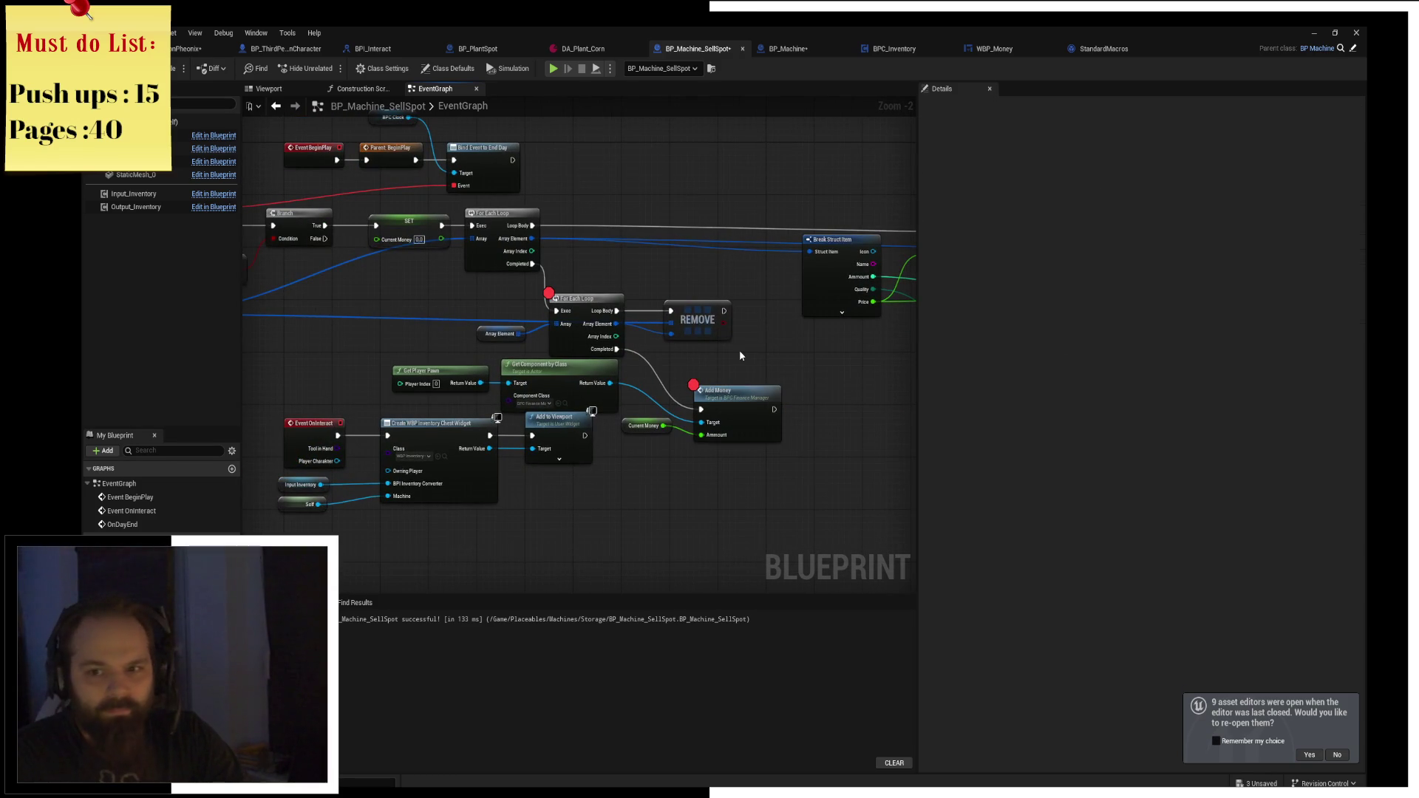
left_click_drag(700, 331, 730, 330)
left_click(729, 402)
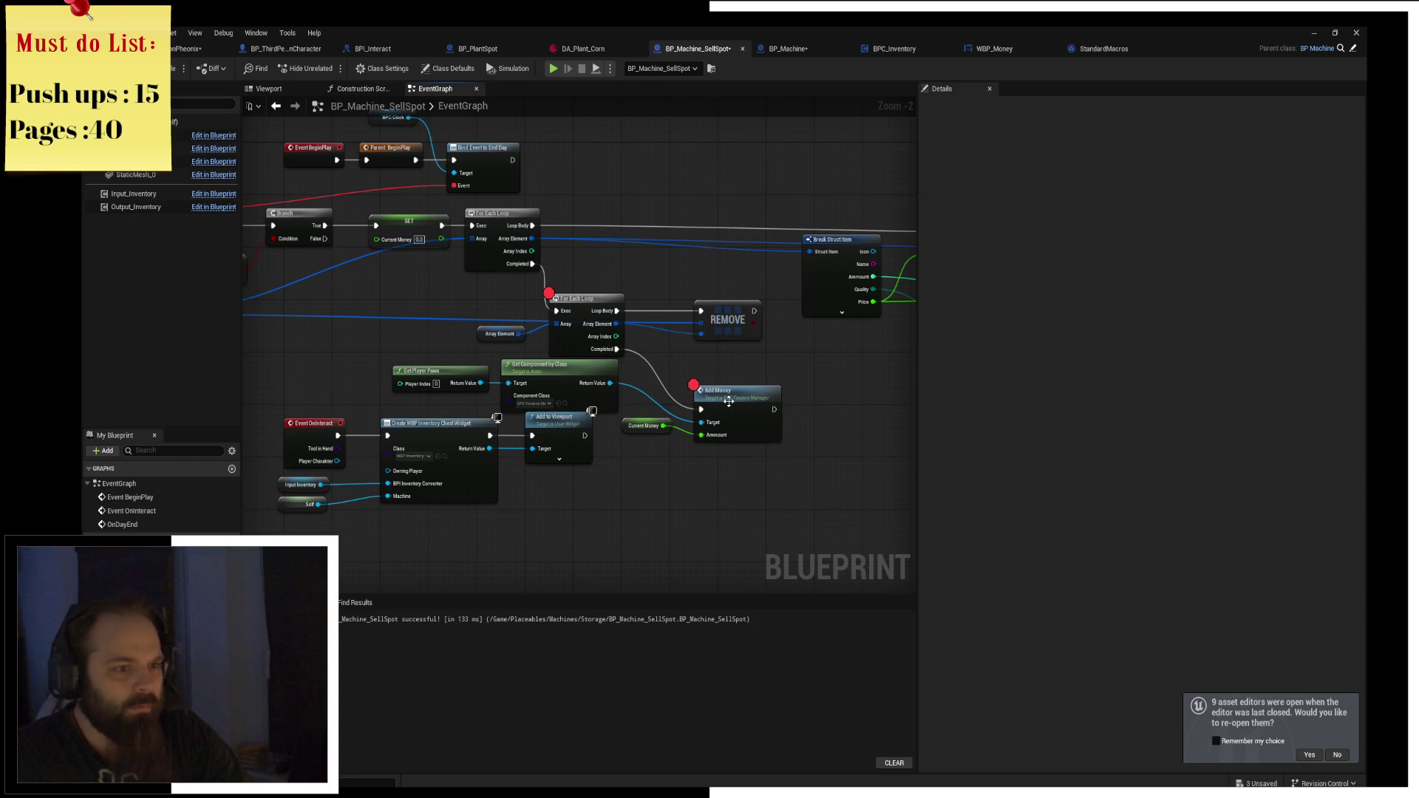
left_click(584, 300)
left_click_drag(534, 196, 671, 231)
key("ctrl+s")
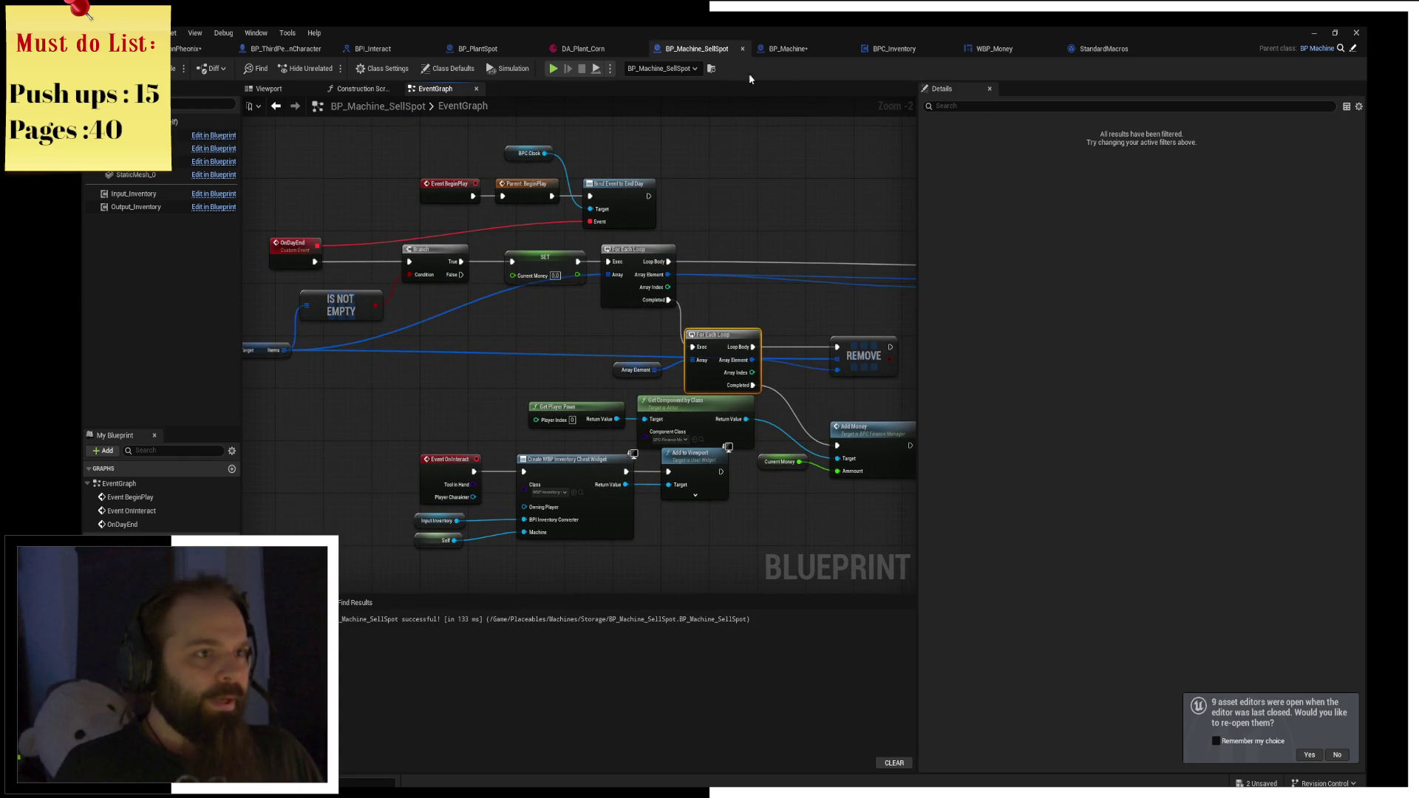
Close the BP_Machine_SellSpot, BP_Machine, BPC_Inventory, WBP_Money, StandardMacros and DA_Plant_Corn tabs.
left_click(742, 48)
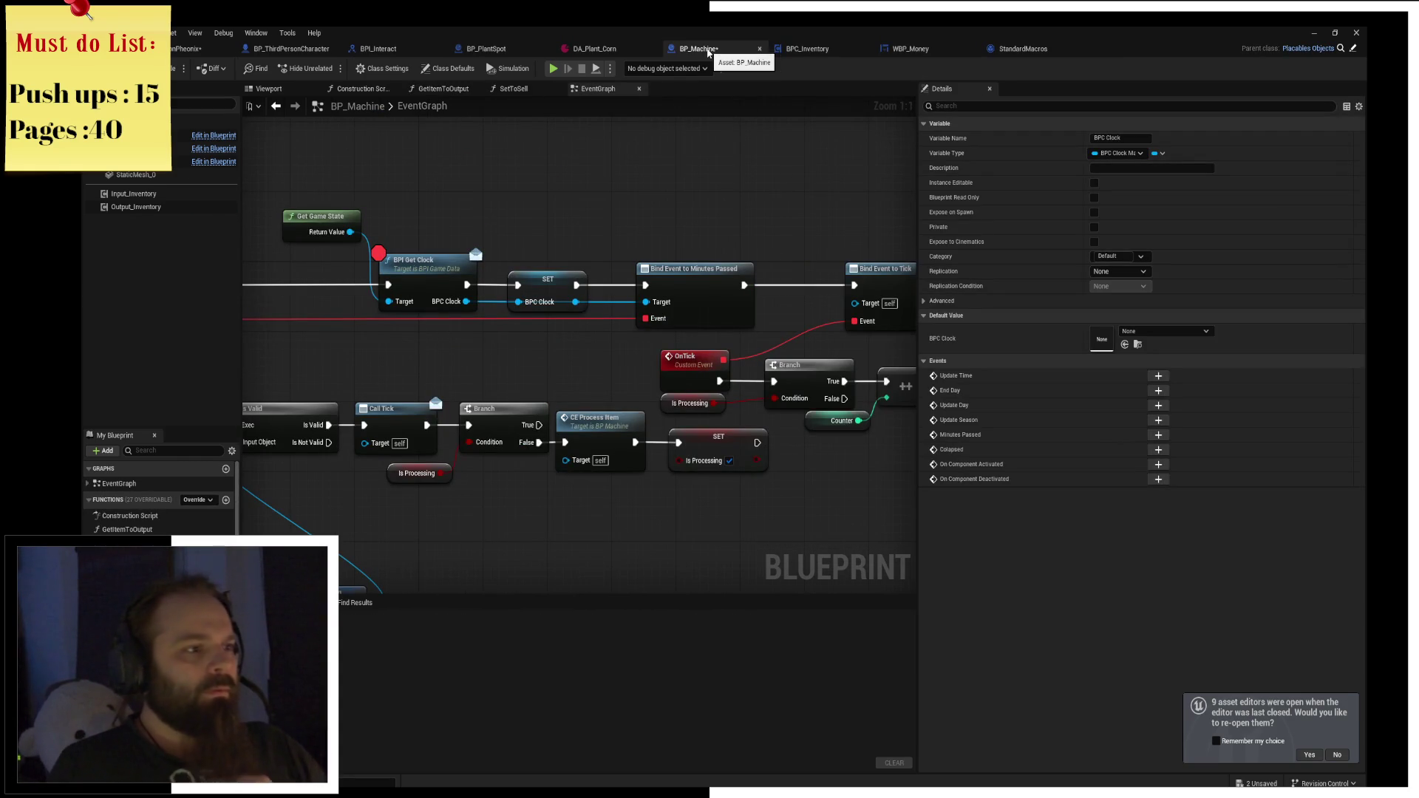
left_click(431, 267)
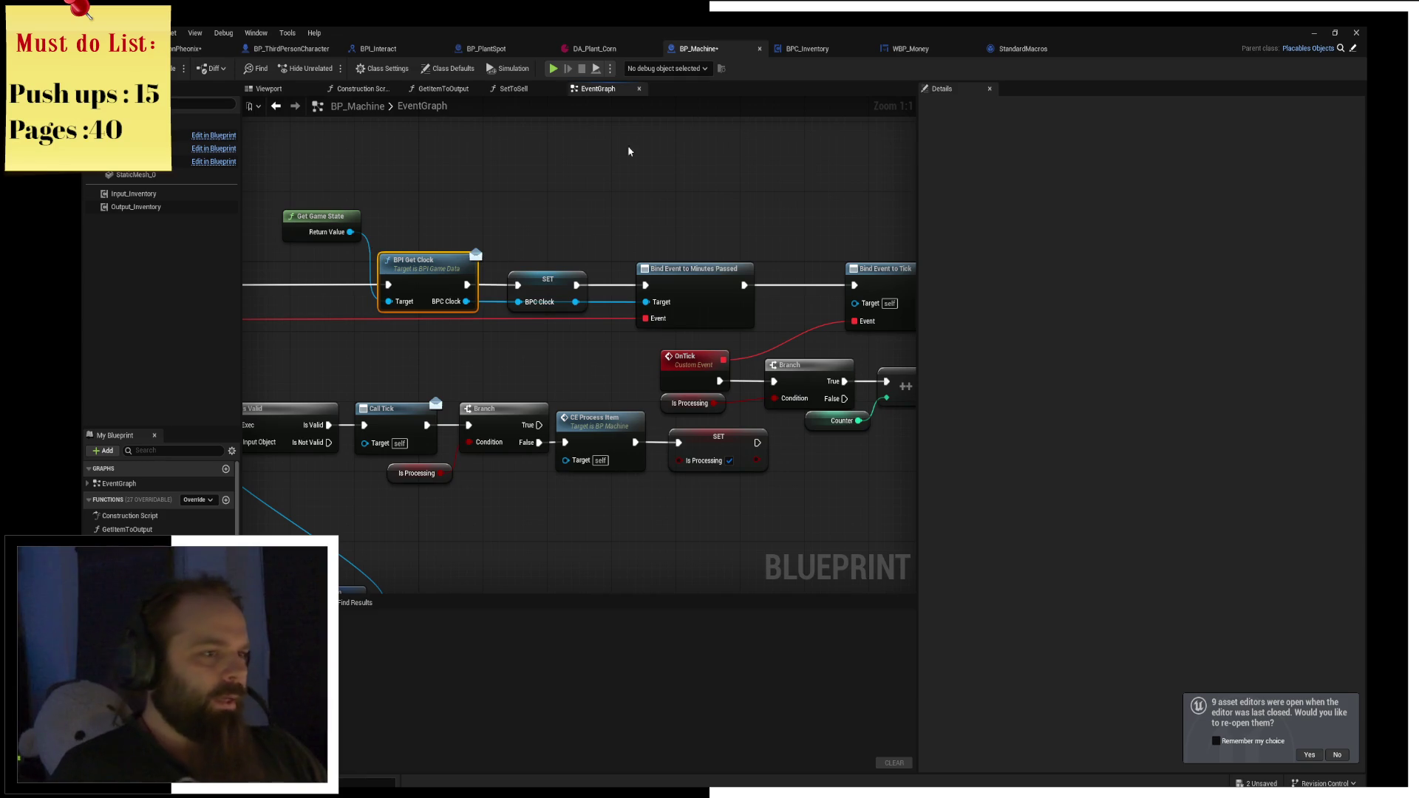
middle_click(718, 51)
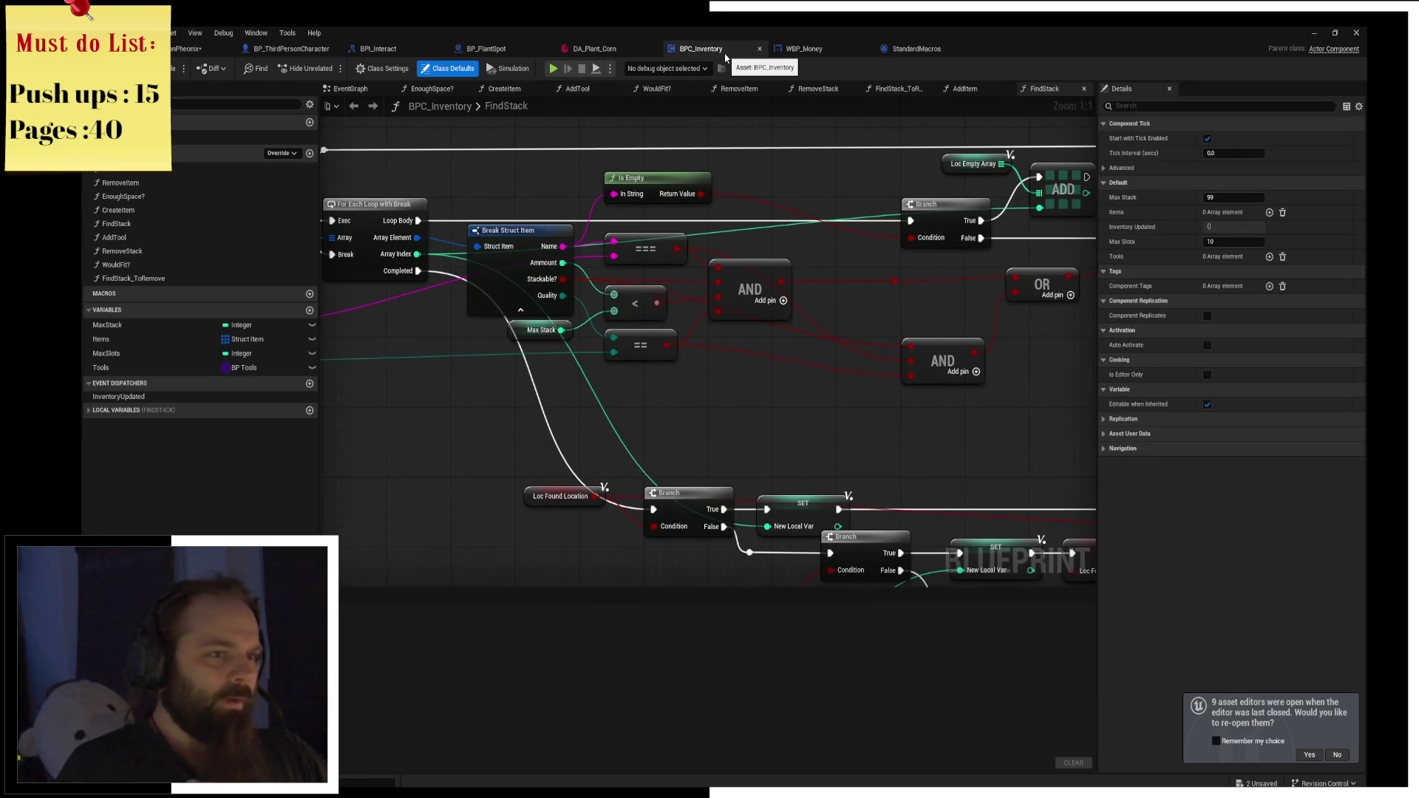
middle_click(725, 56)
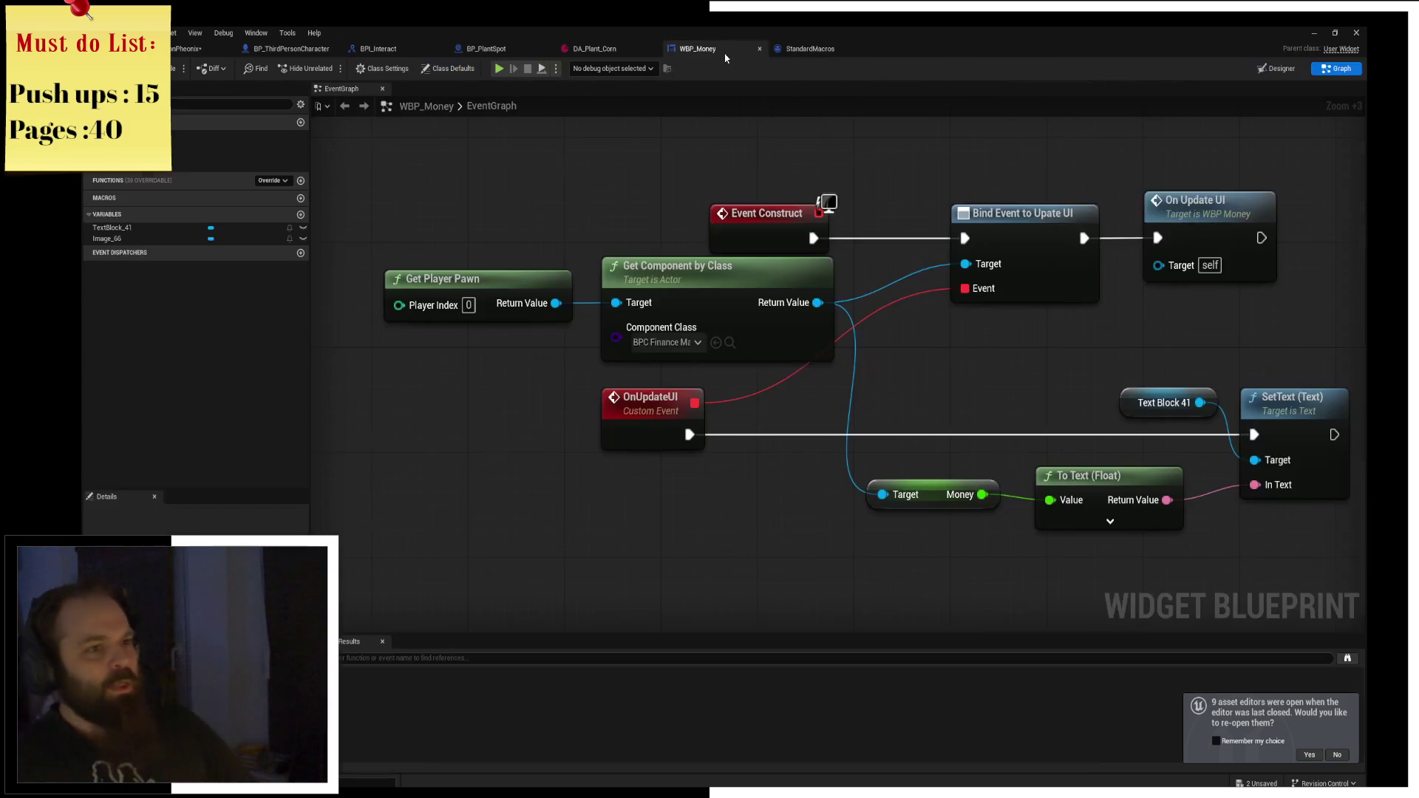
middle_click(725, 55)
middle_click(725, 56)
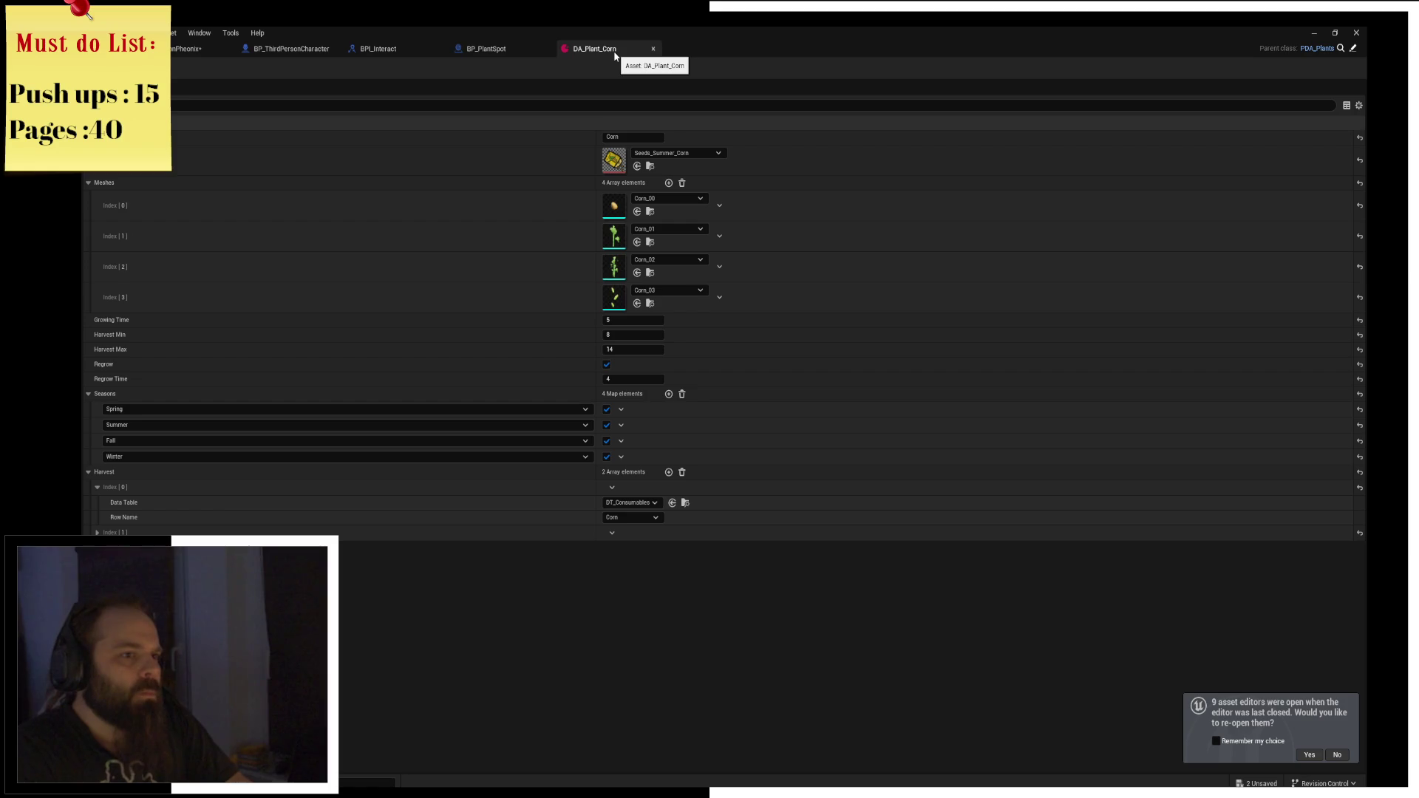
middle_click(614, 56)
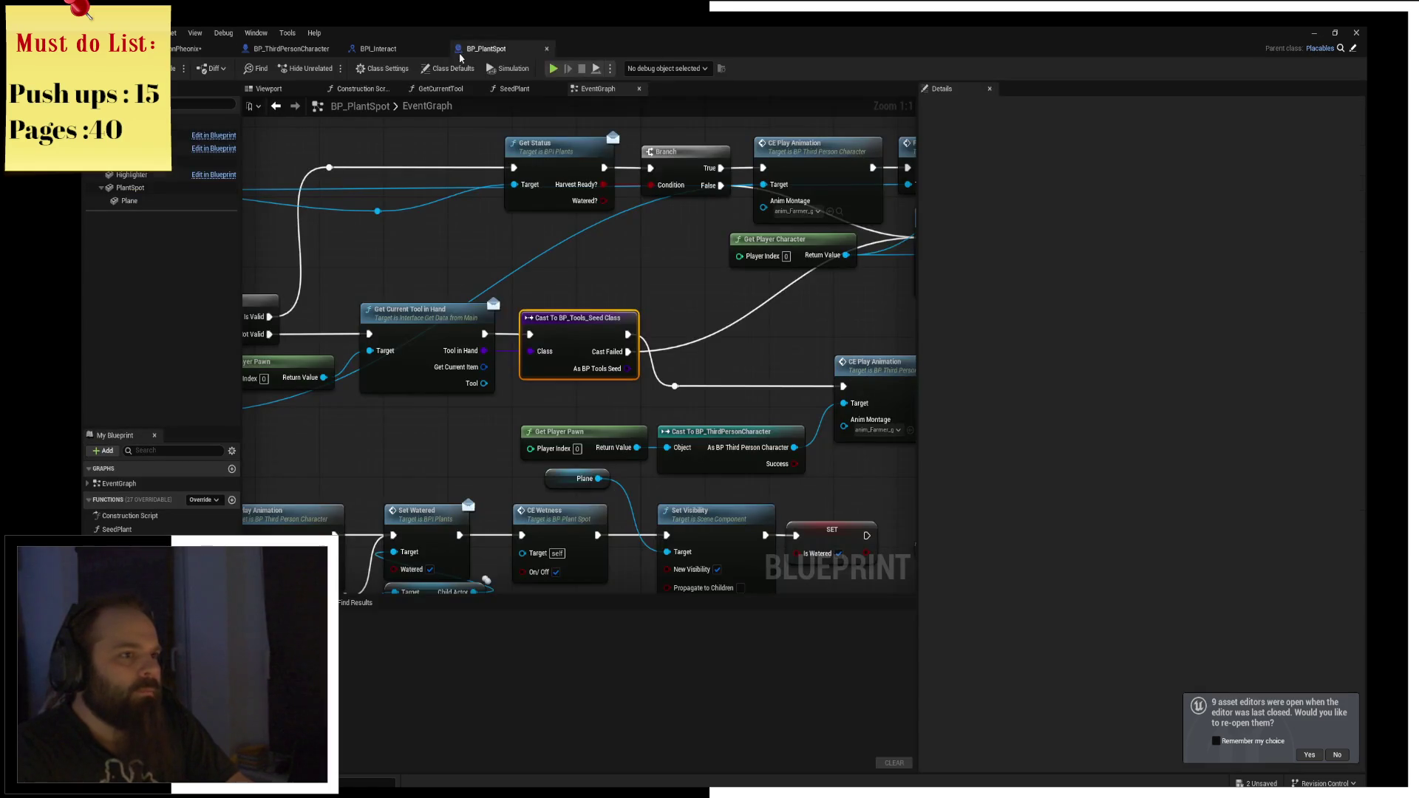
Peek at the BPI_Plants SetPlant definition, then put a breakpoint on CE_SetPlant.
scroll(432, 133, "down", 2)
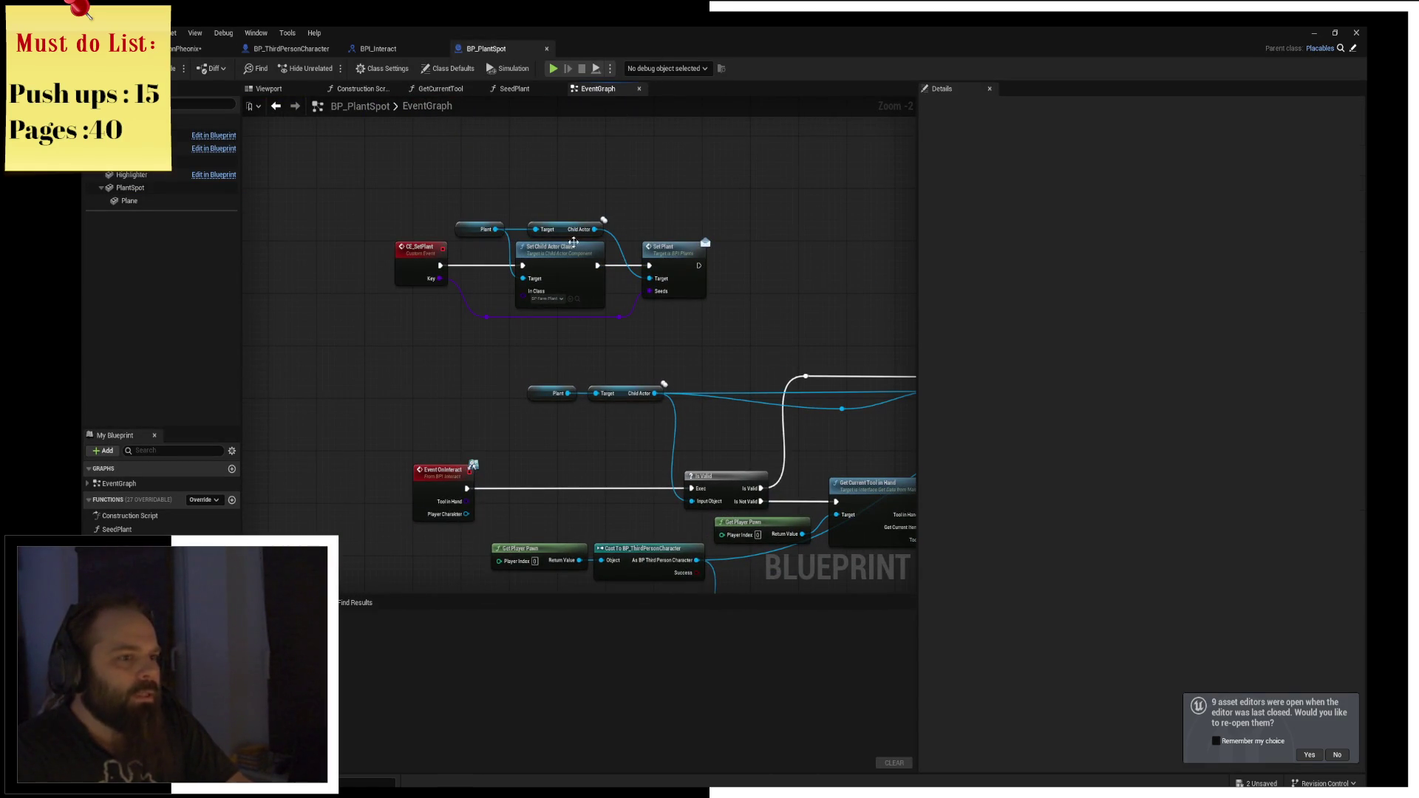
double_click(652, 240)
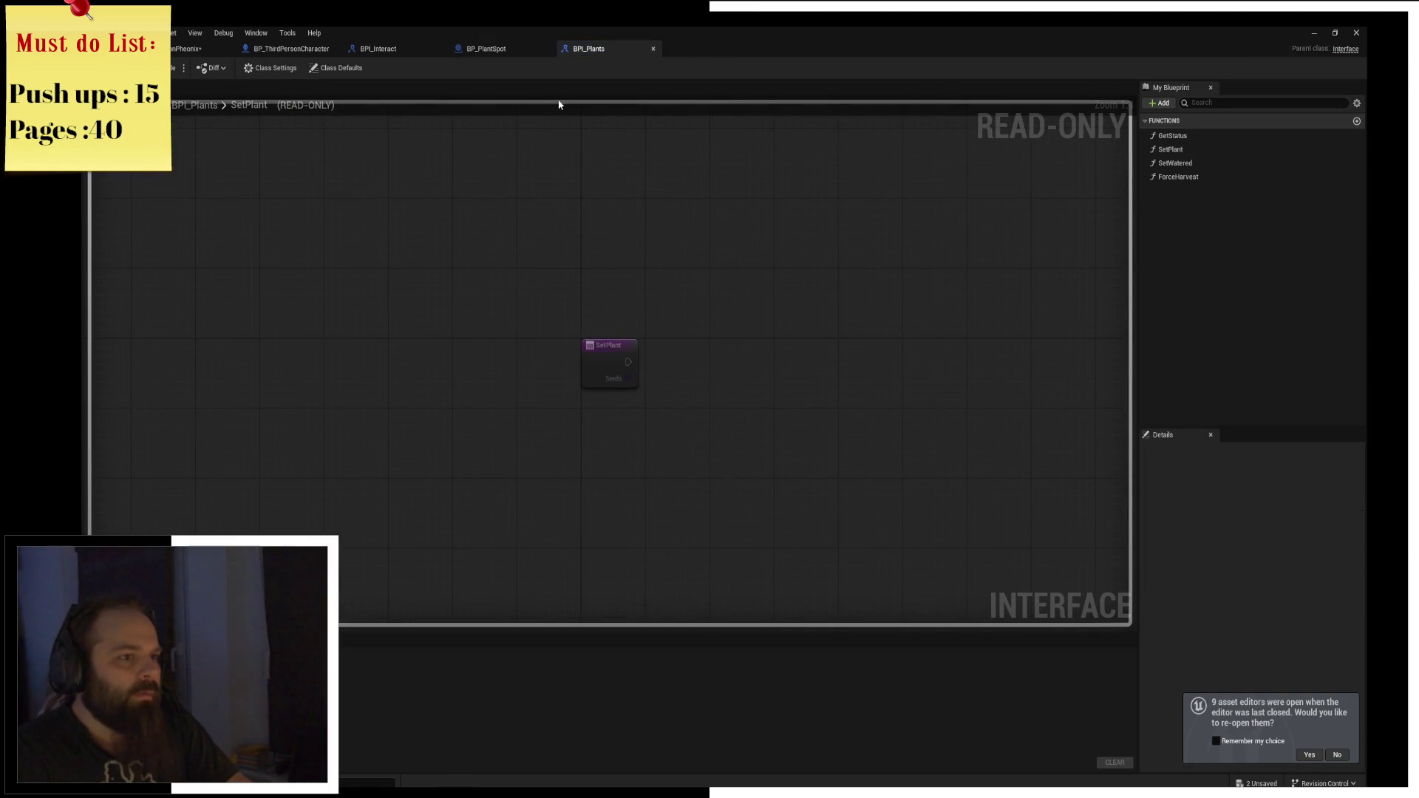
middle_click(604, 50)
left_click(411, 260)
key("F9")
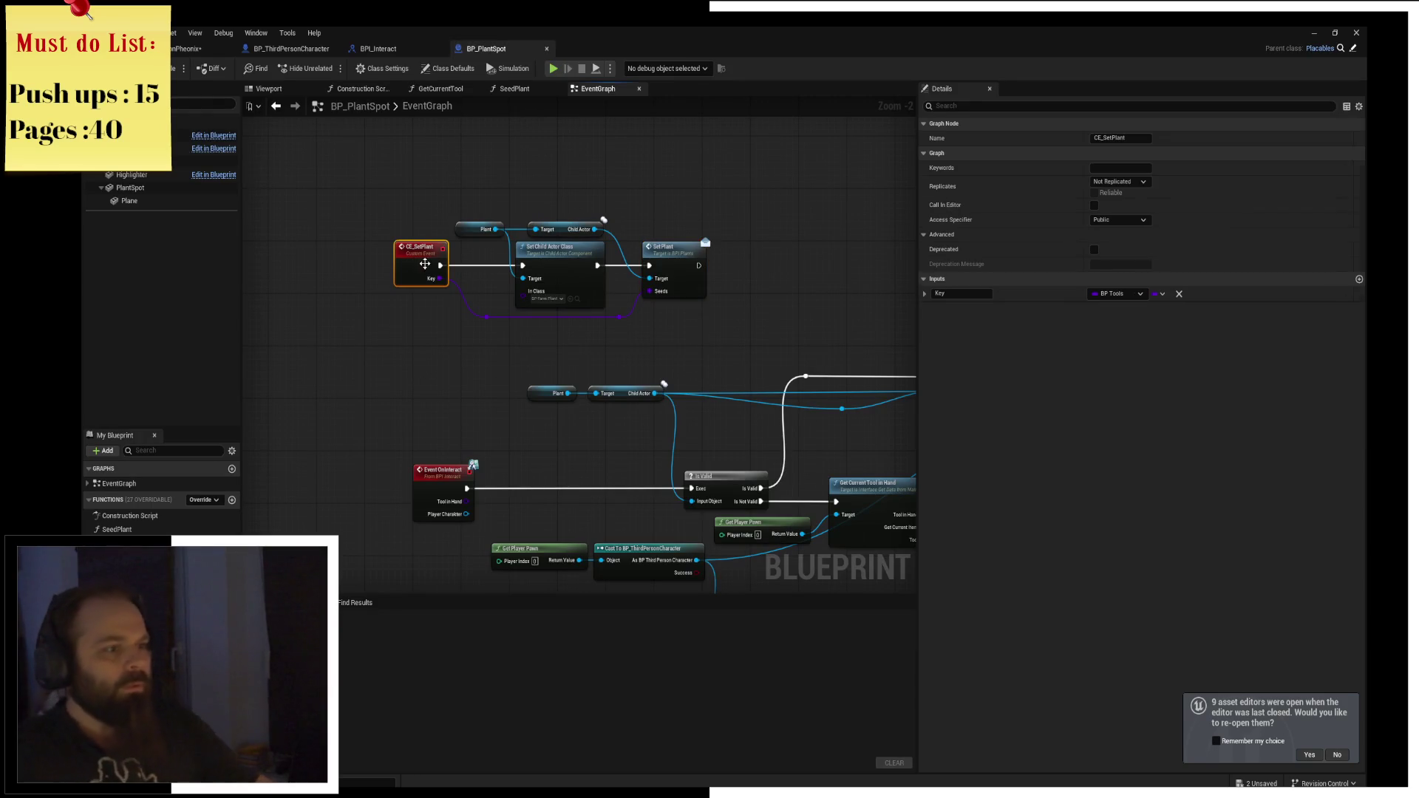
Start play and walk over the seed packets and tools to collect them.
left_click(548, 68)
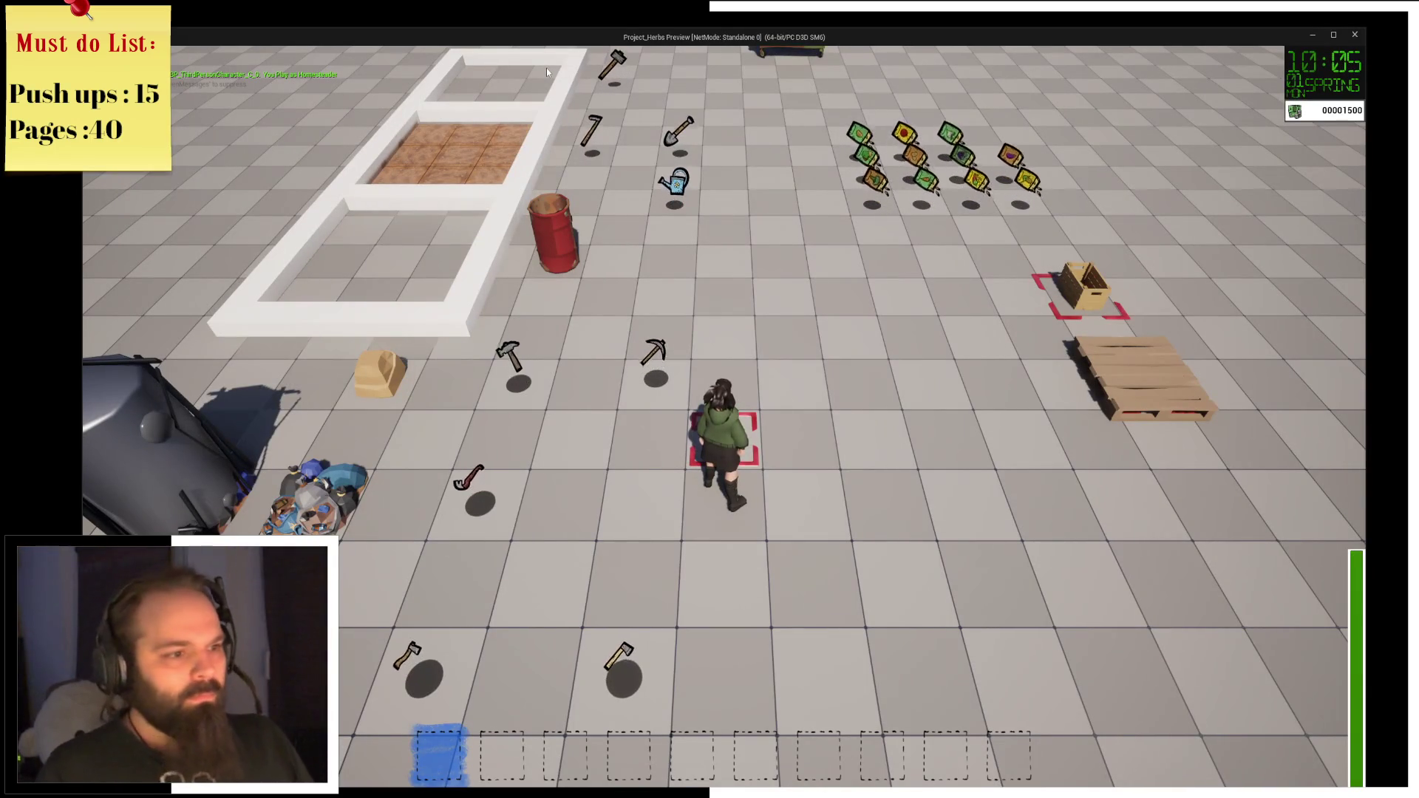
key("d")
key("w")
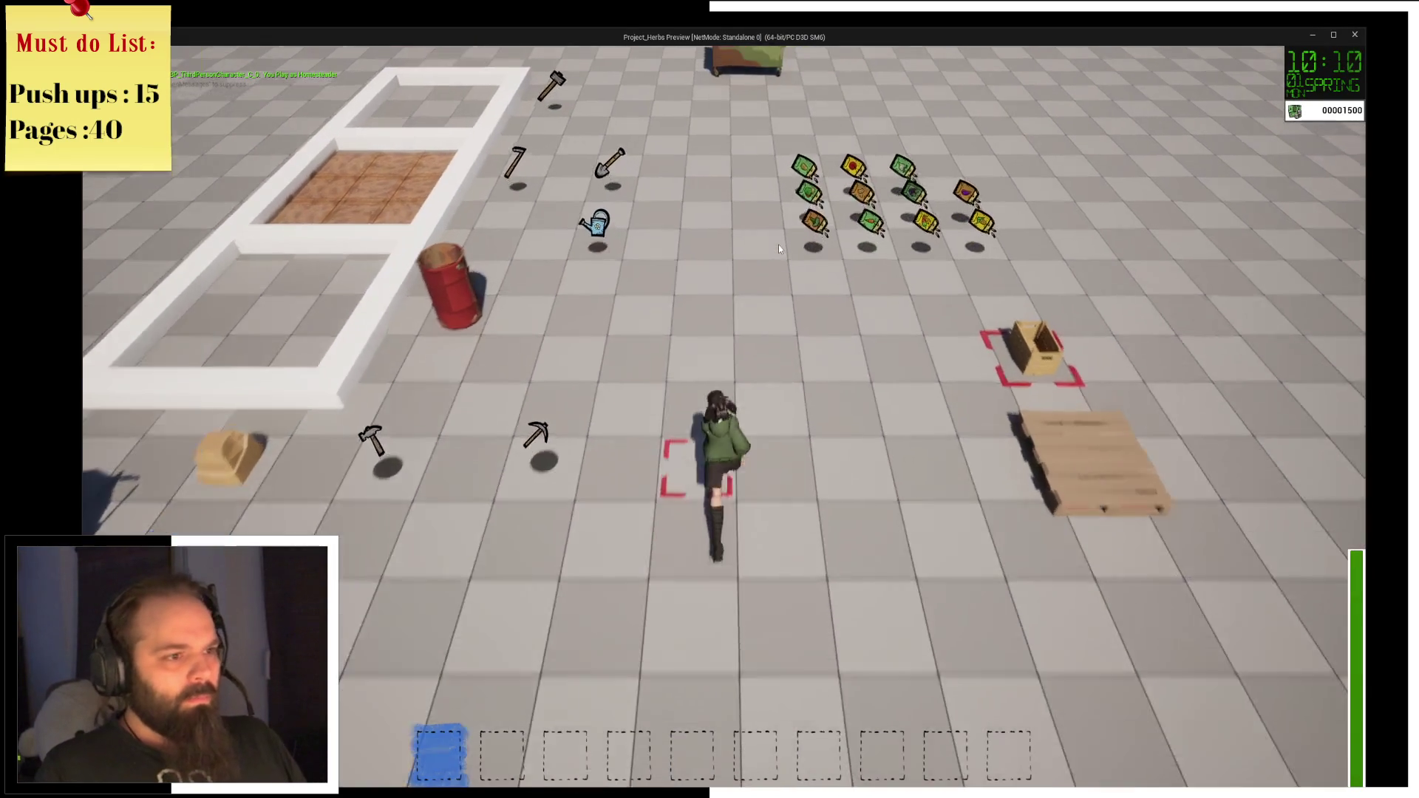
key("a")
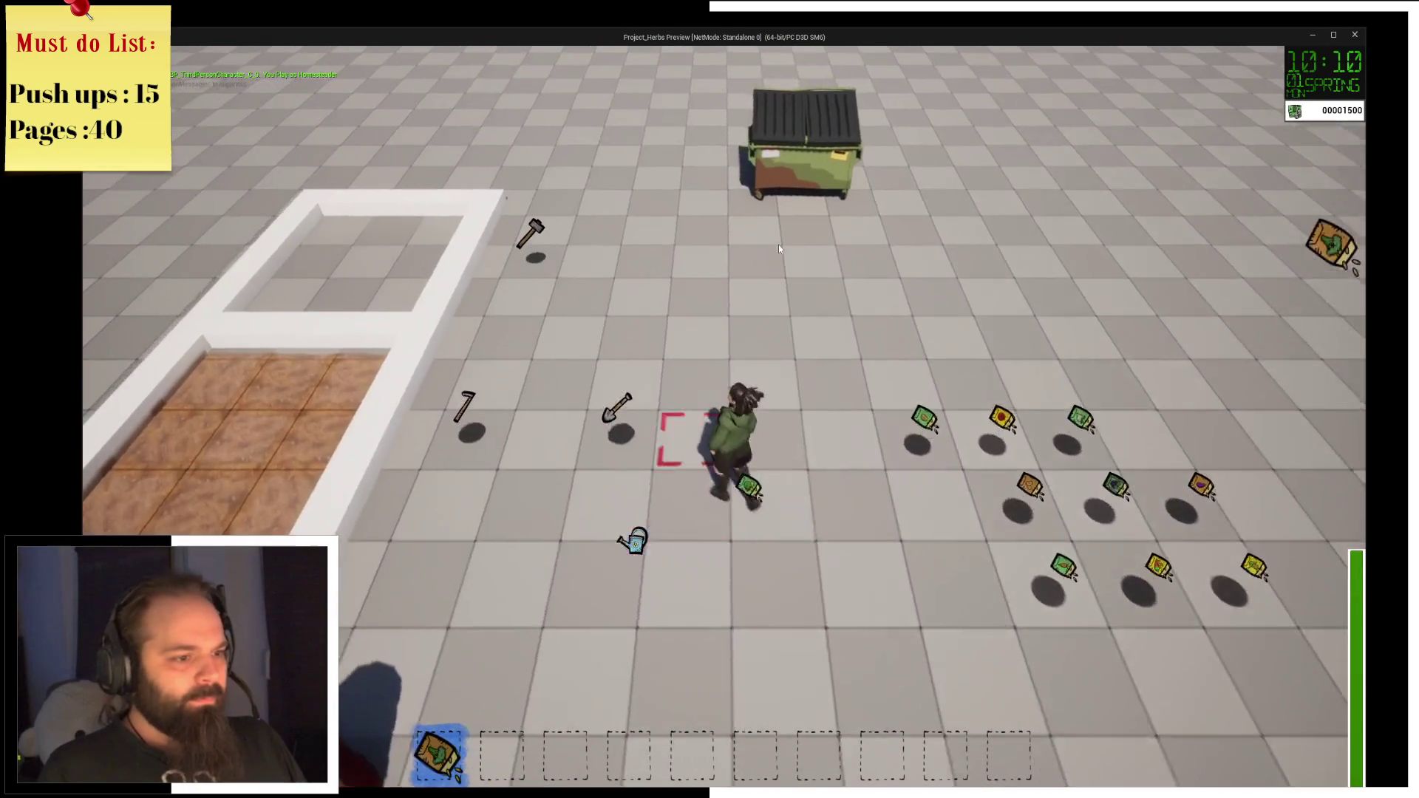
Equip the shovel to dig a soil tile, then plant seeds in it.
key("4")
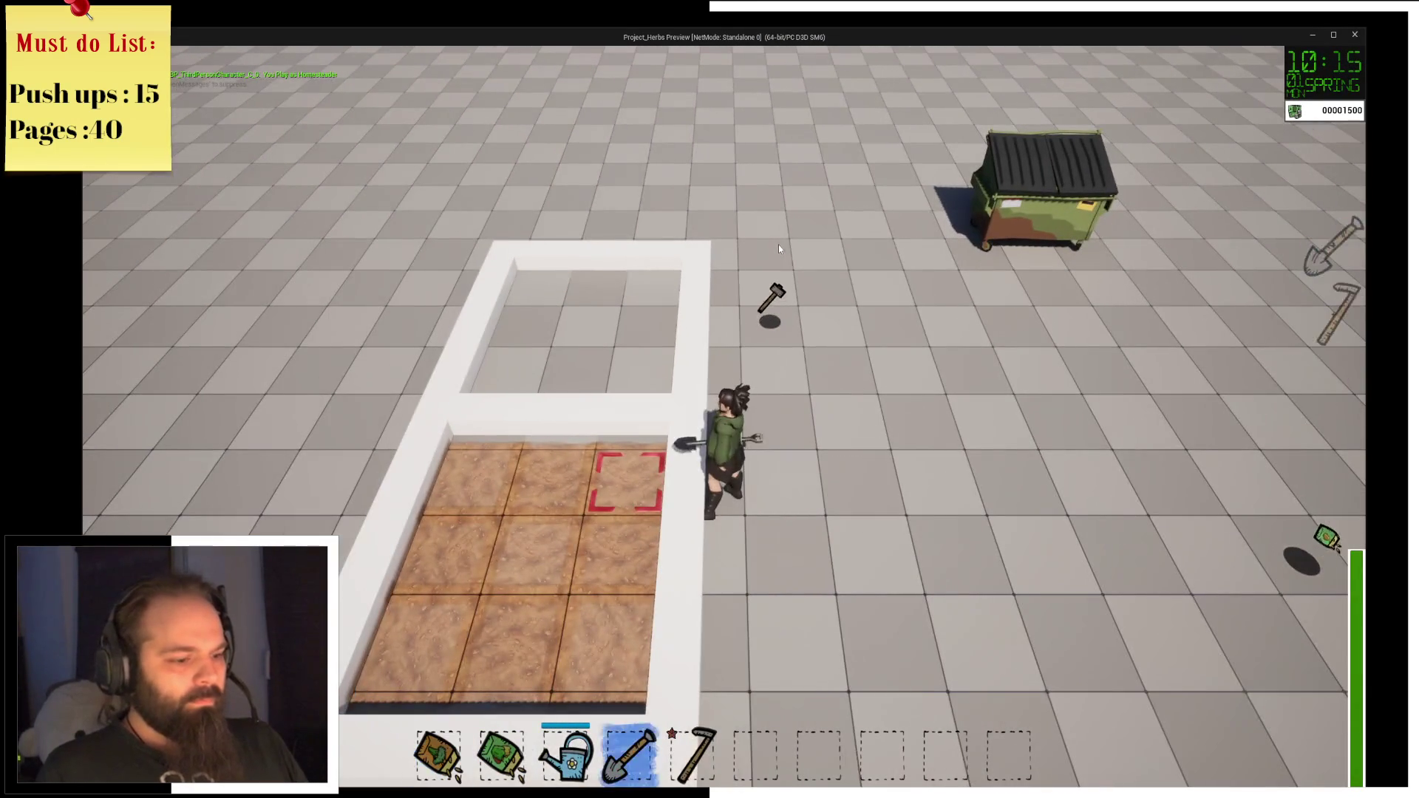
key("6")
key("5")
key("4")
left_click(779, 245)
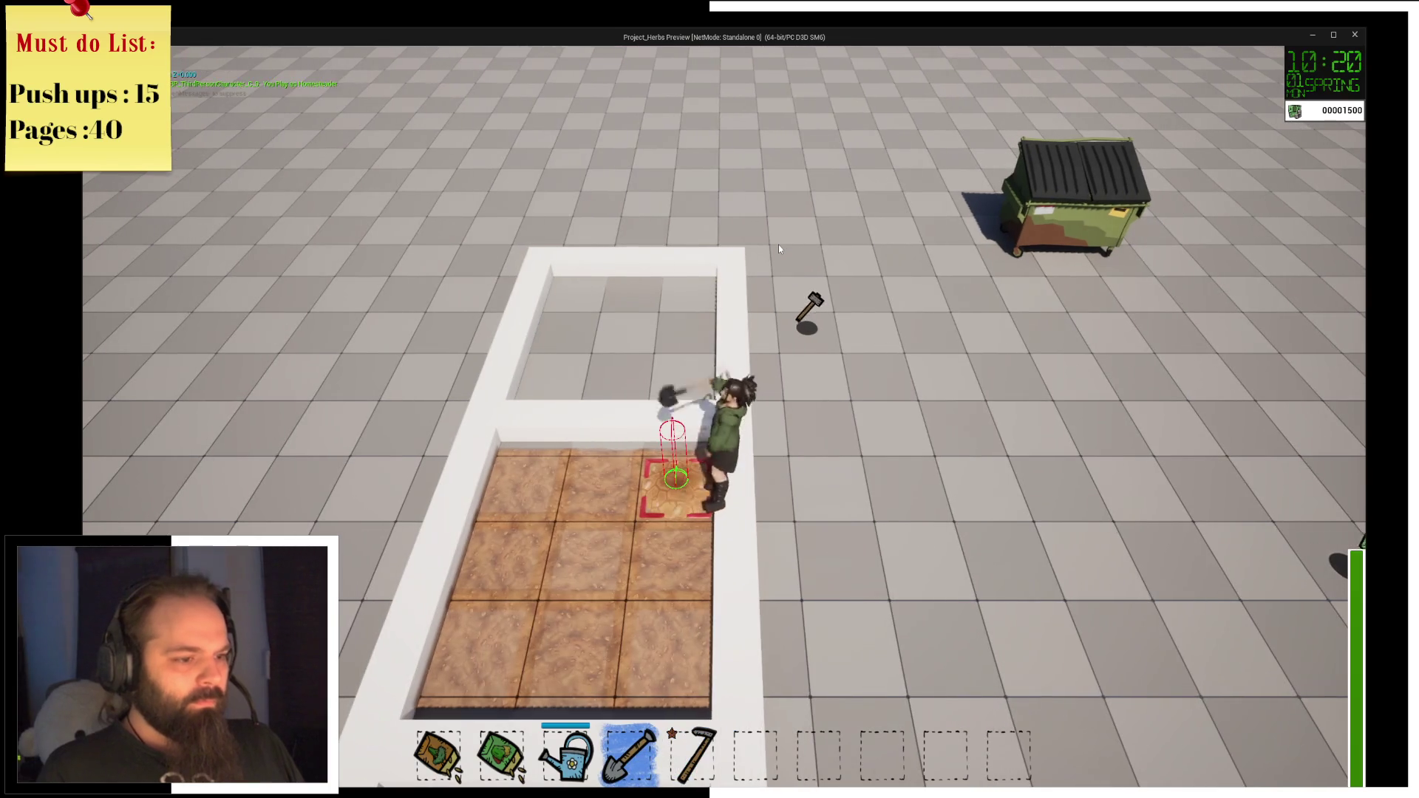
key("d")
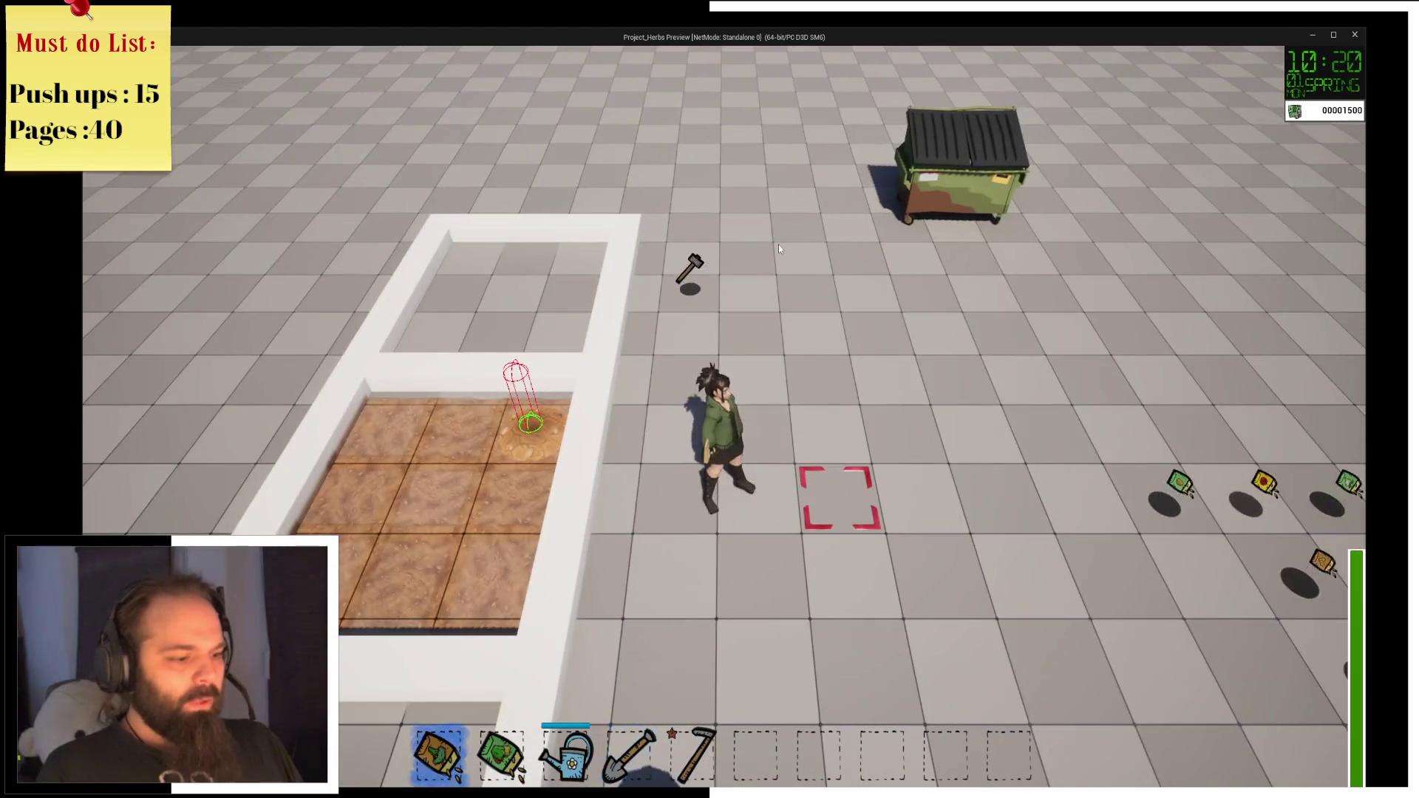
key("1")
key("a")
left_click(778, 246)
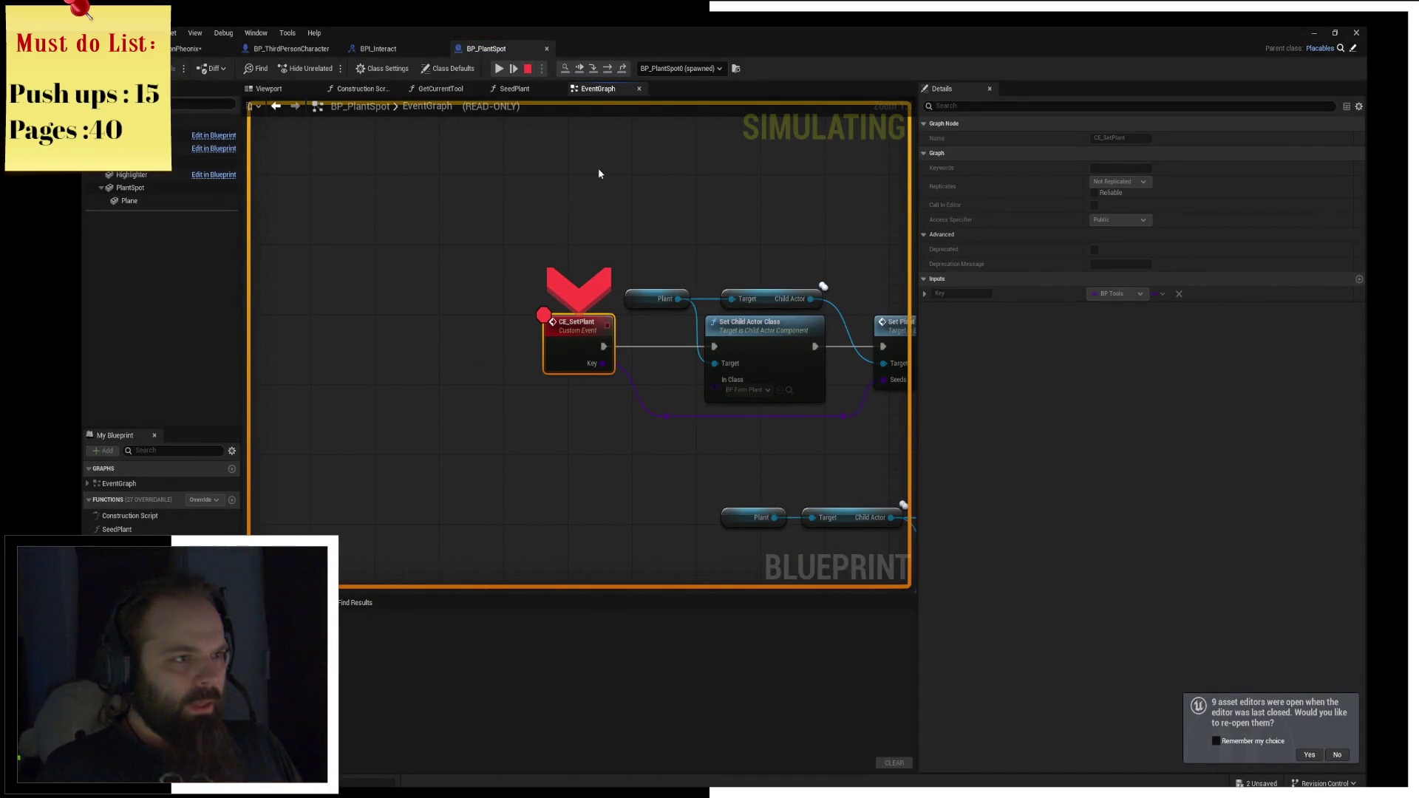
Step execution through the Set Plant call into BP_FarmPlant's SetData function.
left_click(598, 71)
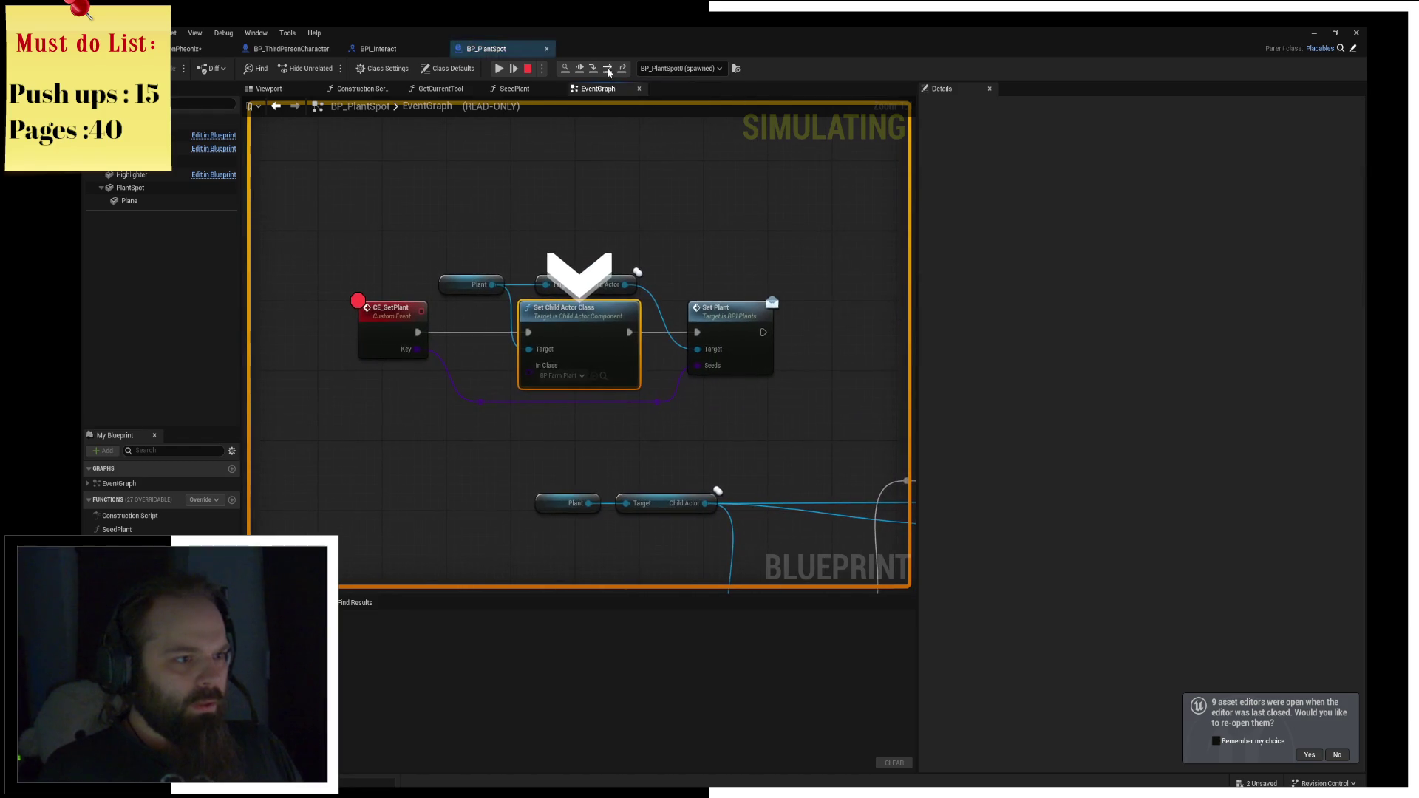
mouse_move(416, 350)
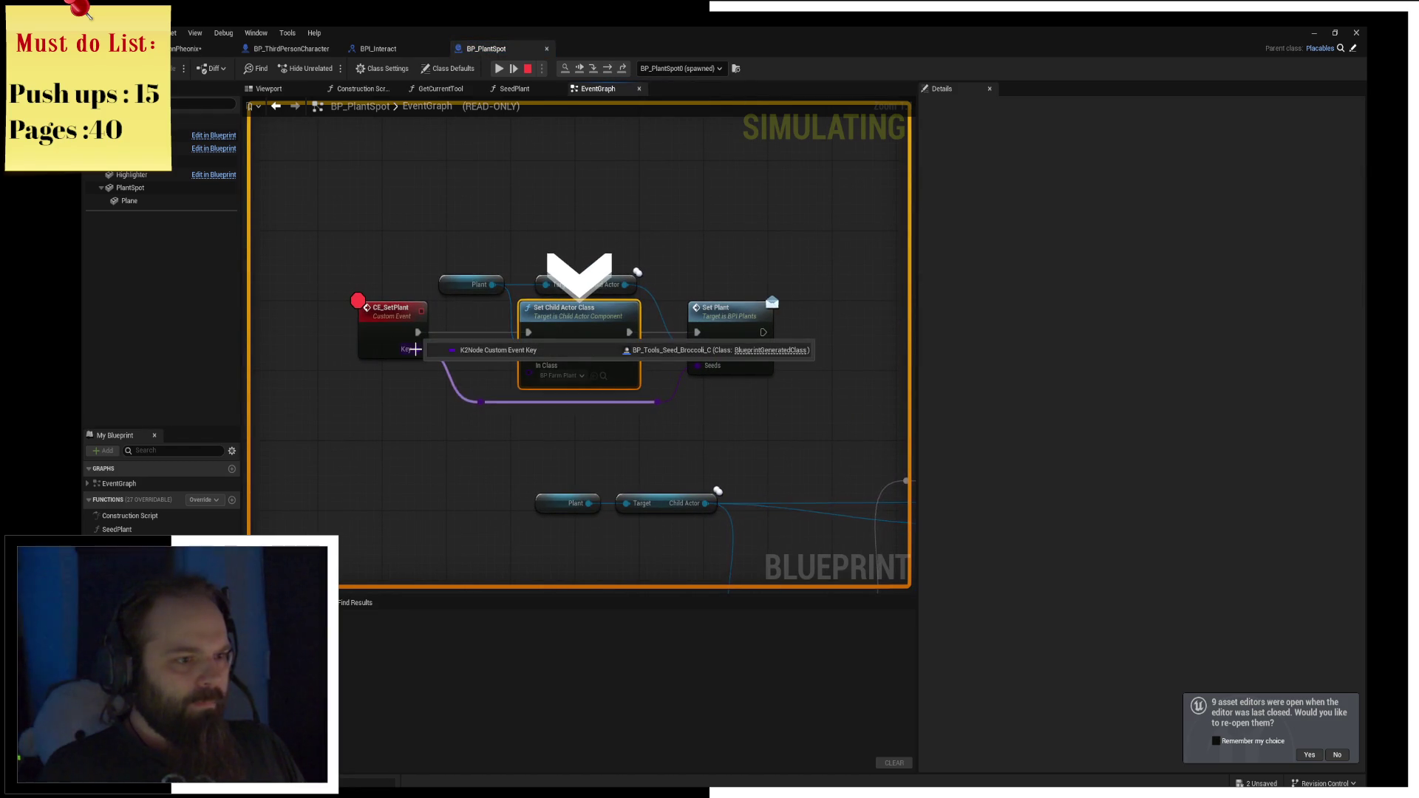
left_click(608, 73)
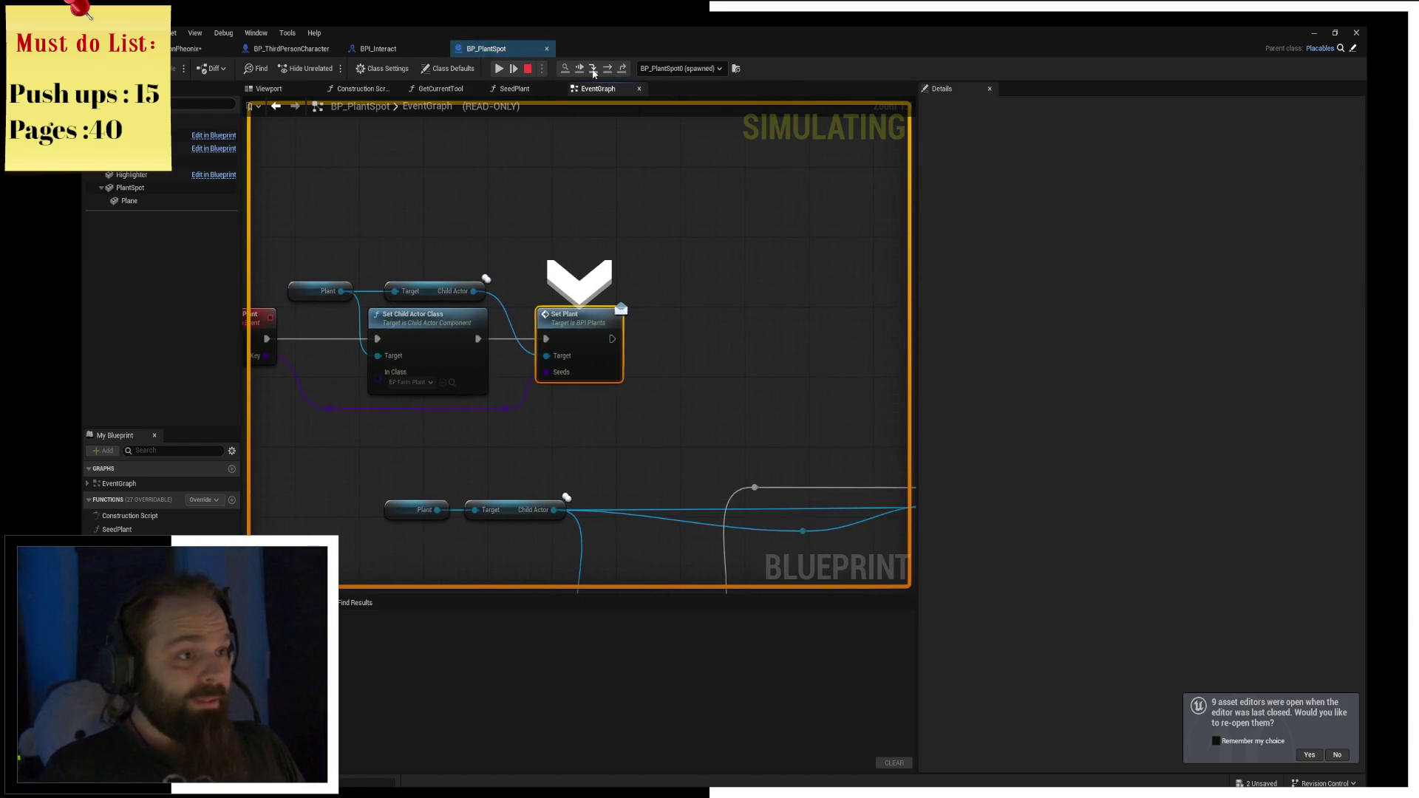
left_click(608, 73)
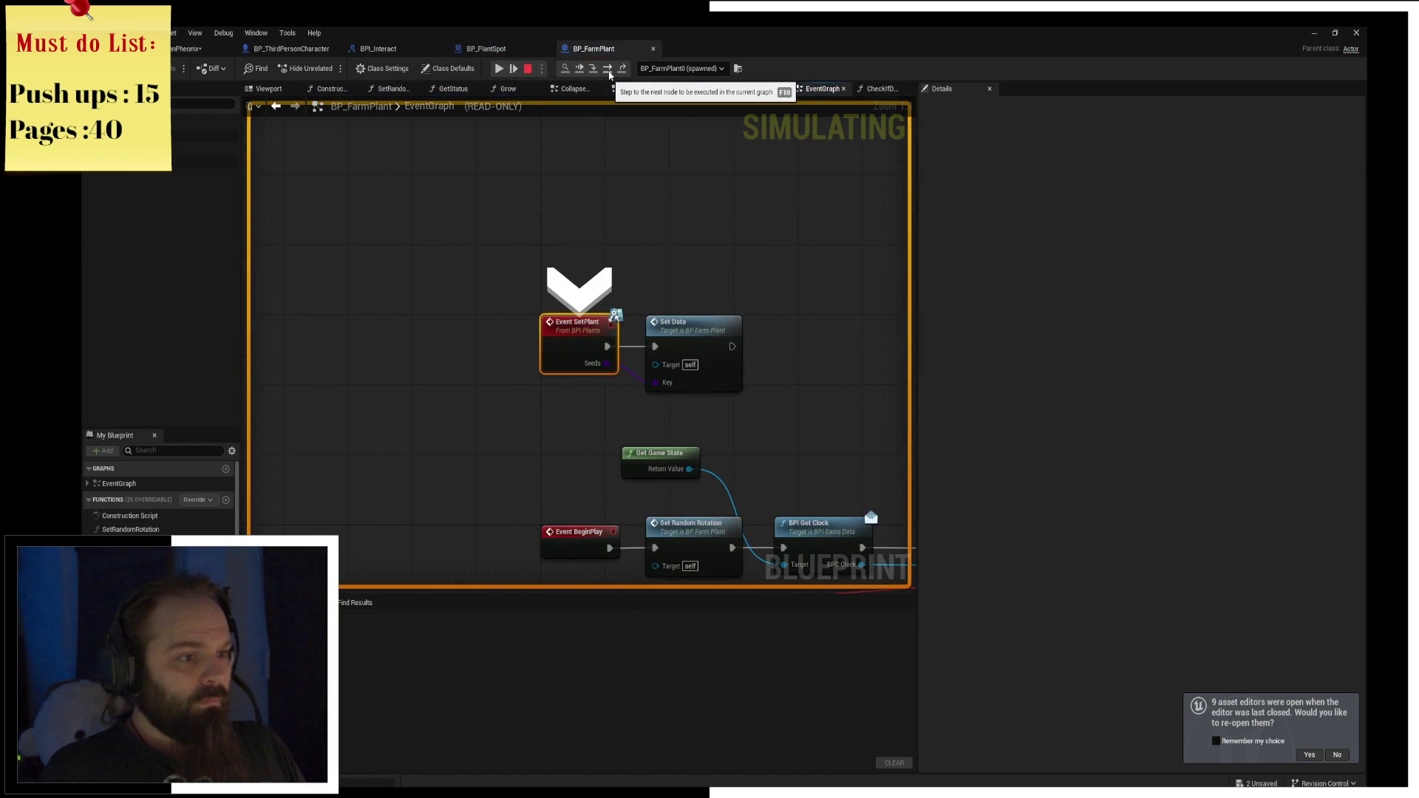
left_click(608, 73)
left_click(596, 70)
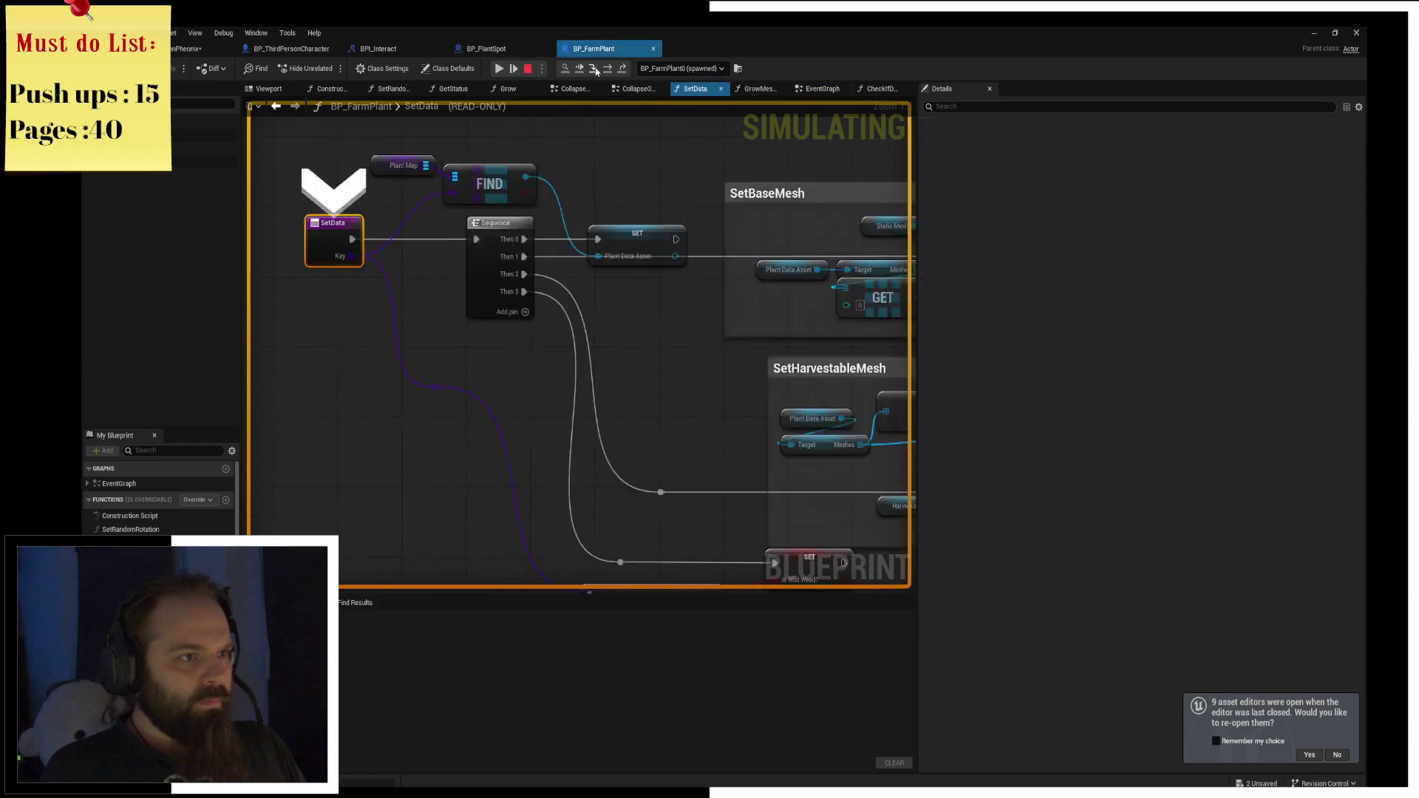
left_click(596, 70)
Expand Plant Map to confirm three seed entries, then stop the simulation and select it.
mouse_move(482, 244)
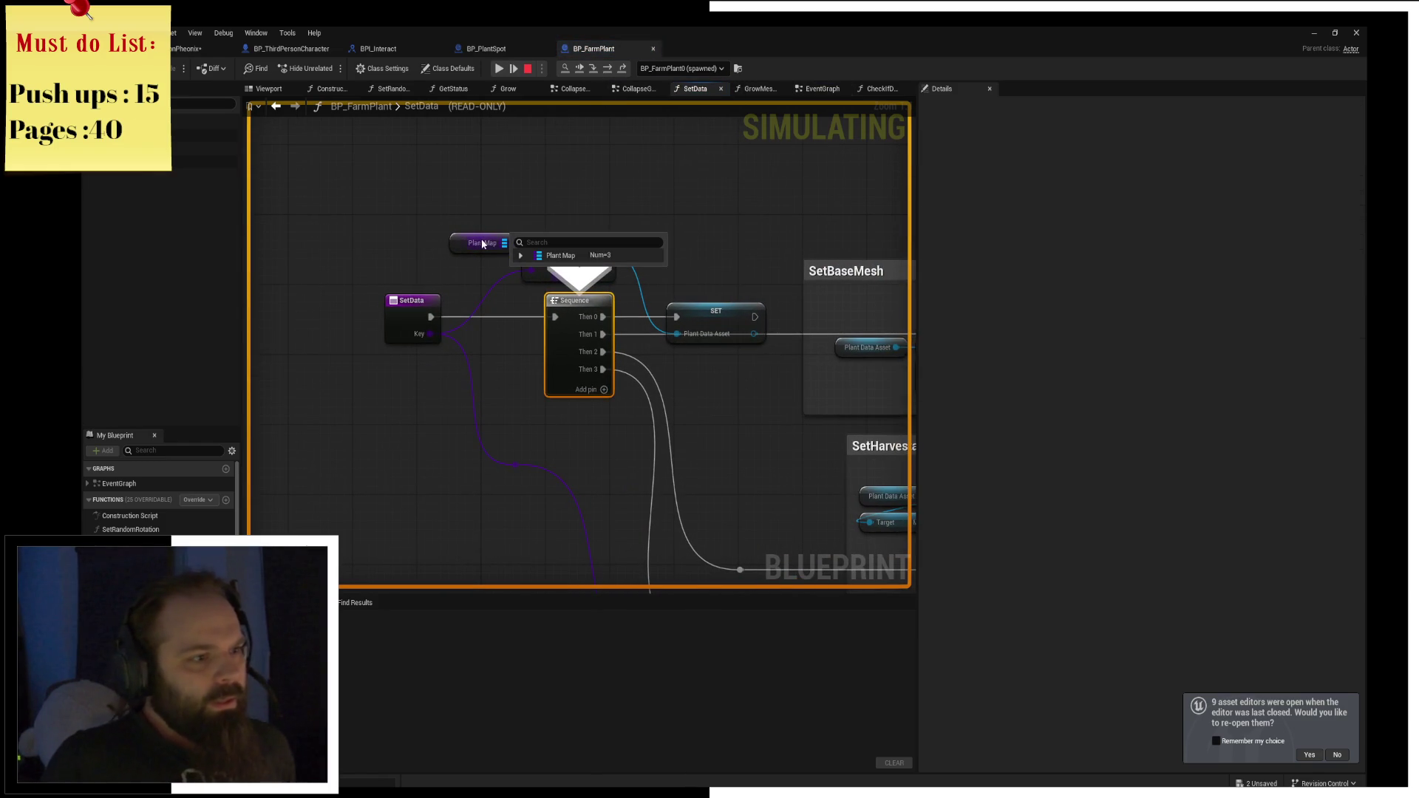
left_click(522, 255)
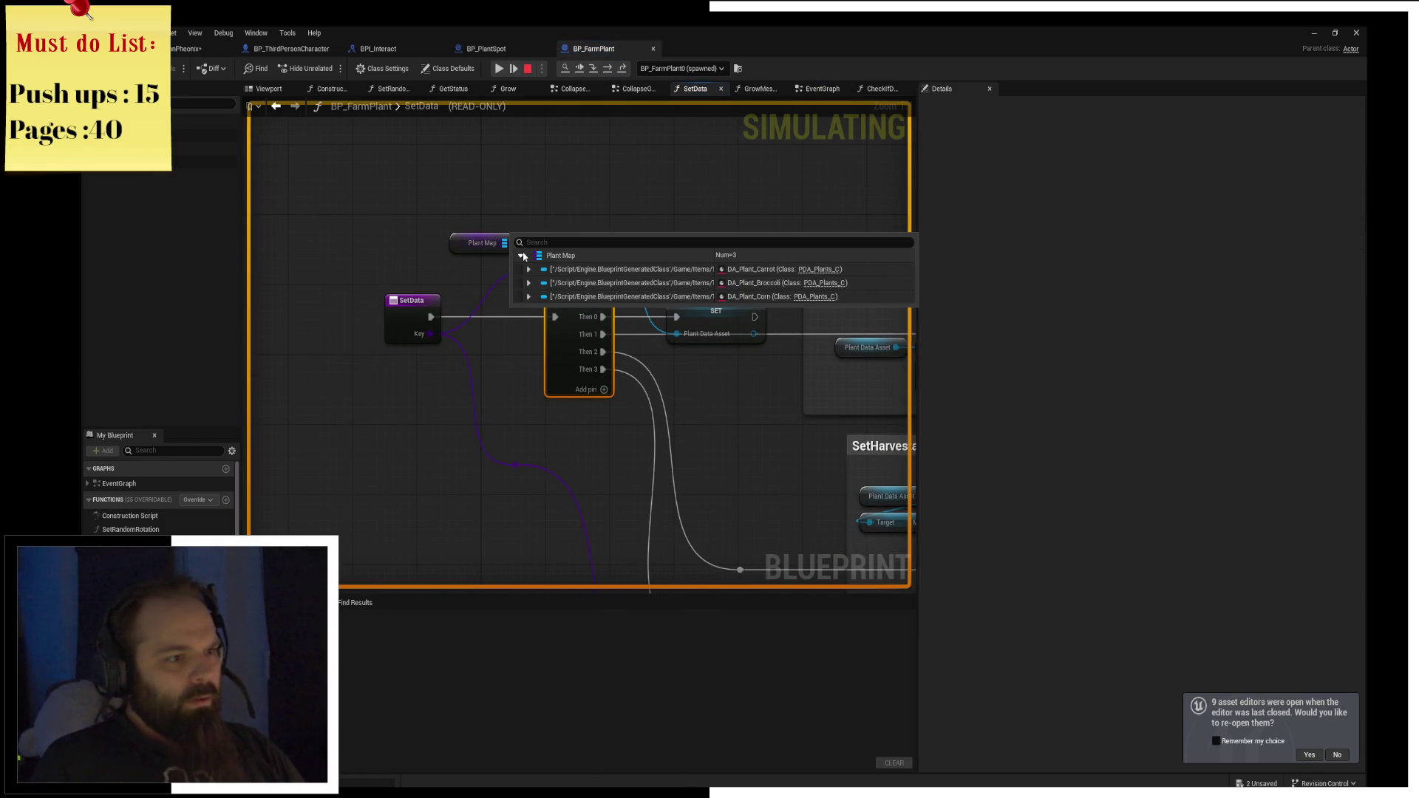
left_click(529, 71)
left_click(479, 243)
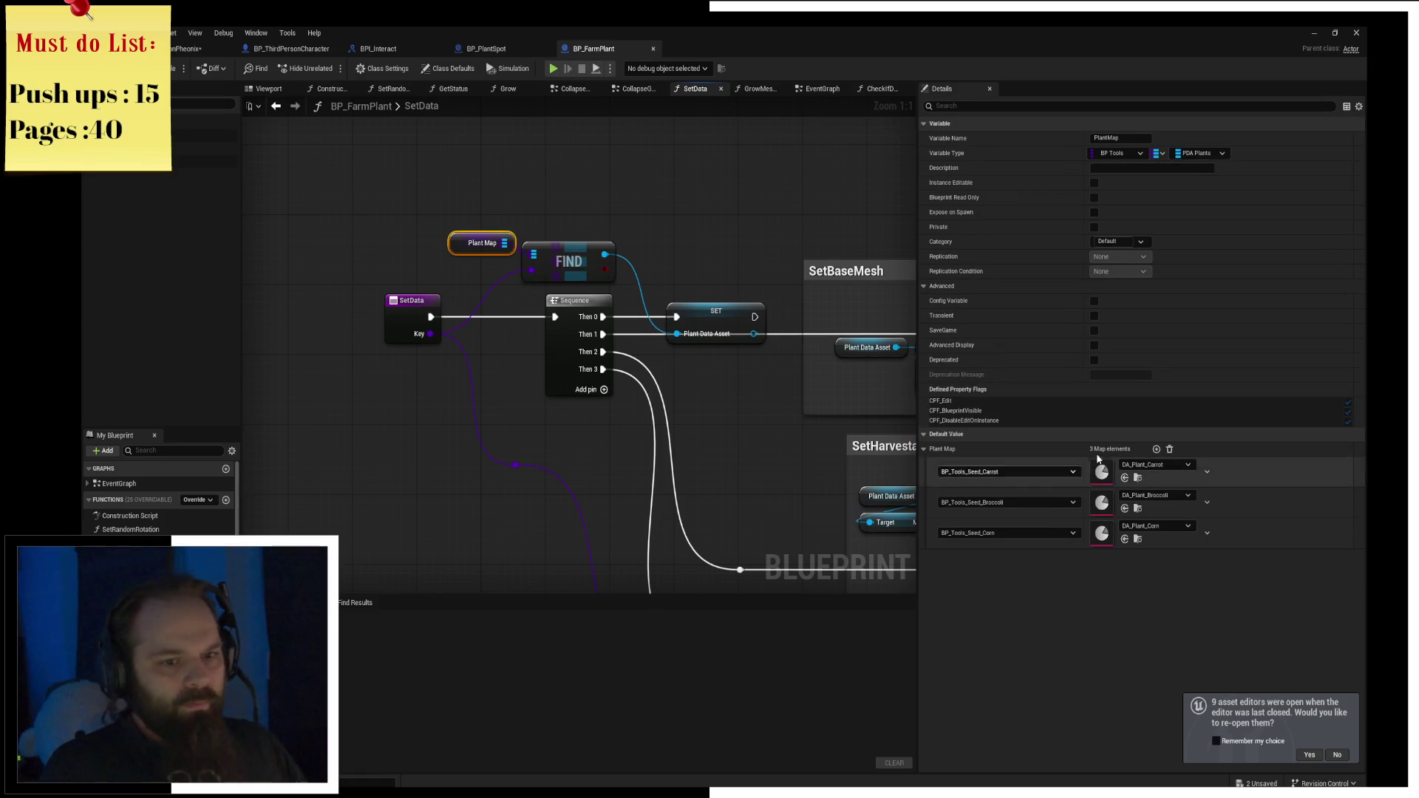
Add a new Plant Map entry keyed to BP_Tools_Seed_Chilli.
left_click(1157, 449)
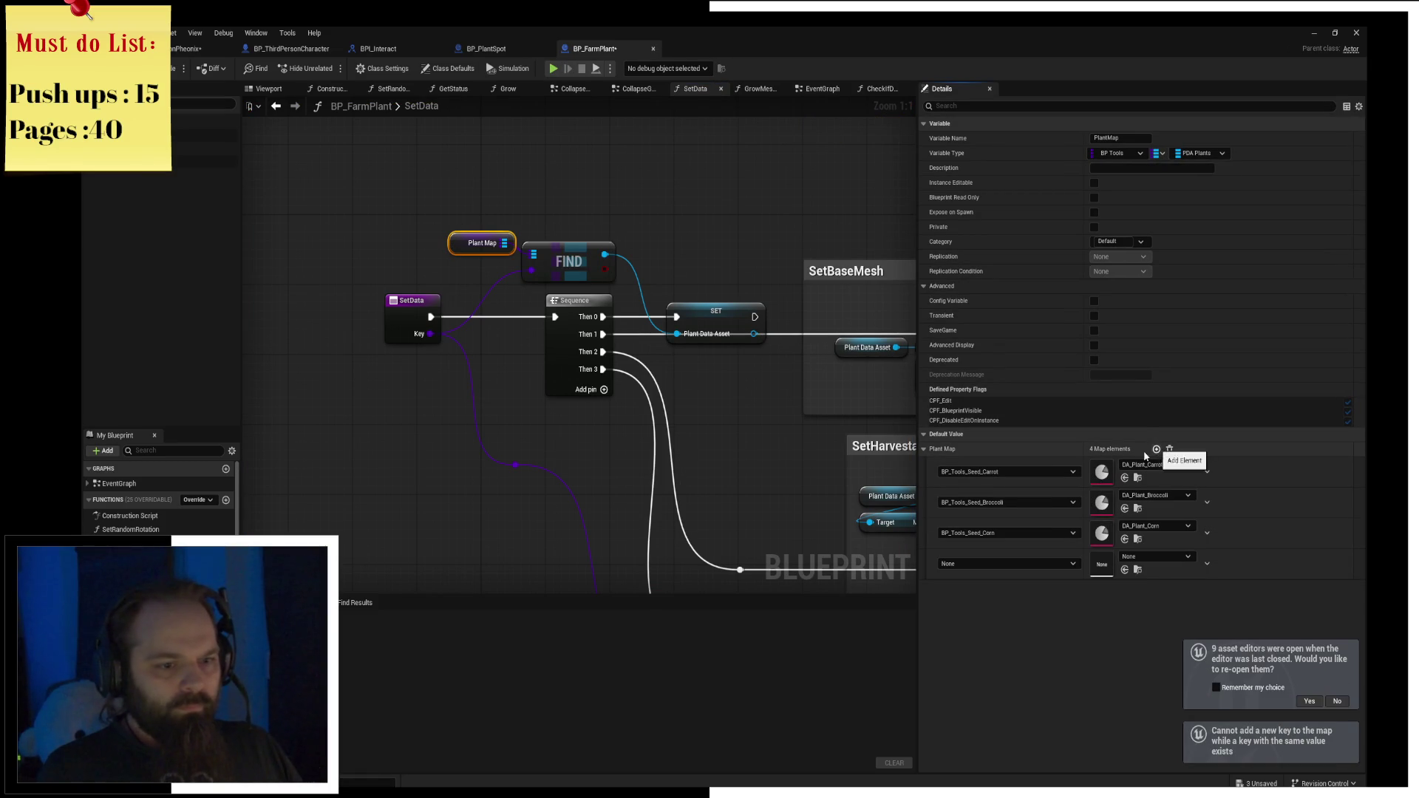
left_click(1024, 565)
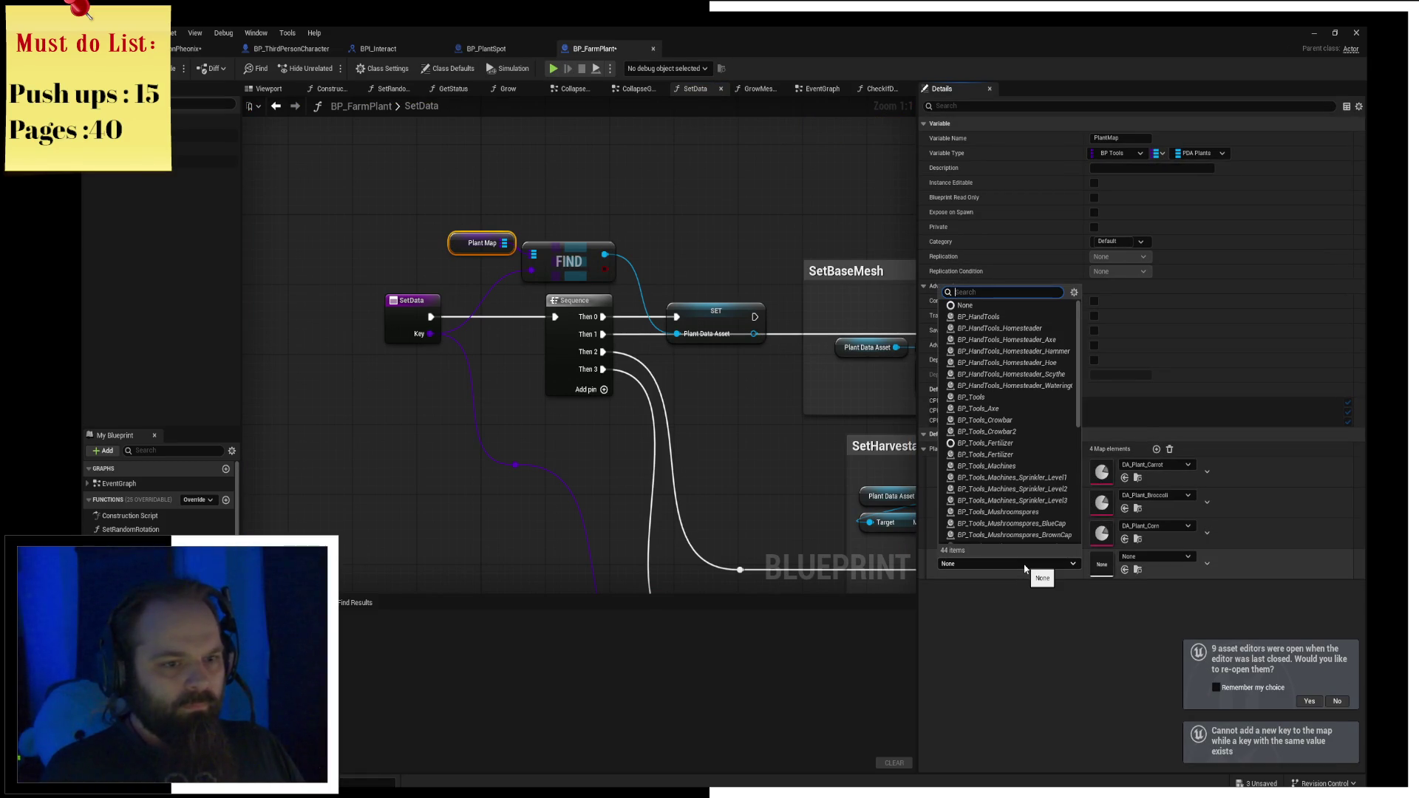
type("seed")
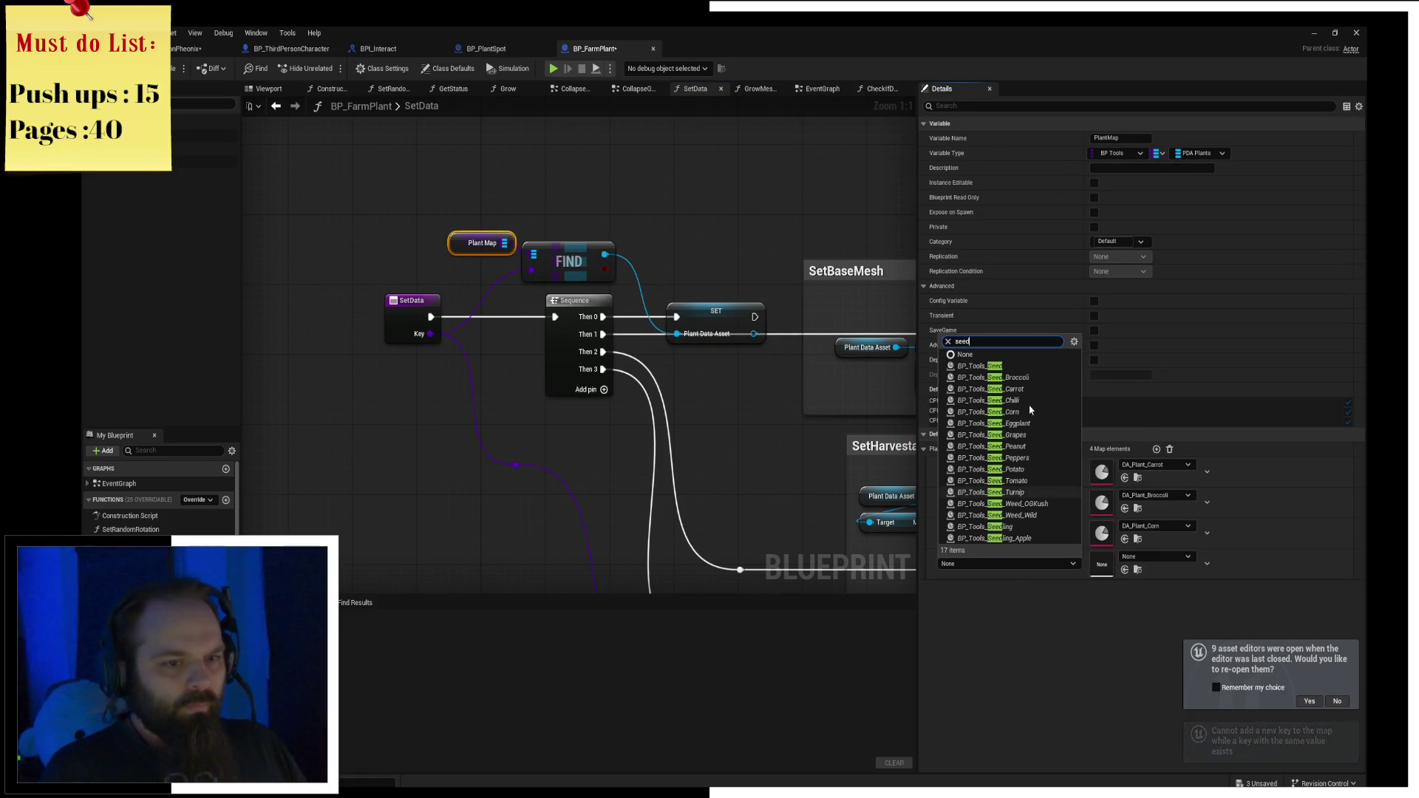
left_click(1049, 401)
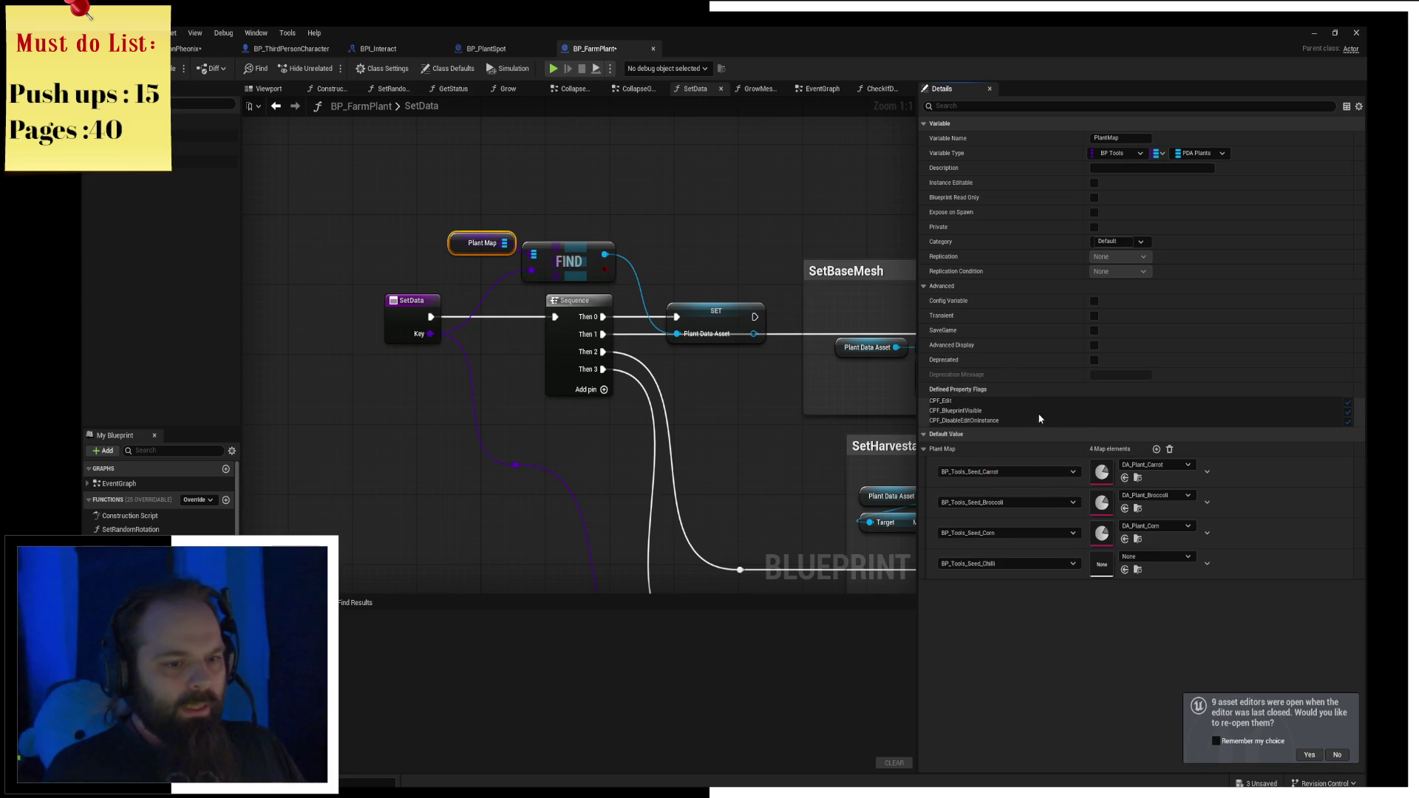
Search plant data for 'ch' without choosing any, then open the Content Drawer.
left_click(1159, 559)
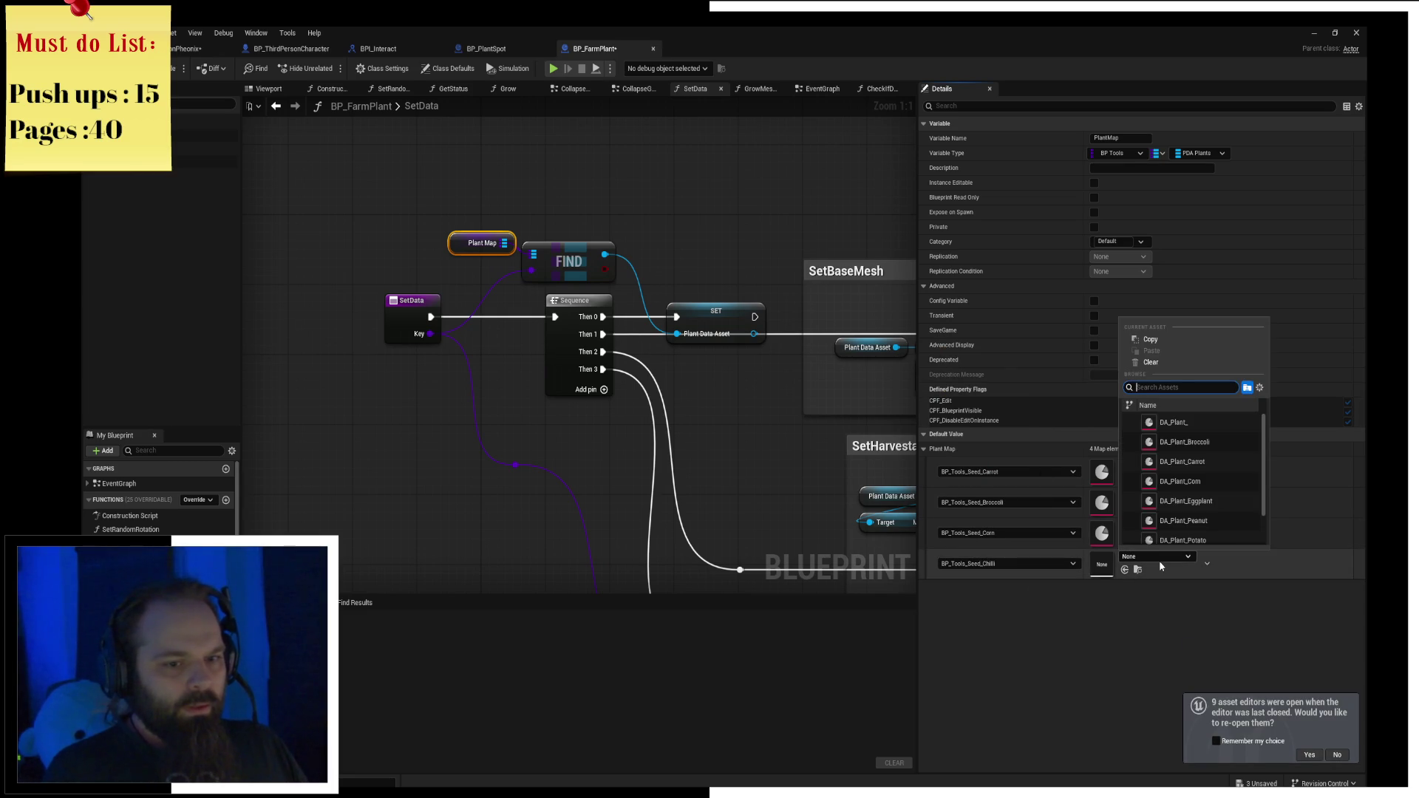
type("ch")
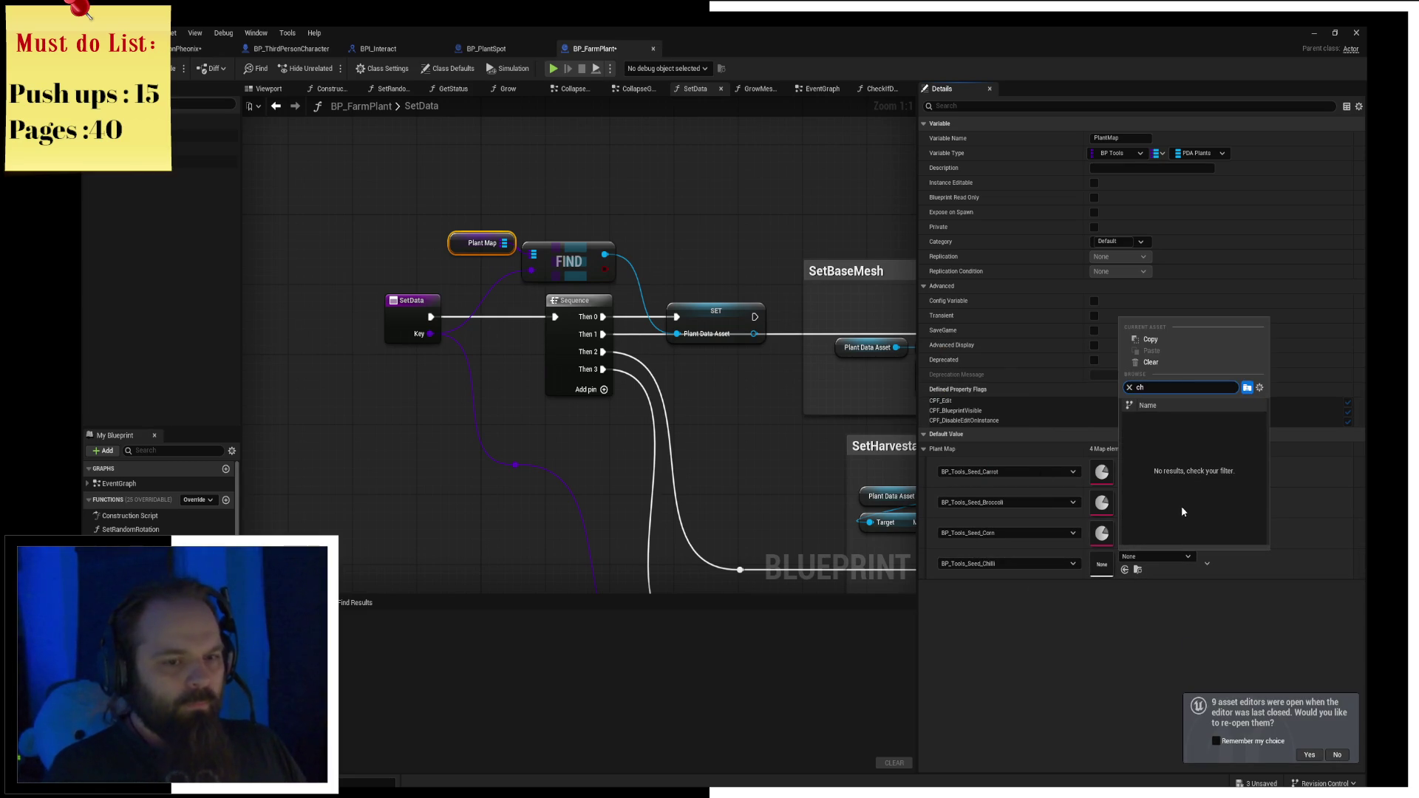
key("BackSpace")
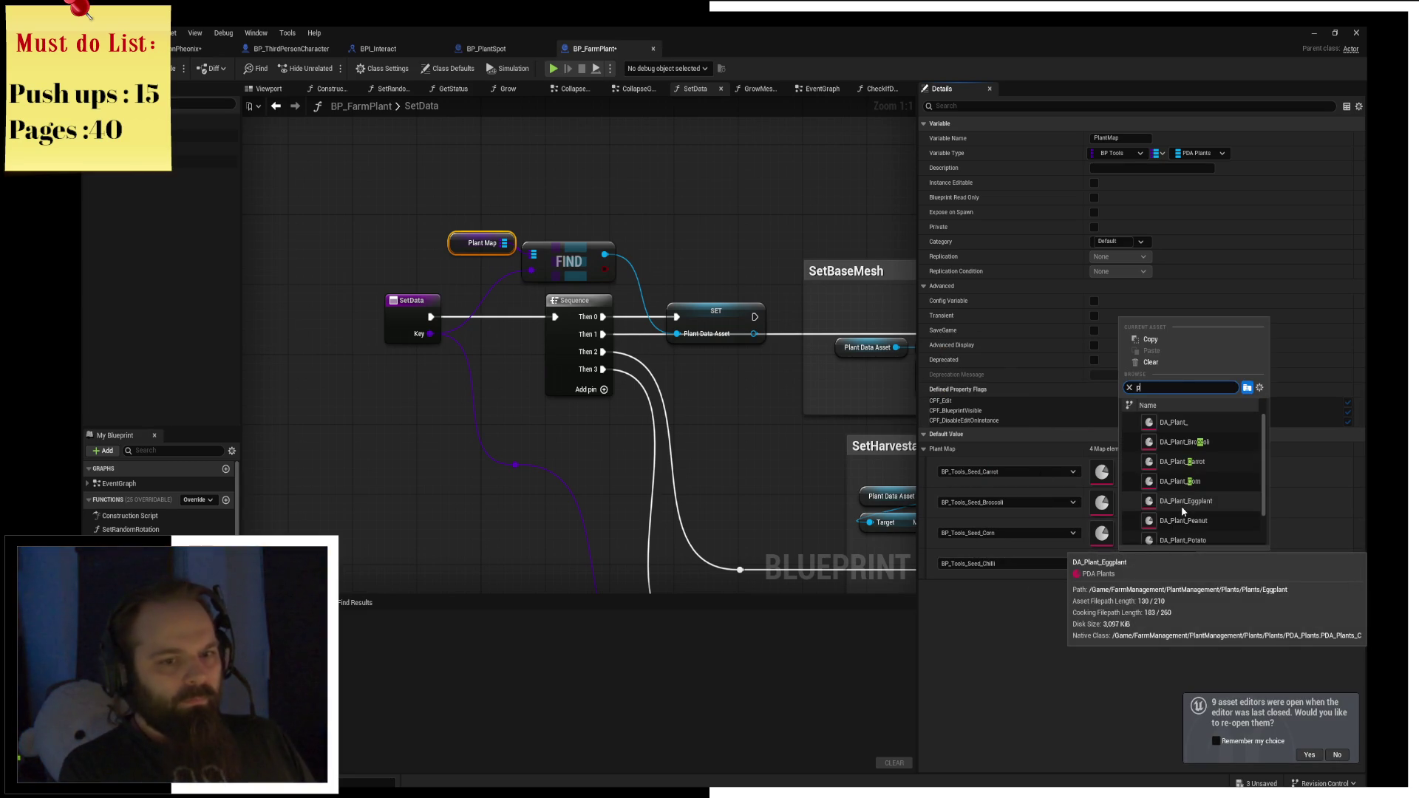
type("h")
key("BackSpace")
key("BackSpace")
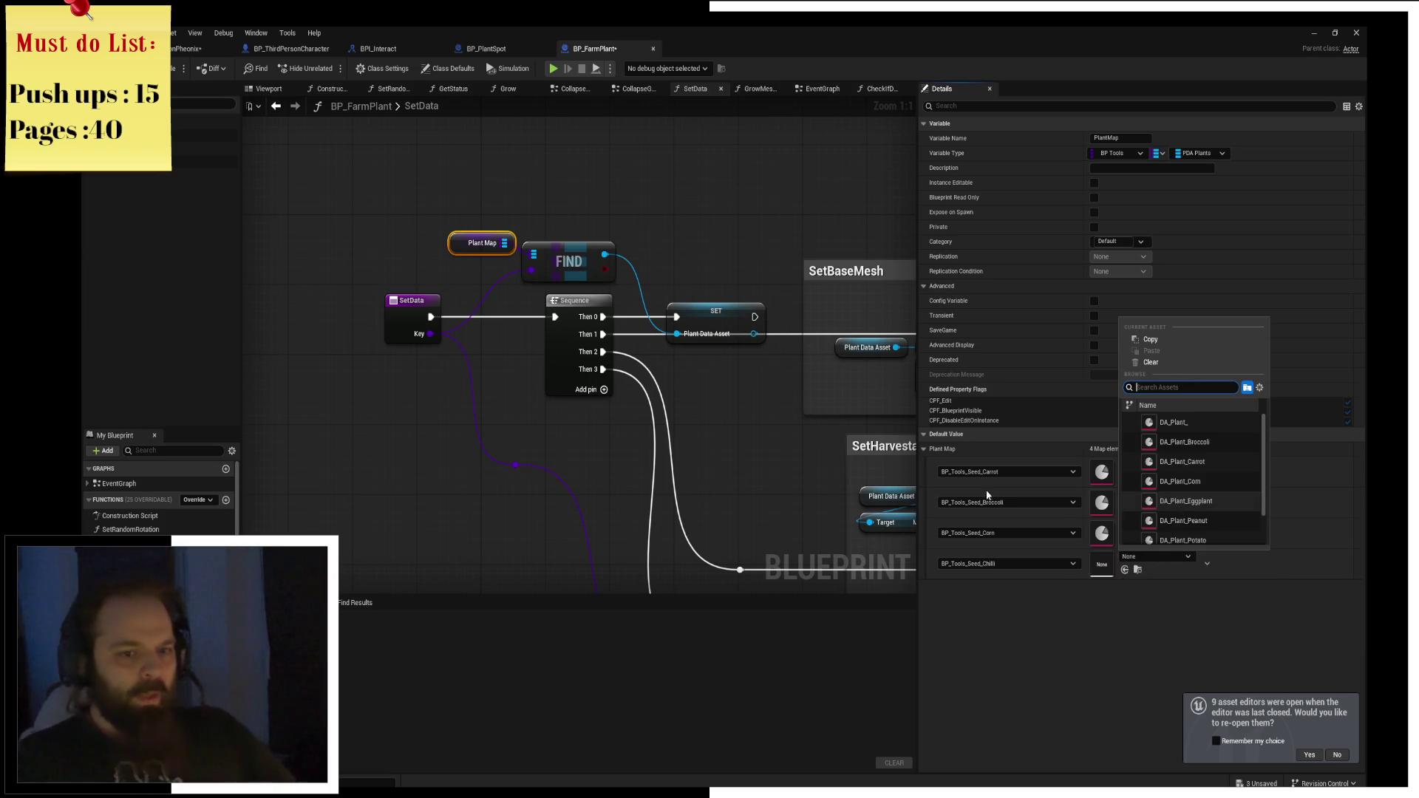
left_click(681, 438)
key("ctrl+space")
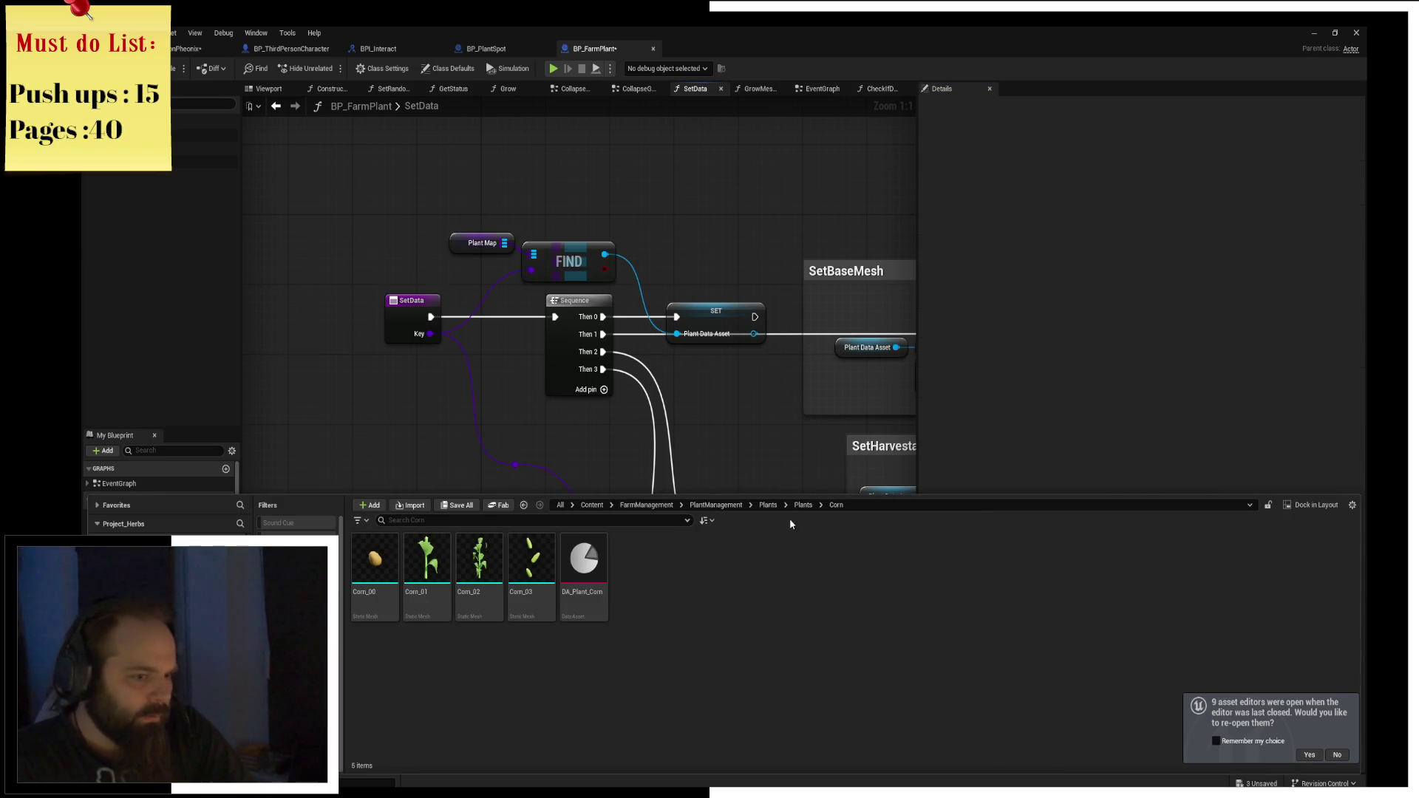
Look inside the Grapes folder, then start deleting the empty Grapes folder but cancel.
left_click(803, 505)
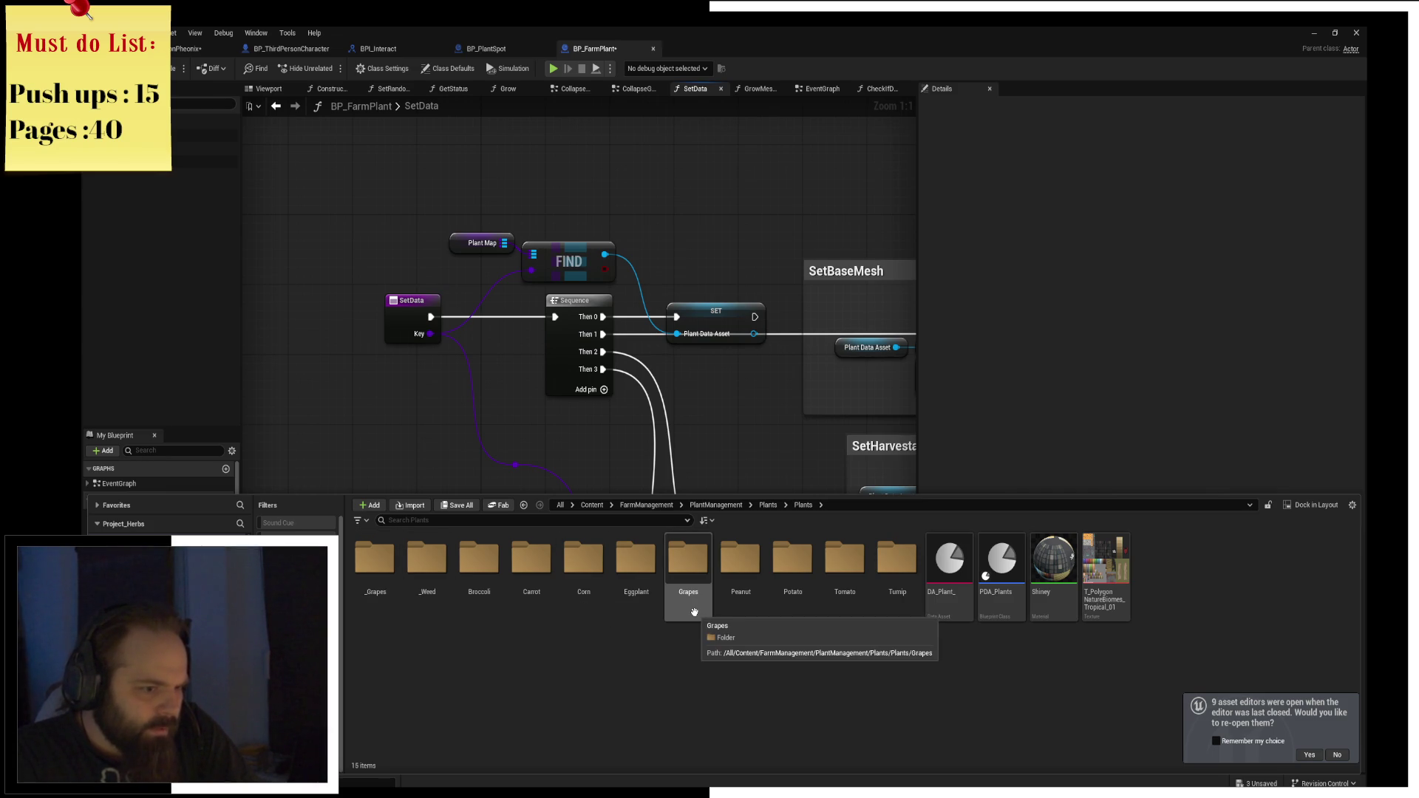
double_click(695, 613)
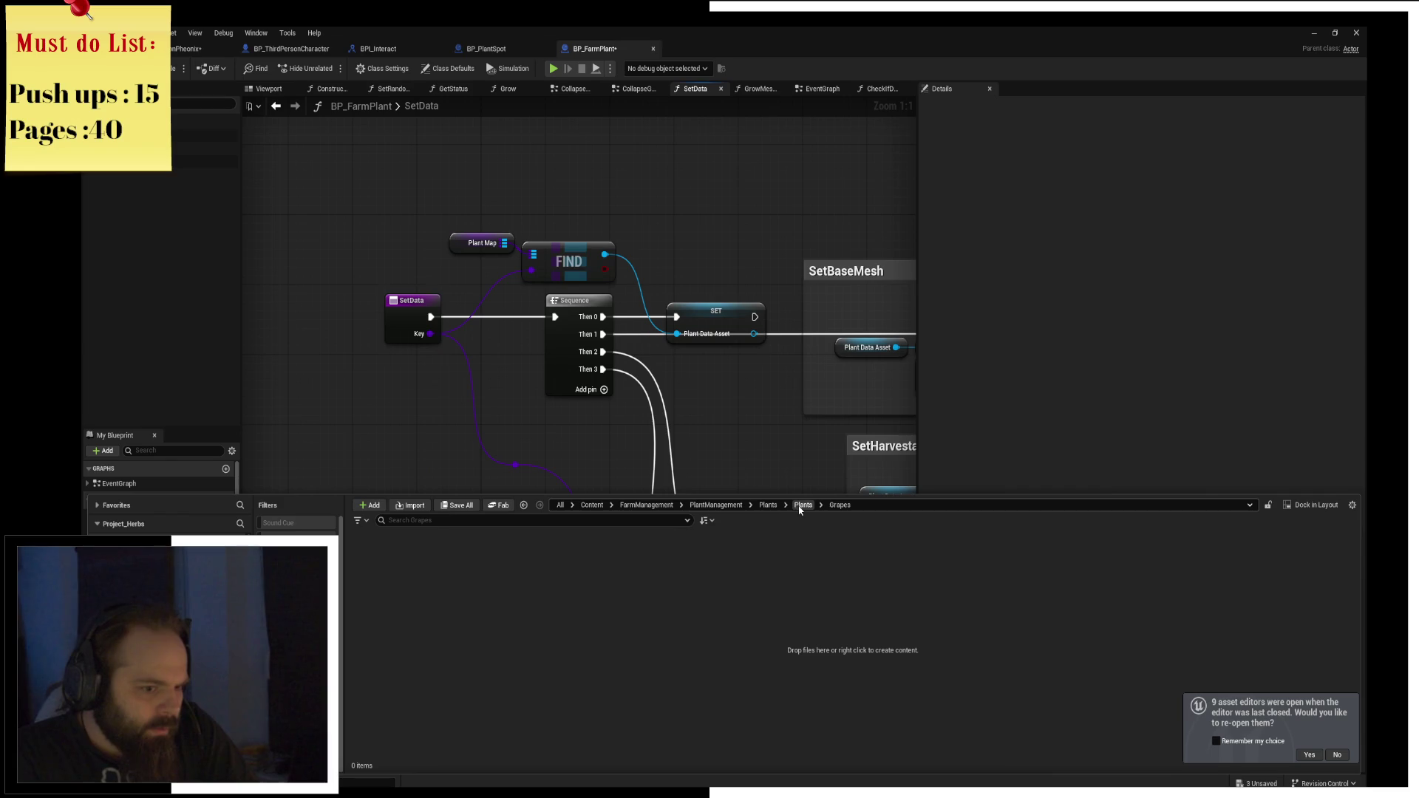
left_click(803, 505)
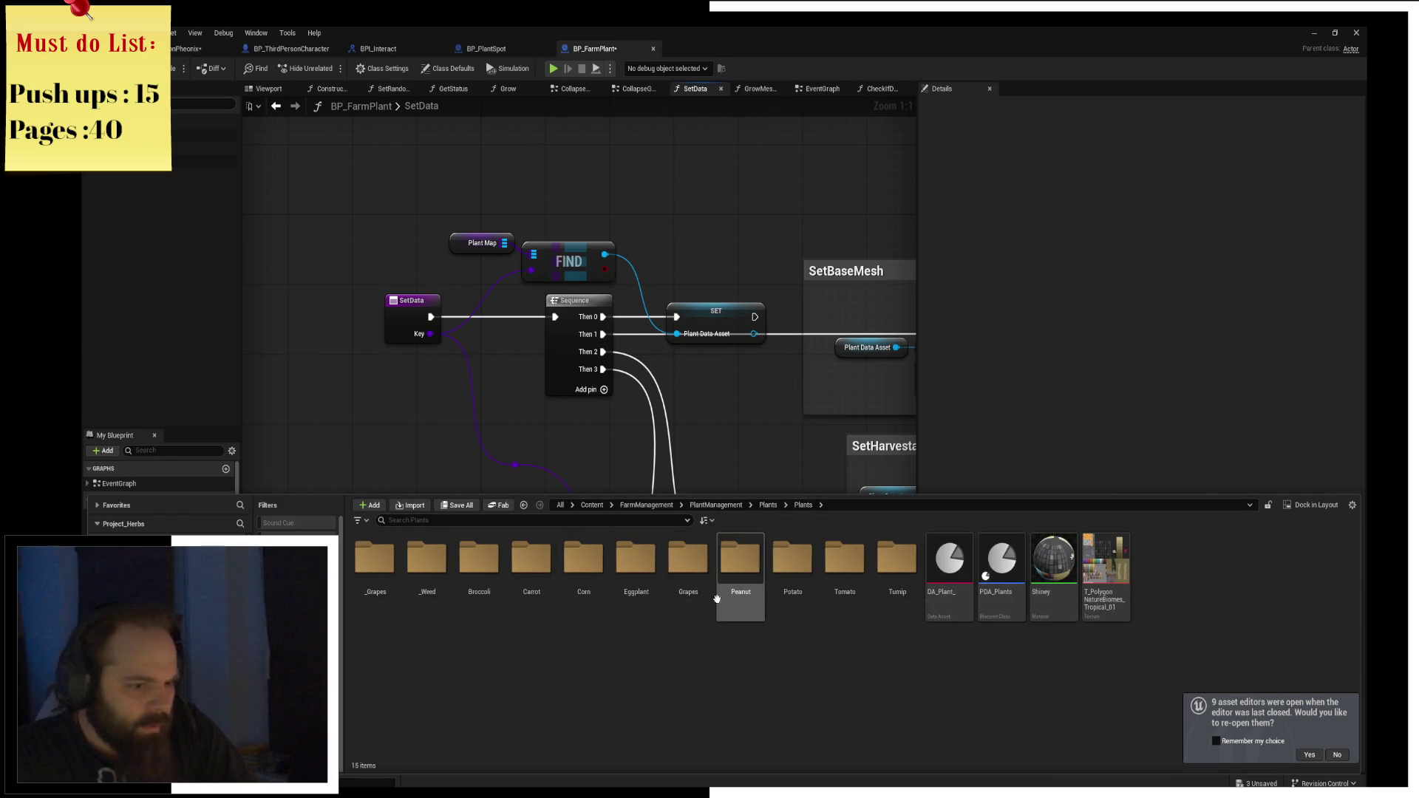
left_click(690, 593)
key("Delete")
left_click(716, 617)
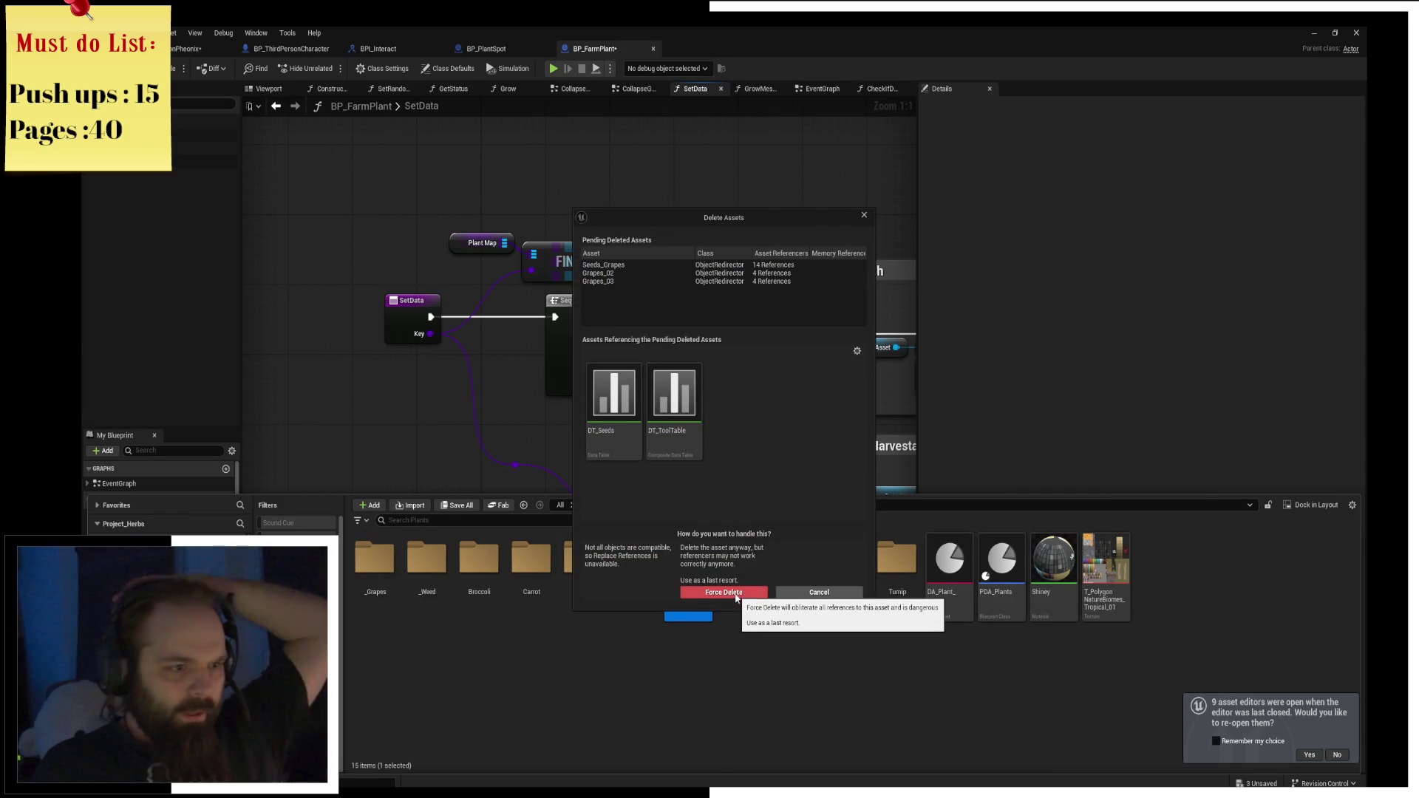
left_click(785, 594)
Browse the _Grapes, _Weed and Broccoli folders, returning to Plants after each, then select Plant Map.
double_click(364, 580)
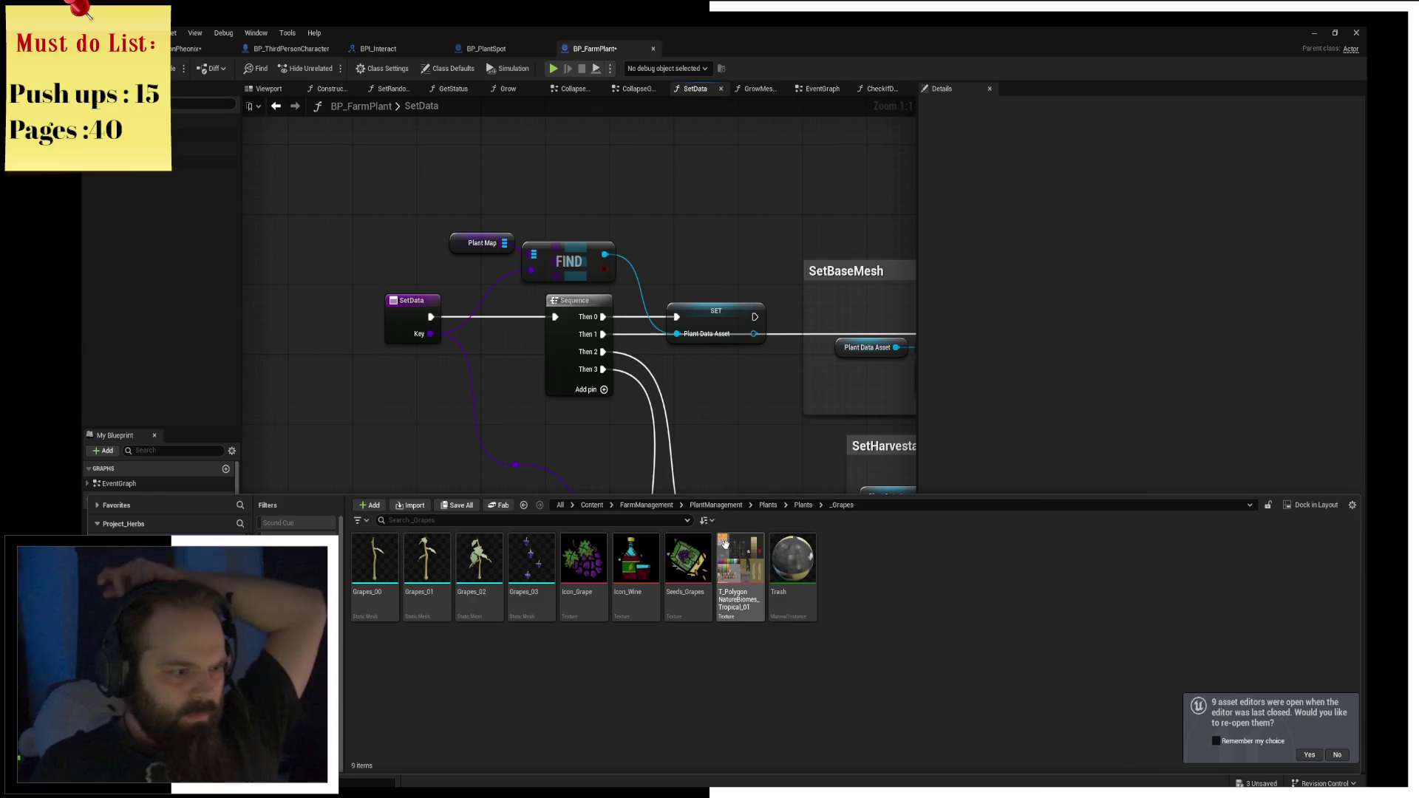
left_click(805, 505)
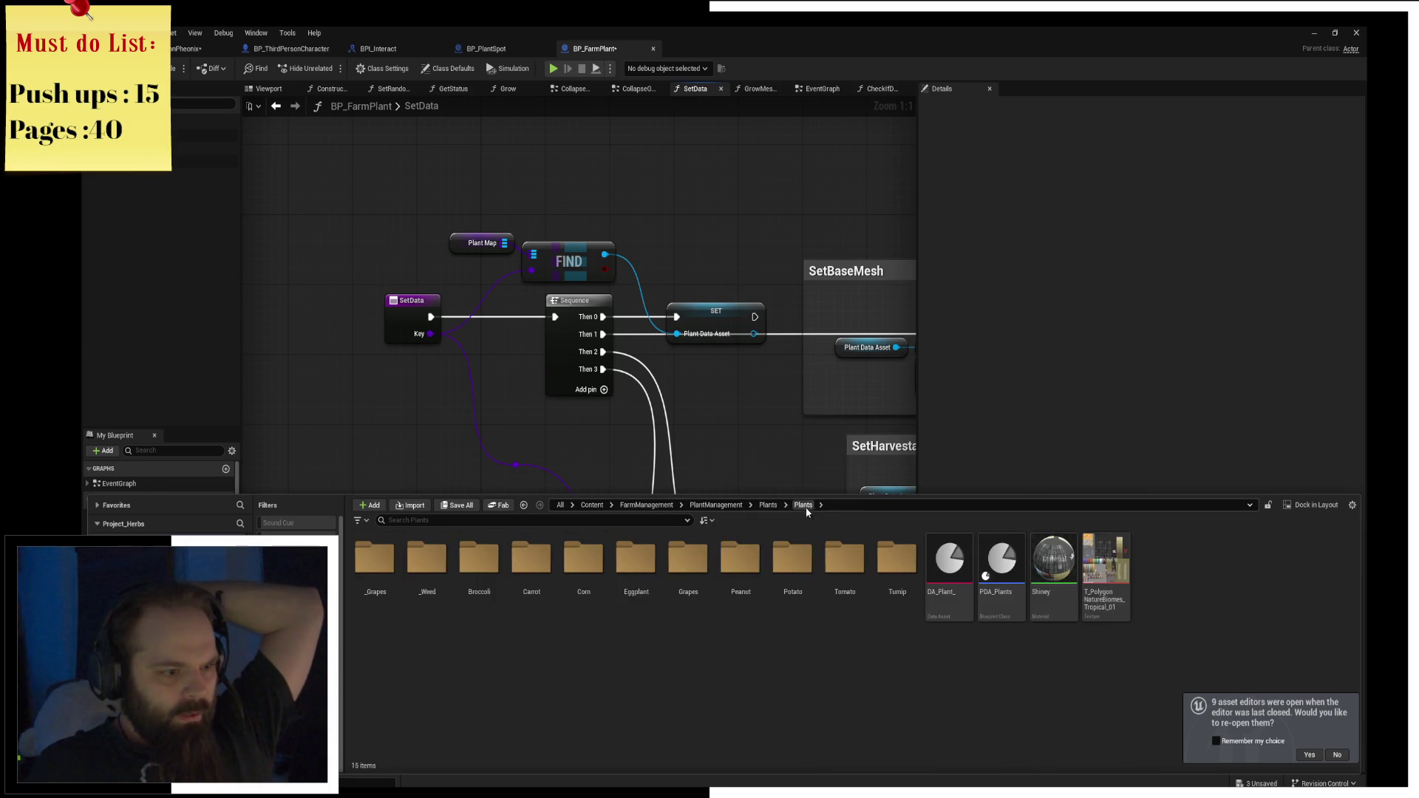
double_click(434, 576)
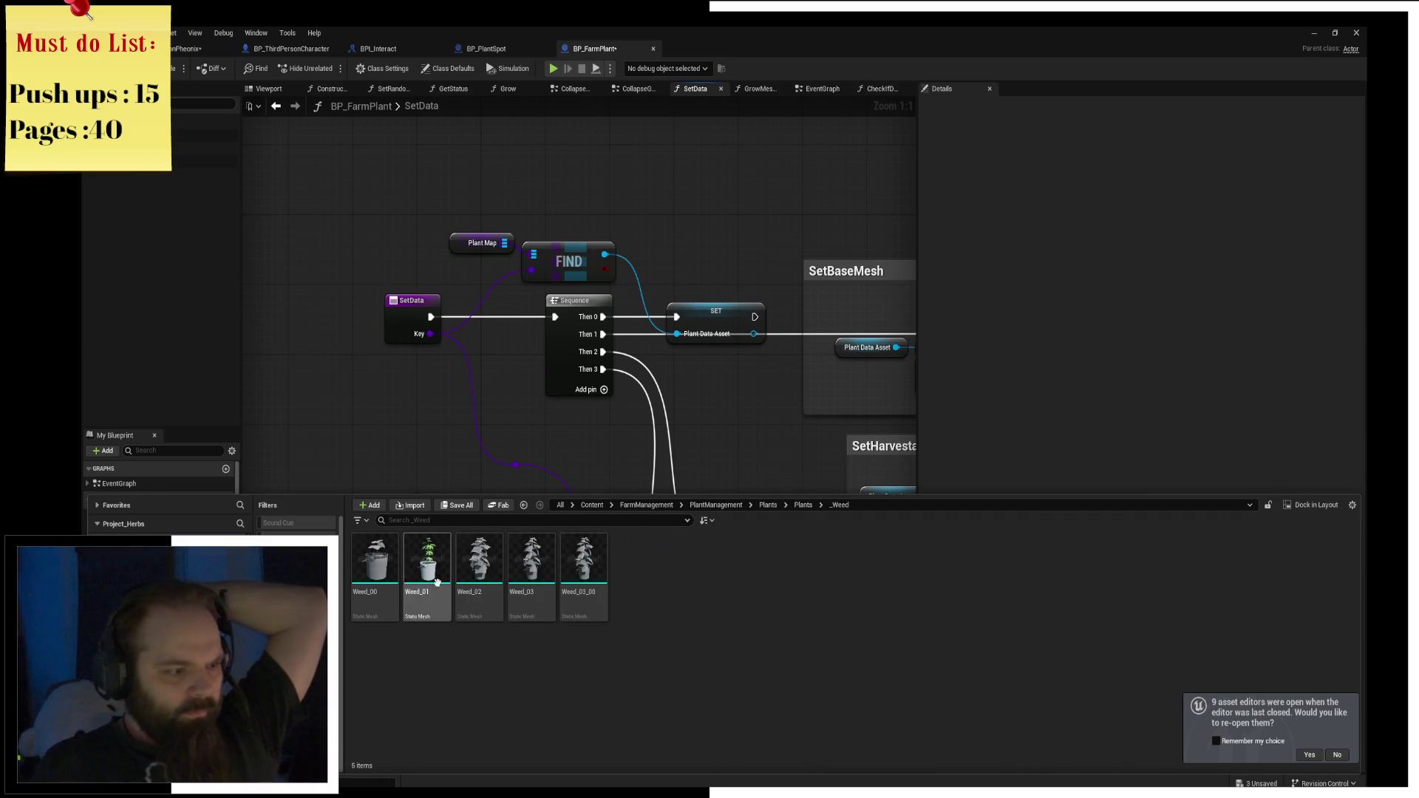
left_click(803, 506)
double_click(479, 569)
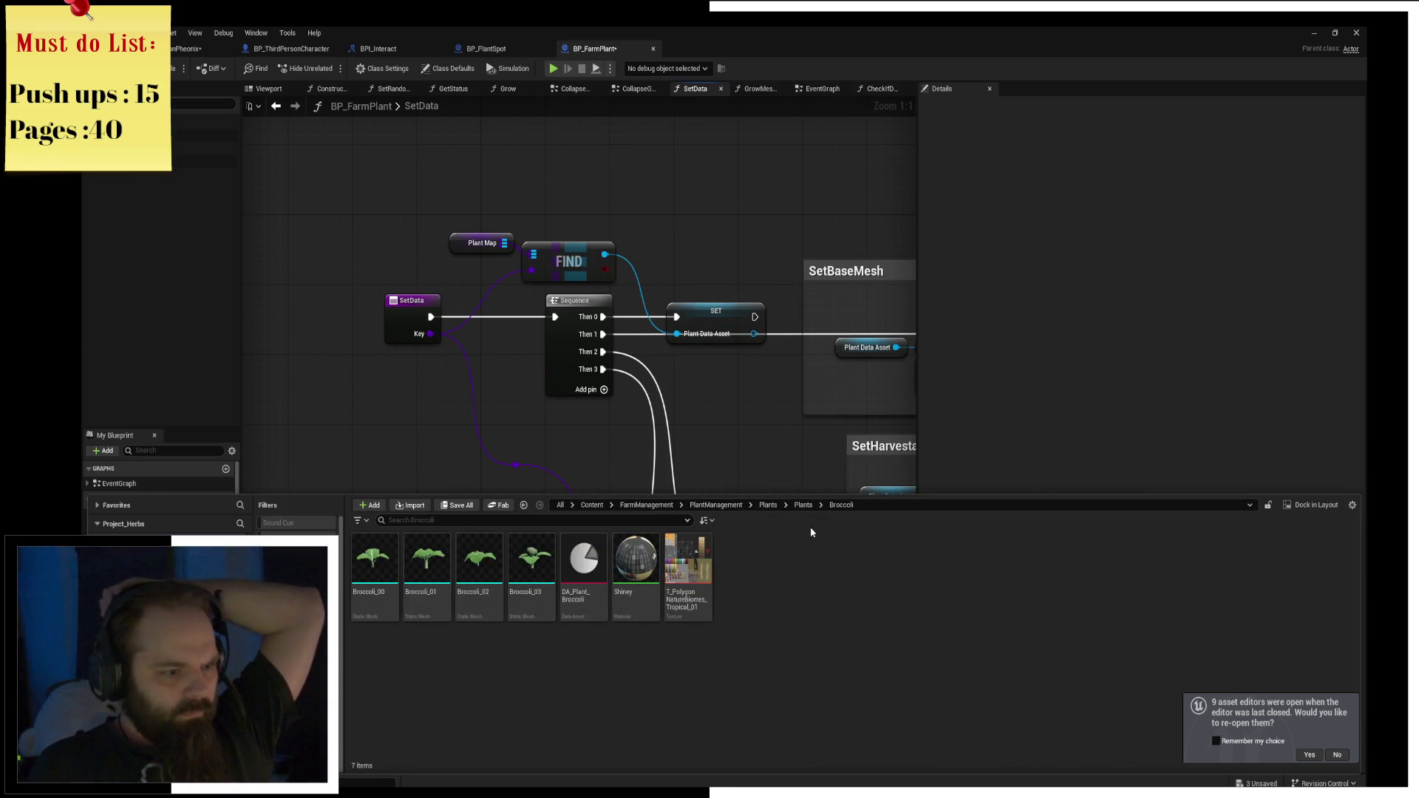
left_click(802, 505)
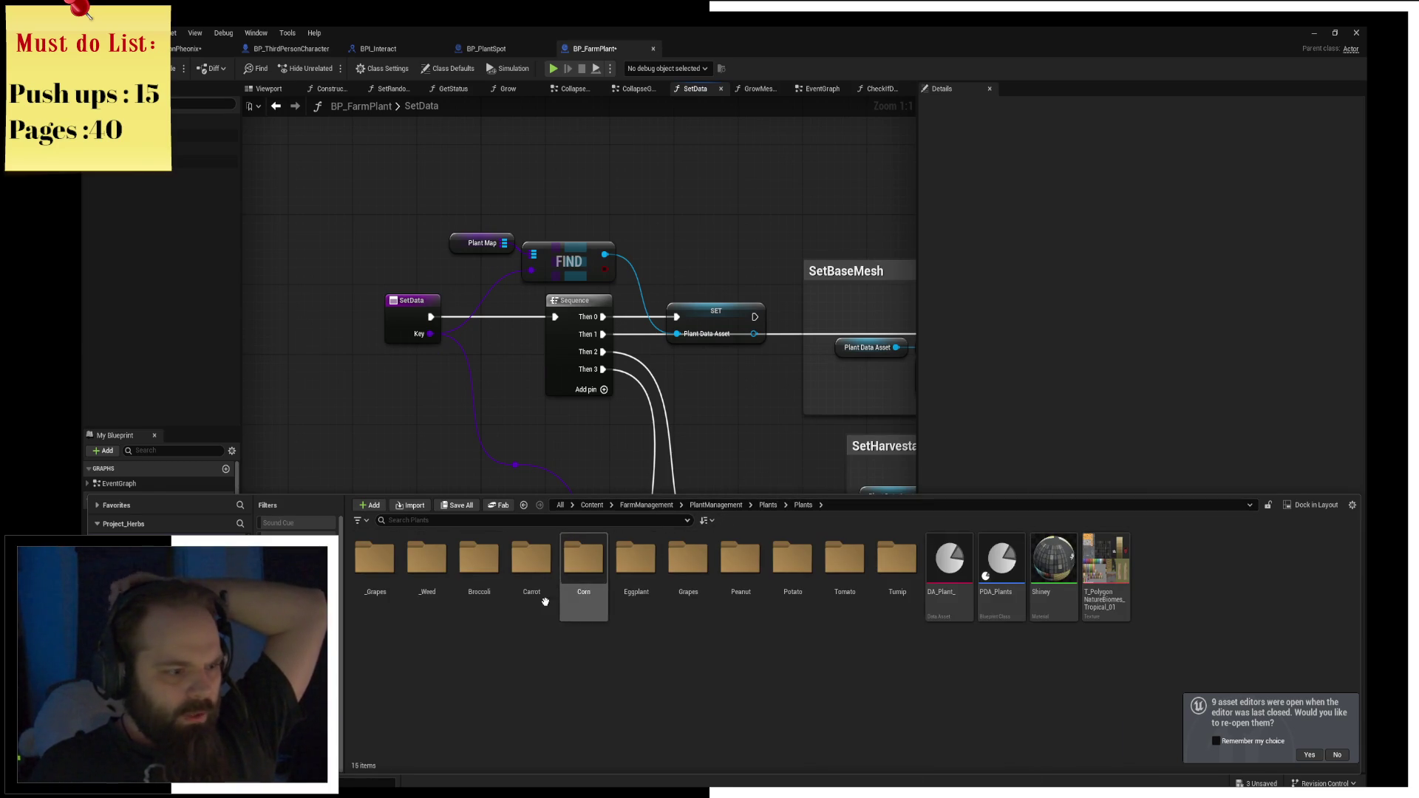
left_click(469, 244)
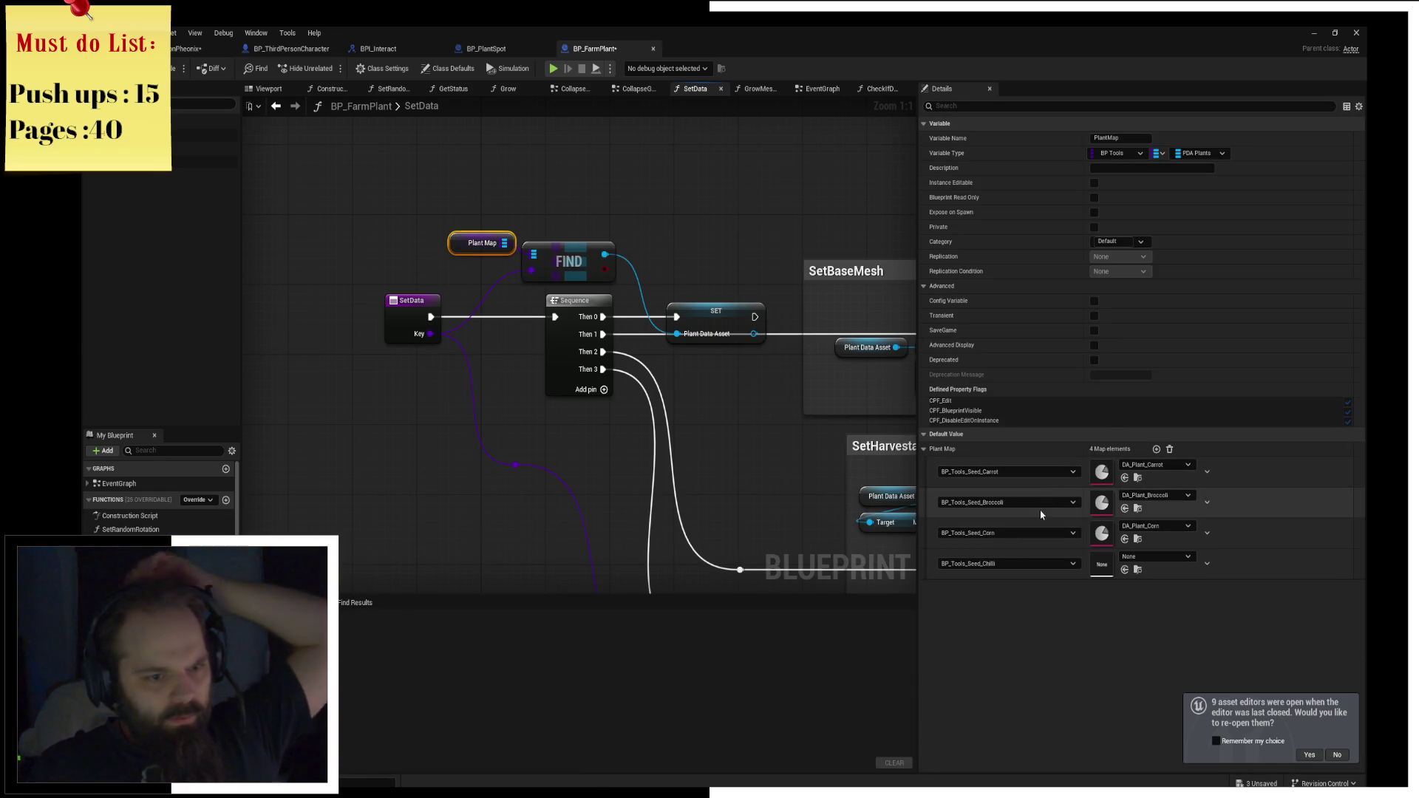
Set the fourth Plant Map entry to BP_Tools_Seed_Eggplant with DA_Plant_Eggplant.
left_click(1026, 562)
type("egg")
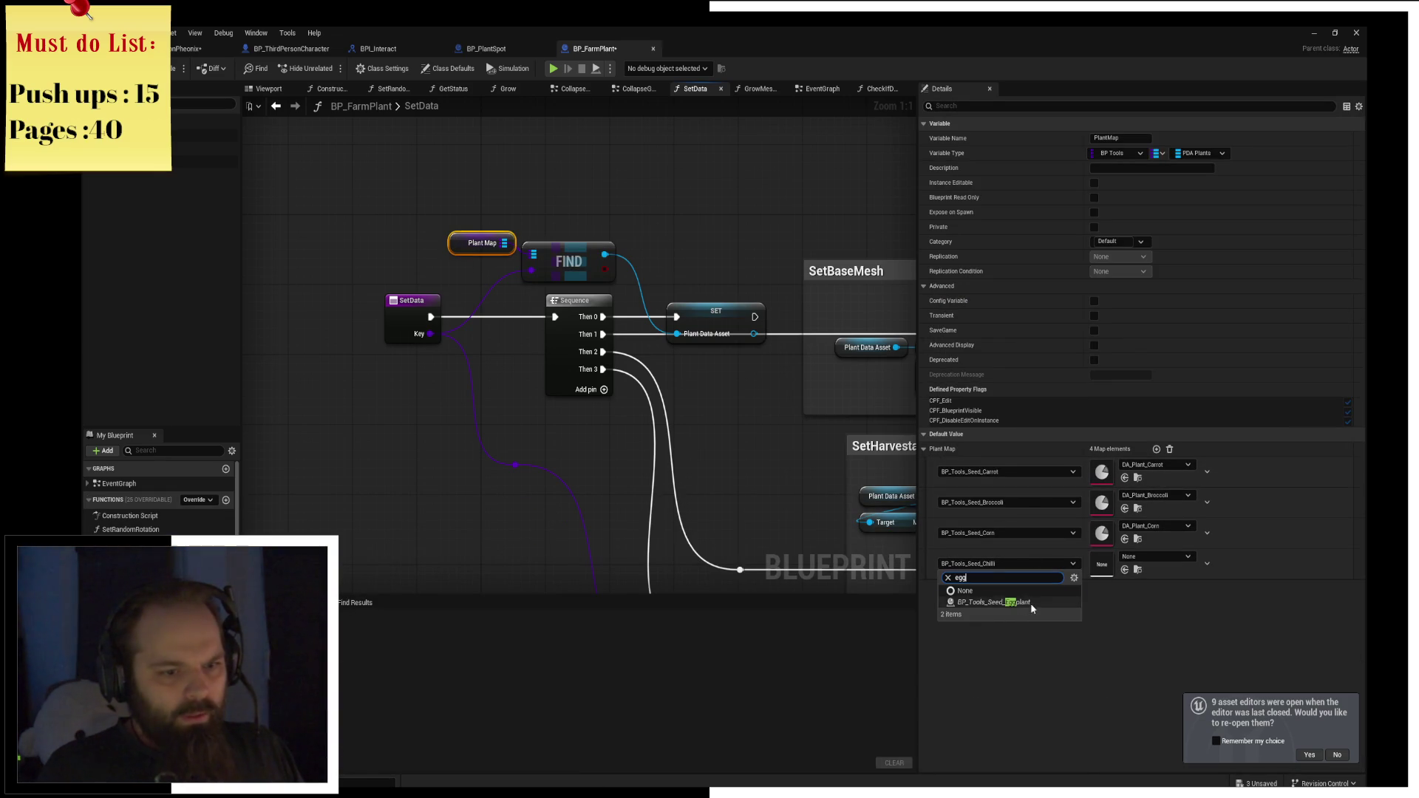
left_click(1032, 605)
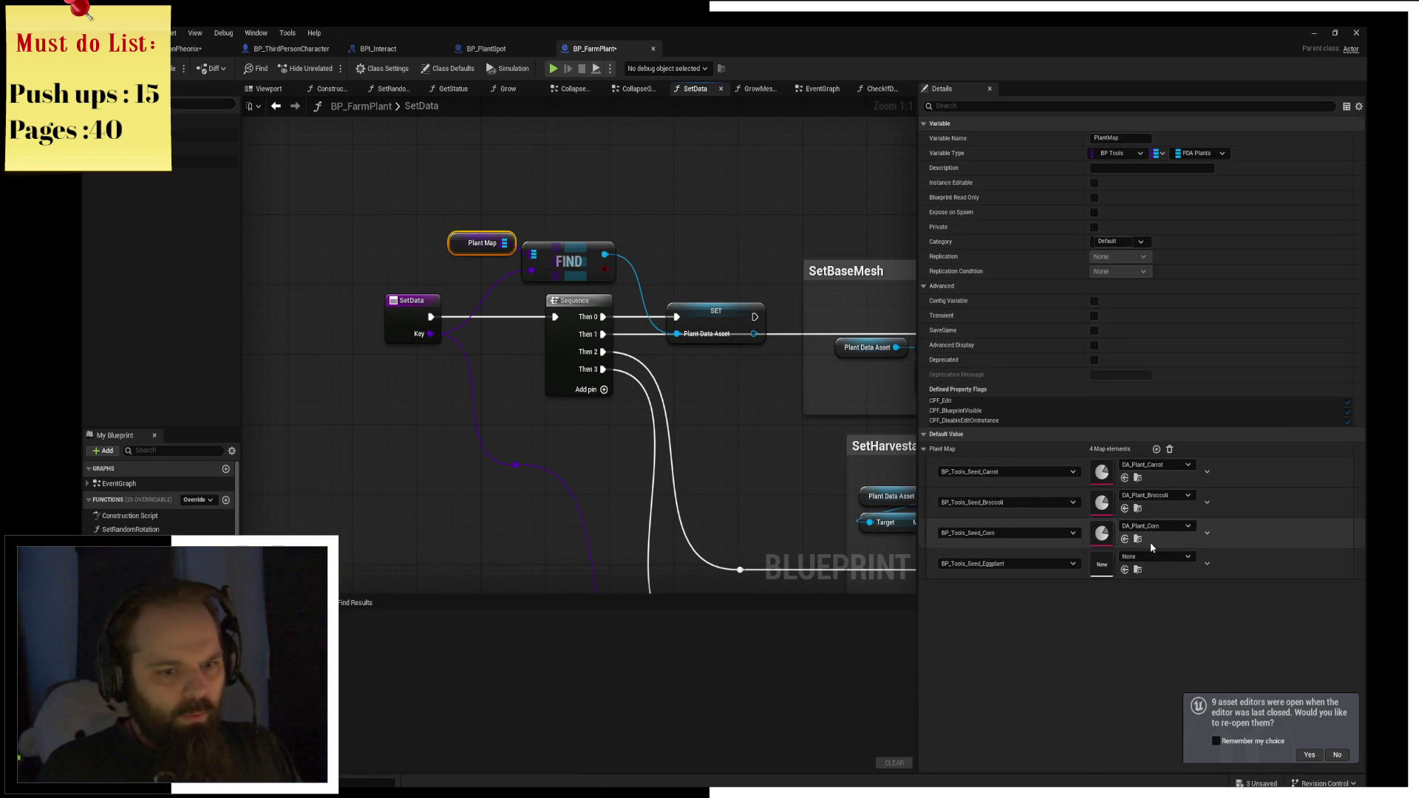
left_click(1156, 554)
type("ed_Egg")
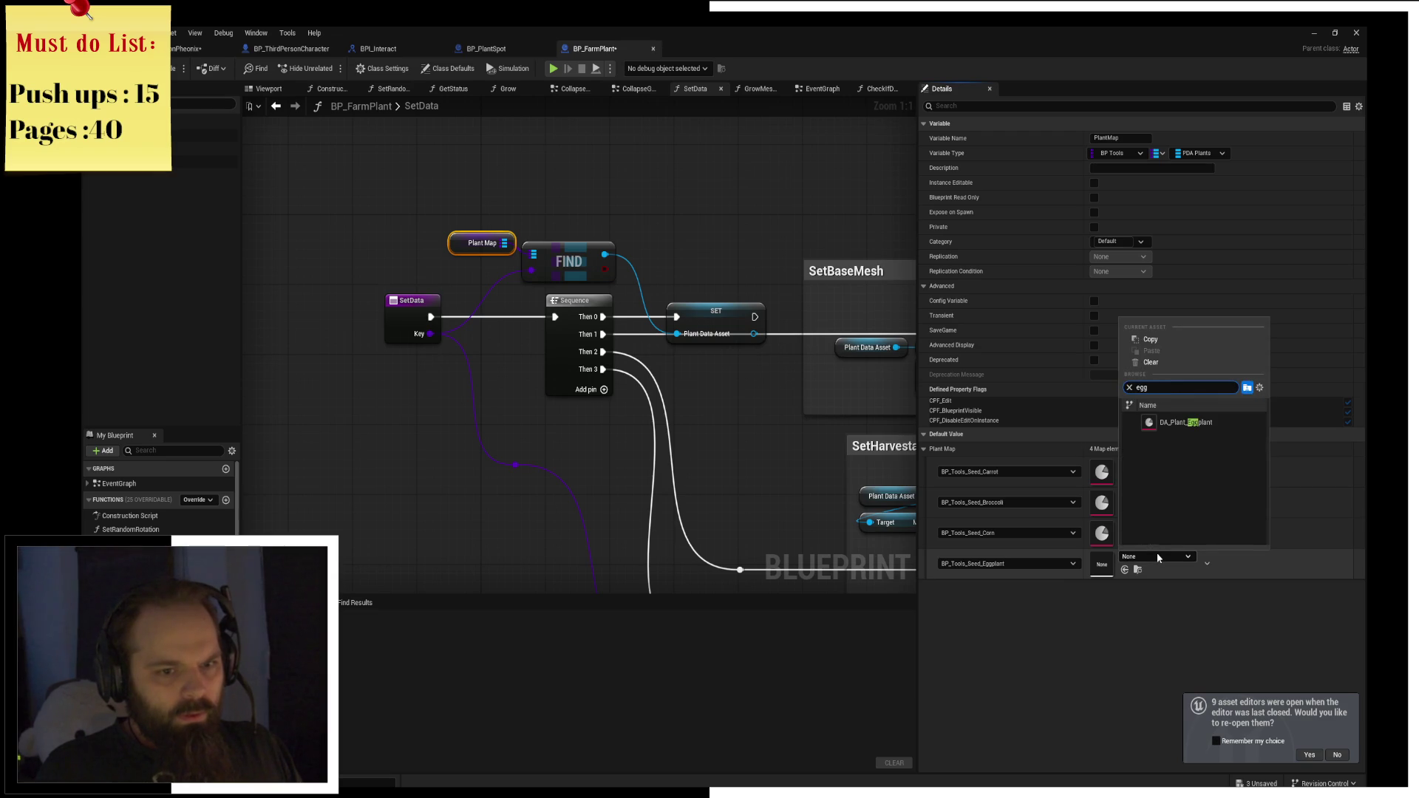
left_click(1213, 427)
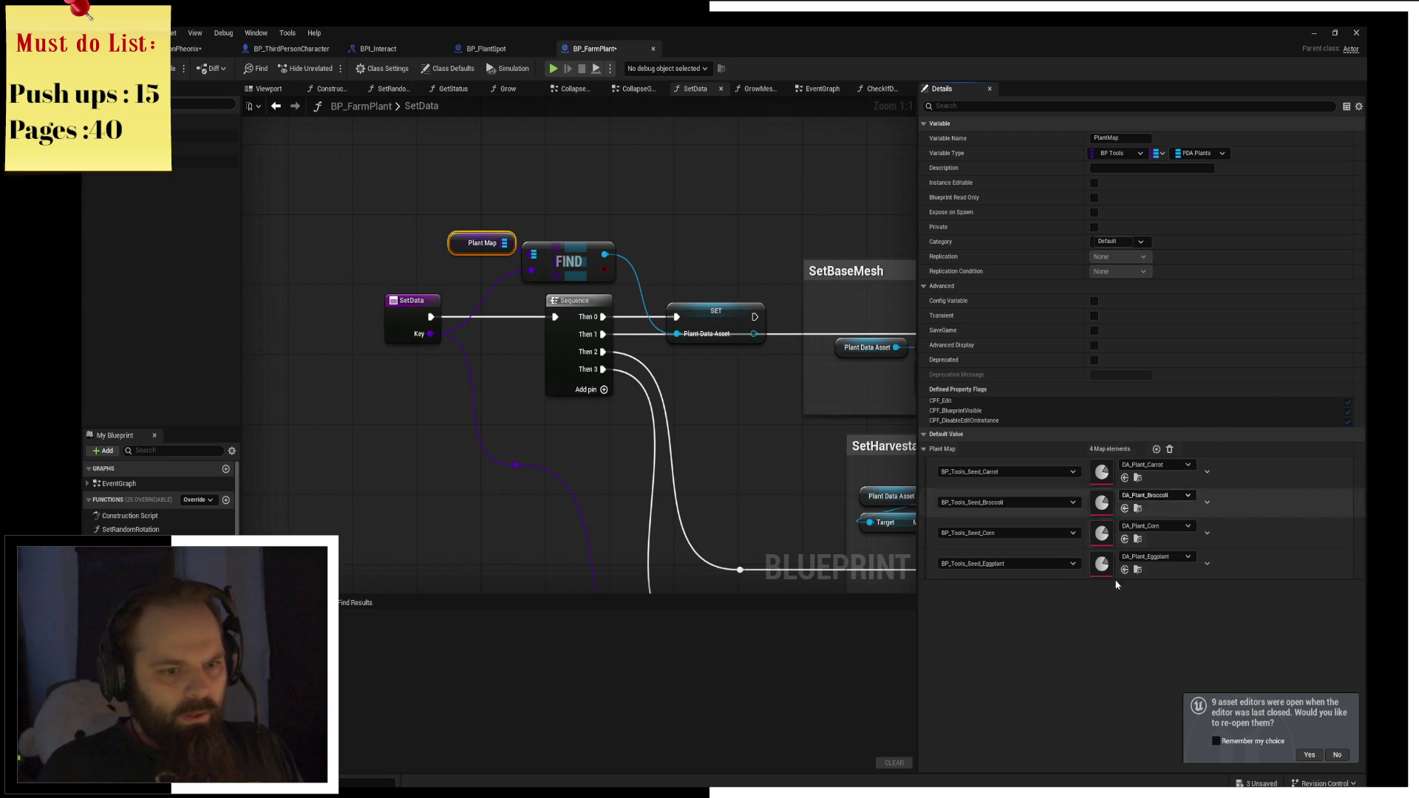
Add a fifth Plant Map entry pairing the Peanut seed with DA_Plant_Peanut.
left_click(1158, 450)
key("ctrl+space")
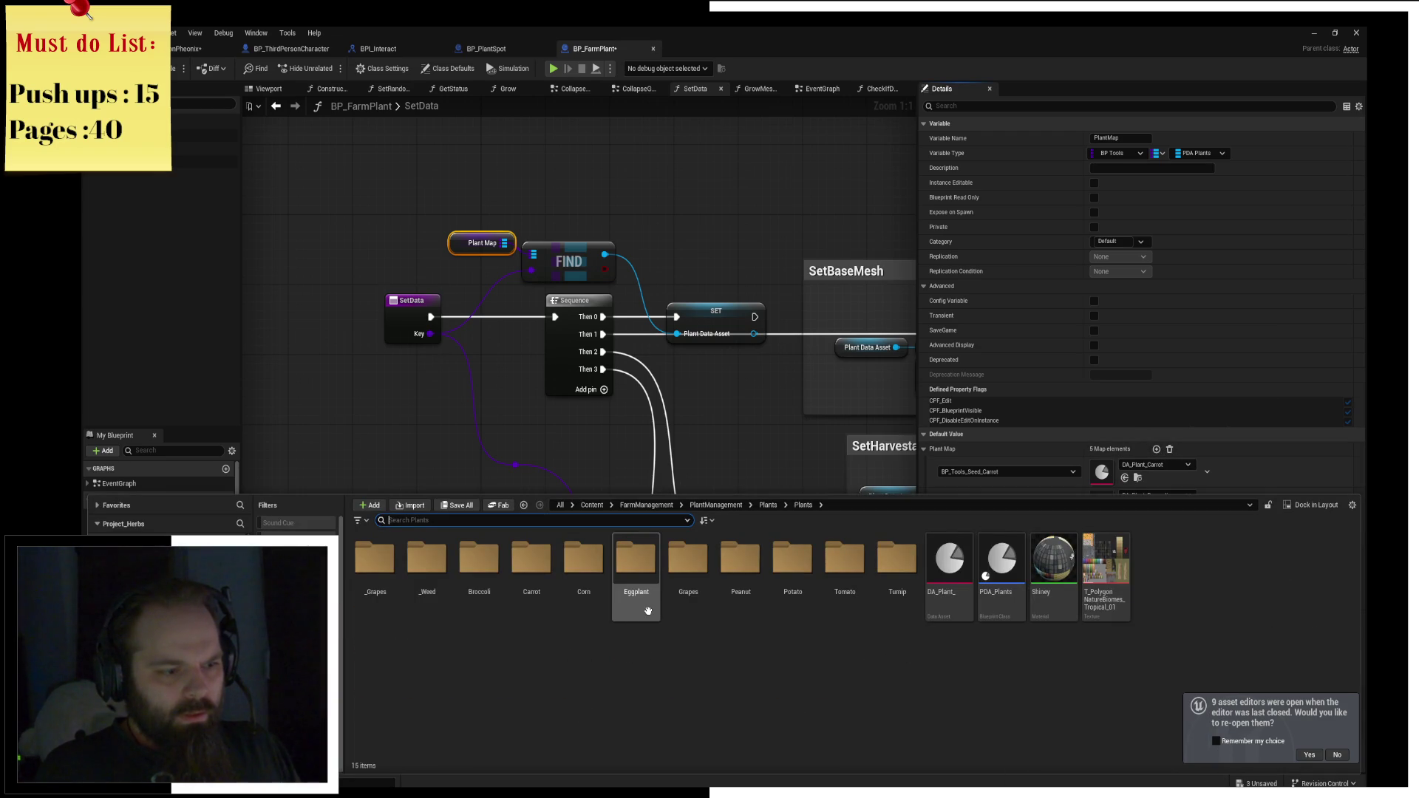
left_click(1046, 445)
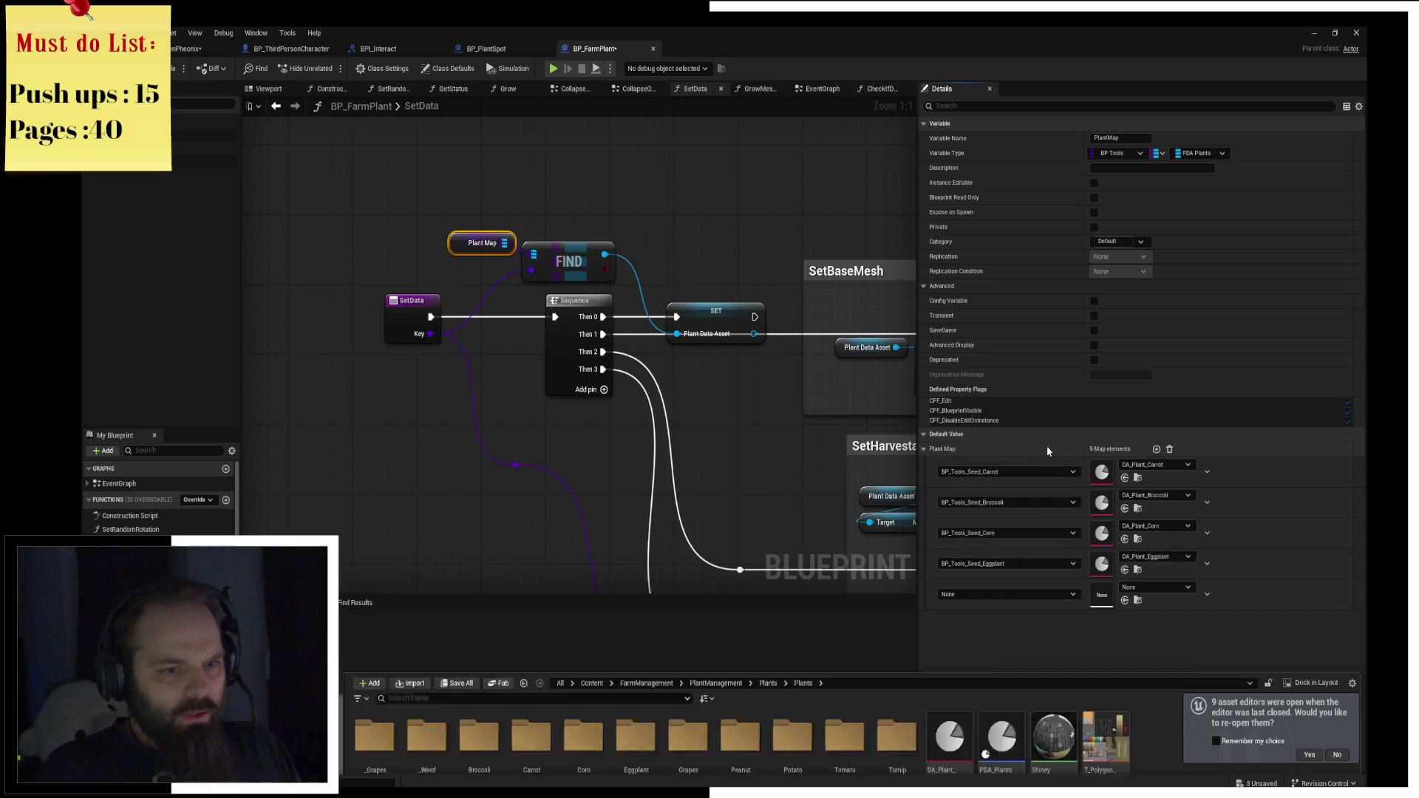
left_click(1025, 592)
type("pear")
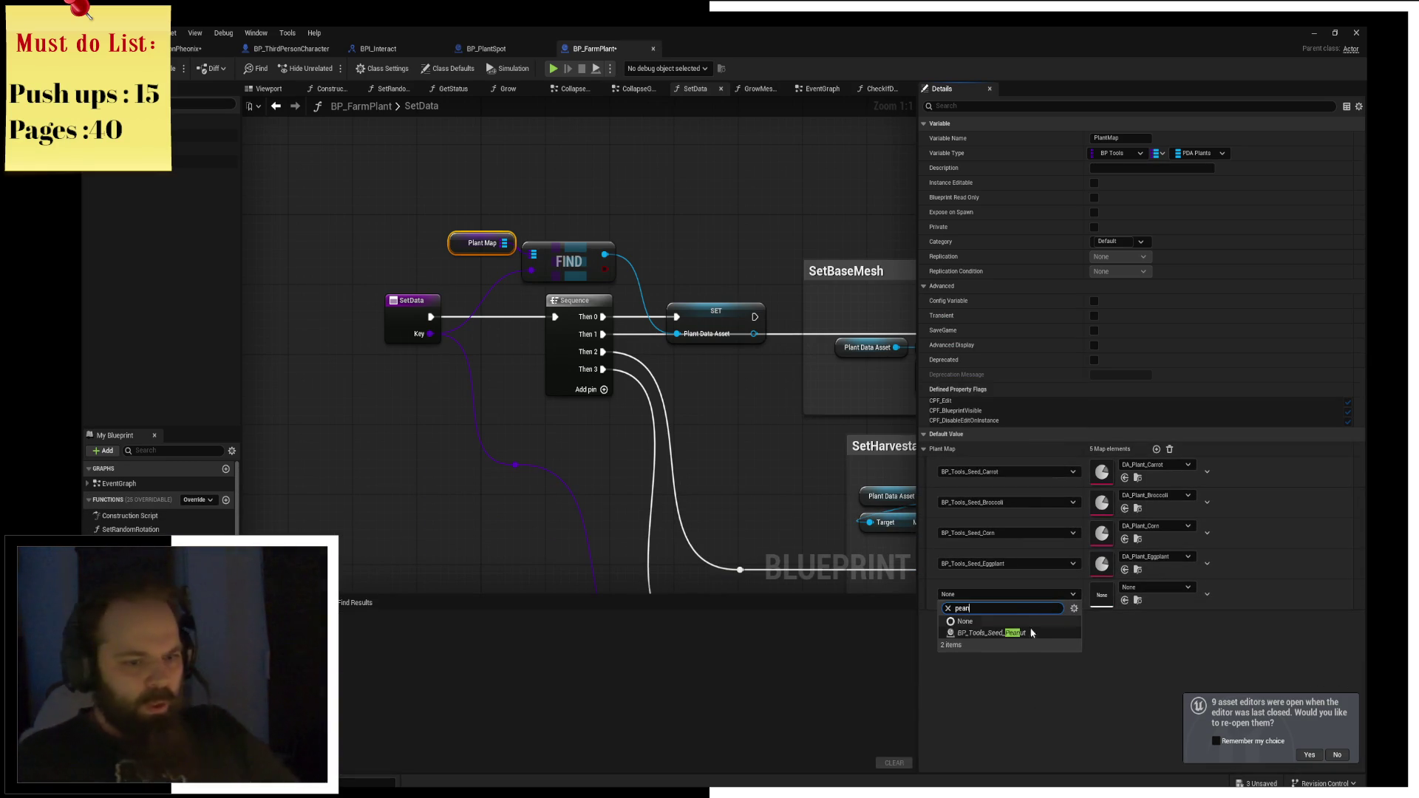
left_click(990, 633)
left_click(1139, 592)
type("peanut")
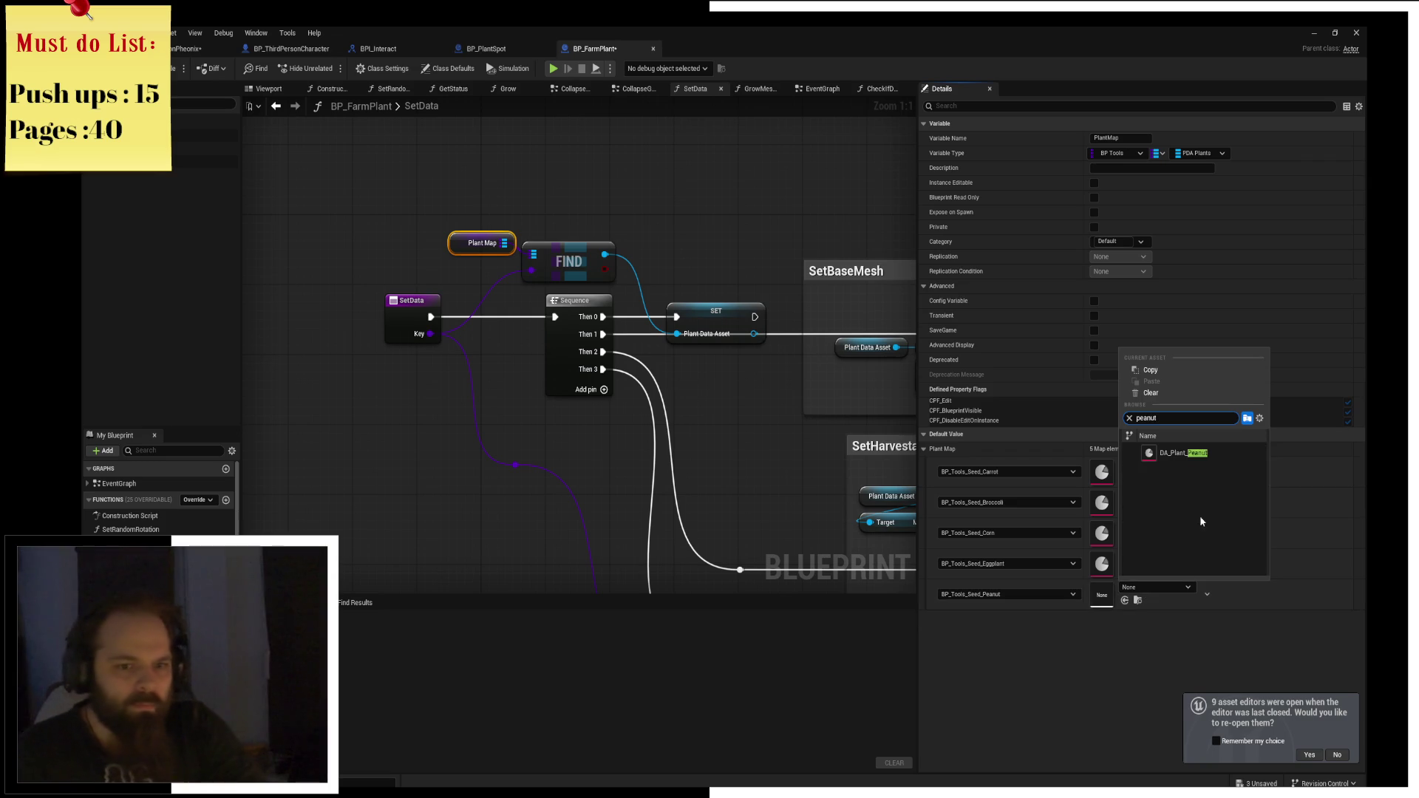
left_click(1156, 453)
Add a sixth entry pairing the Potato seed with DA_Plant_Potato.
left_click(1157, 449)
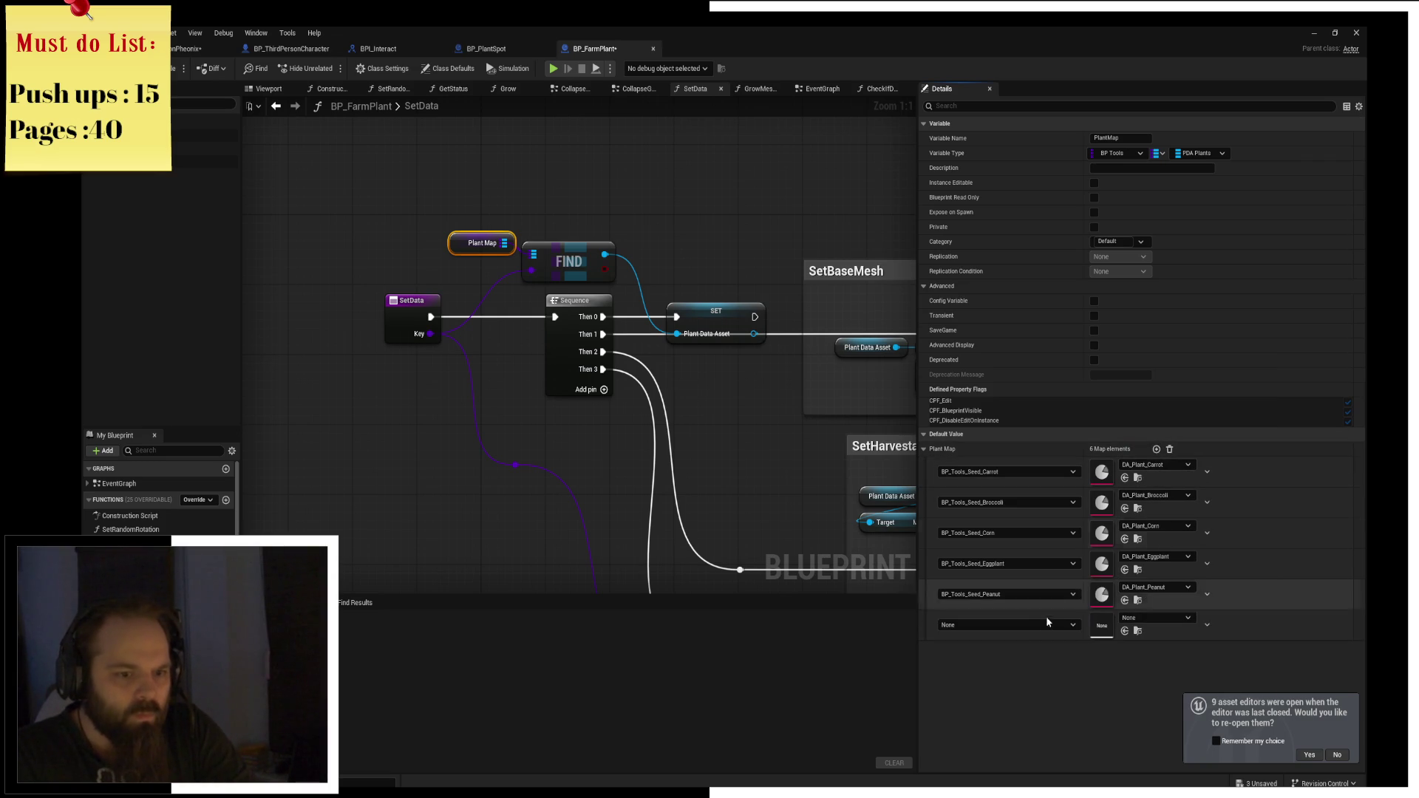
key("ctrl+space")
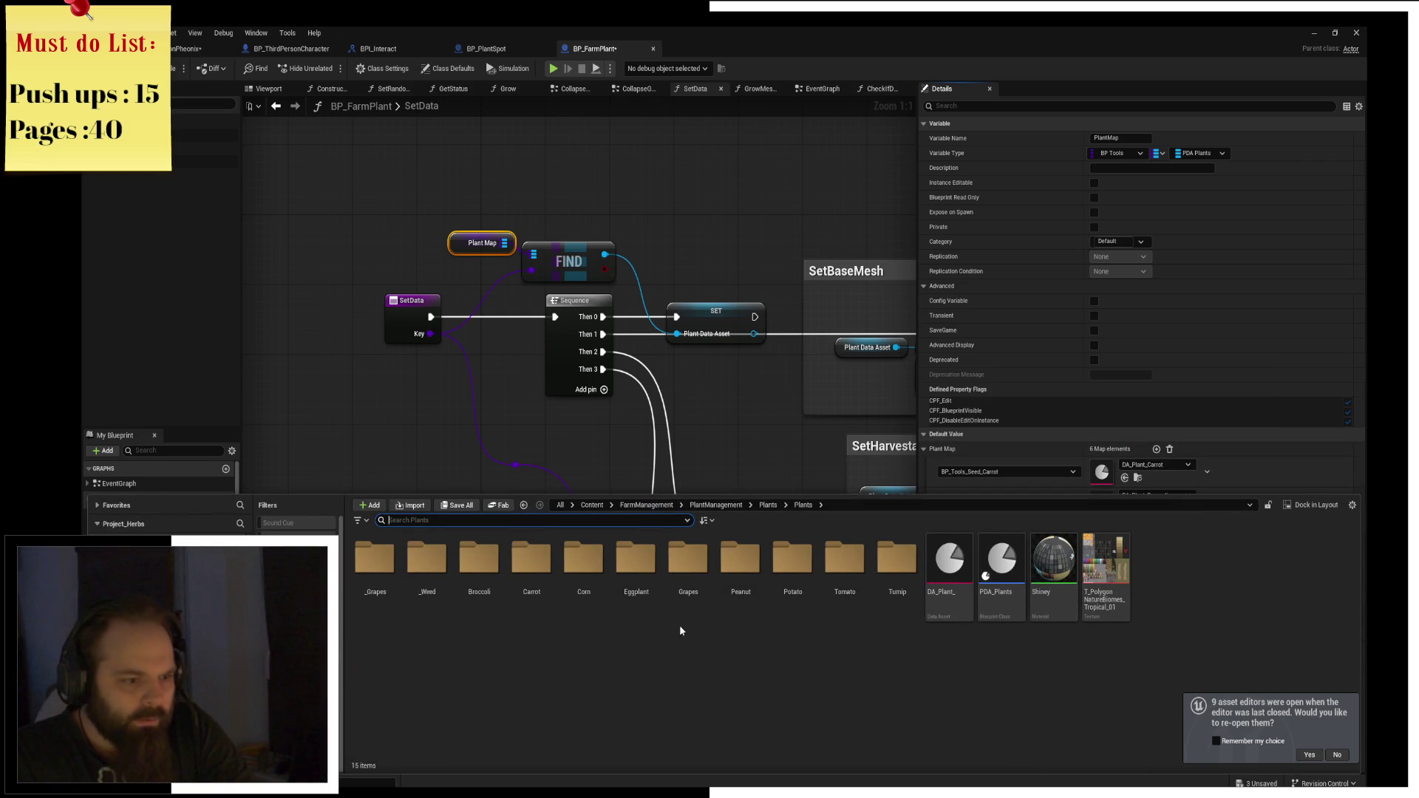
left_click(1034, 447)
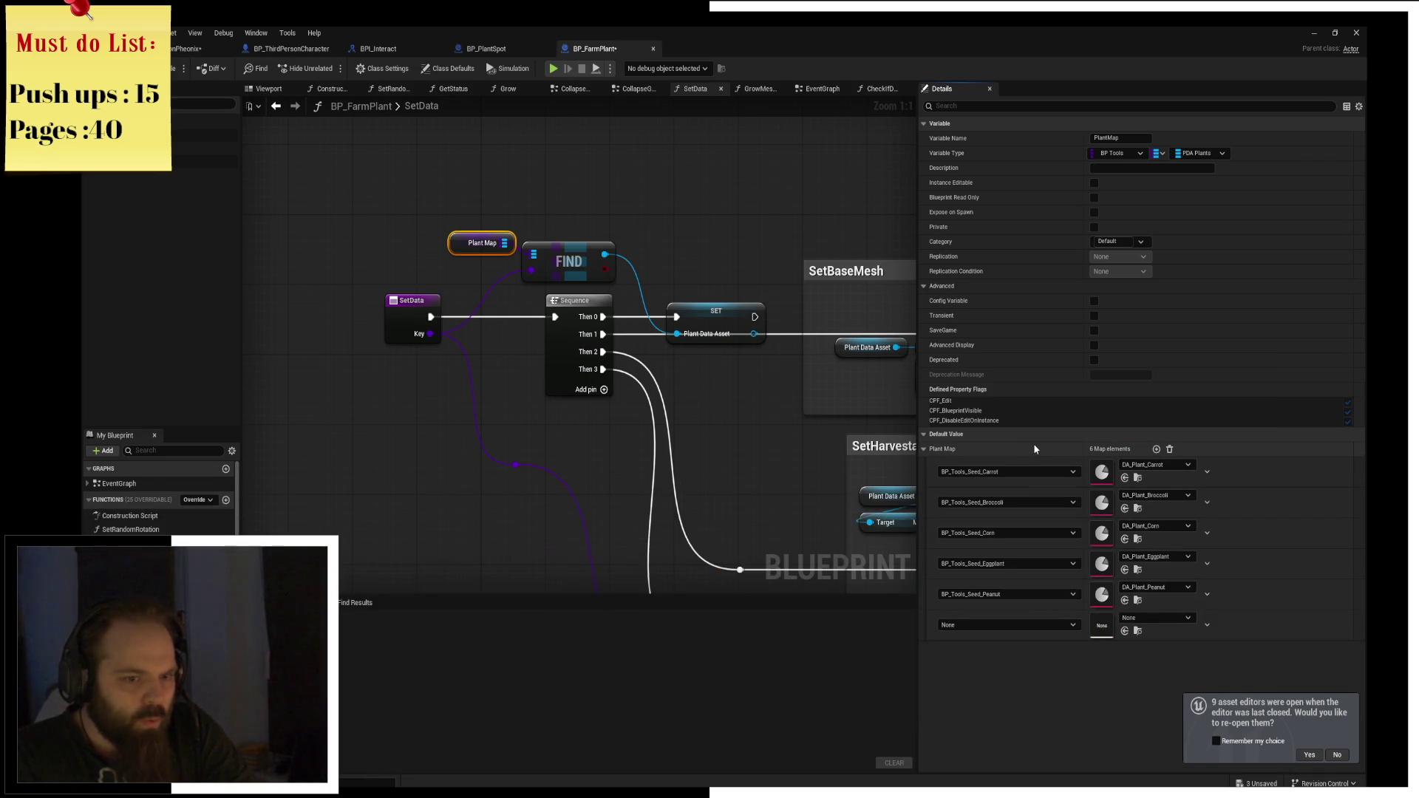
left_click(1145, 618)
type("potat")
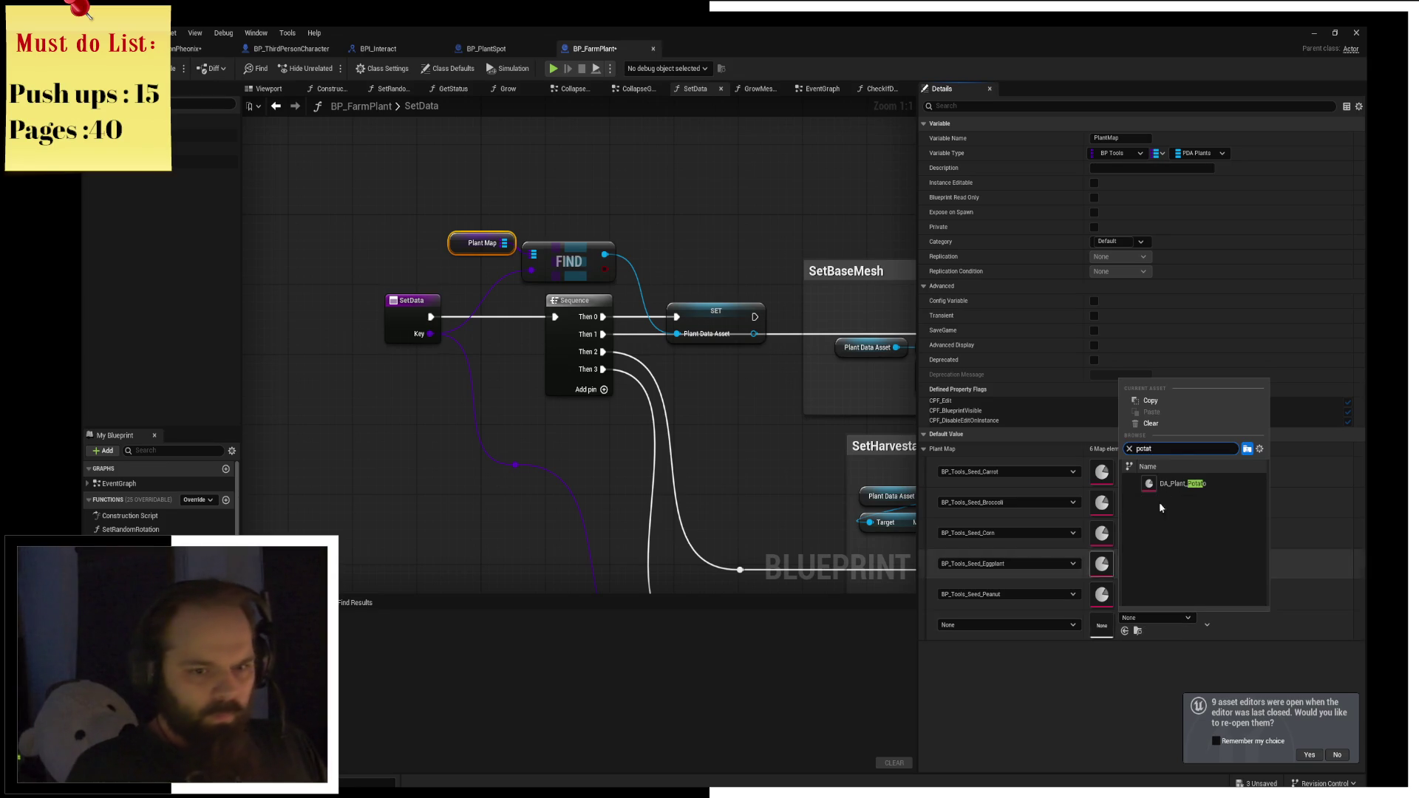
left_click(1168, 485)
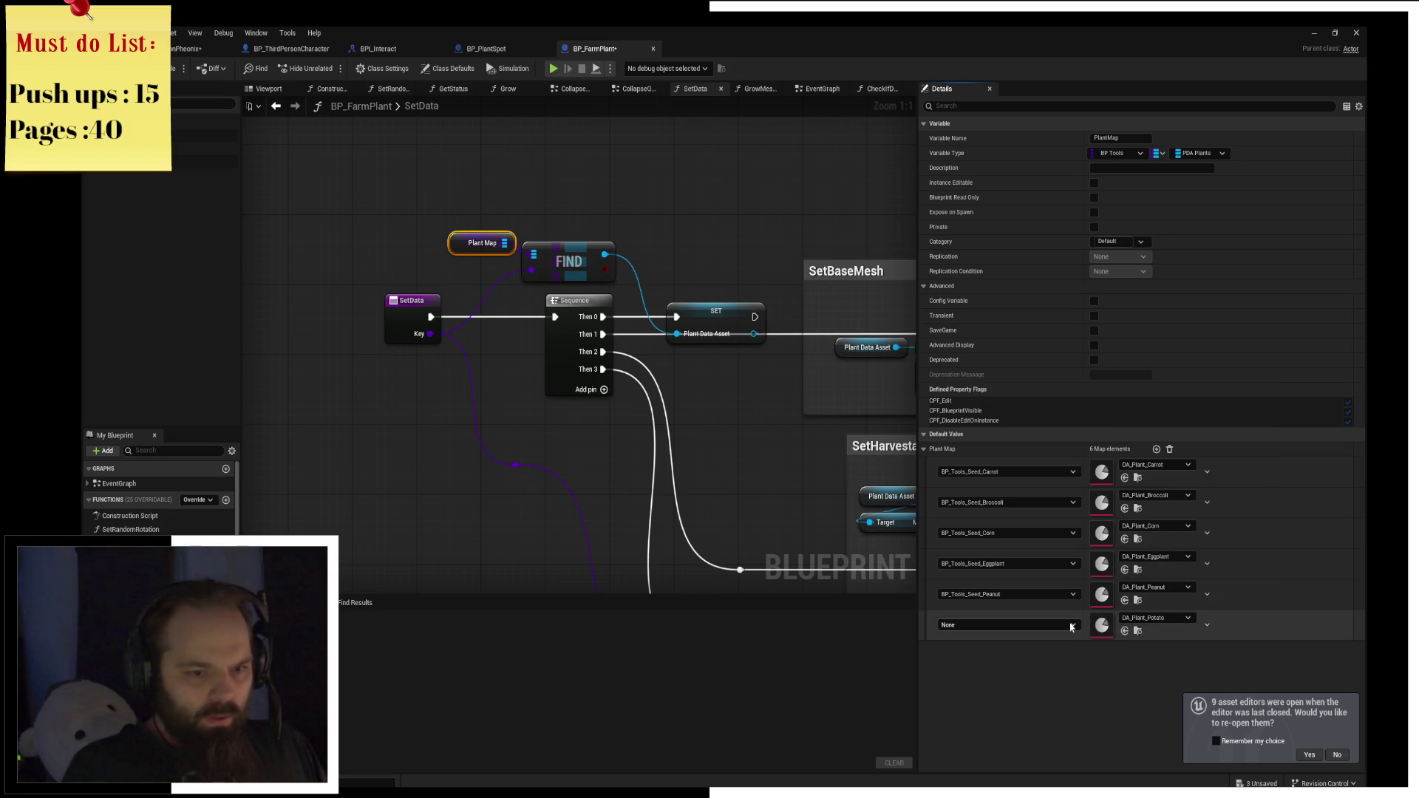
left_click(1072, 625)
type("otat")
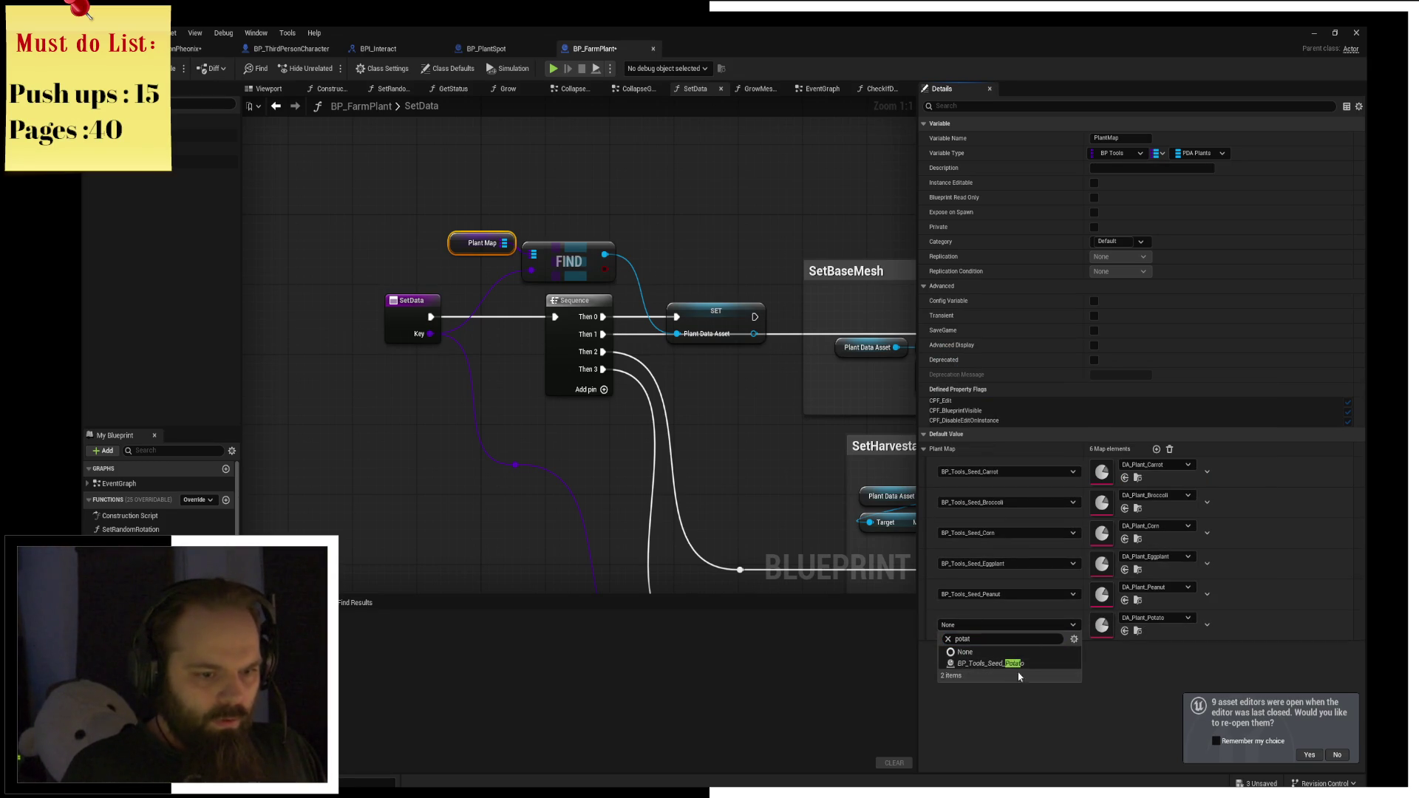
left_click(1020, 664)
key("ctrl+space")
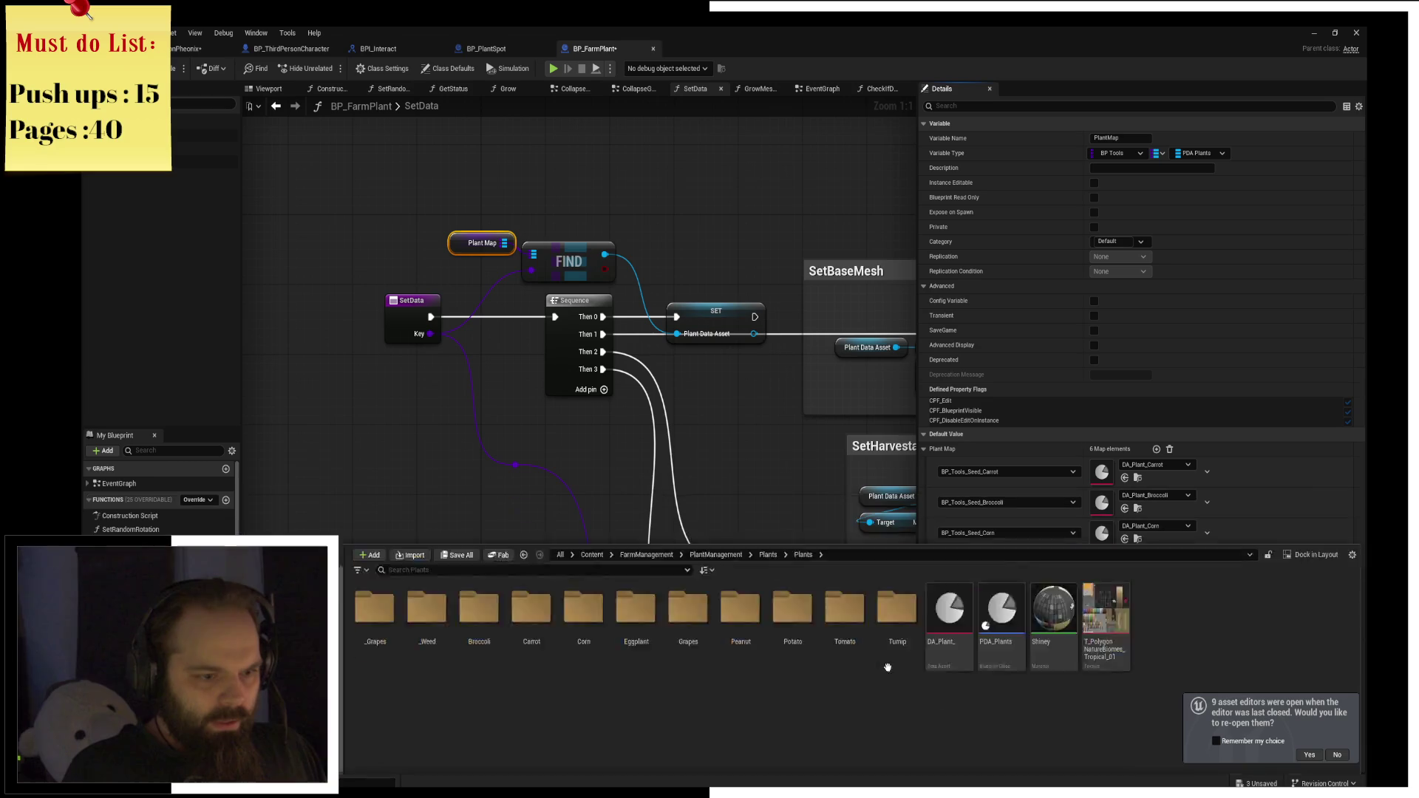
key("ctrl+space")
Add seventh and eighth entries keyed to the Turnip and Tomato seeds.
left_click(1157, 450)
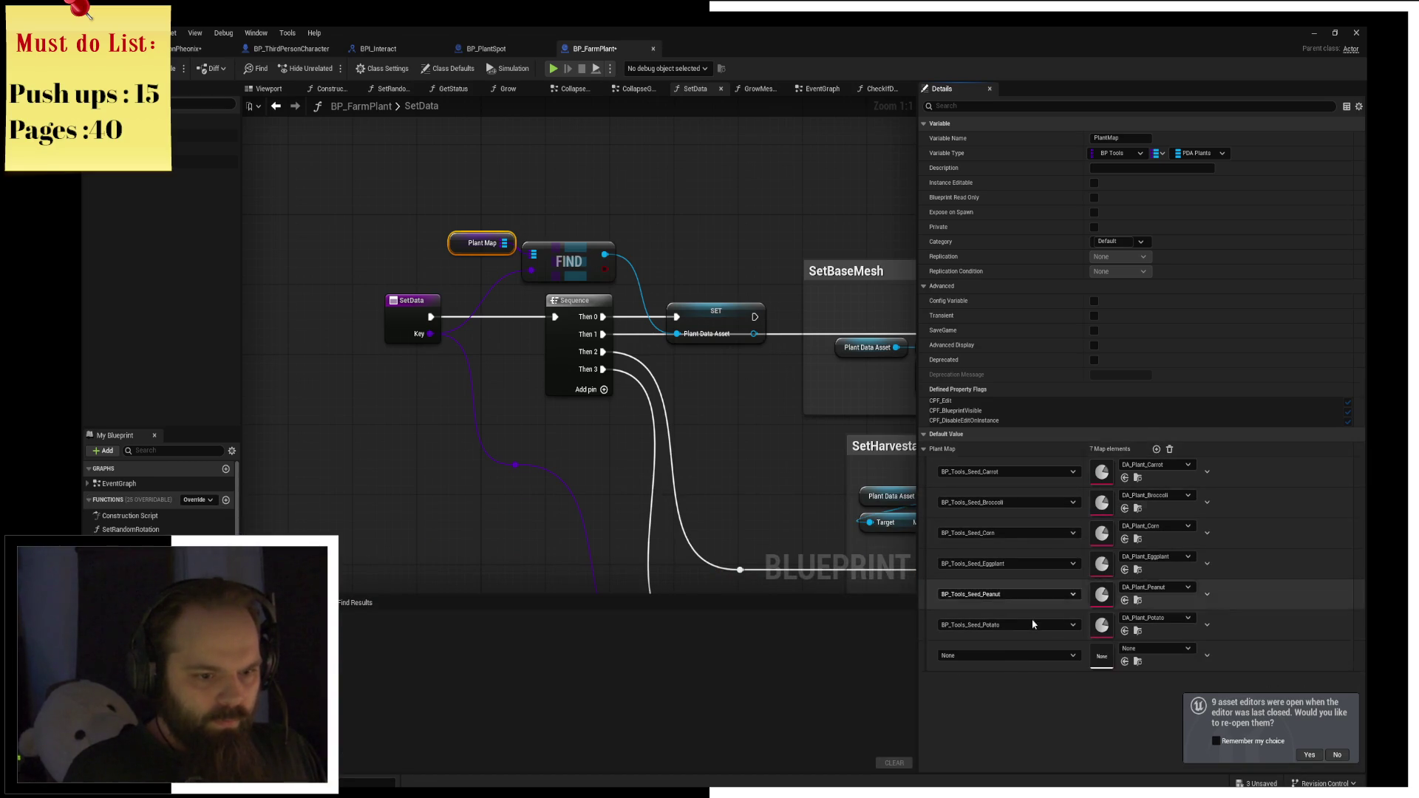
left_click(1017, 656)
type("turnip")
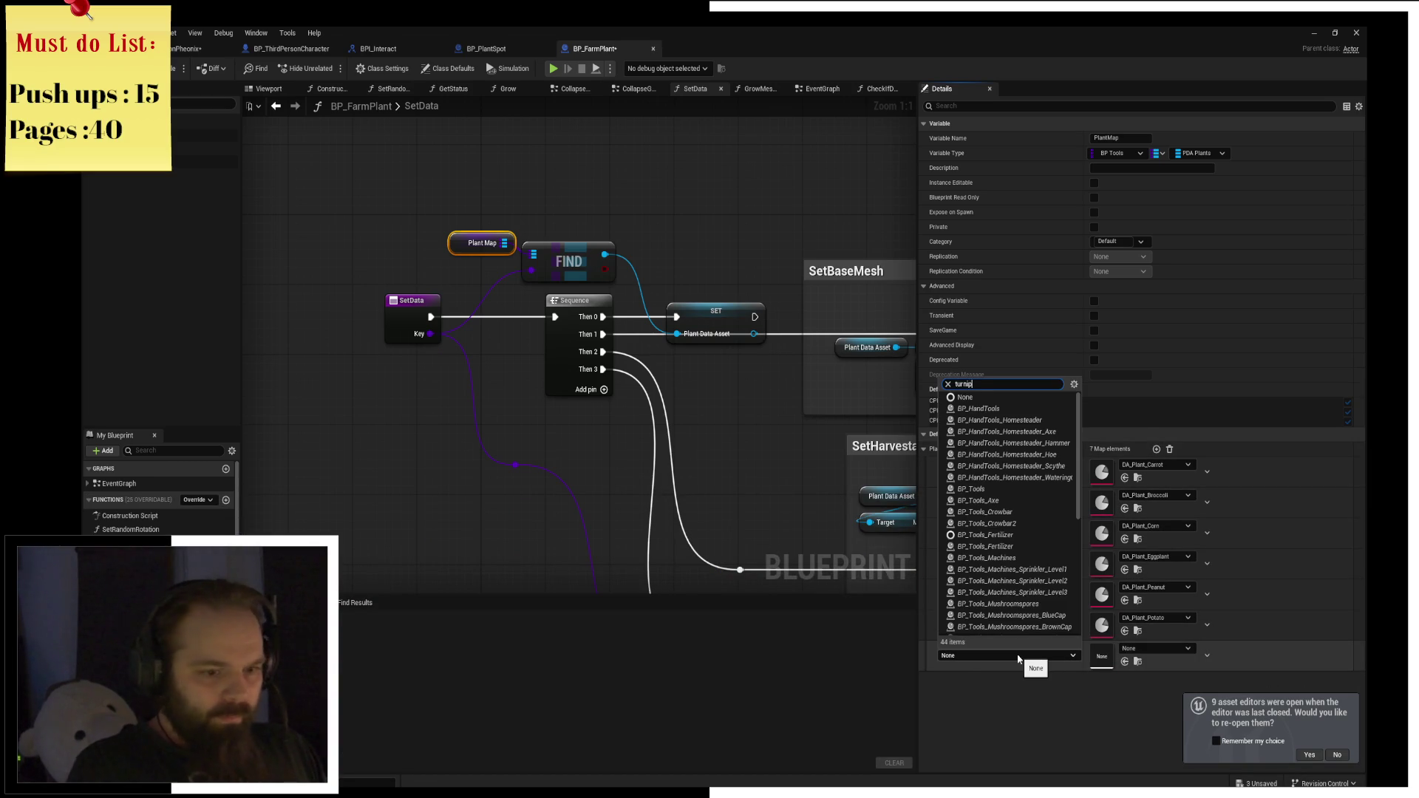
key("Return")
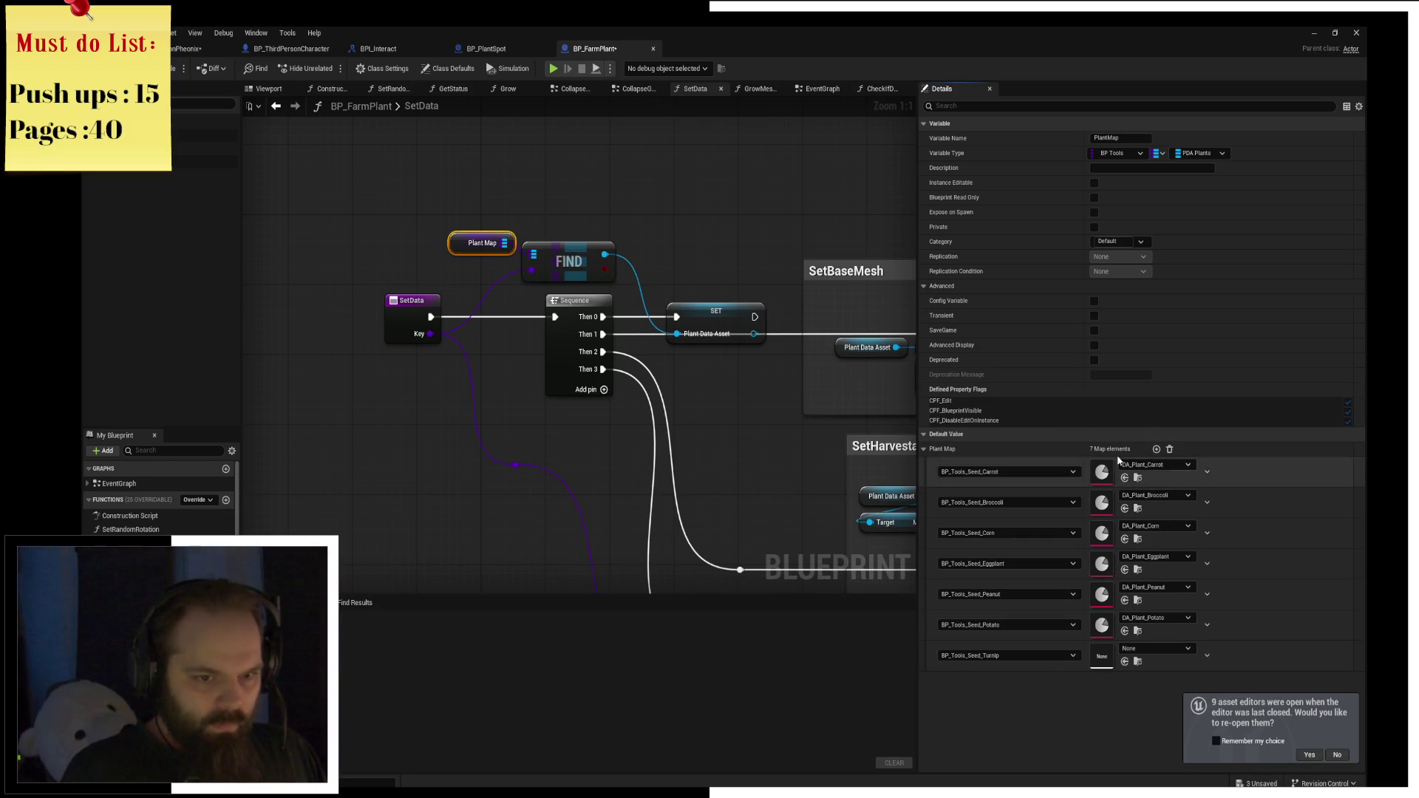
left_click(1157, 450)
left_click(1002, 686)
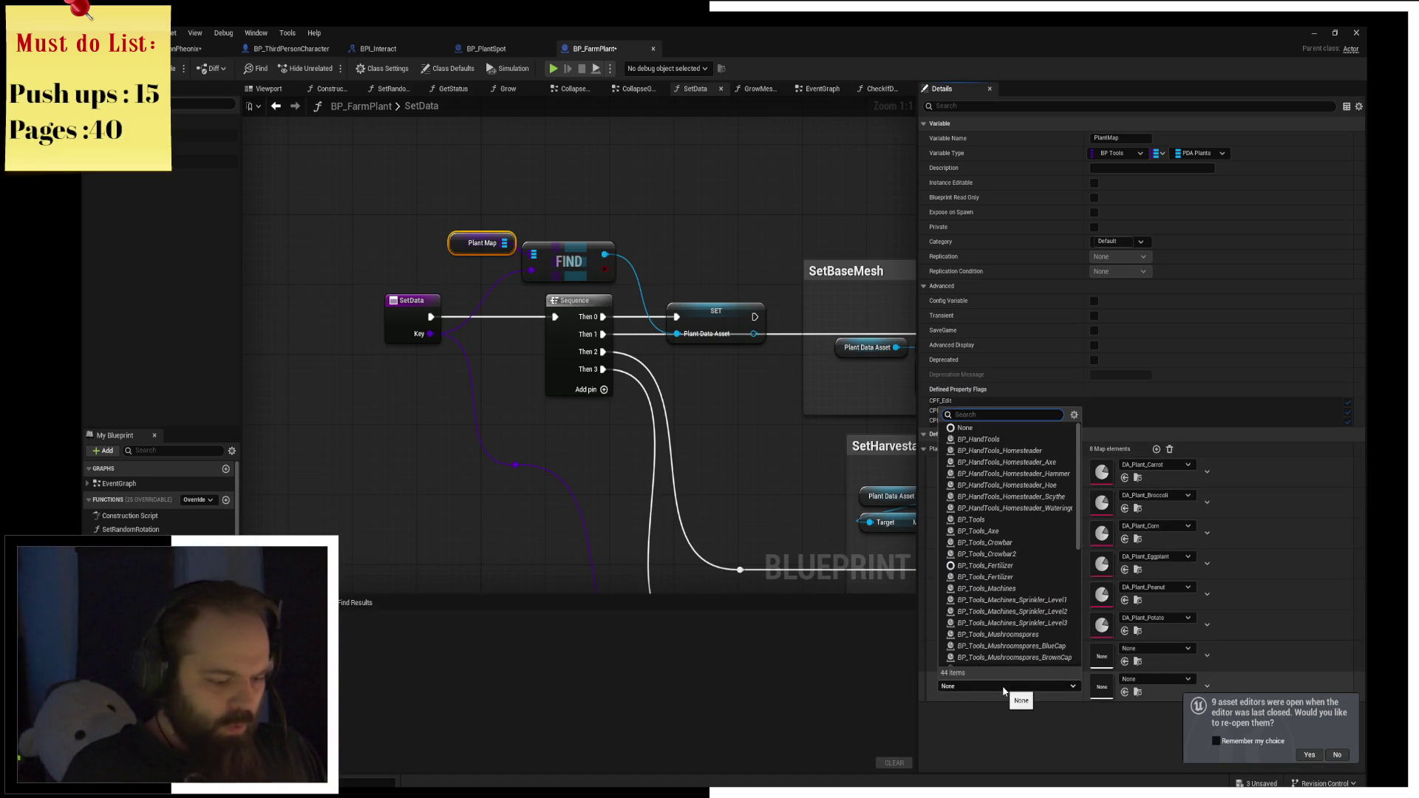
type("ta")
type("toma")
key("Return")
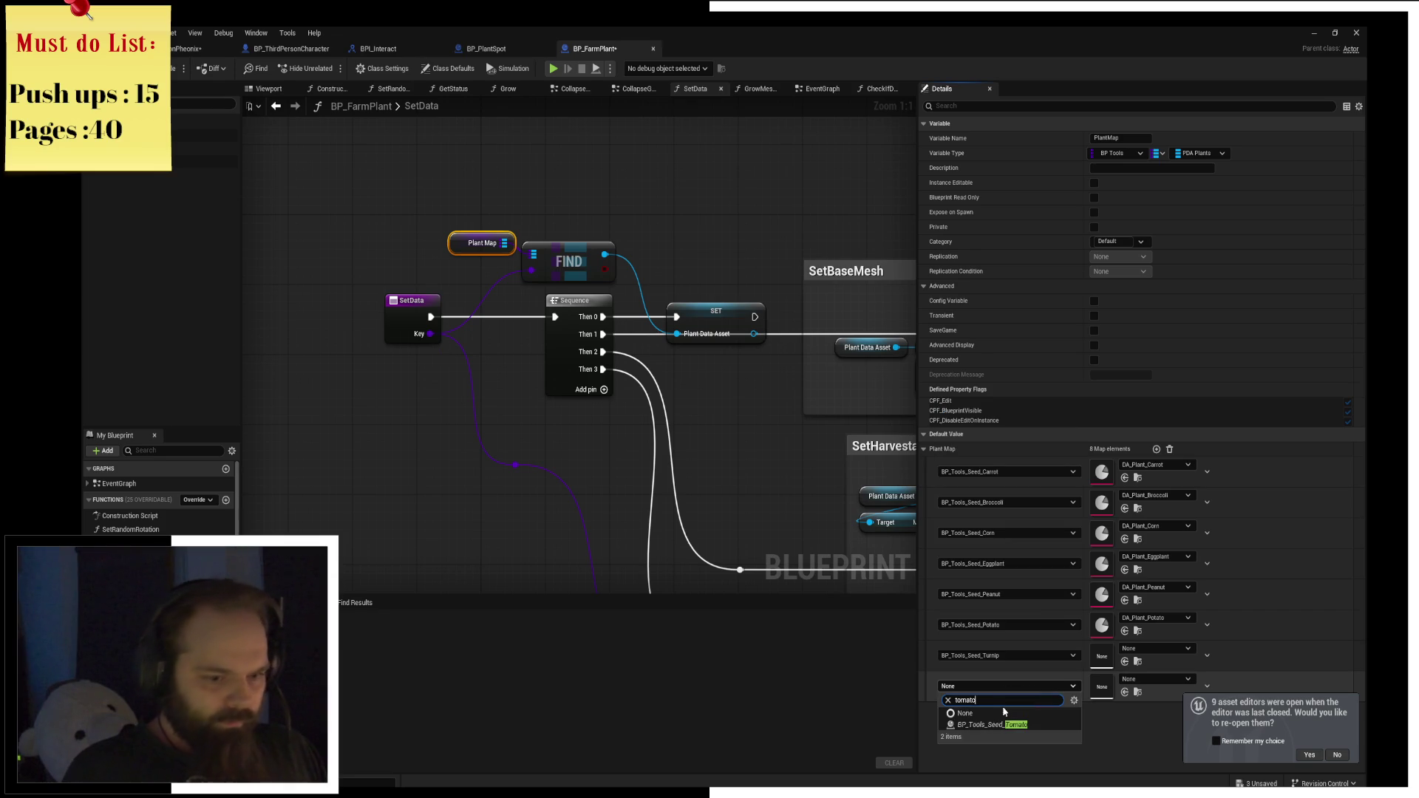
Assign DA_Plant_Turnip and DA_Plant_Tomtoes as the Turnip and Tomato entries' values.
left_click(1157, 648)
type("turnip")
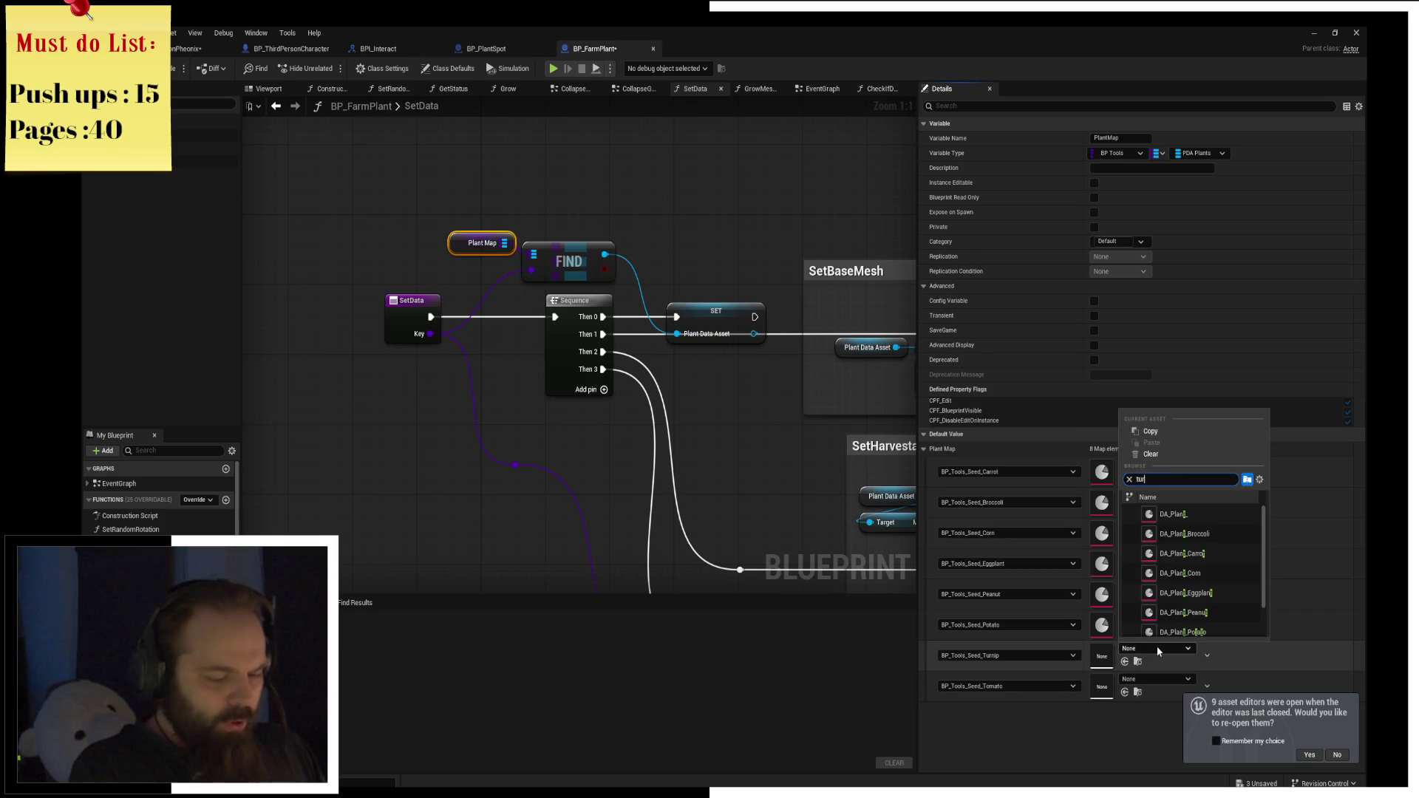
key("Return")
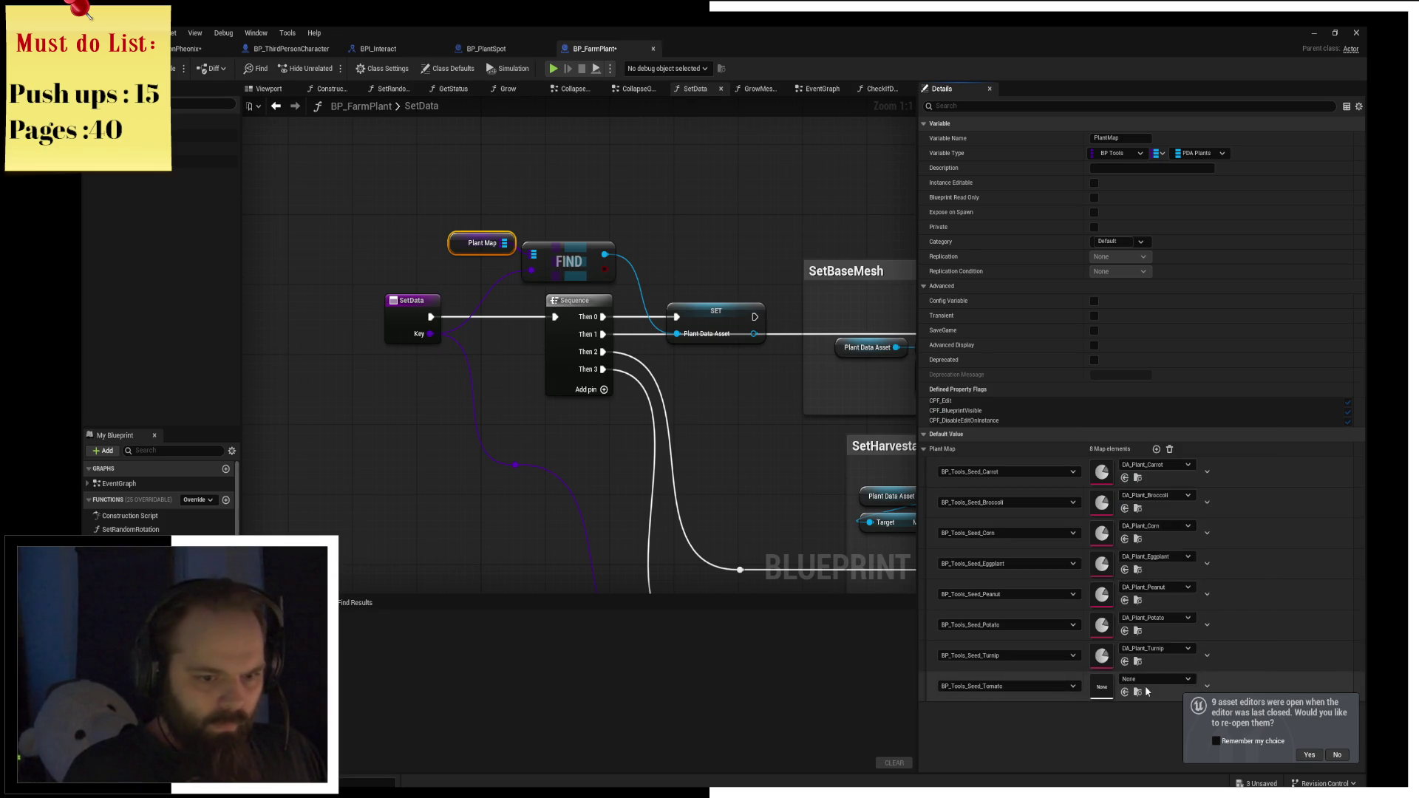
left_click(1149, 683)
type("tomato")
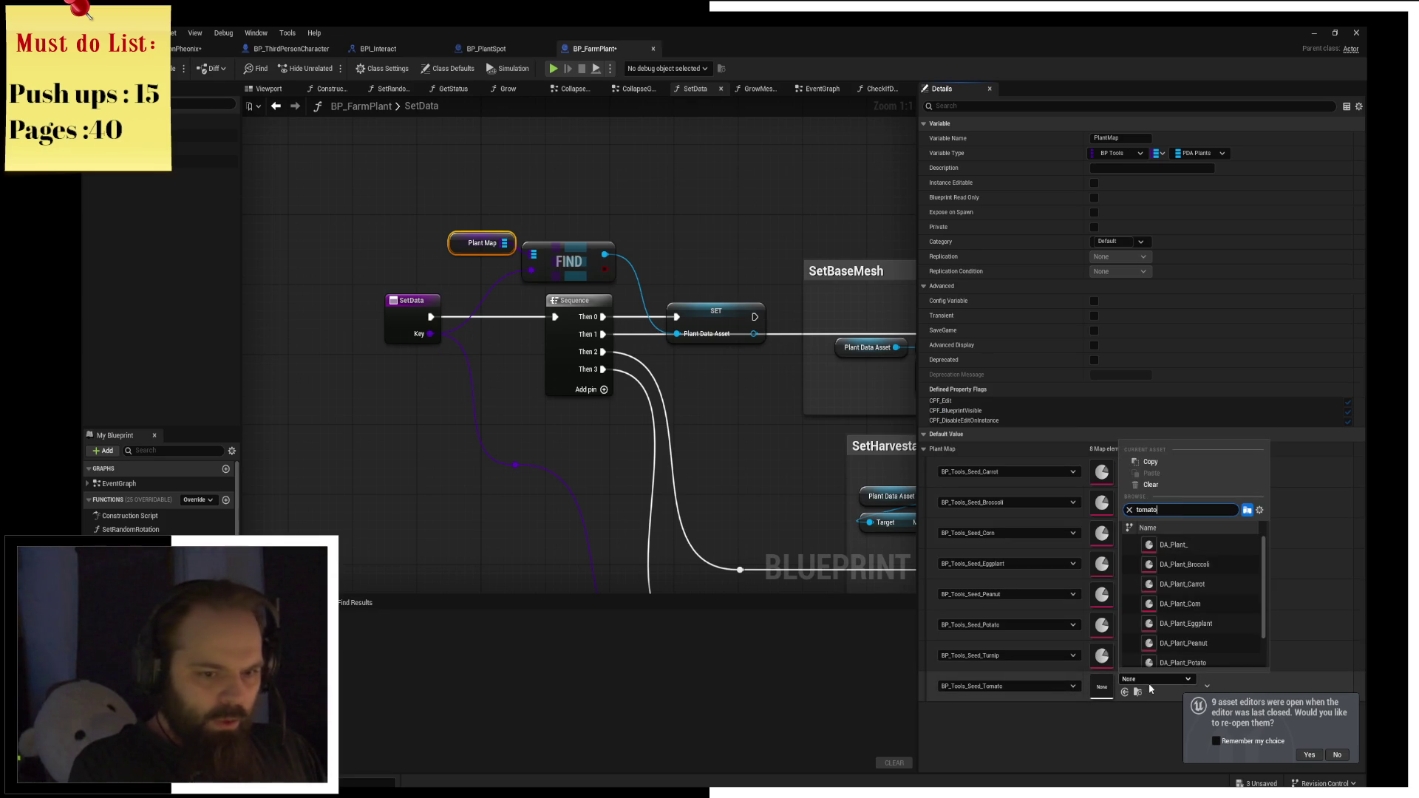
left_click(1164, 544)
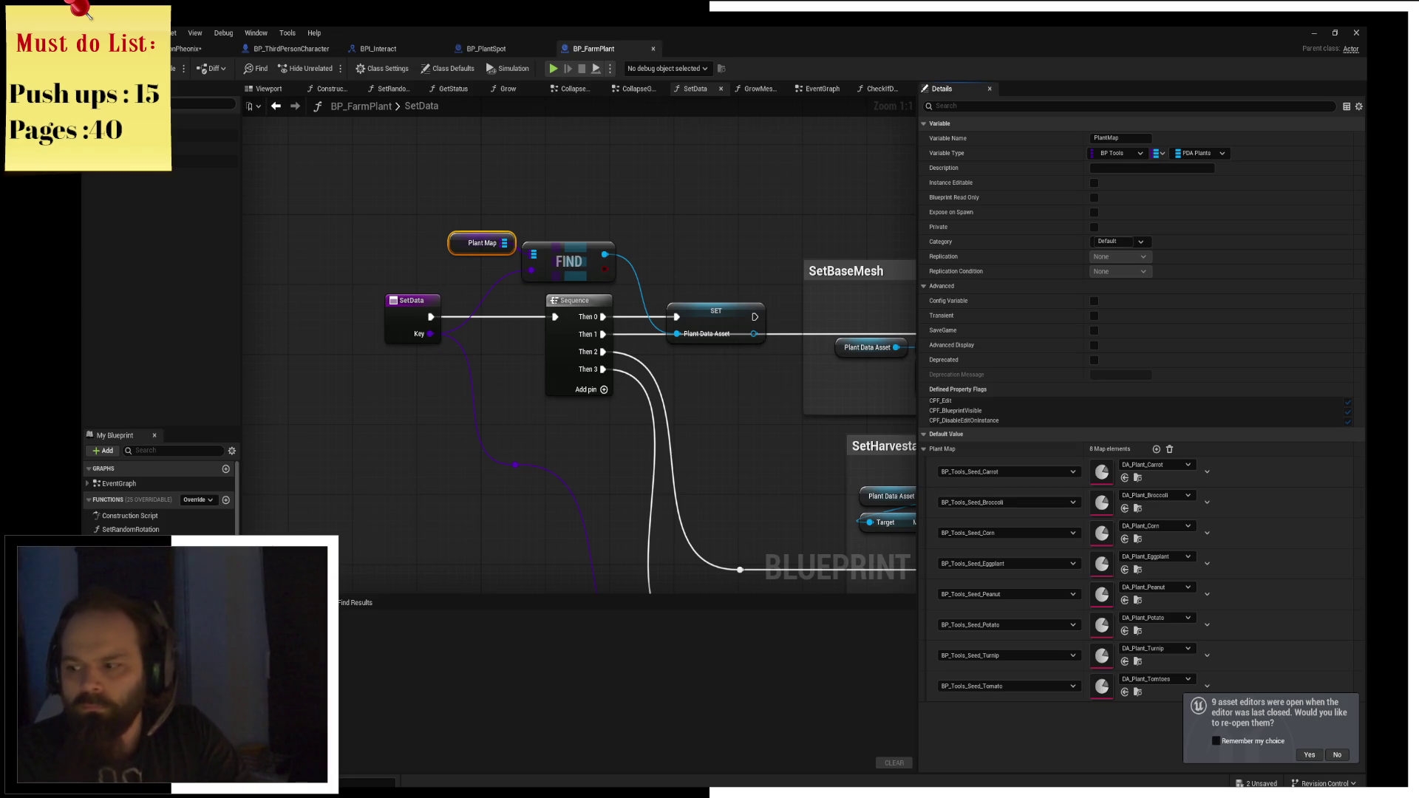
mouse_move(856, 409)
left_mouse_down()
mouse_move(670, 413)
mouse_move(650, 370)
mouse_move(711, 404)
left_mouse_up()
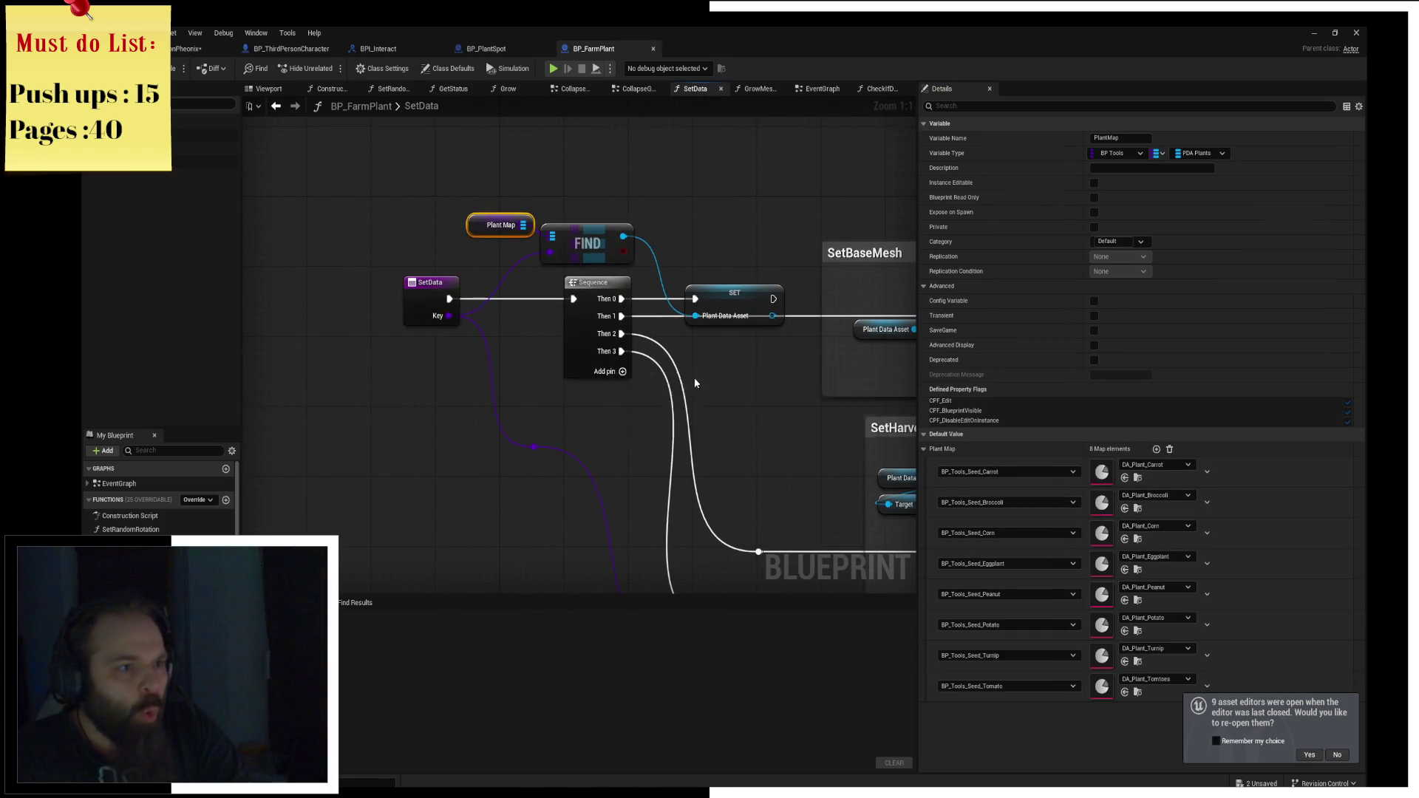
left_click(551, 69)
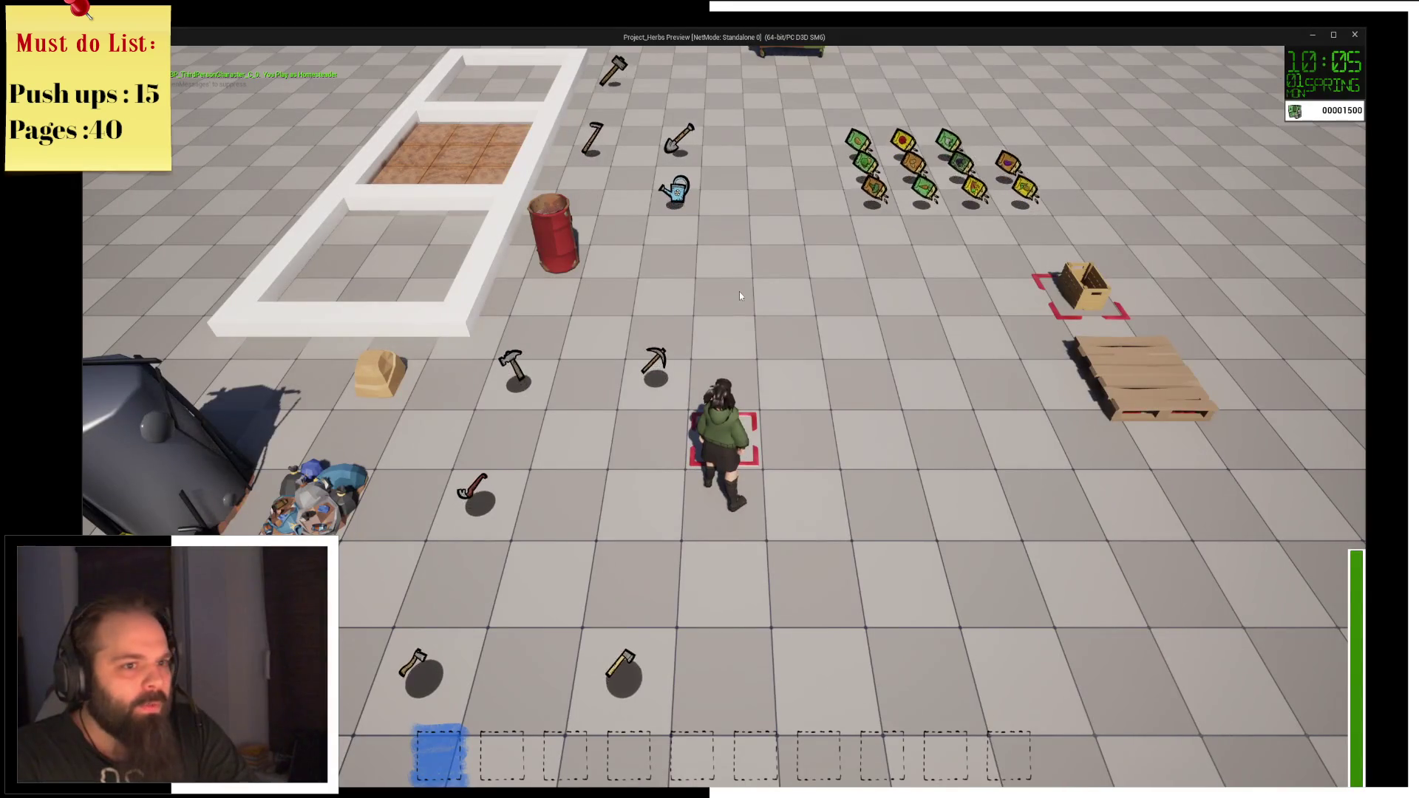
key("d")
key("w")
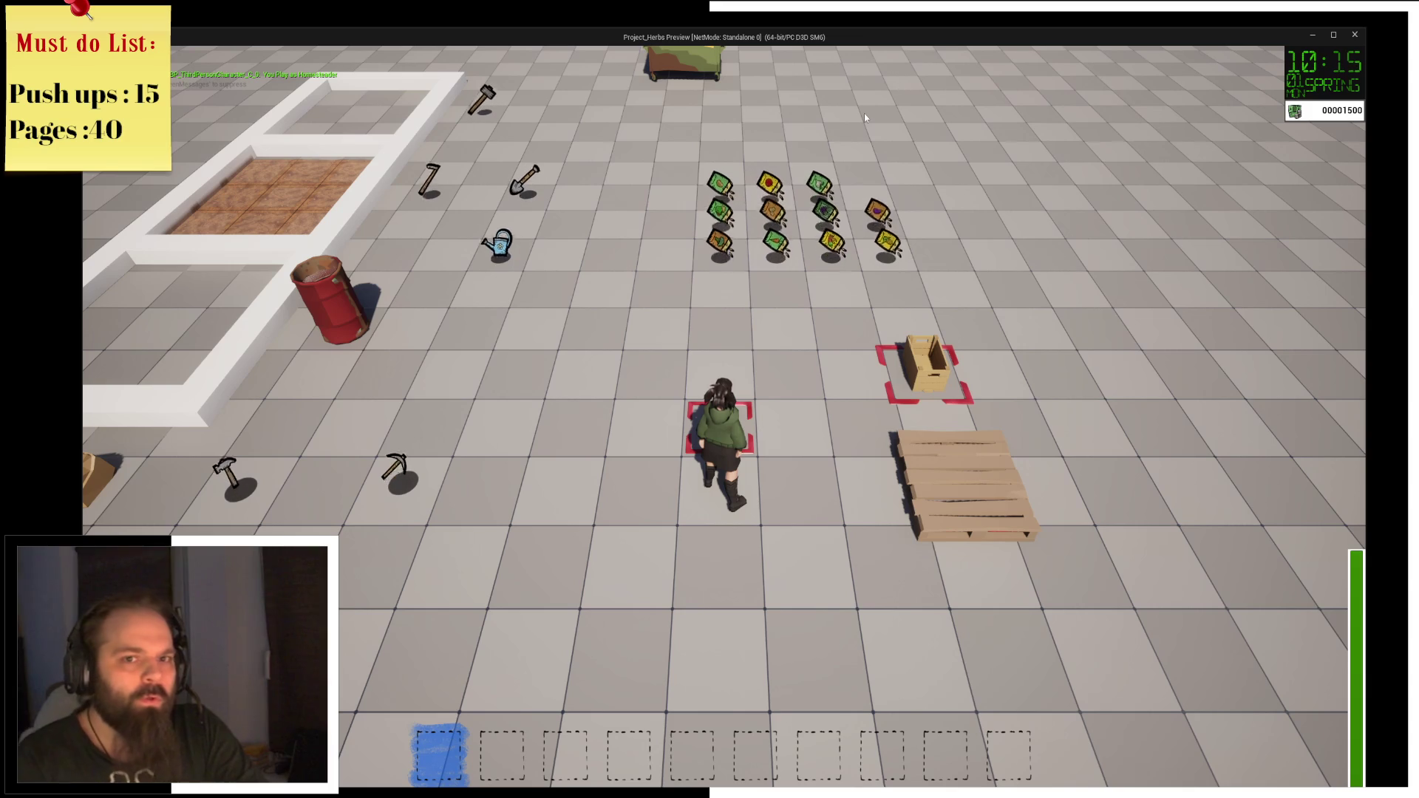
left_click(1311, 36)
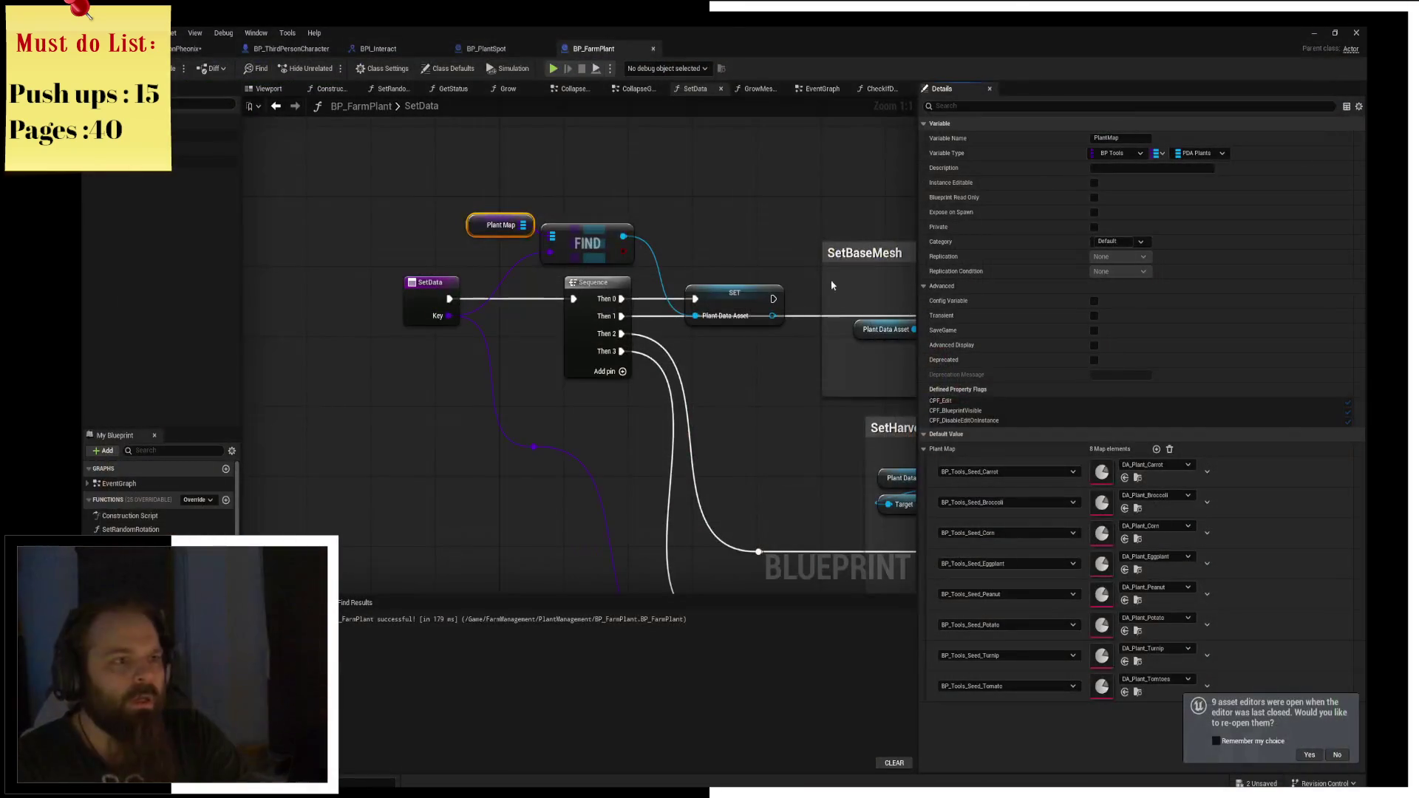
Create a _Peppers folder inside the Plants content folder.
left_click(174, 54)
key("ctrl+space")
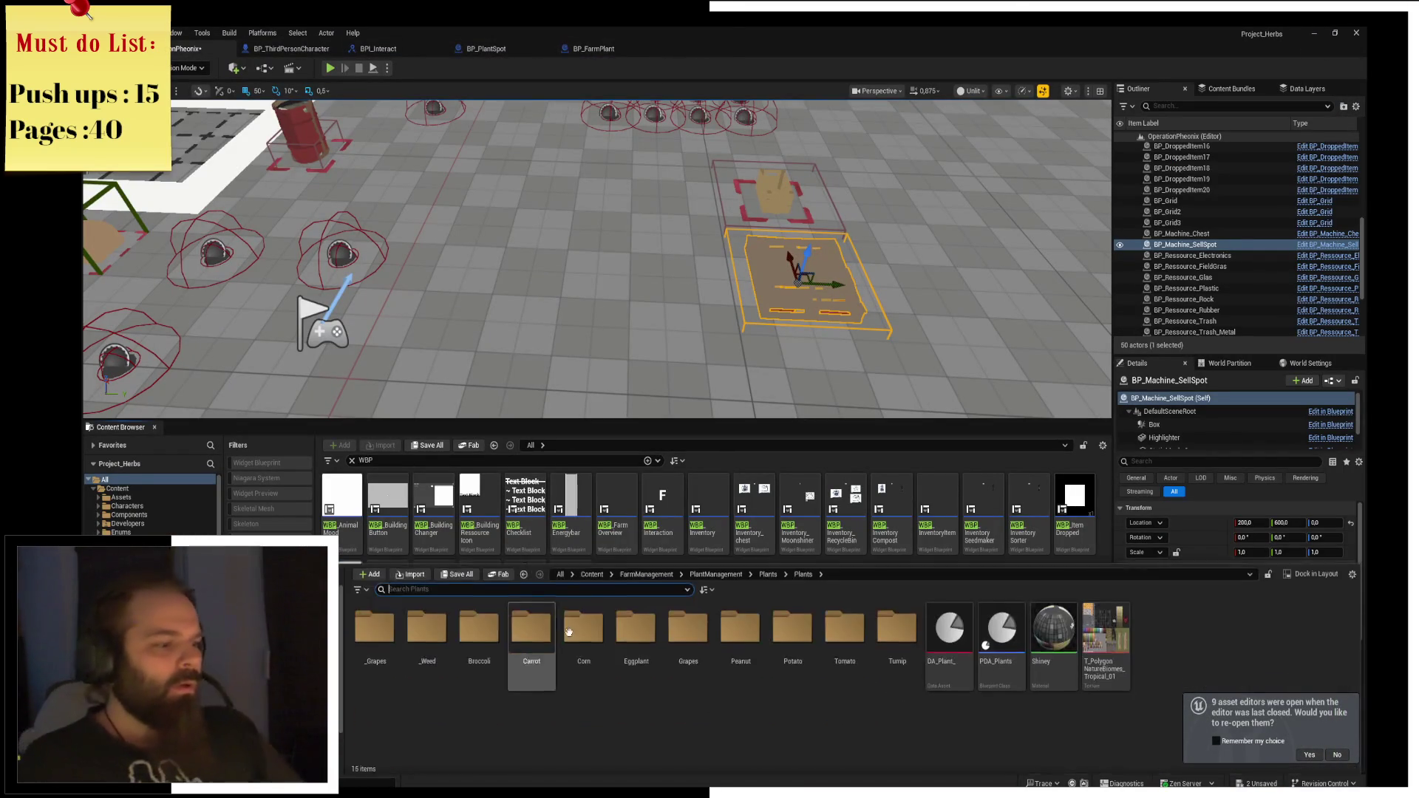
right_click(501, 706)
left_click(511, 343)
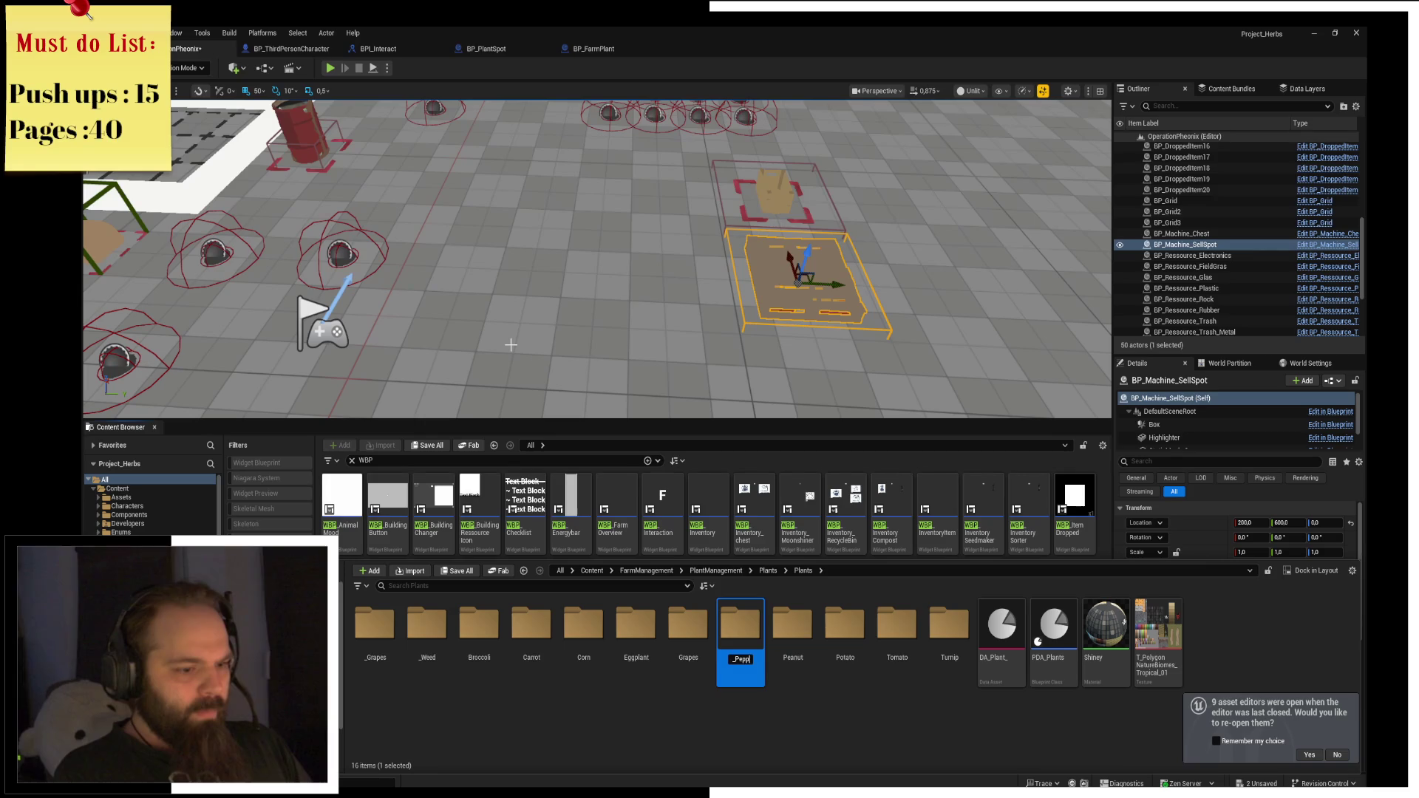
type("ers")
key("Return")
left_click(576, 729)
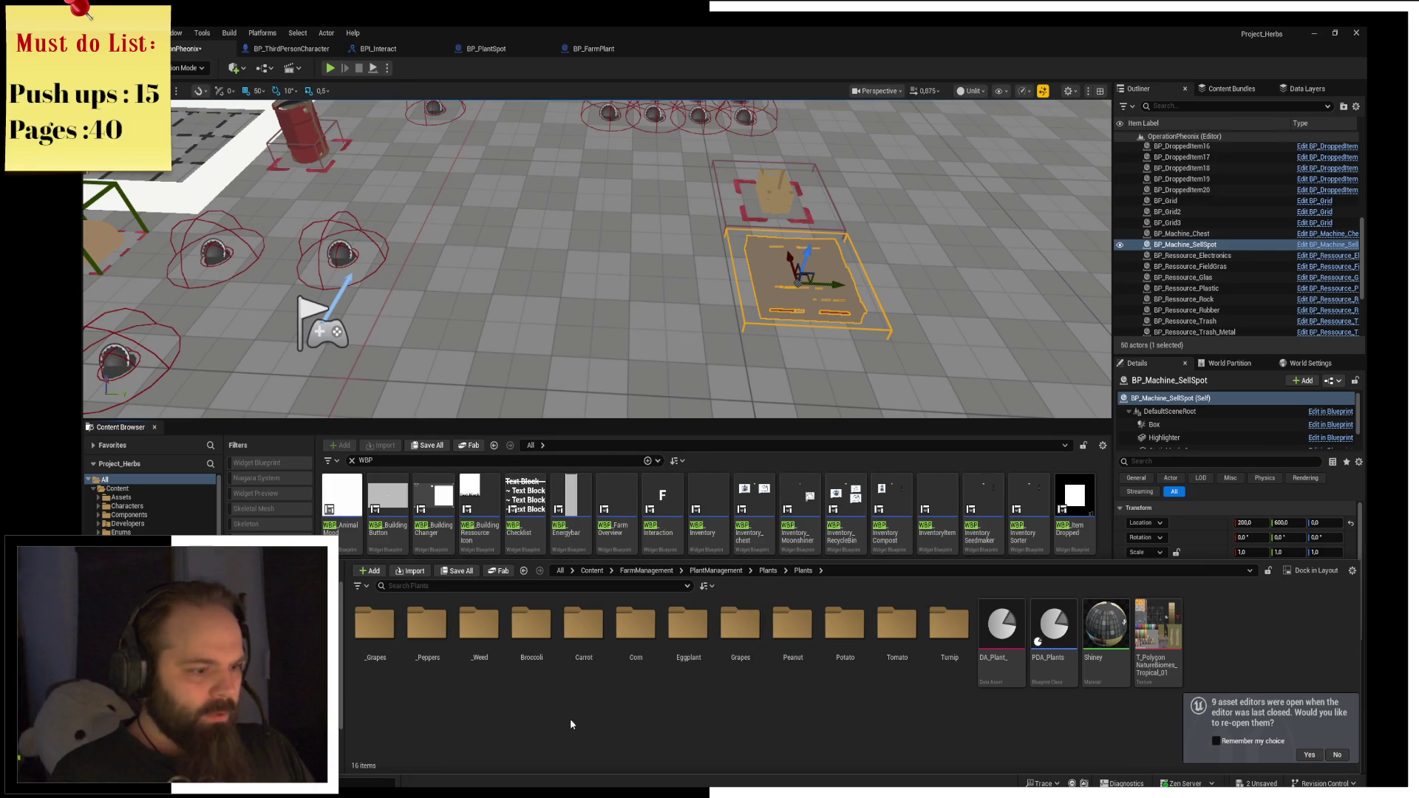
Create a _BellPeppers folder in Plants and begin renaming _Peppers.
right_click(486, 708)
left_click(549, 354)
type("_BellPeppers")
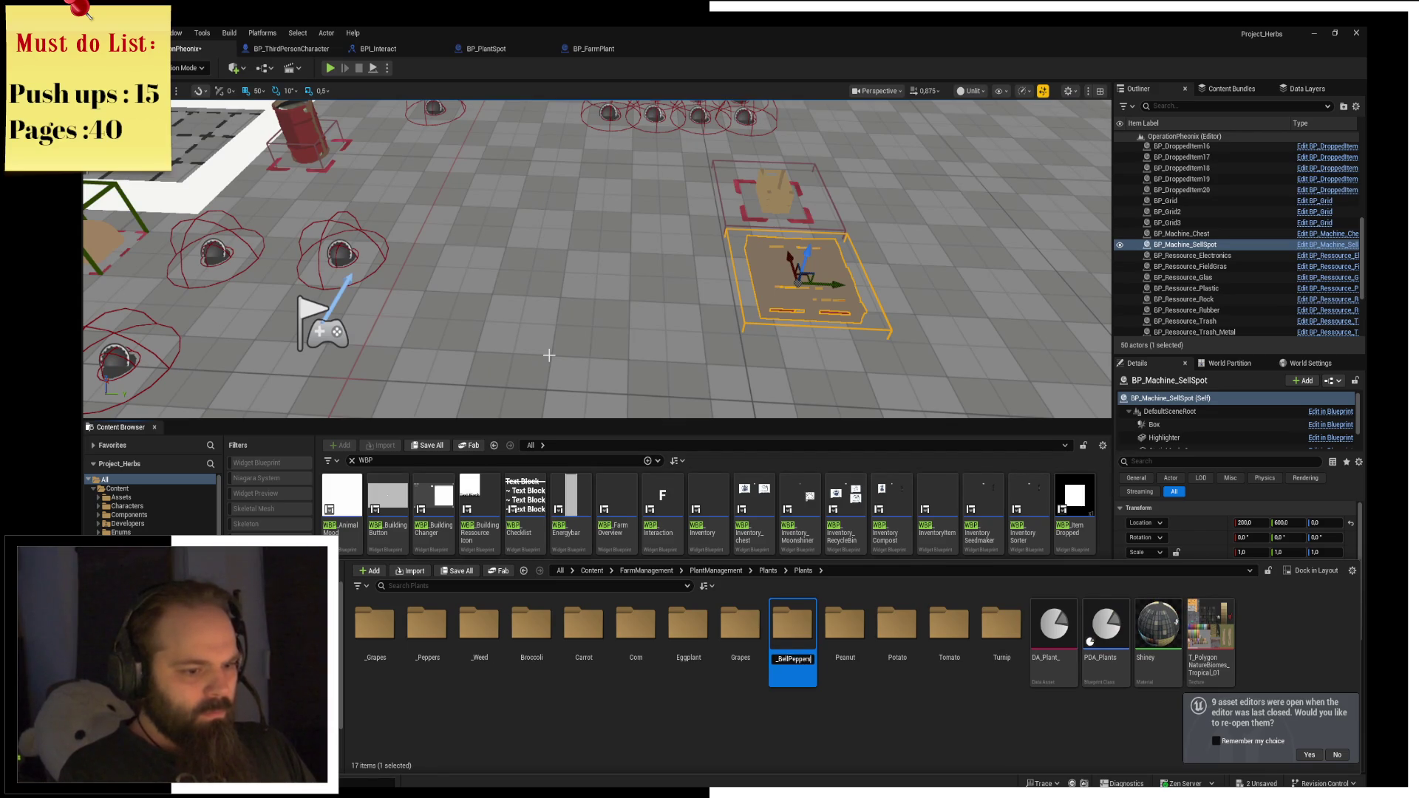
key("Return")
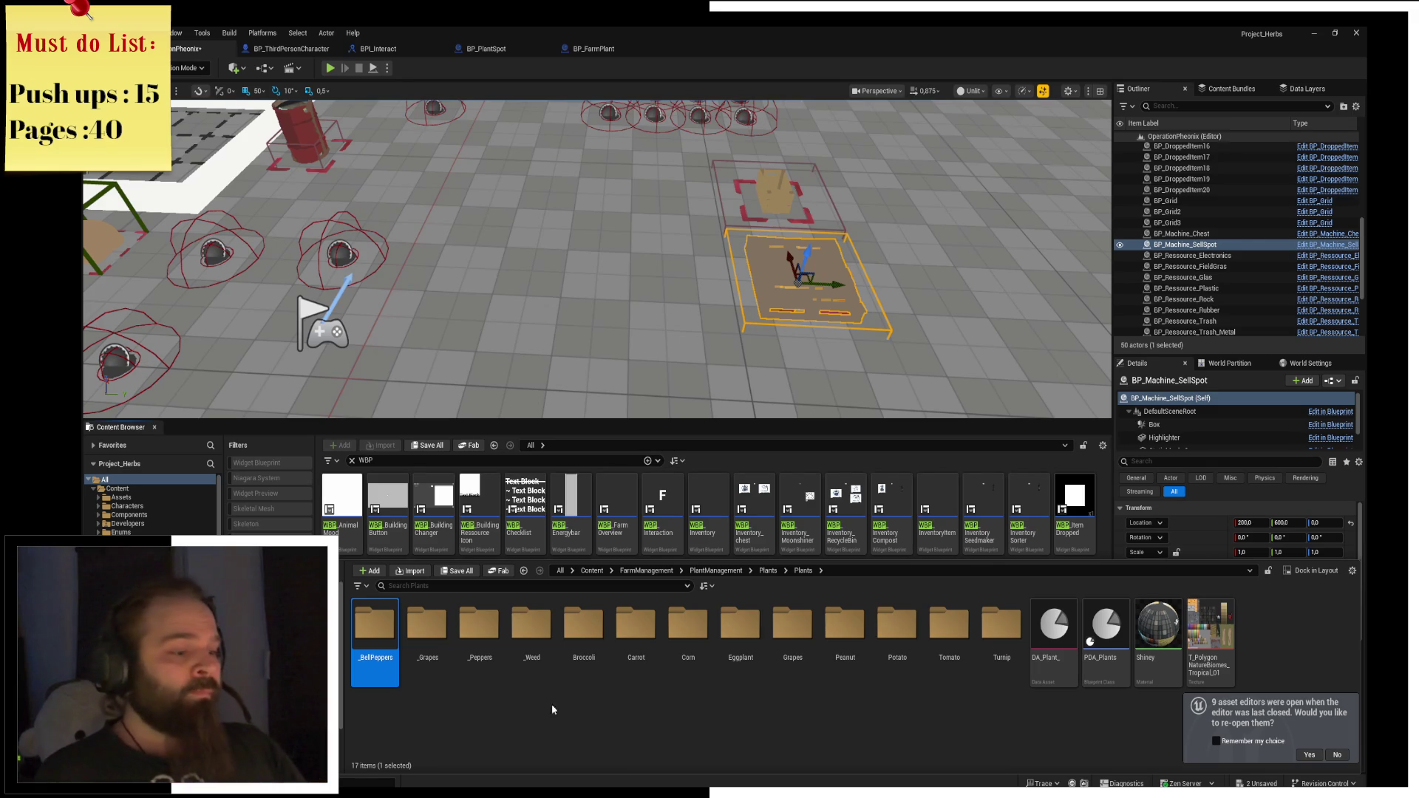
right_click(490, 654)
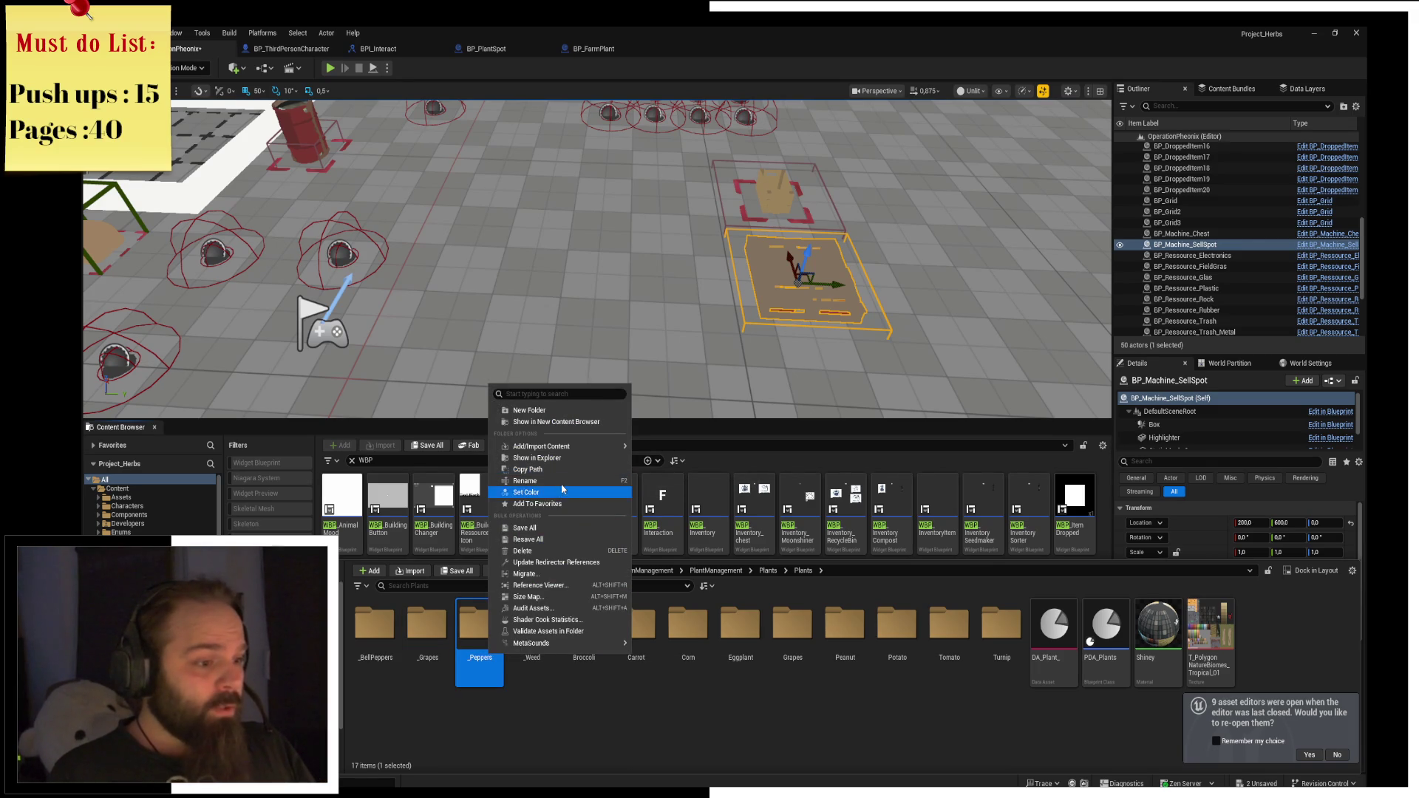
left_click(560, 481)
type("_Chilli")
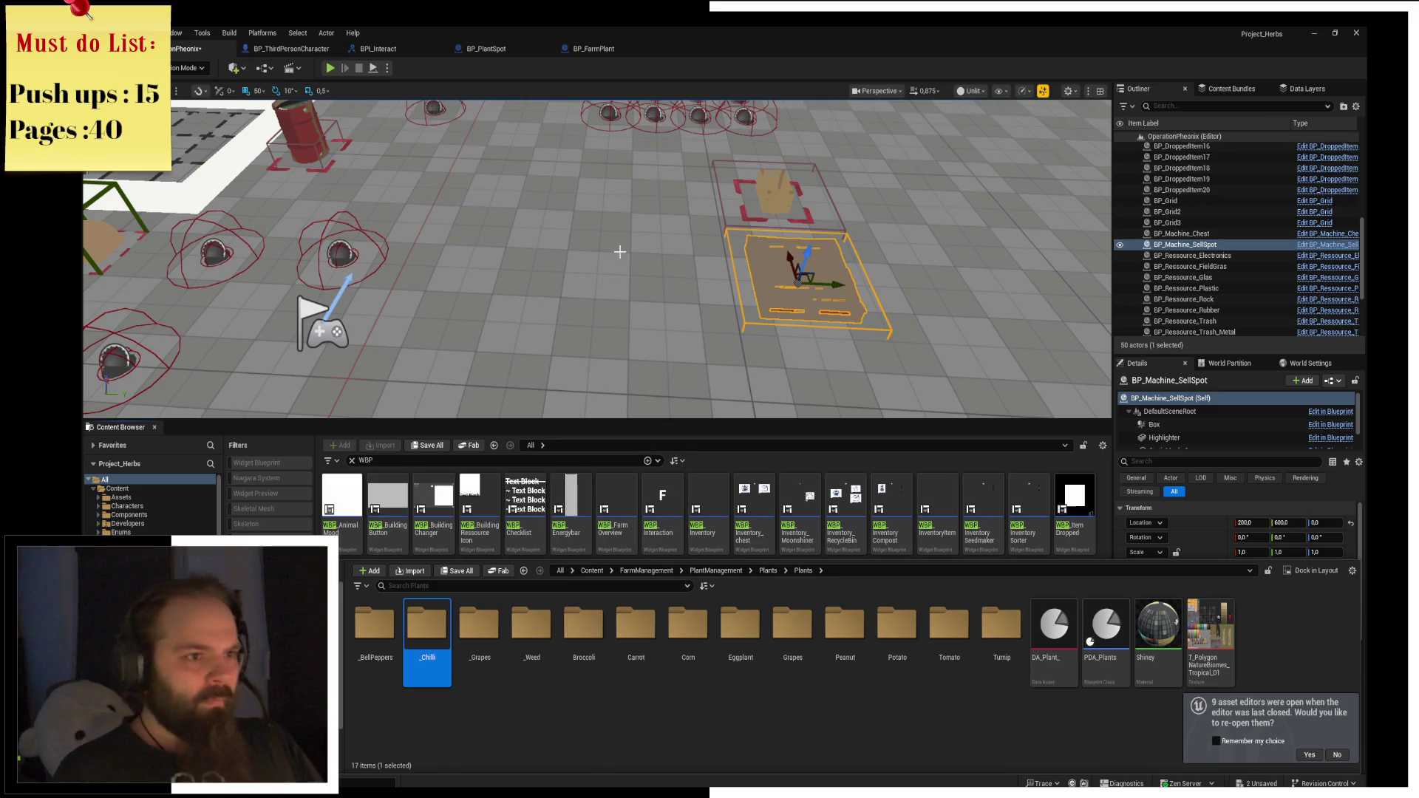
Commit the renamed folder and delete the dropped item BP_DroppedItem17 from the level.
key("Return")
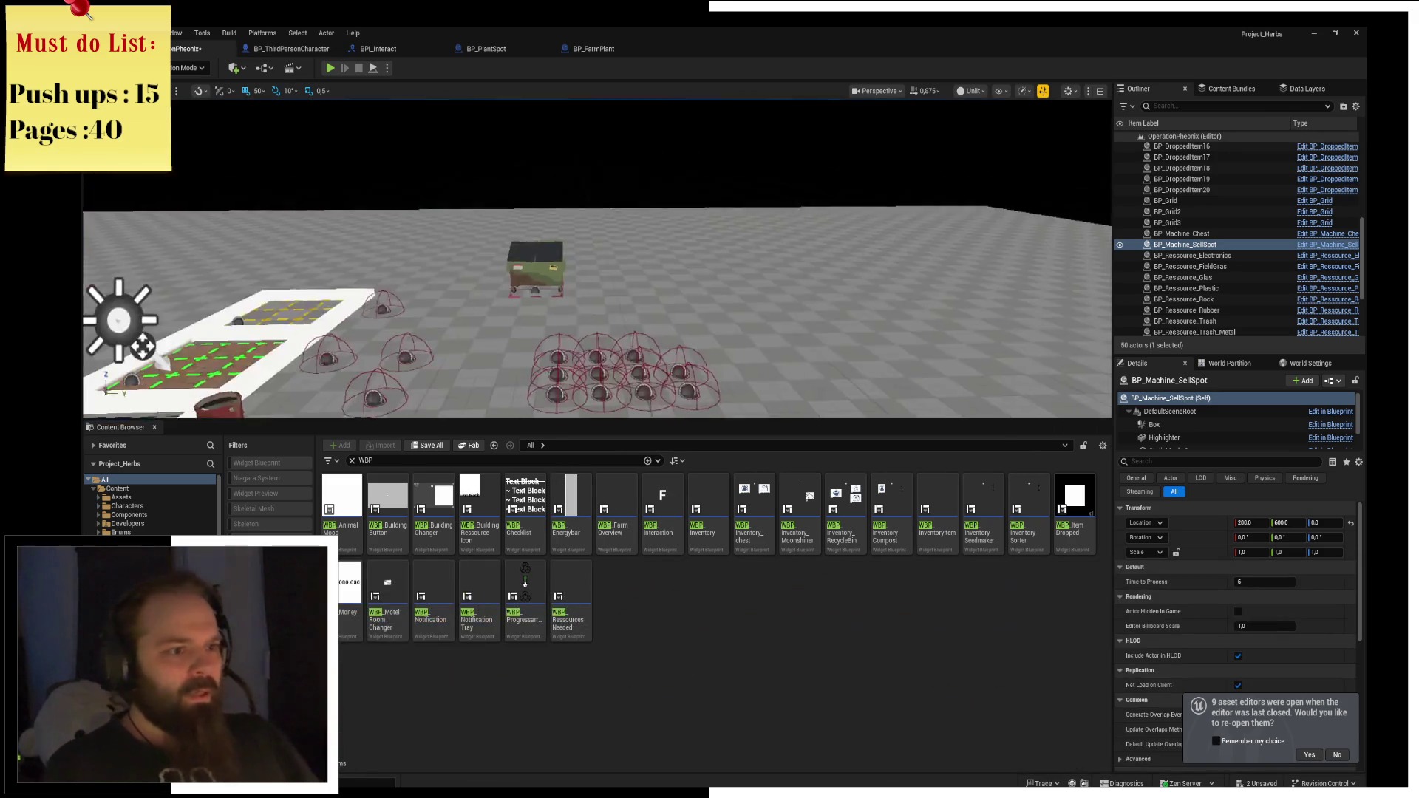
left_click(568, 255)
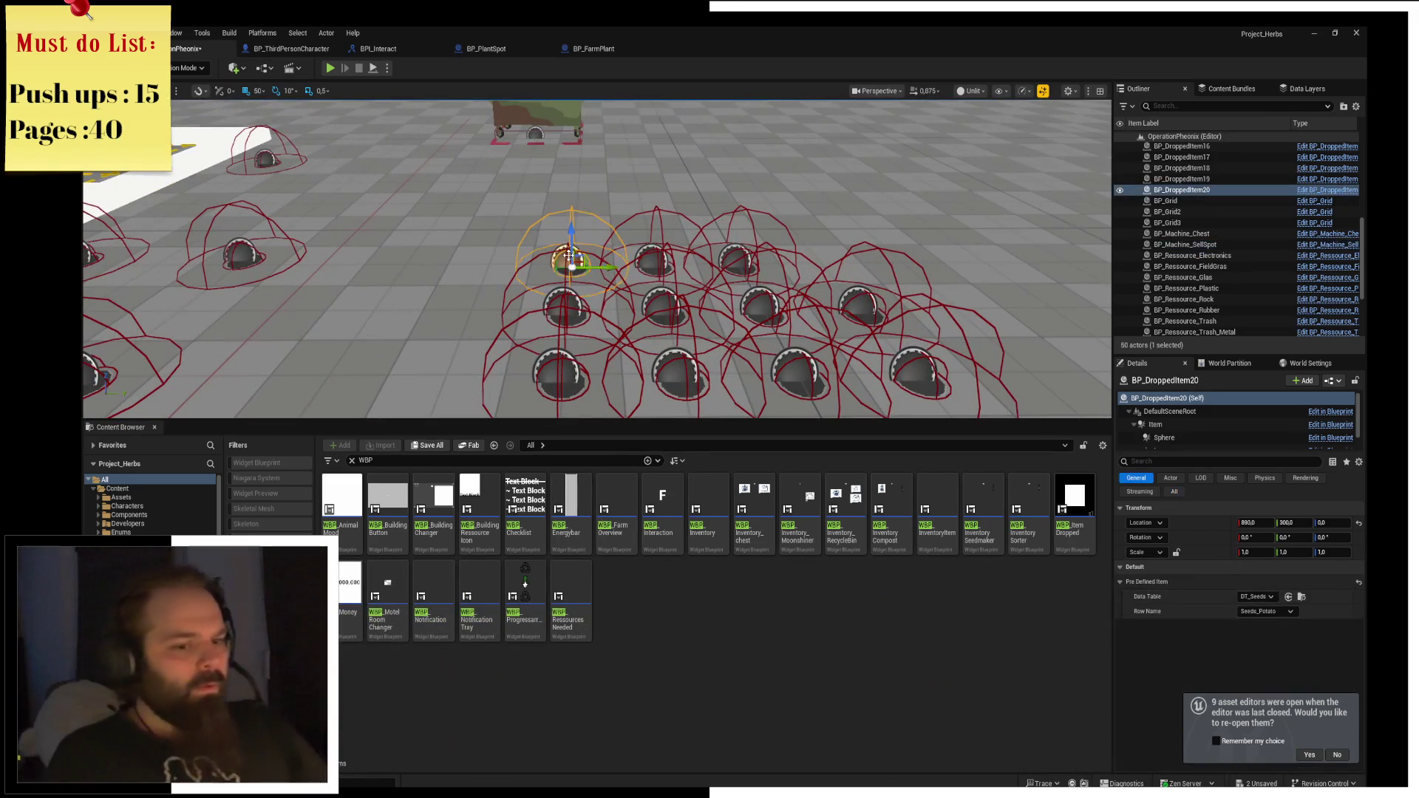
left_click(562, 301)
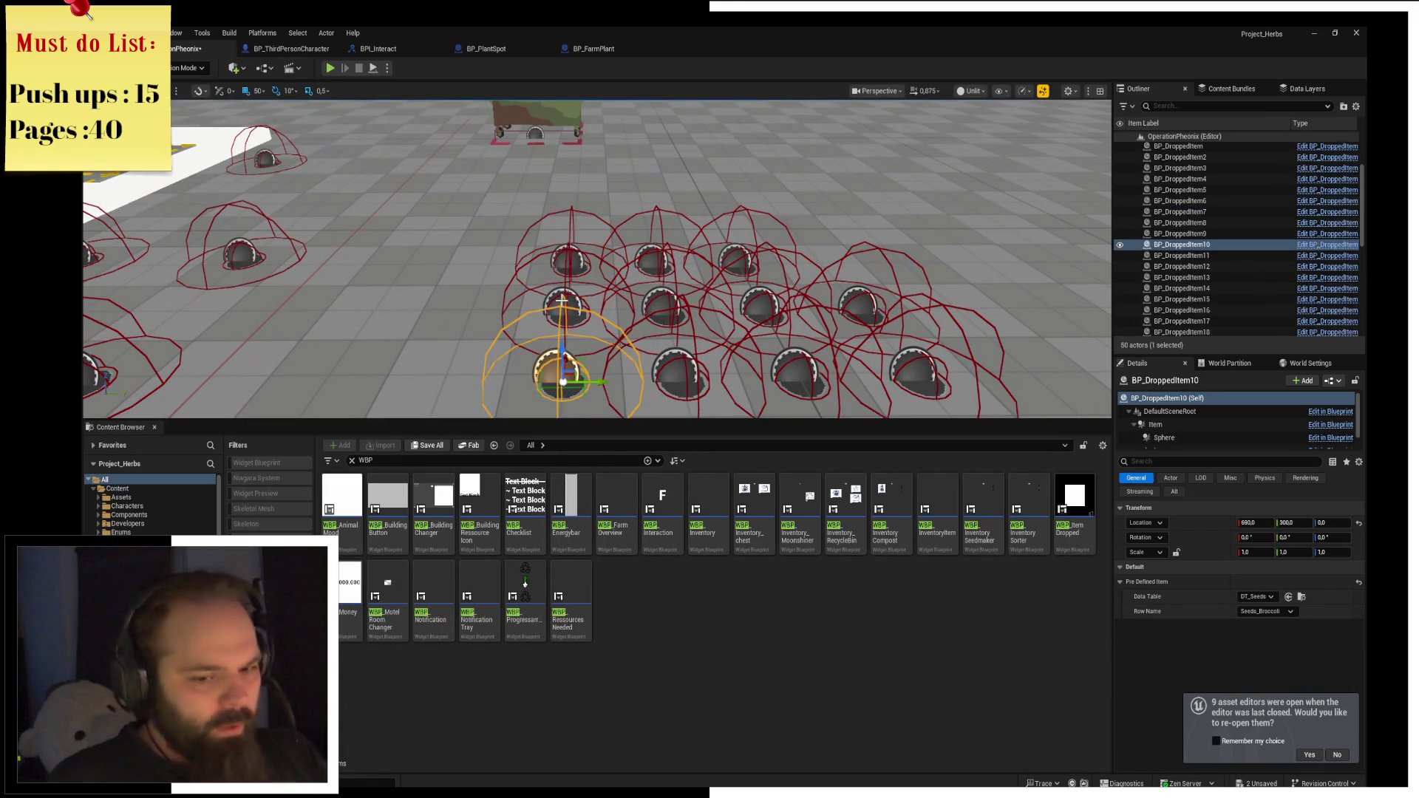
left_click(570, 293)
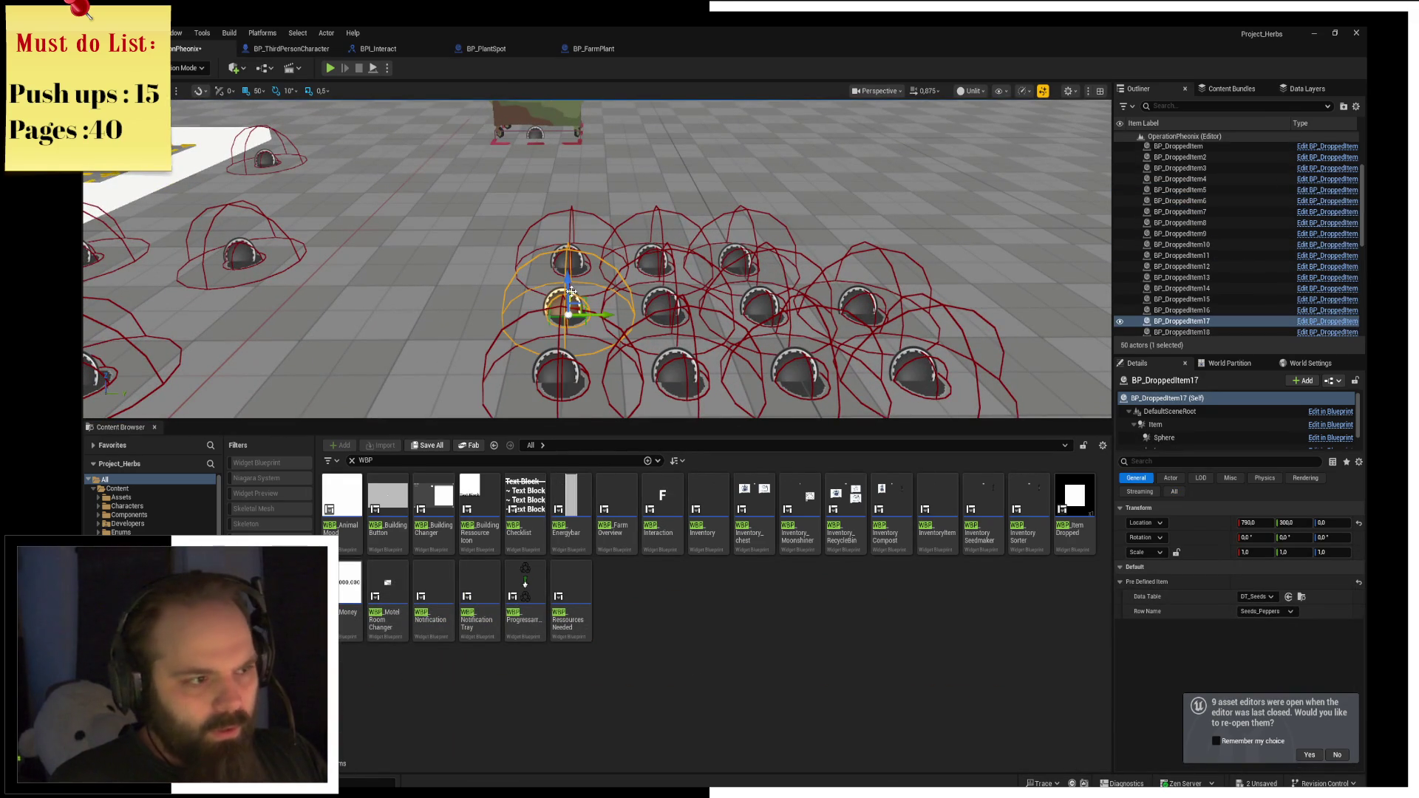
key("Delete")
Delete the chilli seed item BP_DroppedItem12 and the dropped item BP_DroppedItem15.
left_click(650, 252)
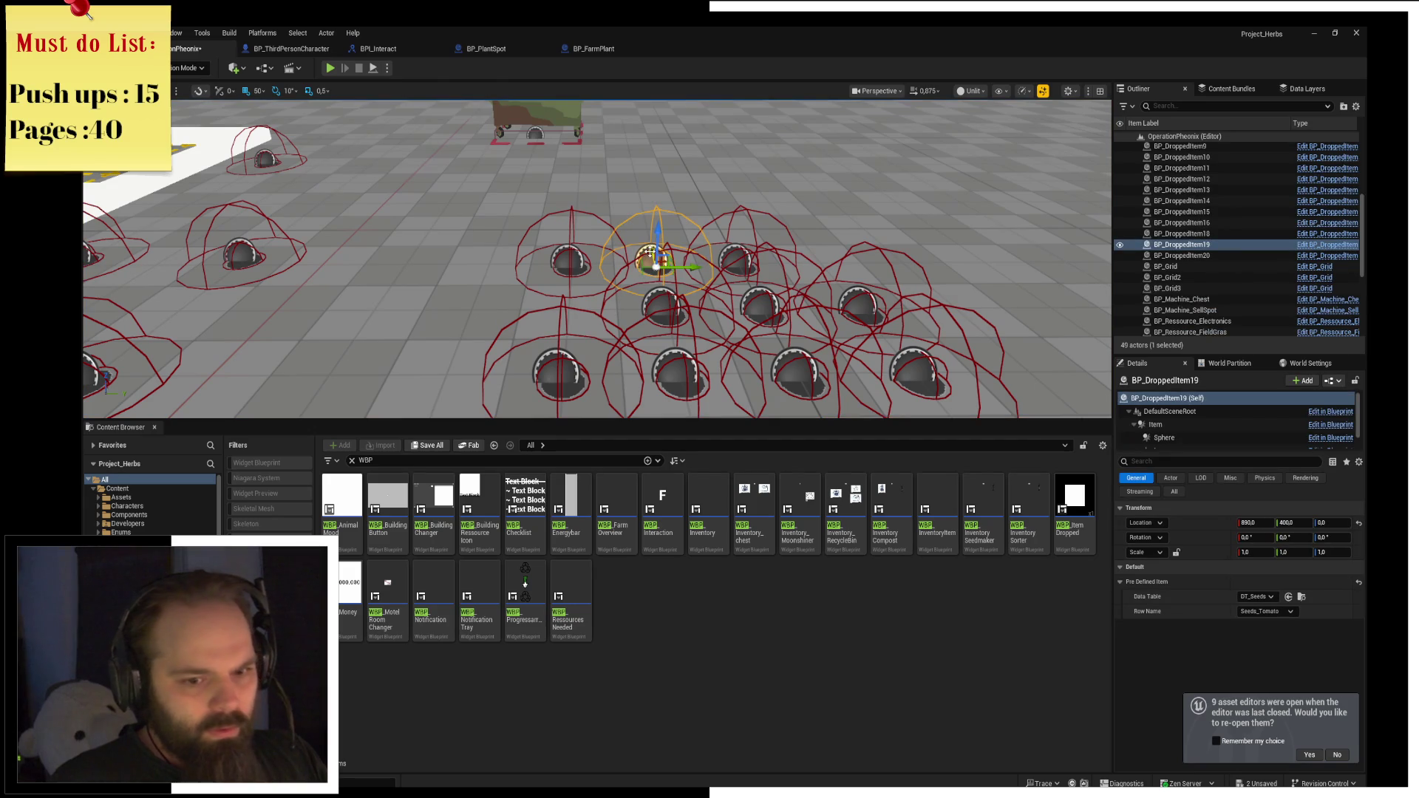
left_click(663, 294)
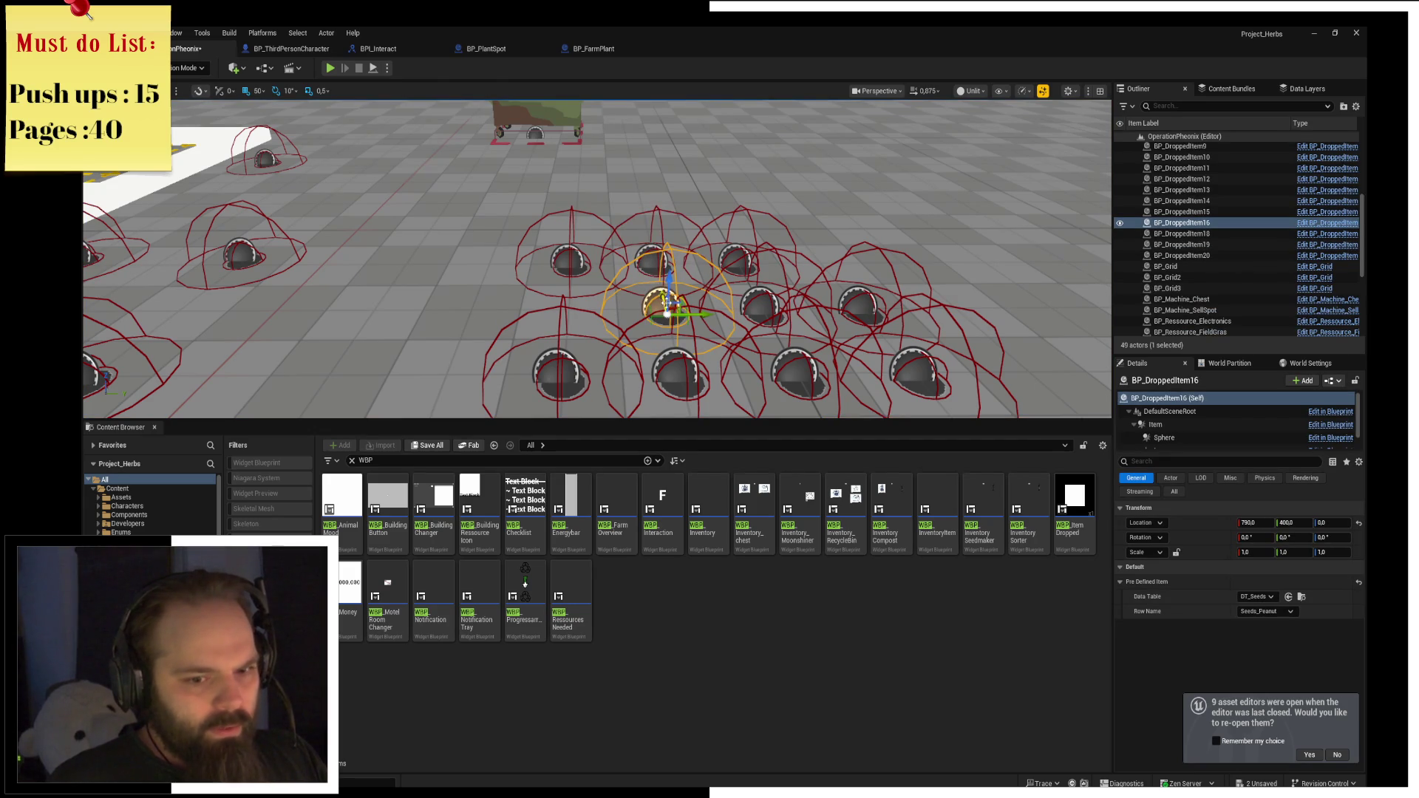
left_click(680, 365)
left_click(795, 362)
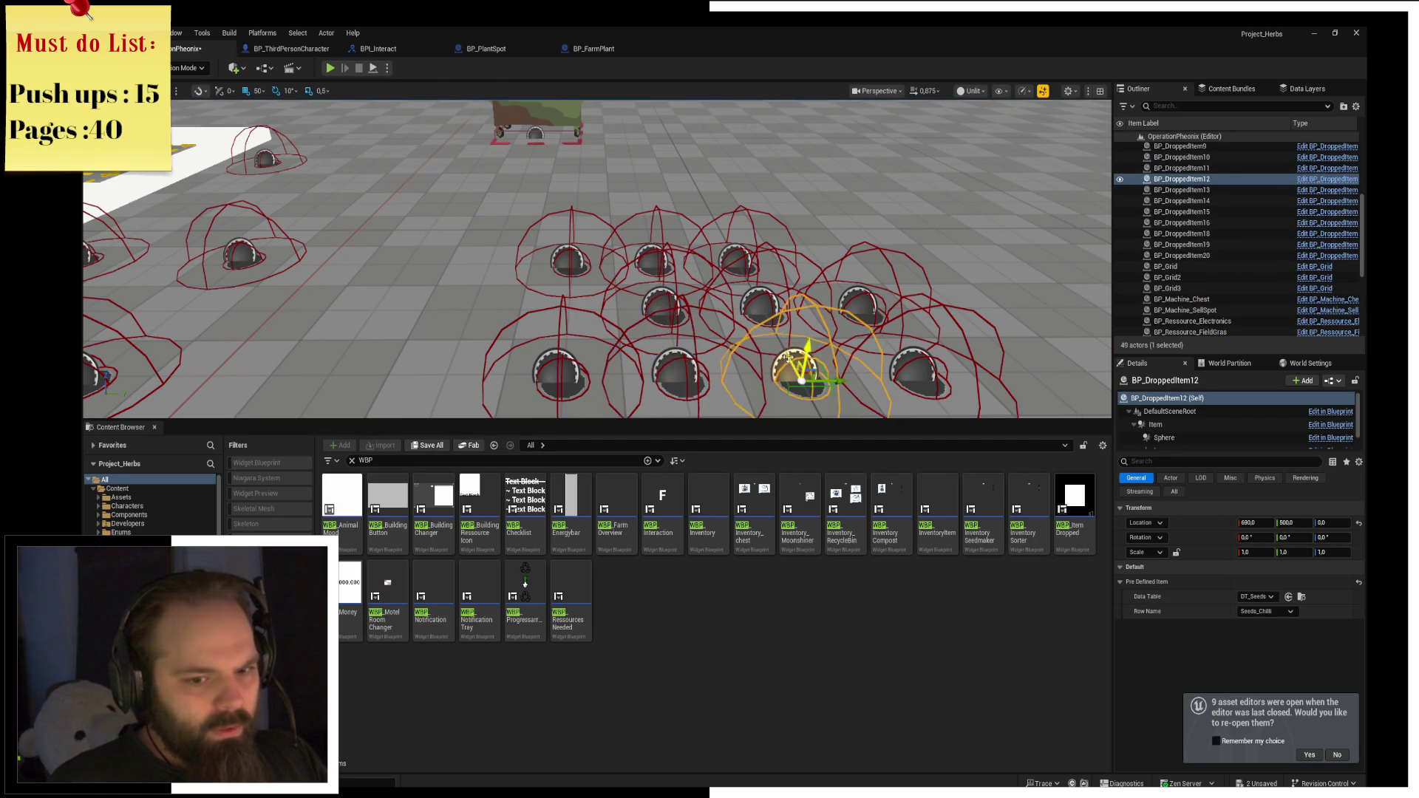
key("Delete")
left_click(767, 305)
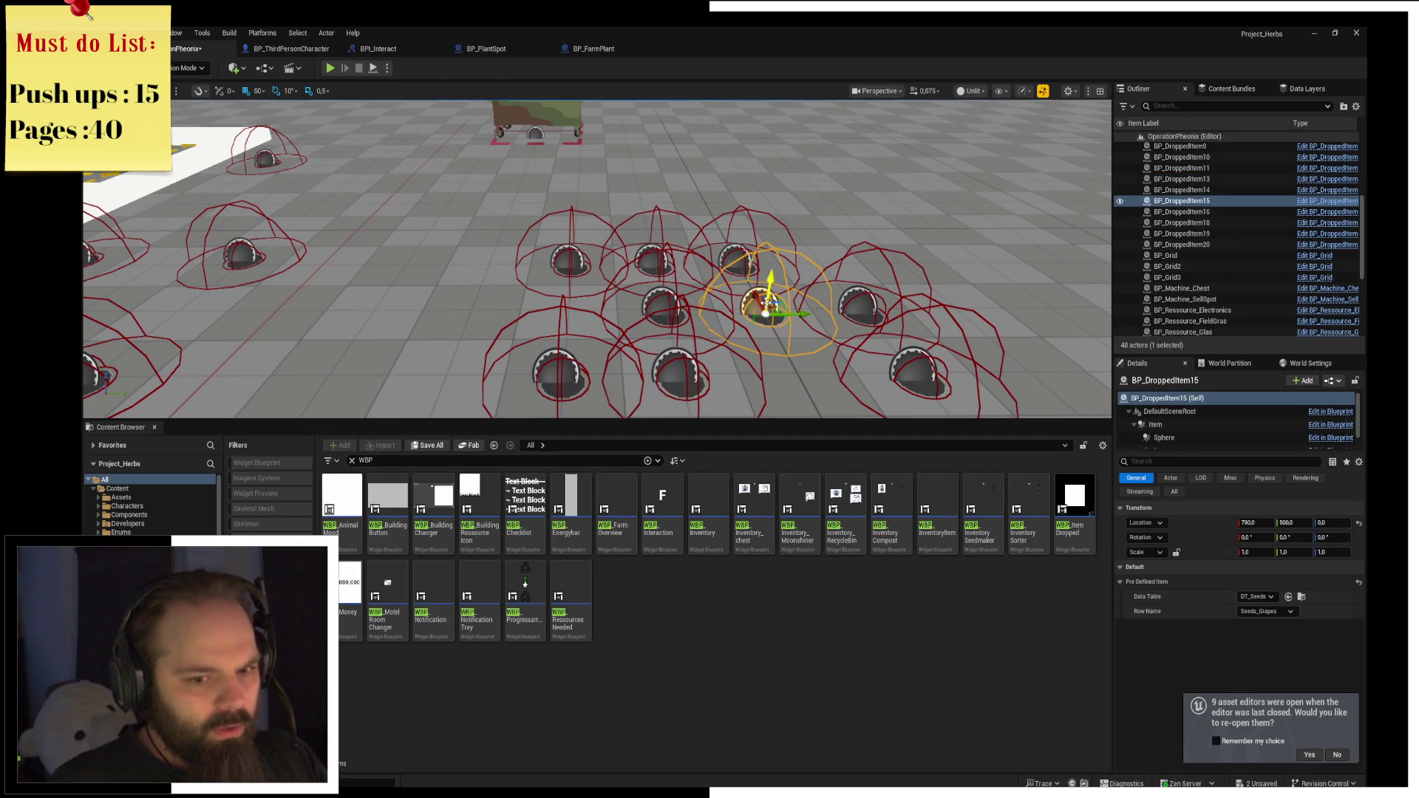
key("Delete")
Move the corn seed item to Y 550 and the eggplant seed item to Y 500.
left_click(793, 287)
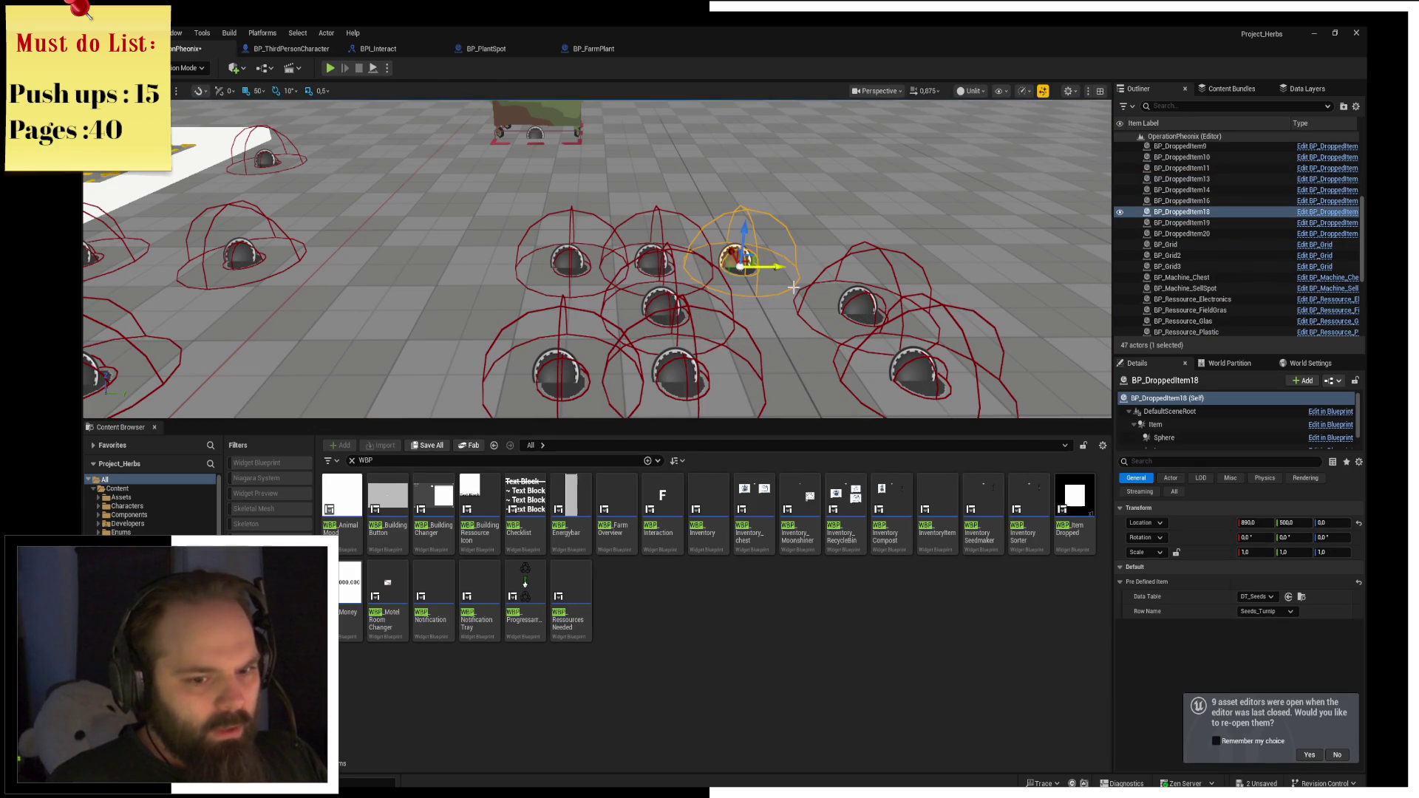
left_click(858, 299)
left_click(916, 375)
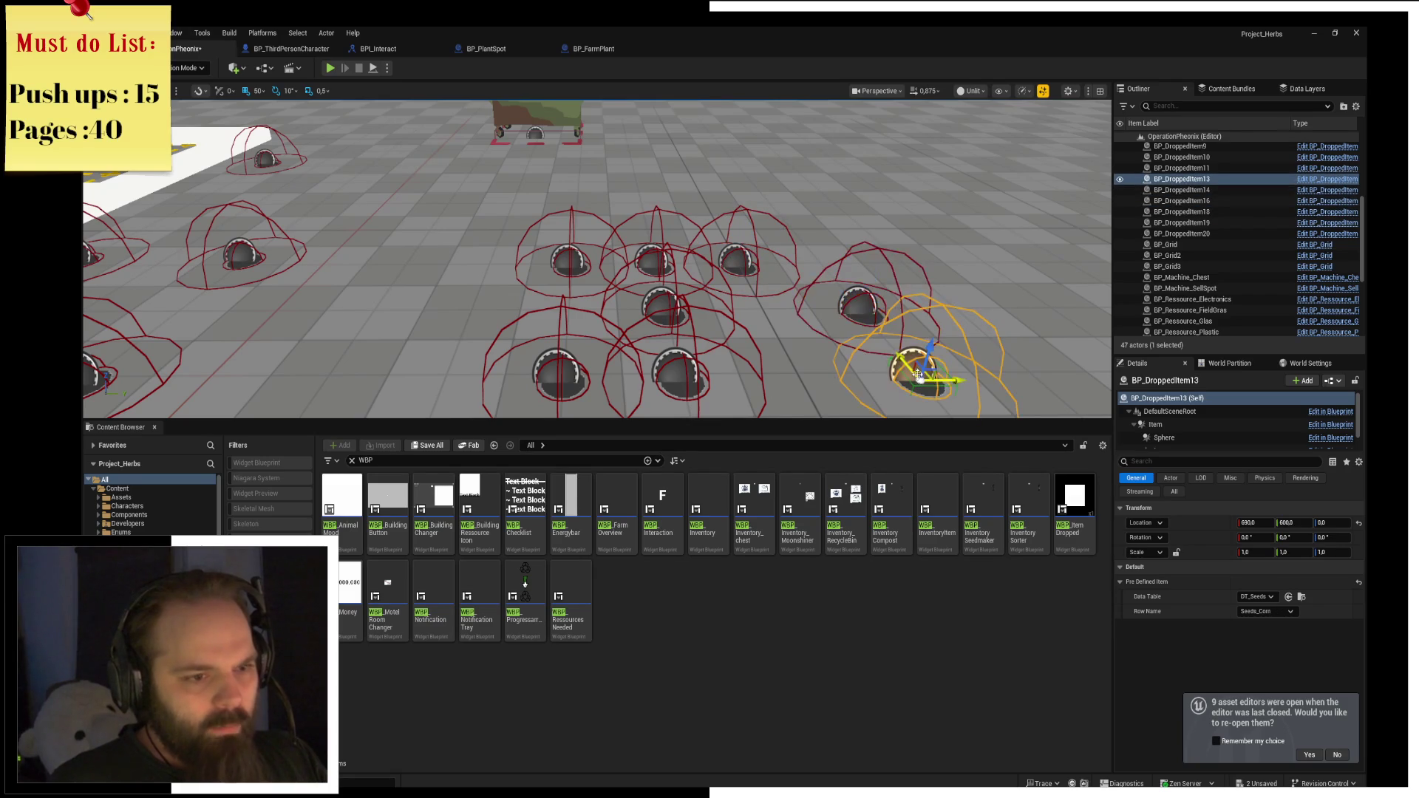
left_click_drag(959, 384, 900, 386)
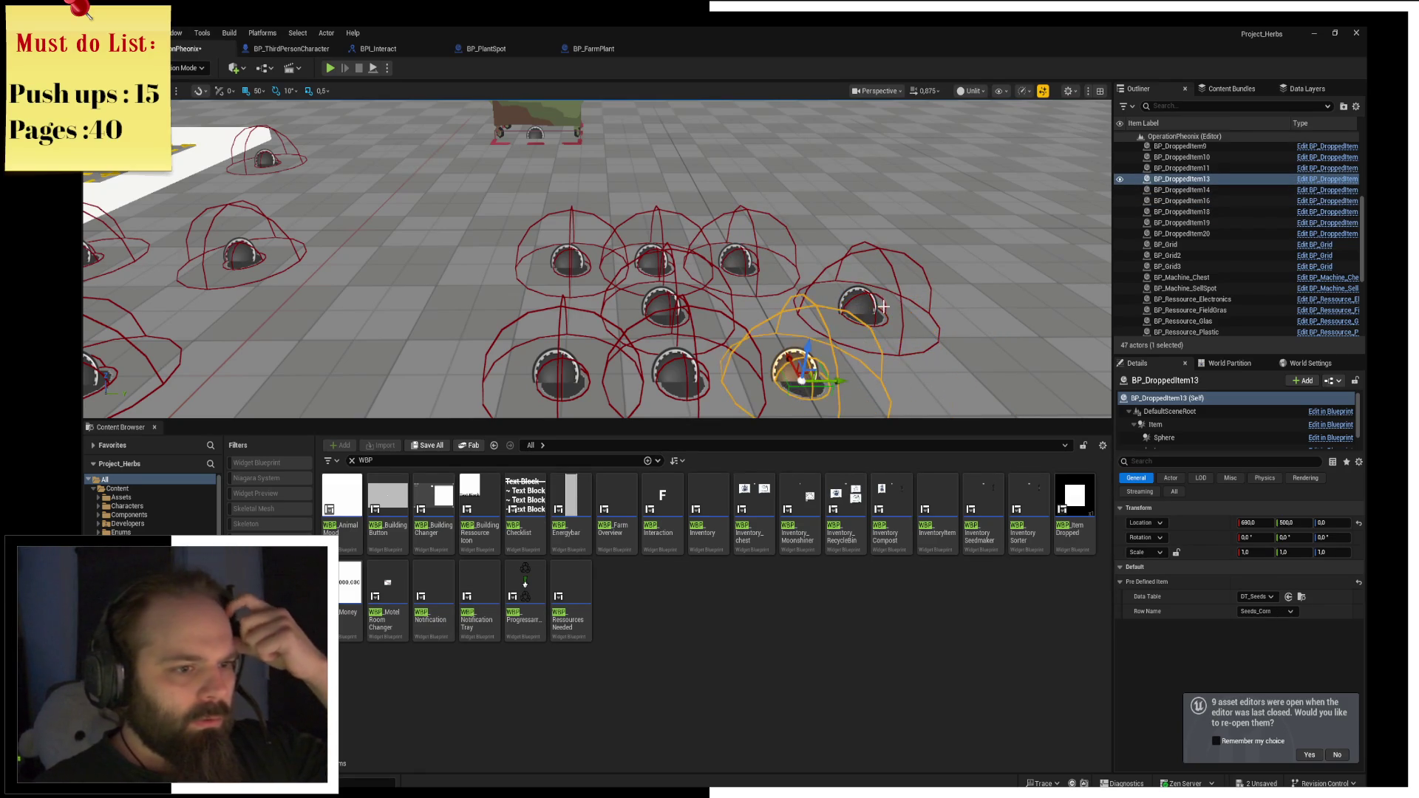
left_click(885, 307)
left_click_drag(887, 313, 791, 314)
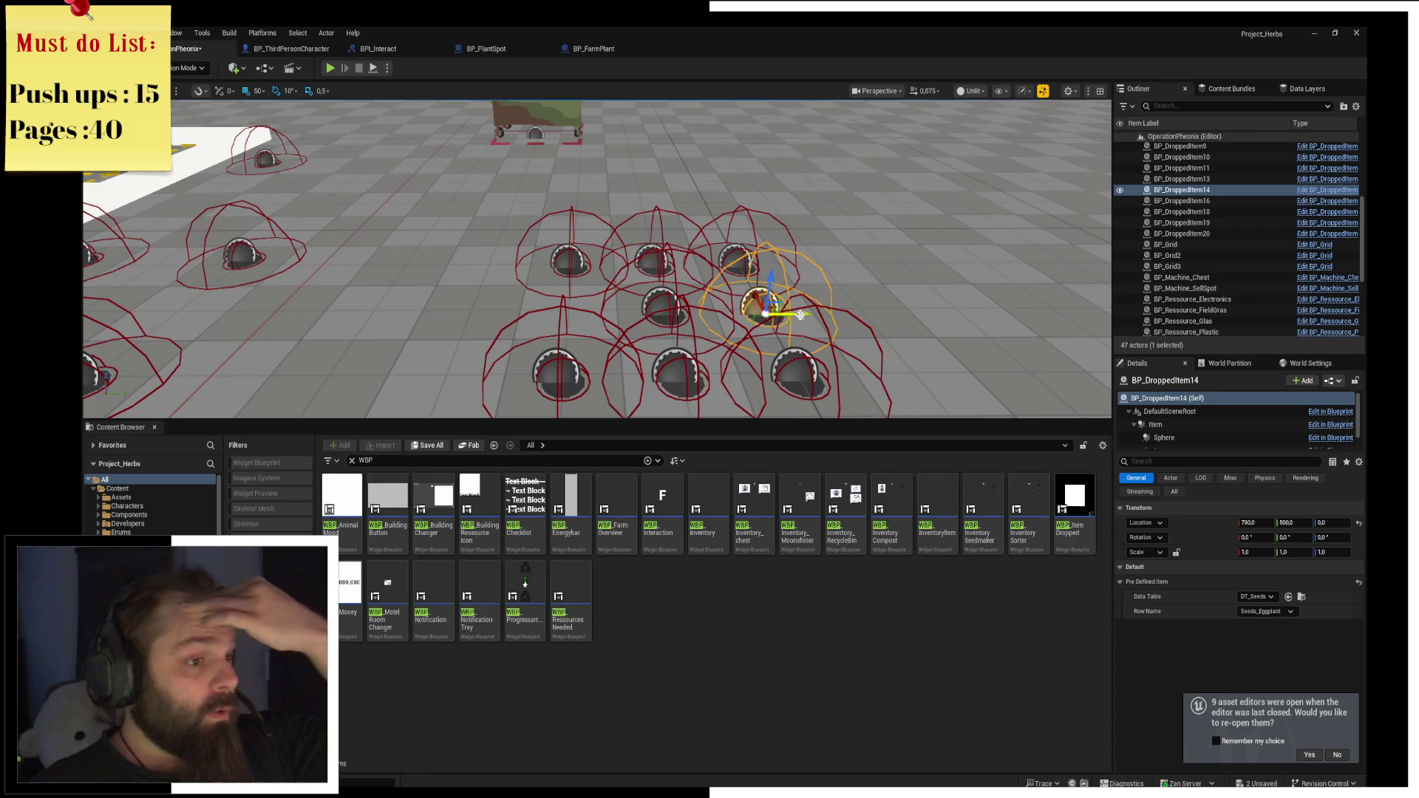
scroll(587, 277, "down", 3)
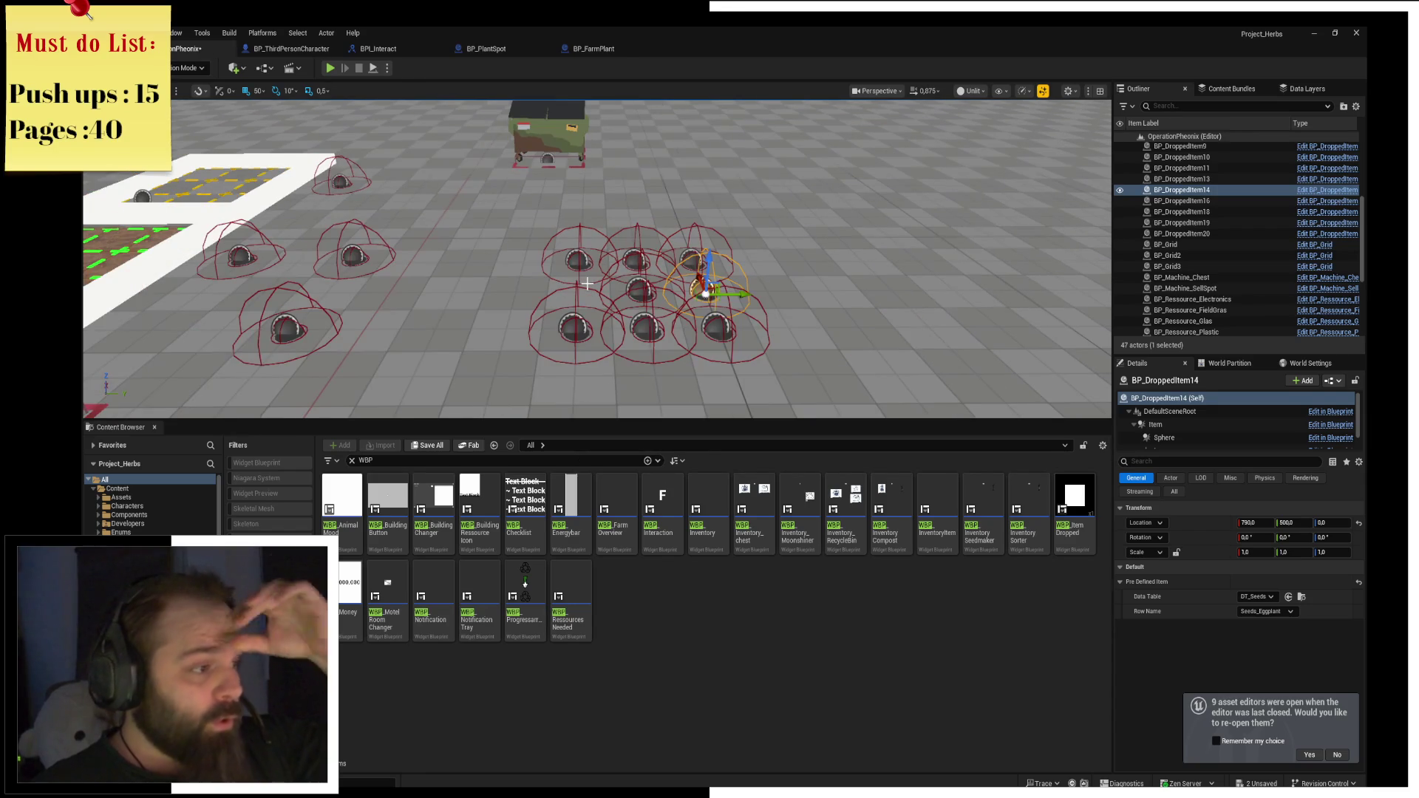
Play the level, collect the dropped seeds, equip the shovel and dig the farm plot.
left_click(330, 68)
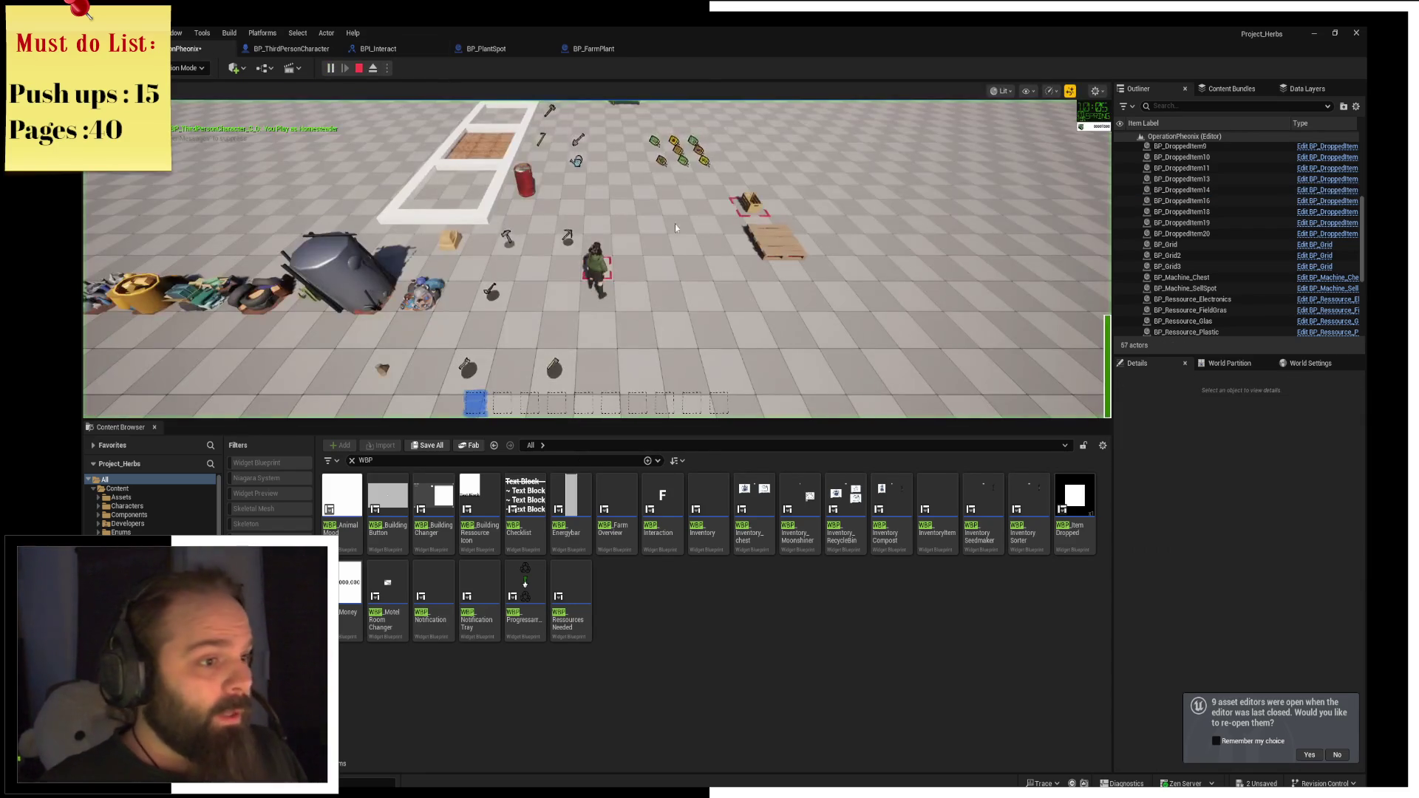
scroll(673, 220, "up", 5)
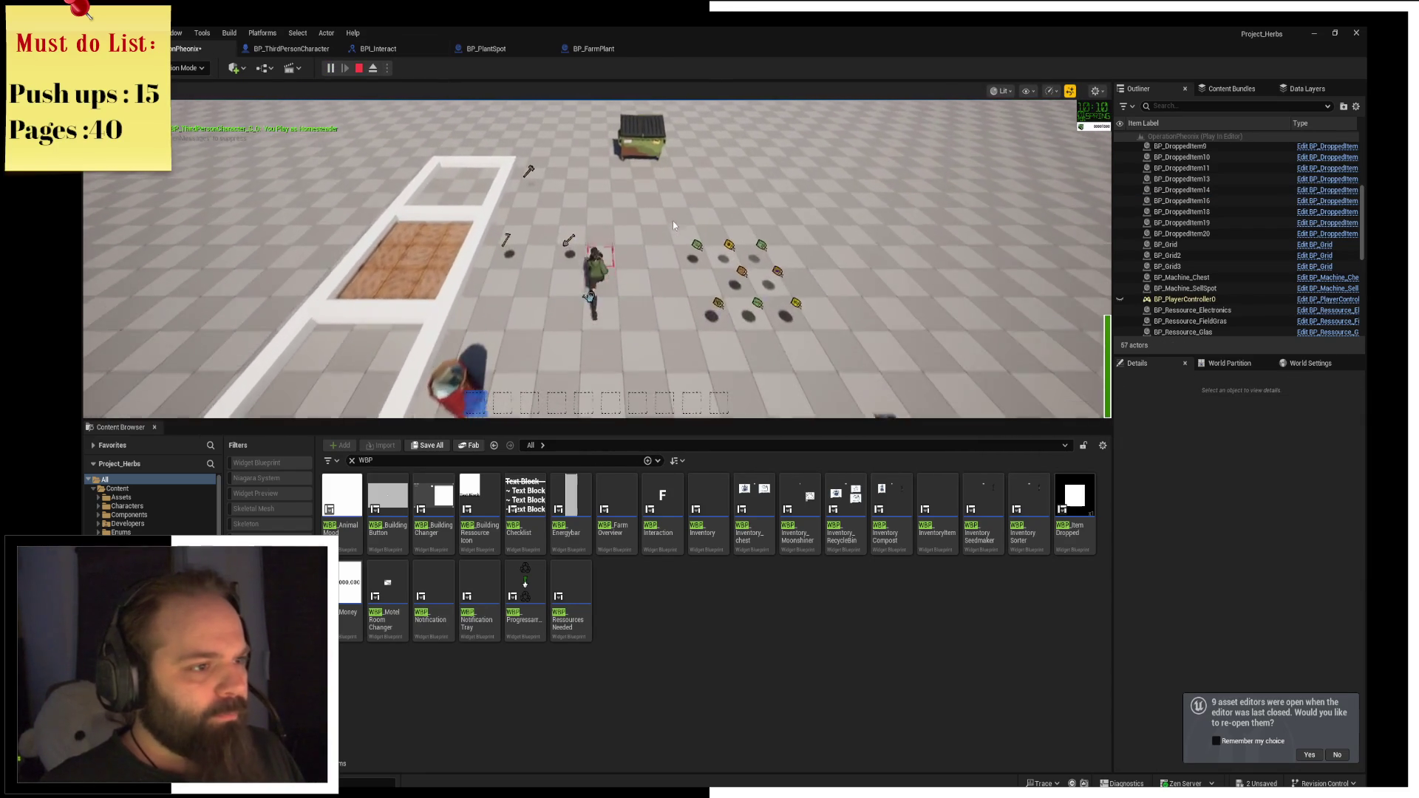
key("d")
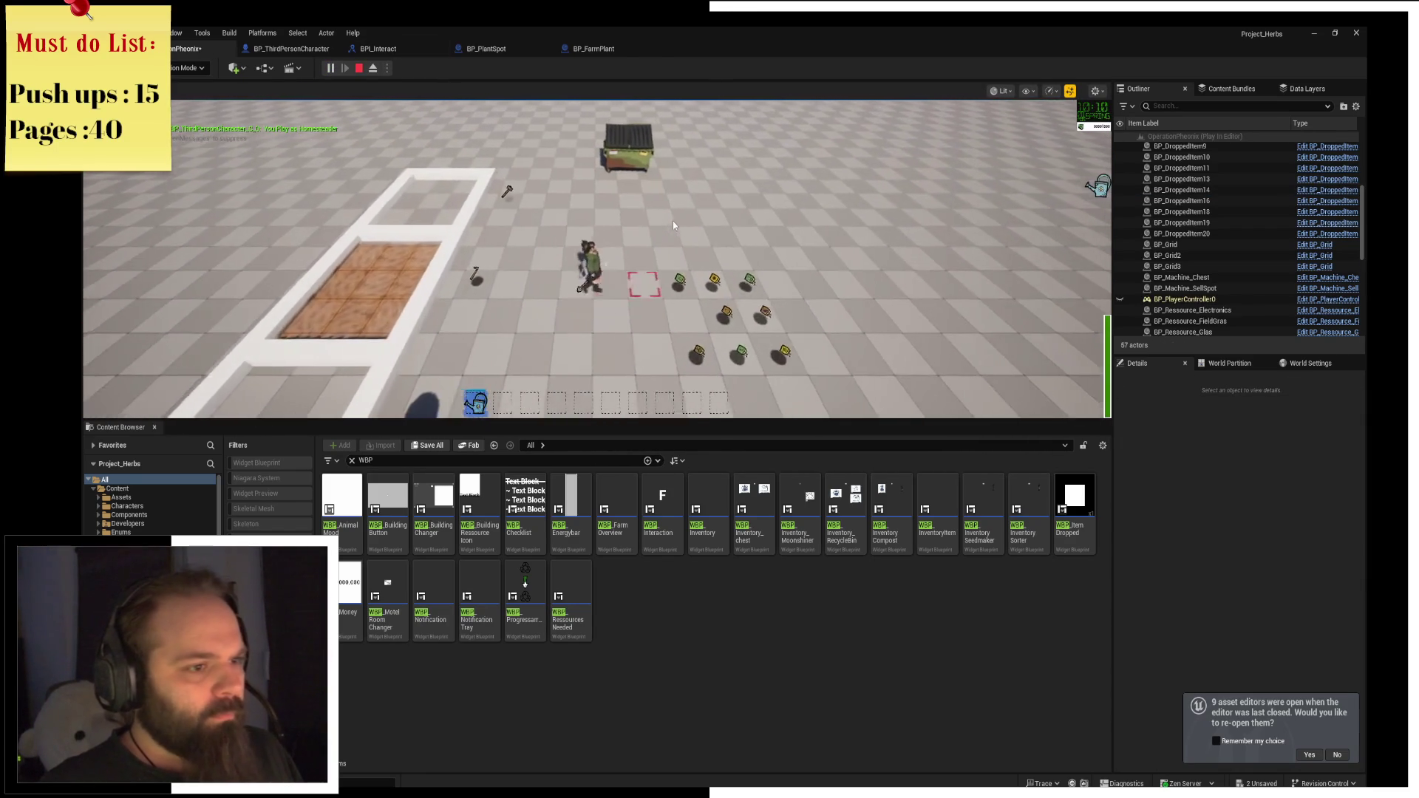
key("a")
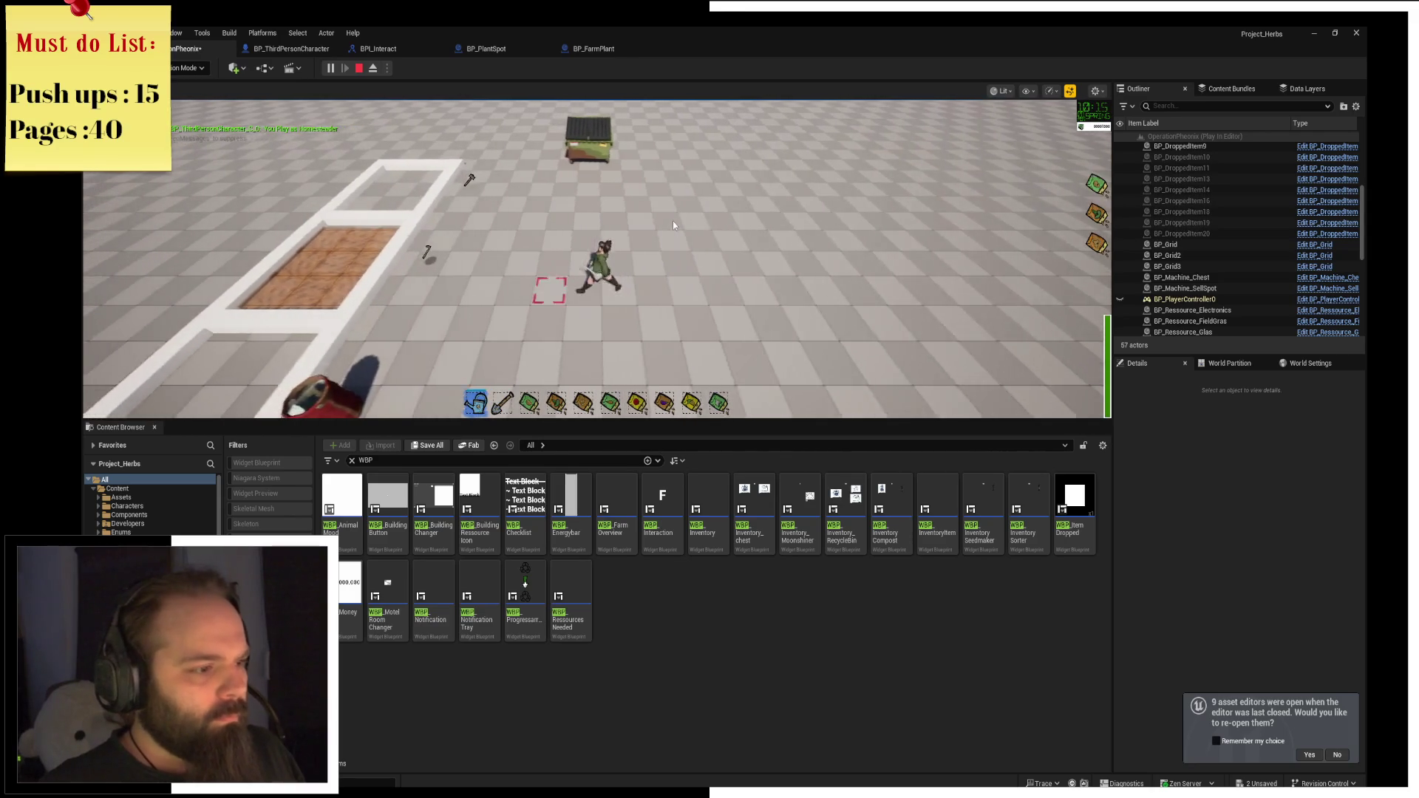
key("2")
key("a")
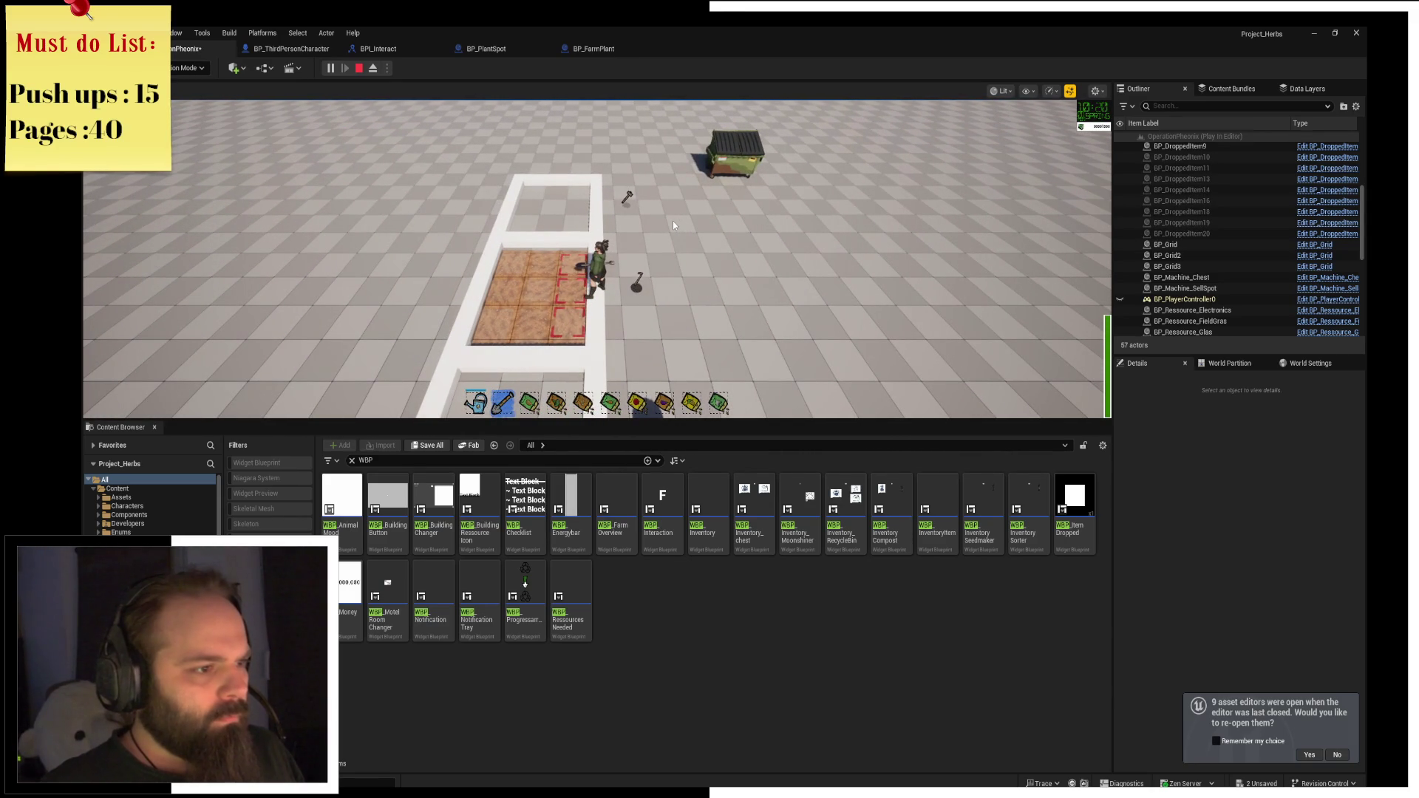
left_click(673, 220)
Remove the breakpoint on CE_SetPlant and resume the paused game.
key("alt+Tab")
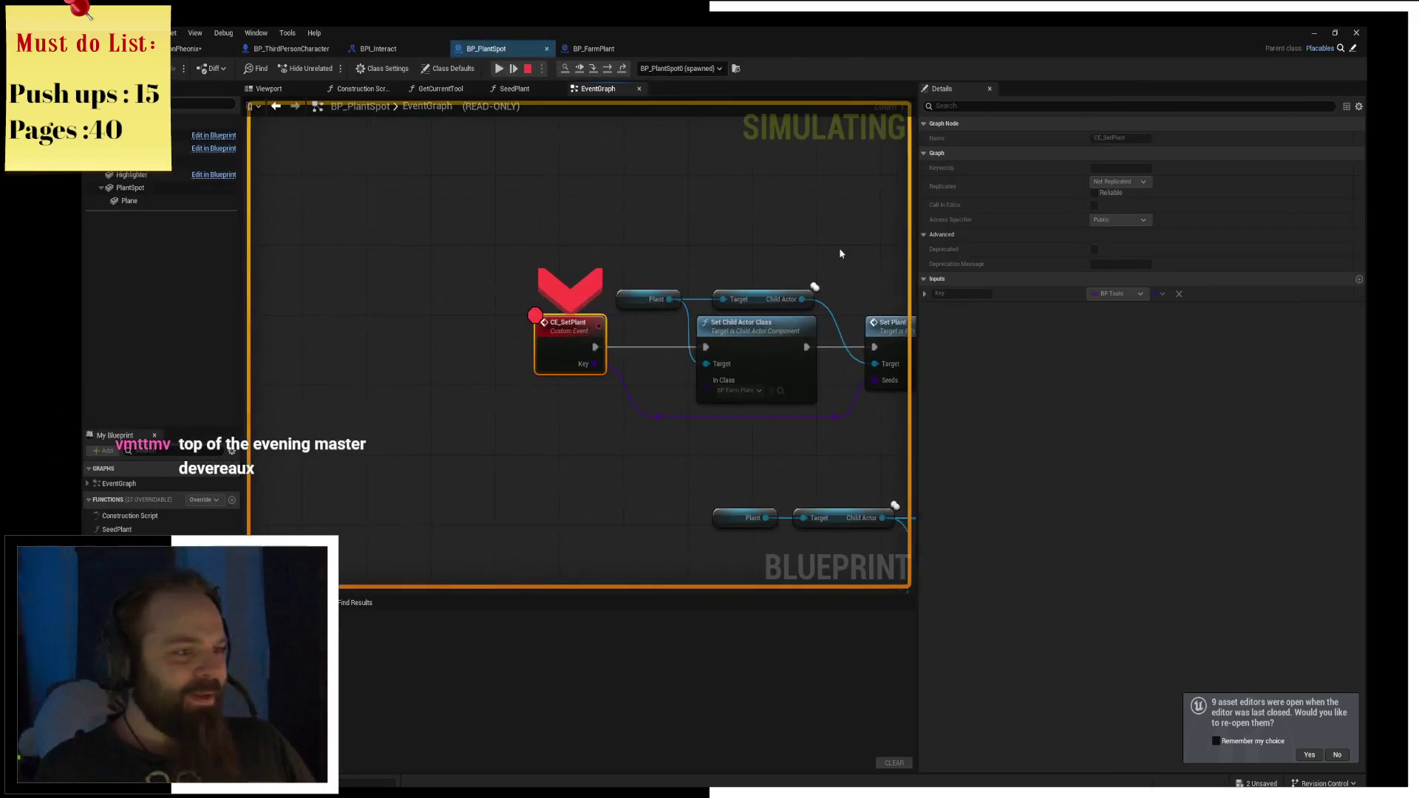
key("F9")
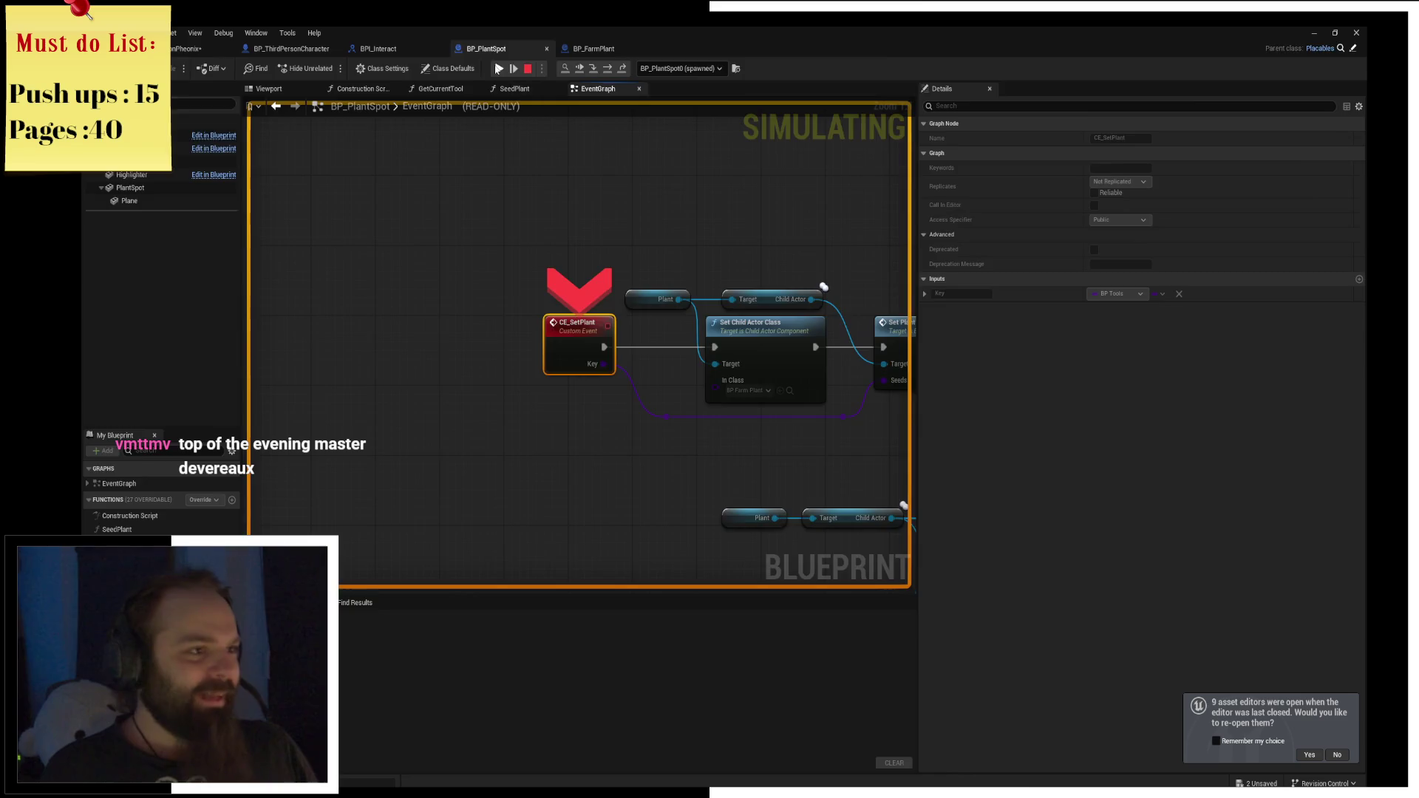
left_click(499, 68)
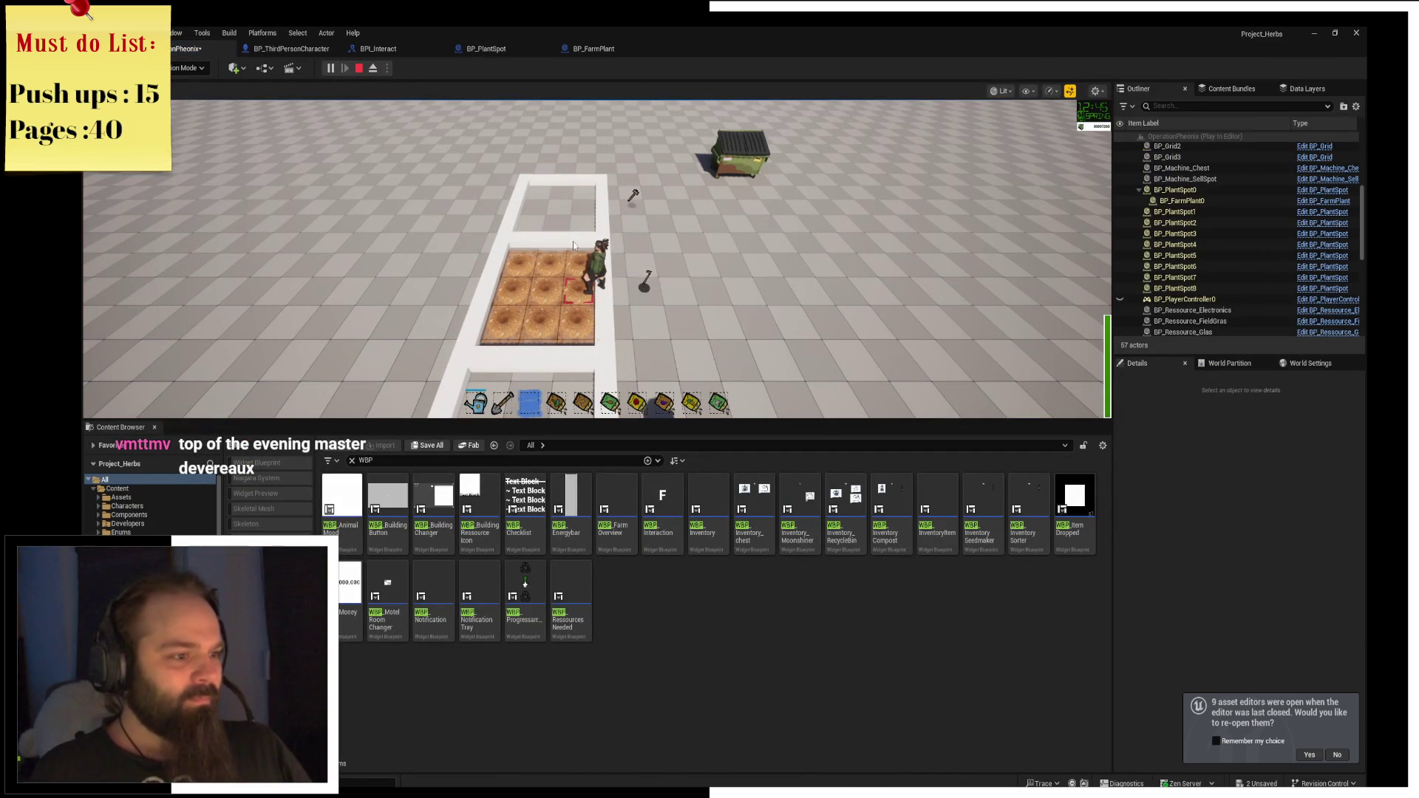
Walk the character across the plot and plant a seed on the bottom-middle tile.
scroll(620, 368, "down", 1)
key("a")
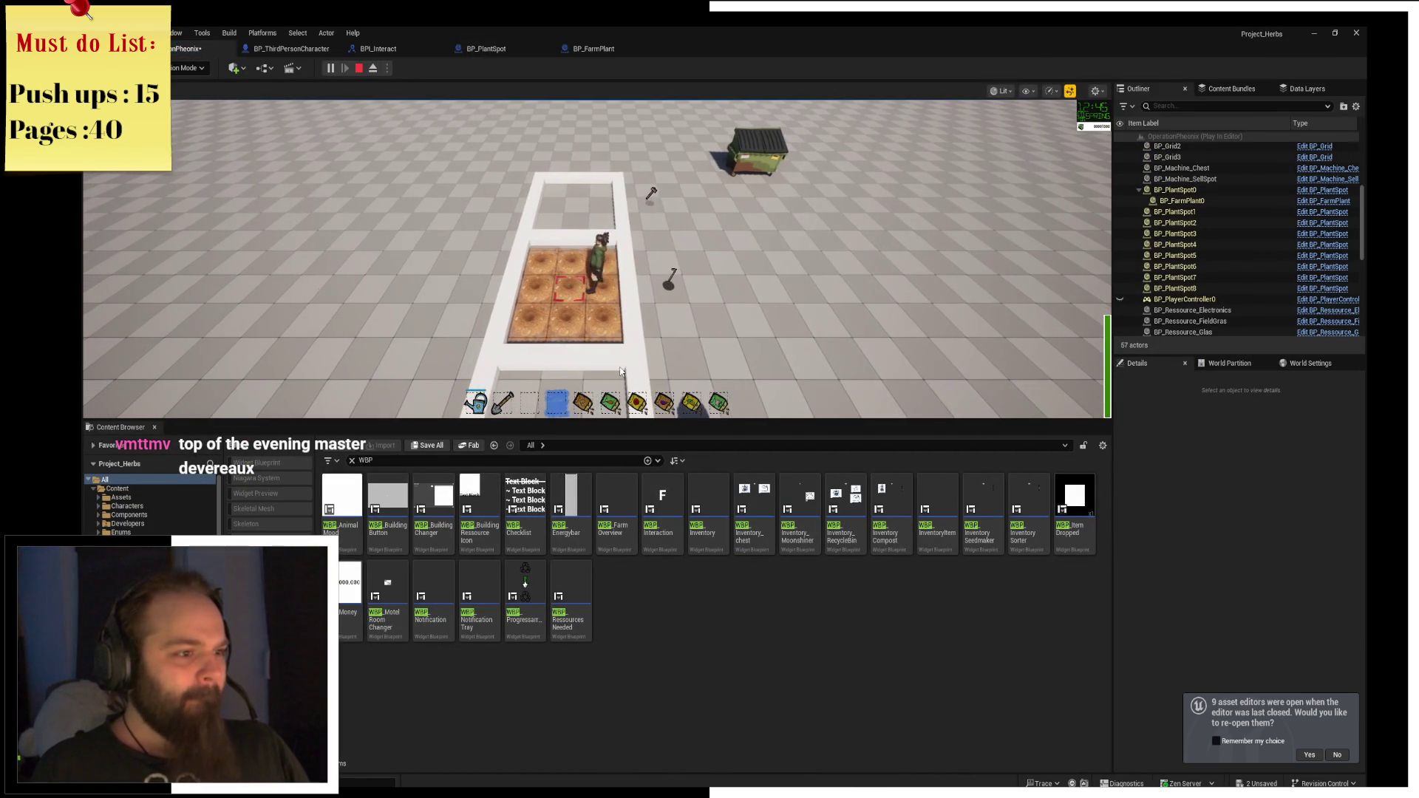
scroll(621, 371, "down", 1)
key("a")
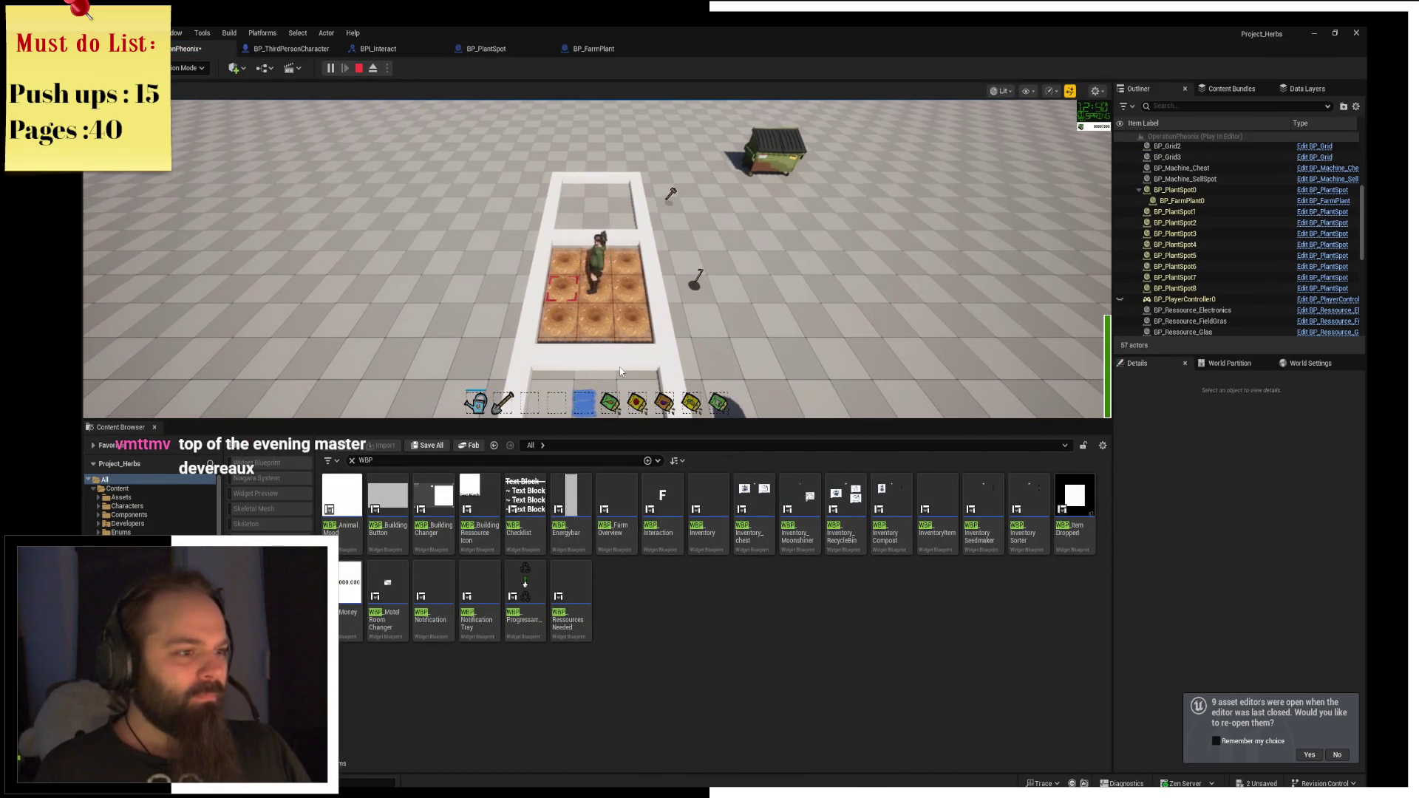
scroll(620, 366, "down", 1)
key("s")
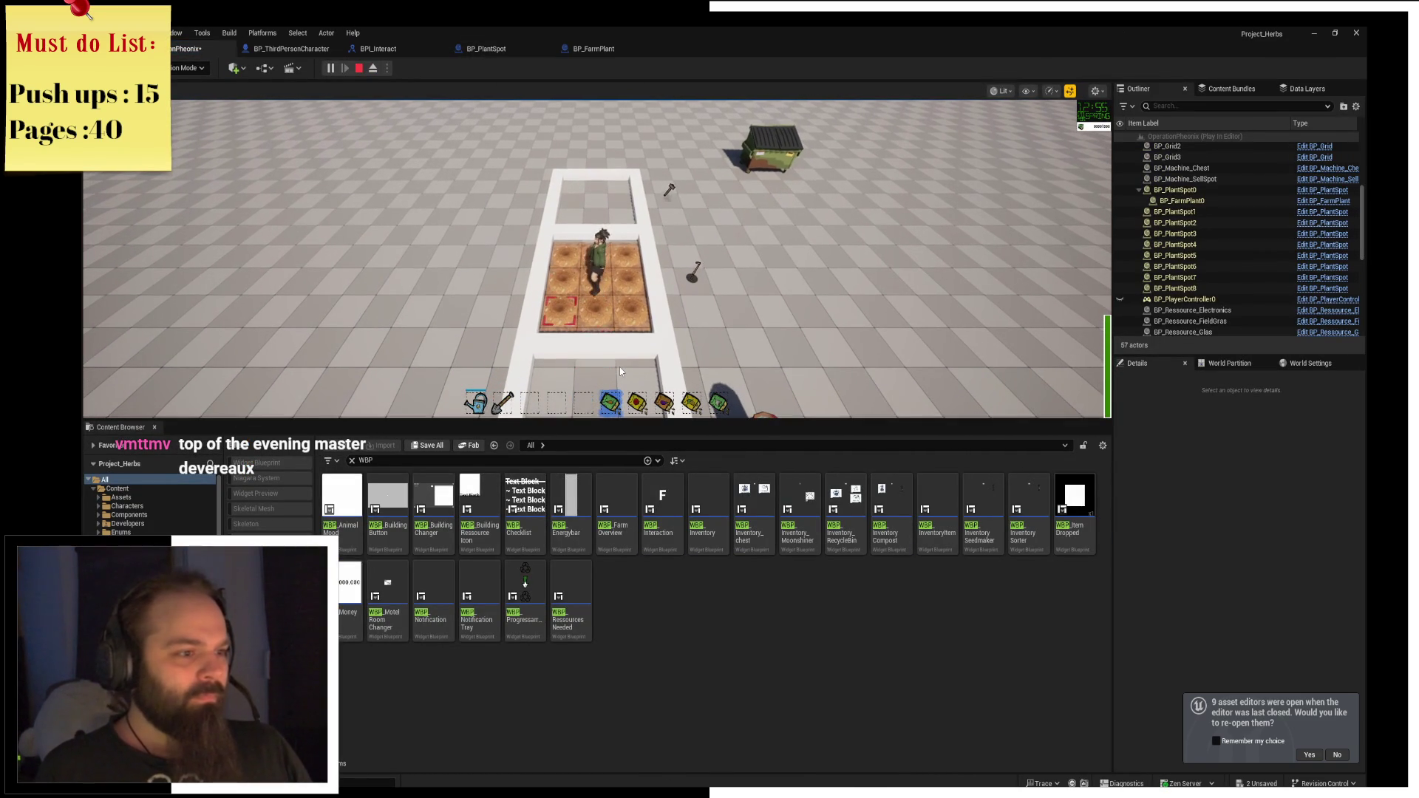
scroll(620, 367, "down", 2)
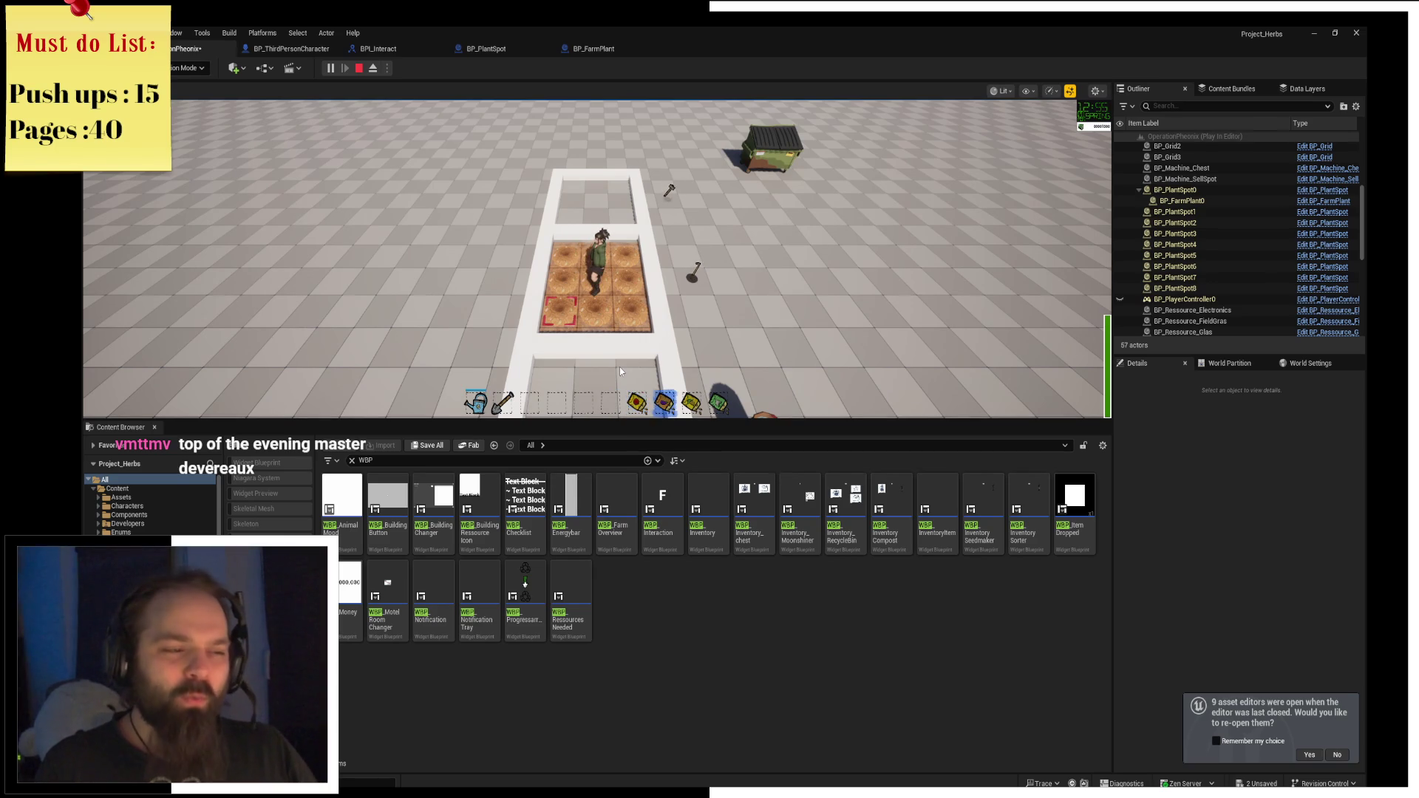
scroll(621, 371, "up", 1)
key("s")
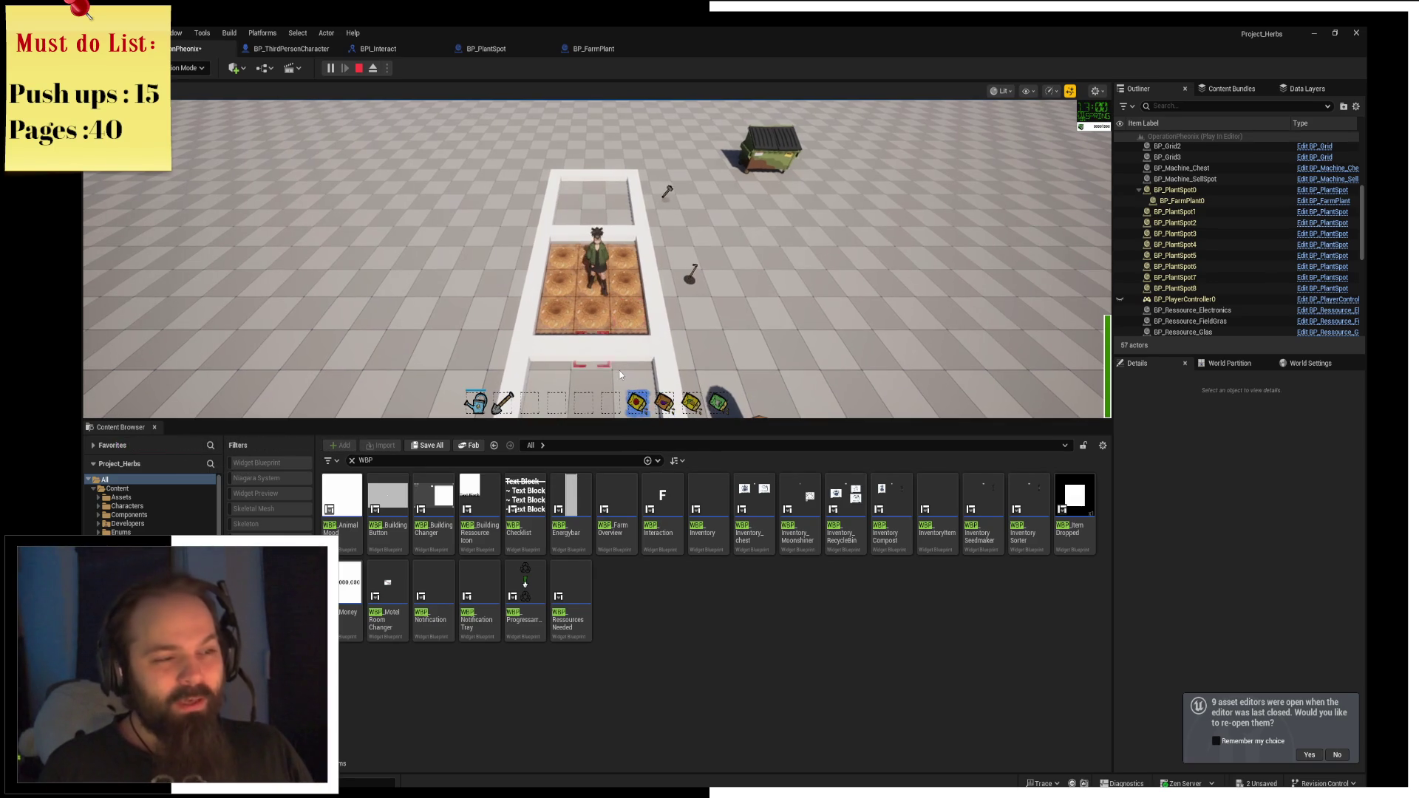
key("w")
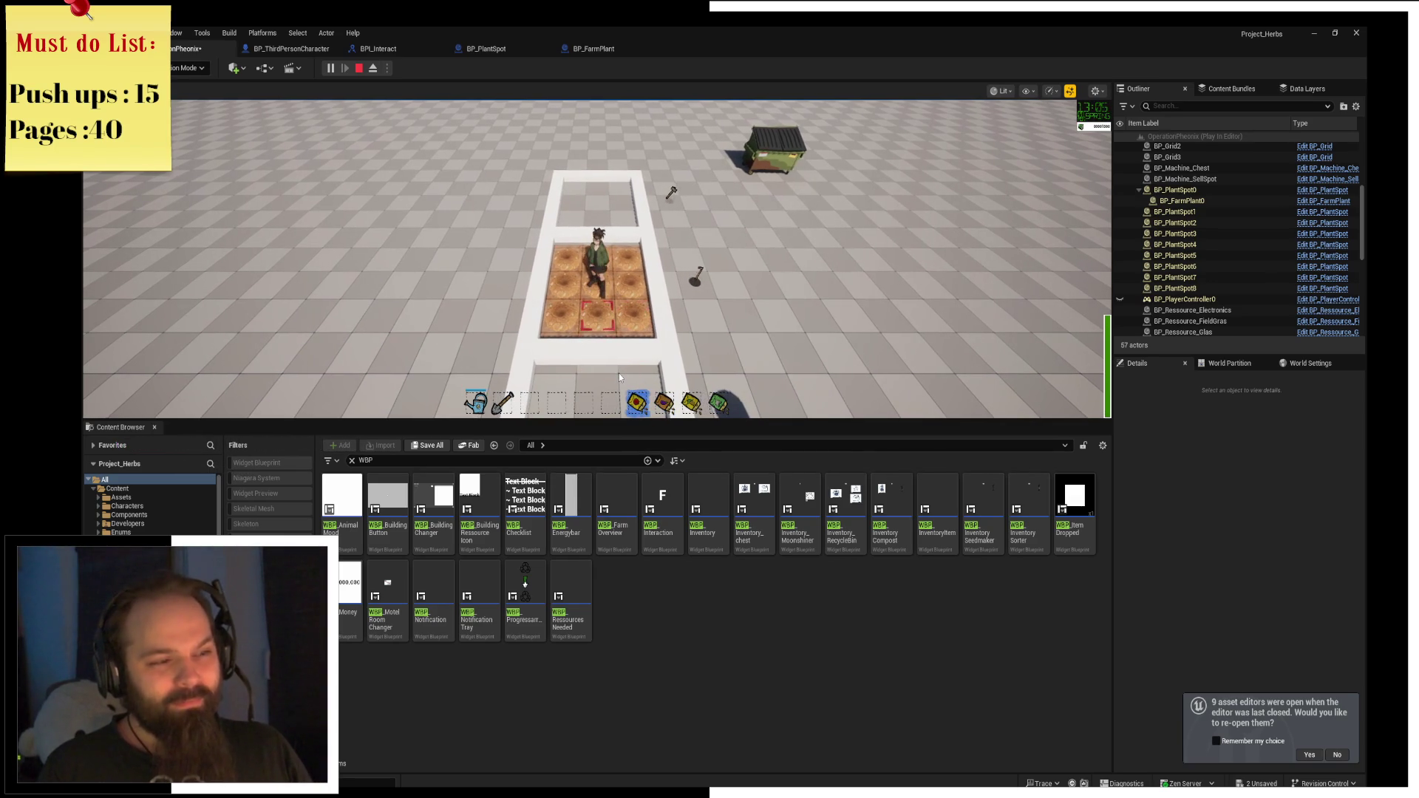
left_click(619, 374)
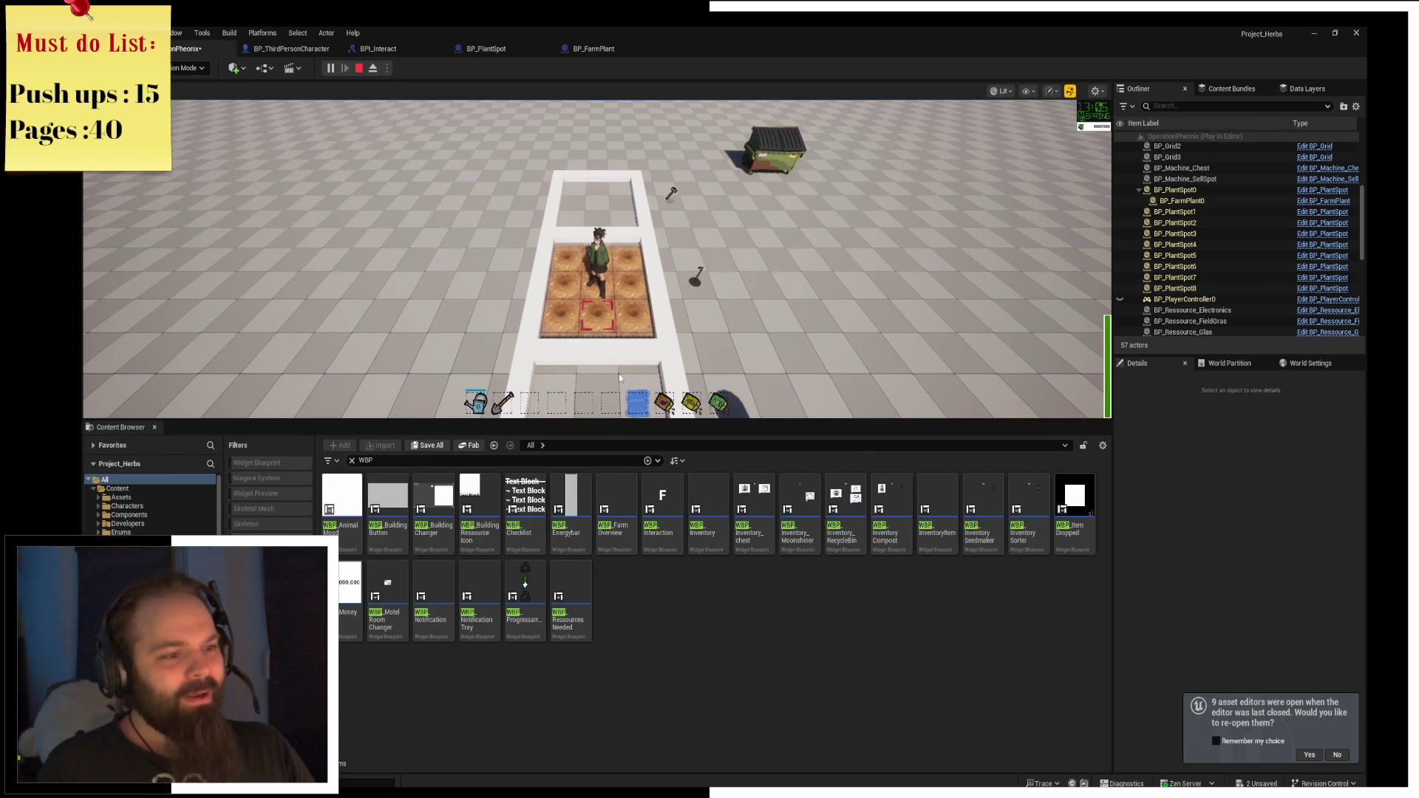
Plant seeds on the top-right and top-middle plot tiles.
scroll(618, 374, "down", 1)
key("d")
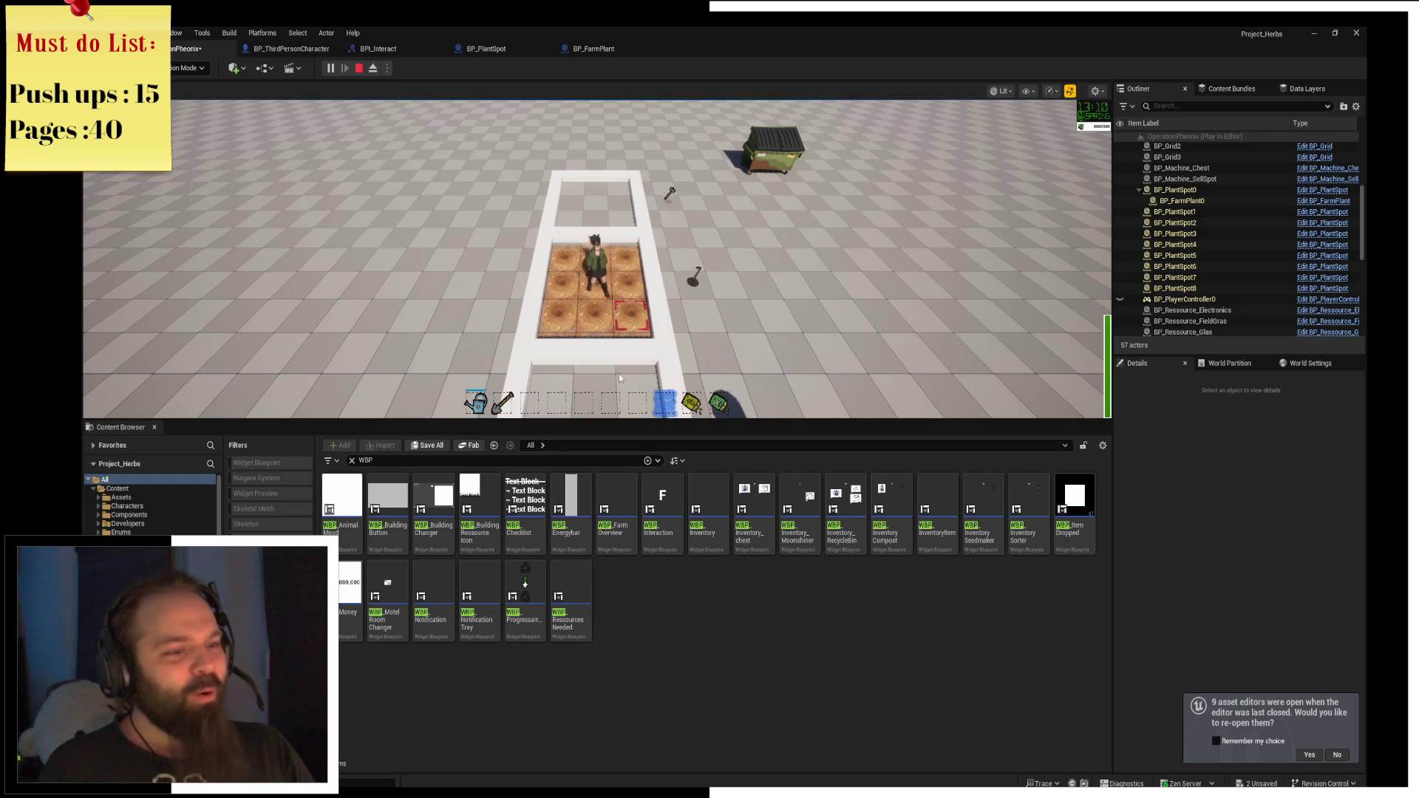
scroll(618, 374, "down", 1)
key("w")
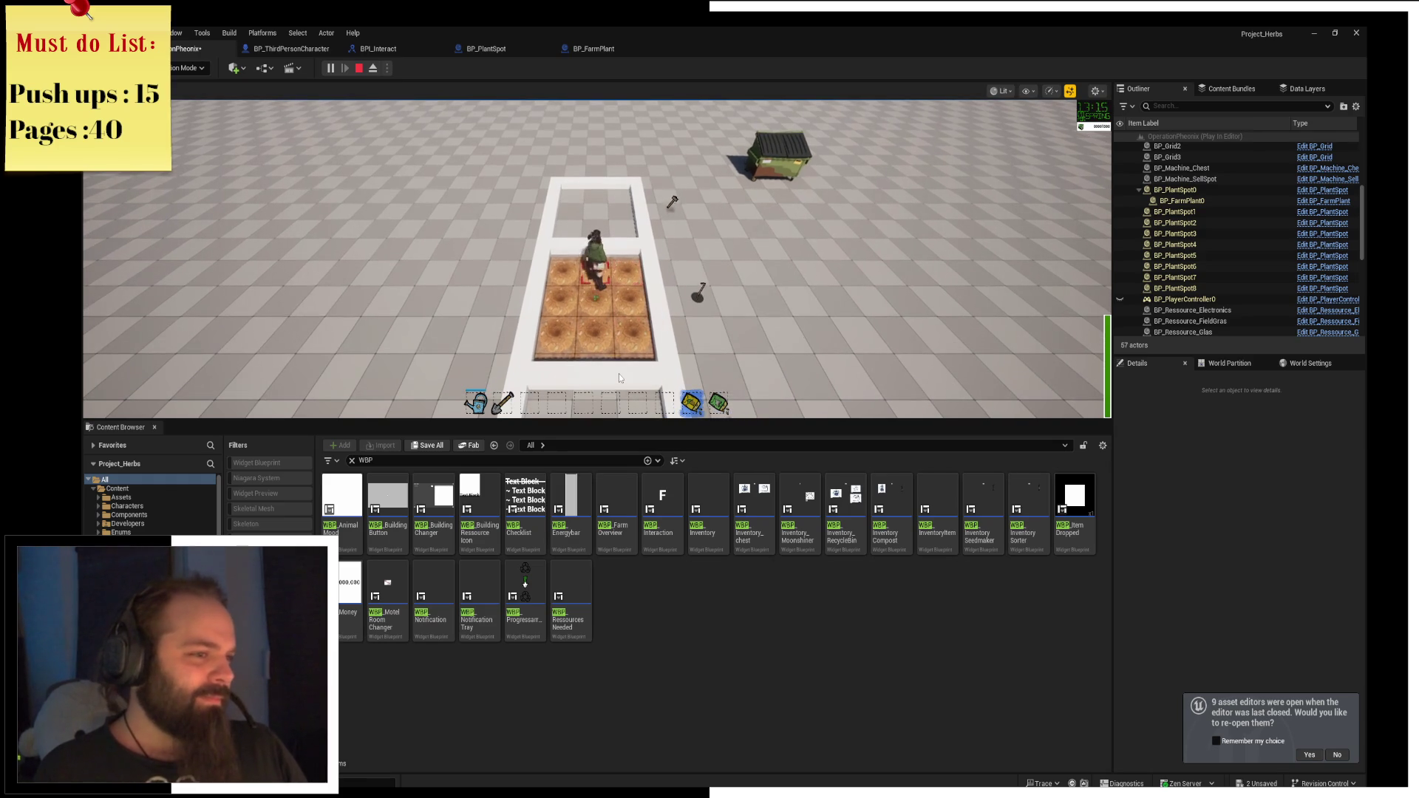
key("d")
left_click(619, 374)
scroll(619, 374, "up", 1)
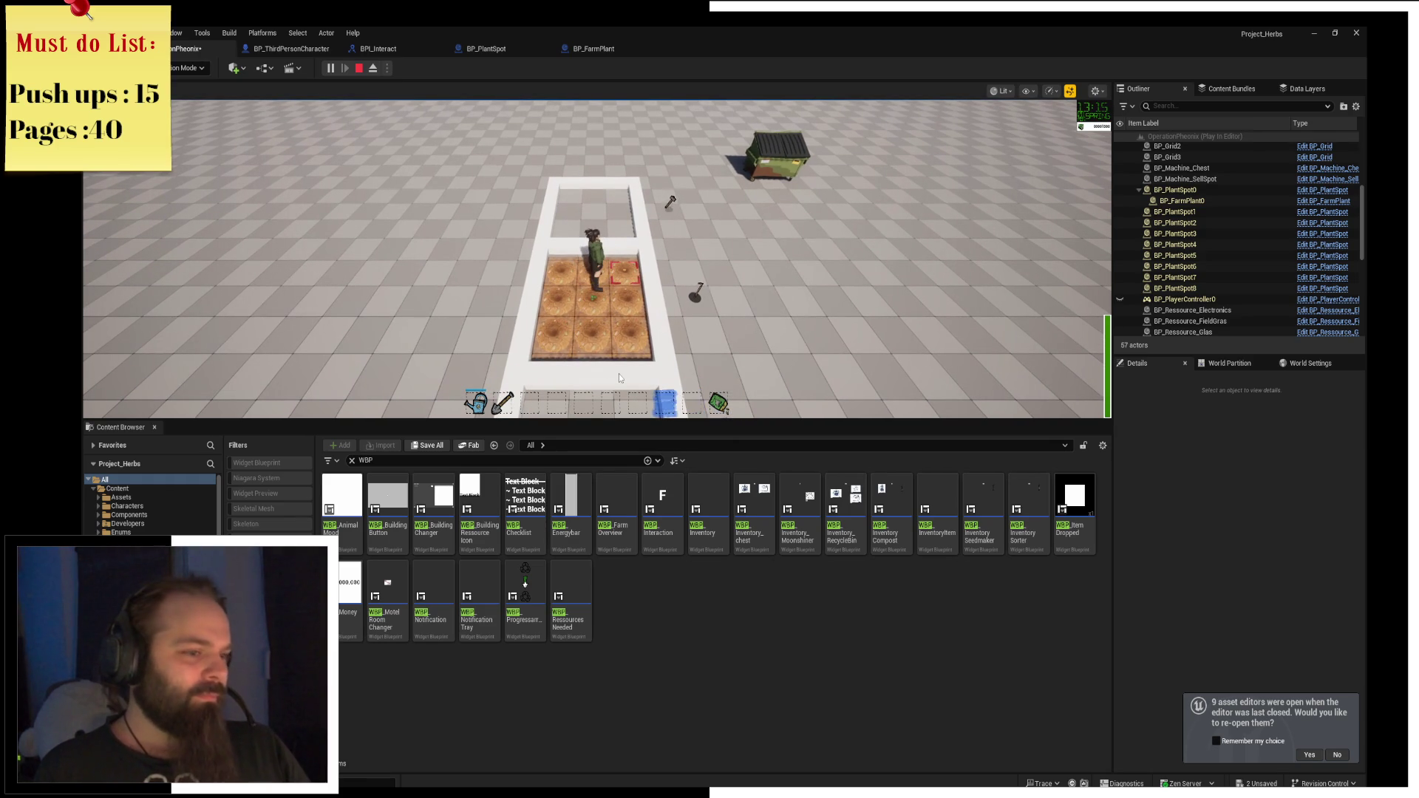
scroll(619, 374, "down", 2)
key("a")
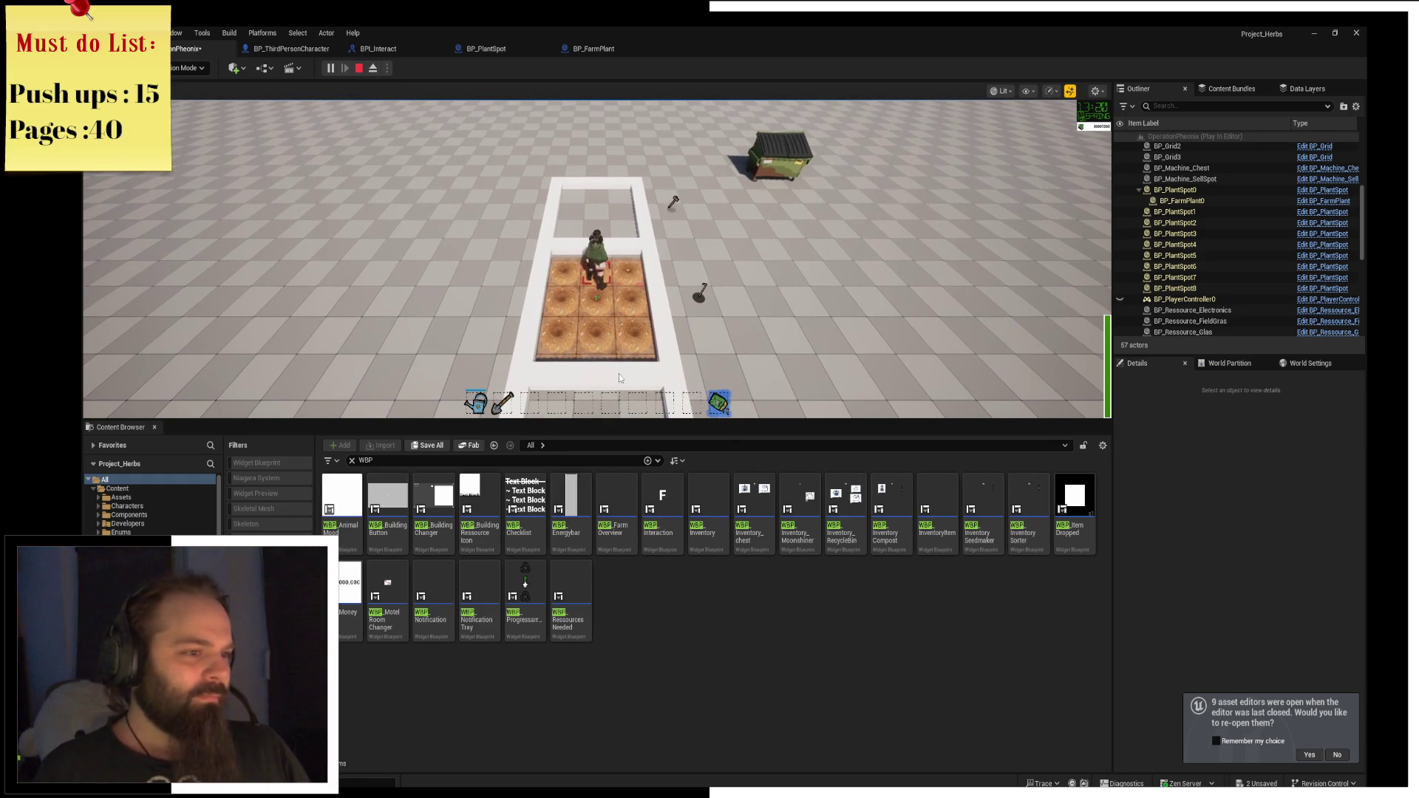
left_click(619, 374)
Pick up the ground tool beside the plot and water the plot tiles.
key("d")
scroll(619, 374, "down", 1)
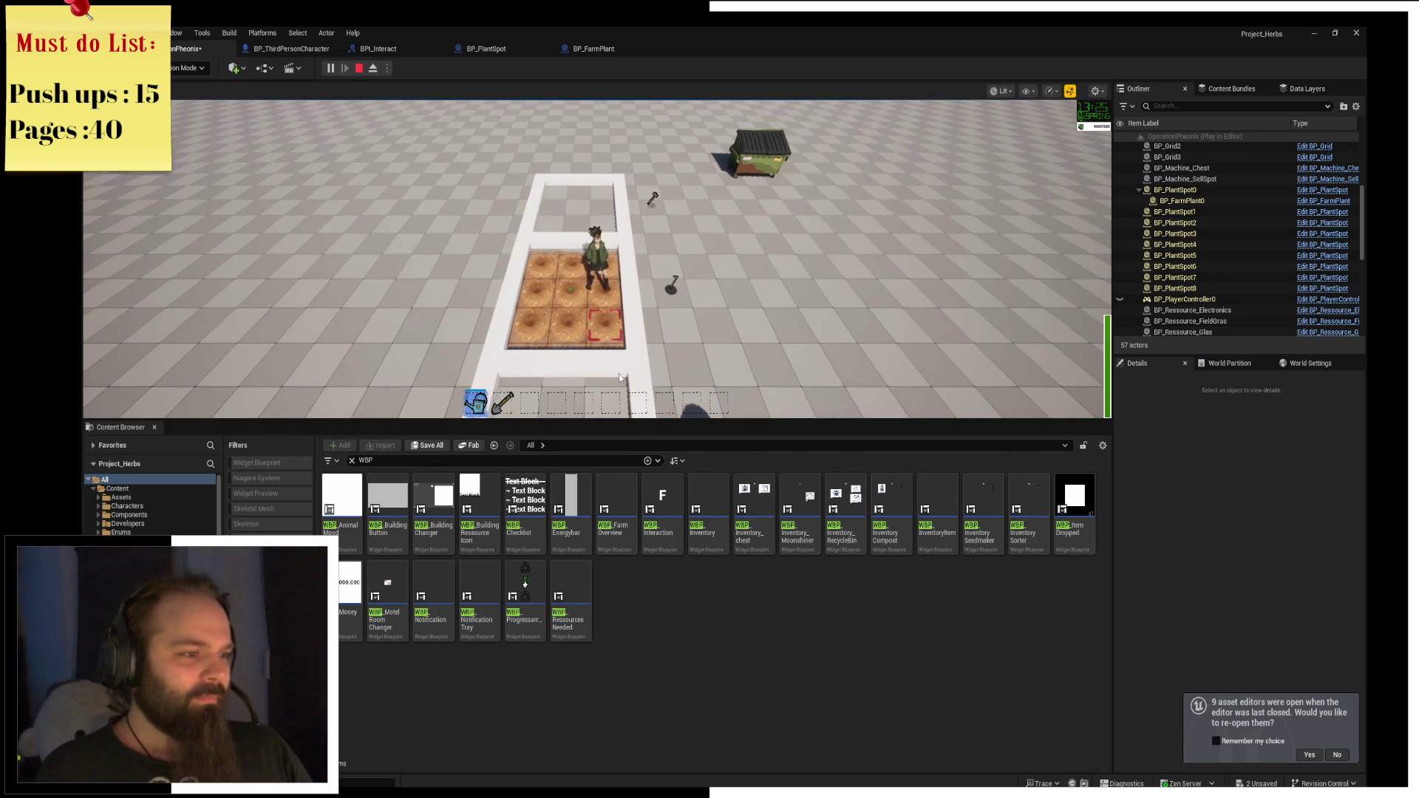
key("d")
key("a")
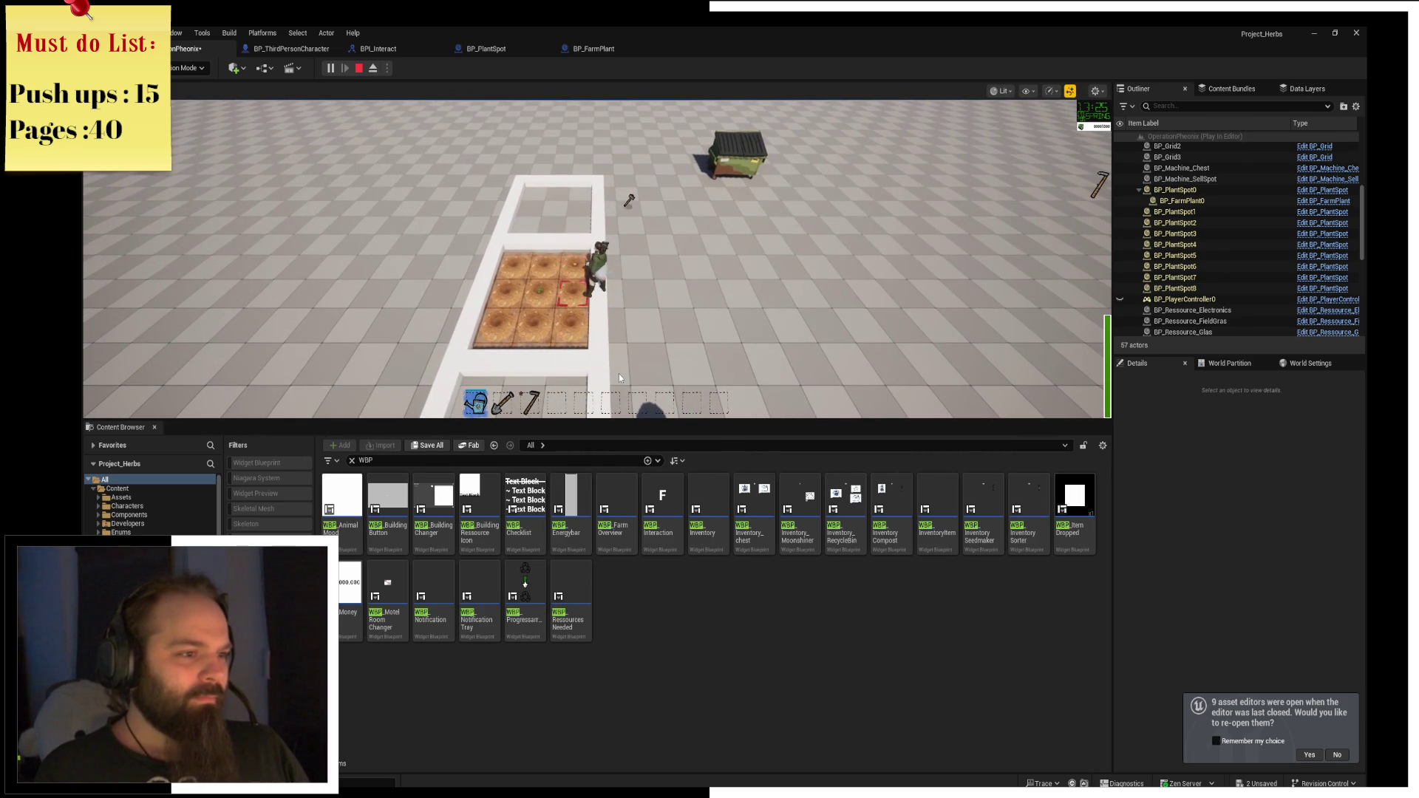
left_click(619, 374)
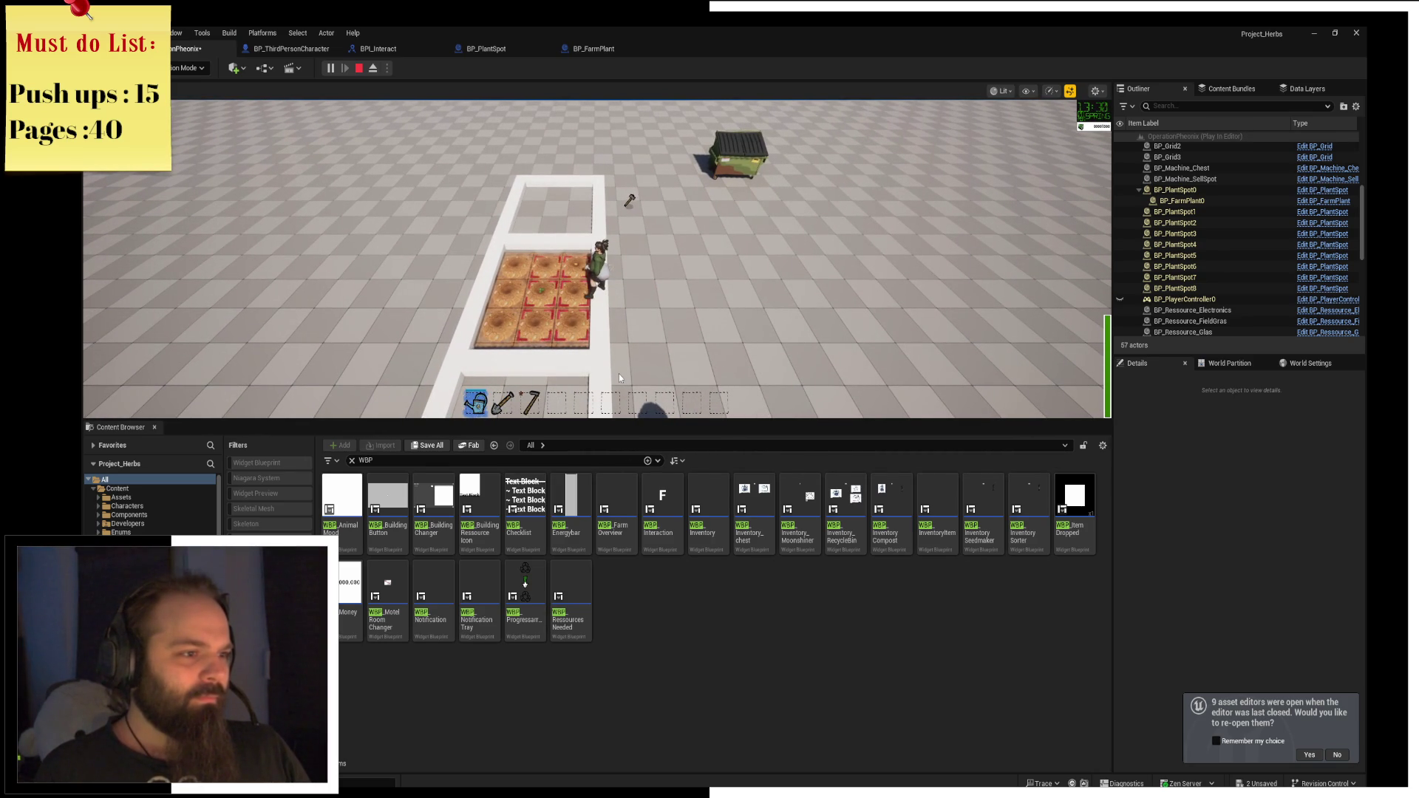
key("d")
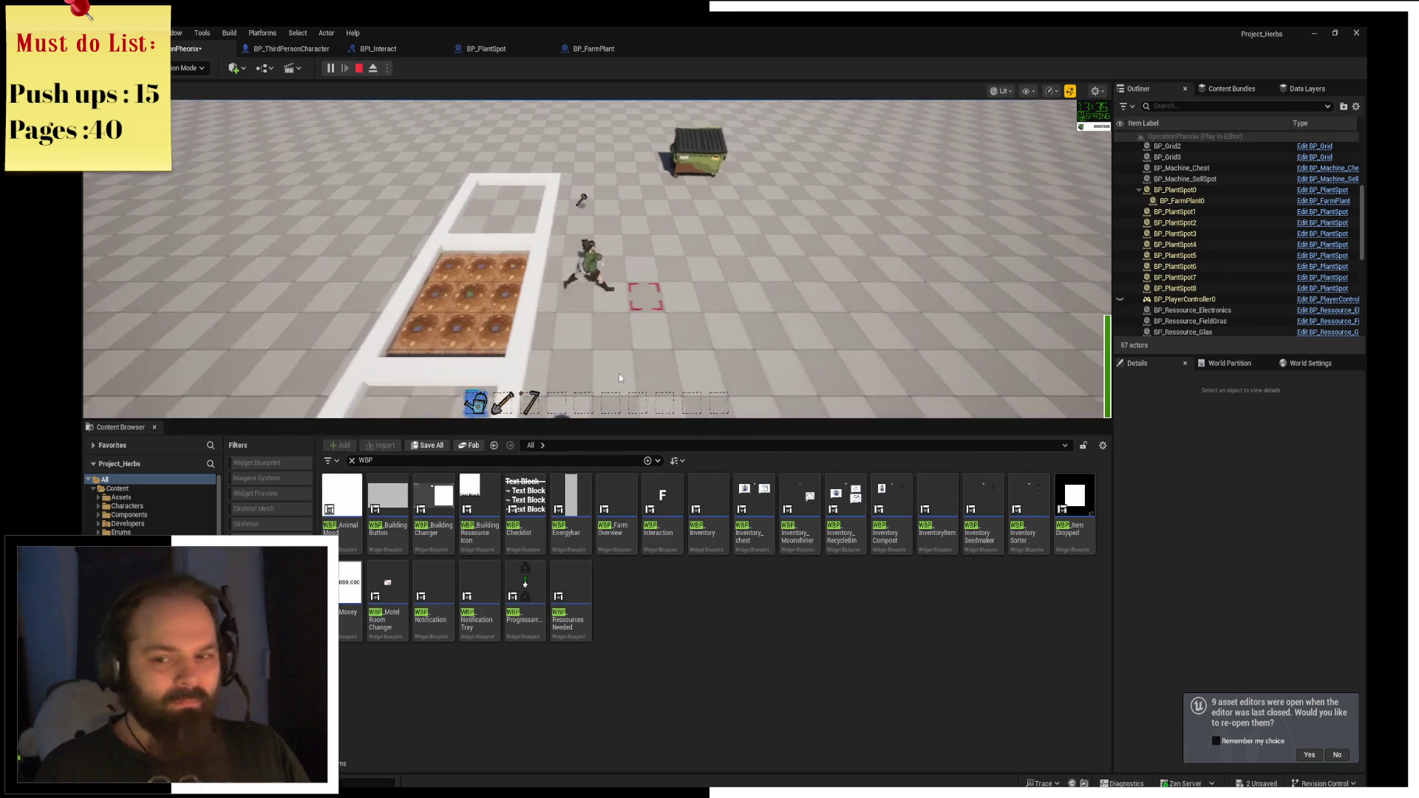
Walk up to the dumpster and back to the edge of the farm plot.
key("w")
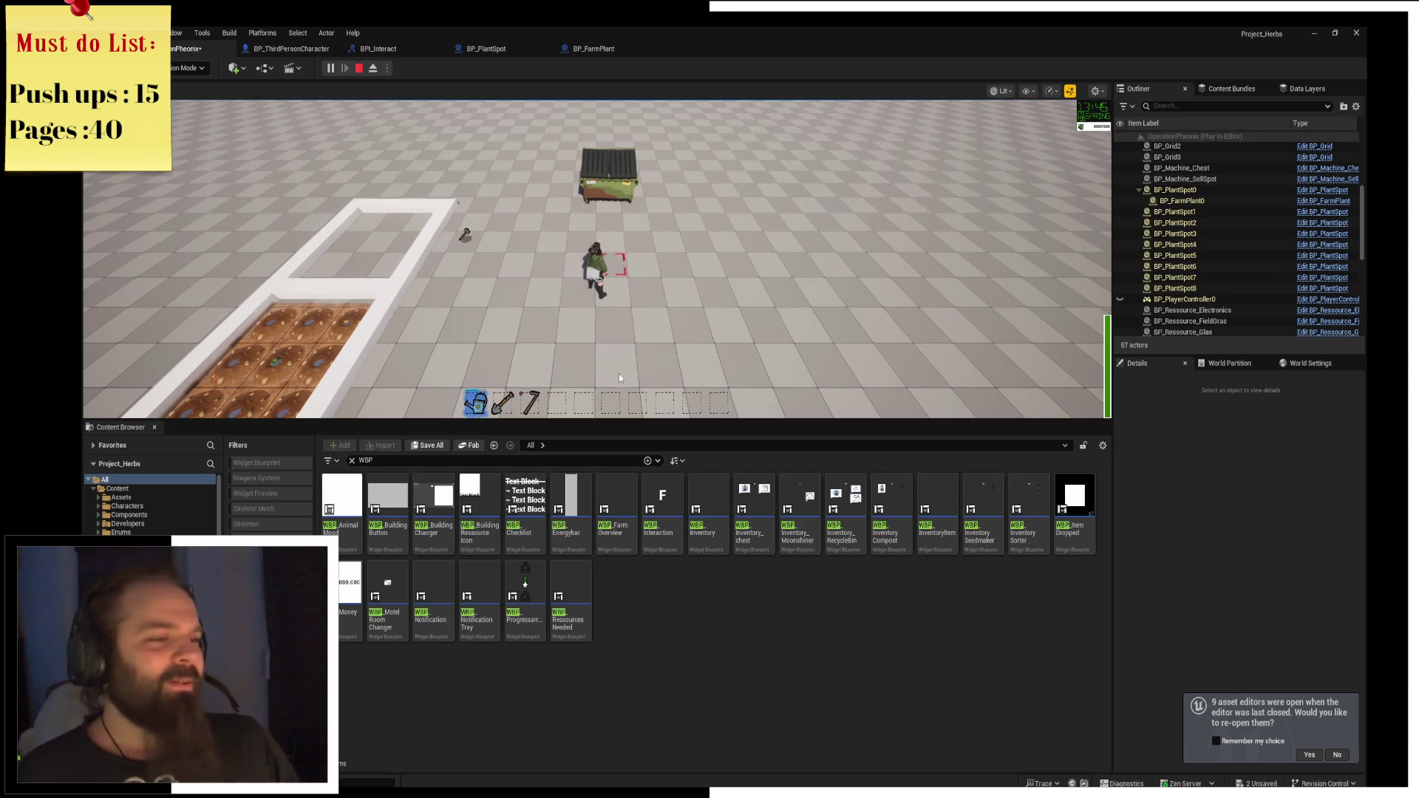
key("w")
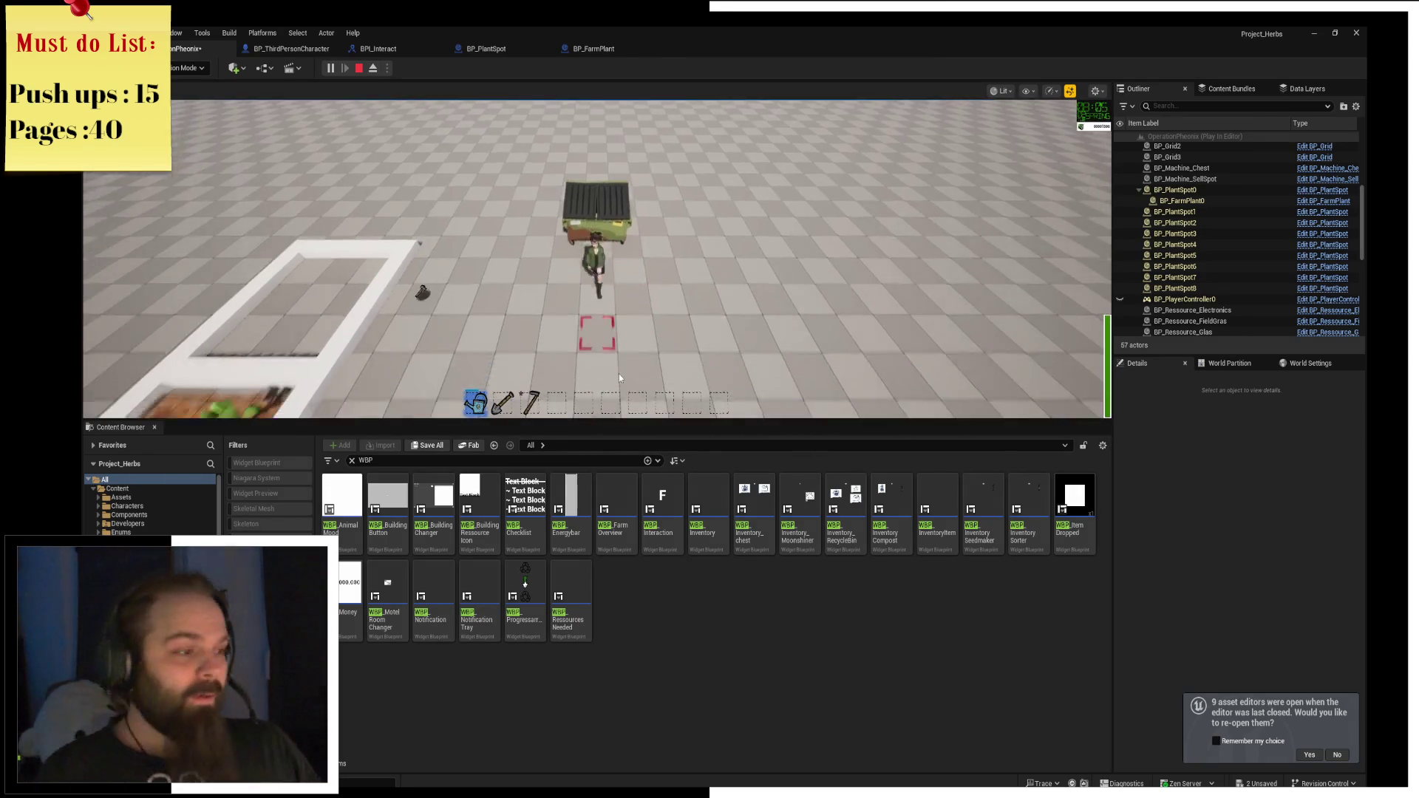
key("a")
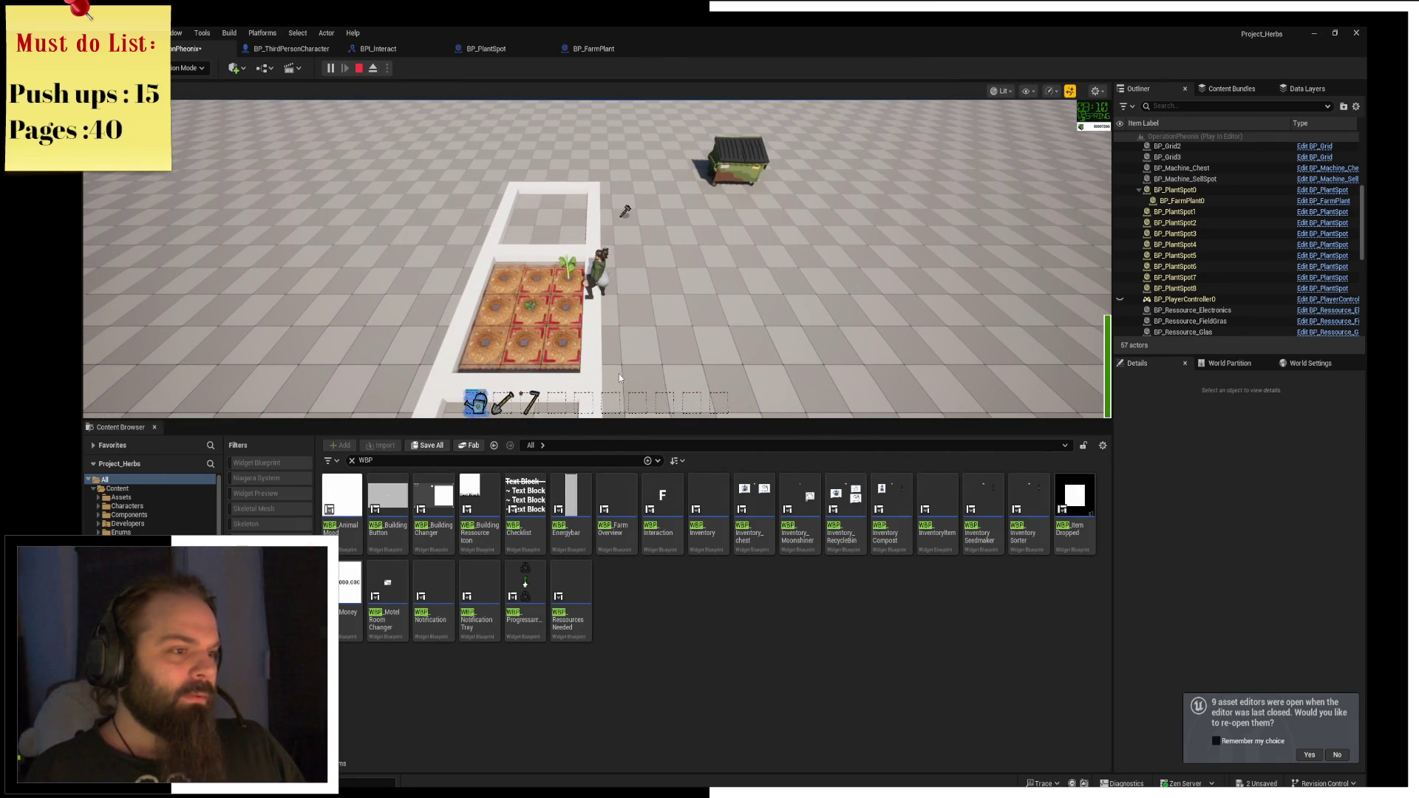
key("w")
key("w")
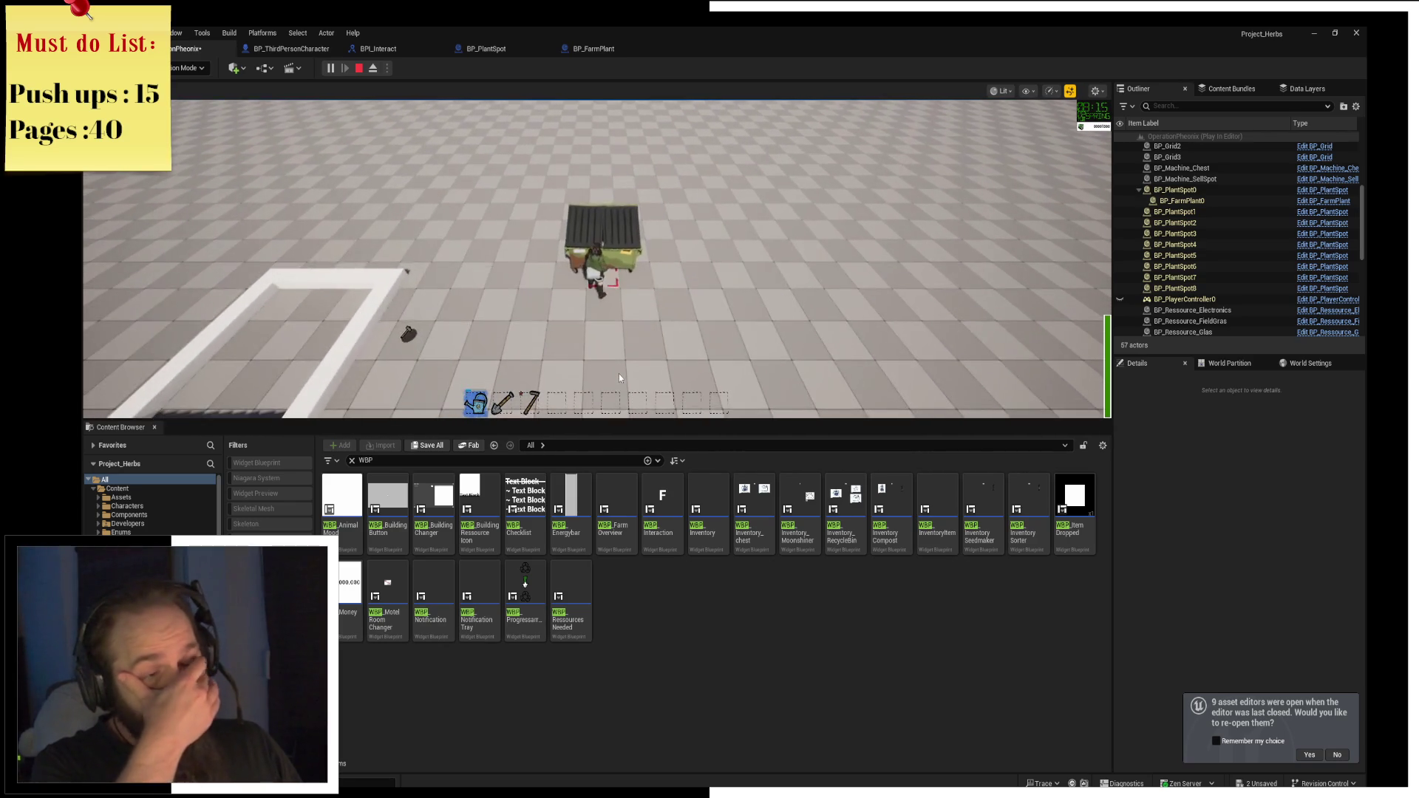
key("s")
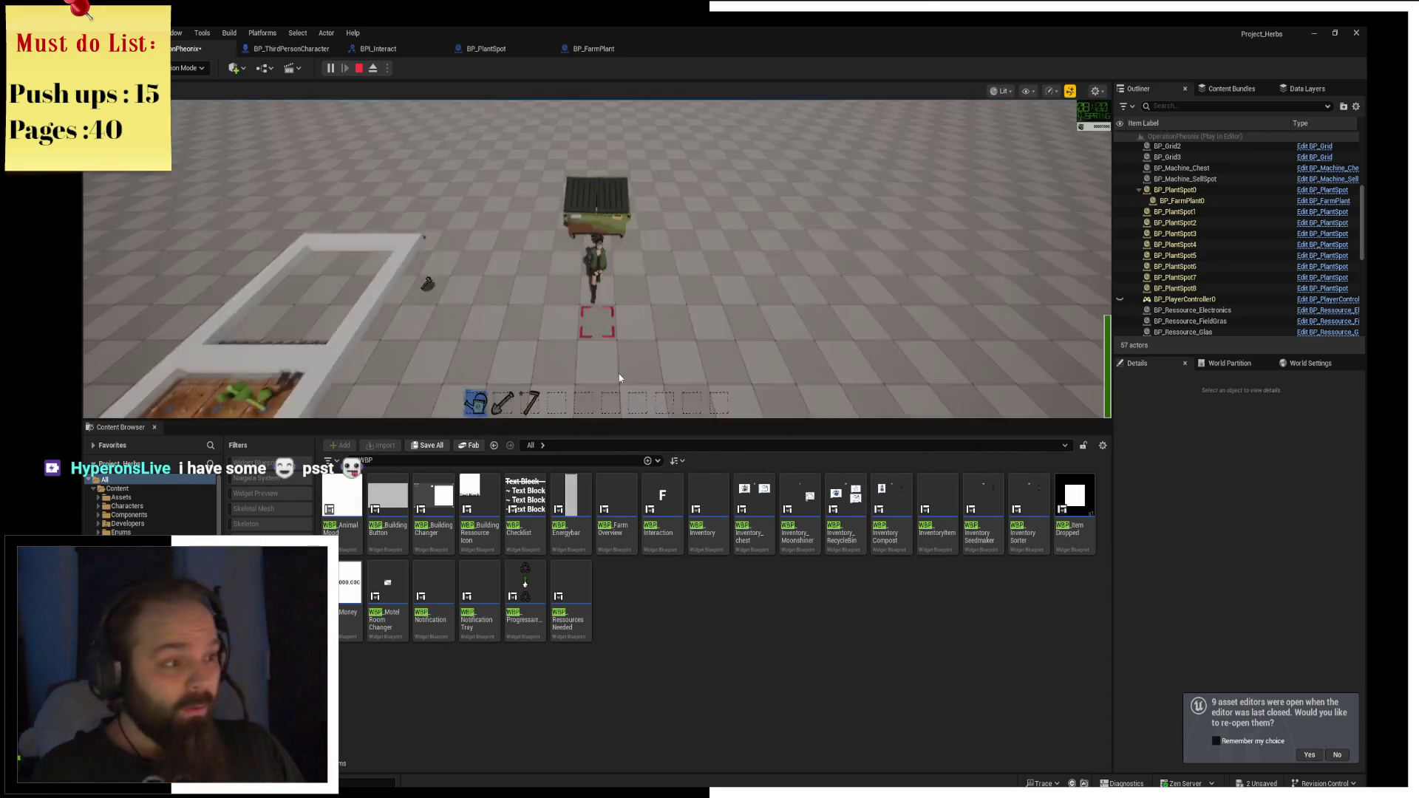
key("a")
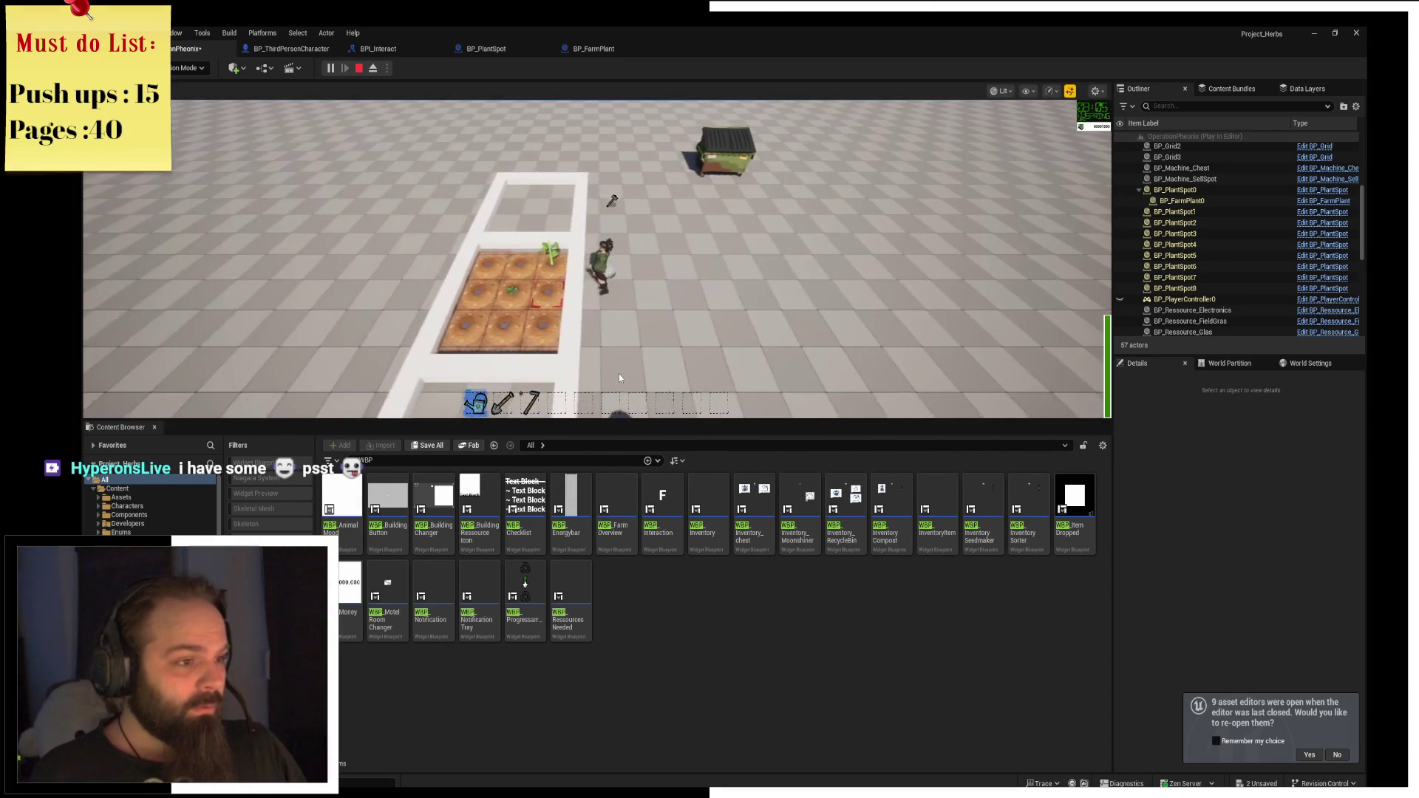
Widen the tool target to a column of tiles, narrow it back, and return onto the plot.
left_click(619, 376)
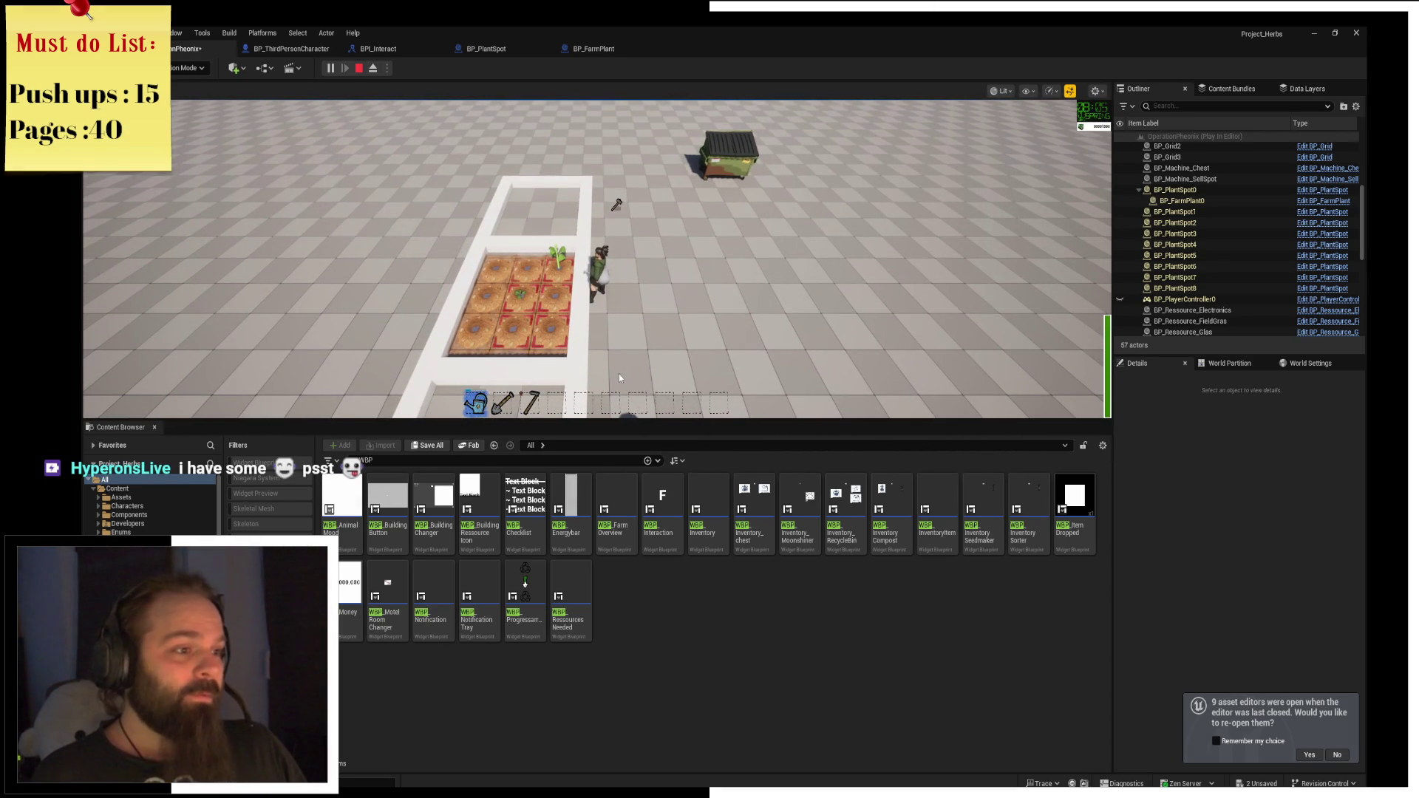
key("s")
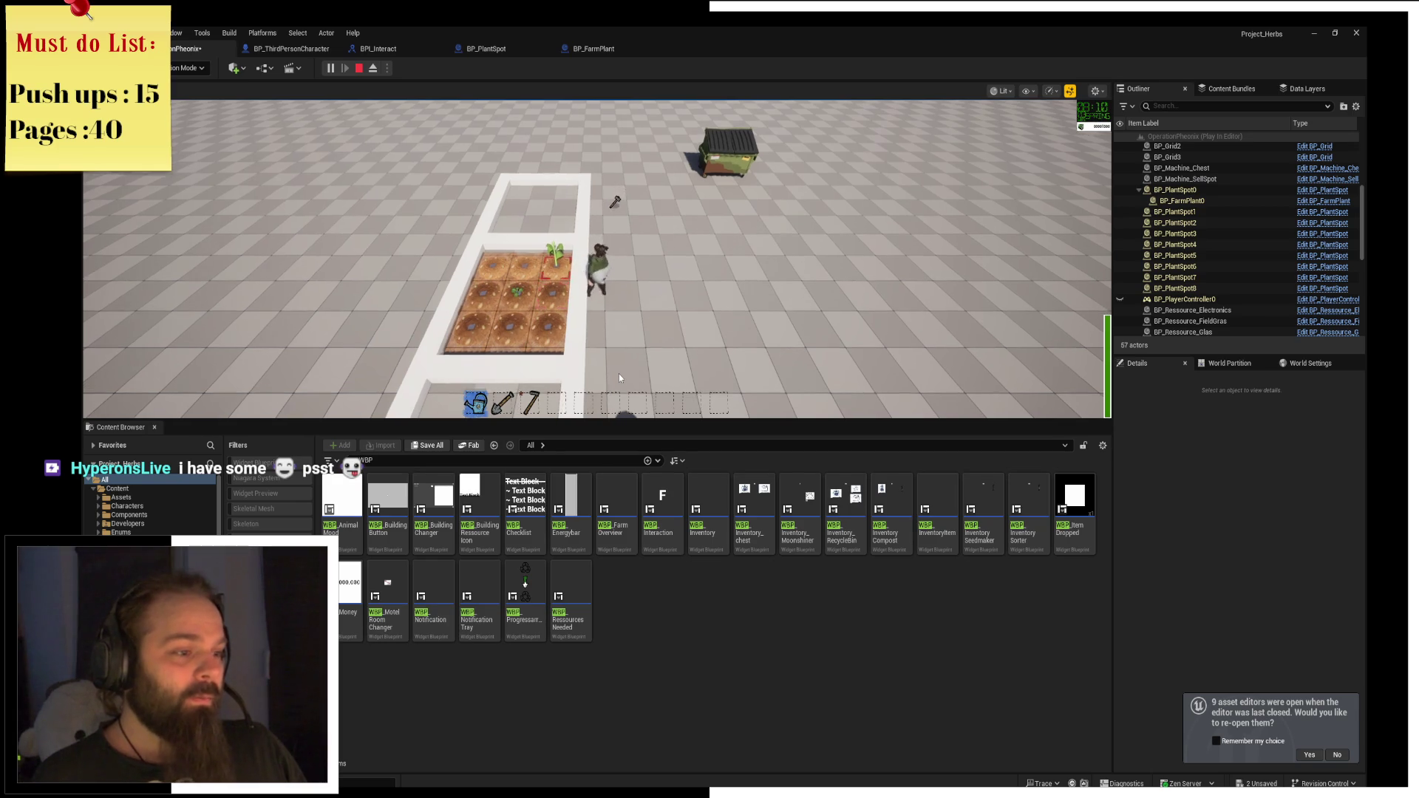
key("s")
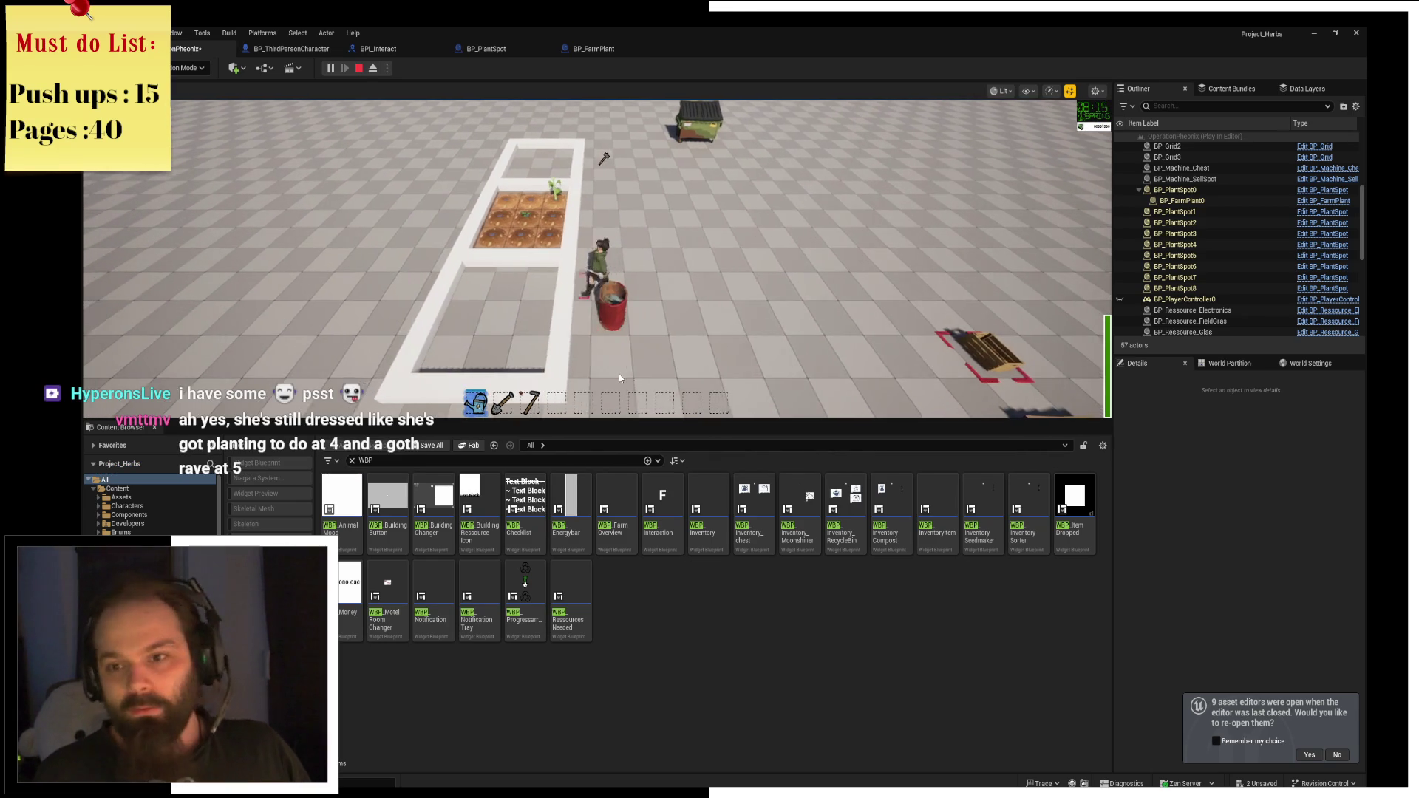
key("a")
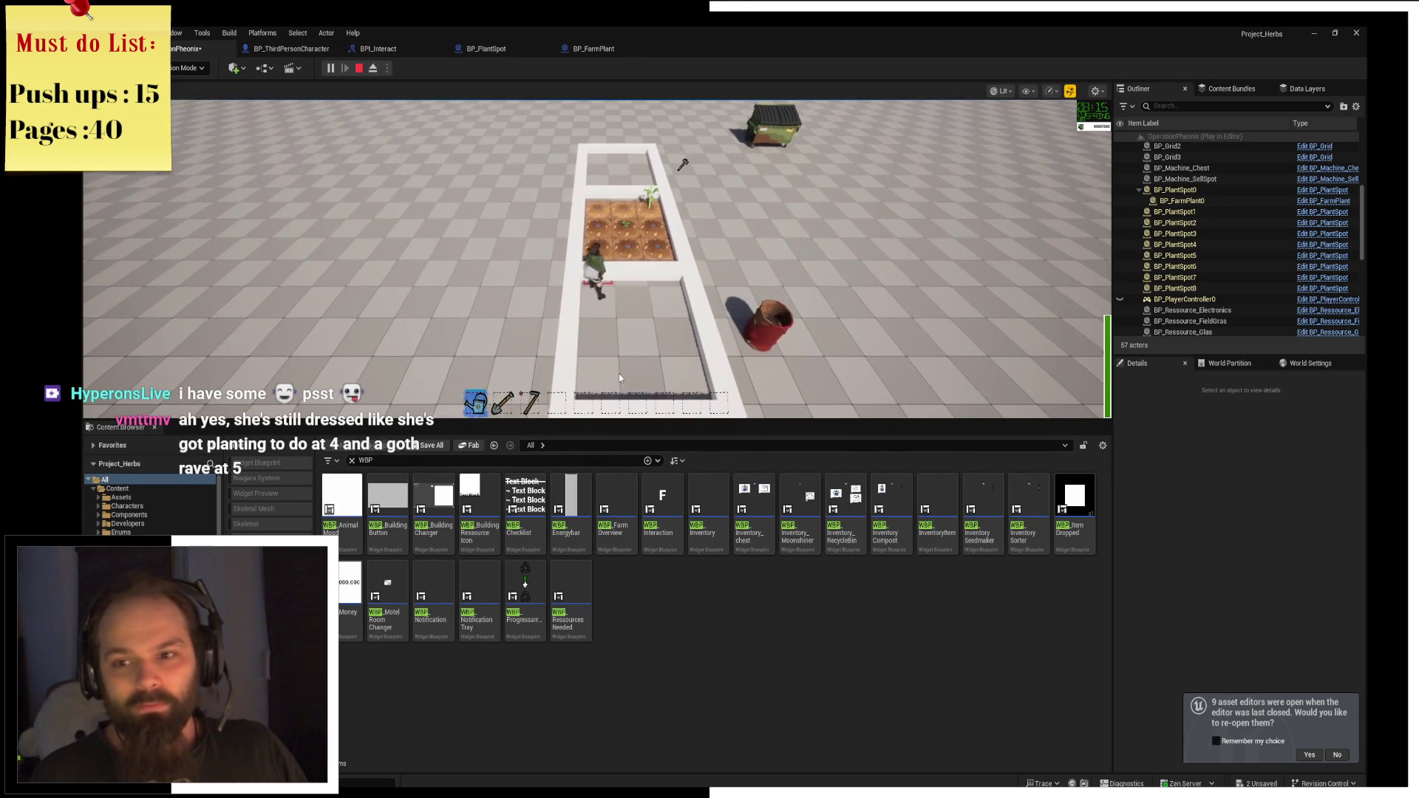
key("w")
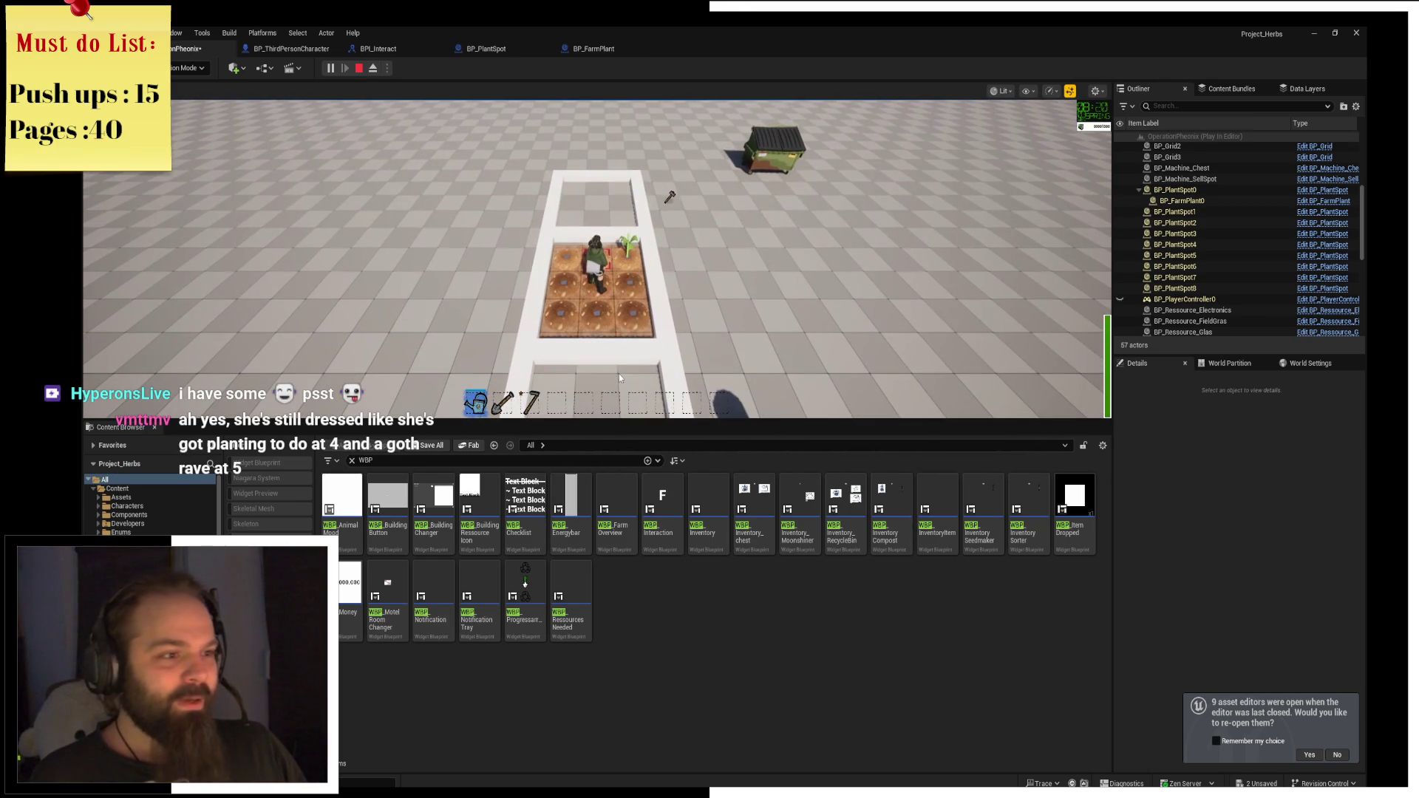
Run past the crates and pallet to the dumpster and interact with F, fading the screen.
key("d")
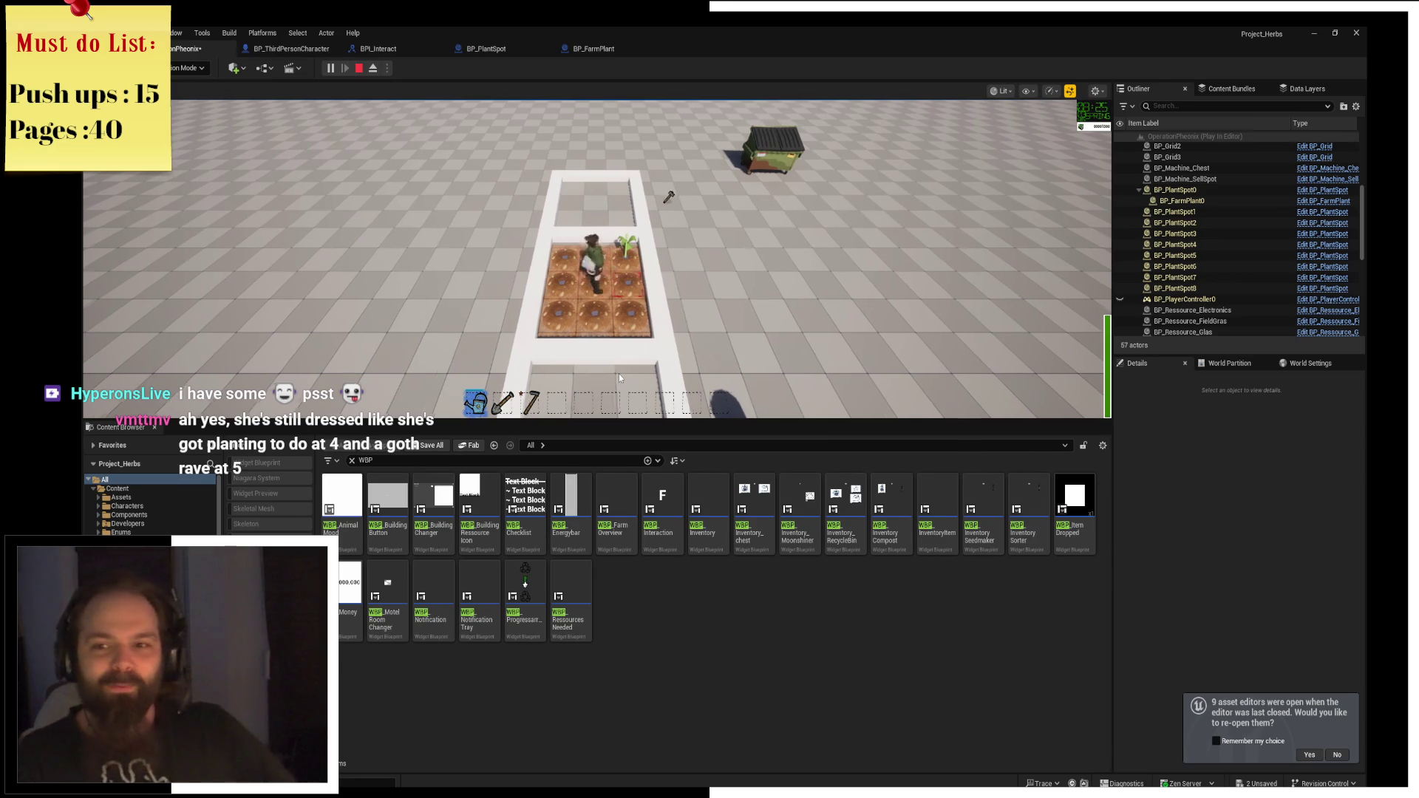
key("w")
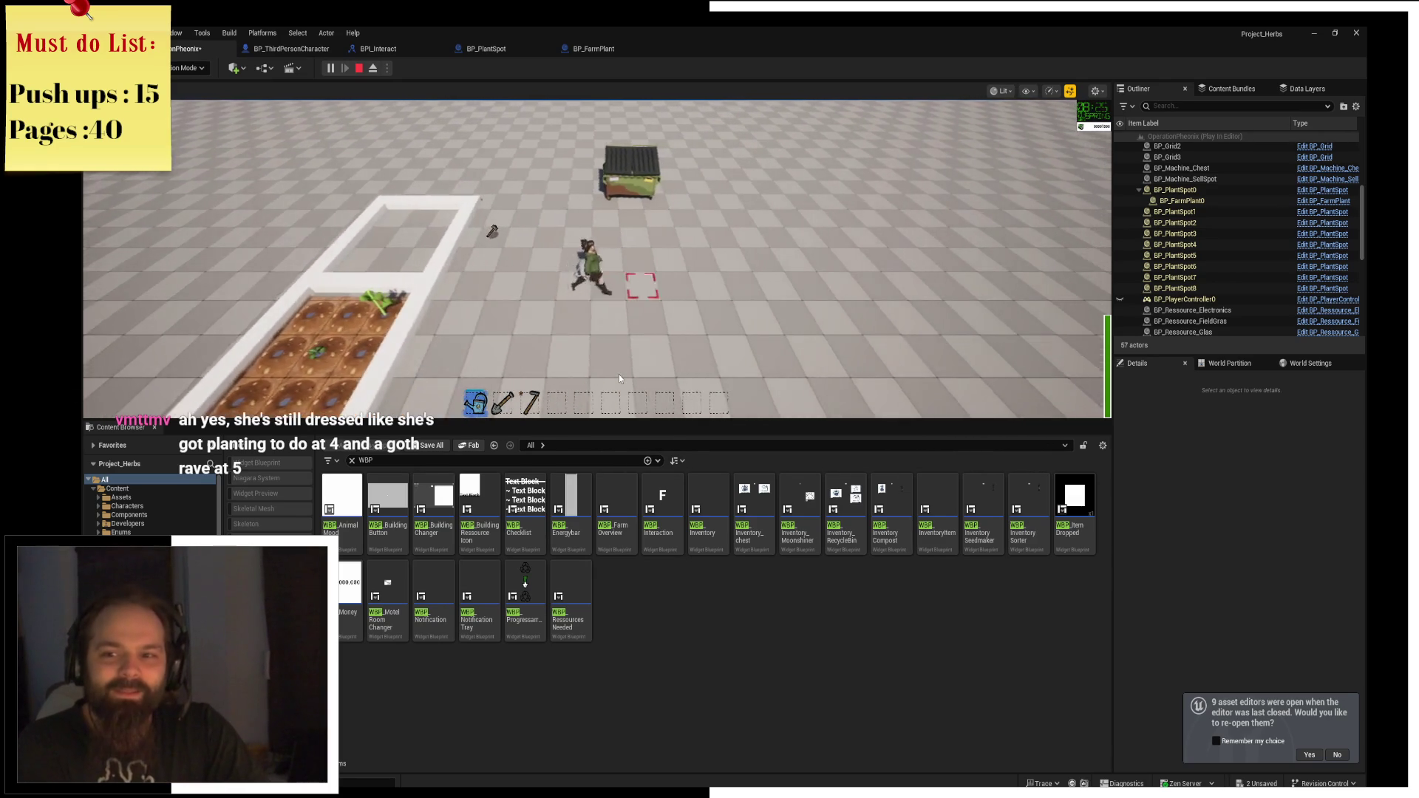
key("w")
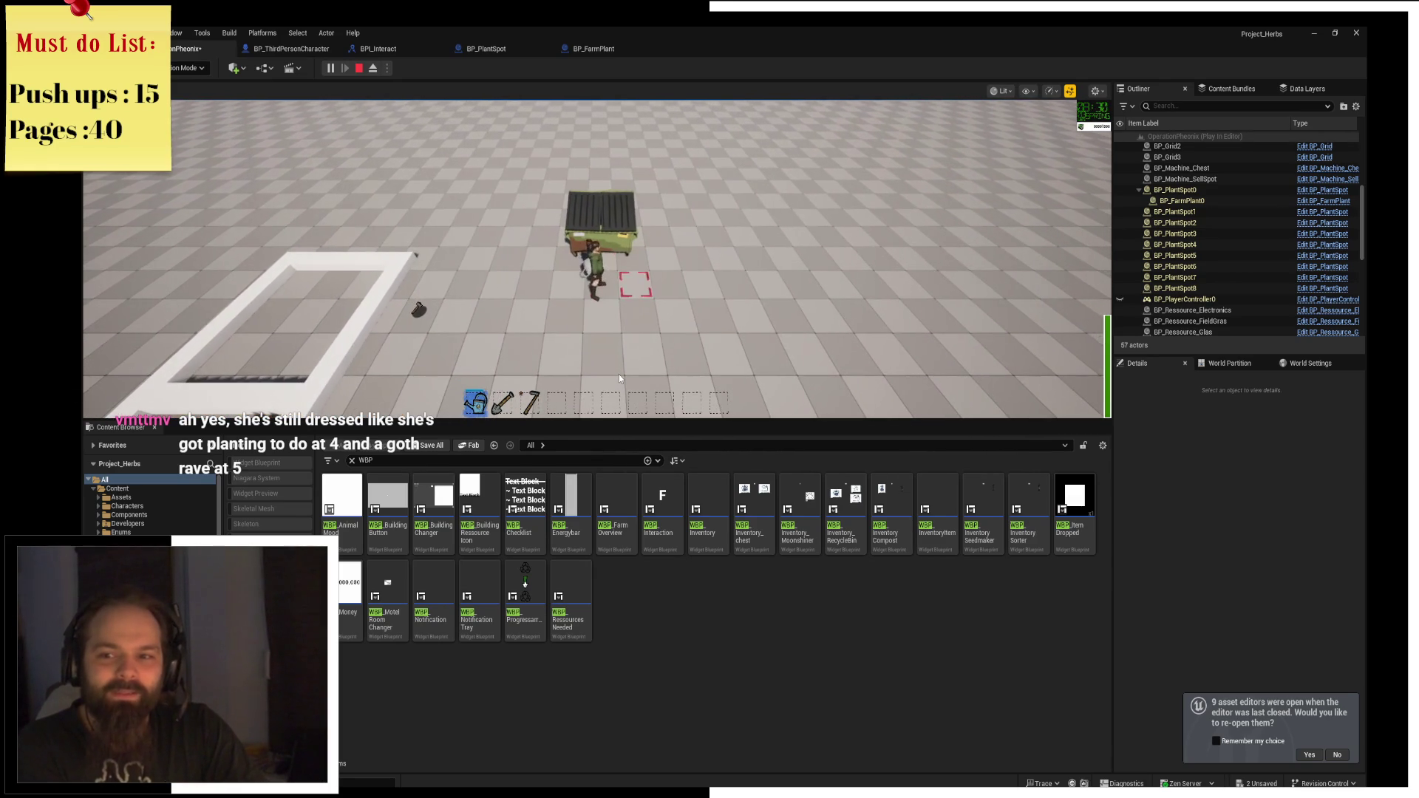
key("w")
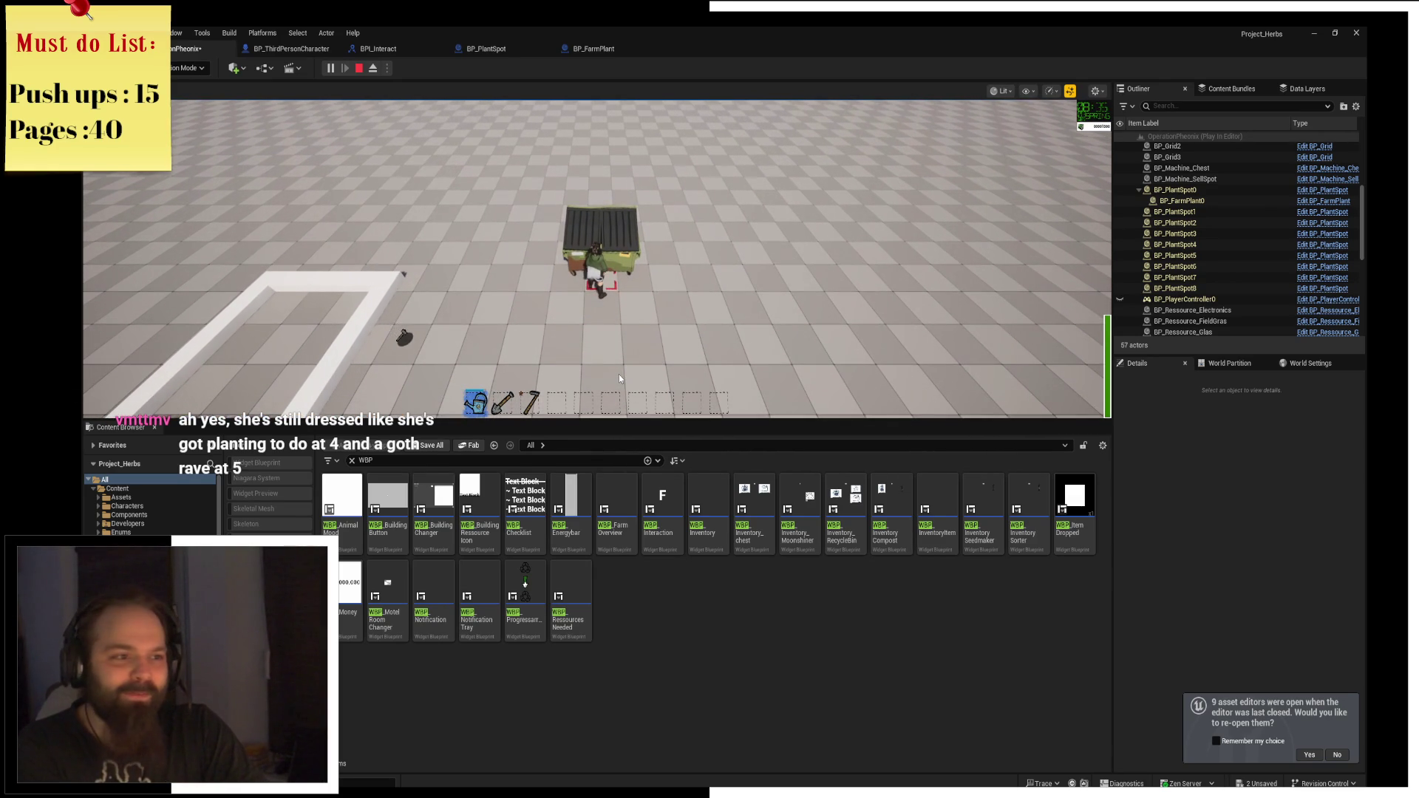
key("s")
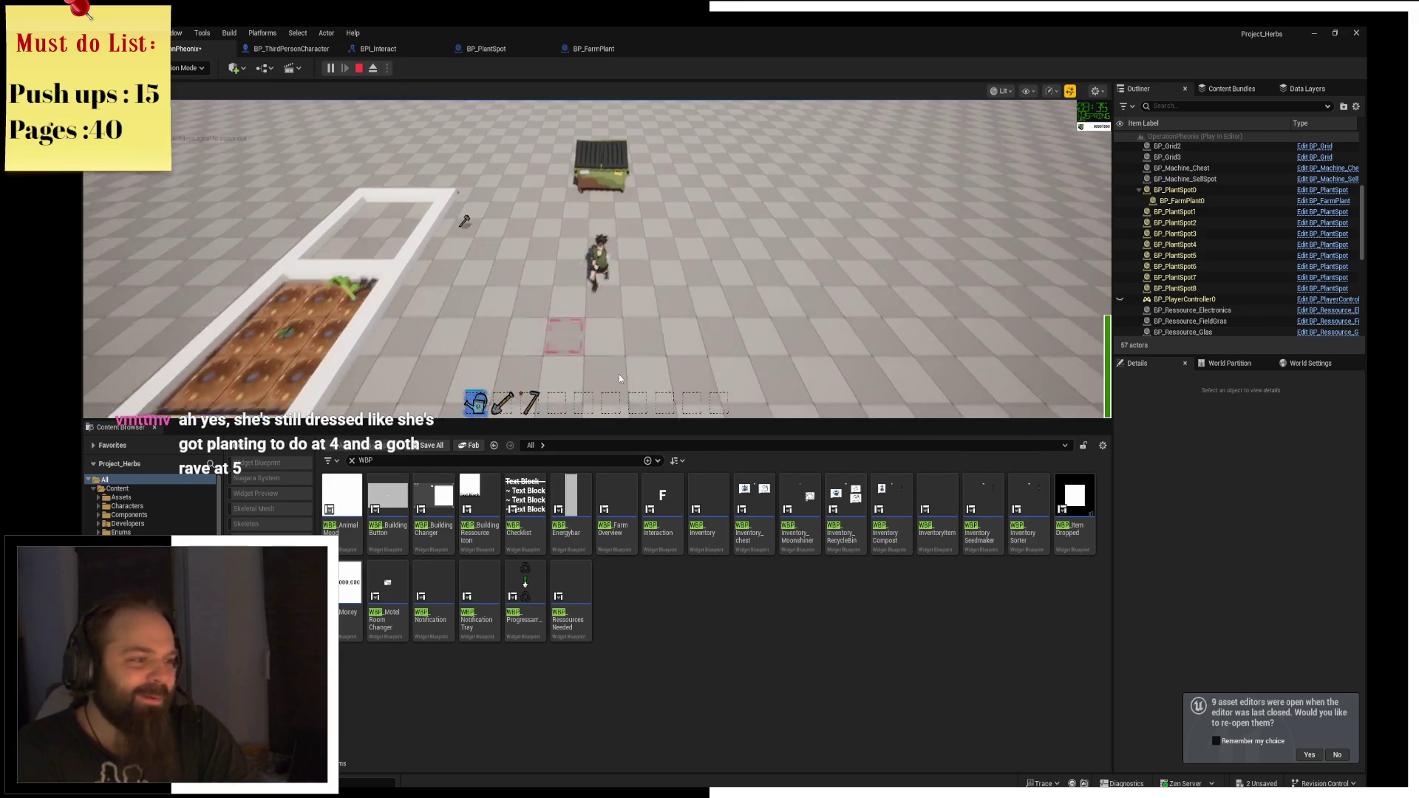
key("s")
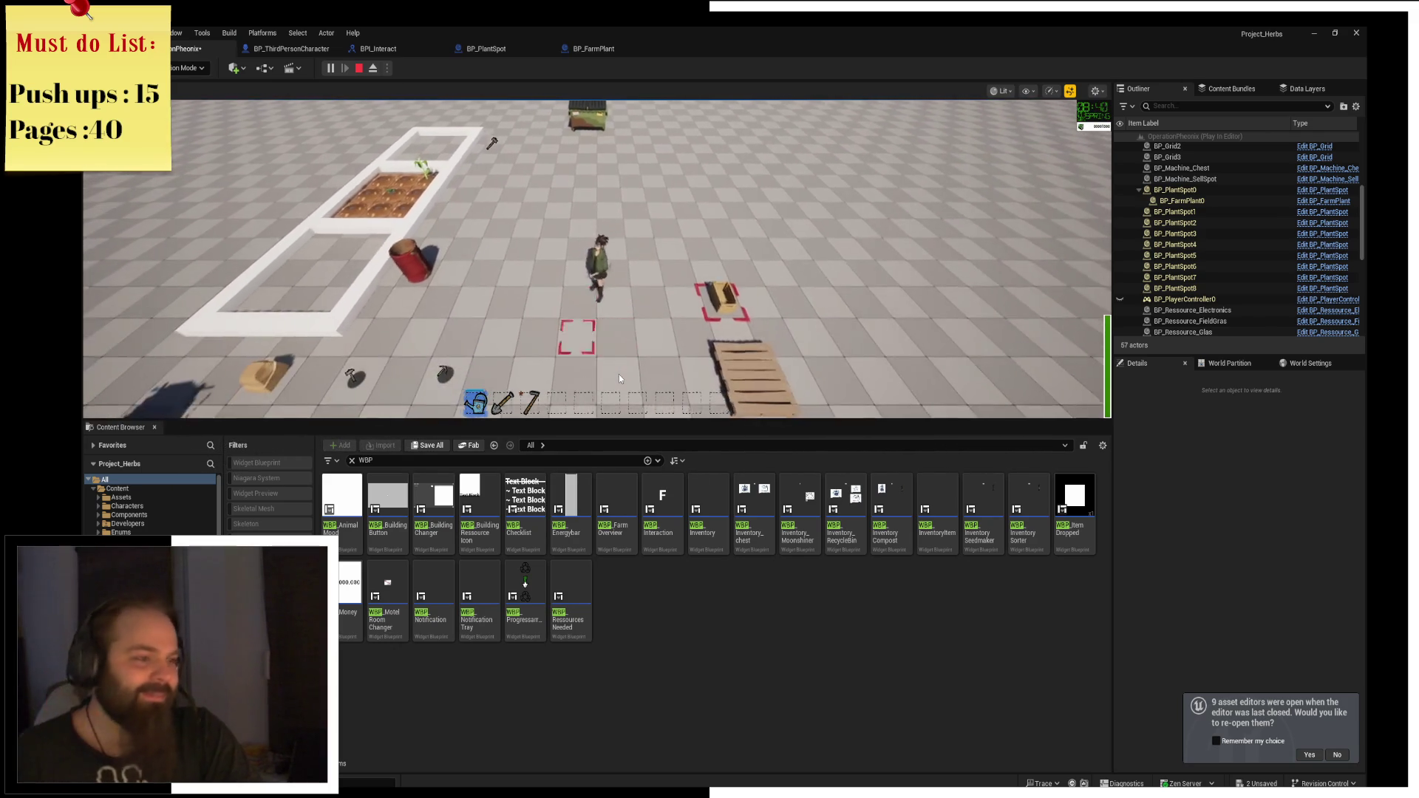
key("d")
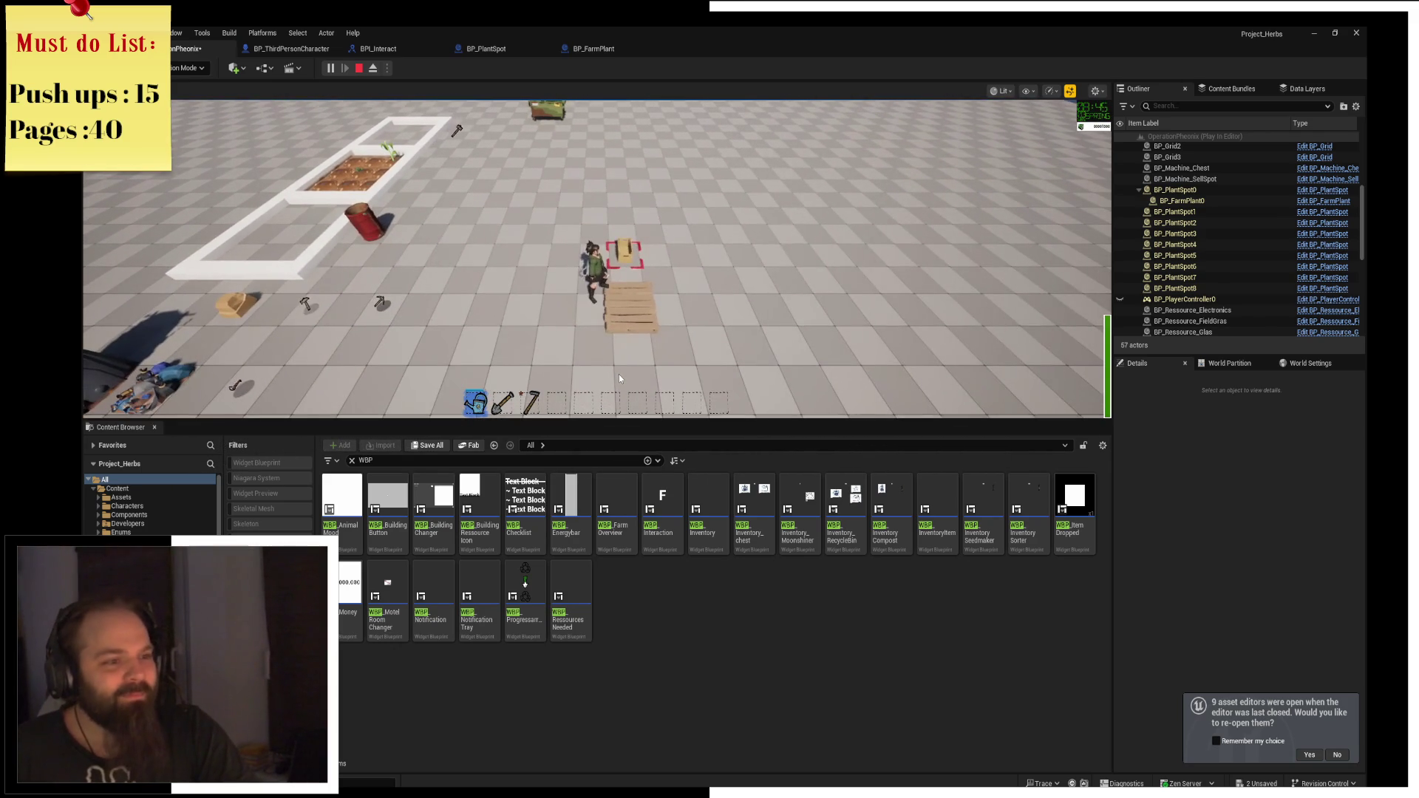
key("w")
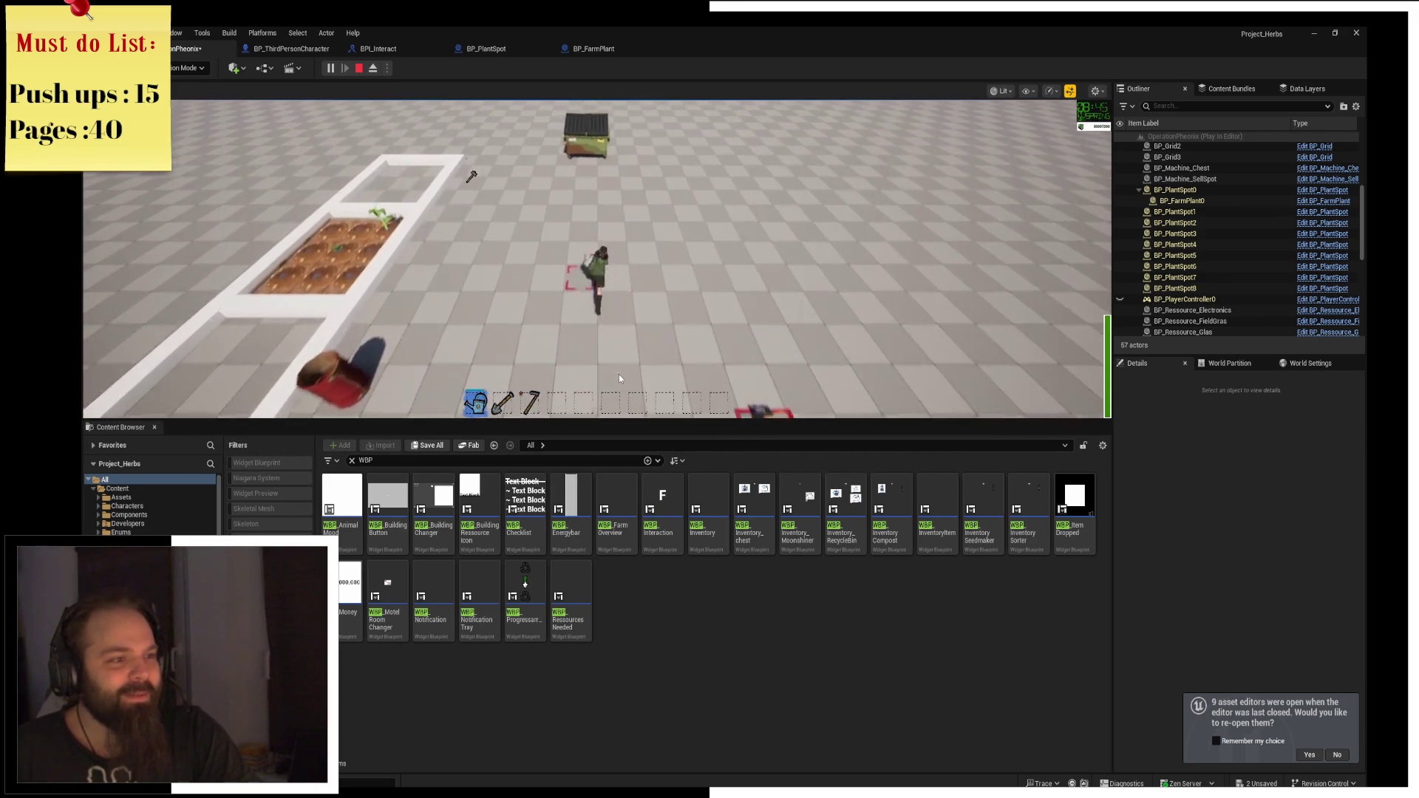
key("w")
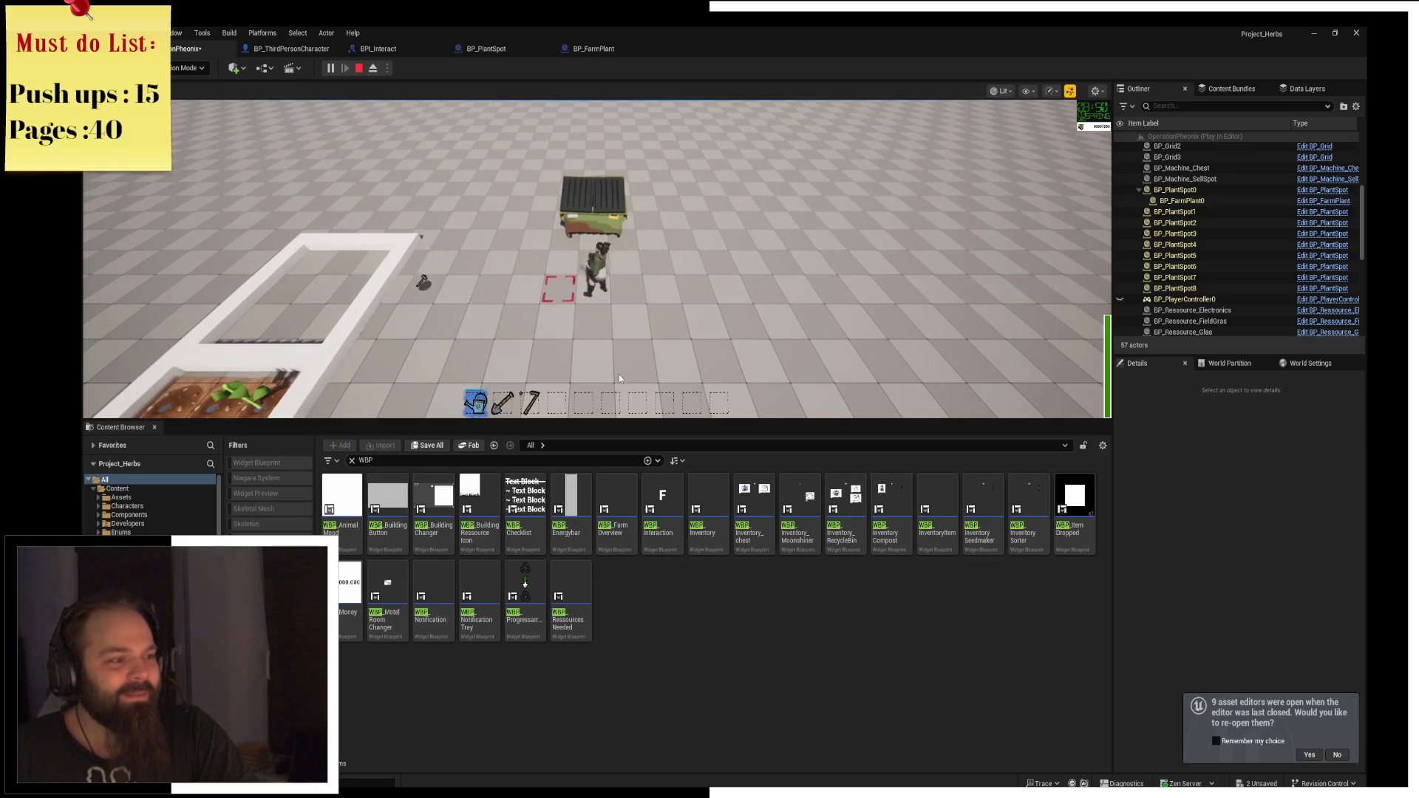
key("f")
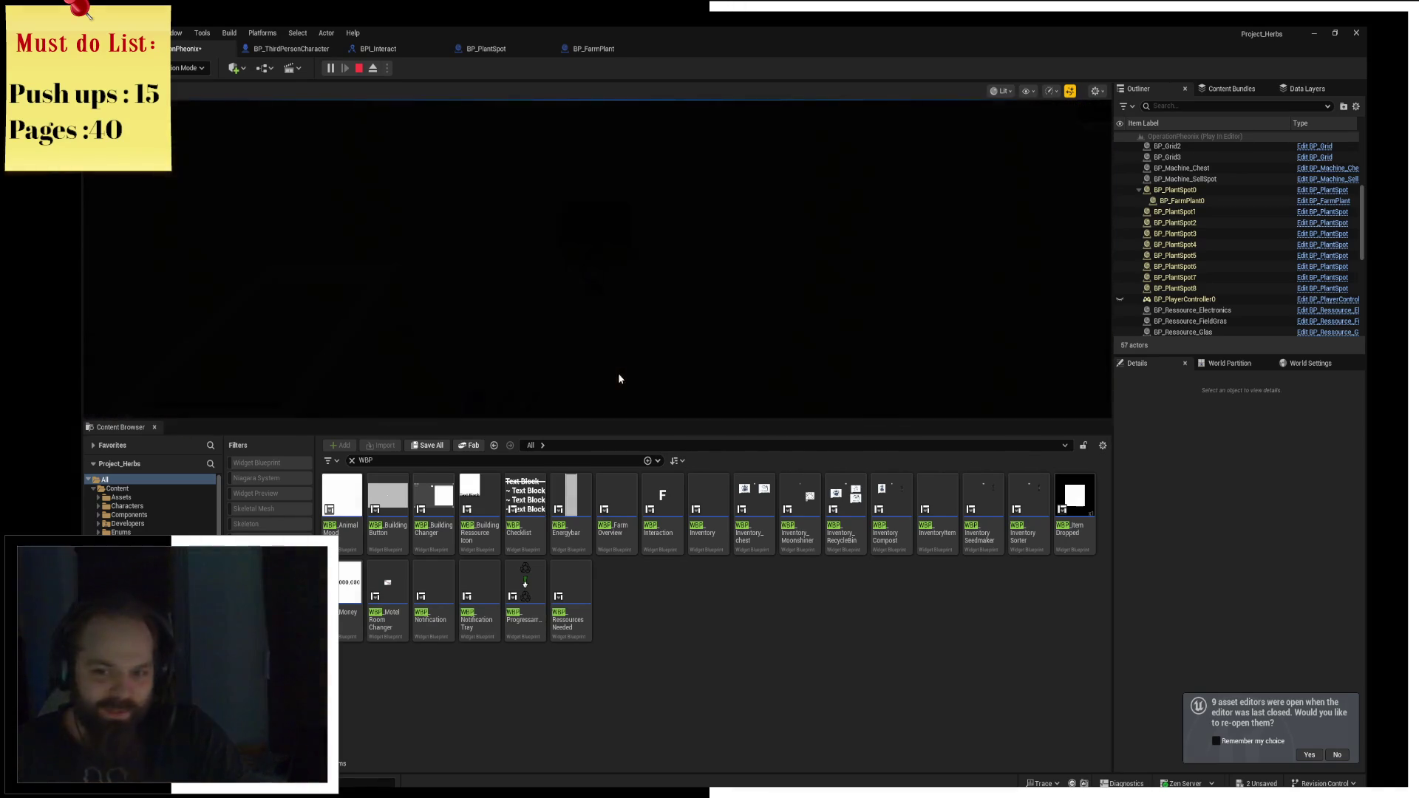
Return to the farm plot, water its tiles, and head toward the dumpster.
key("s")
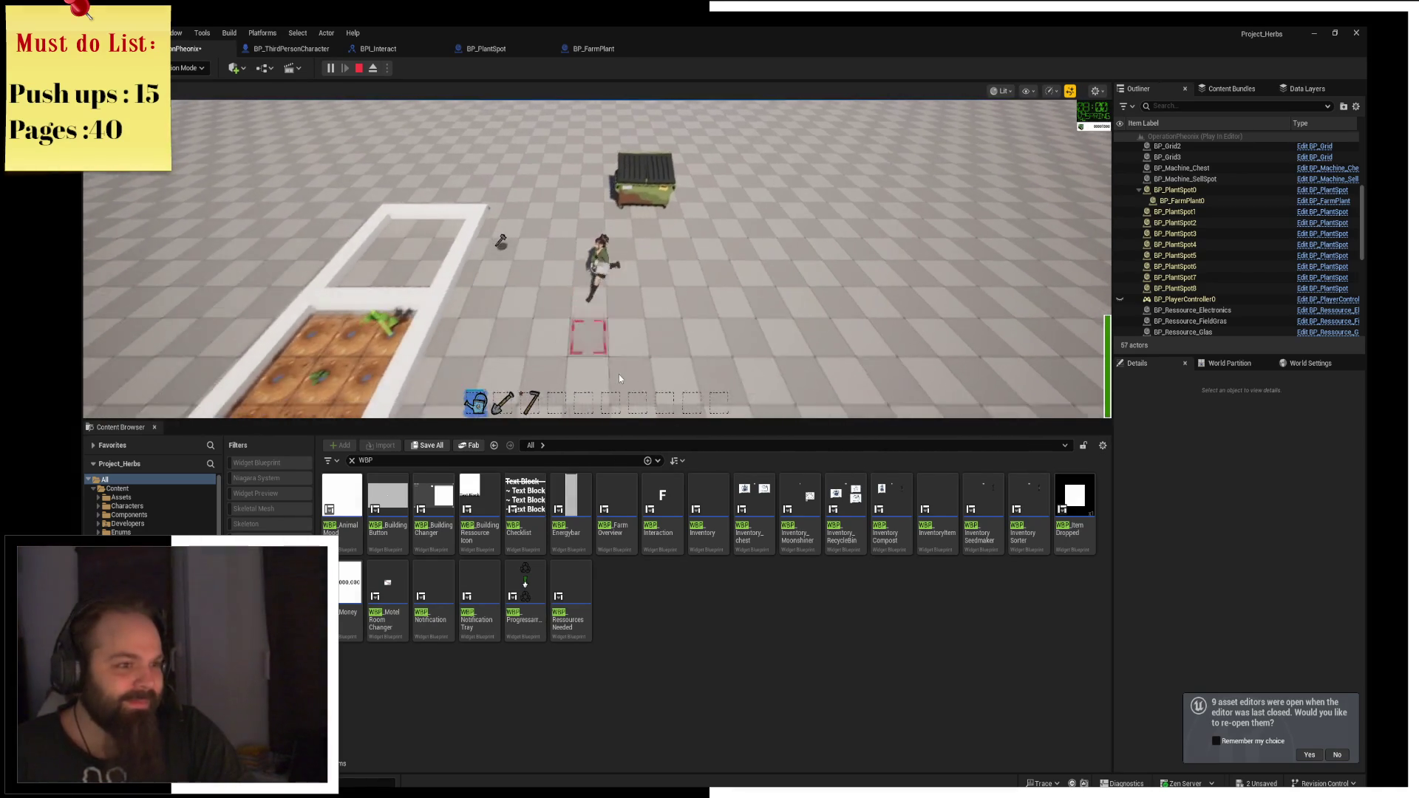
key("a")
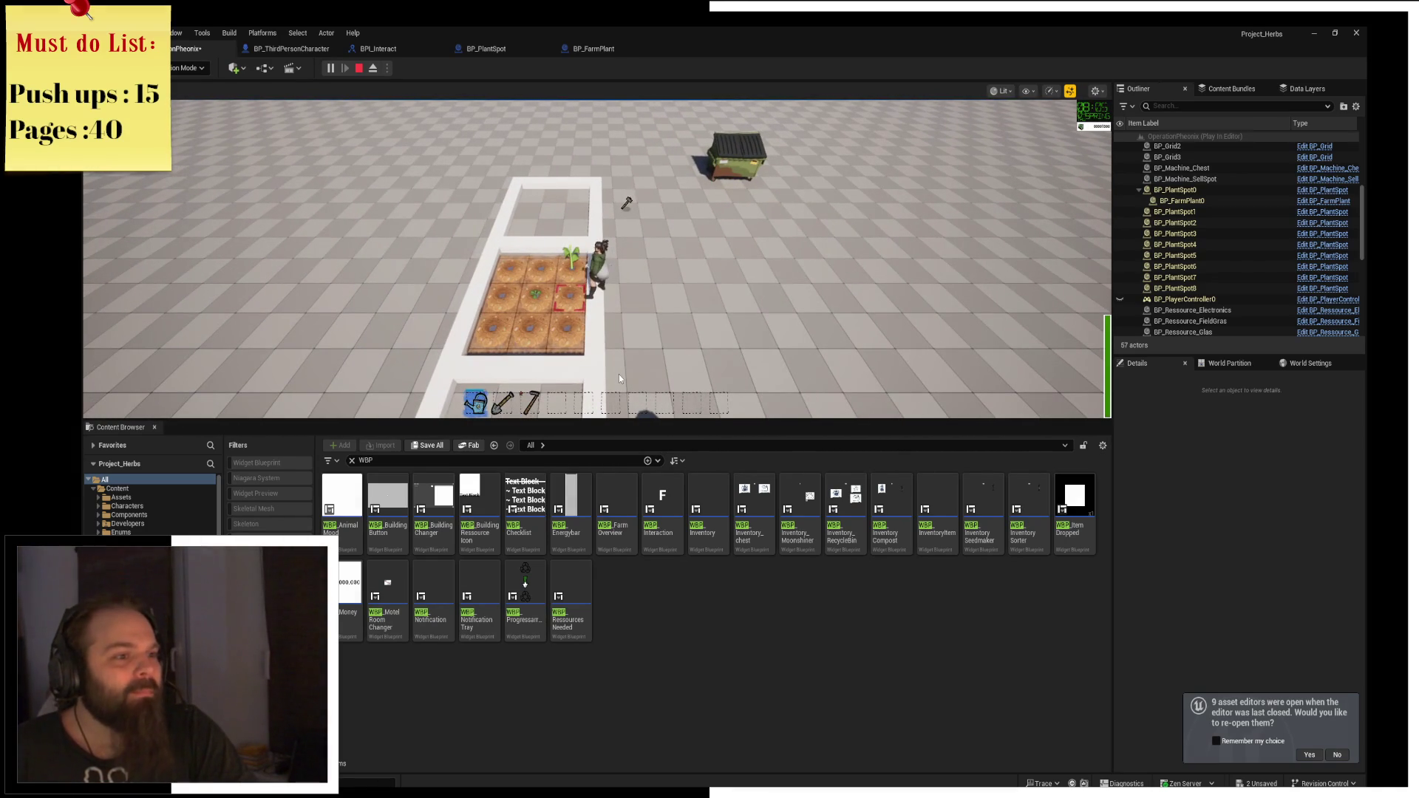
left_click(619, 374)
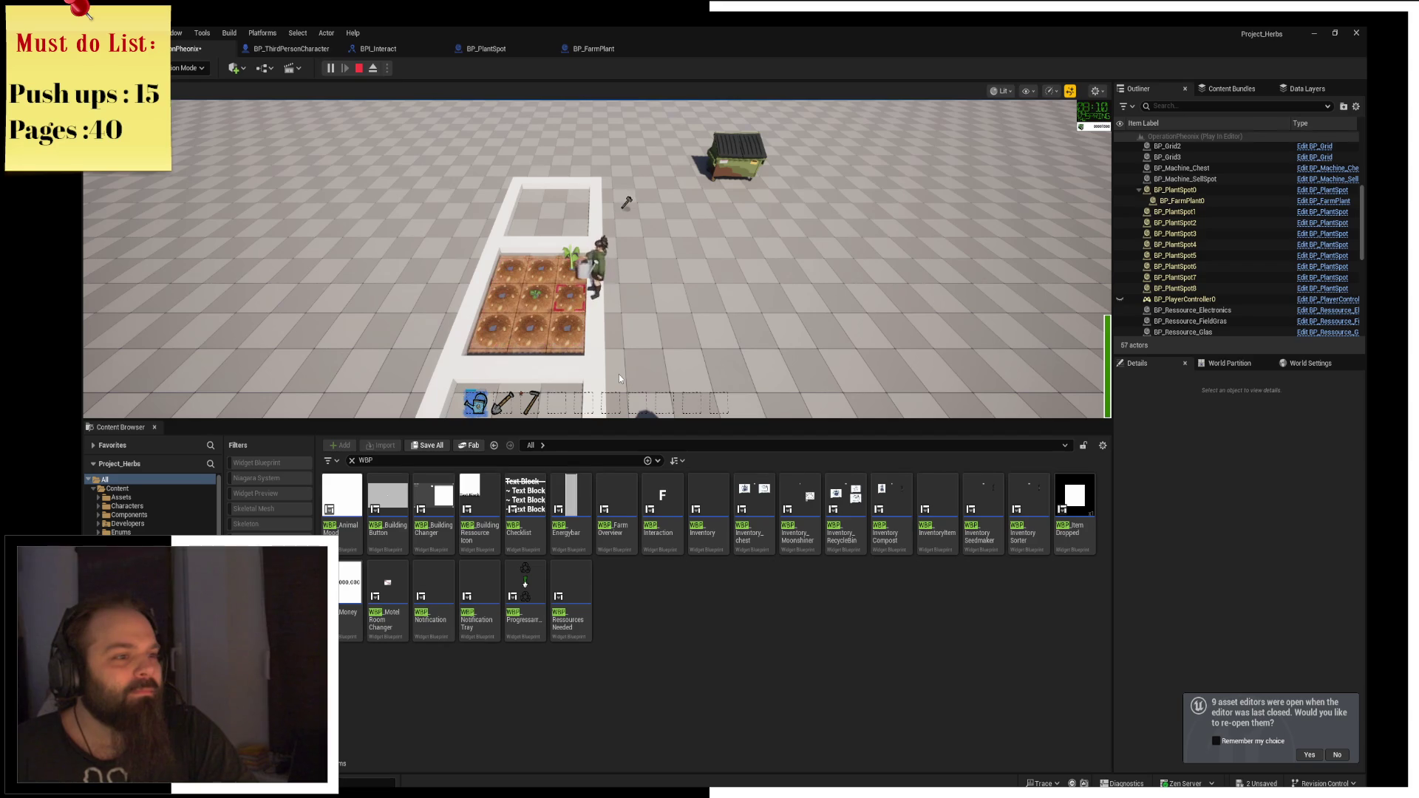
key("w")
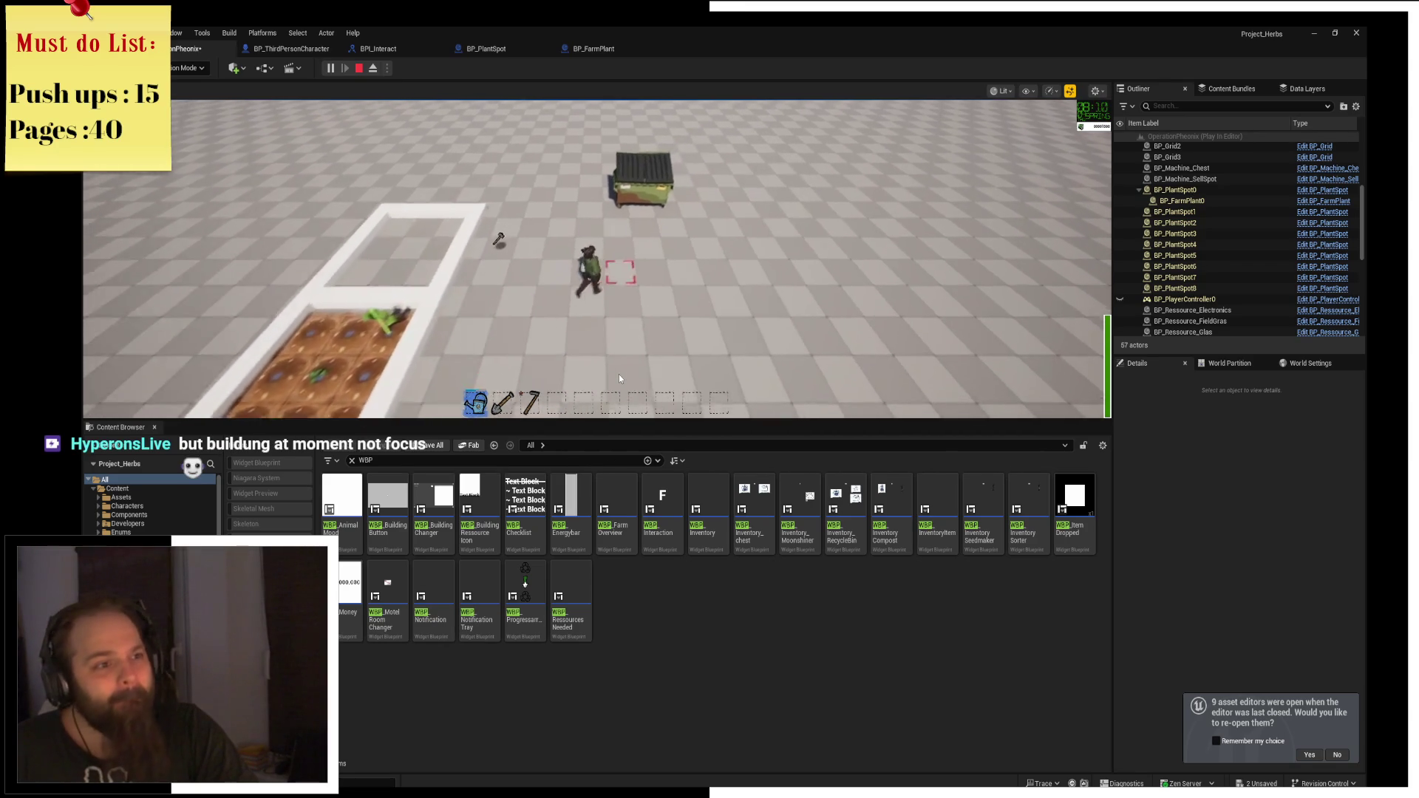
Interact at the dumpster, then harvest the grown turnips from the plot into the hotbar.
key("f")
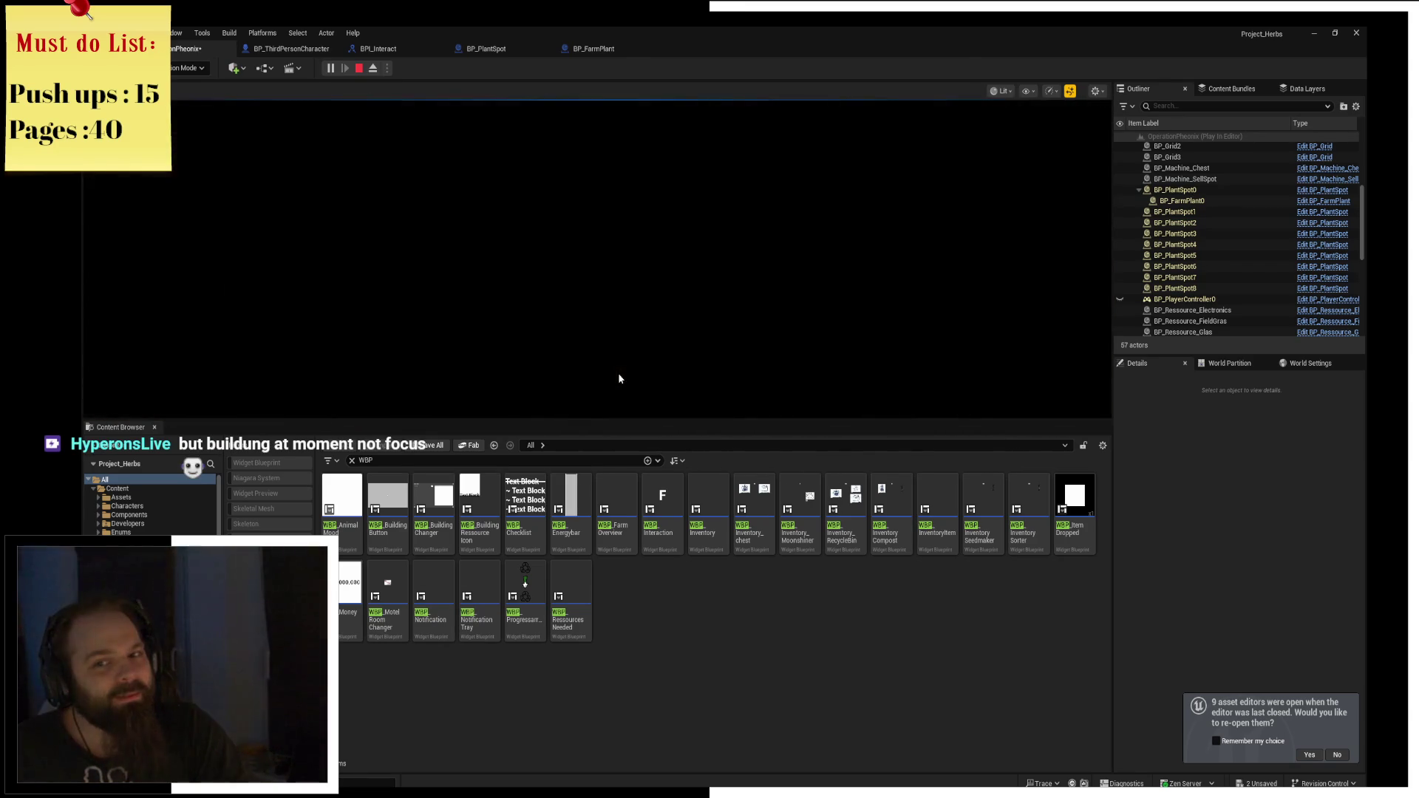
key("s")
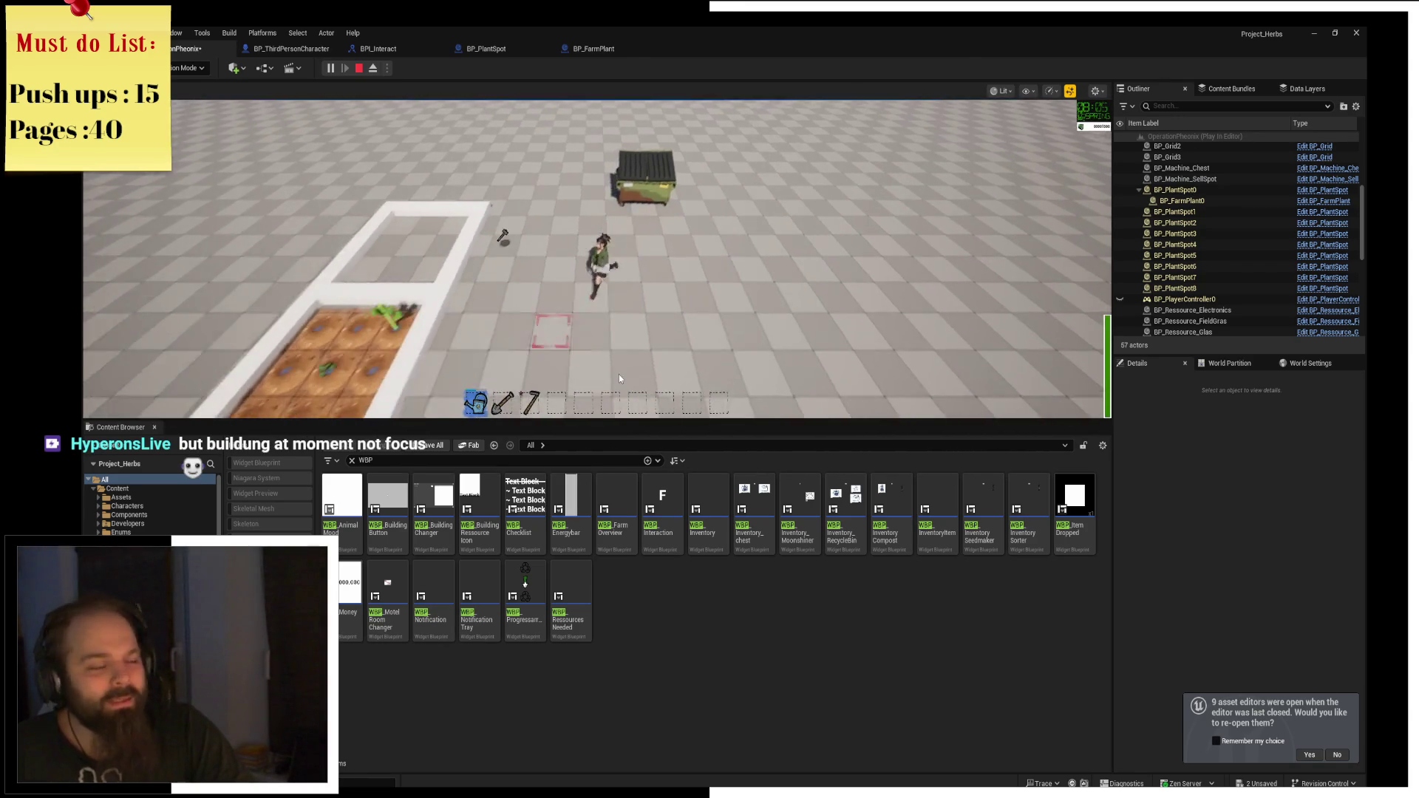
key("a")
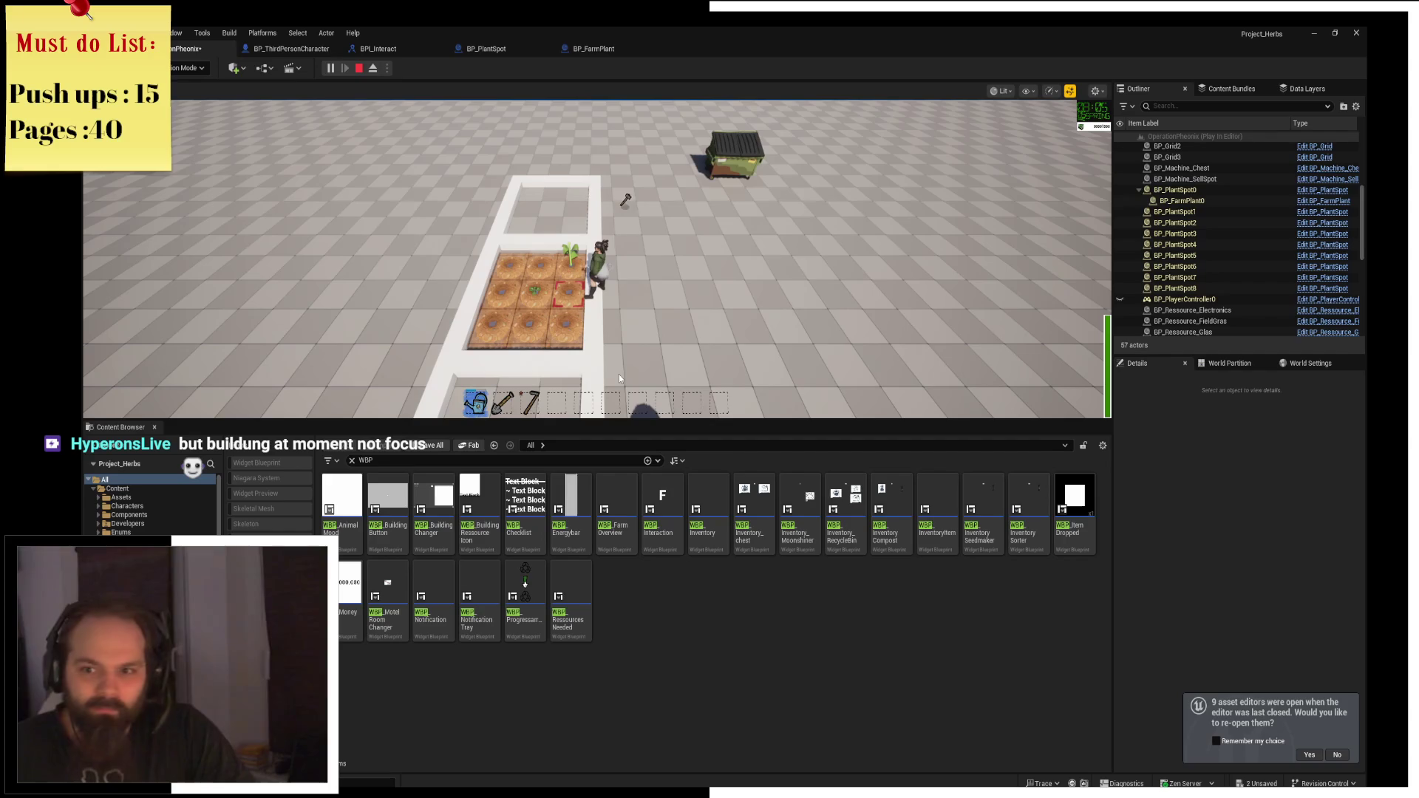
key("f")
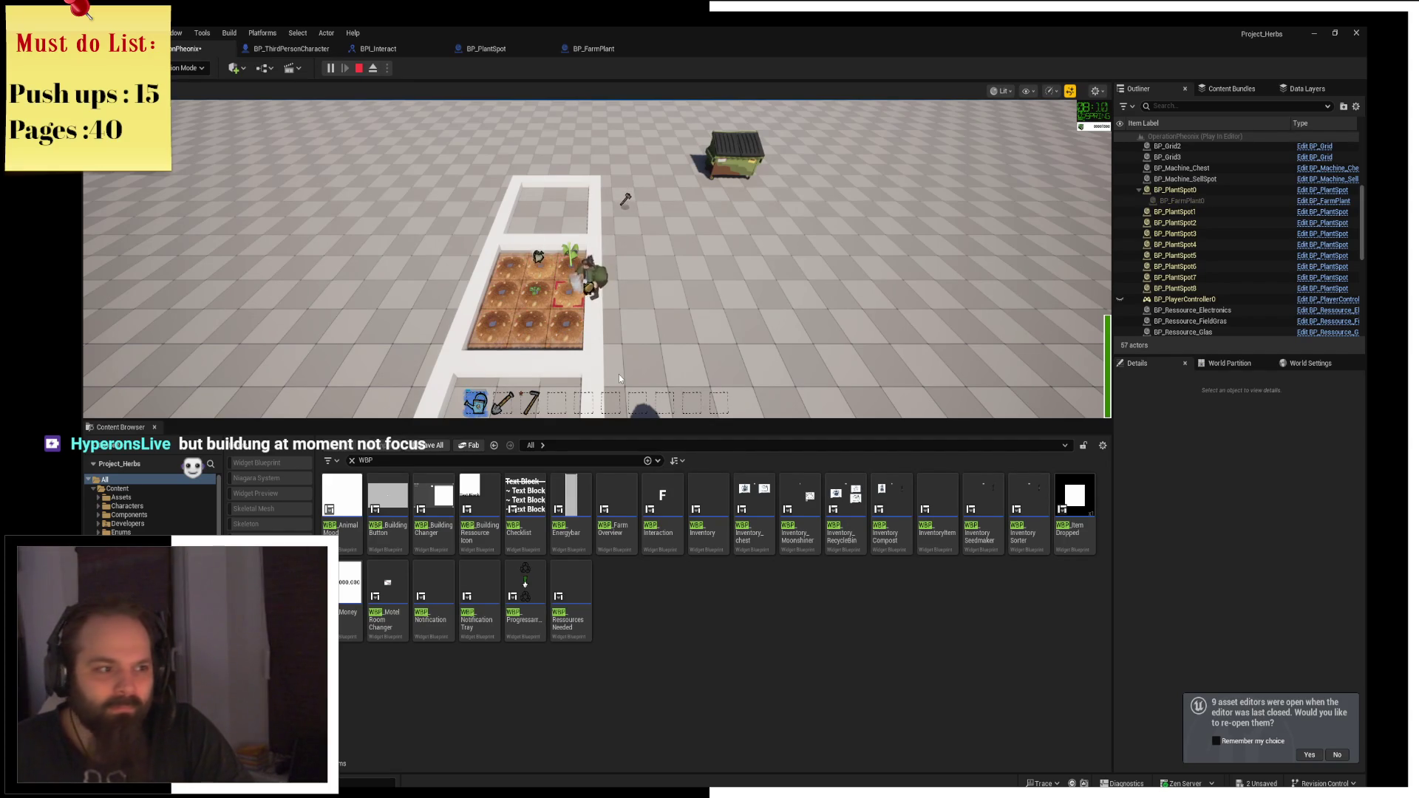
key("a")
key("f")
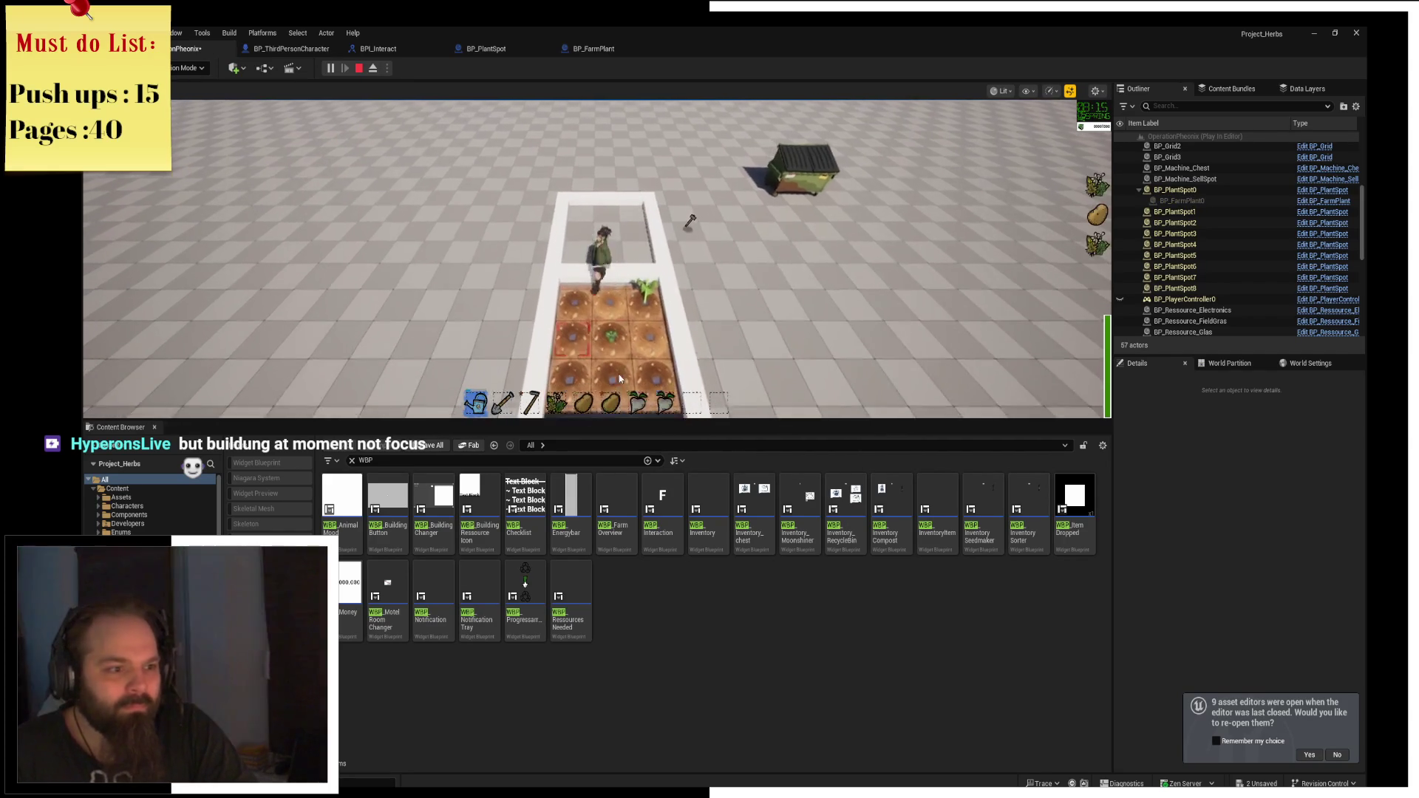
Walk to the dumpster and back to the top end of the farm plot.
key("d")
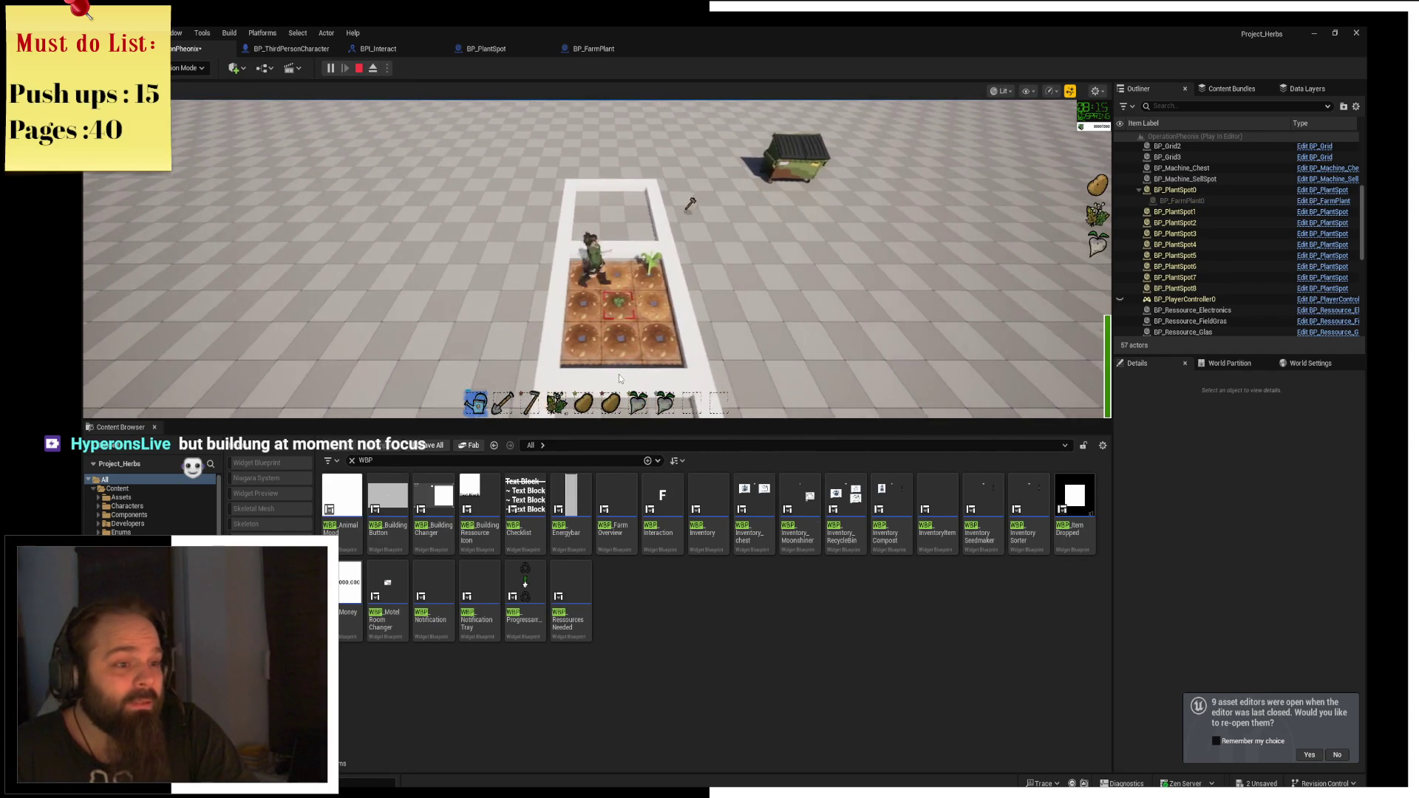
key("d")
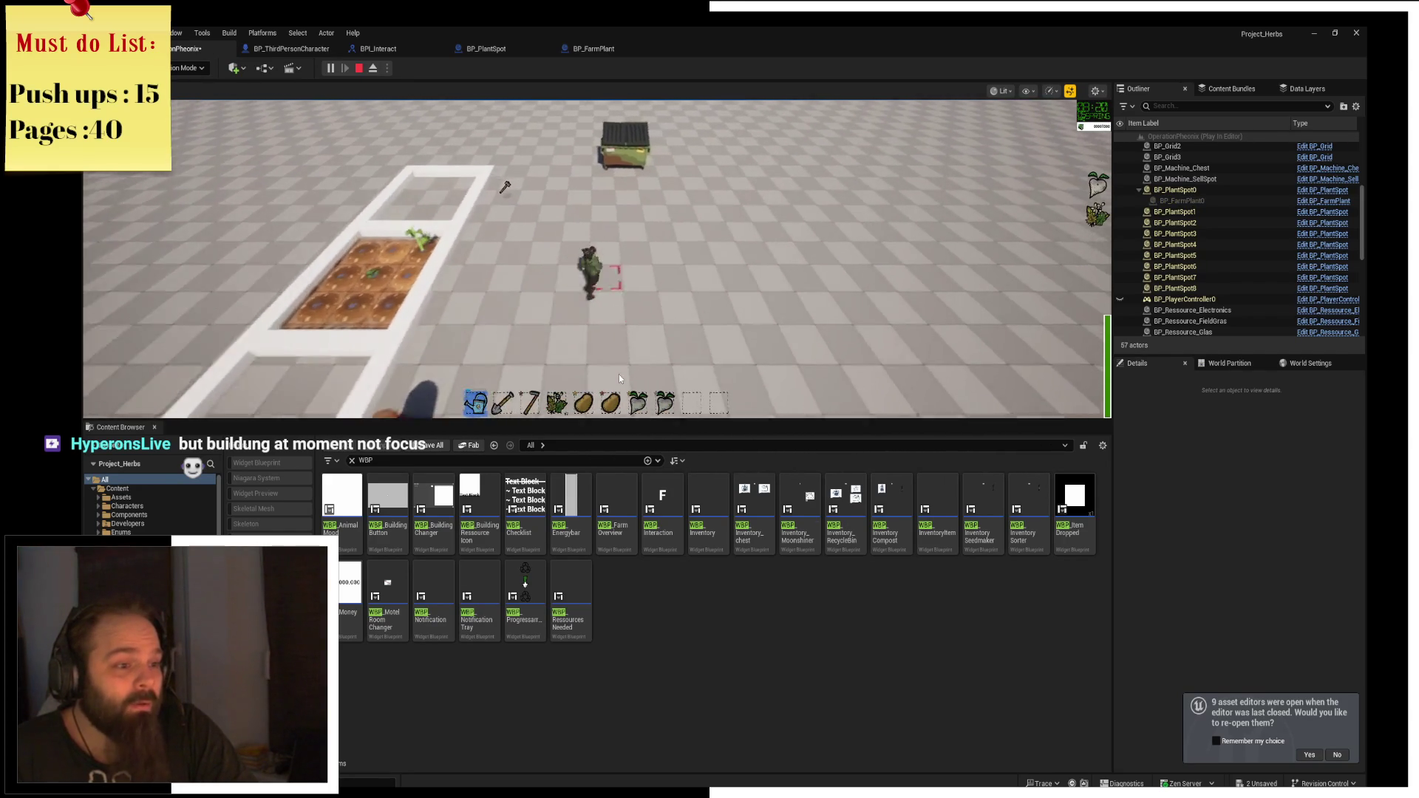
key("w")
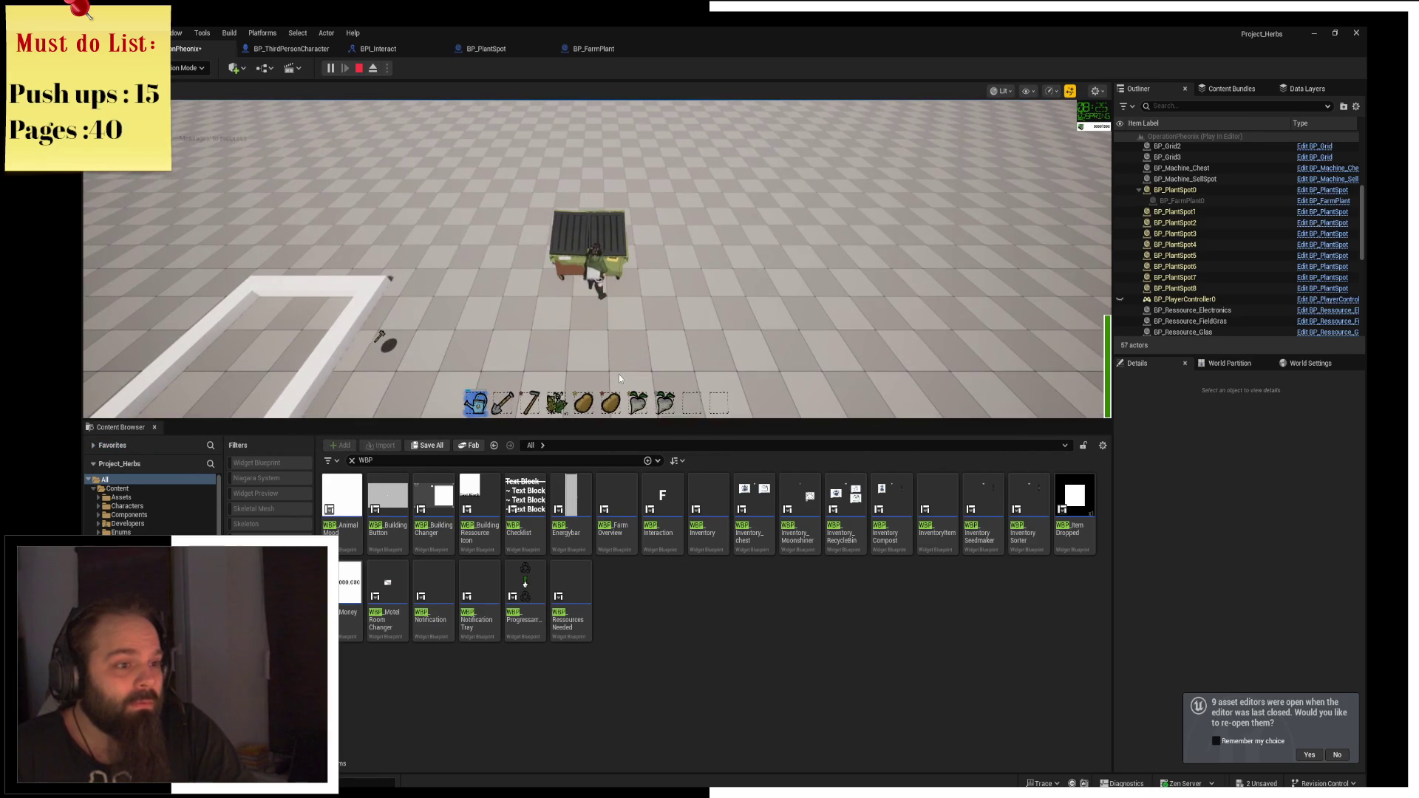
key("s")
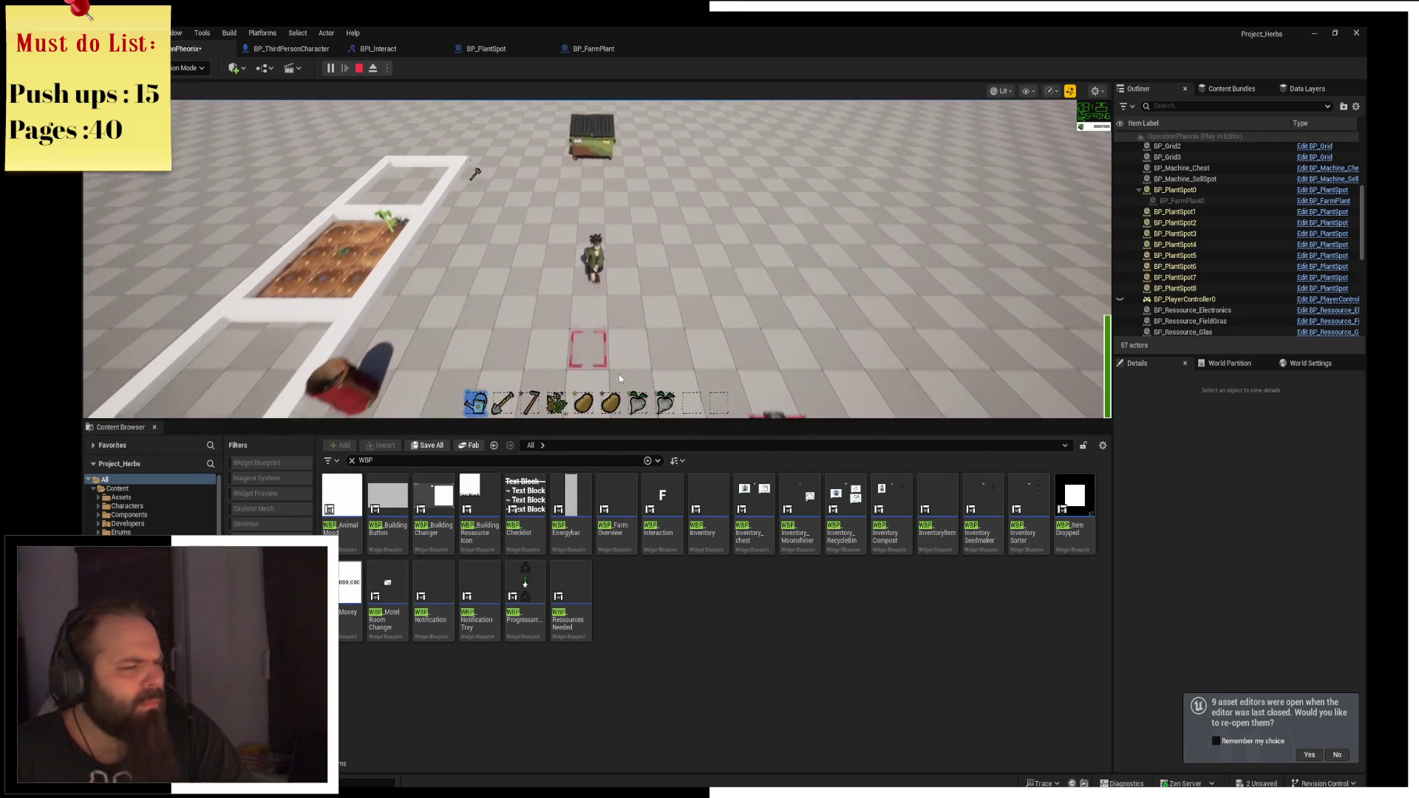
key("a")
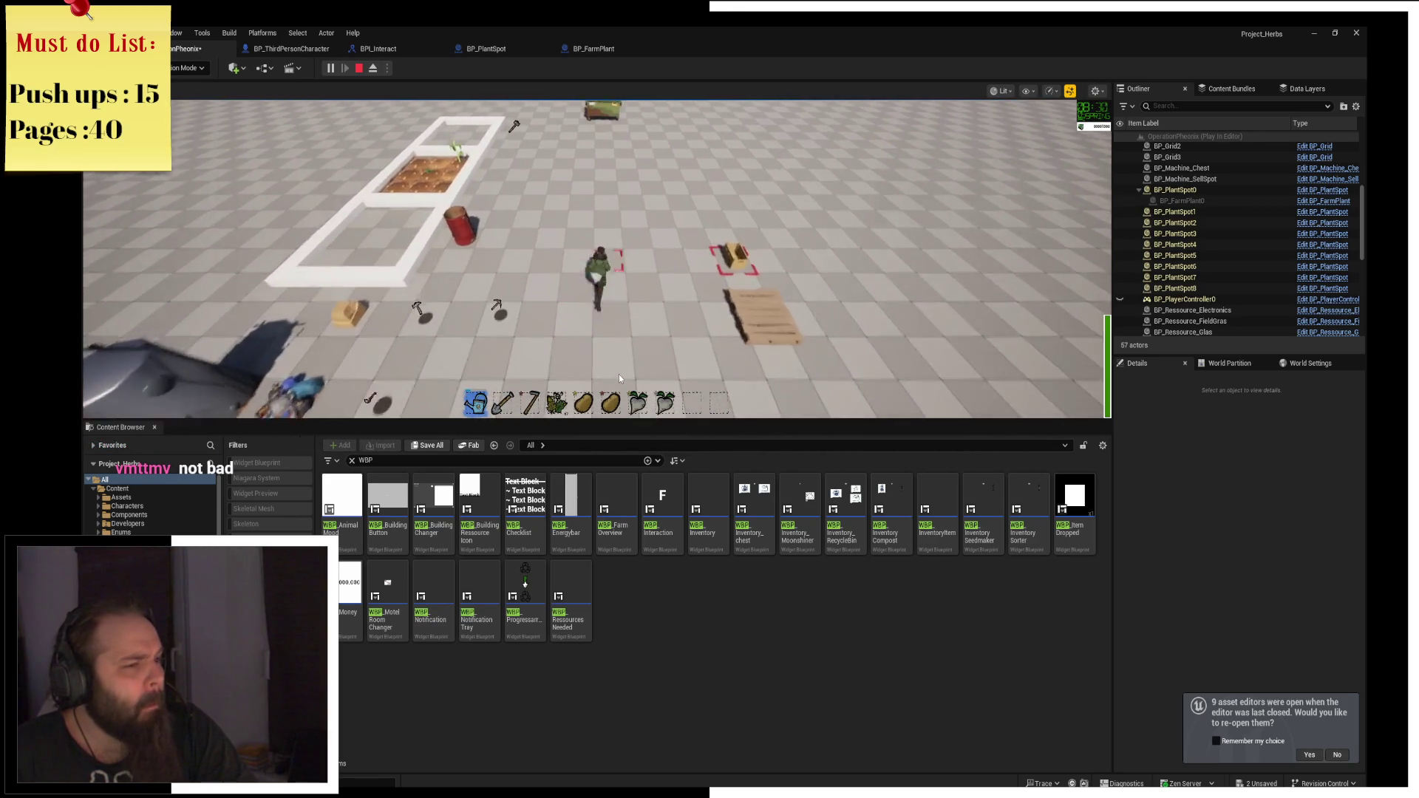
key("a")
key("w")
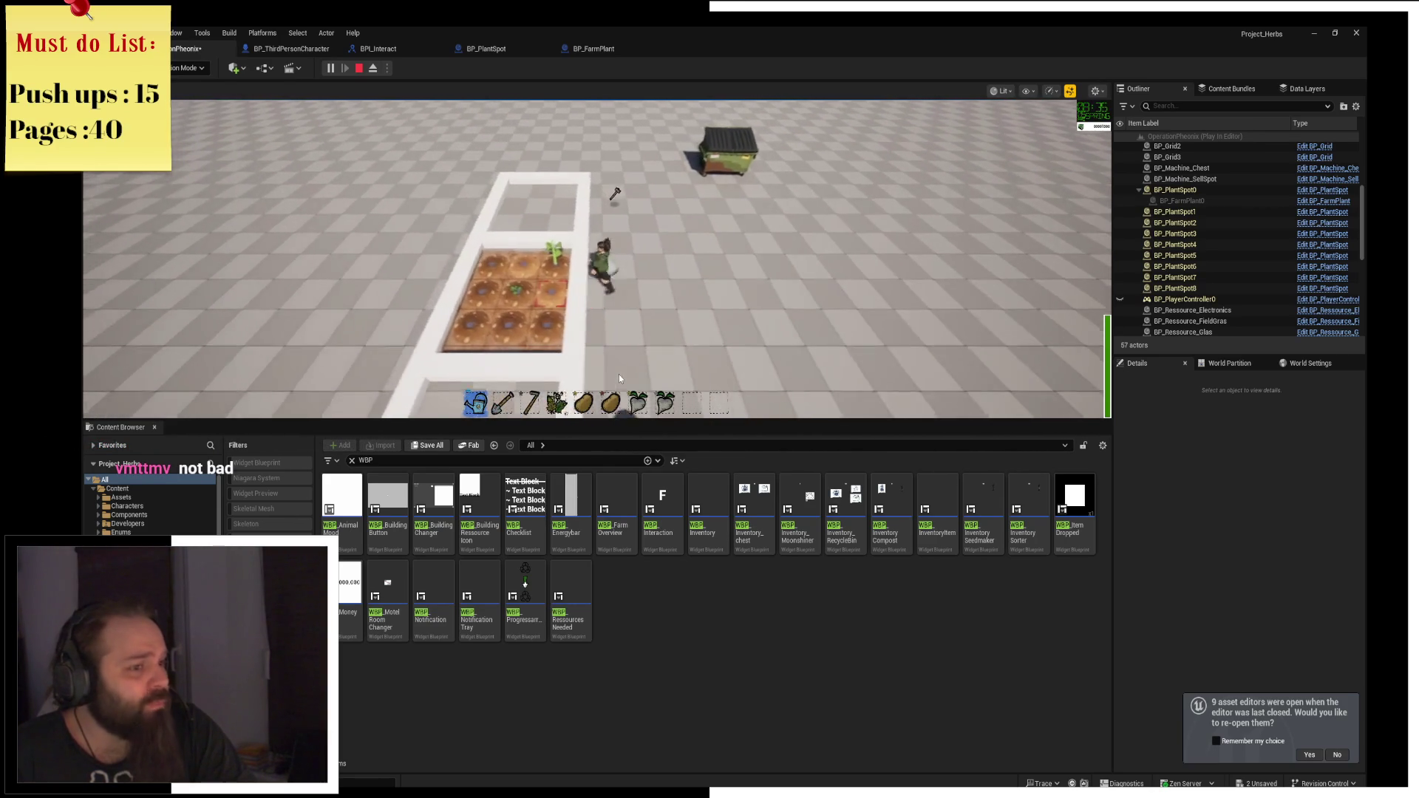
key("w")
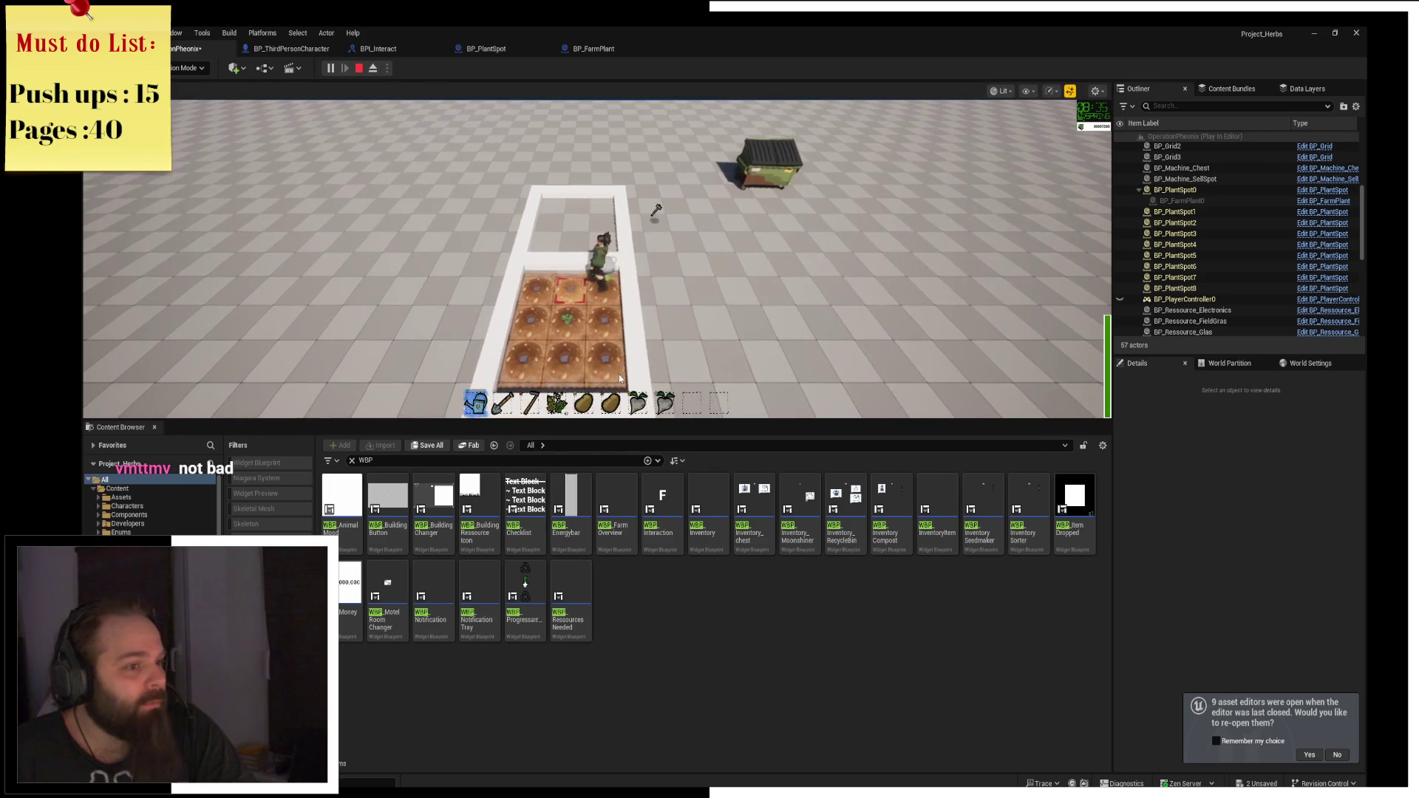
Run to the green dumpster, interact with F, and return beside the plot.
key("d")
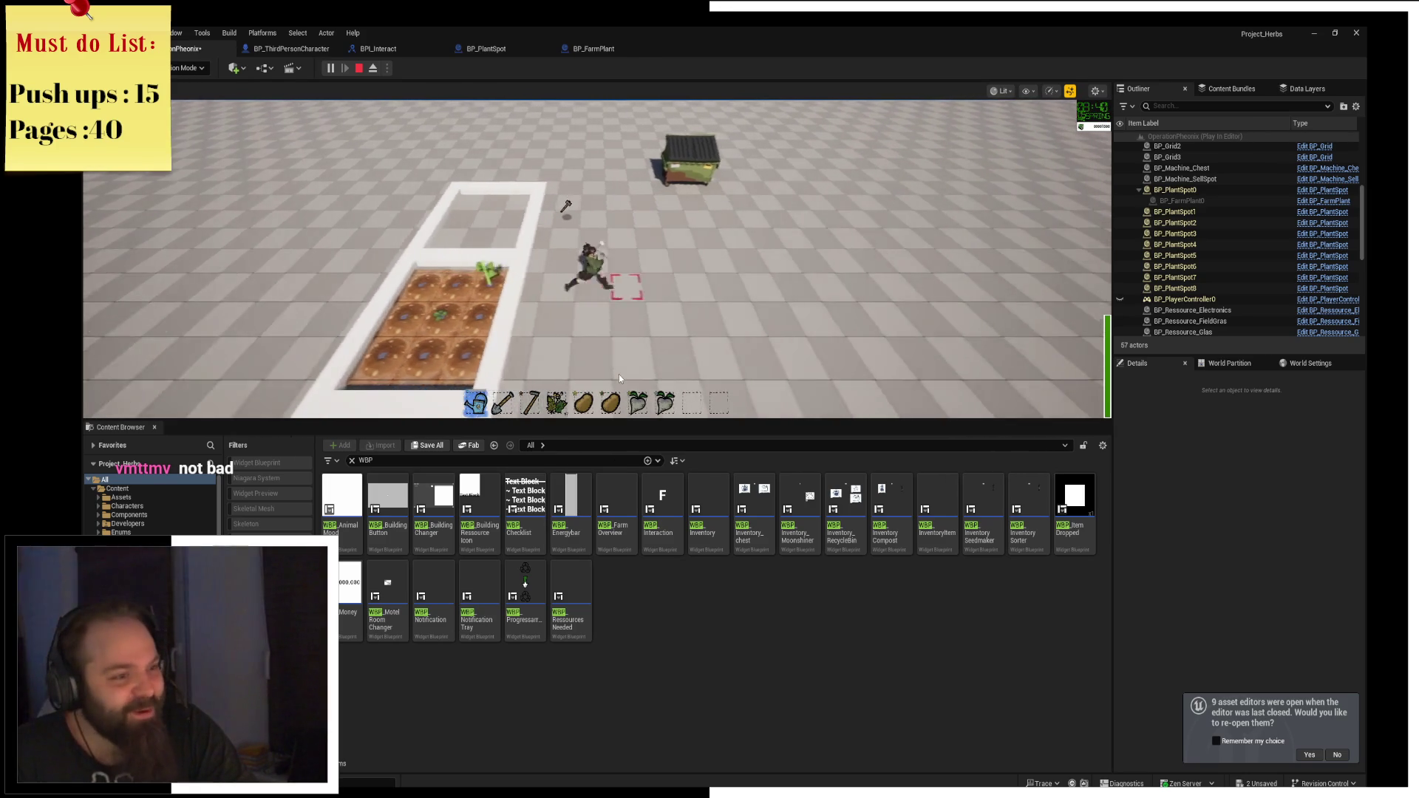
key("w")
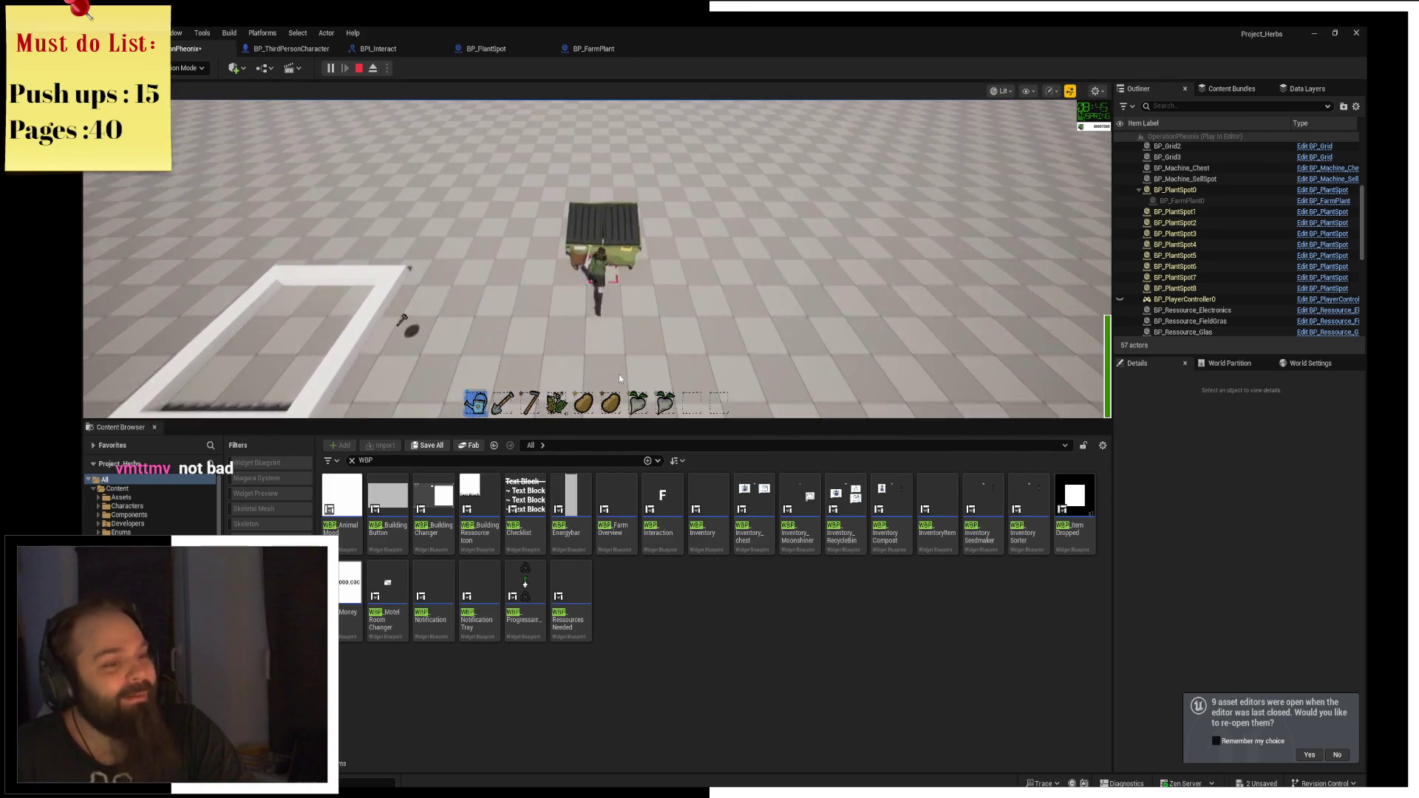
key("f")
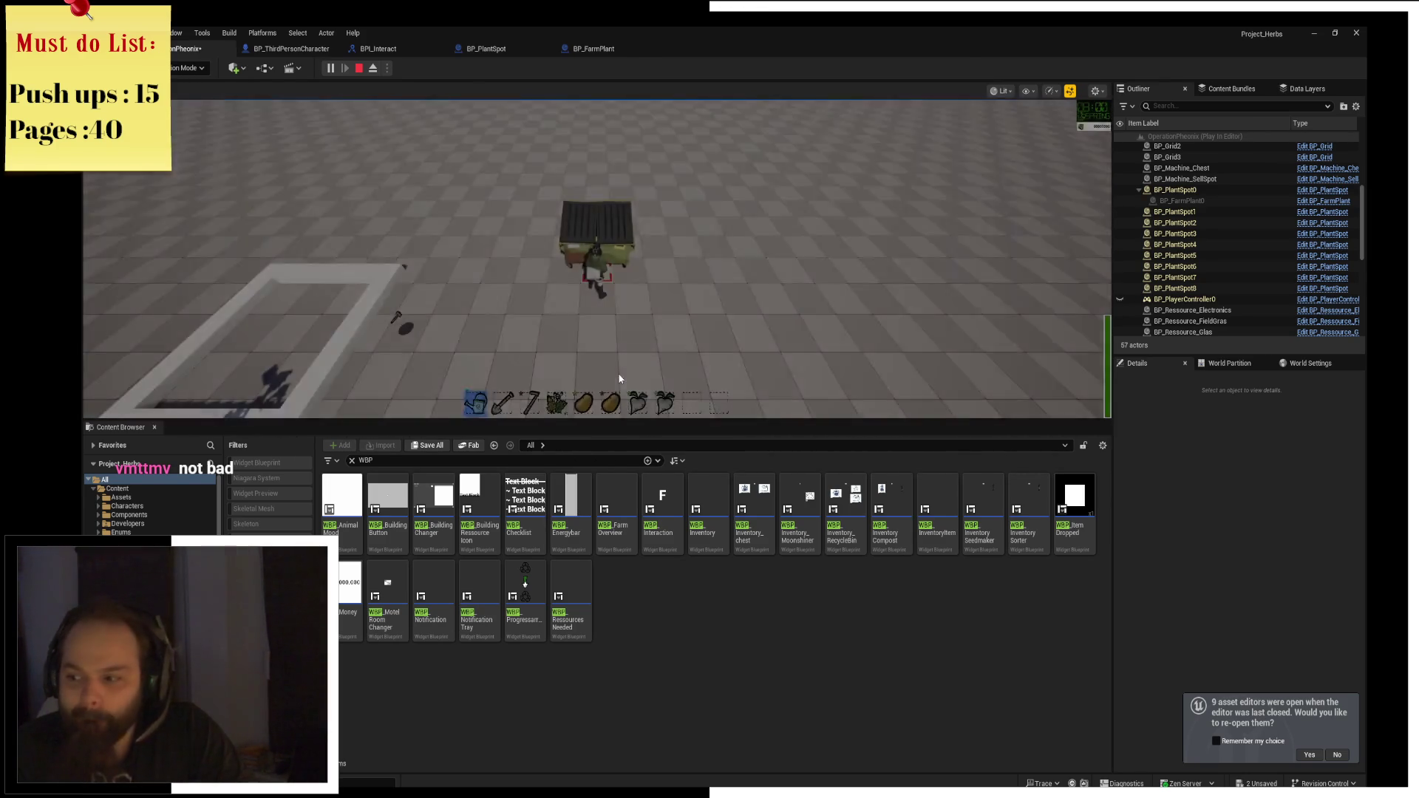
key("a")
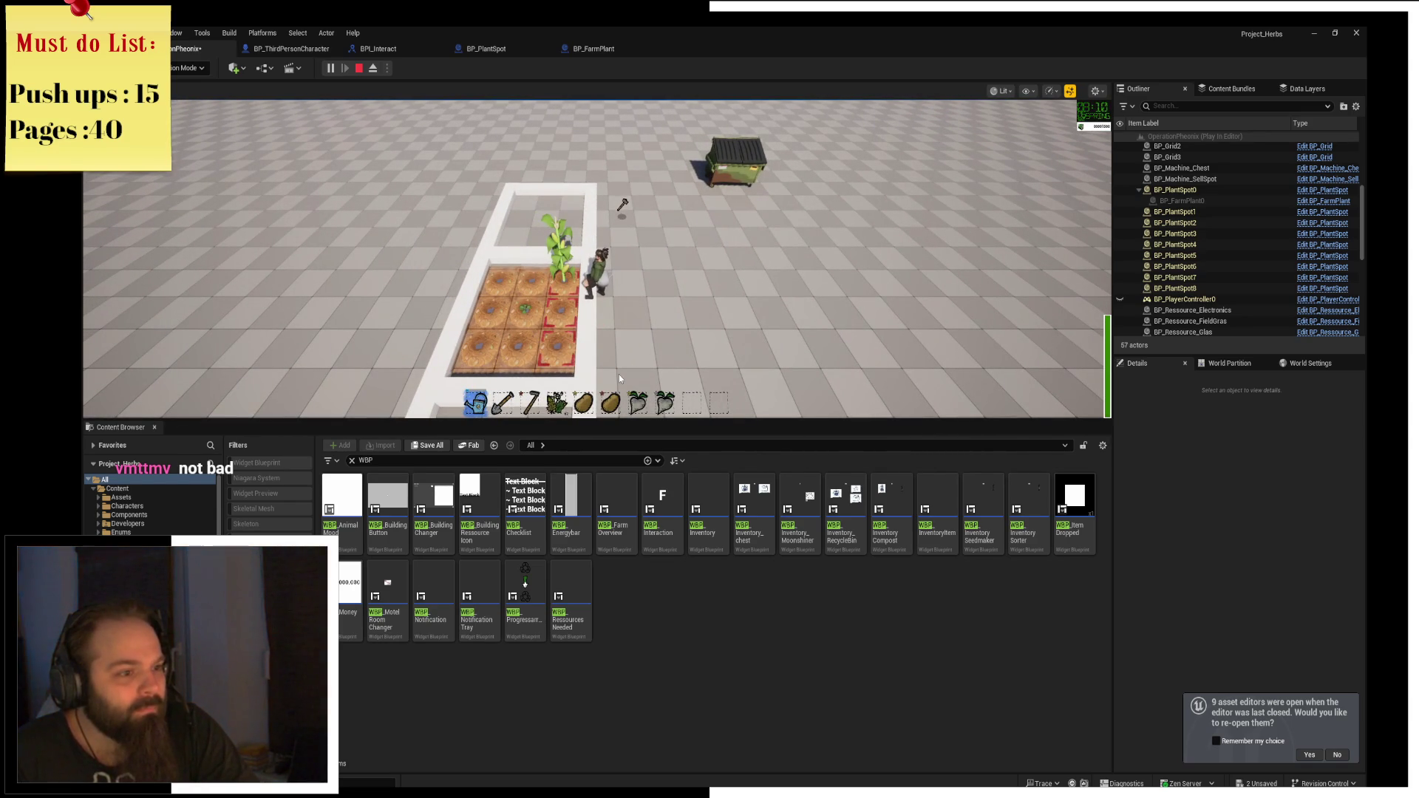
Water the plant on the plot and harvest the grown corn into the hotbar.
left_click(618, 374)
key("a")
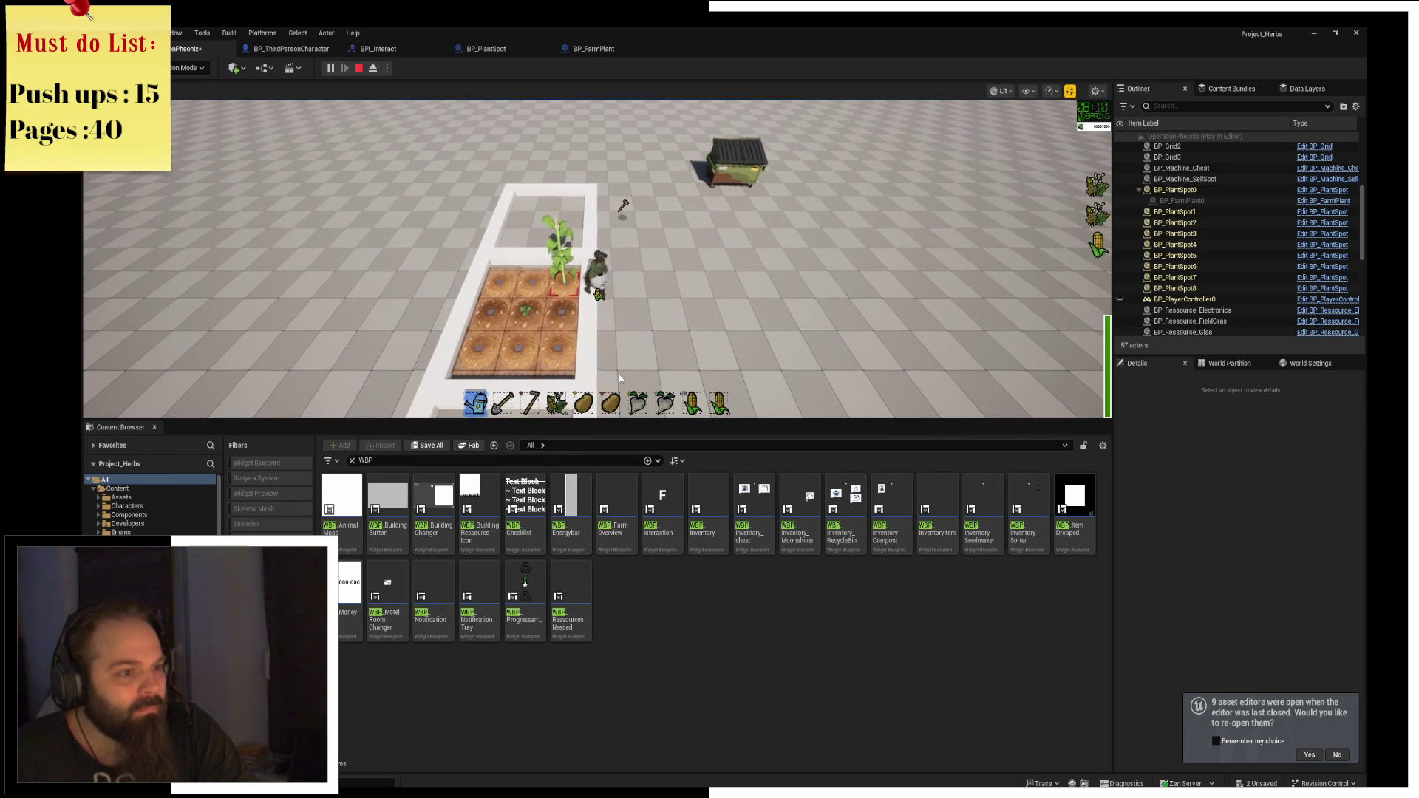
key("f")
Walk to the wooden pallet and open the backpack and chest storage panels.
key("d")
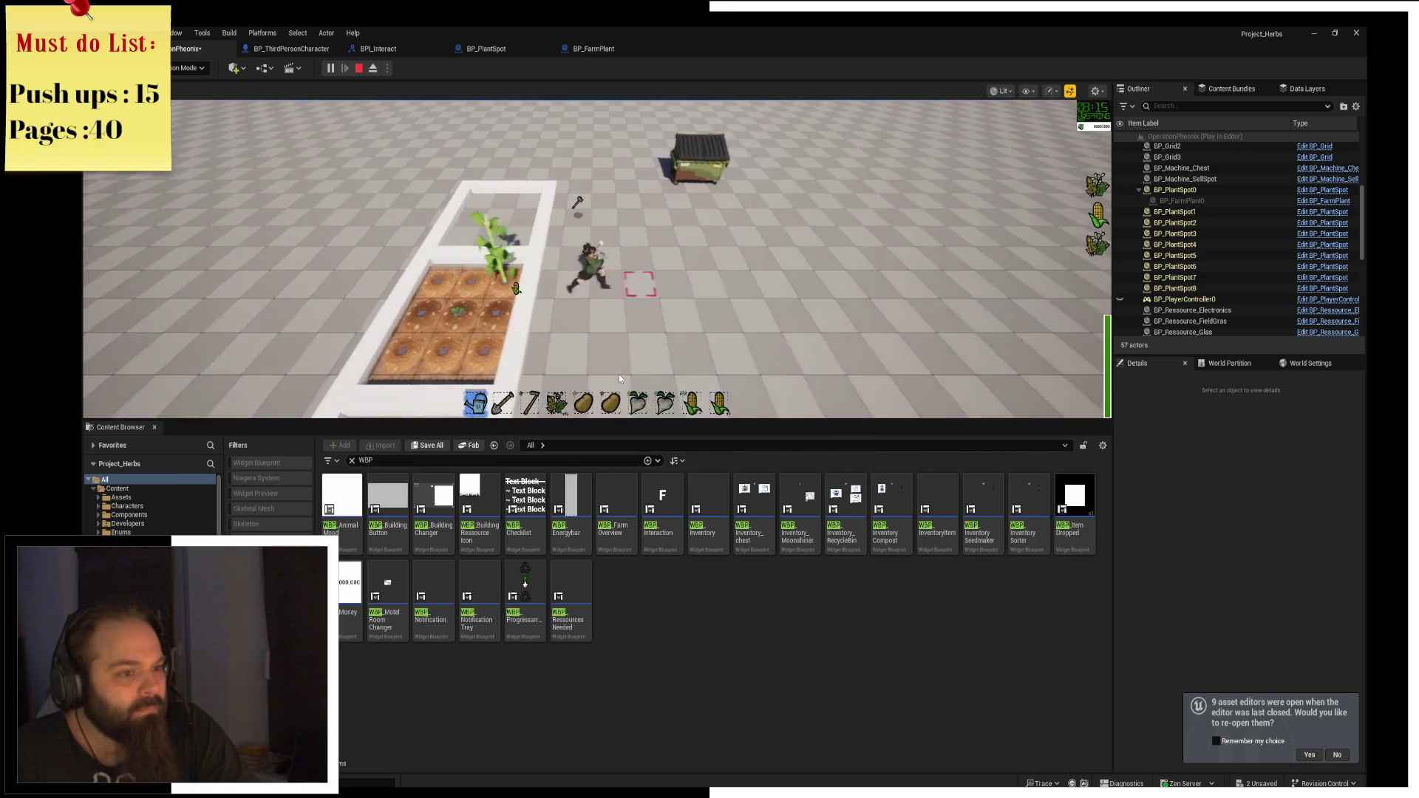
key("s")
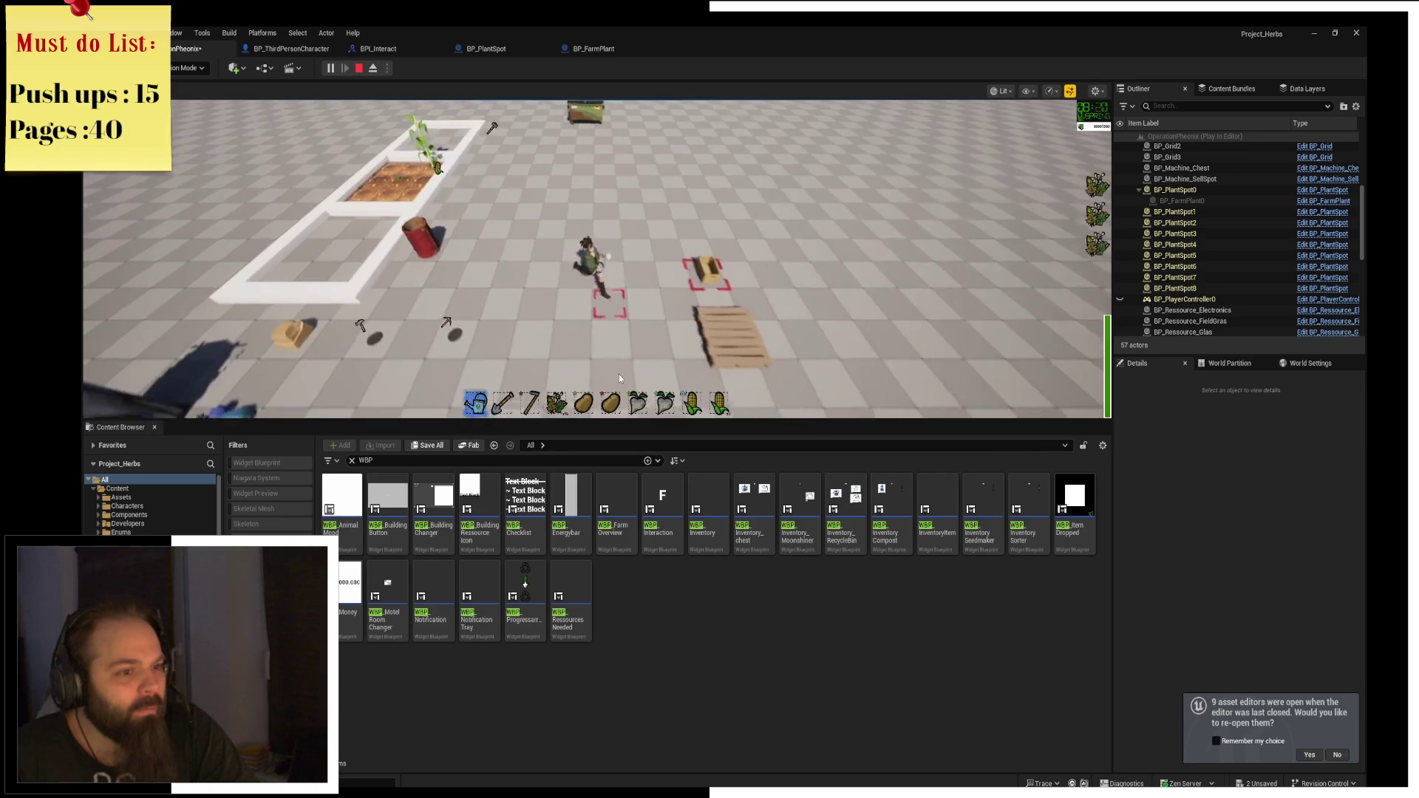
key("f")
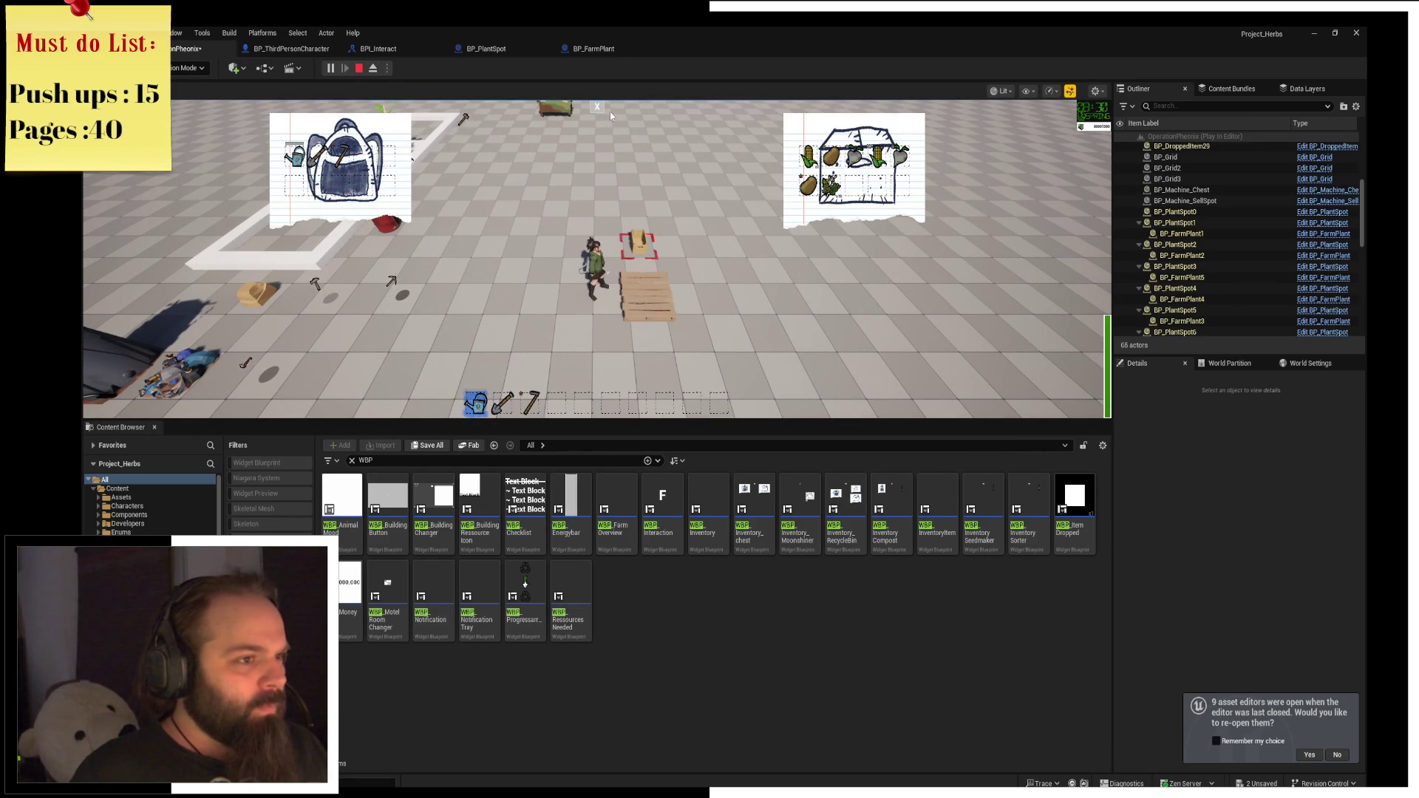
Close the backpack and chest panels and harvest more corn from the plot.
key("w")
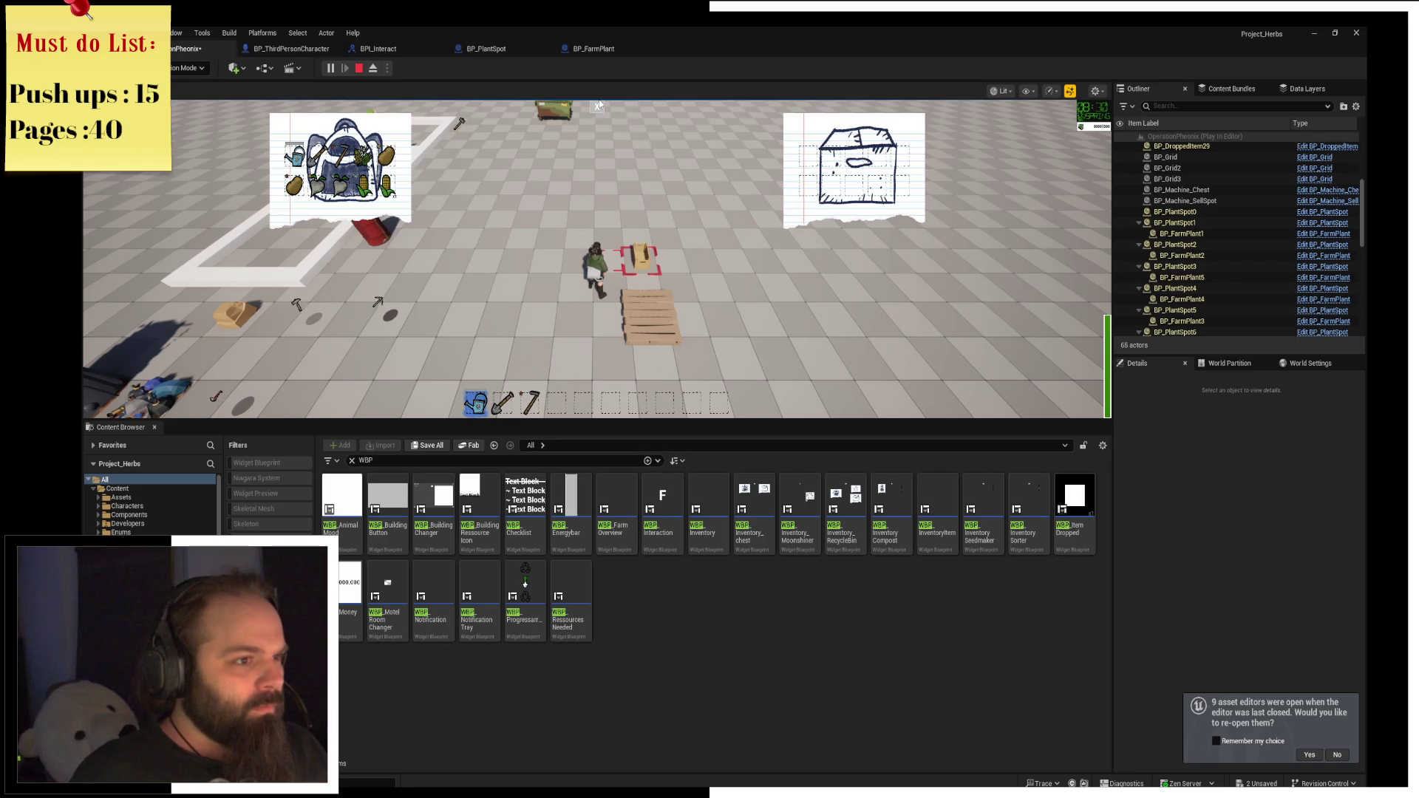
key("s")
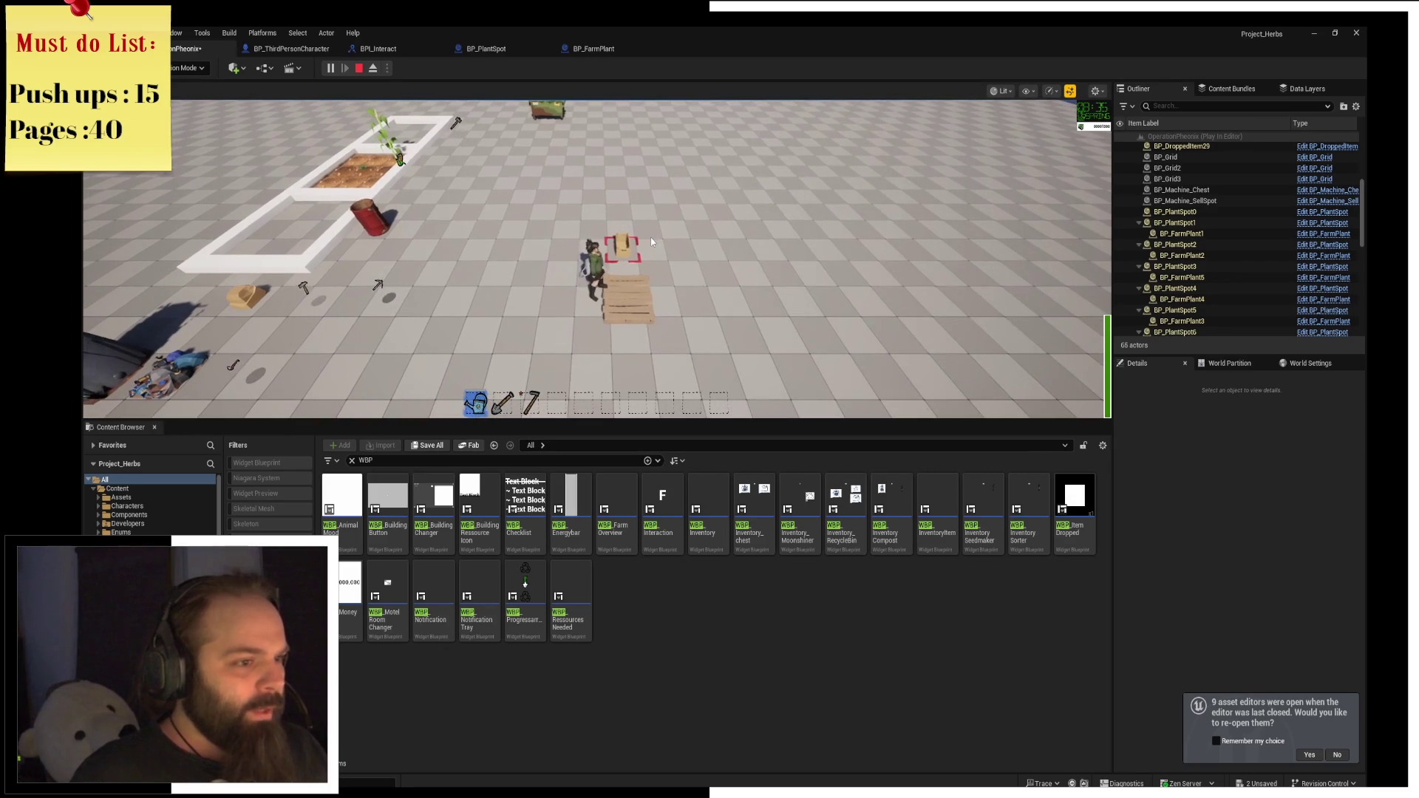
key("Tab")
key("w")
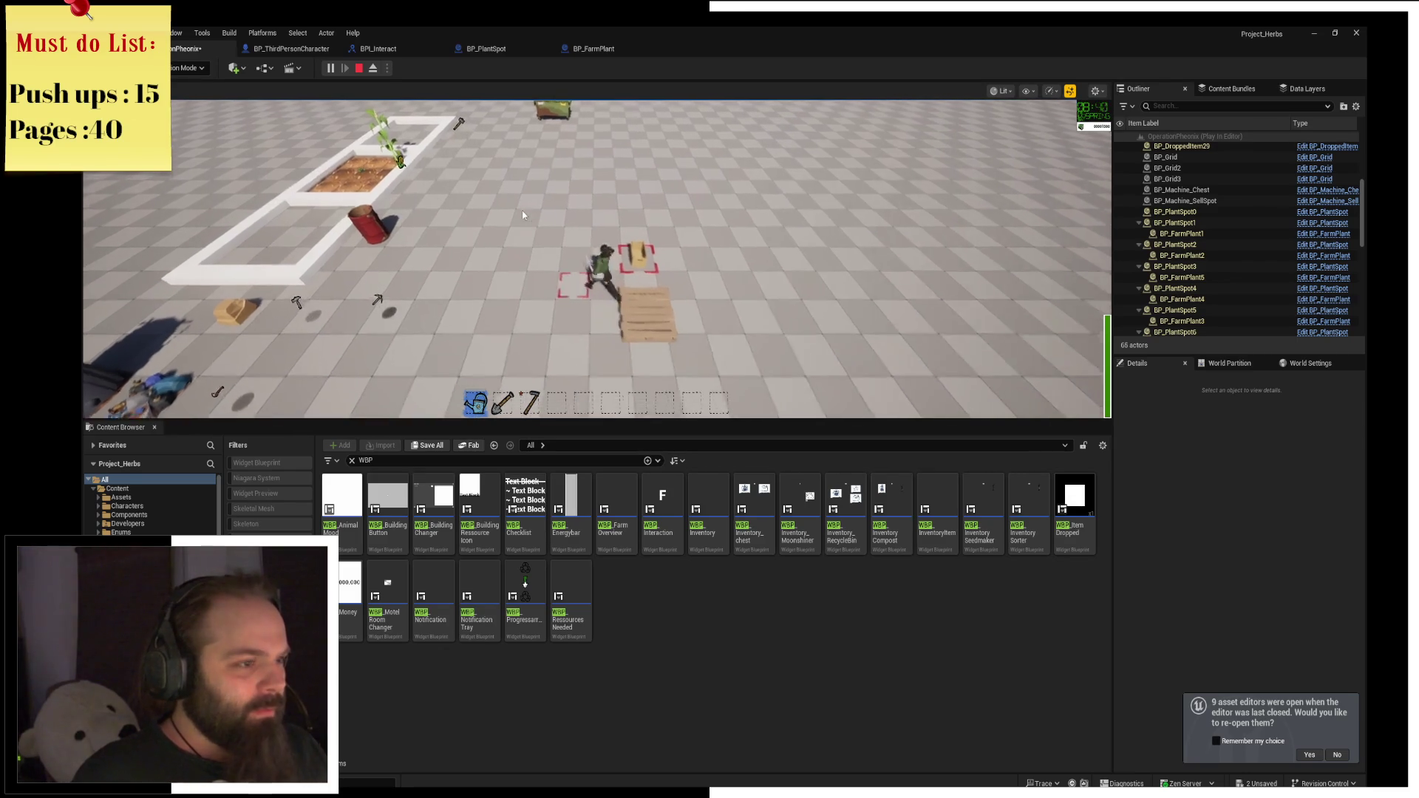
key("a")
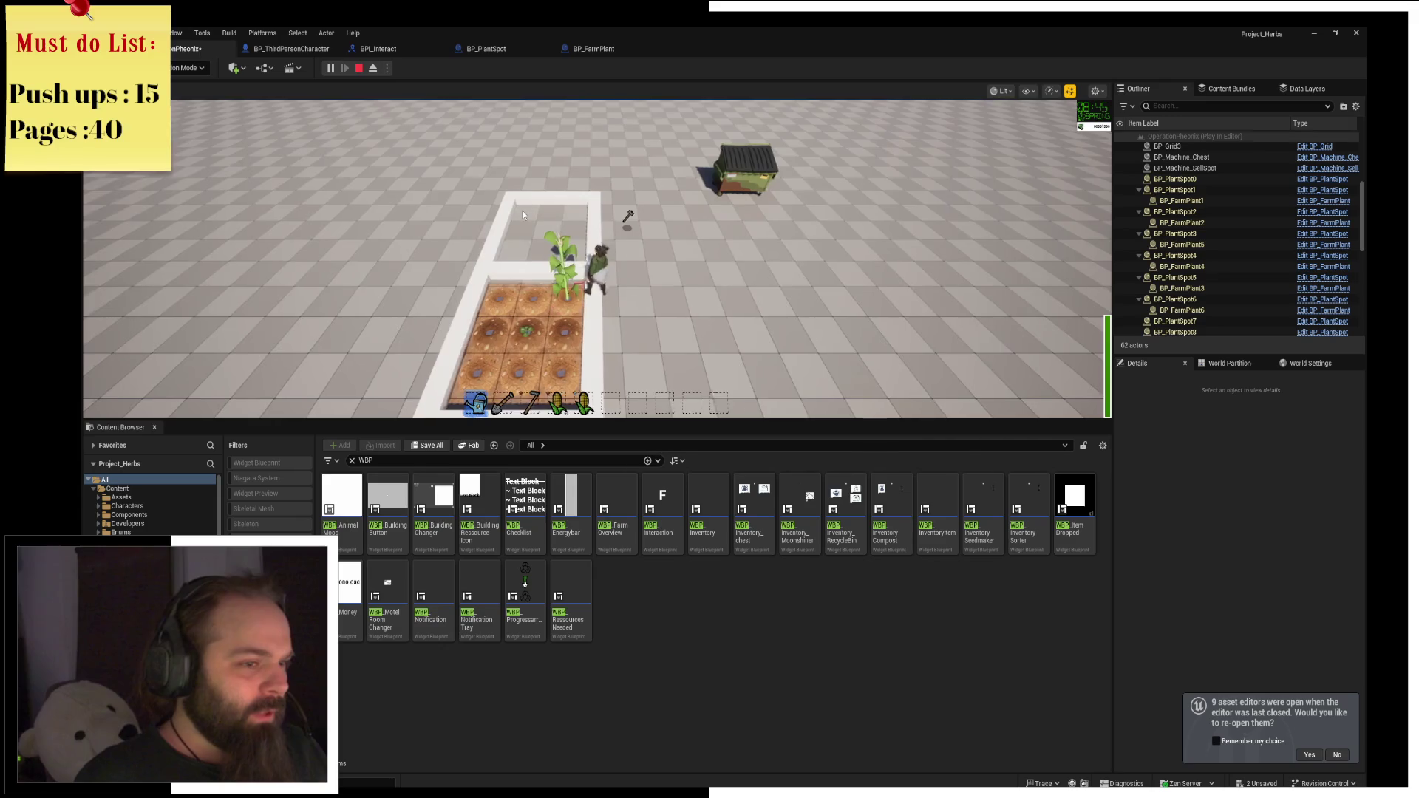
Walk to the dumpster and back to the corn plant on the plot.
key("d")
key("w")
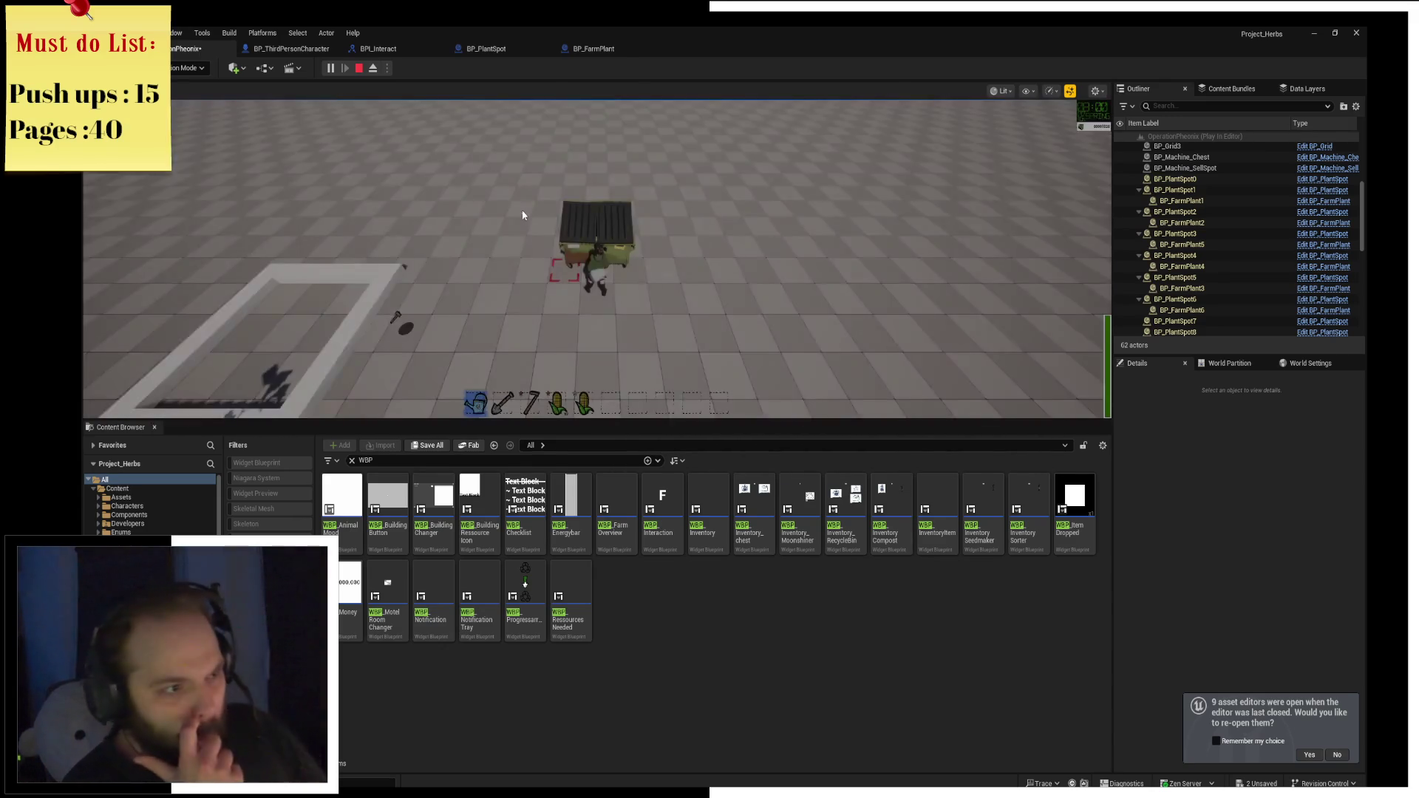
key("s")
key("a")
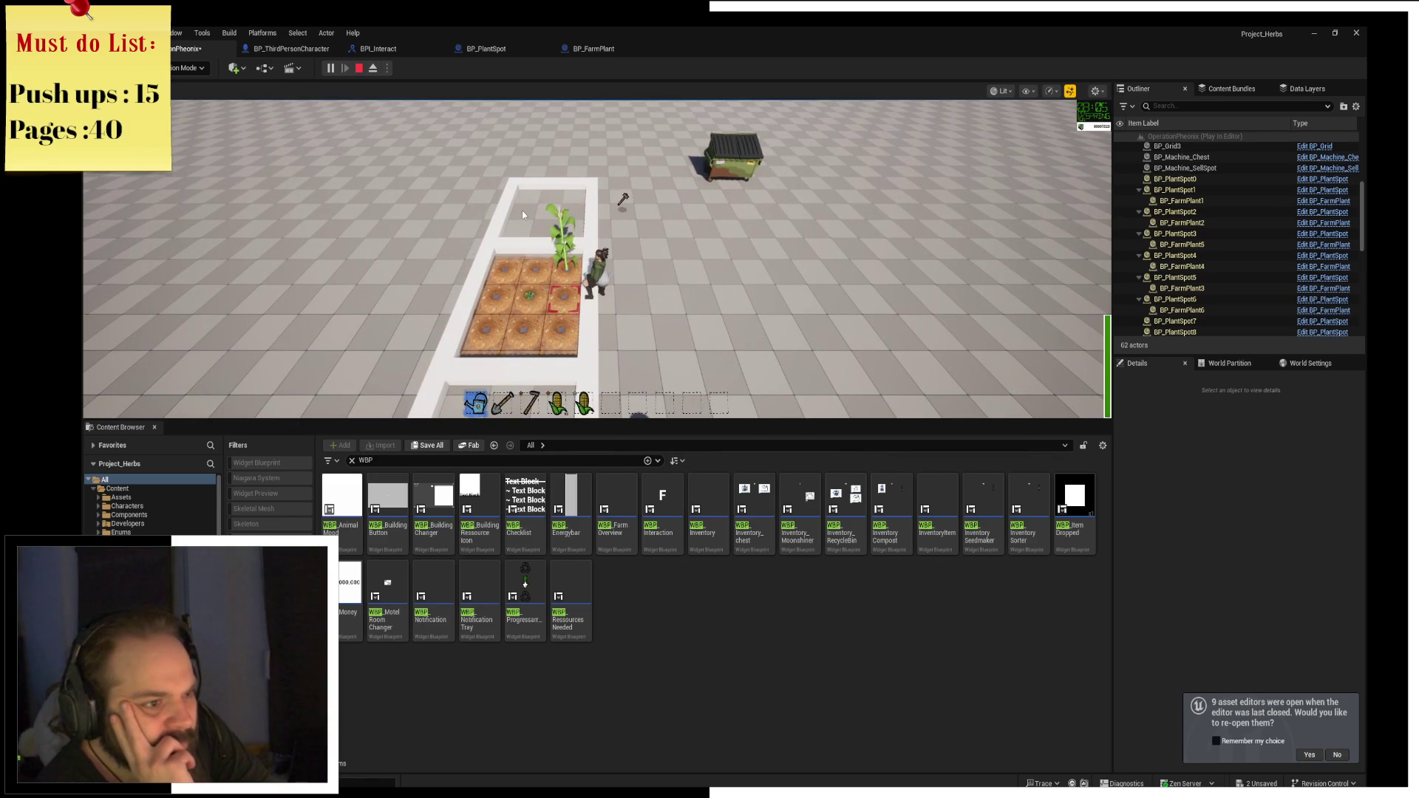
key("s")
key("w")
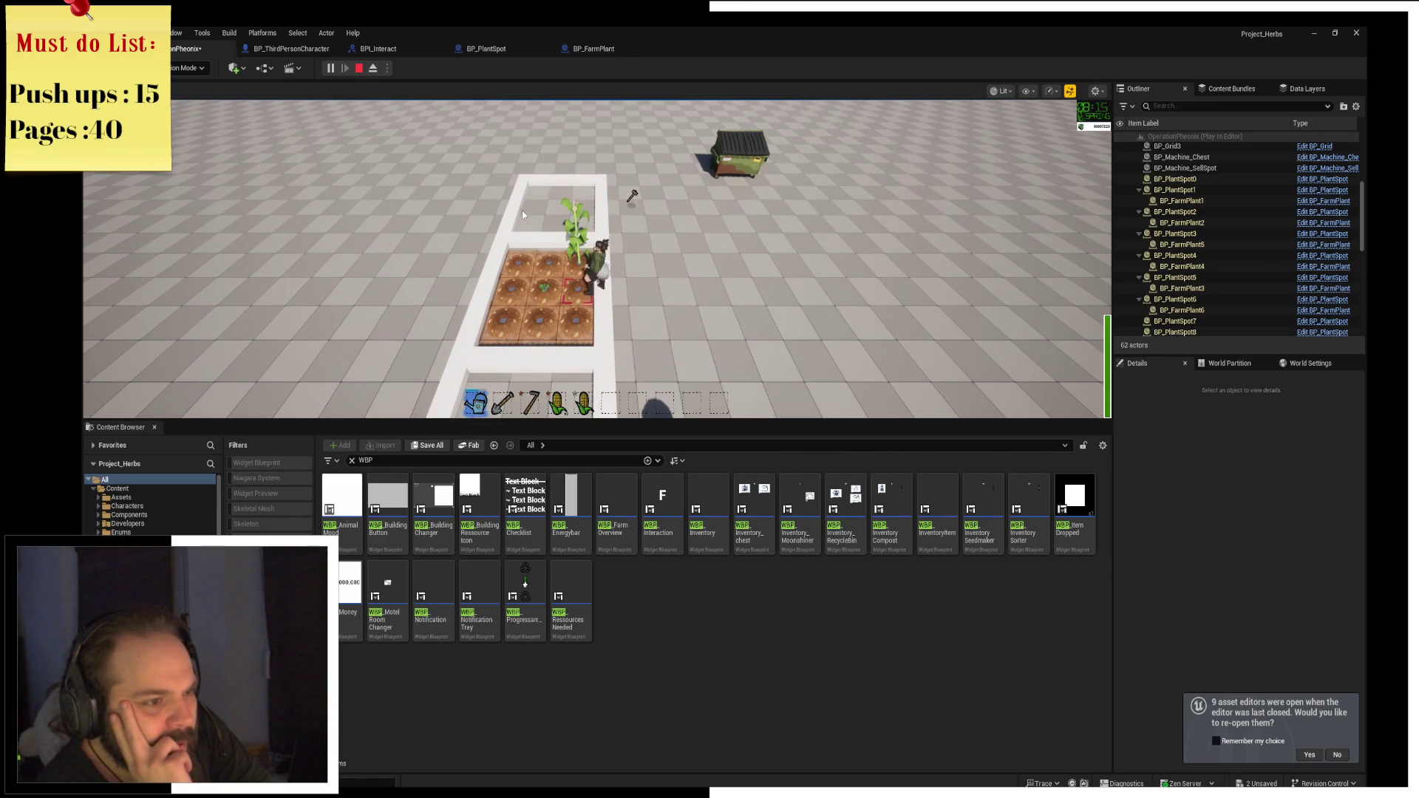
Run to the dumpster, return, and harvest the carrots and herbs into the hotbar.
key("d")
key("w")
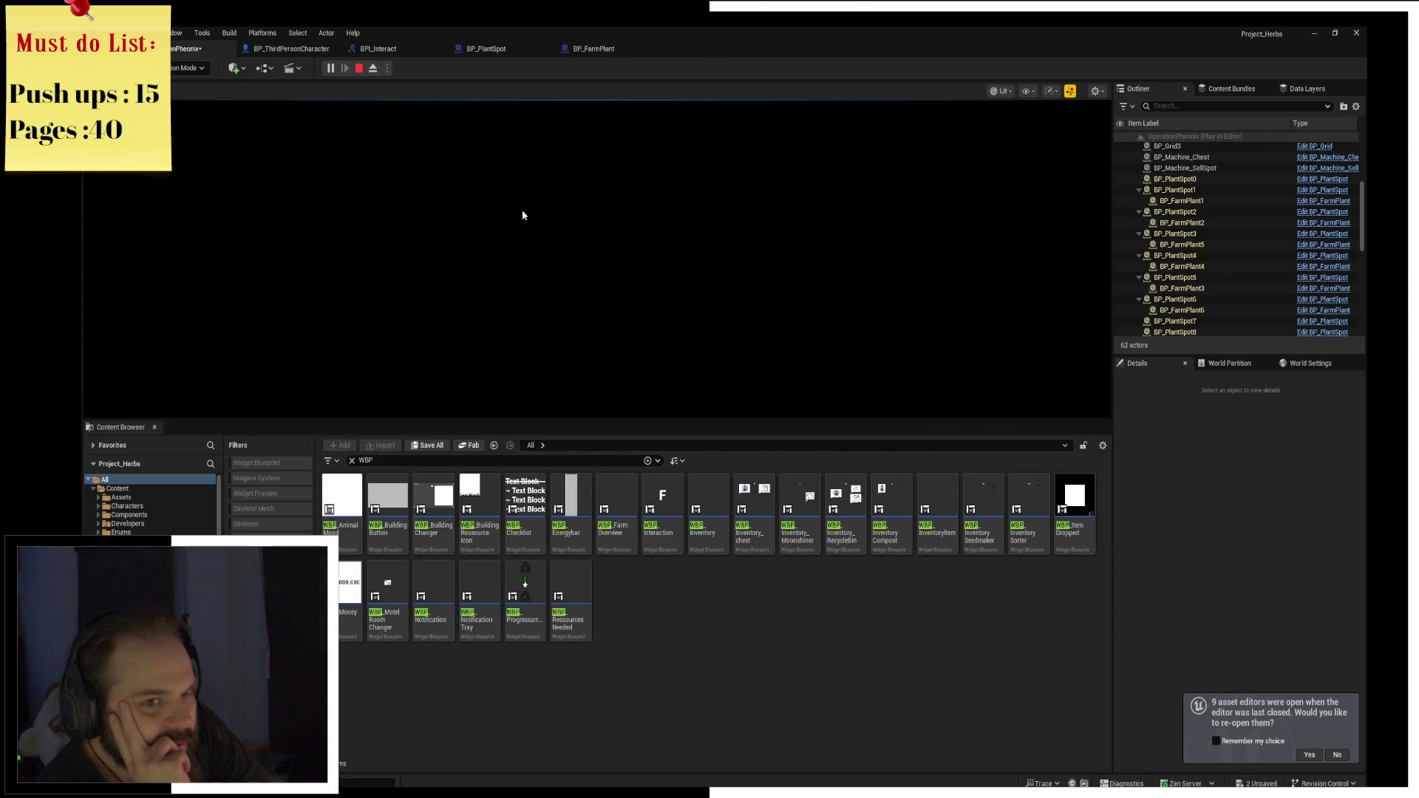
key("s")
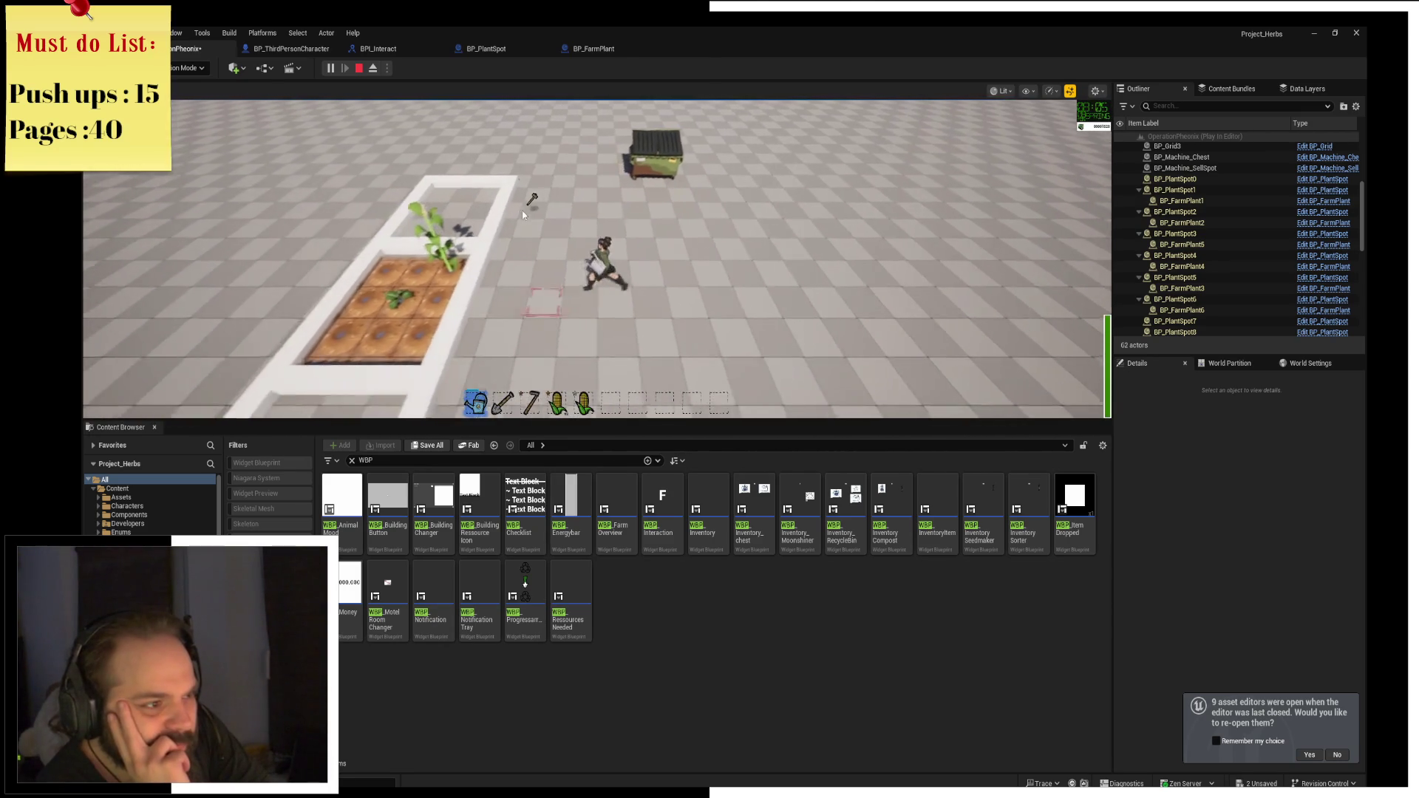
key("a")
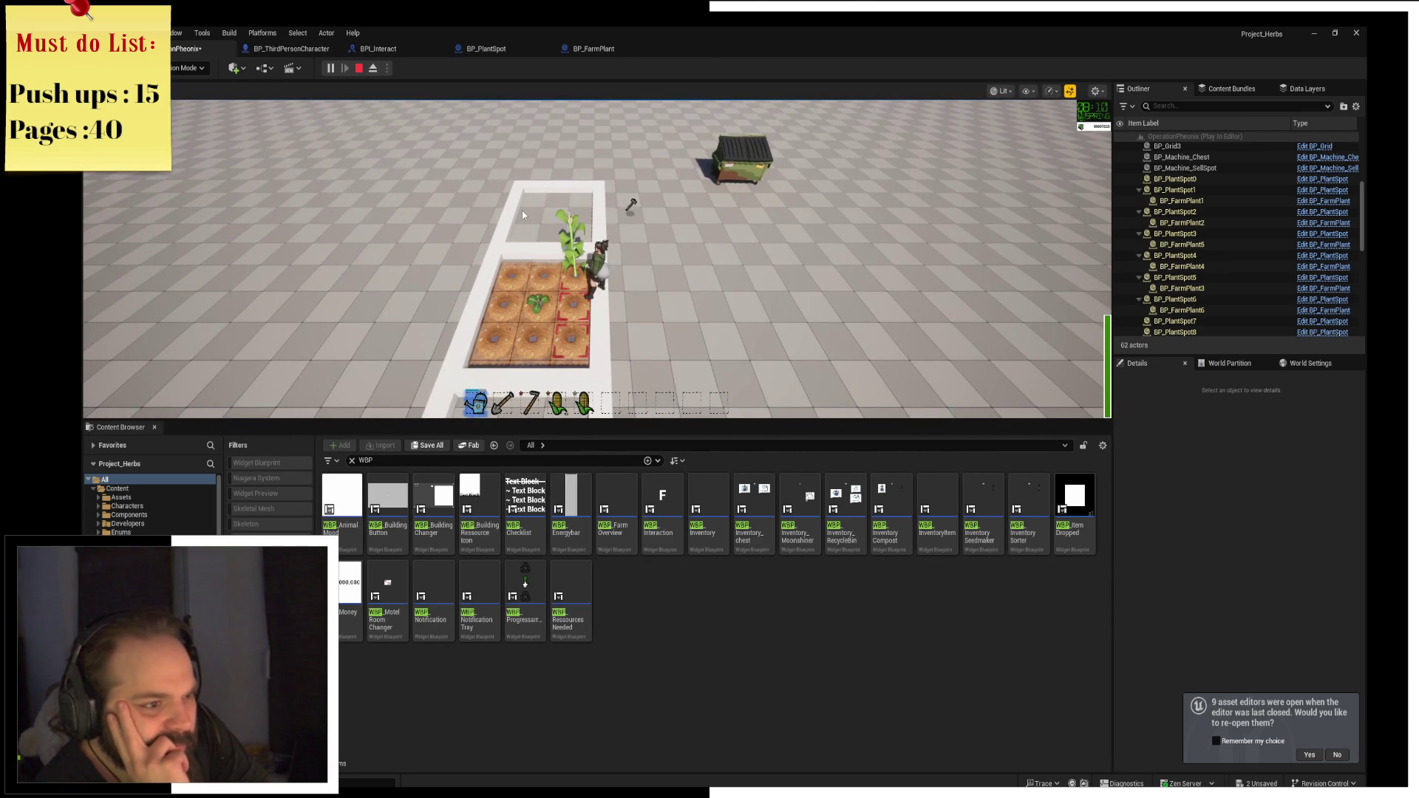
key("f")
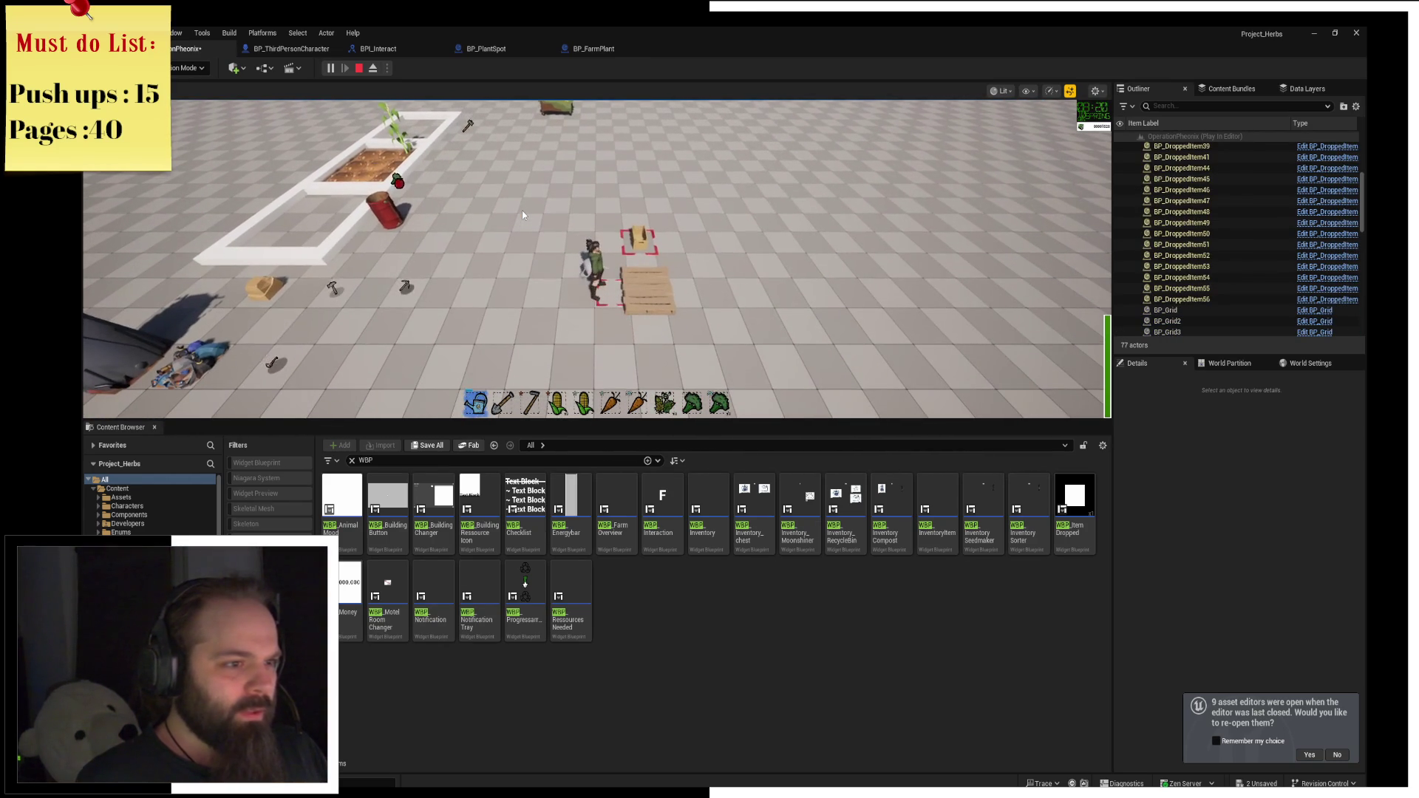
Move the broccoli into the chest, then harvest the tomatoes and broccoli into the hotbar.
key("f")
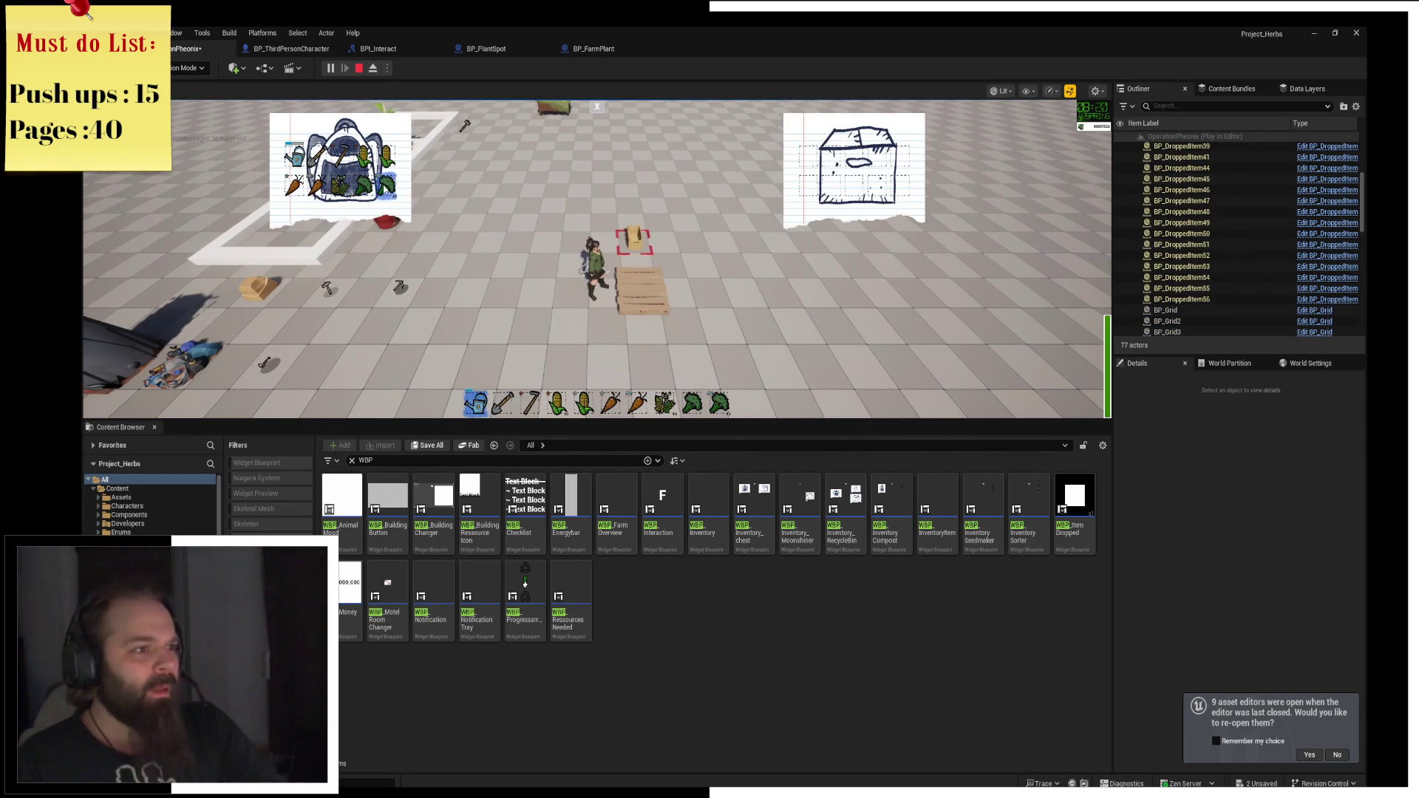
left_click(364, 195)
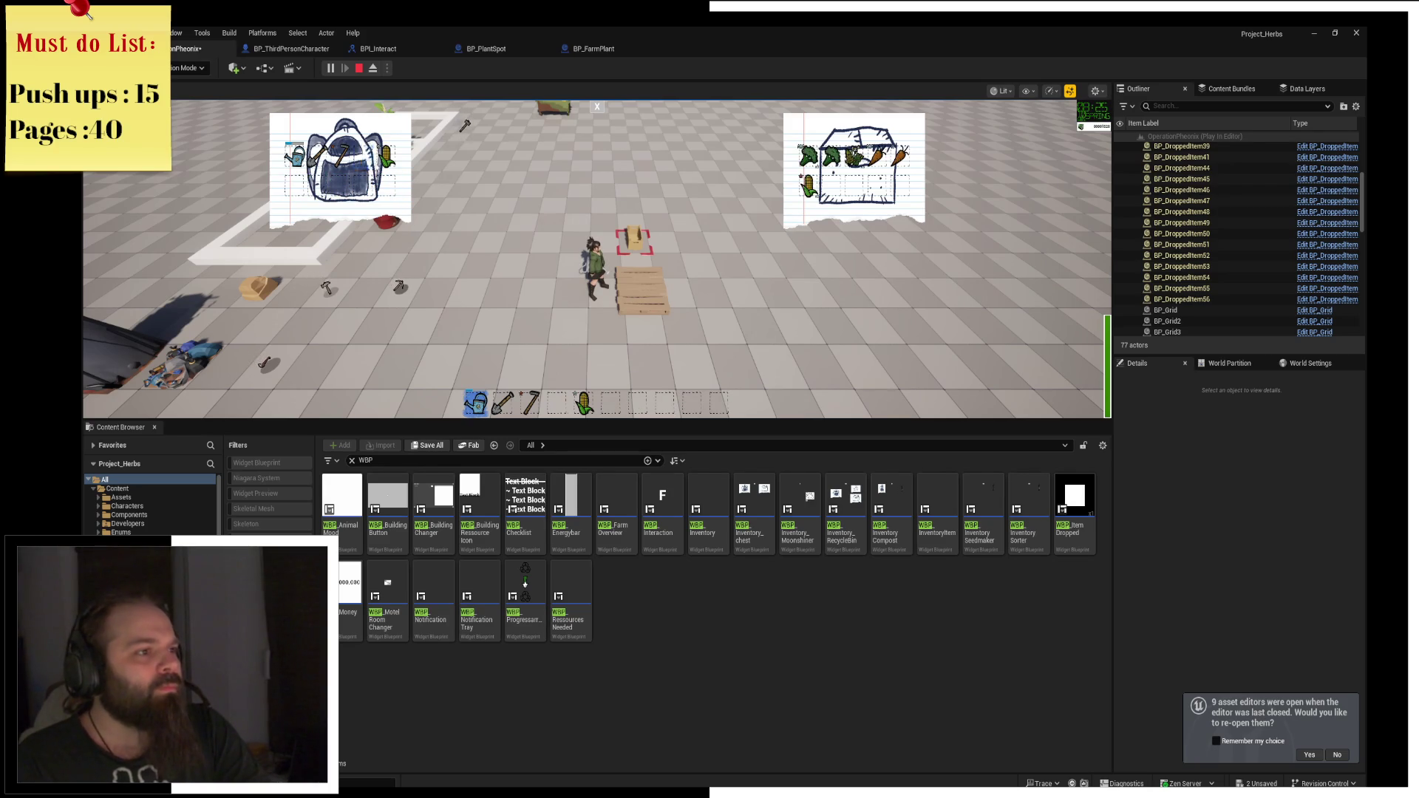
key("w")
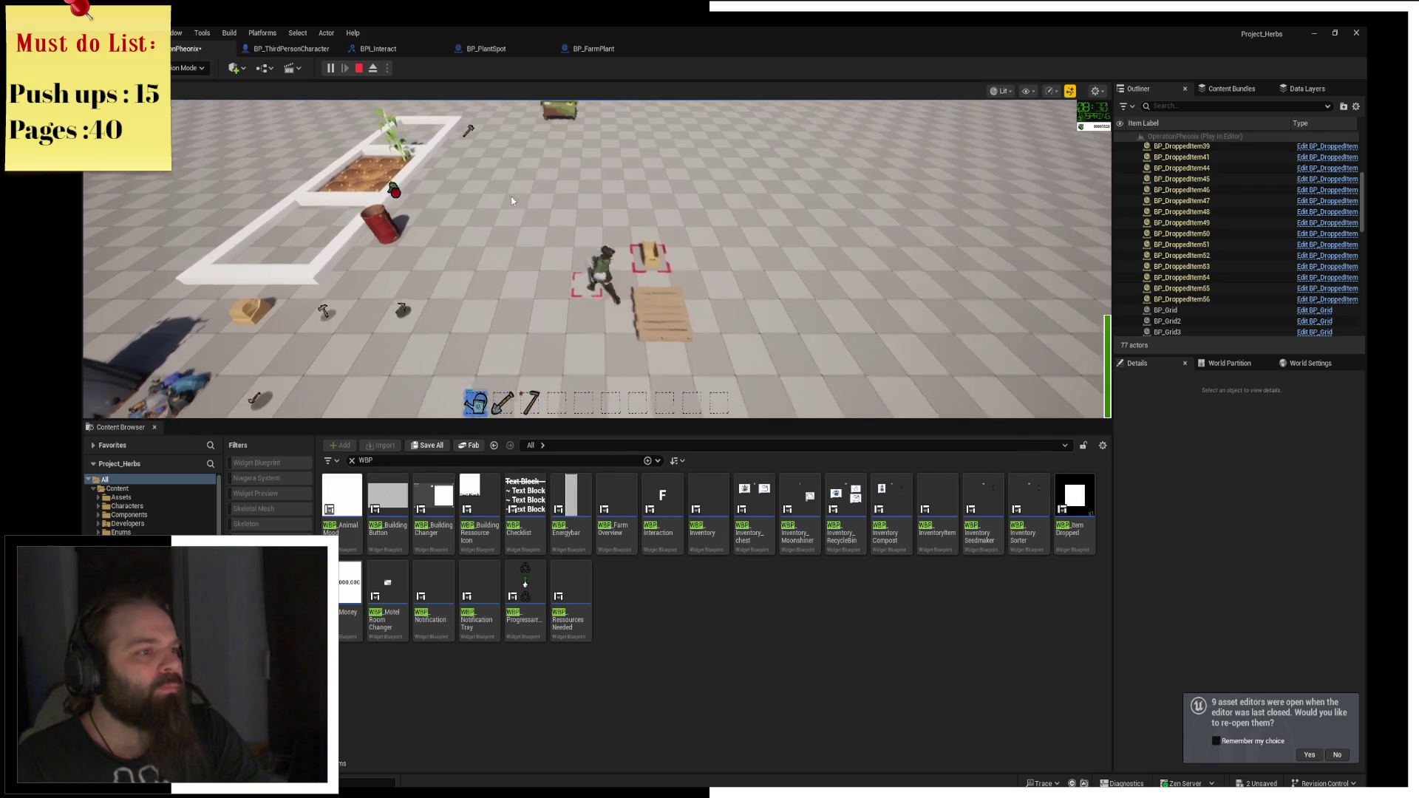
key("a")
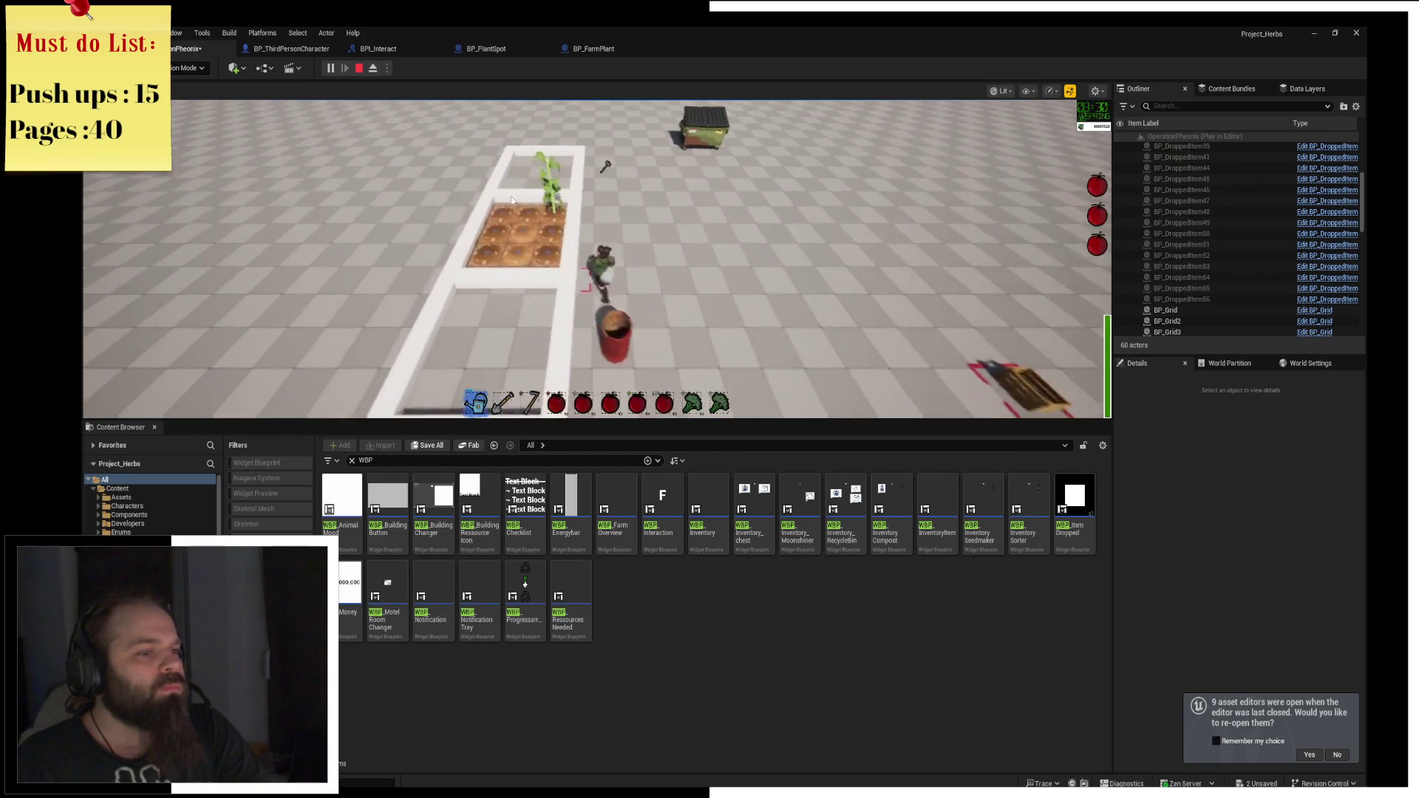
Open and close the storage panels at the pallets, then interact with the dumpster.
key("d")
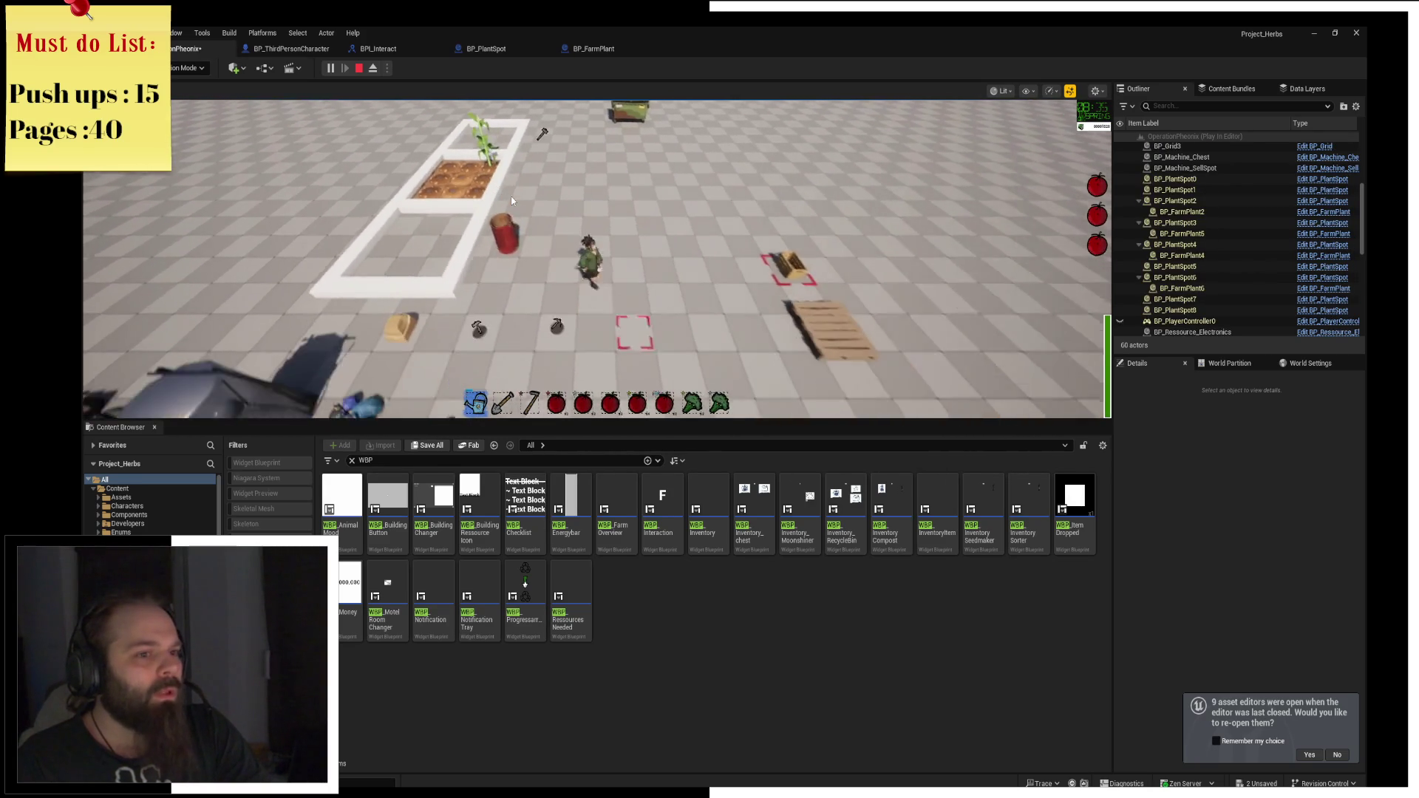
key("f")
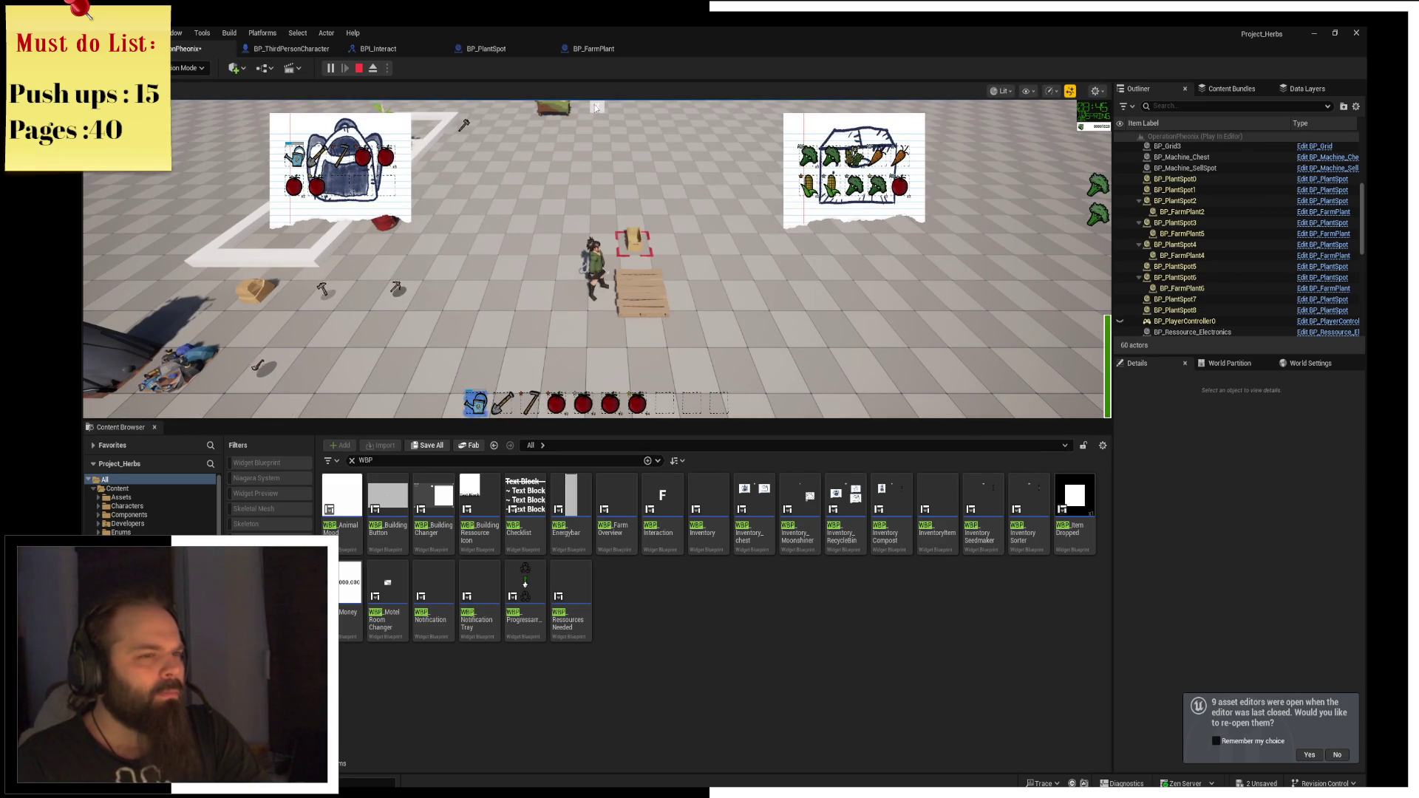
key("f")
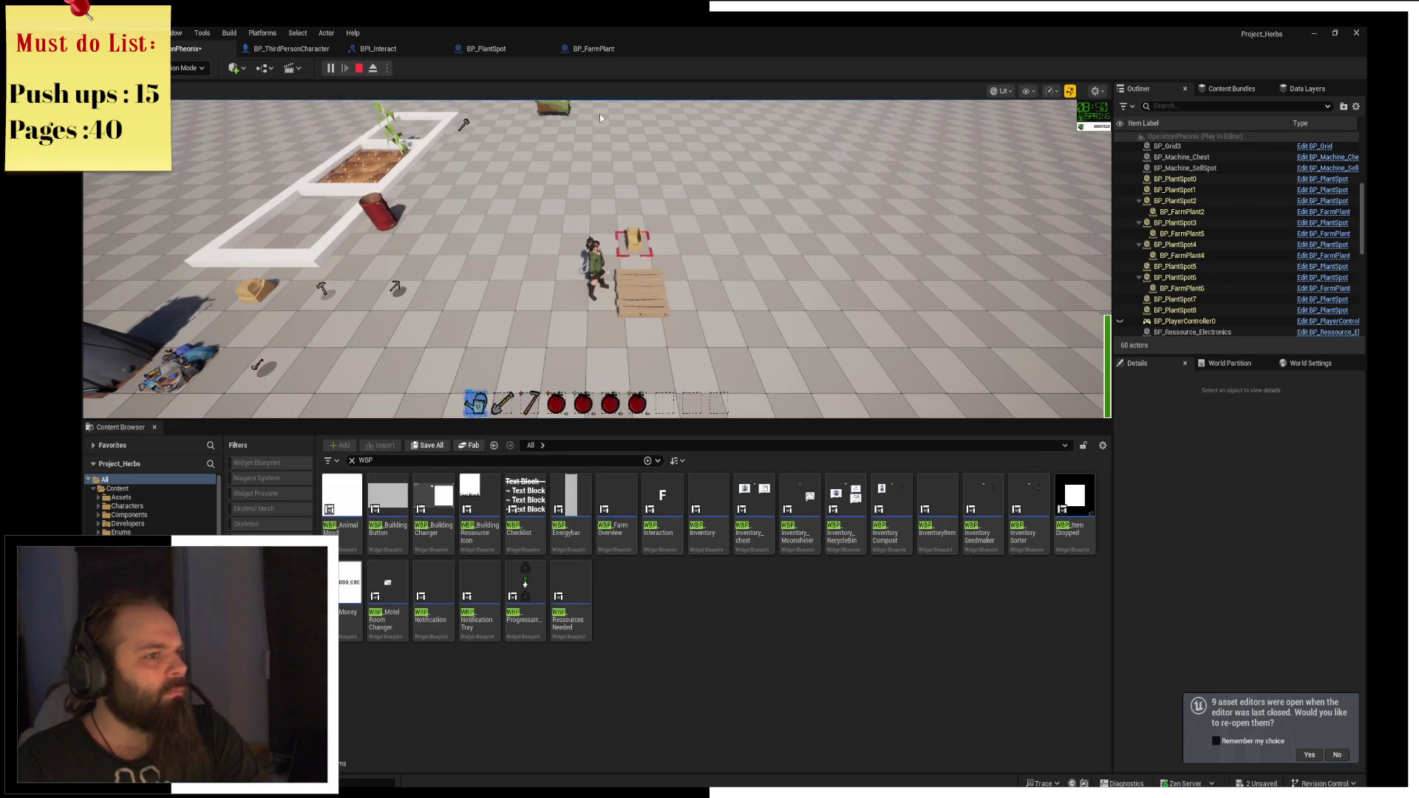
key("w")
key("w")
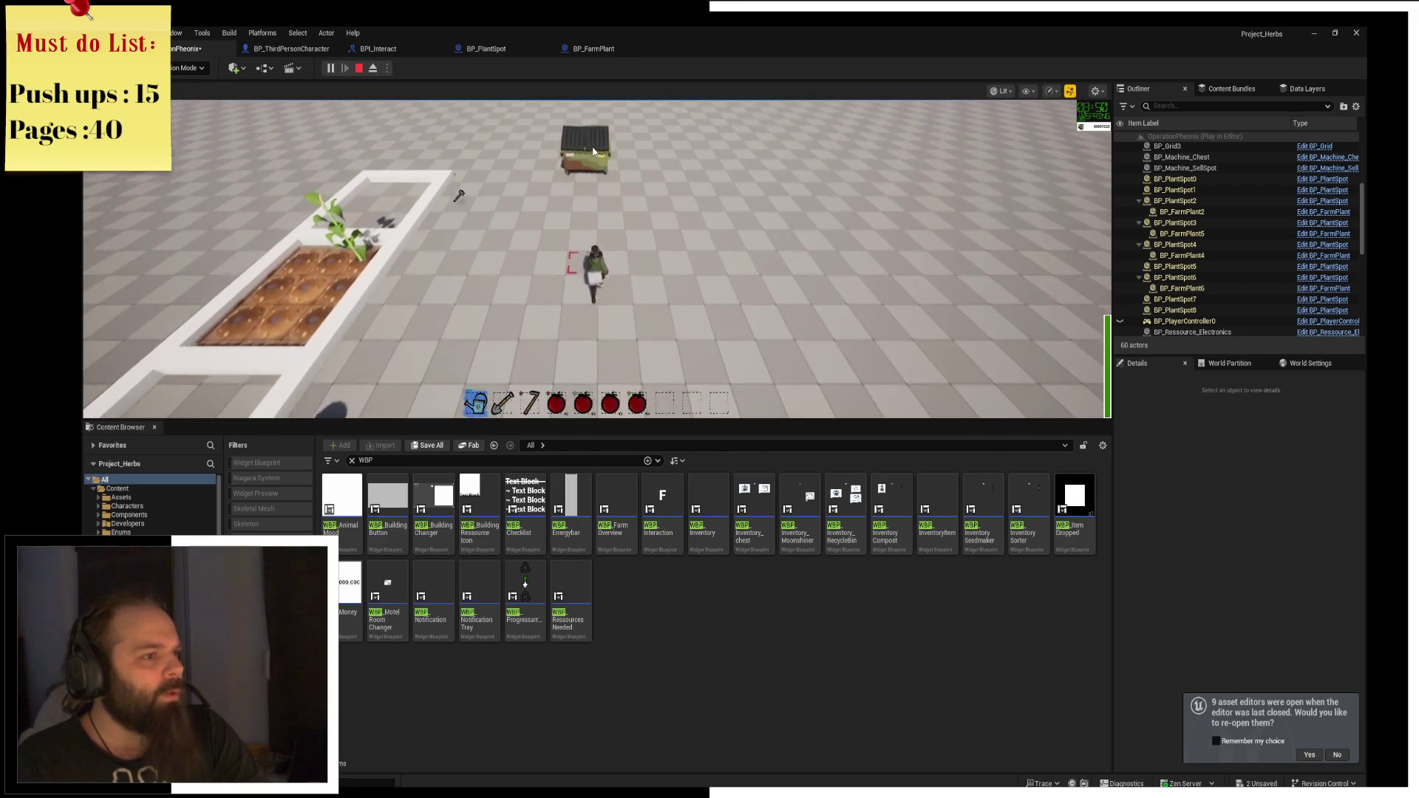
key("w")
key("f")
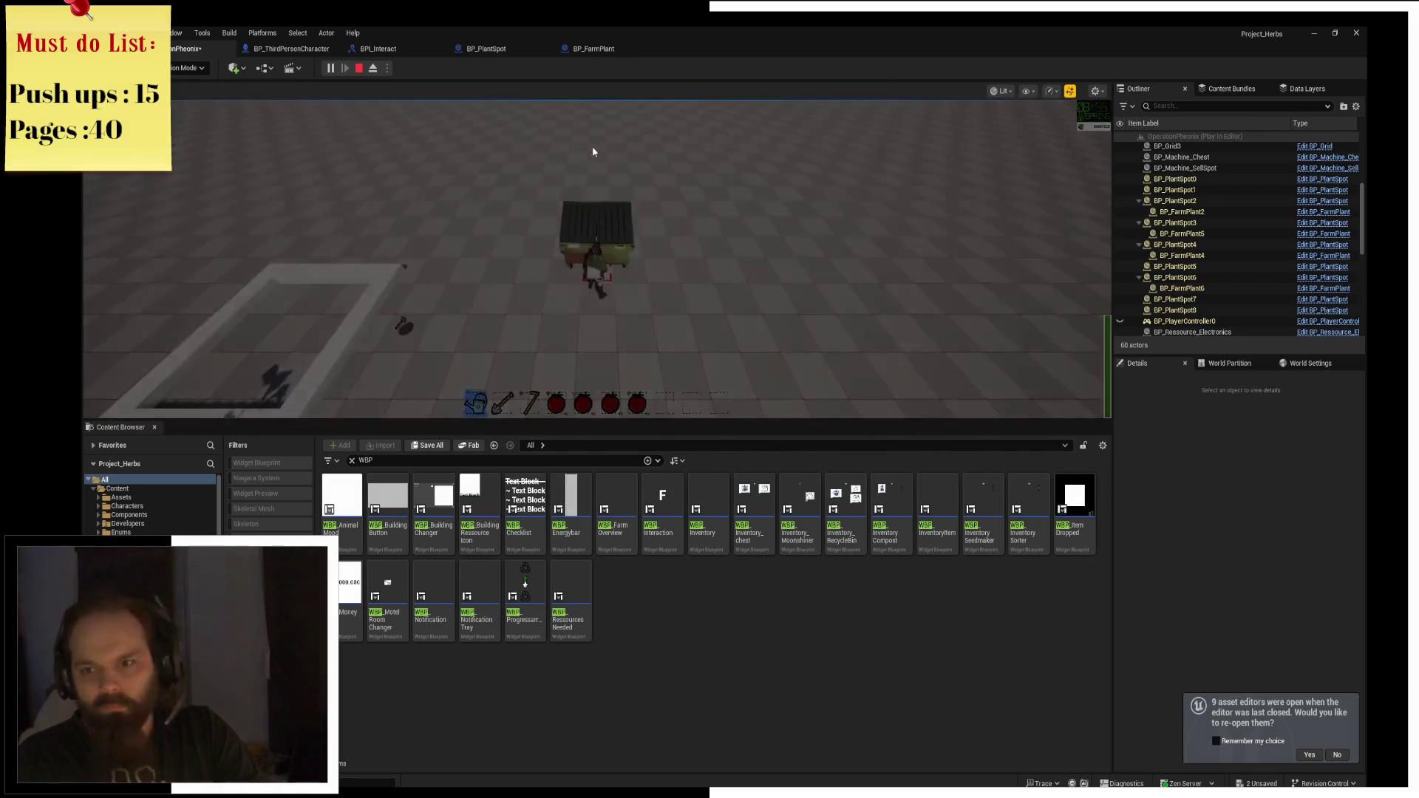
Check the chest inventories at the crate, then harvest the planter's grown plants into the hotbar.
key("s")
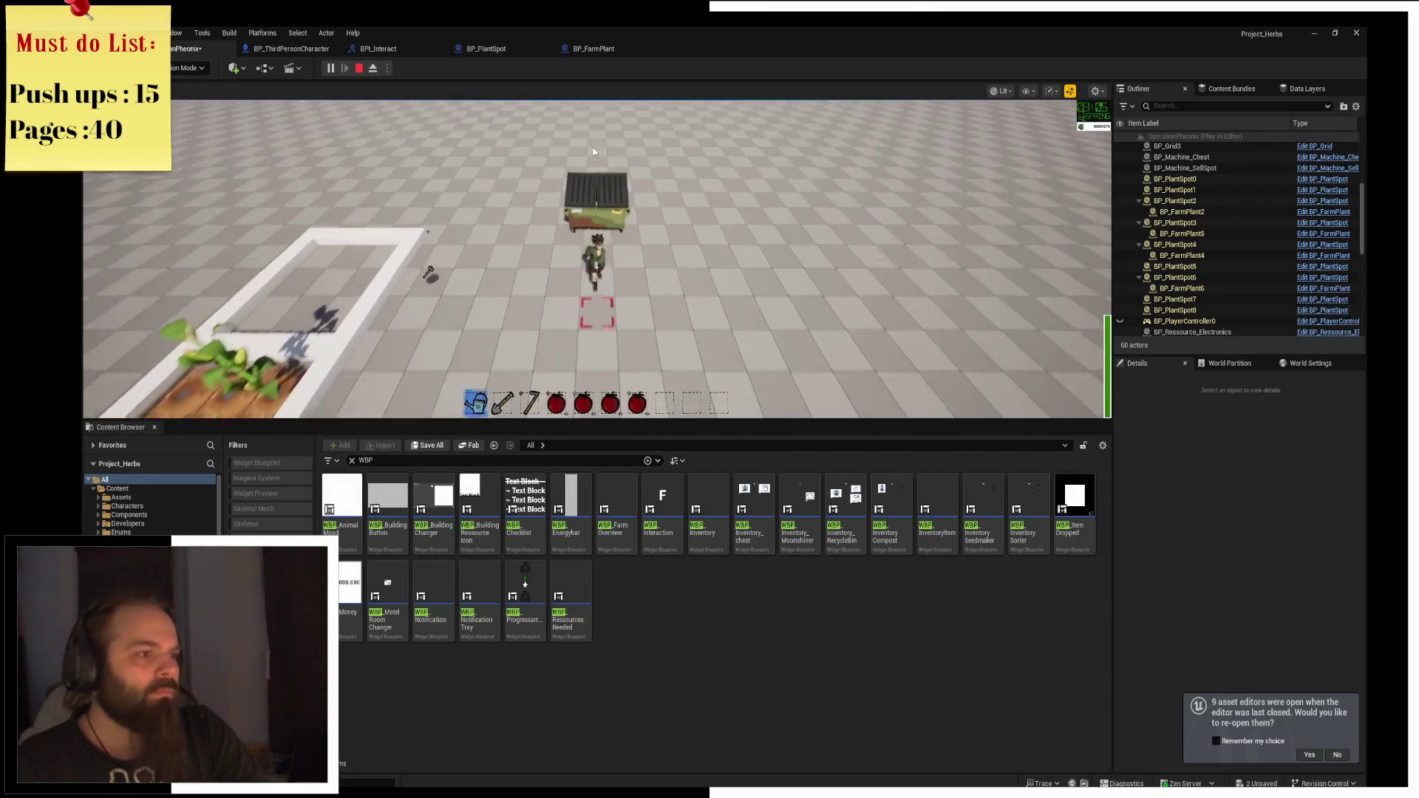
key("s")
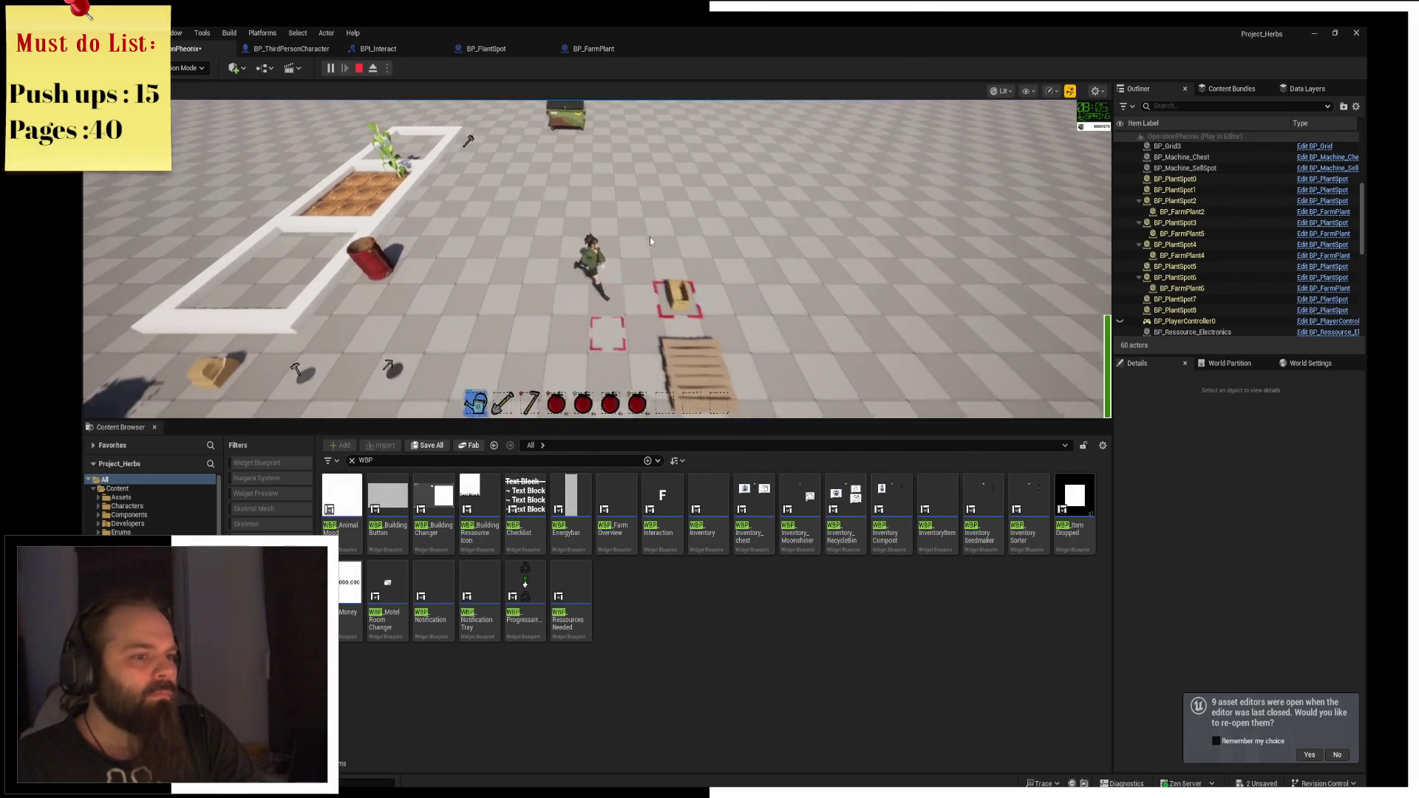
key("f")
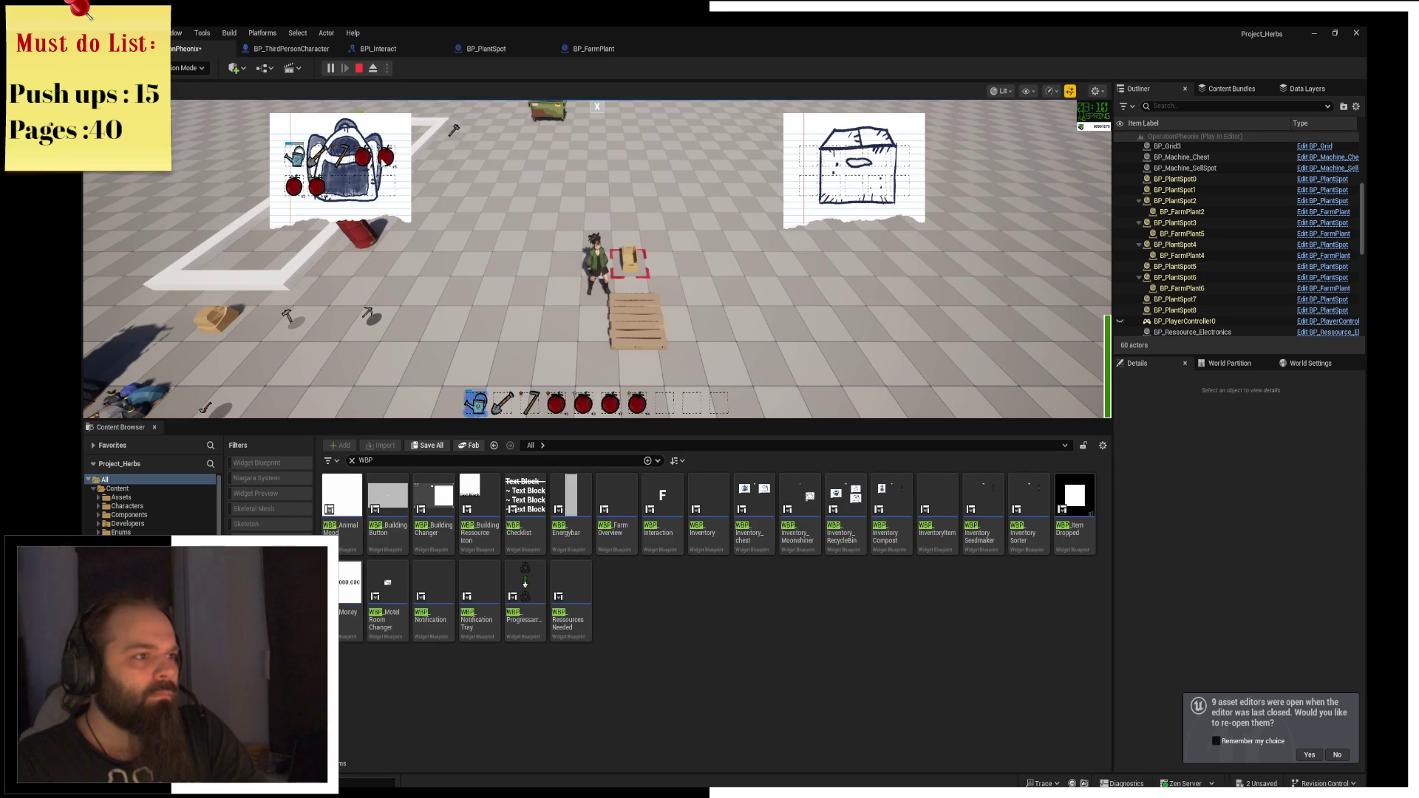
left_click(599, 106)
key("a")
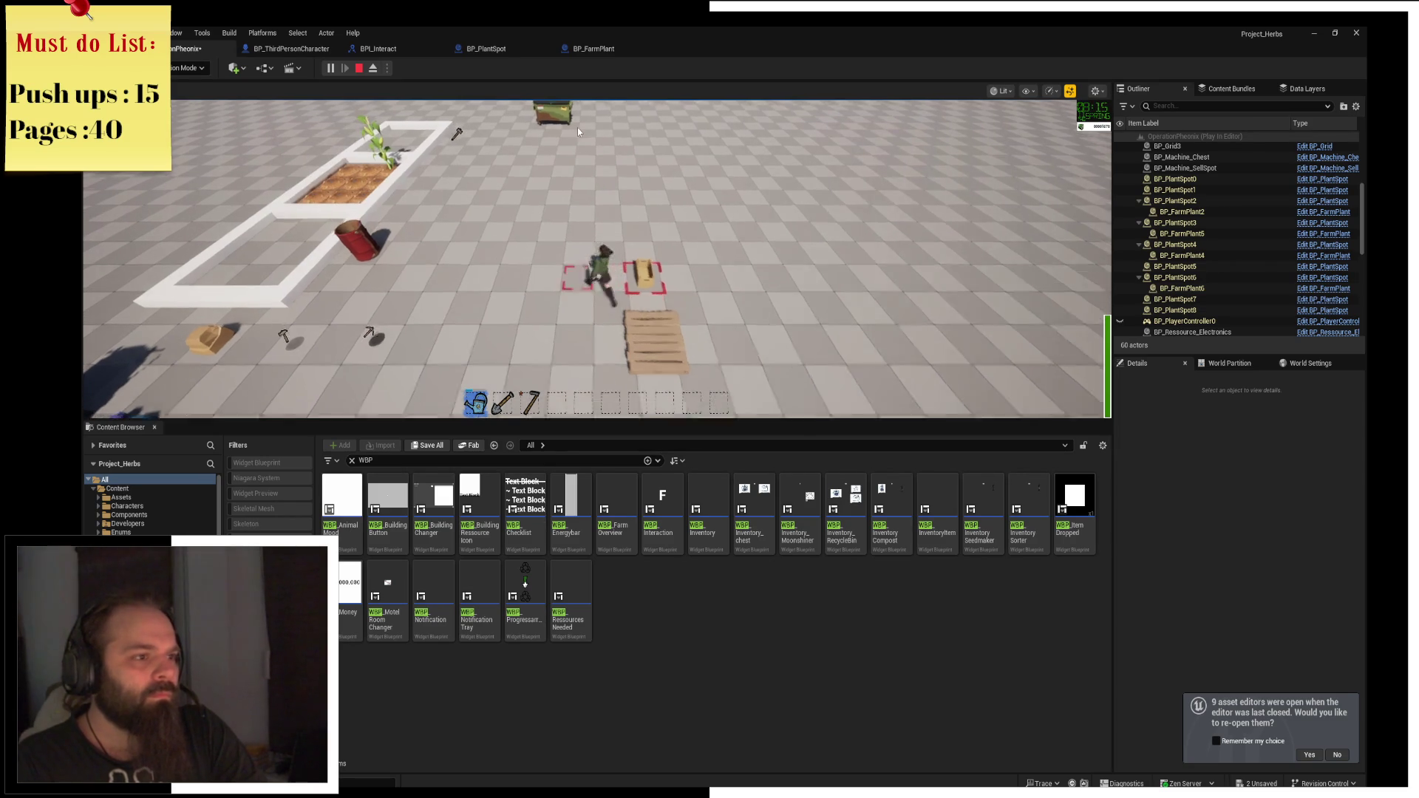
key("w")
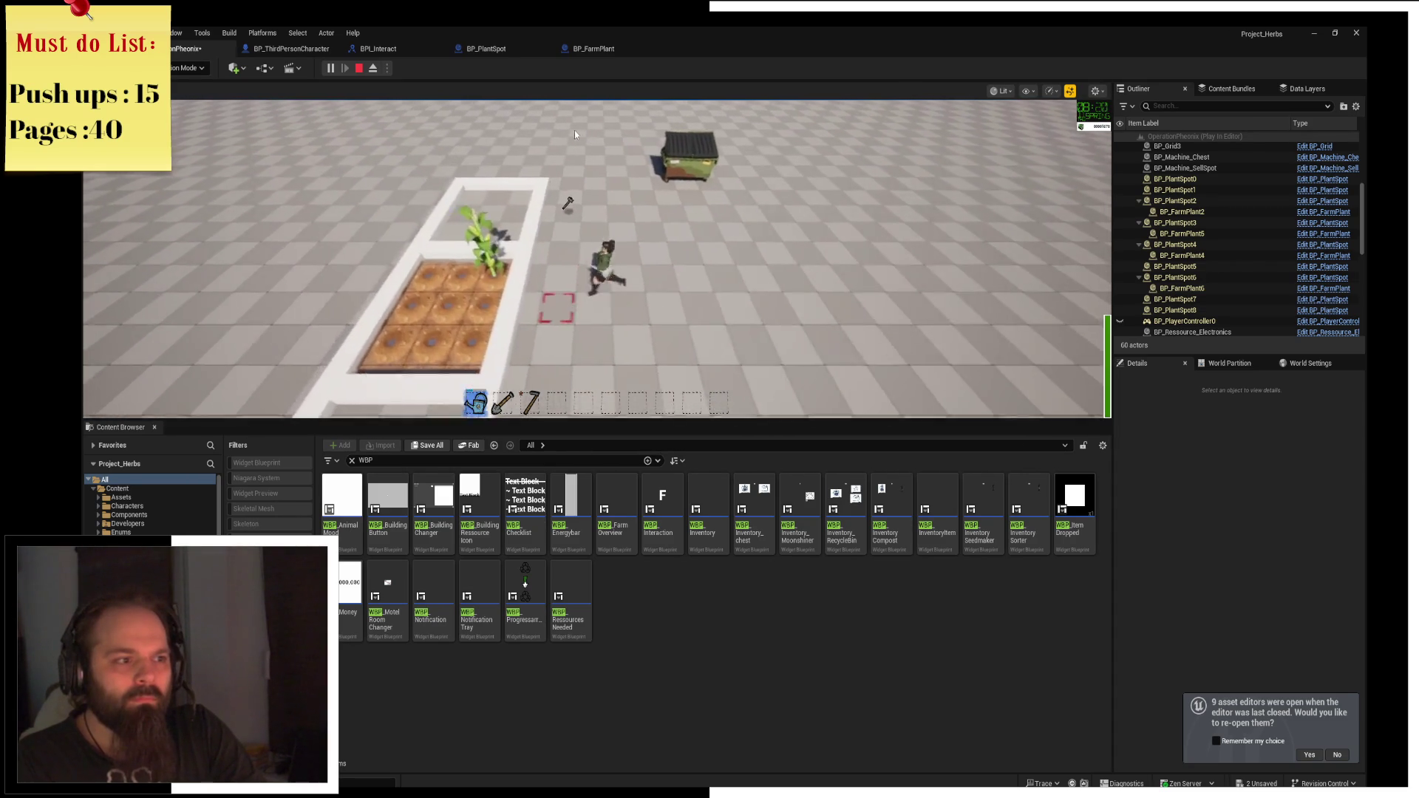
key("a")
key("f")
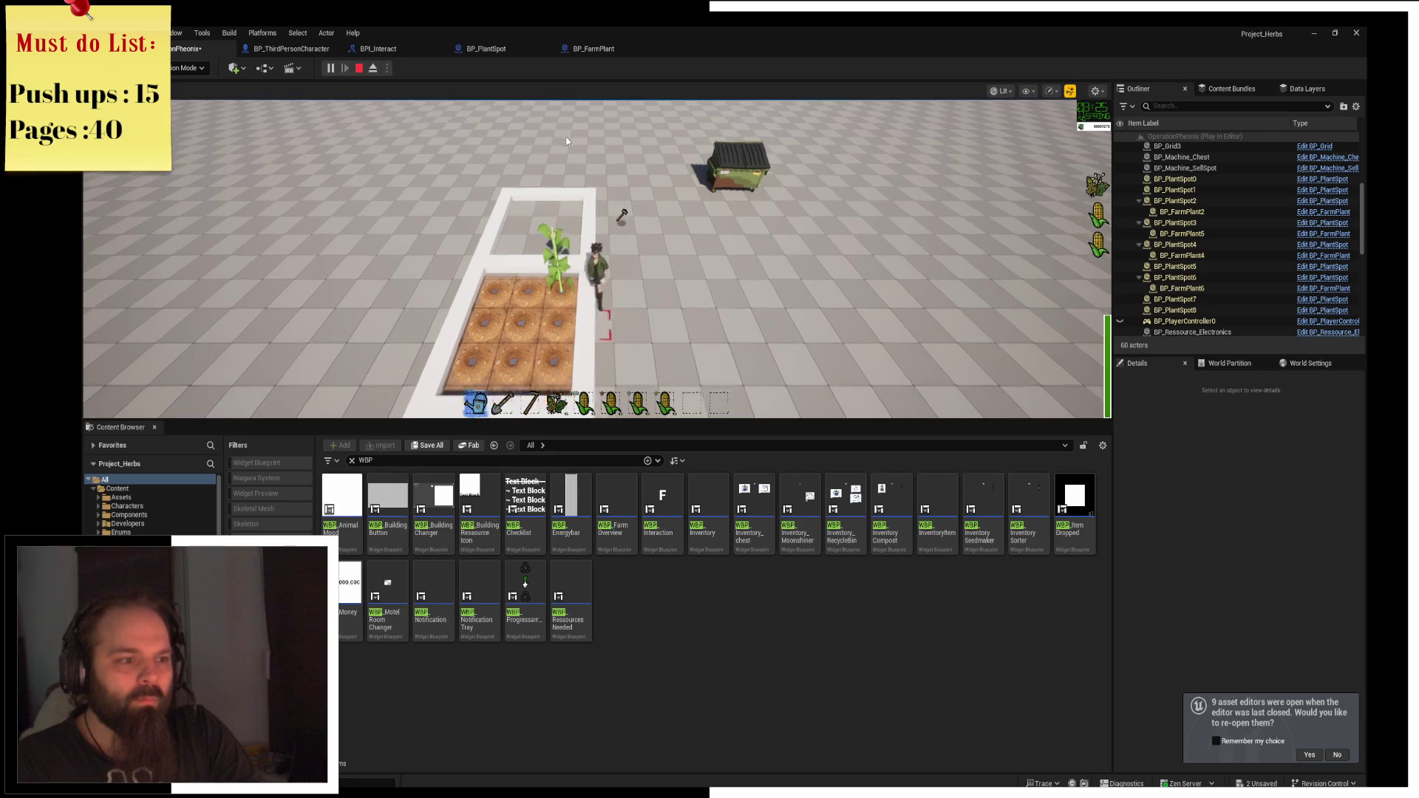
Store the harvested crops in the chest at the crate, then run to the dumpster.
key("s")
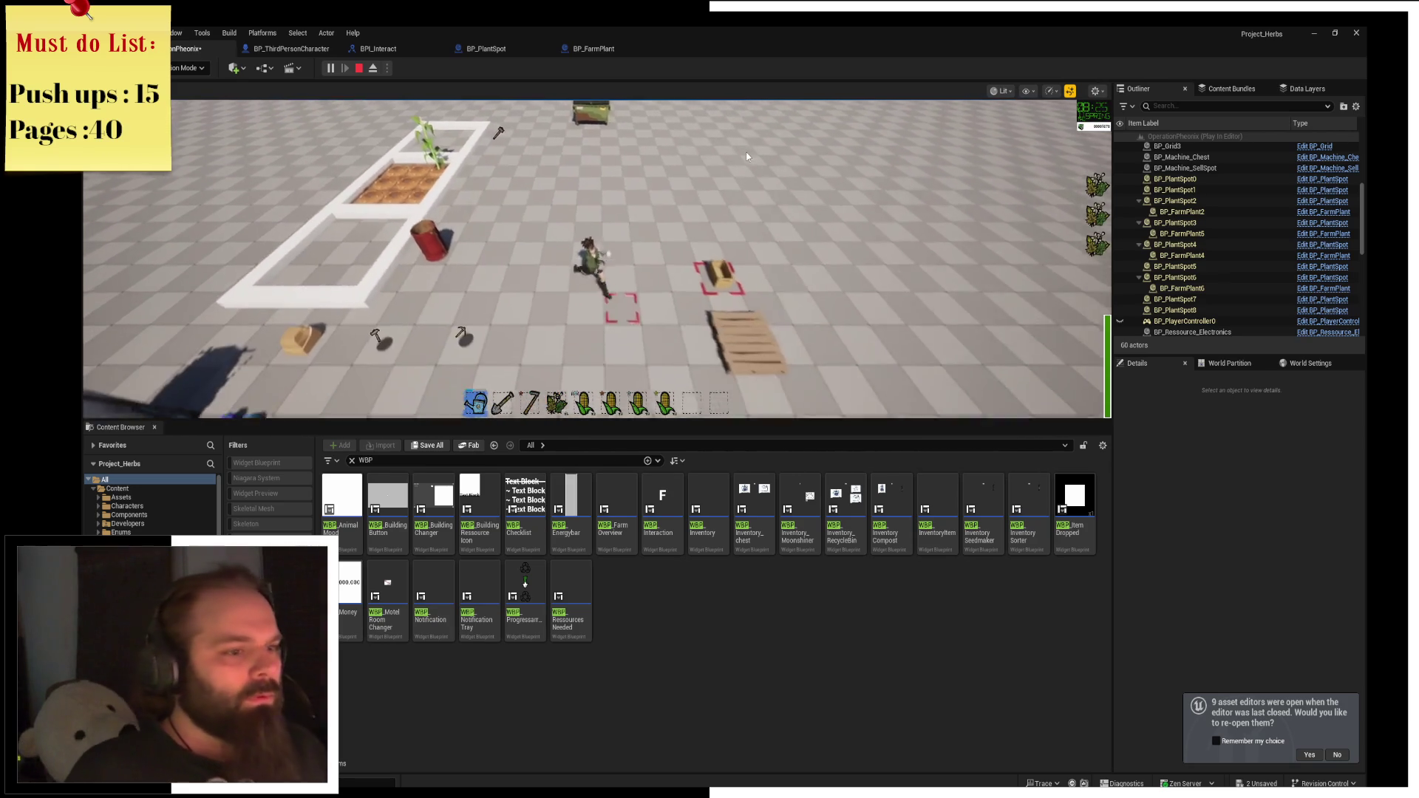
key("s")
key("f")
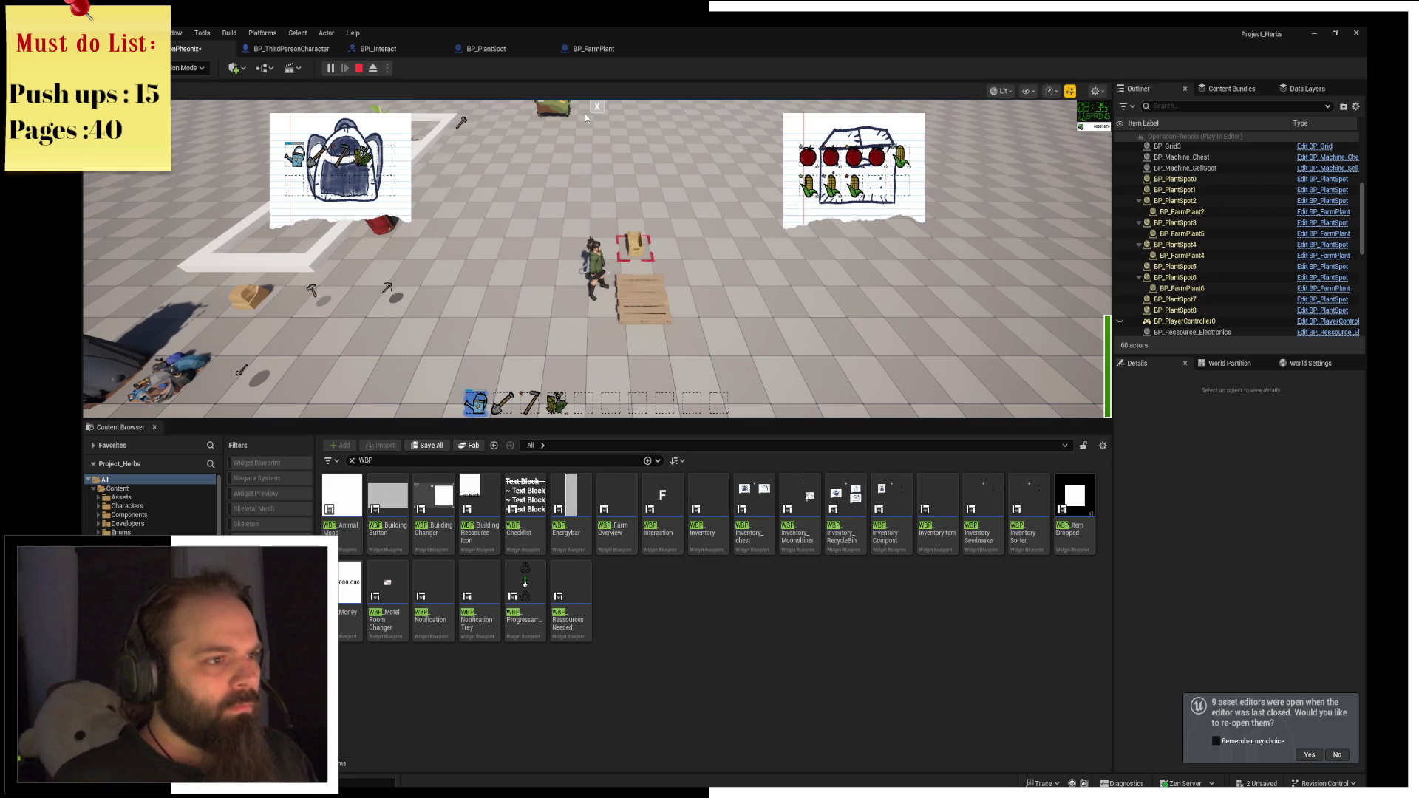
key("f")
key("w")
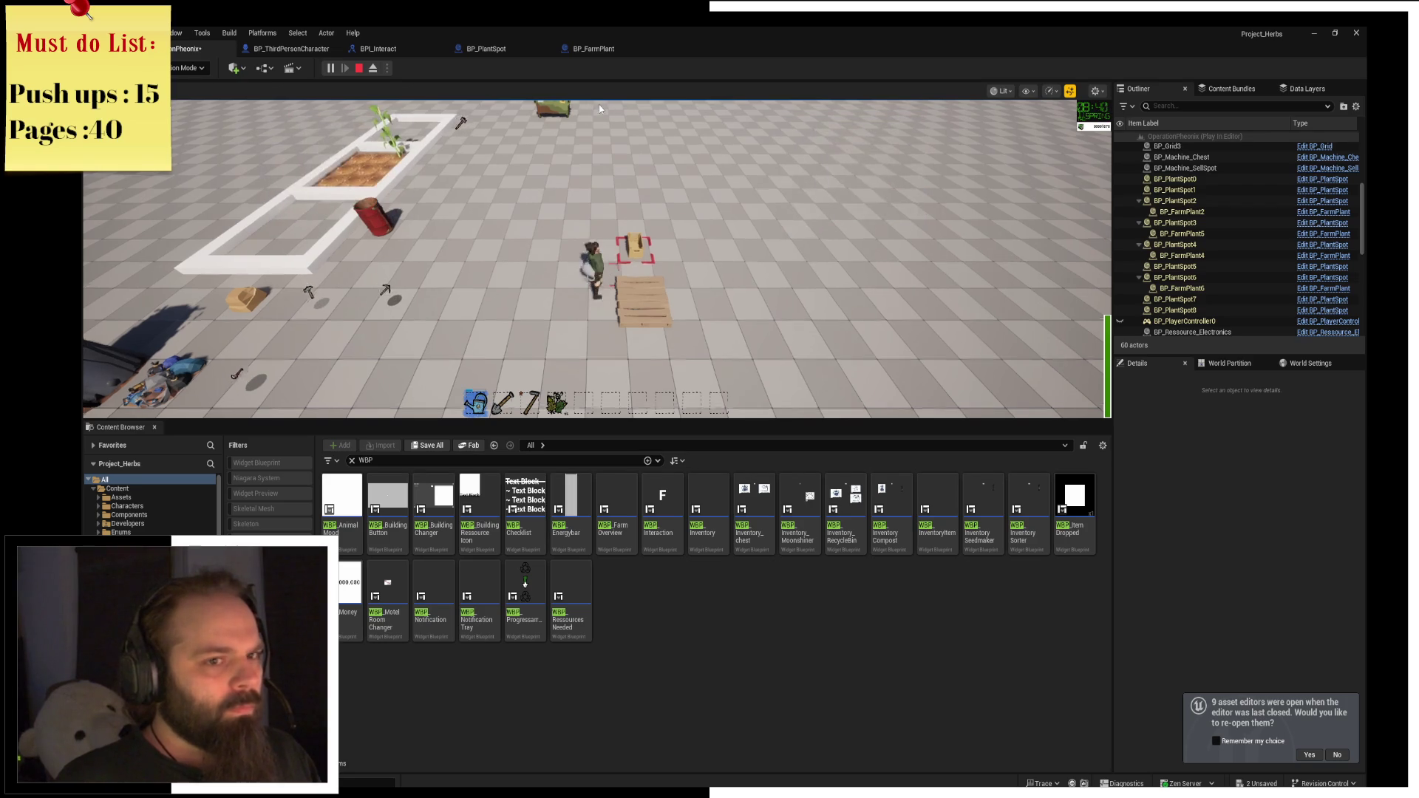
key("w")
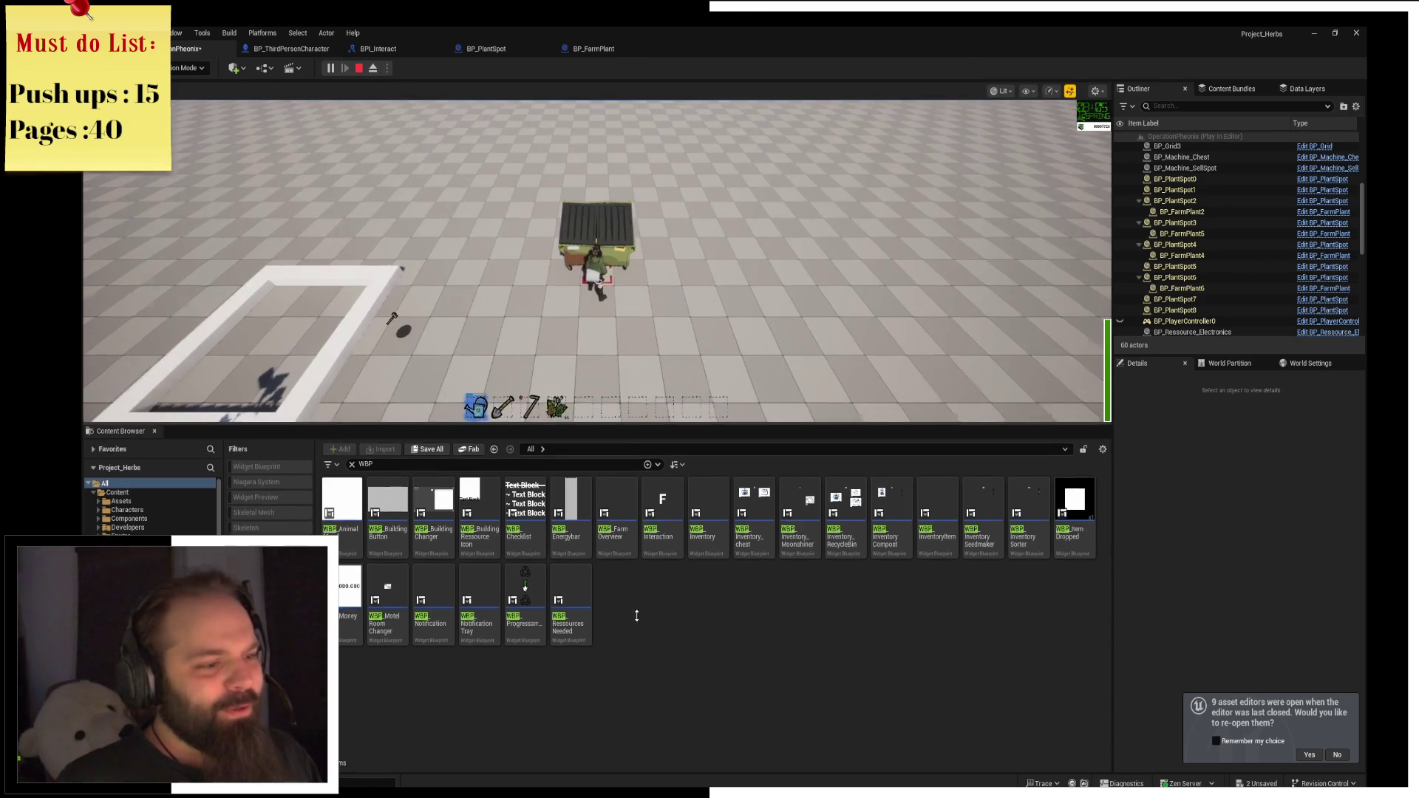
Drag the viewport splitter down for a taller game view and water all nine soil tiles.
left_click_drag(615, 420, 615, 618)
key("s")
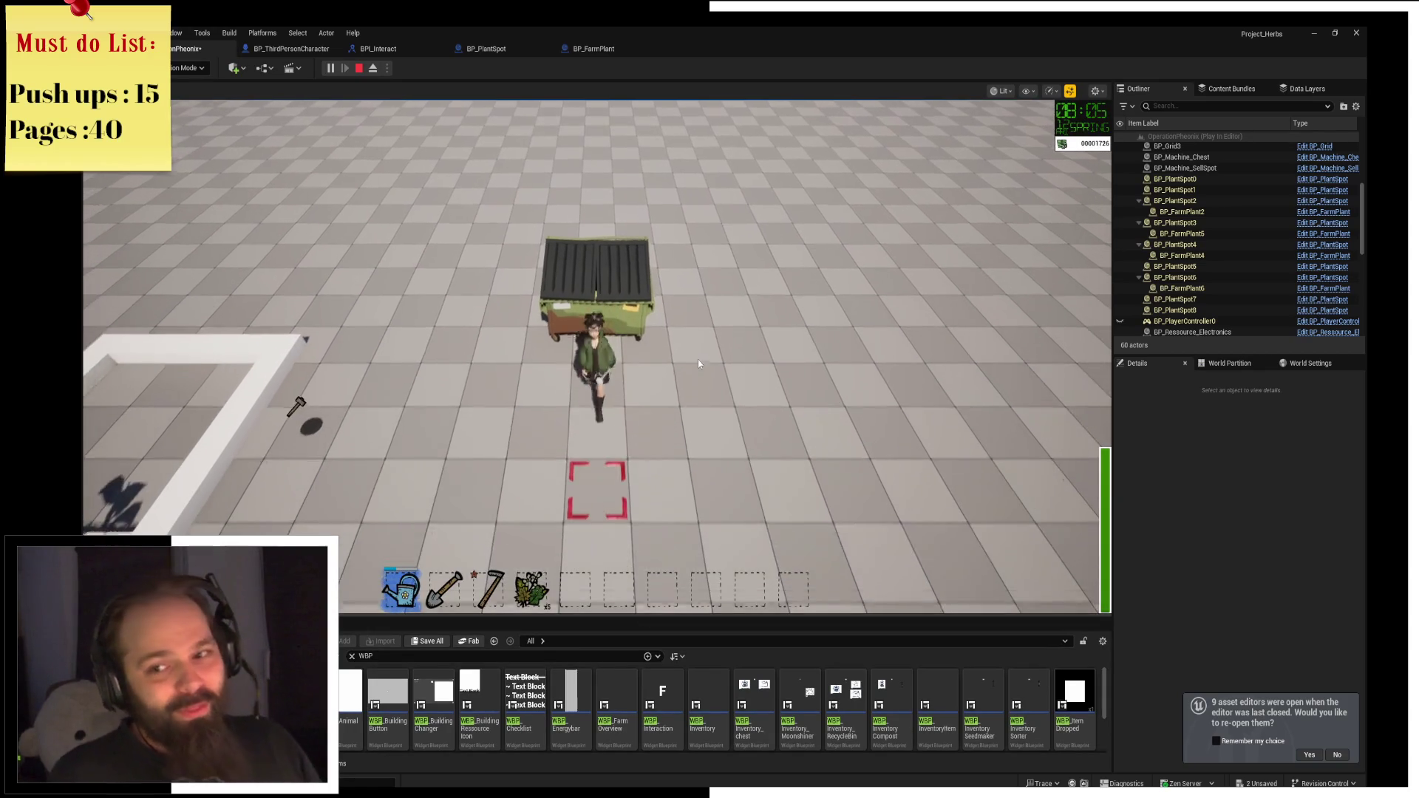
key("a")
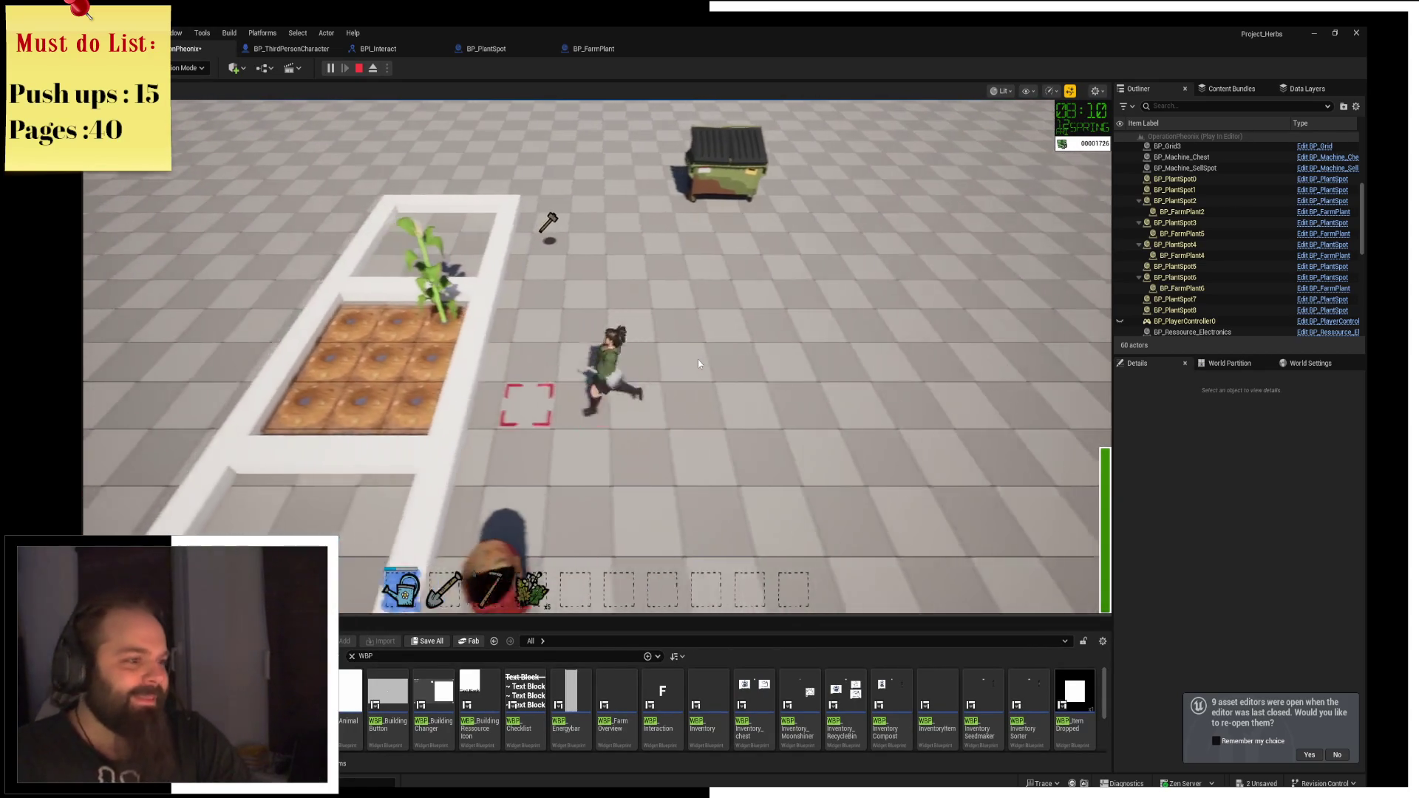
left_click(697, 359)
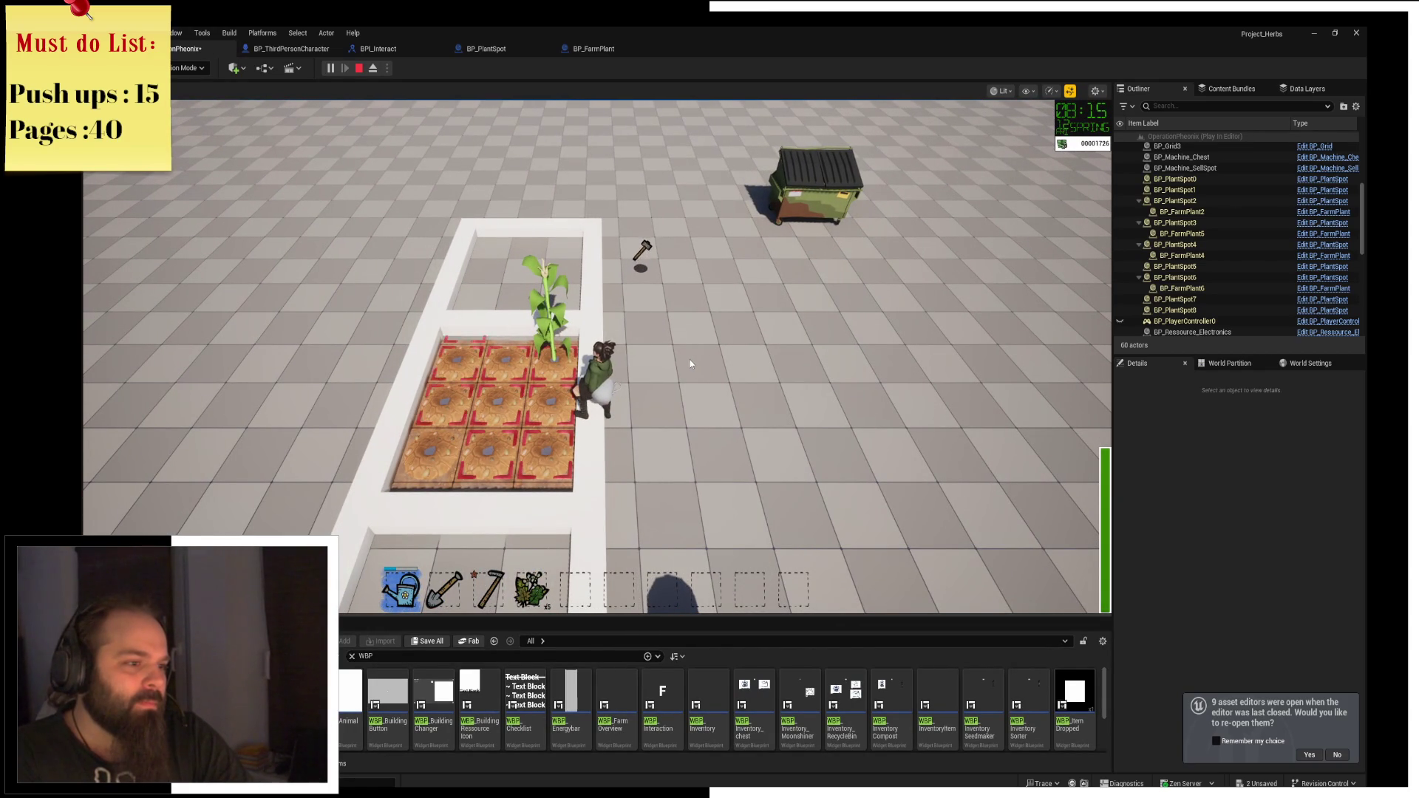
Walk over the planter down to the pallet and crate, opening and closing the chest inventories.
key("s")
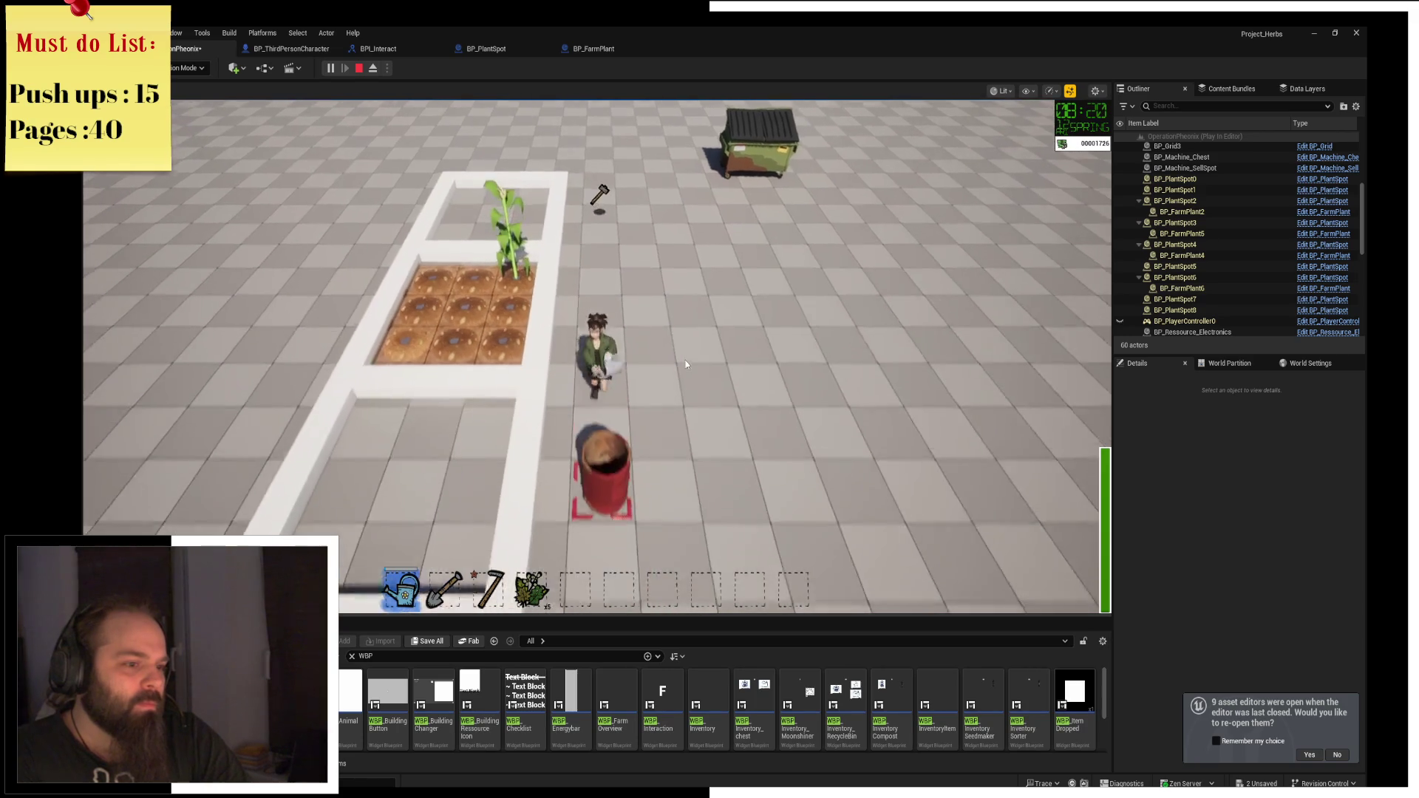
key("a")
key("w")
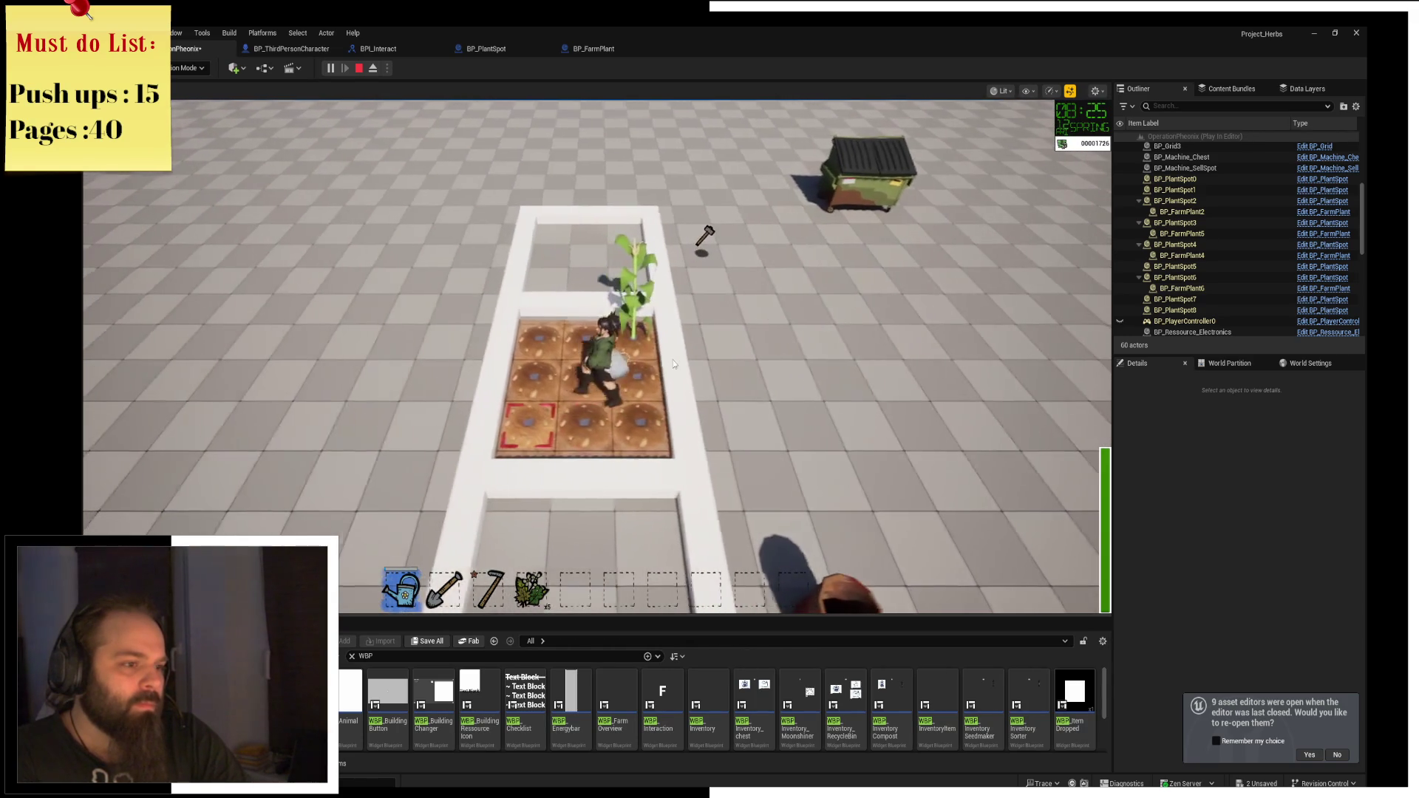
key("s")
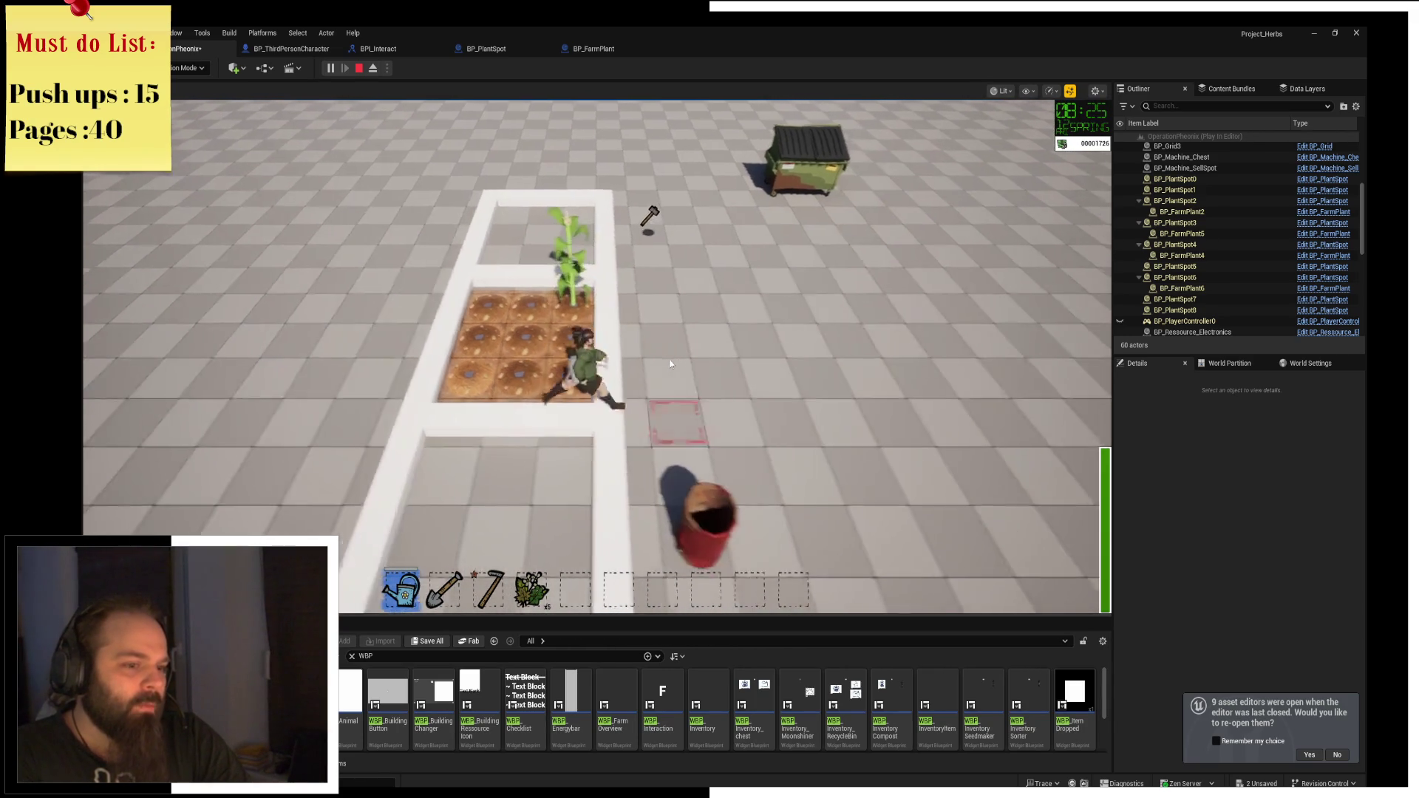
key("s")
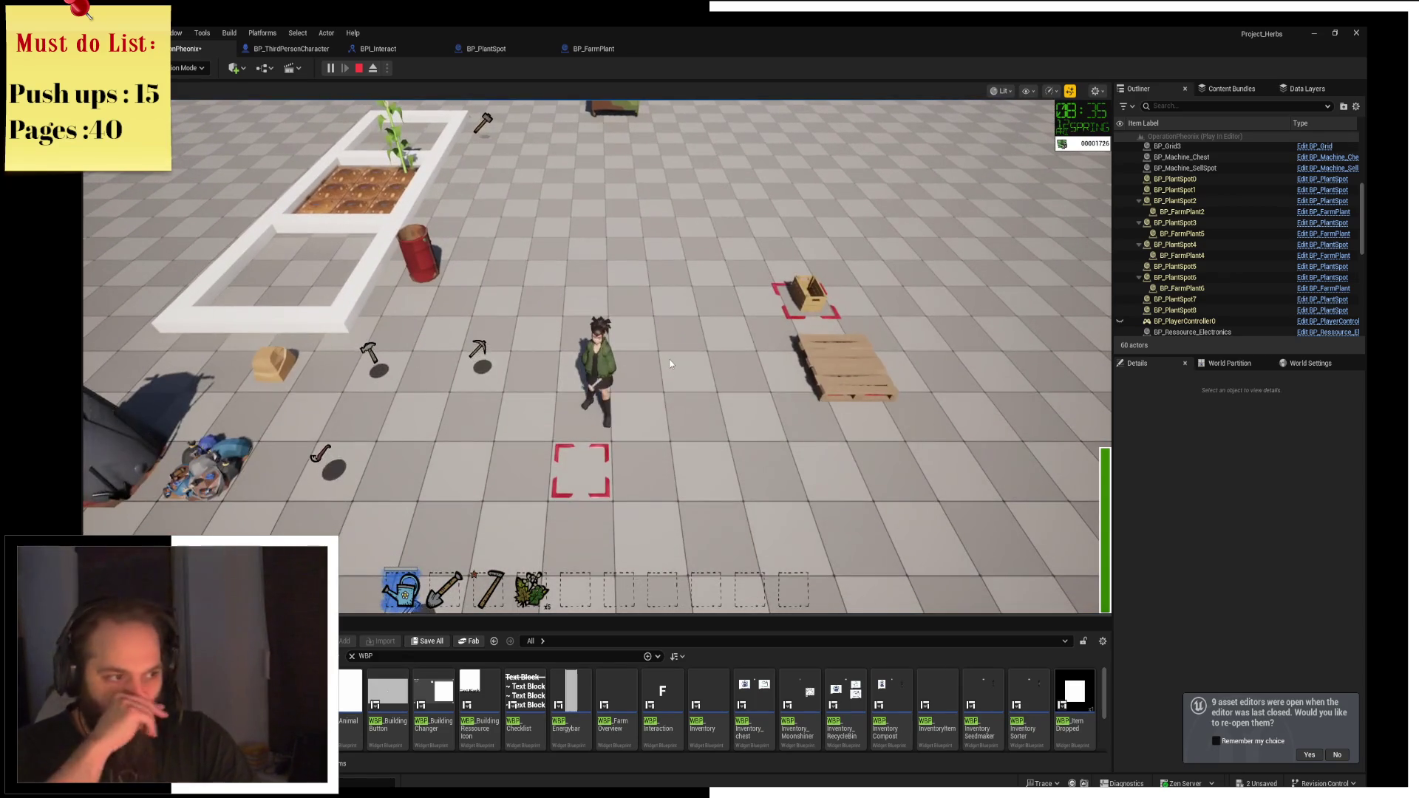
key("s")
key("d")
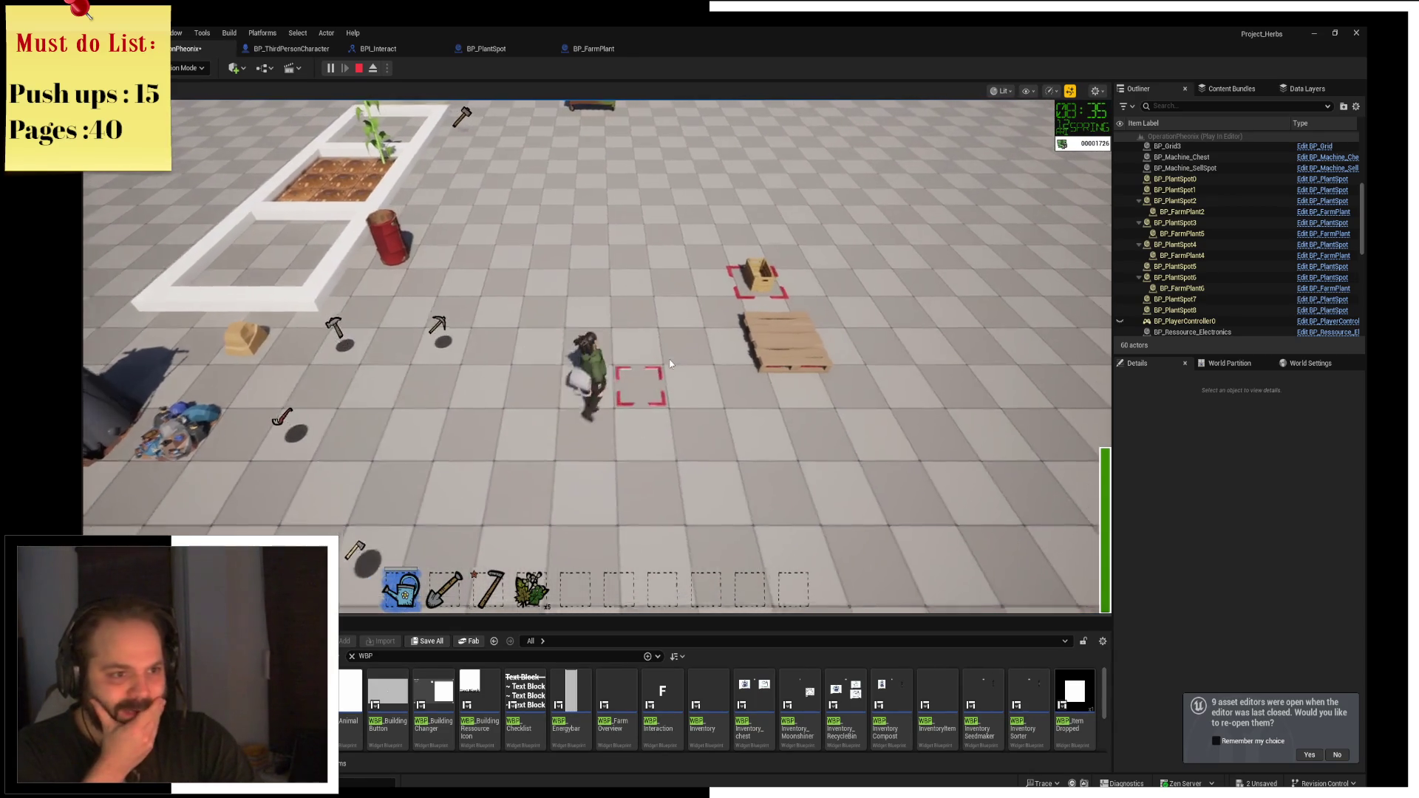
key("f")
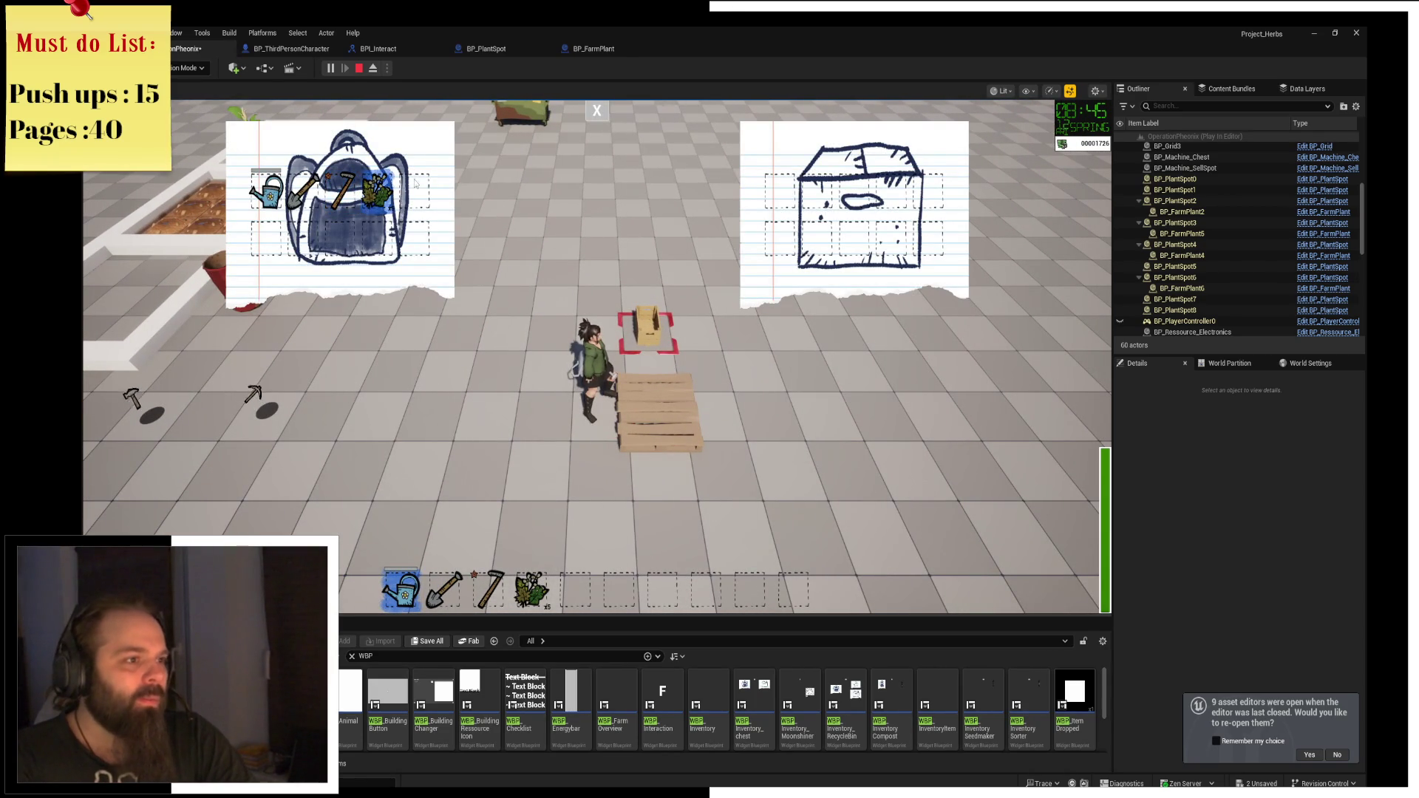
left_click(598, 111)
Interact with the dumpster, run back past the planter, and stop the play session with Esc.
key("a")
key("w")
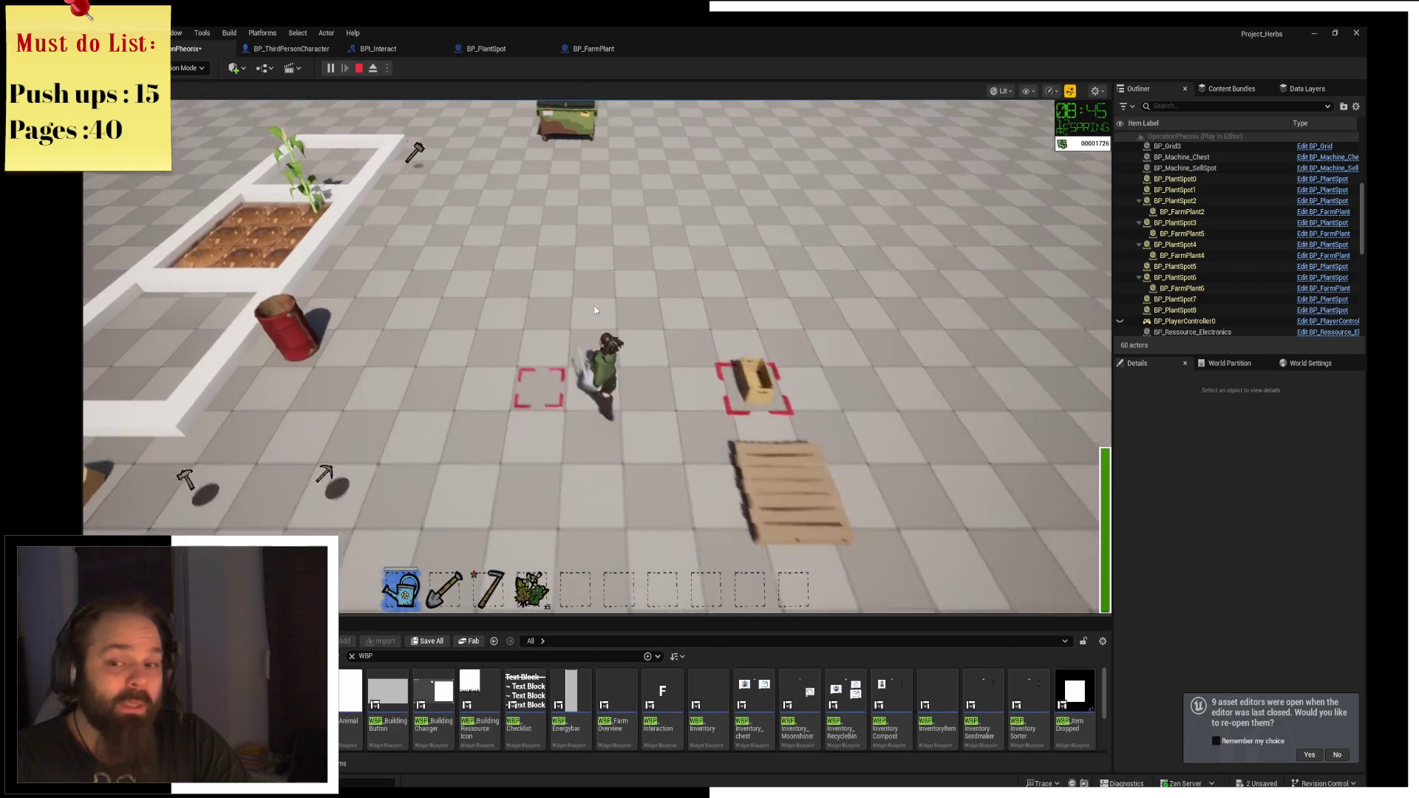
key("w")
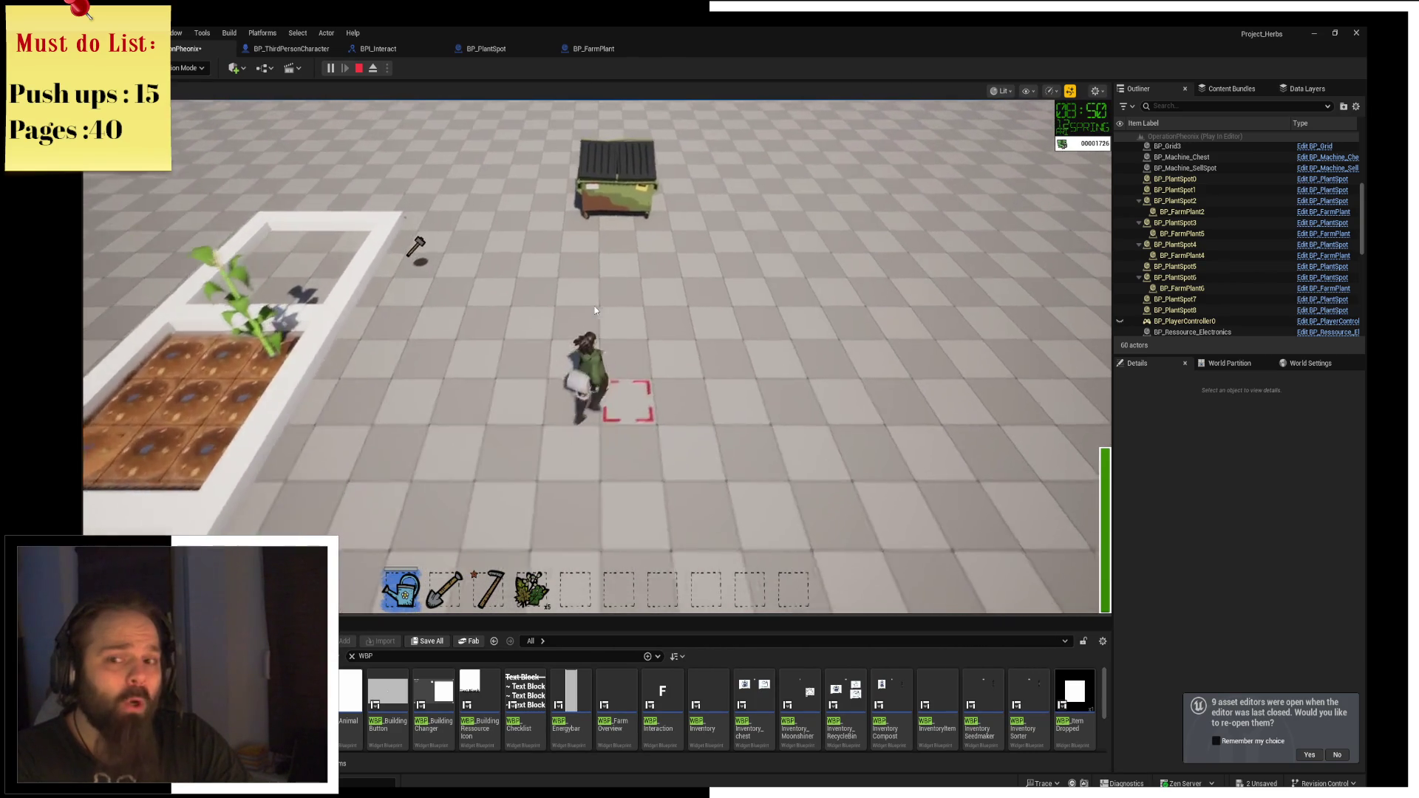
key("f")
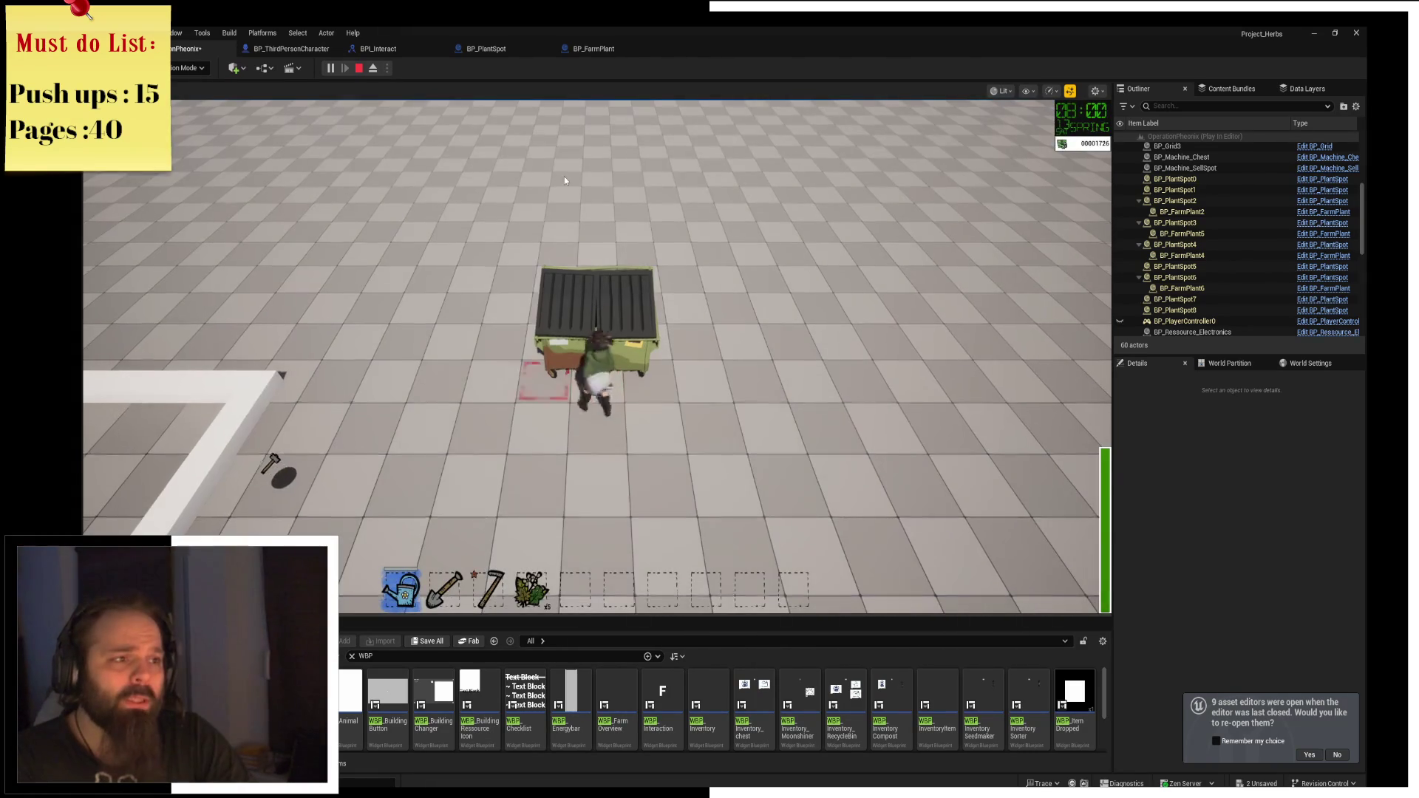
key("s")
key("a")
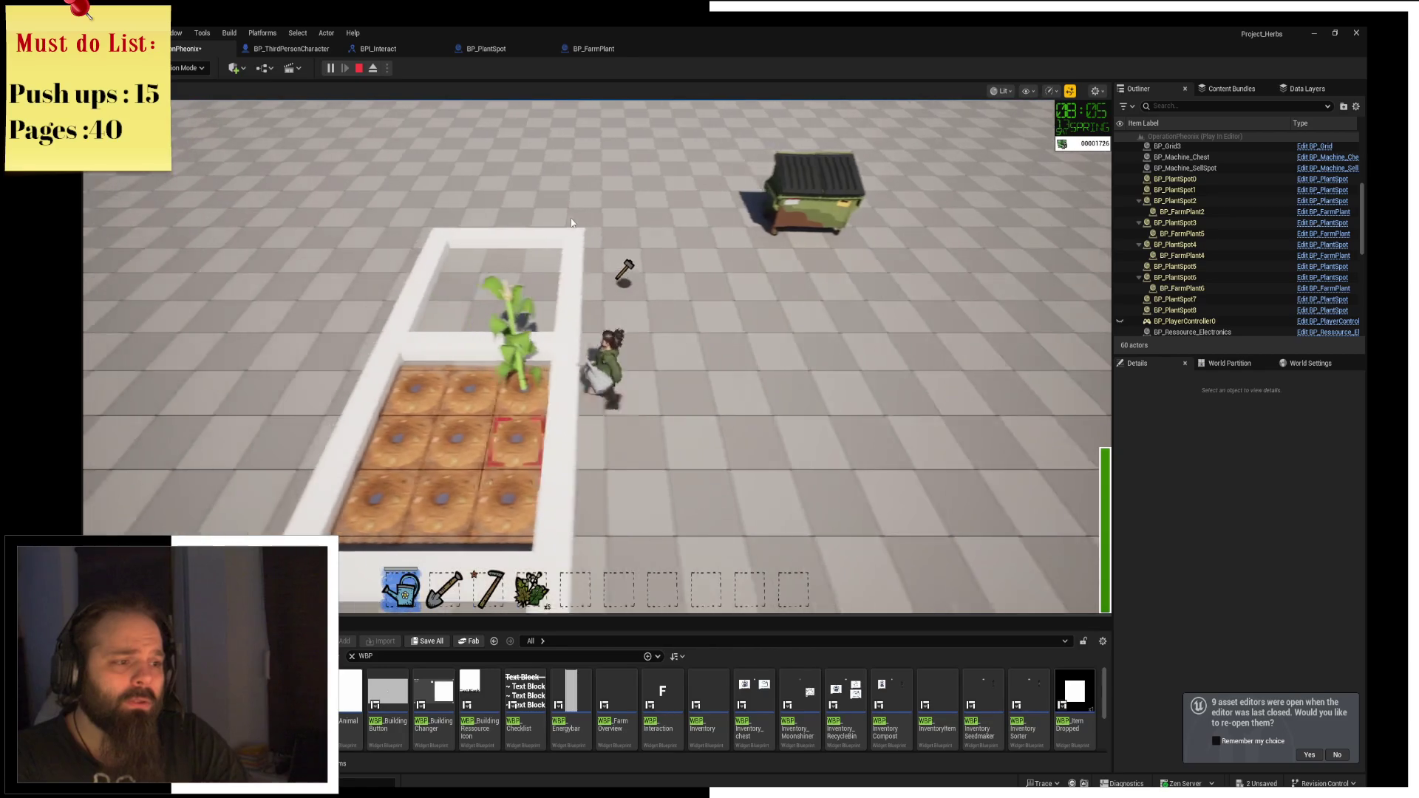
key("d")
key("s")
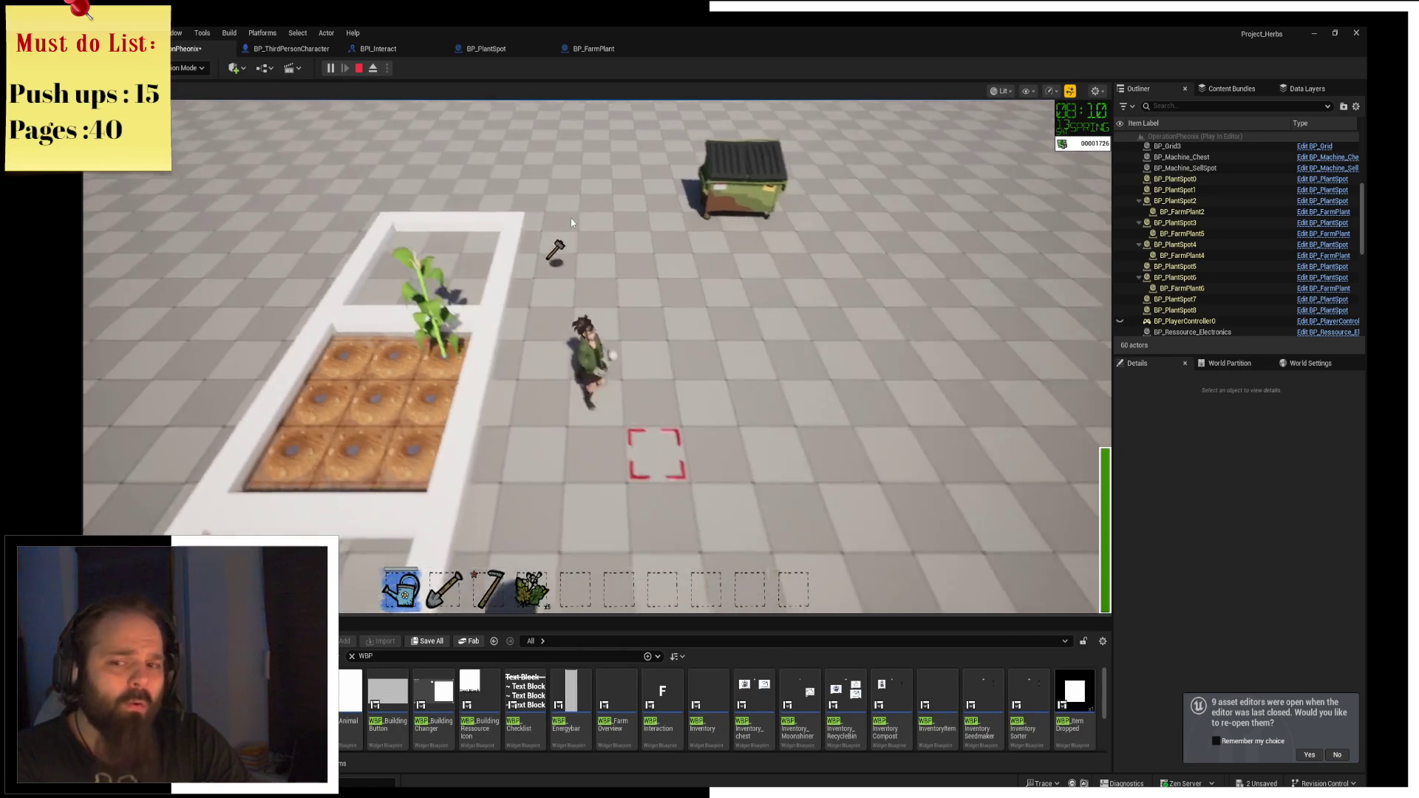
key("Escape")
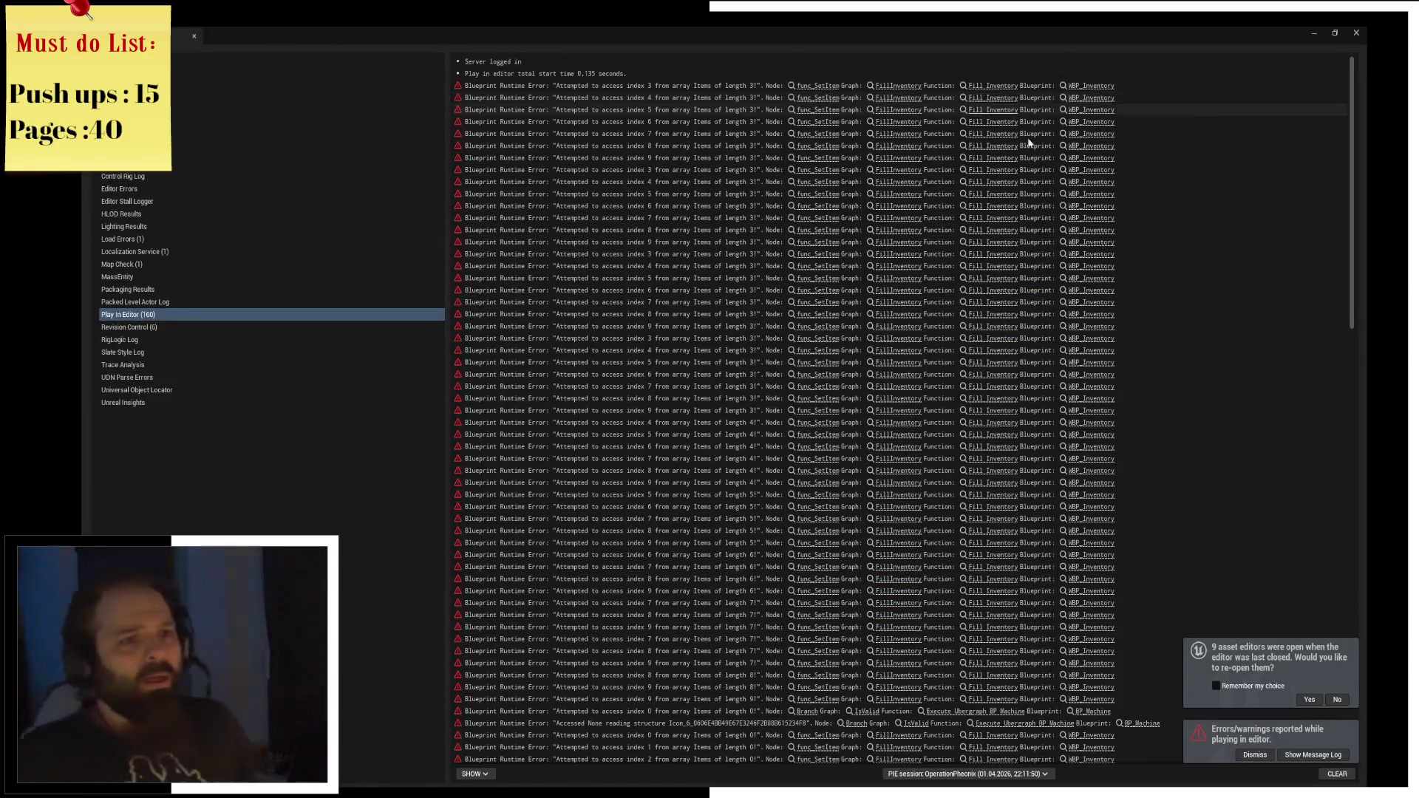
Dismiss the Message Log of Fill Inventory errors and return to the level editor viewport.
scroll(1173, 412, "down", 1)
key("alt+Tab")
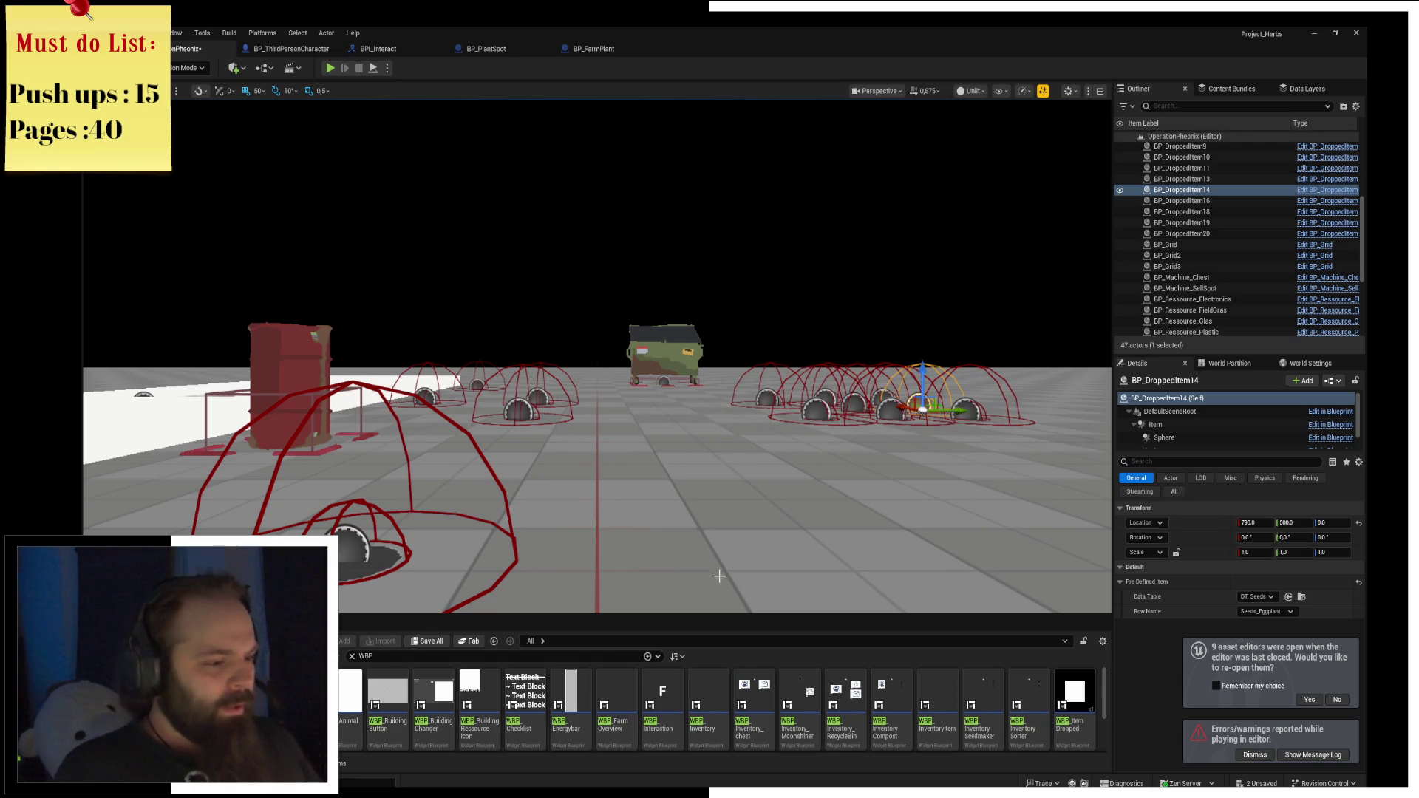
Filter the Content Browser for 'ompost' and drop BP_Machine_Compost into the level.
left_click_drag(636, 615, 636, 381)
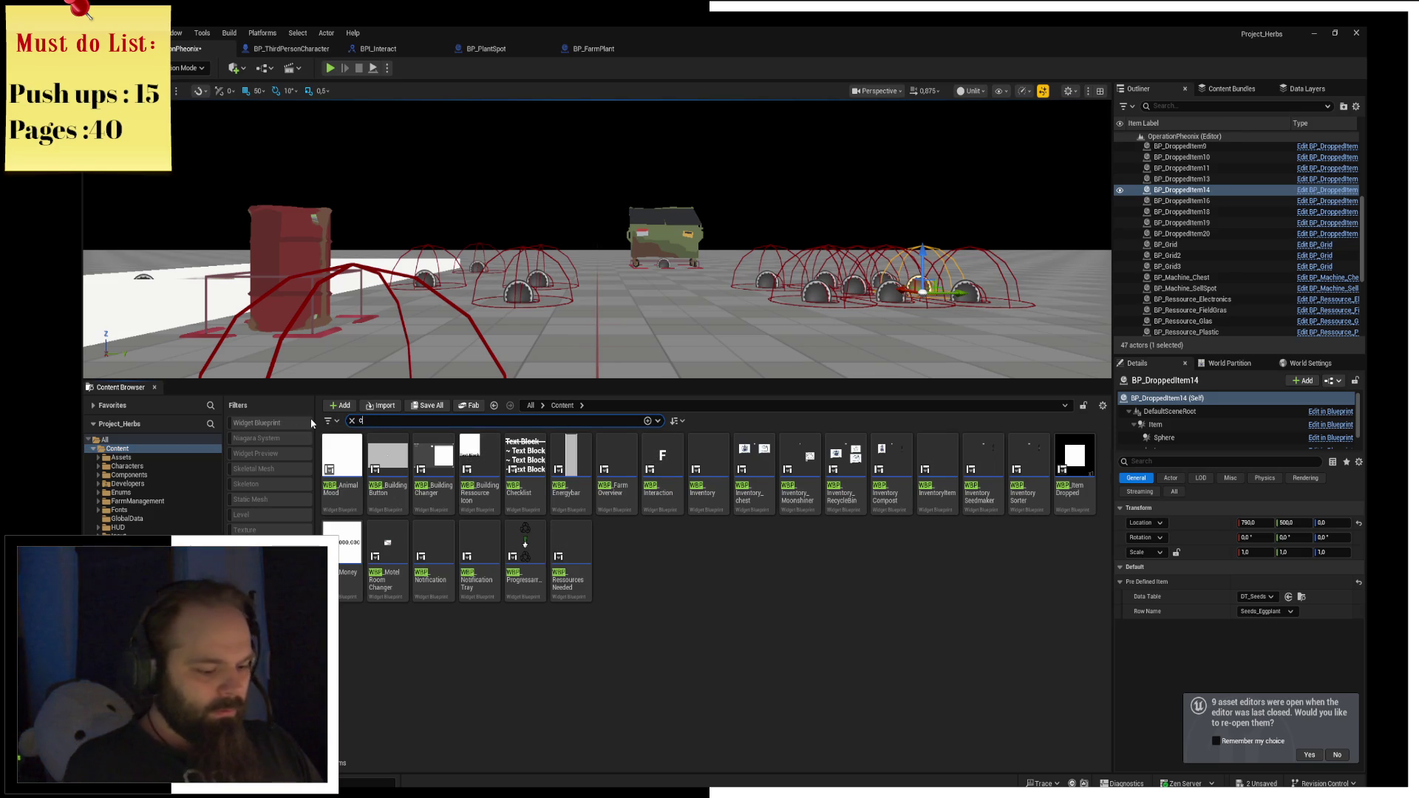
type("ompost")
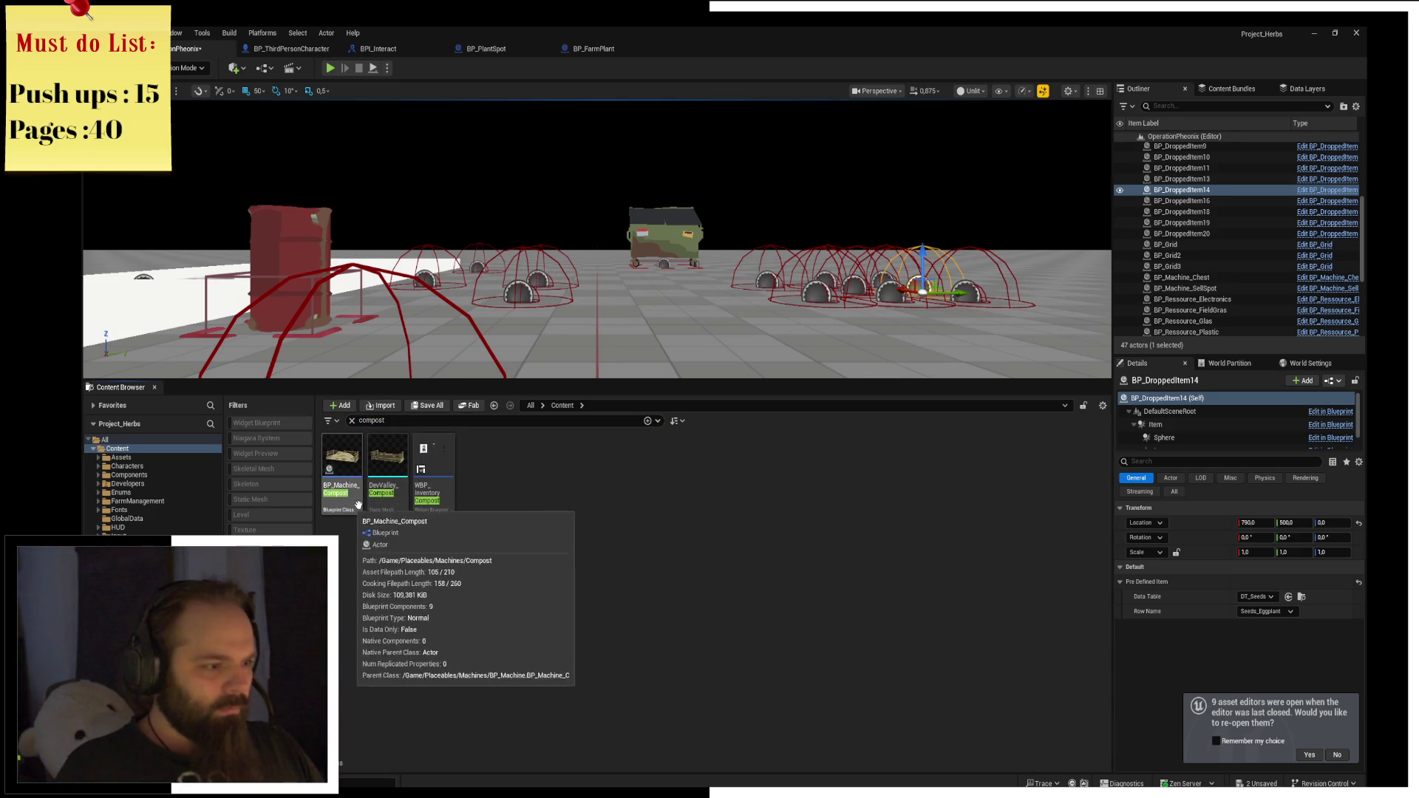
mouse_move(385, 503)
left_click_drag(511, 437, 768, 347)
key("f")
Reposition the compost machine to about X -150, Y 200 beside the farm actors.
left_click_drag(768, 222, 768, 221, "alt")
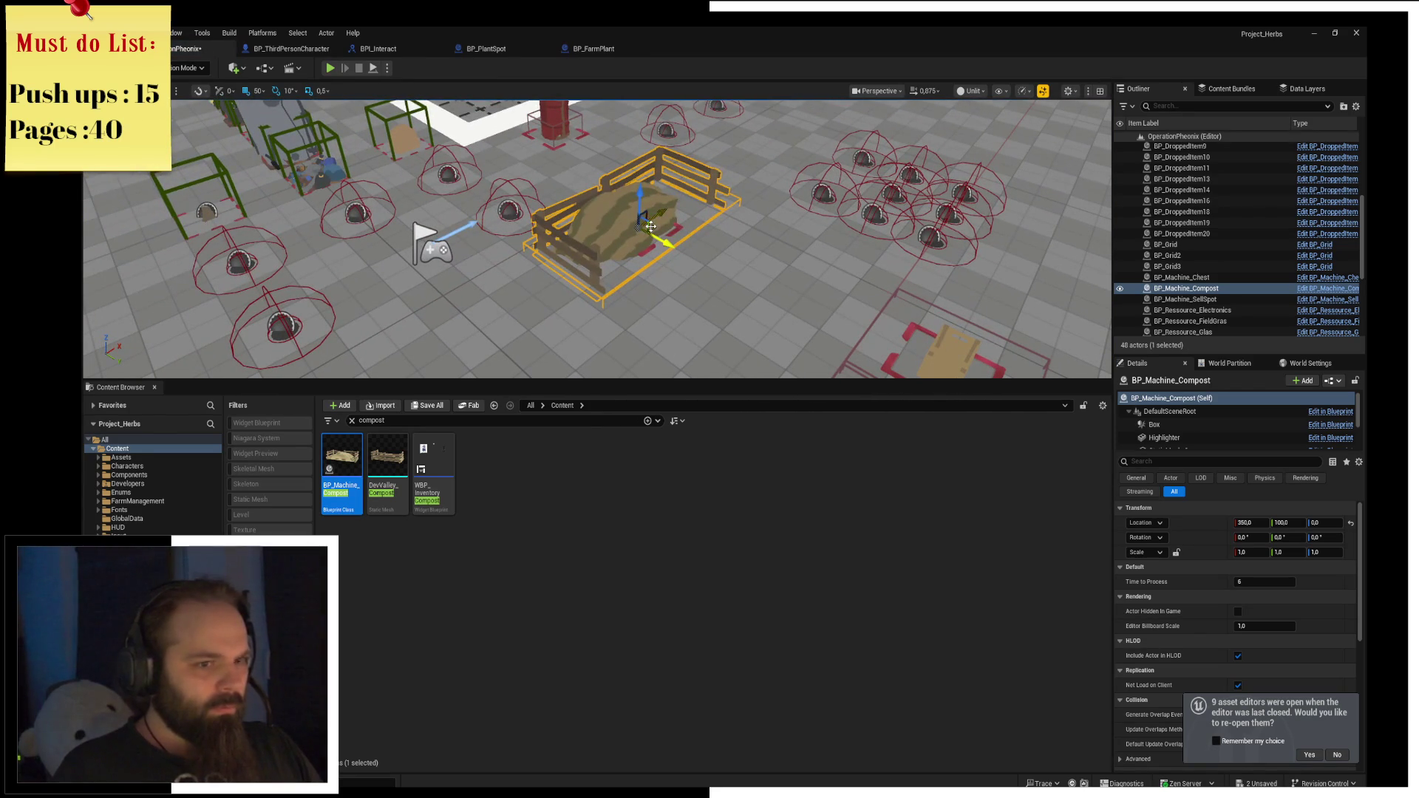
mouse_move(651, 226)
left_mouse_down()
mouse_move(592, 299)
mouse_move(518, 310)
mouse_move(658, 238)
mouse_move(675, 421)
mouse_move(669, 601)
left_mouse_up()
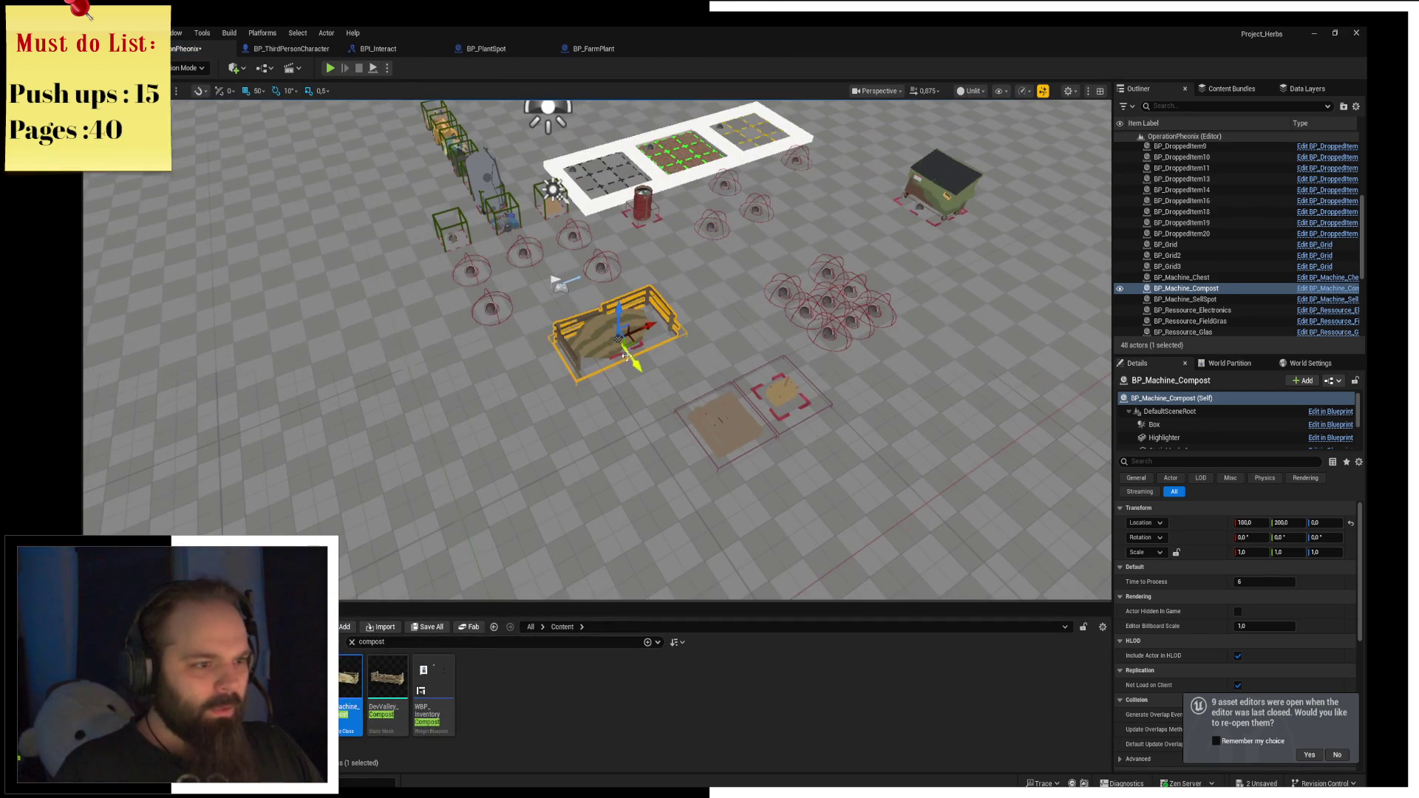
left_click_drag(639, 332, 566, 373)
key("e")
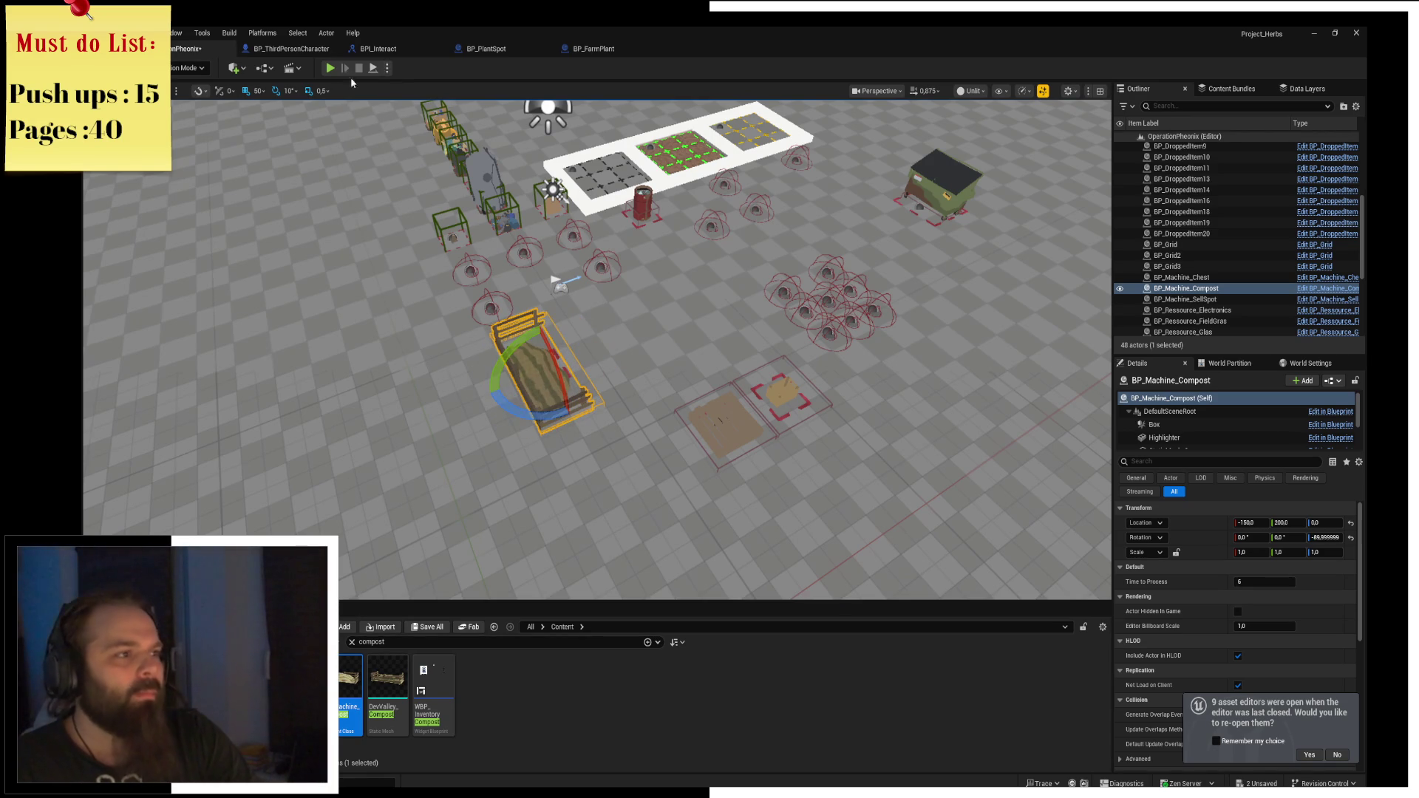
Start Play in Editor, walk over the seed packets and tools, and scroll the hotbar to the shovel.
left_click(330, 74)
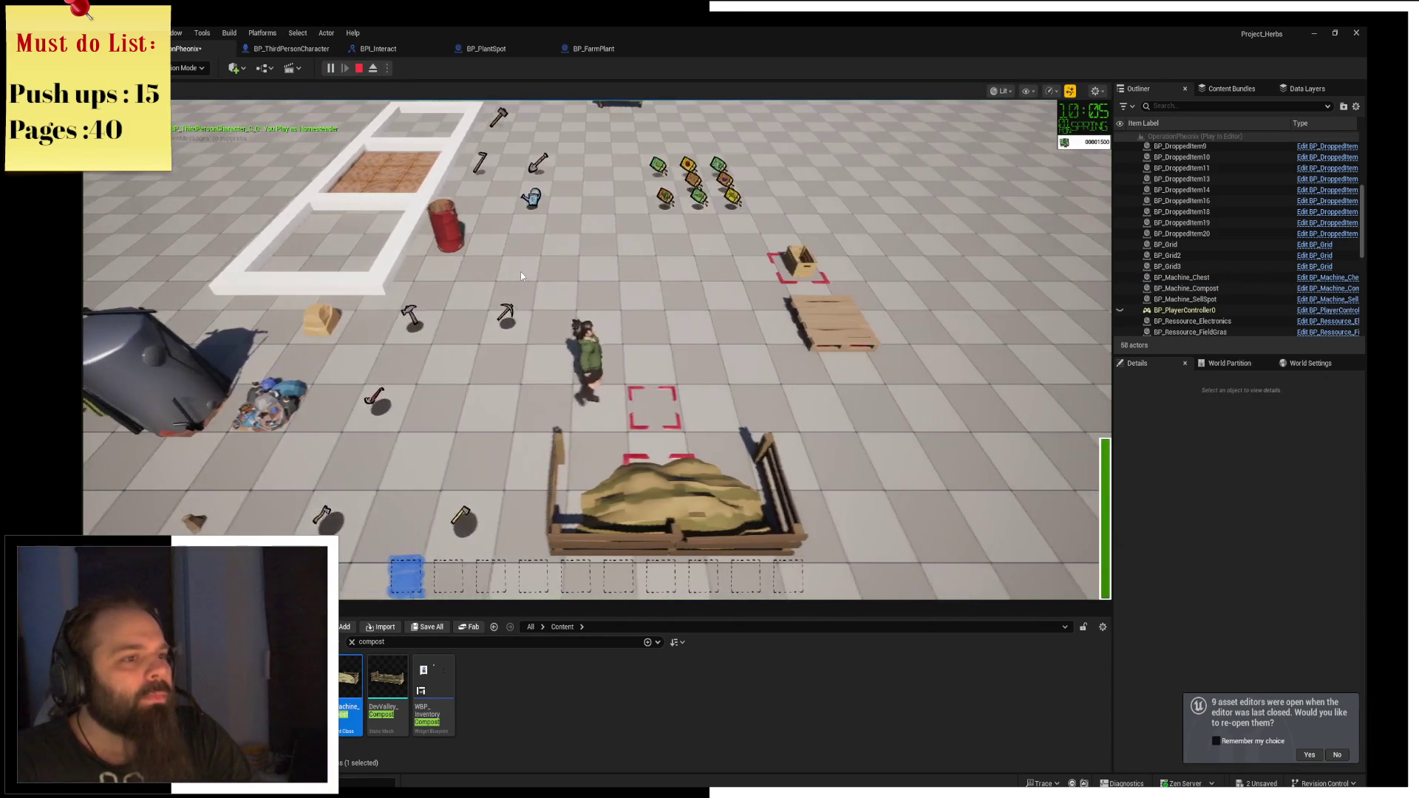
key("w")
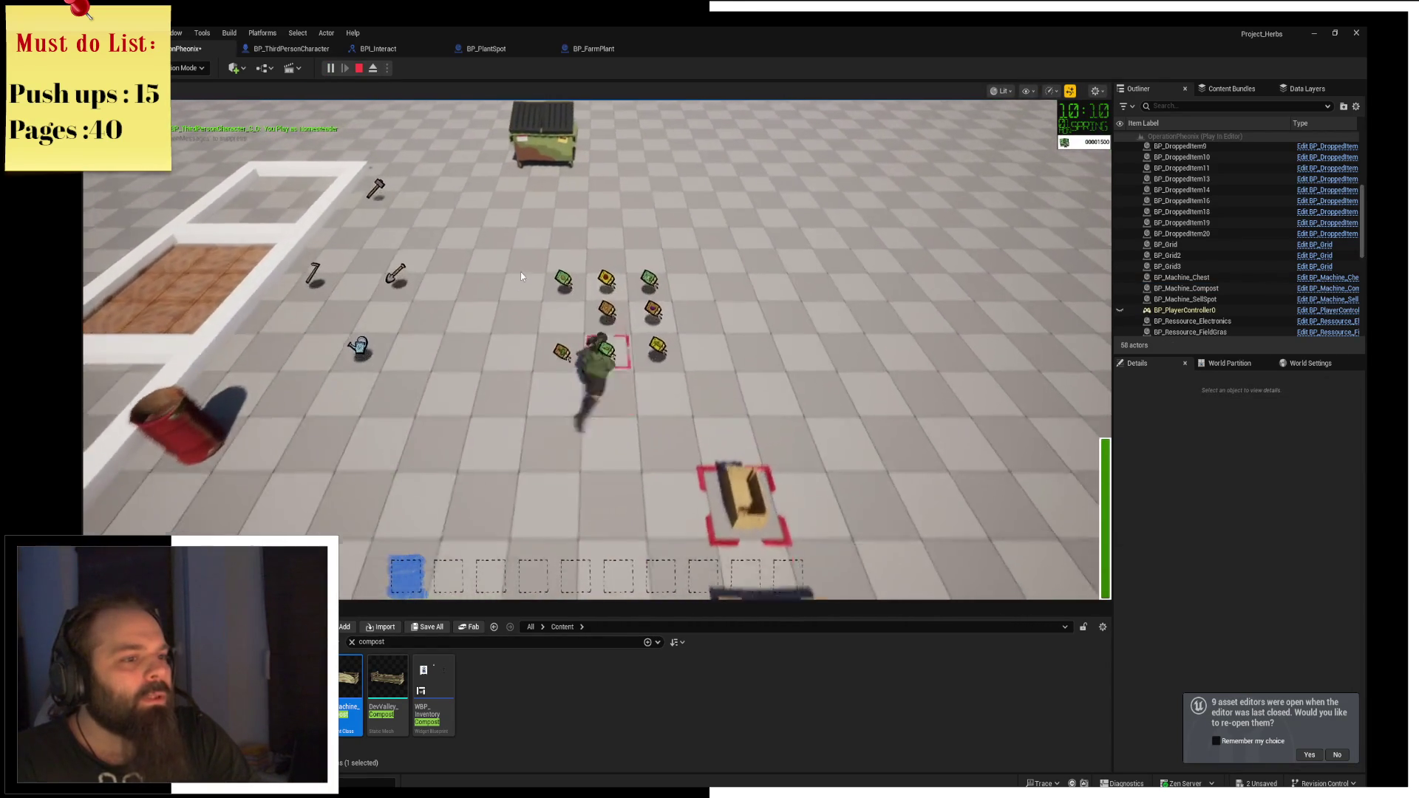
key("a")
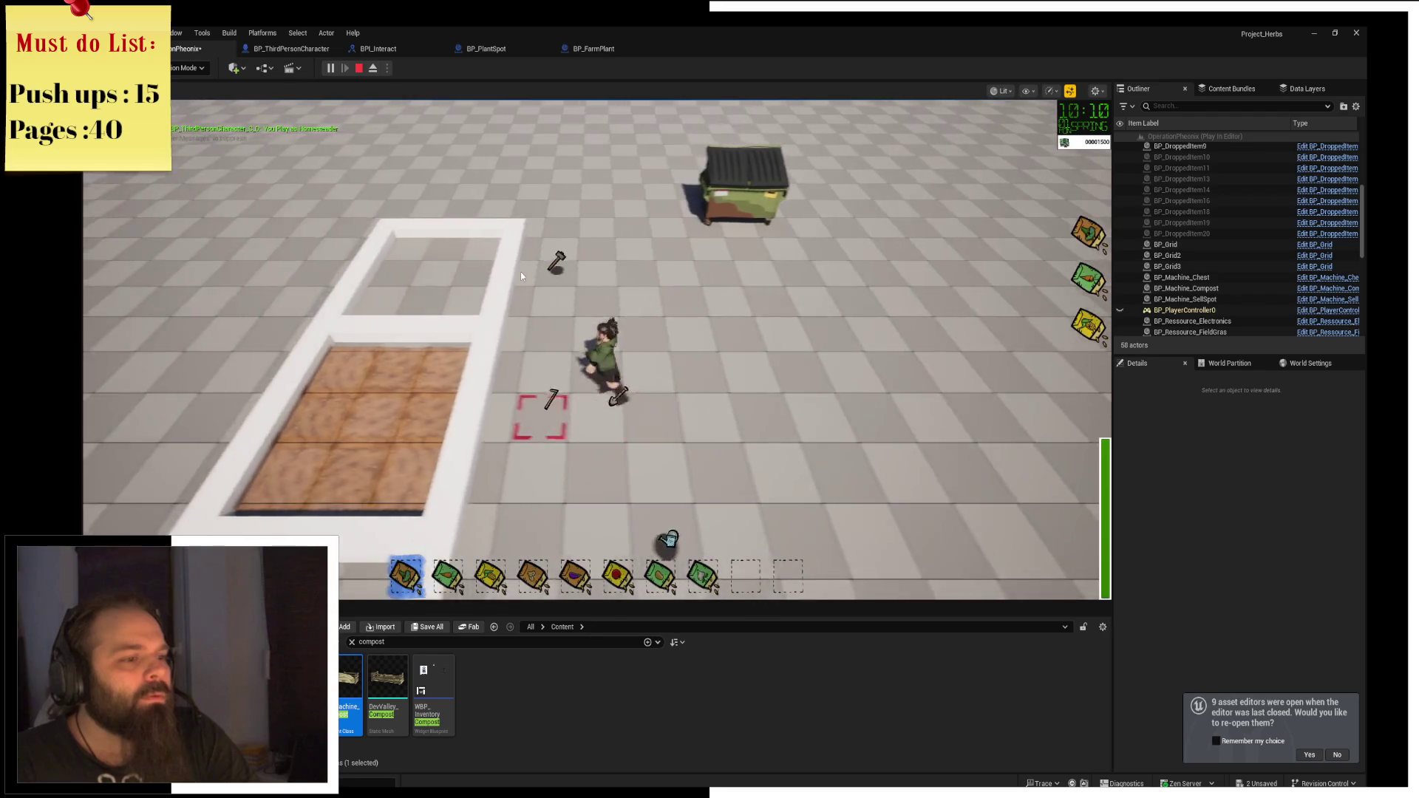
key("w")
scroll(521, 273, "down", 7)
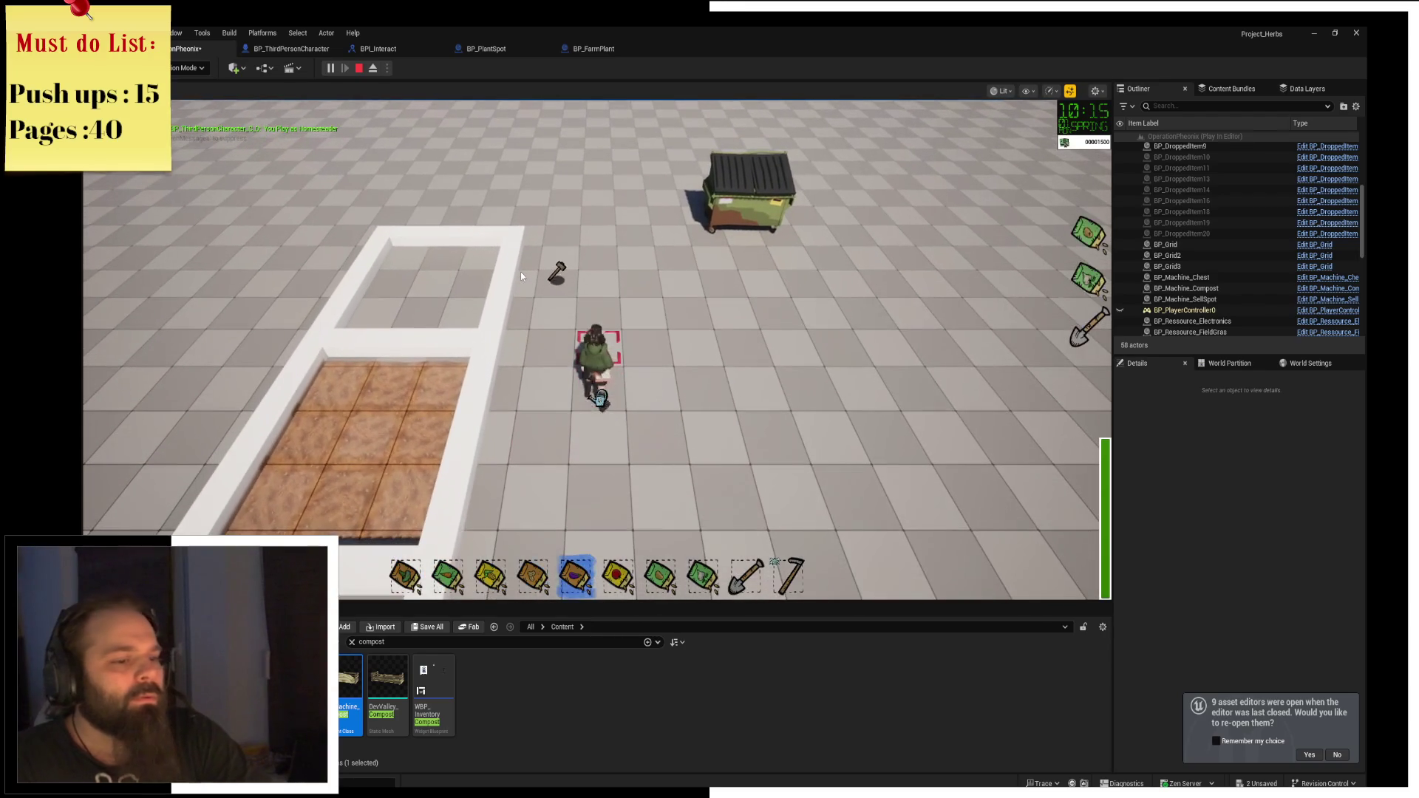
scroll(518, 271, "down", 1)
Equip the shovel at the plot's edge and till all nine soil tiles.
key("a")
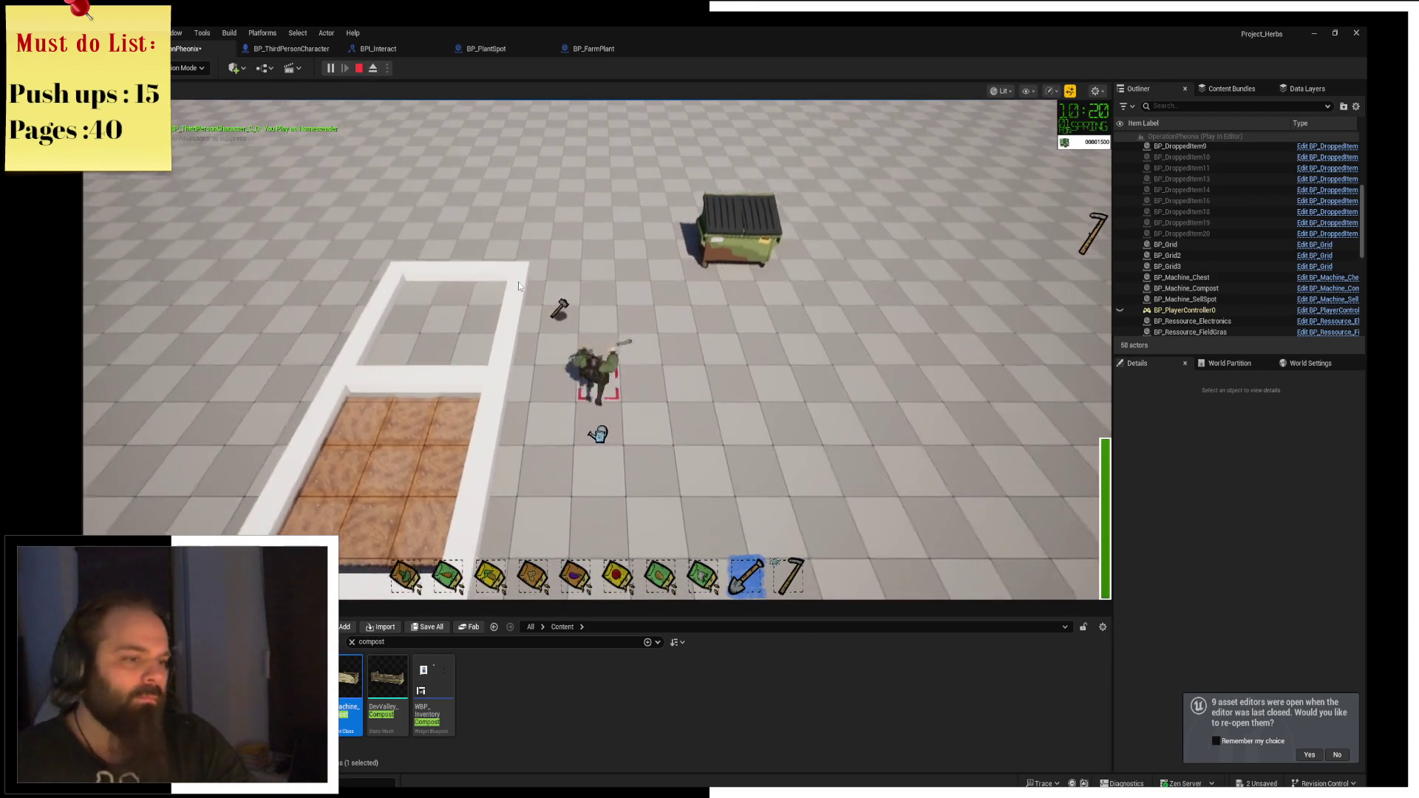
key("a")
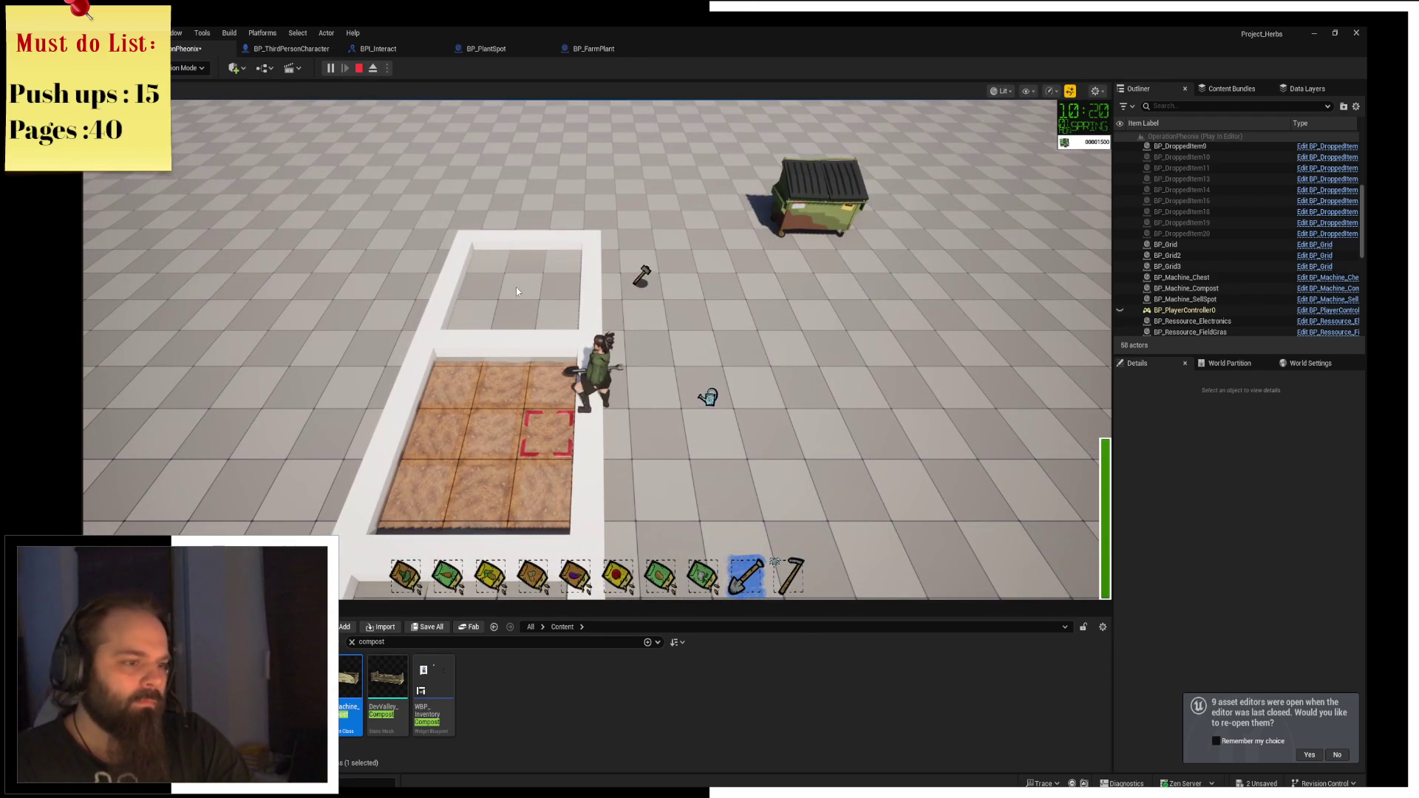
left_click(516, 290)
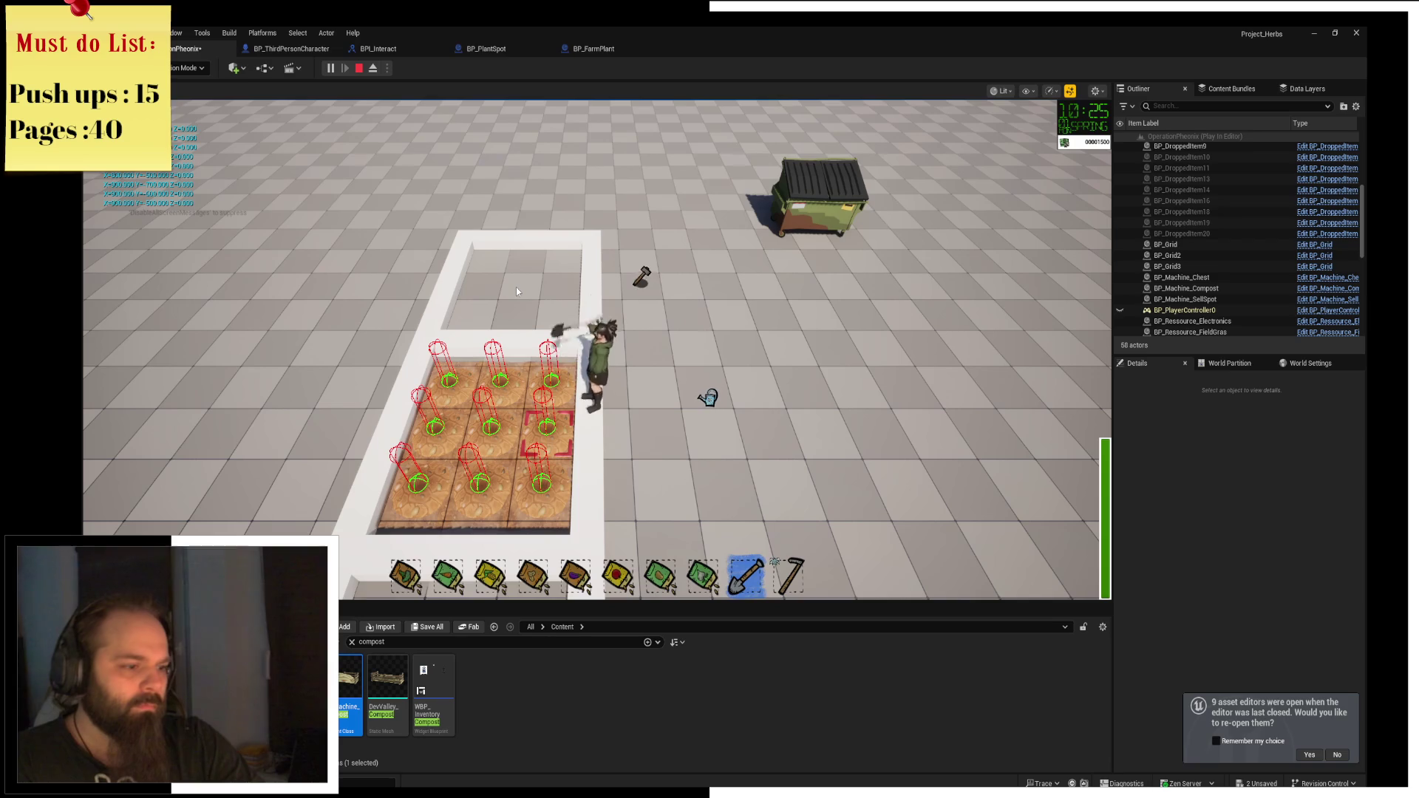
Plant seeds from bags 1 and 4 on the top-left and top-right tiles.
key("1")
key("a")
left_click(516, 290)
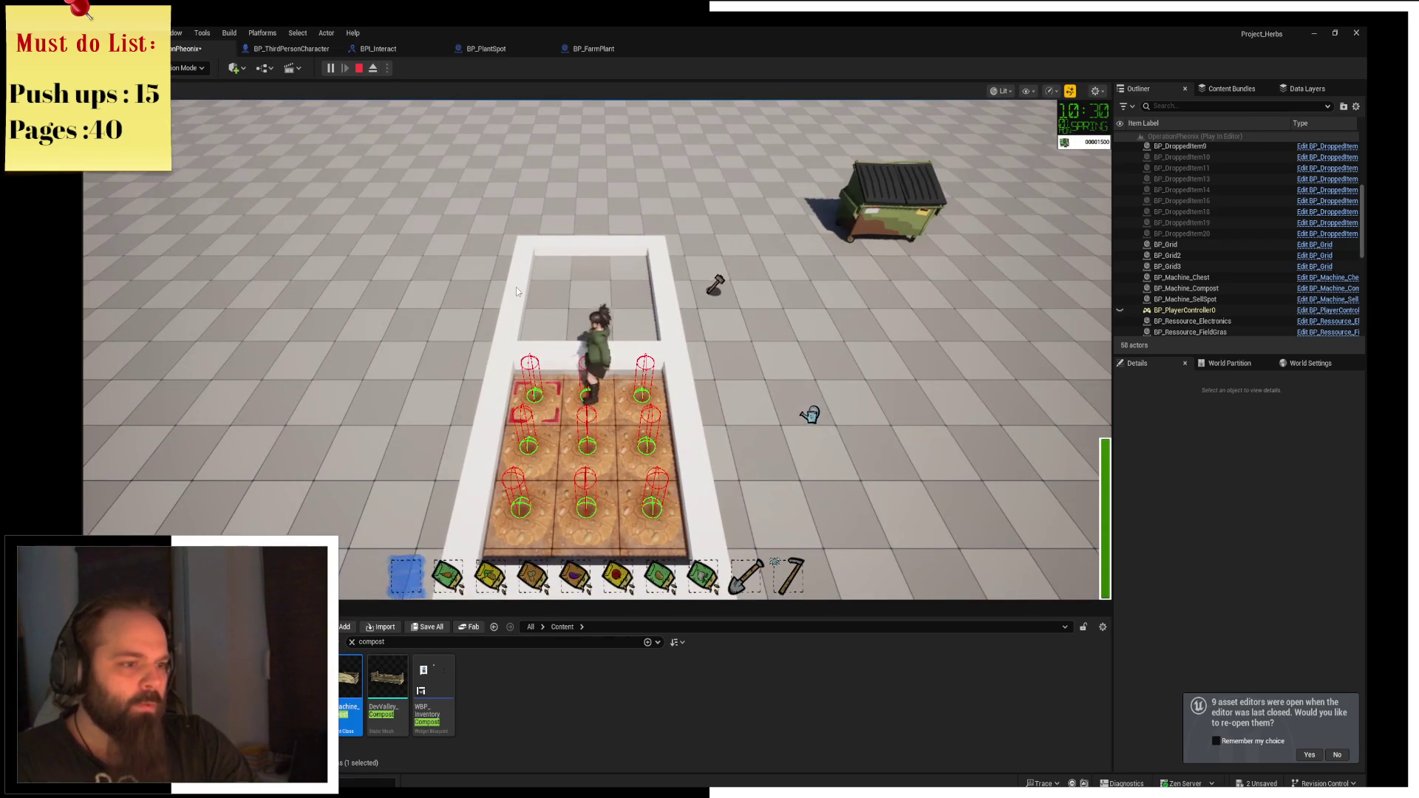
key("d")
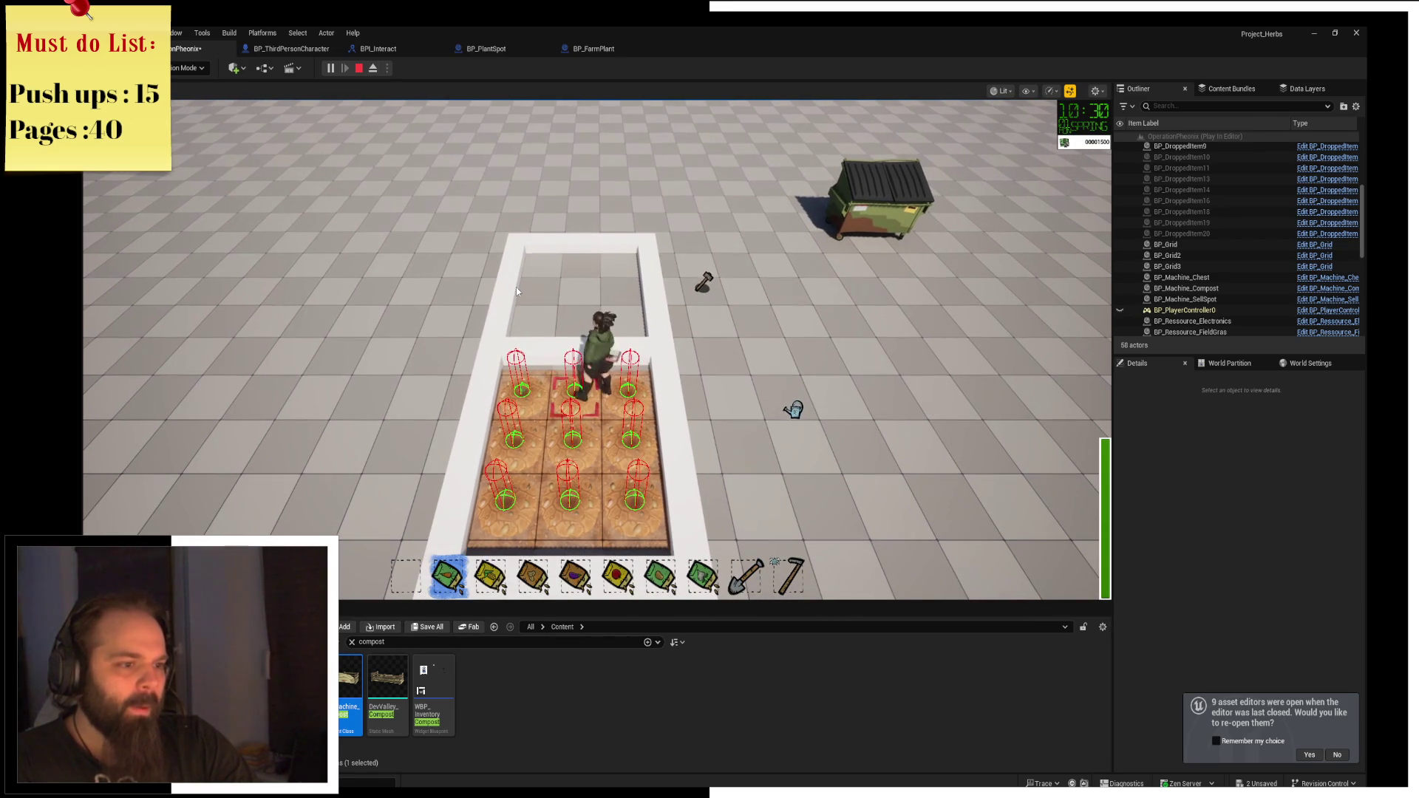
key("4")
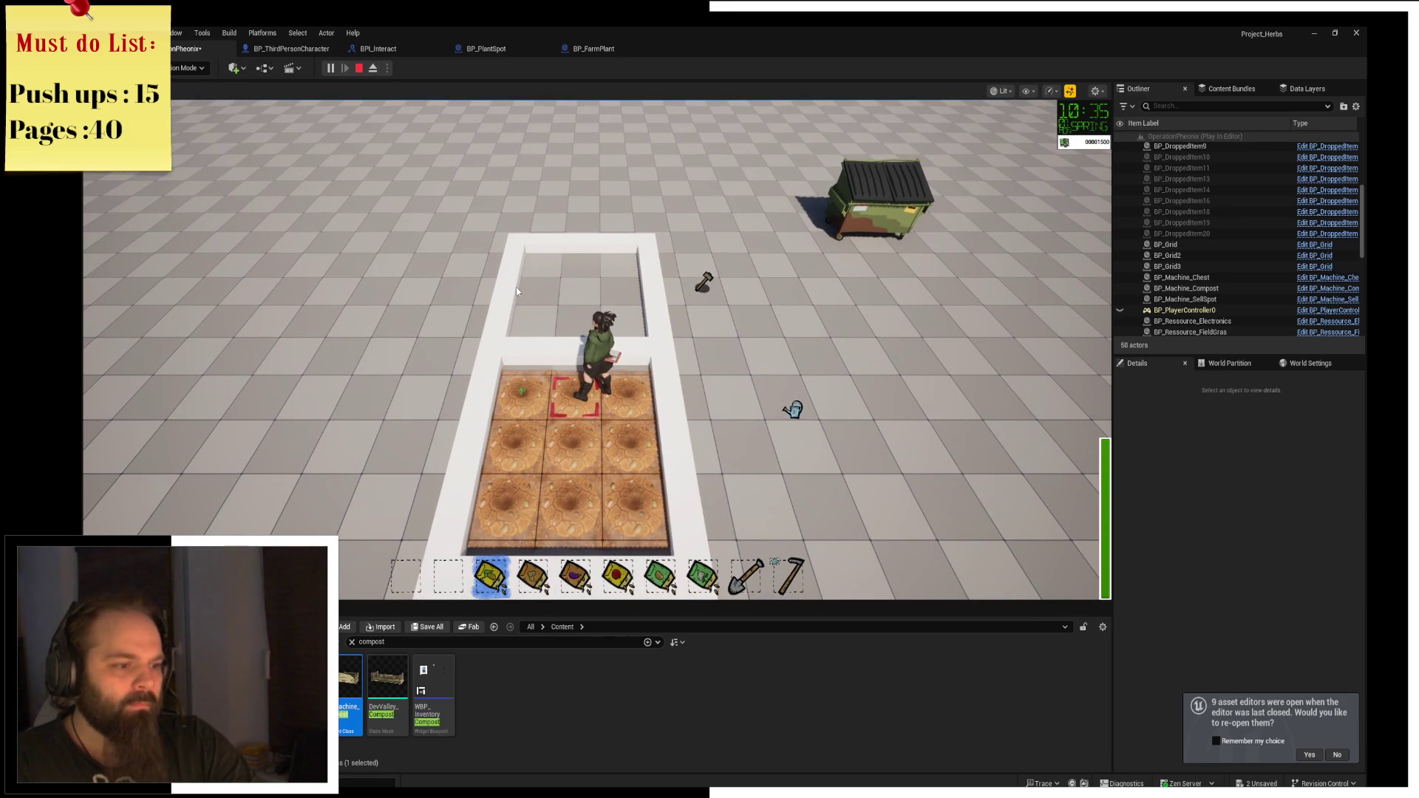
key("d")
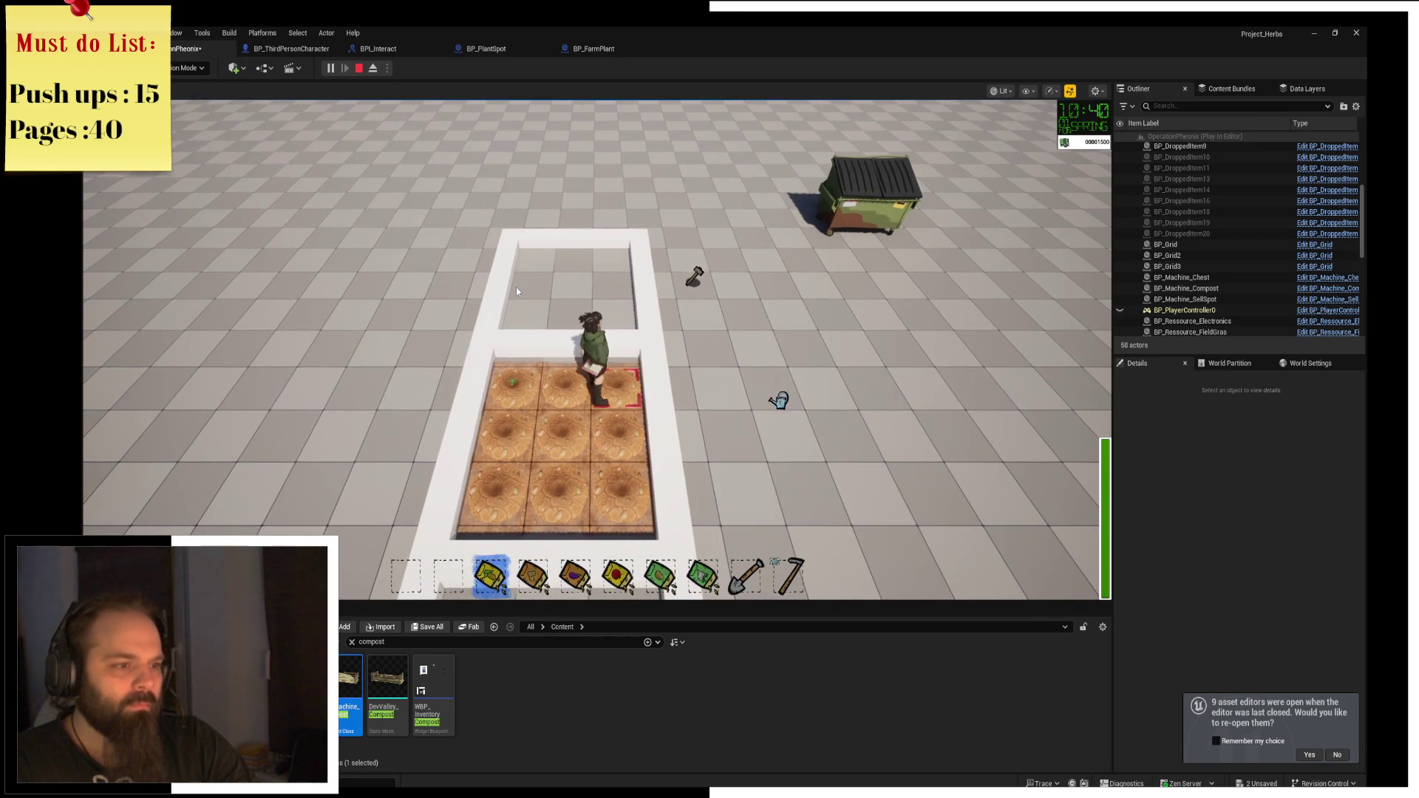
left_click(516, 287)
Plant seeds on the middle-row tiles, including the centre tile.
key("5")
key("4")
key("s")
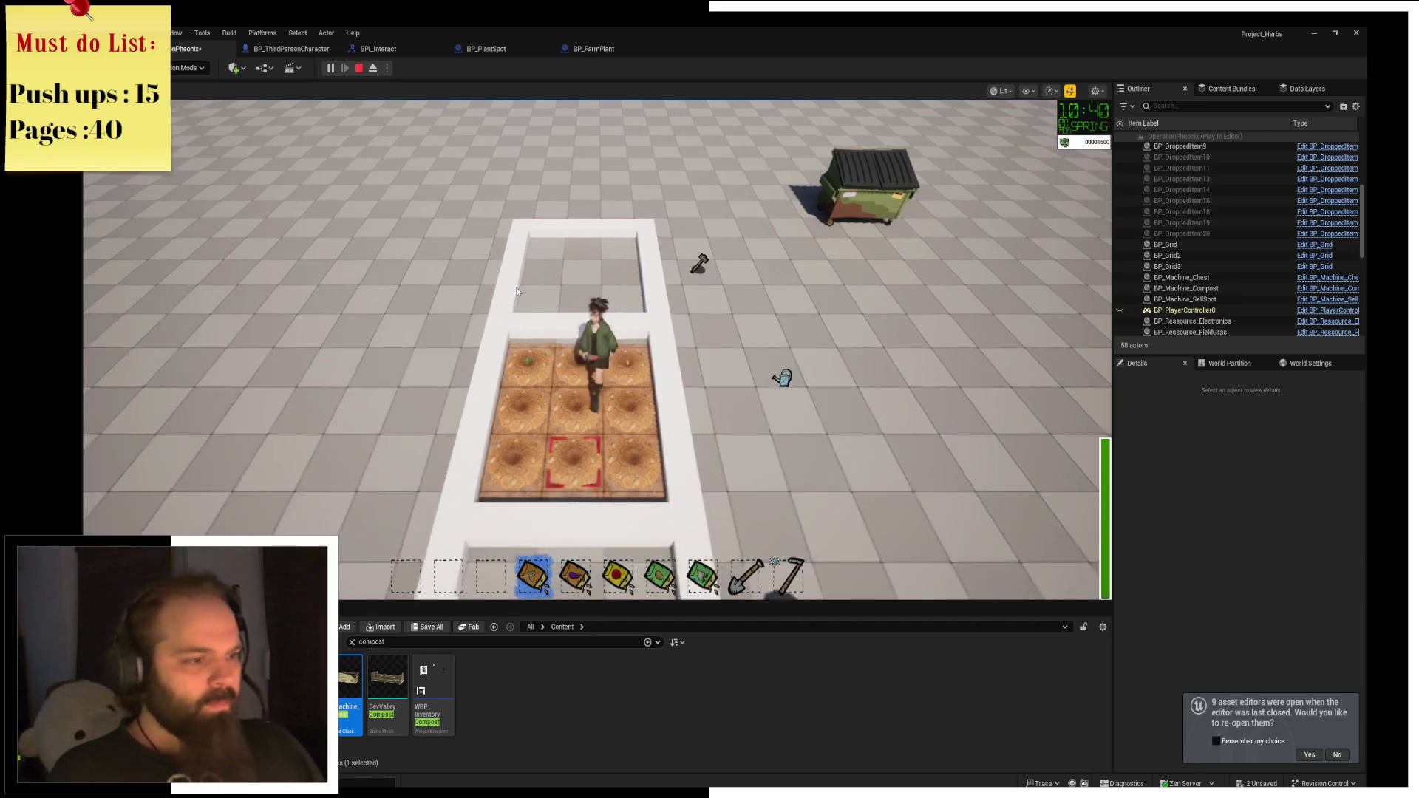
key("a")
left_click(516, 286)
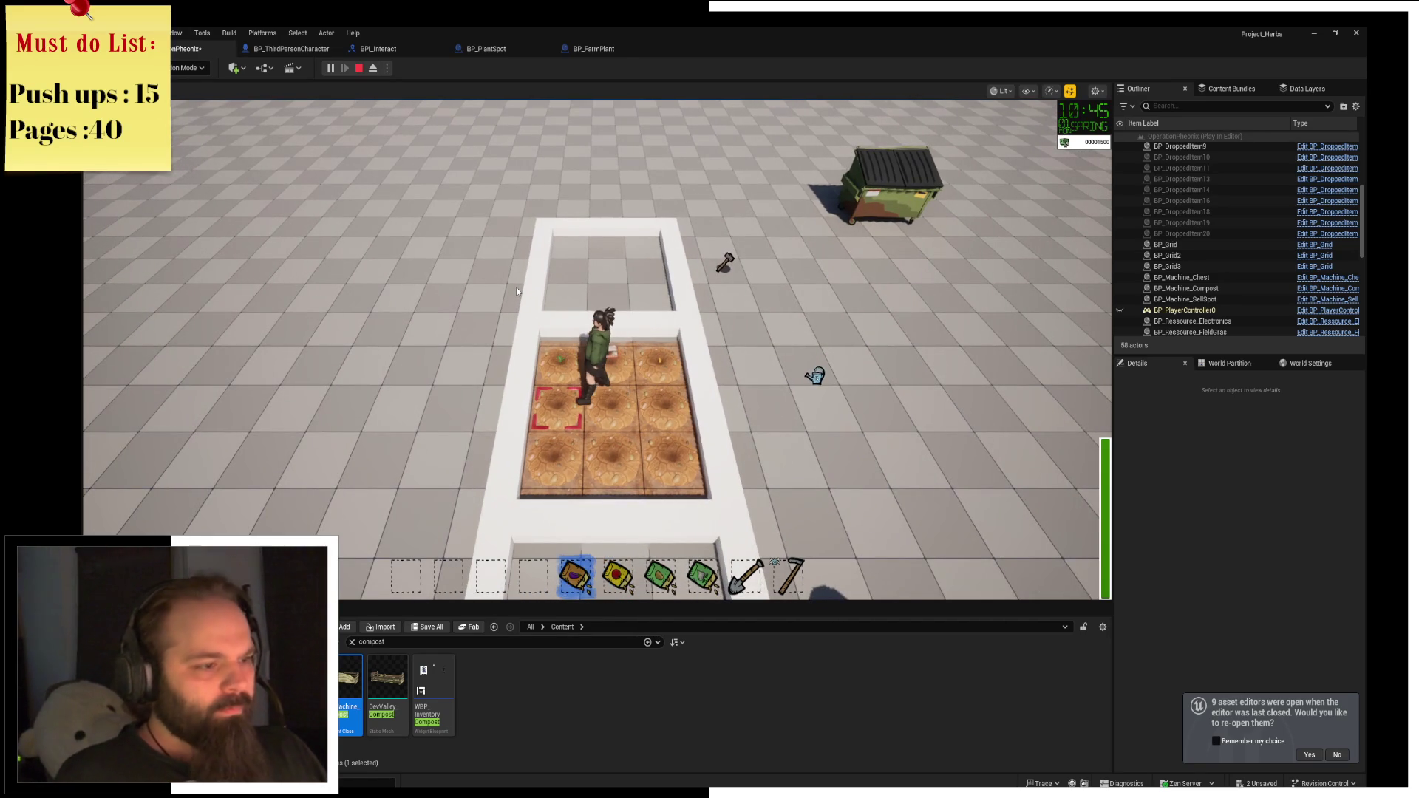
key("d")
key("s")
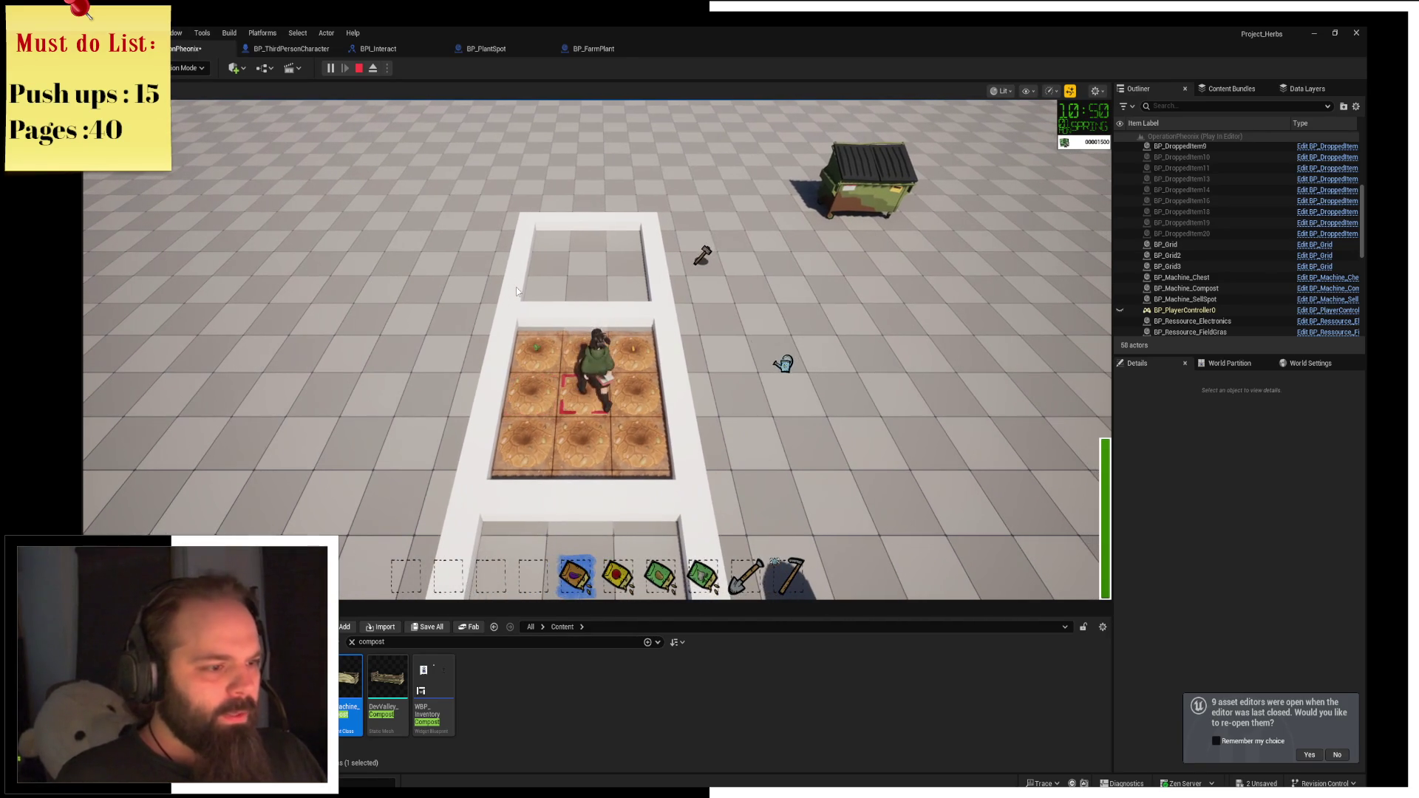
left_click(516, 289)
key("6")
key("a")
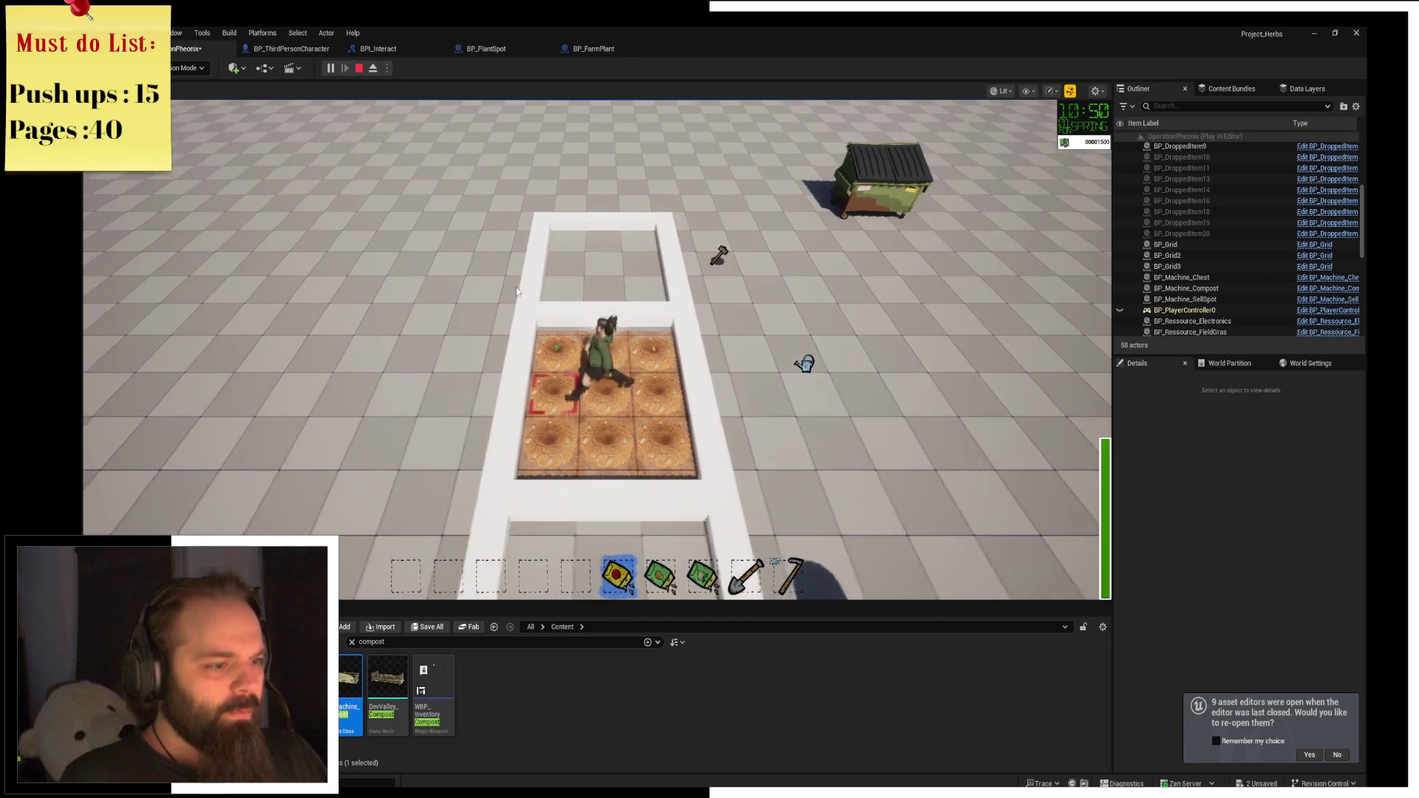
key("d")
left_click(516, 287)
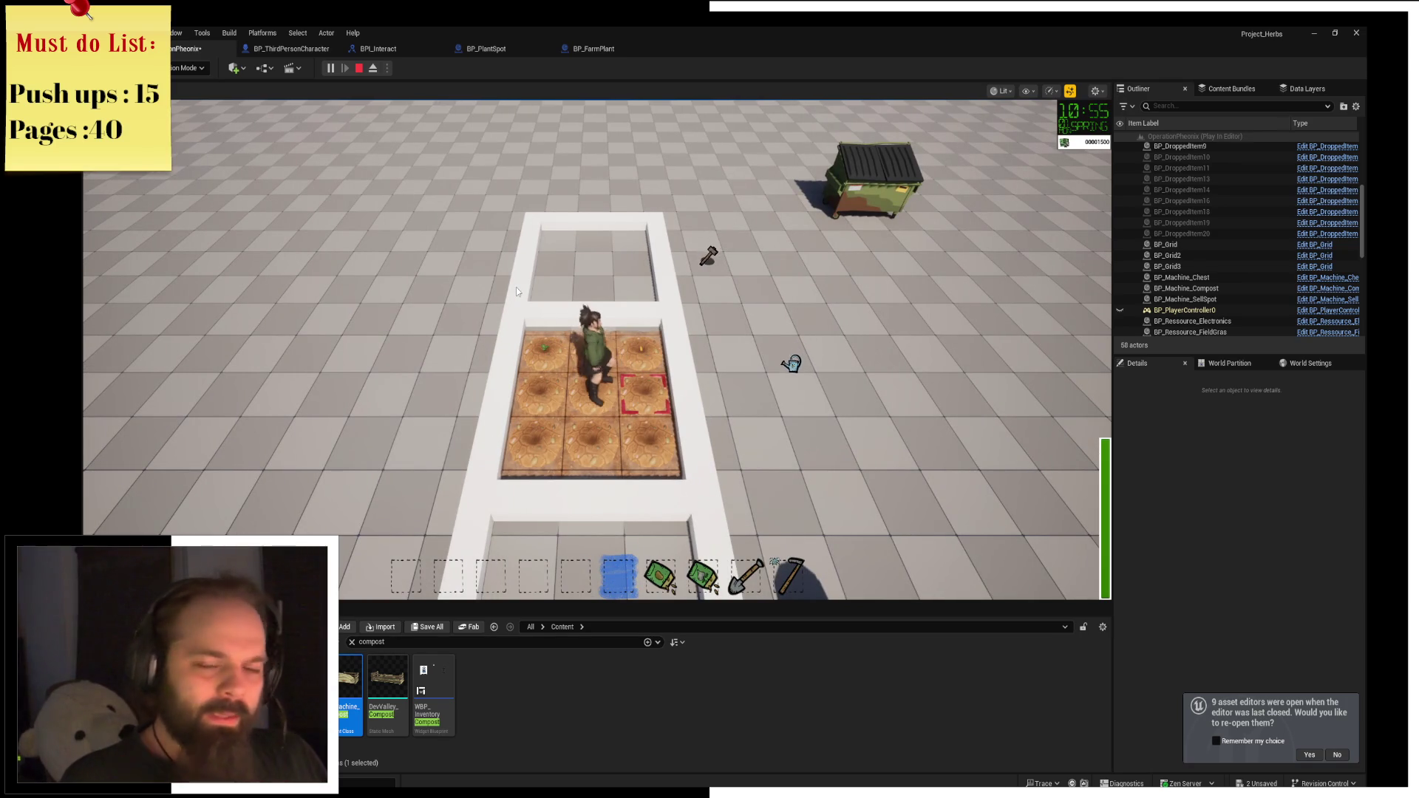
Plant the last seed bags on the bottom-right and bottom-middle tiles.
key("s")
key("7")
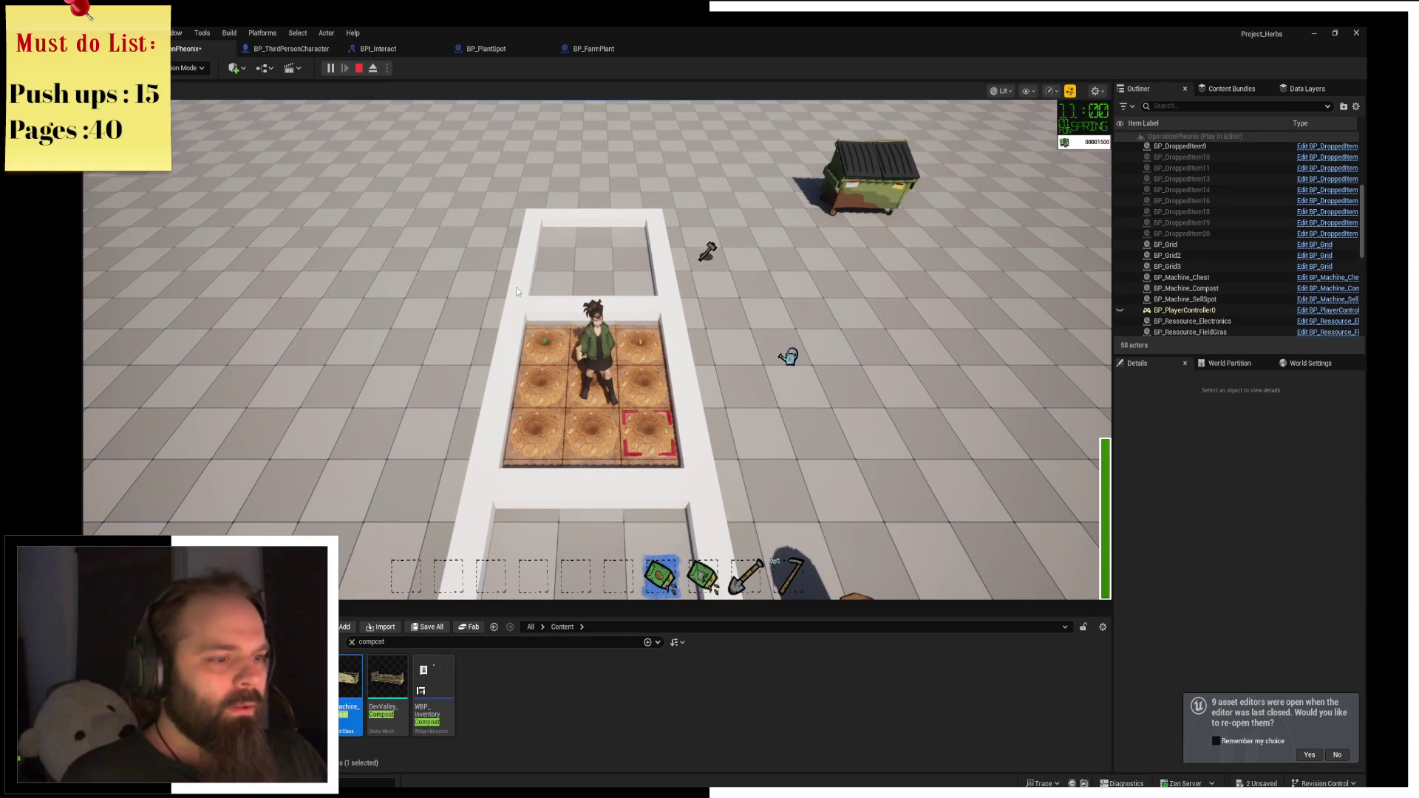
left_click(516, 287)
key("8")
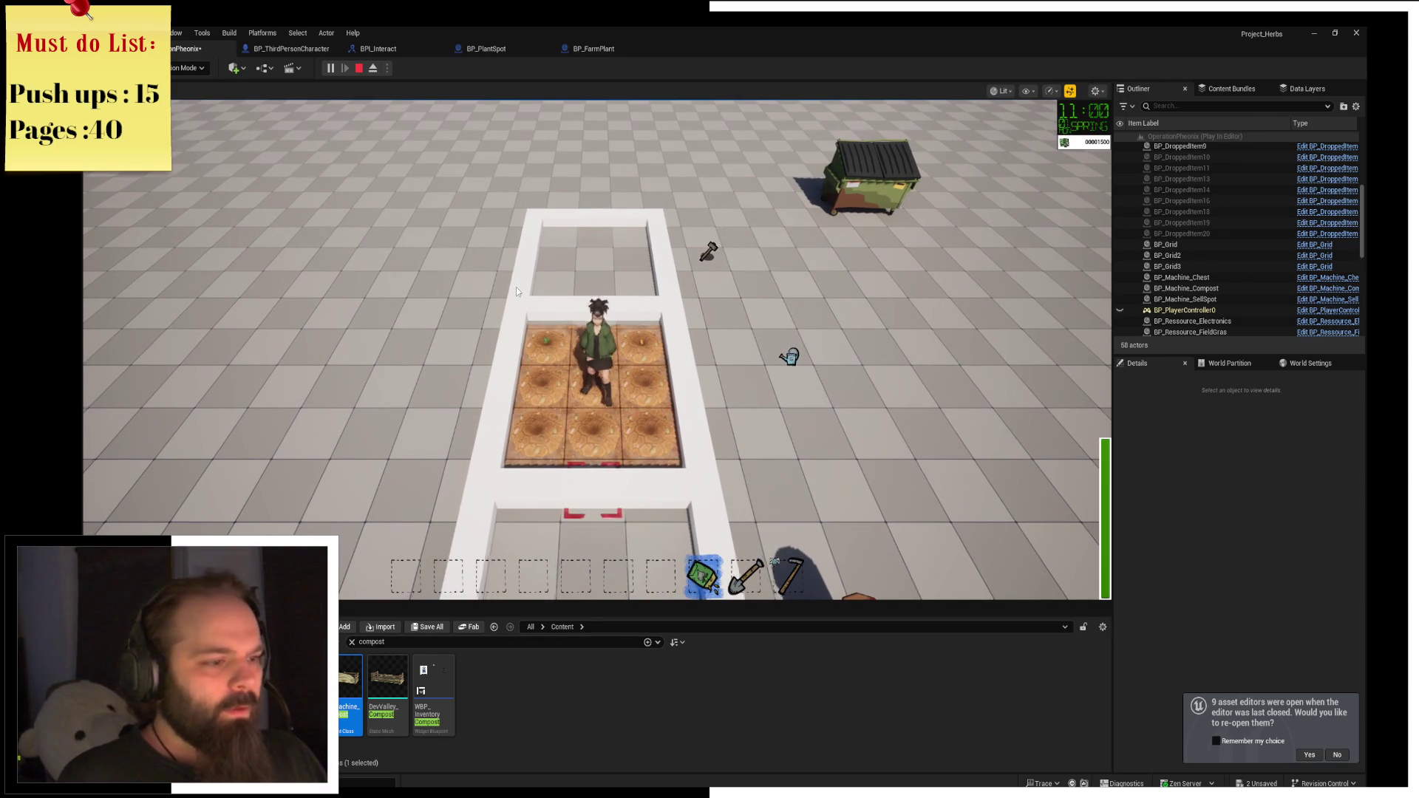
key("w")
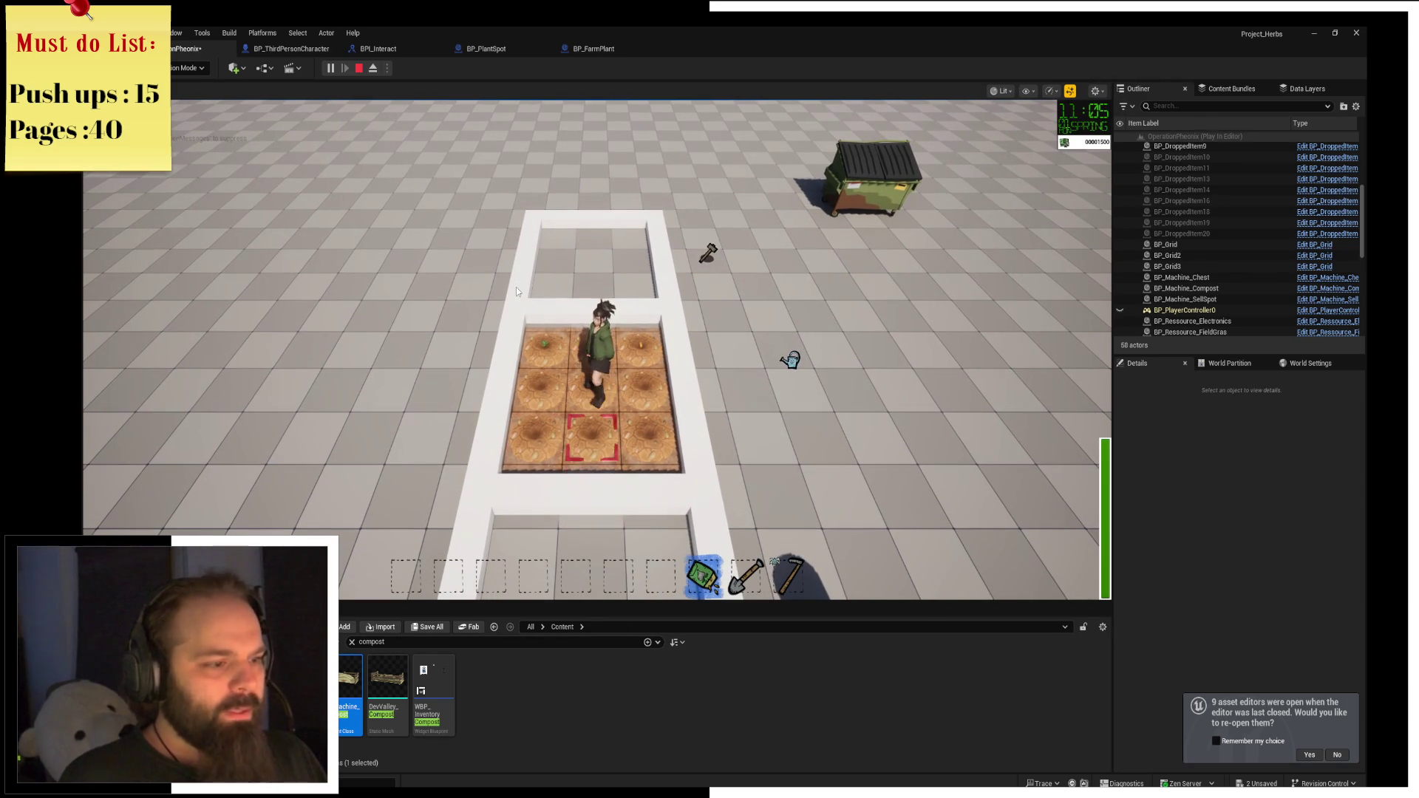
left_click(516, 287)
Pick up the watering can and water six of the planted tiles.
key("d")
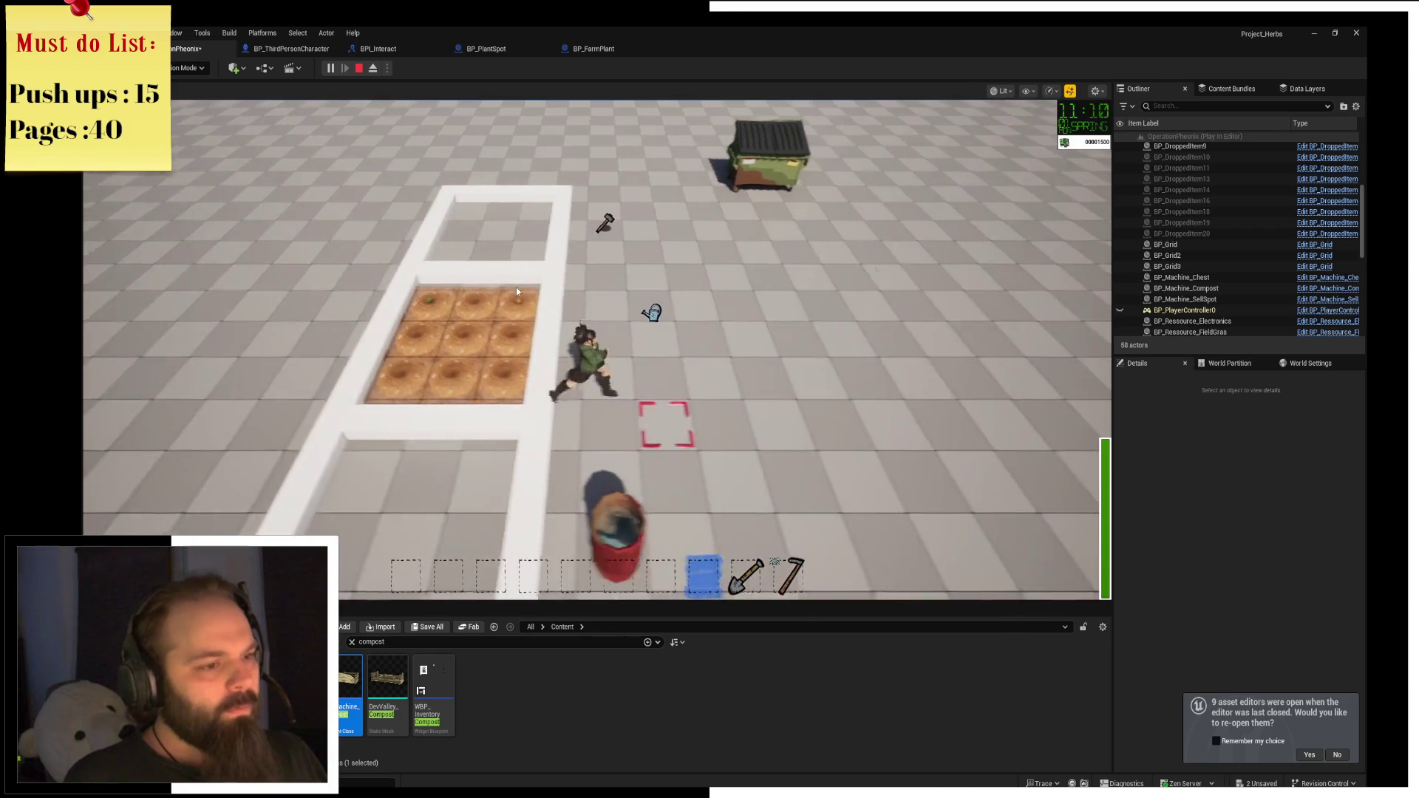
key("1")
key("a")
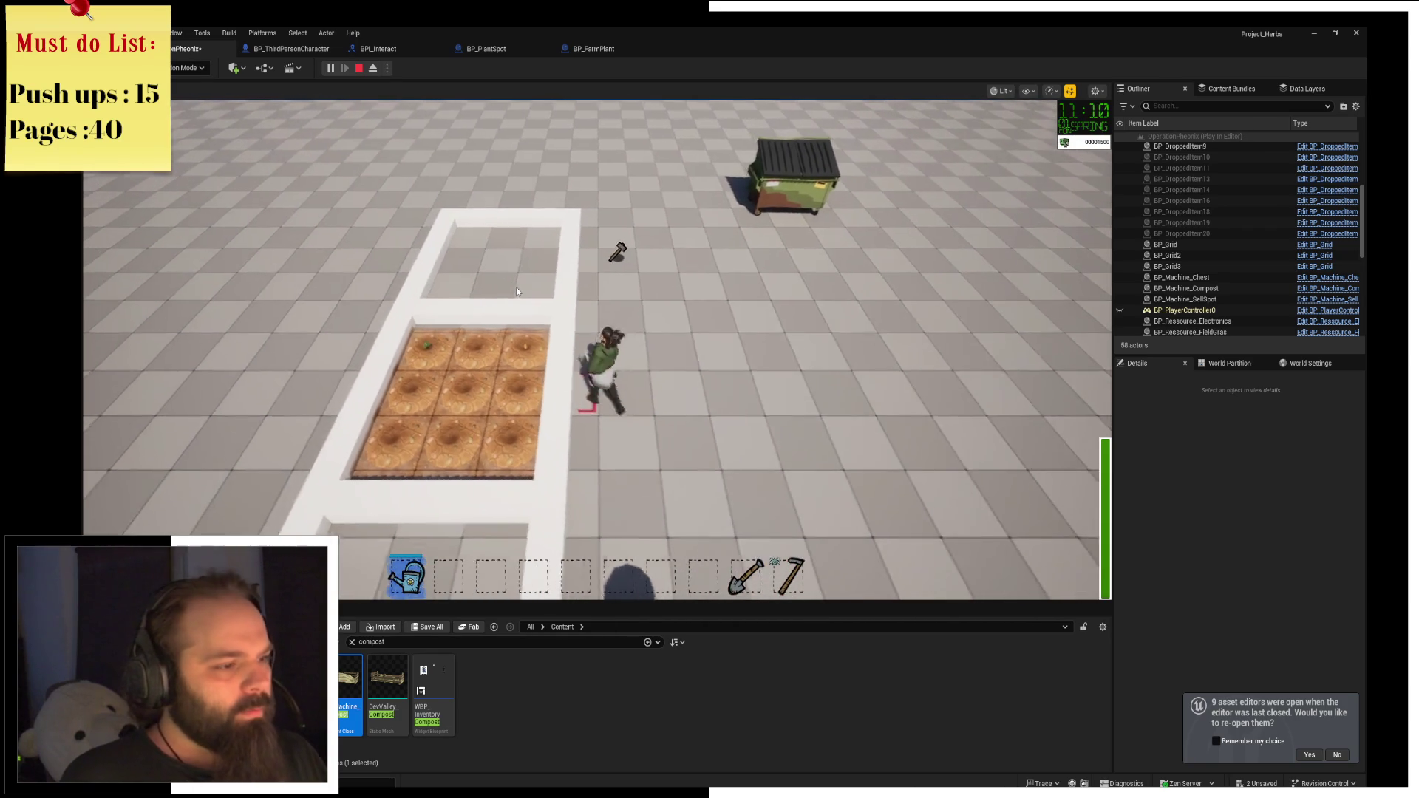
key("a")
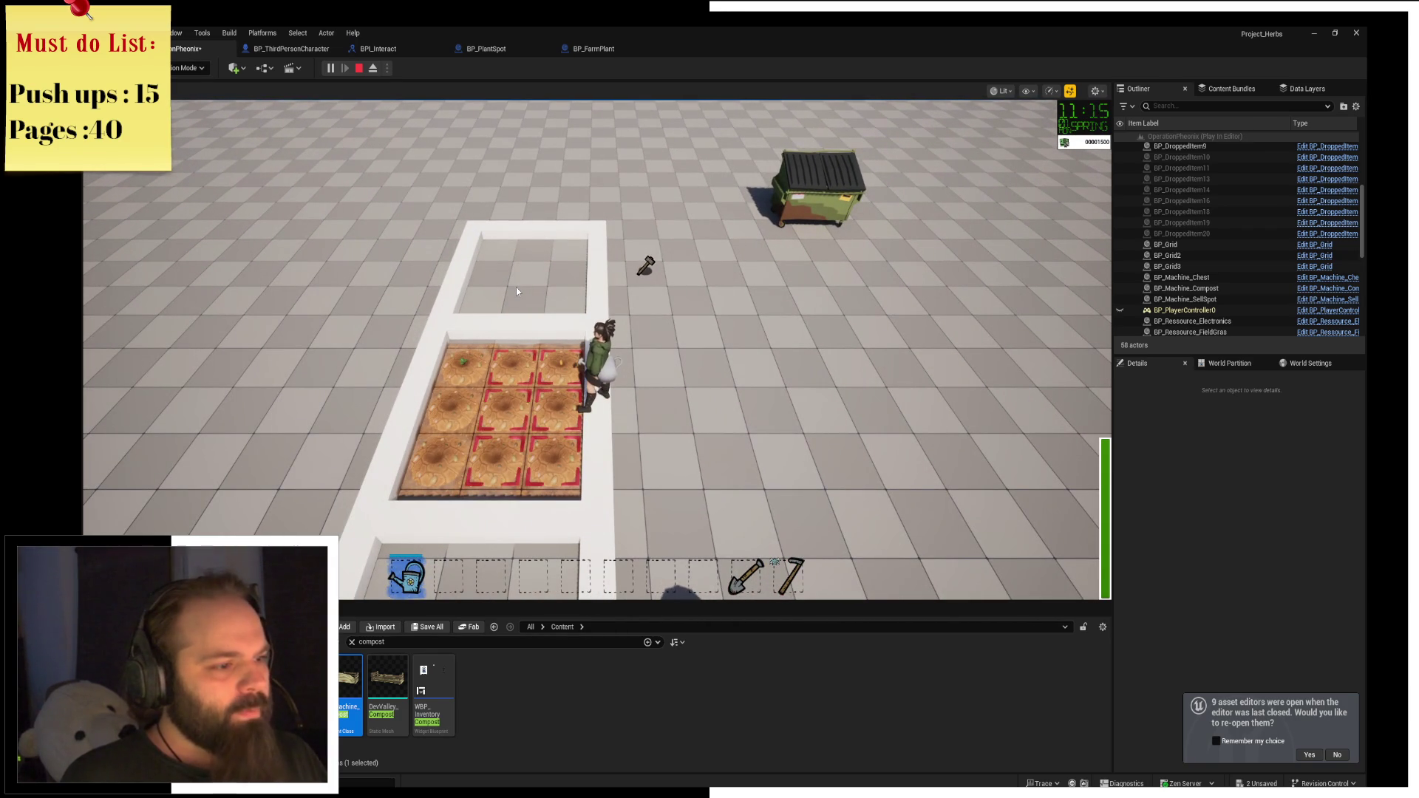
left_click(516, 287)
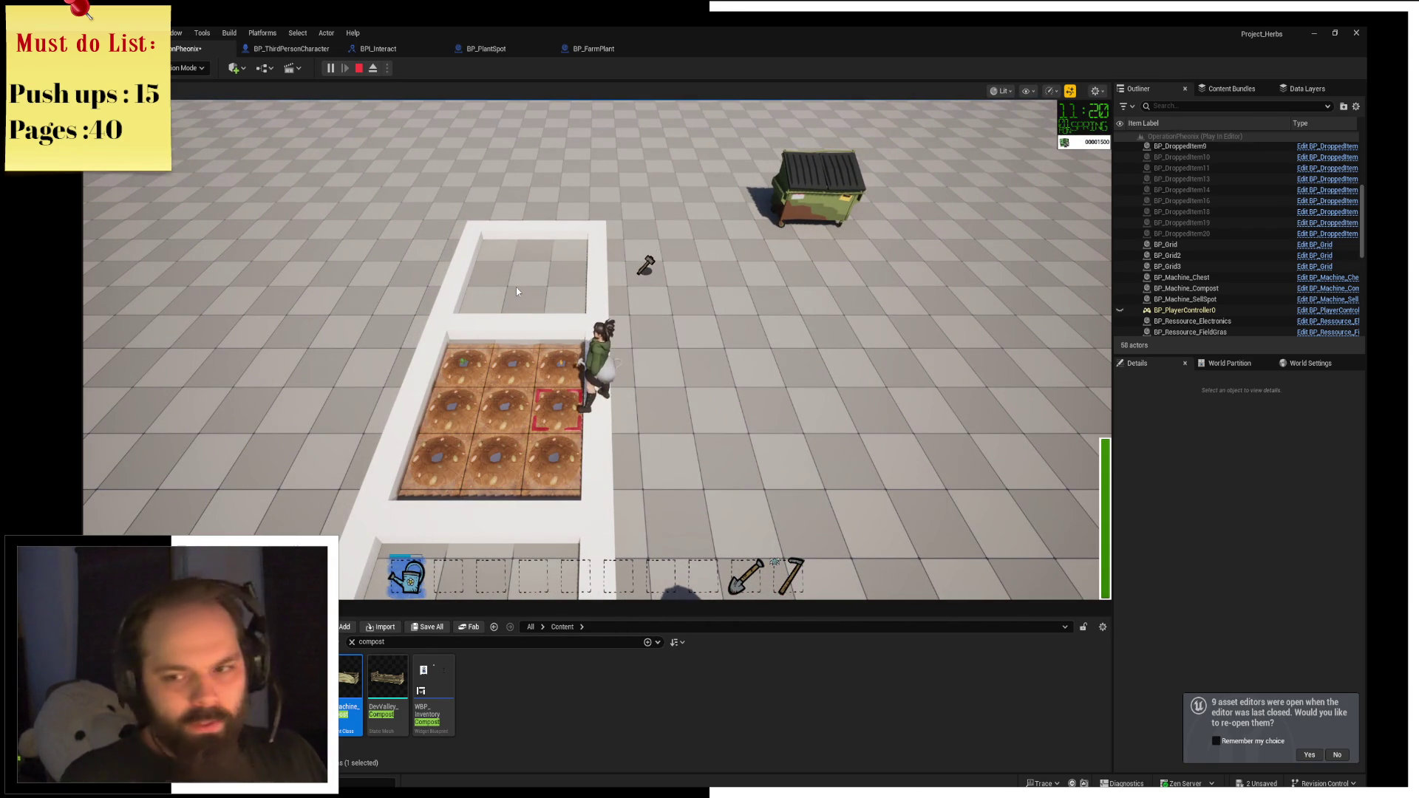
Run past the pallet to collect the pickaxe near the dumpster, then head back toward the plot.
key("d")
key("s")
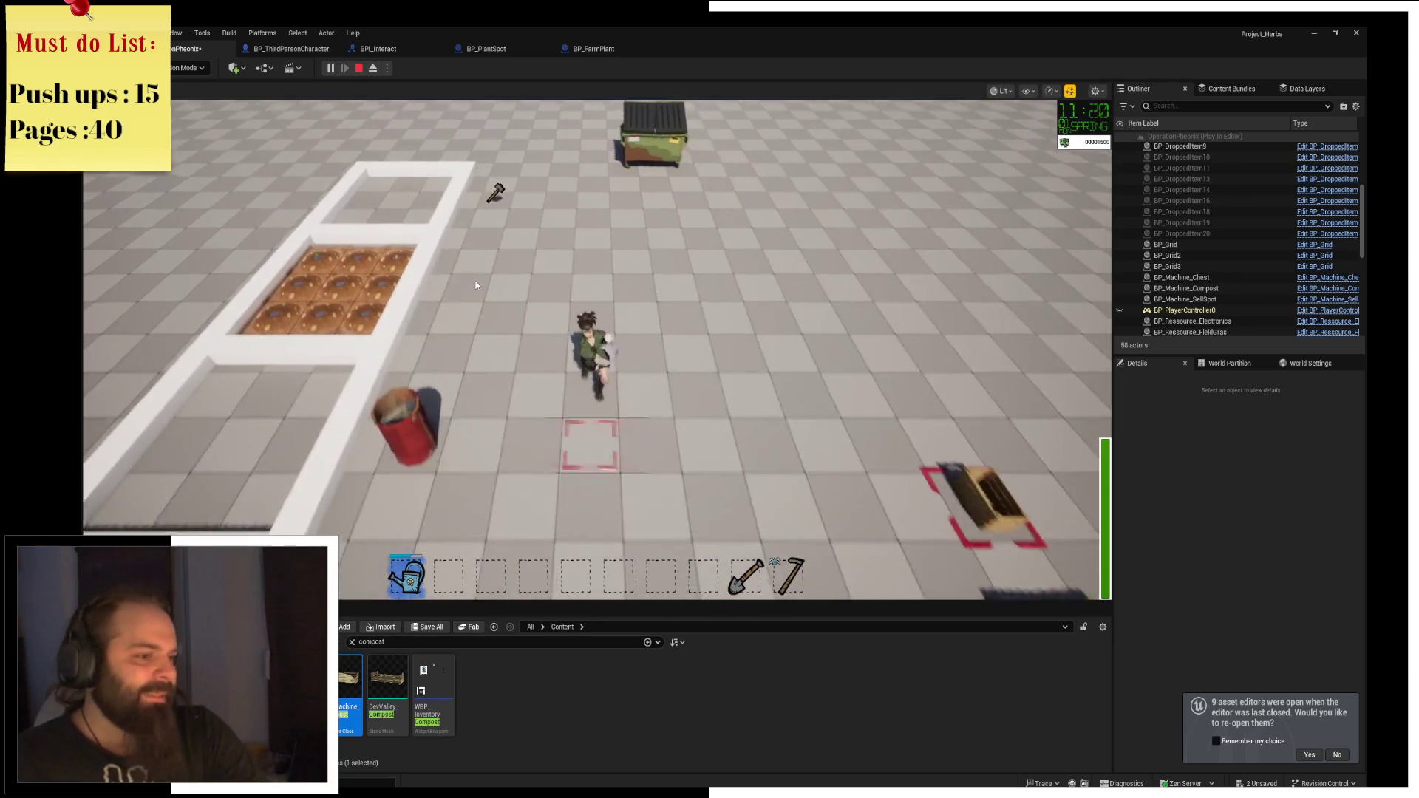
key("s")
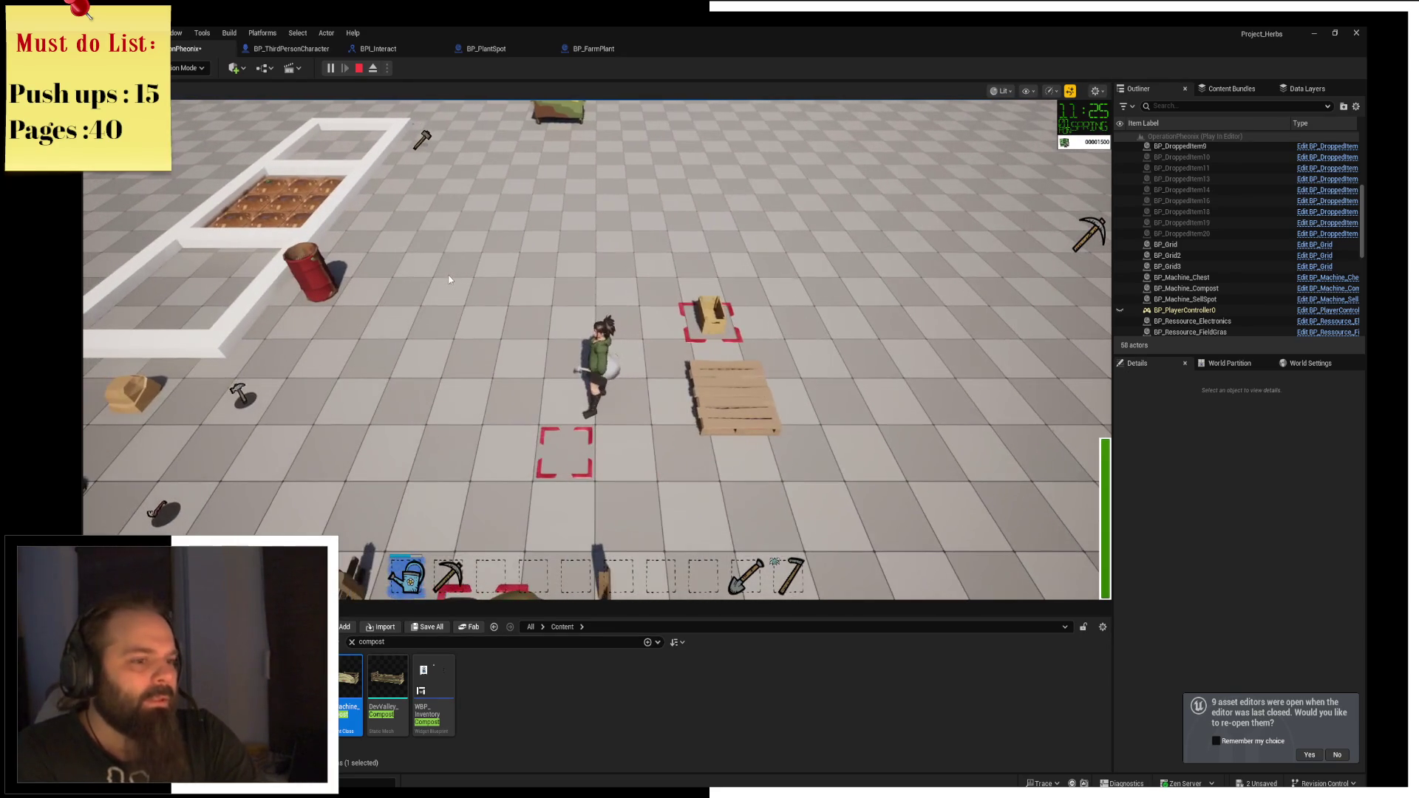
key("w")
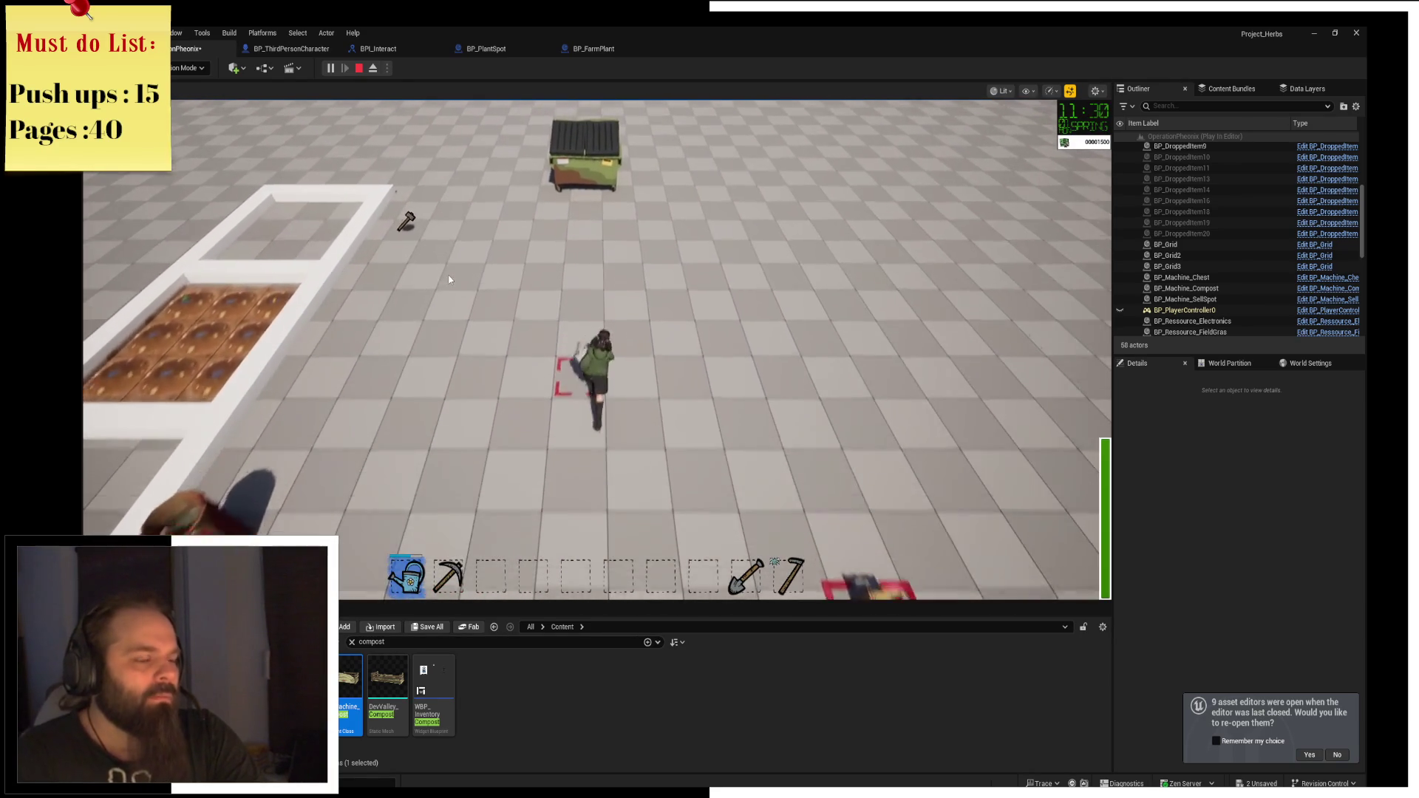
key("w")
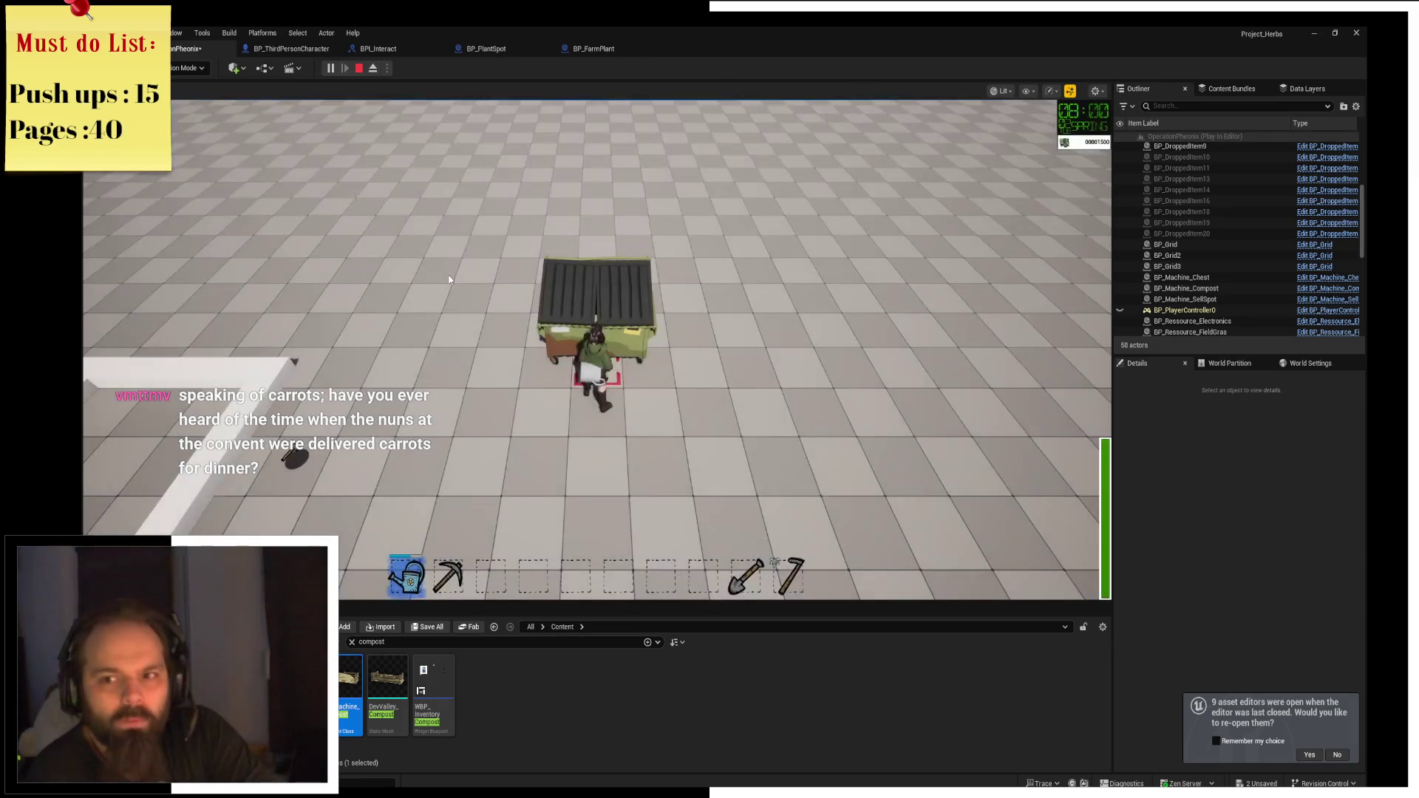
key("s")
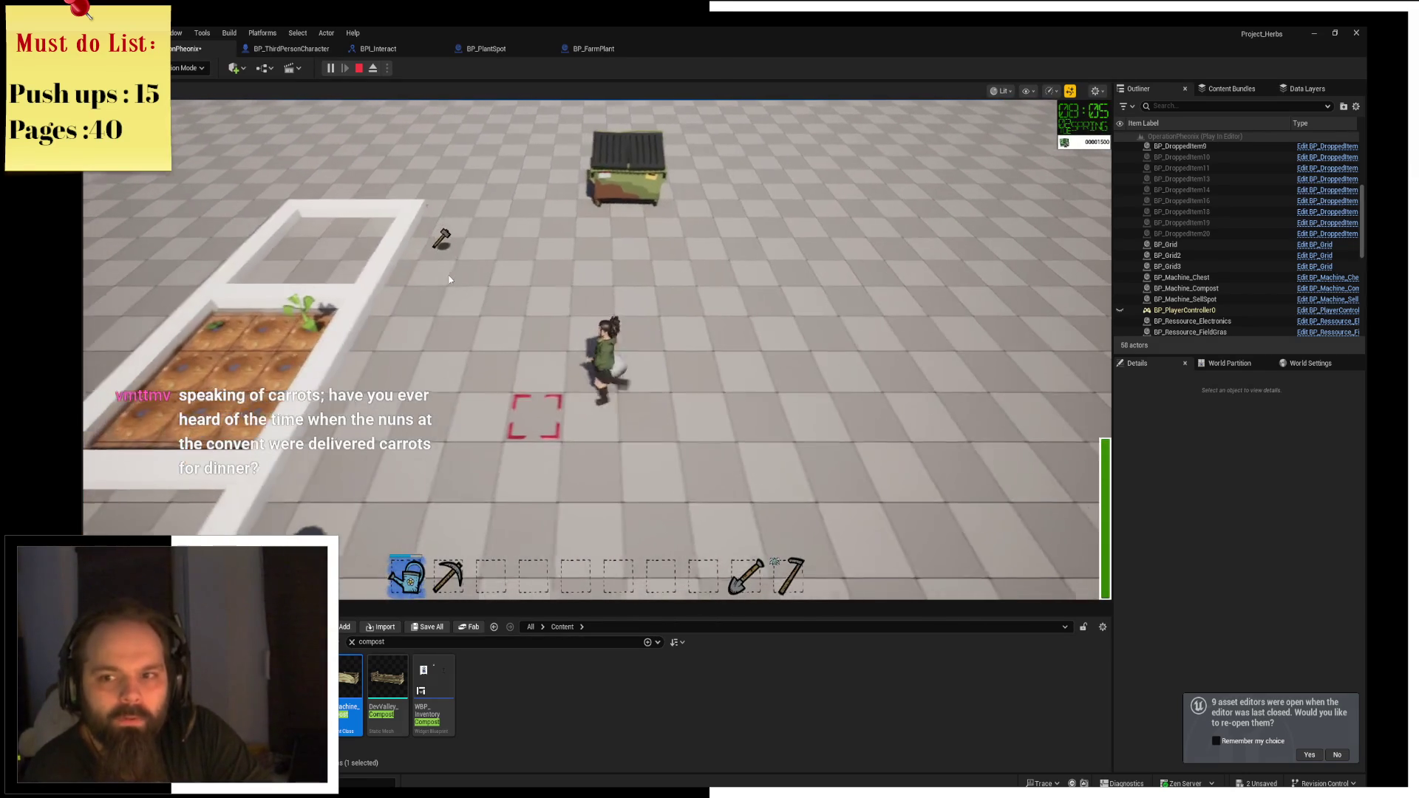
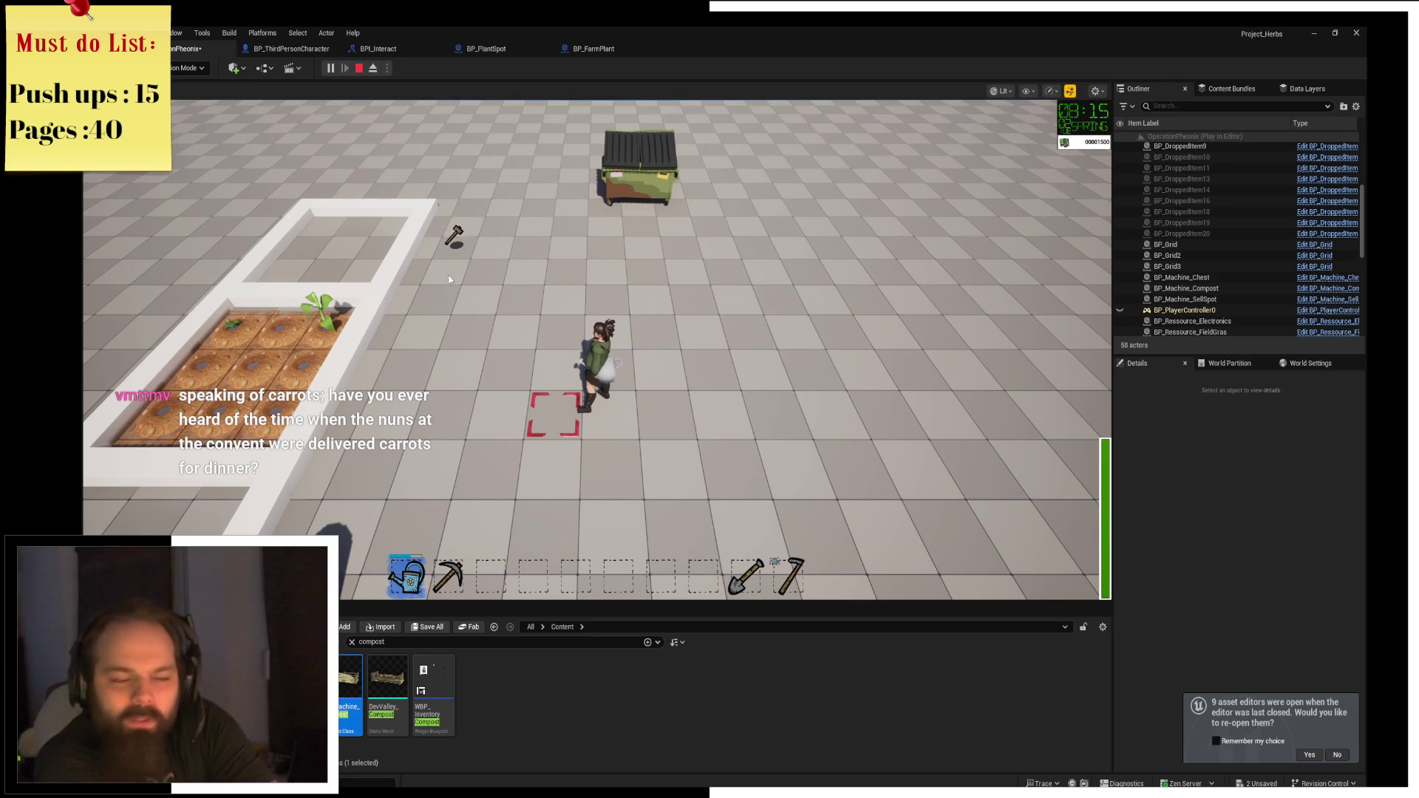
Walk onto the planter plot, end the first day at the dumpster, and return to the planter.
key("a")
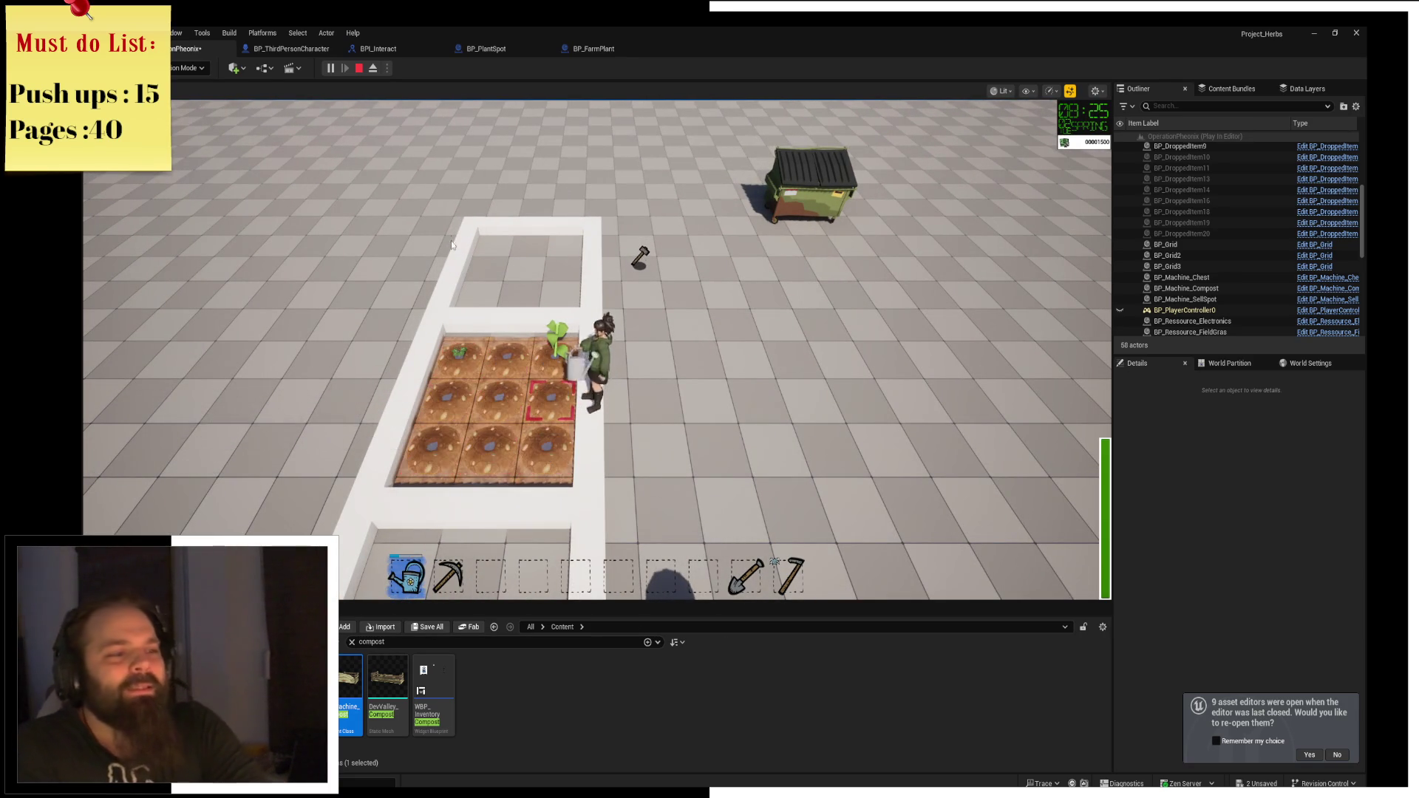
key("d")
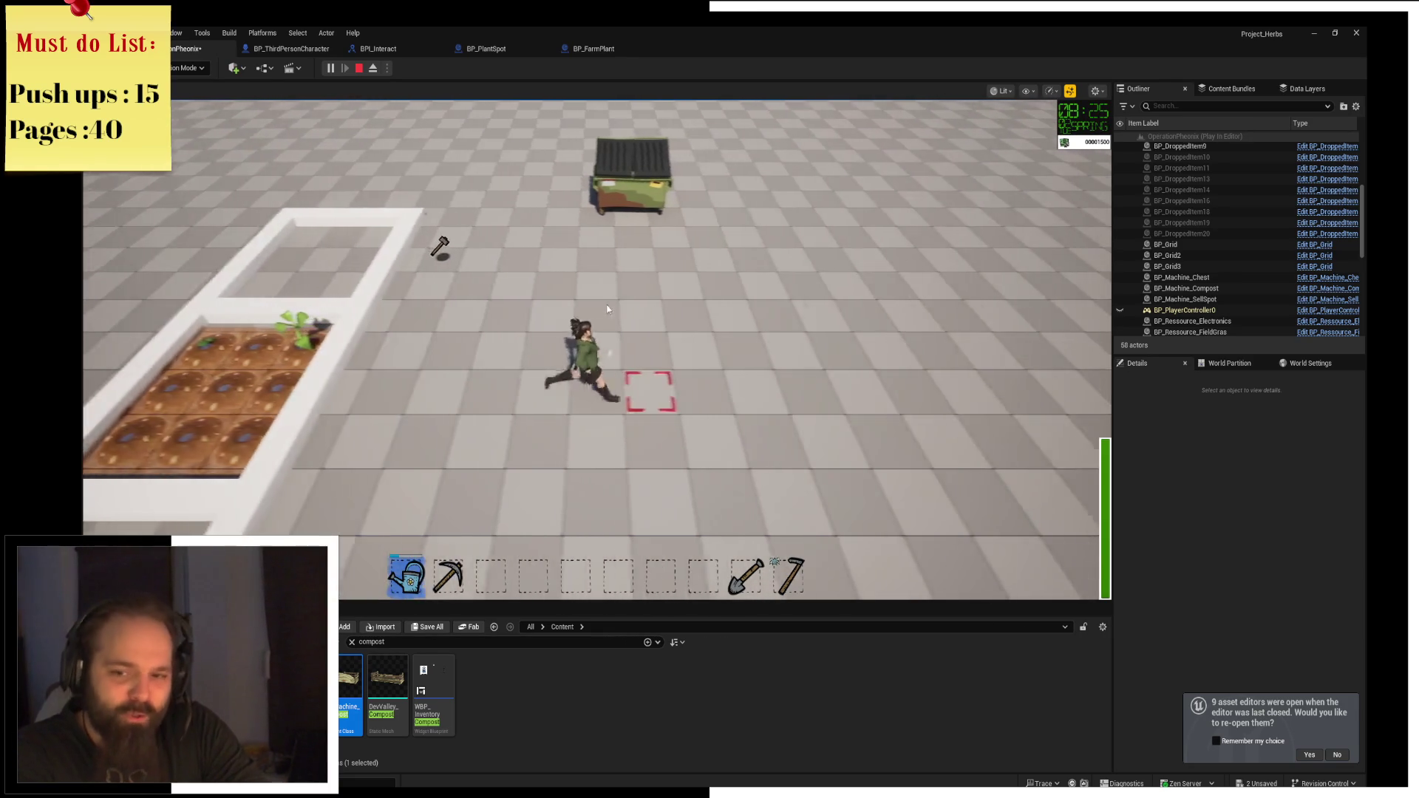
key("w")
key("e")
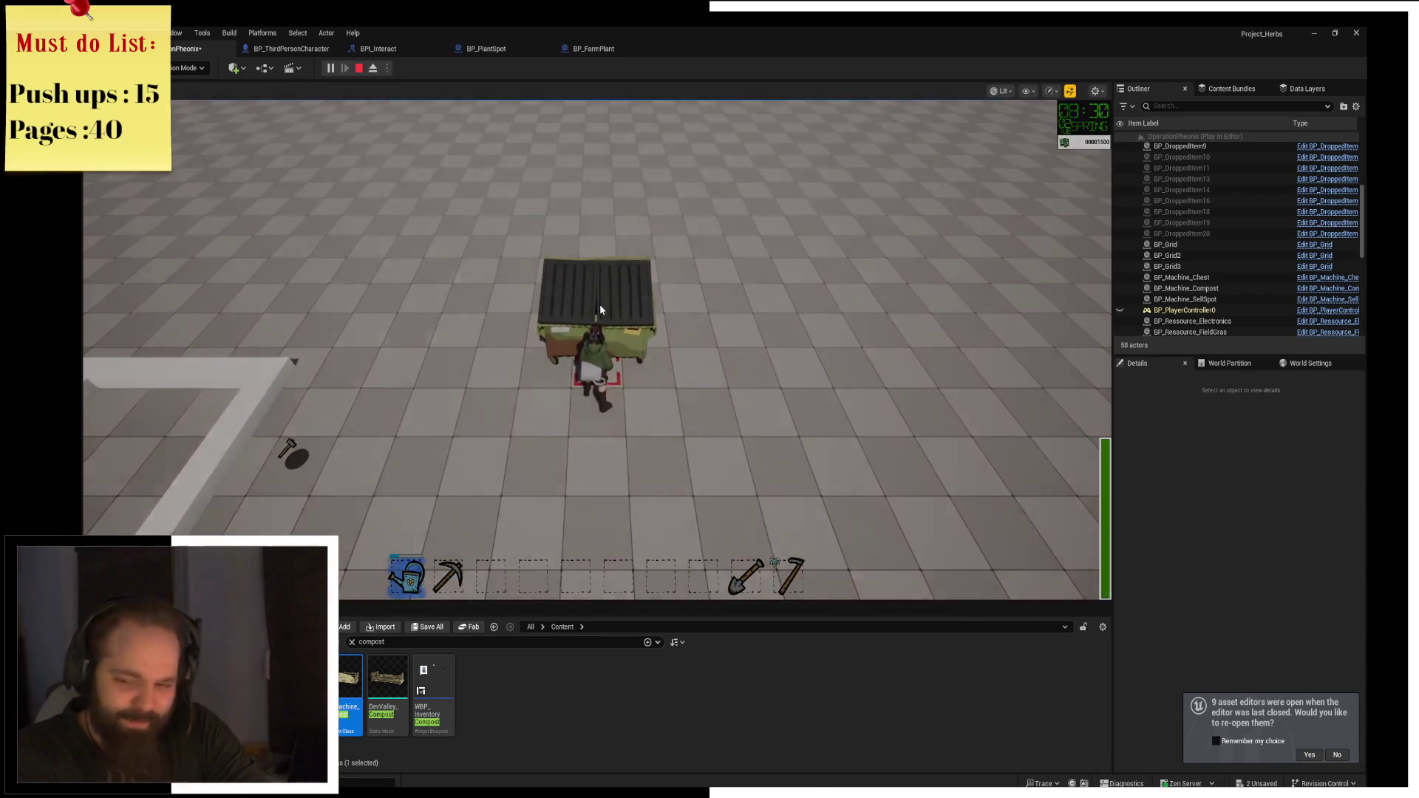
key("s")
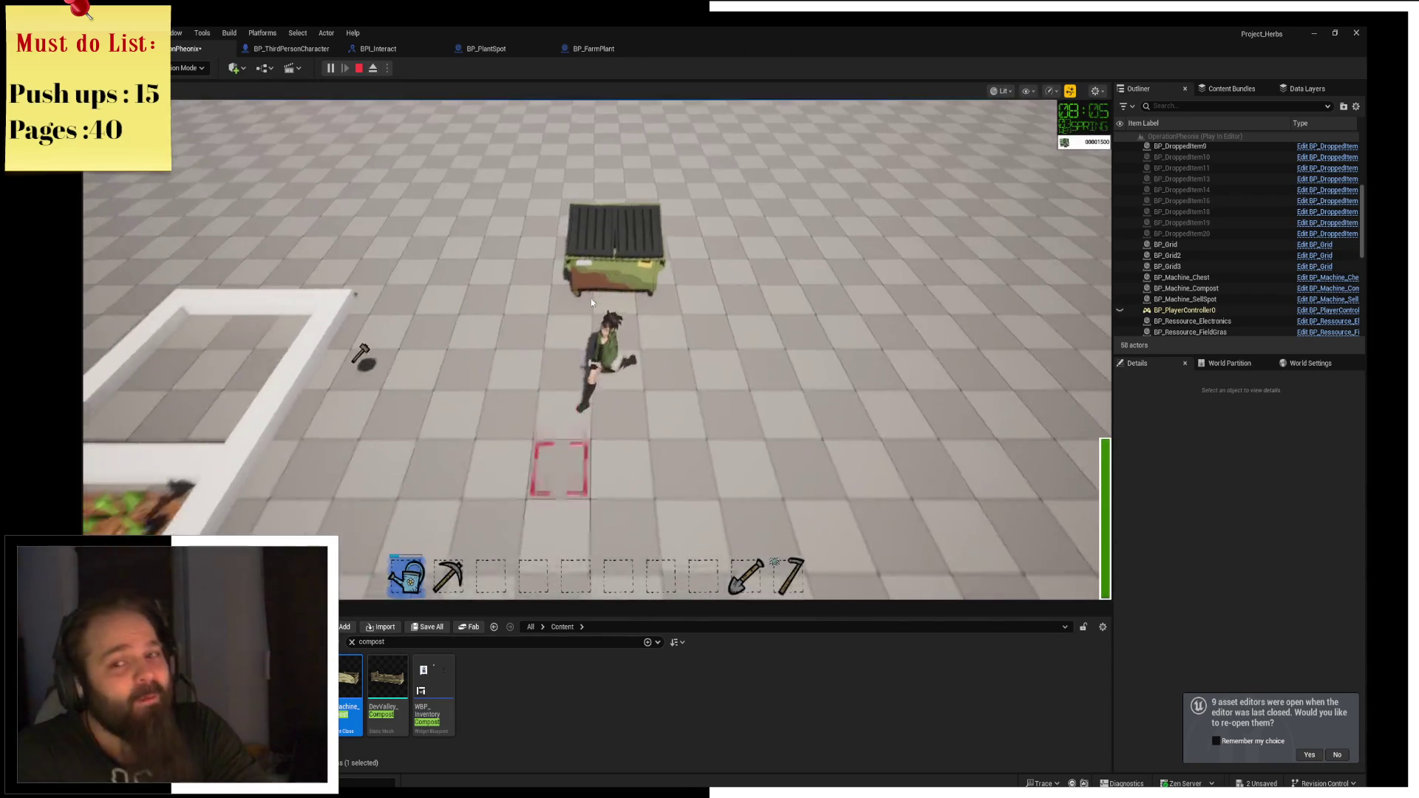
key("a")
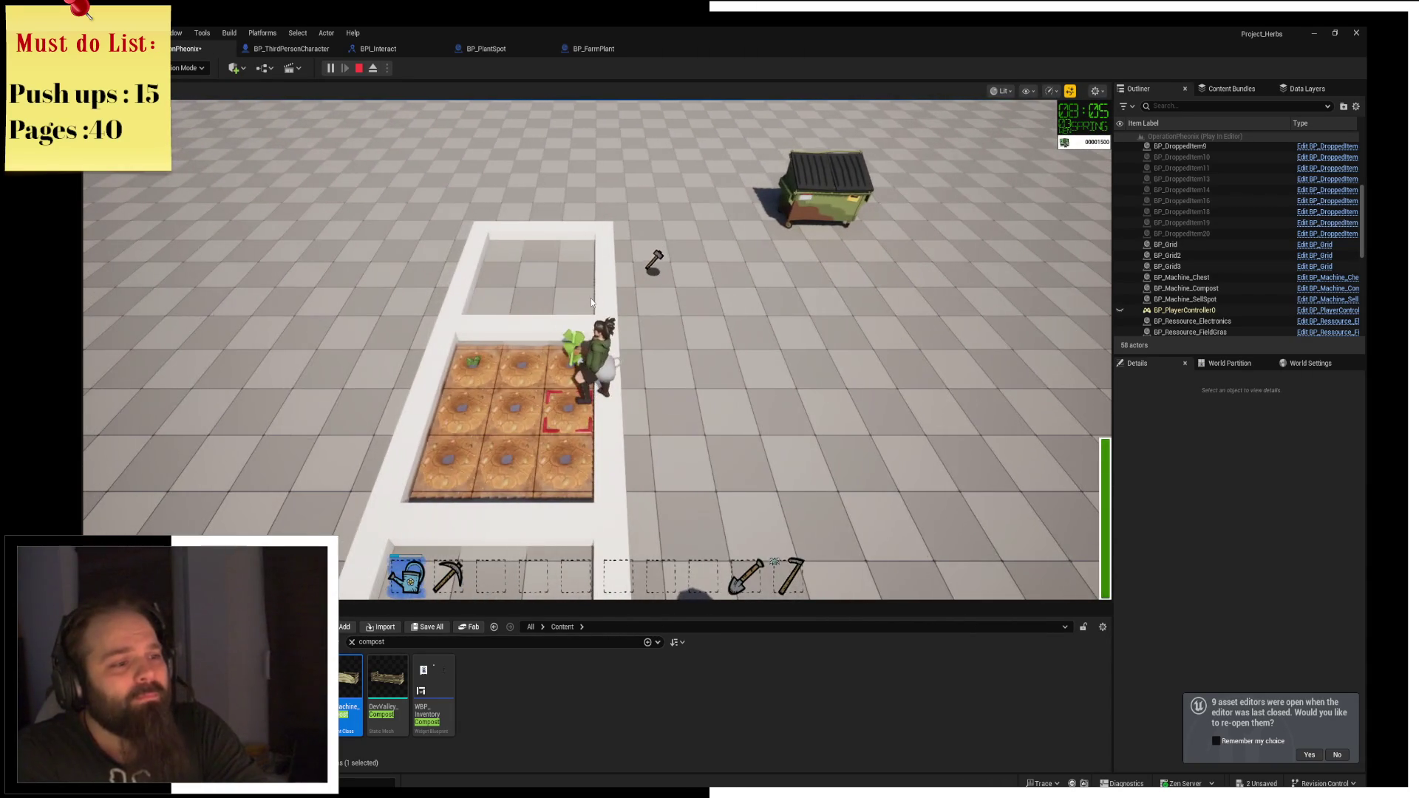
Water six planter plots with the charged watering can, then sleep at the dumpster for a new day.
left_click_drag(592, 301, 589, 302)
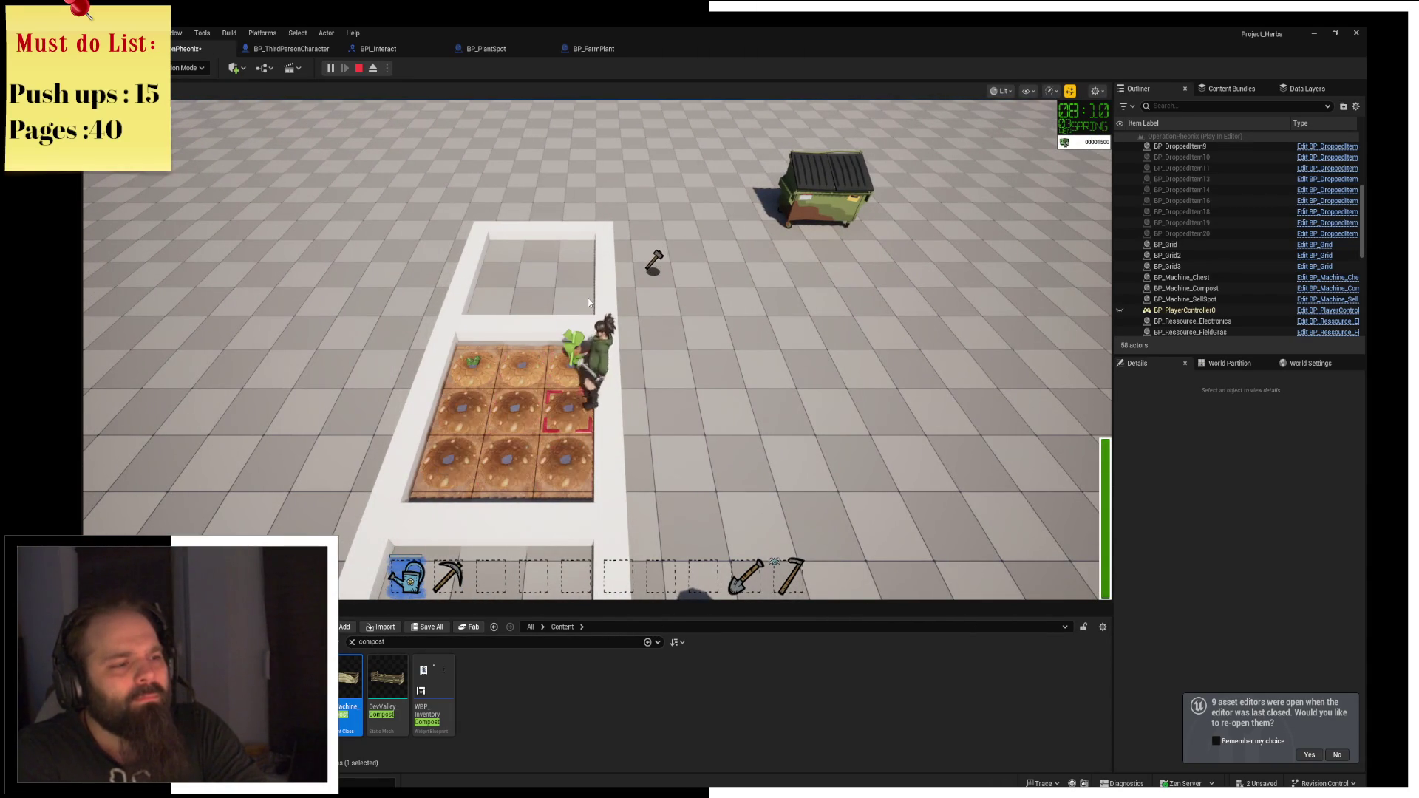
key("s")
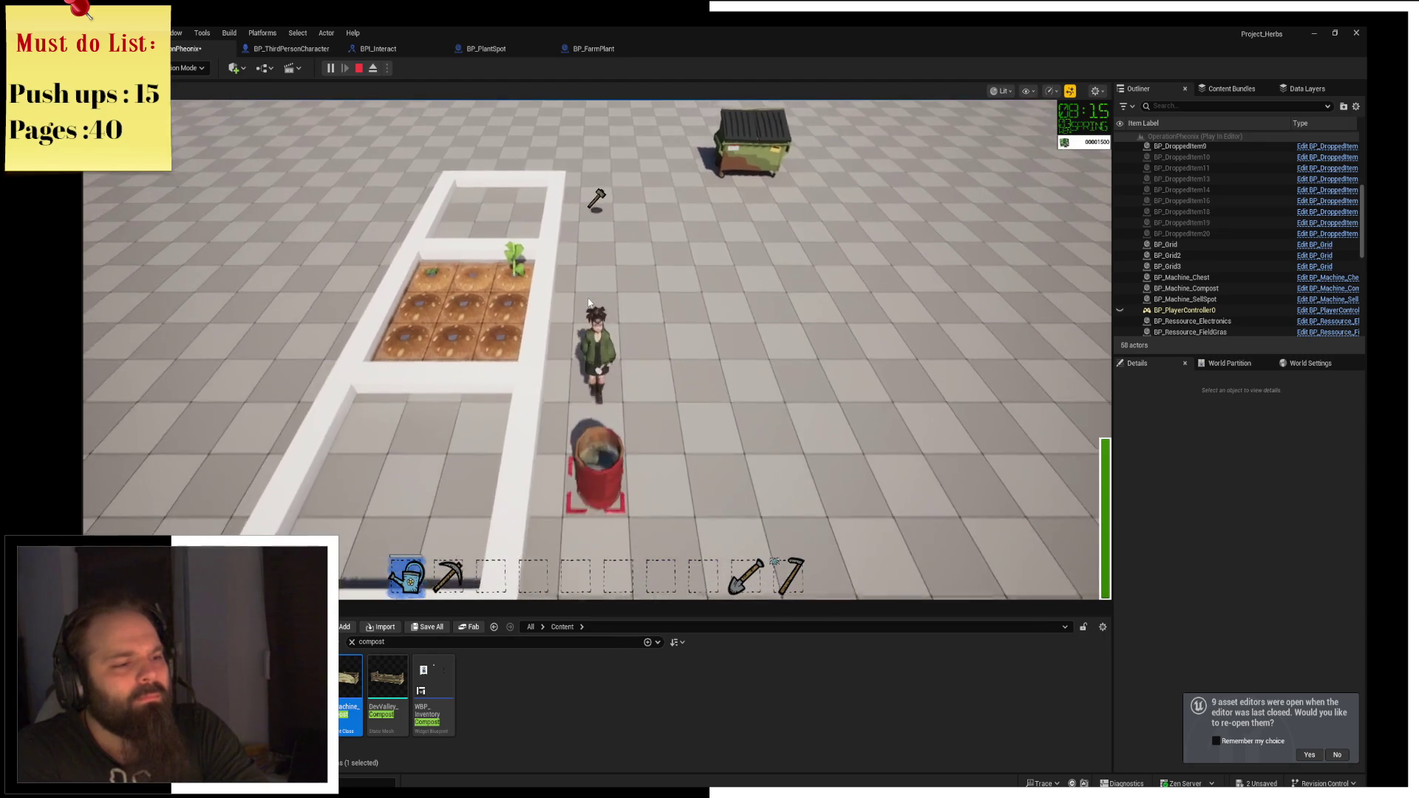
key("w")
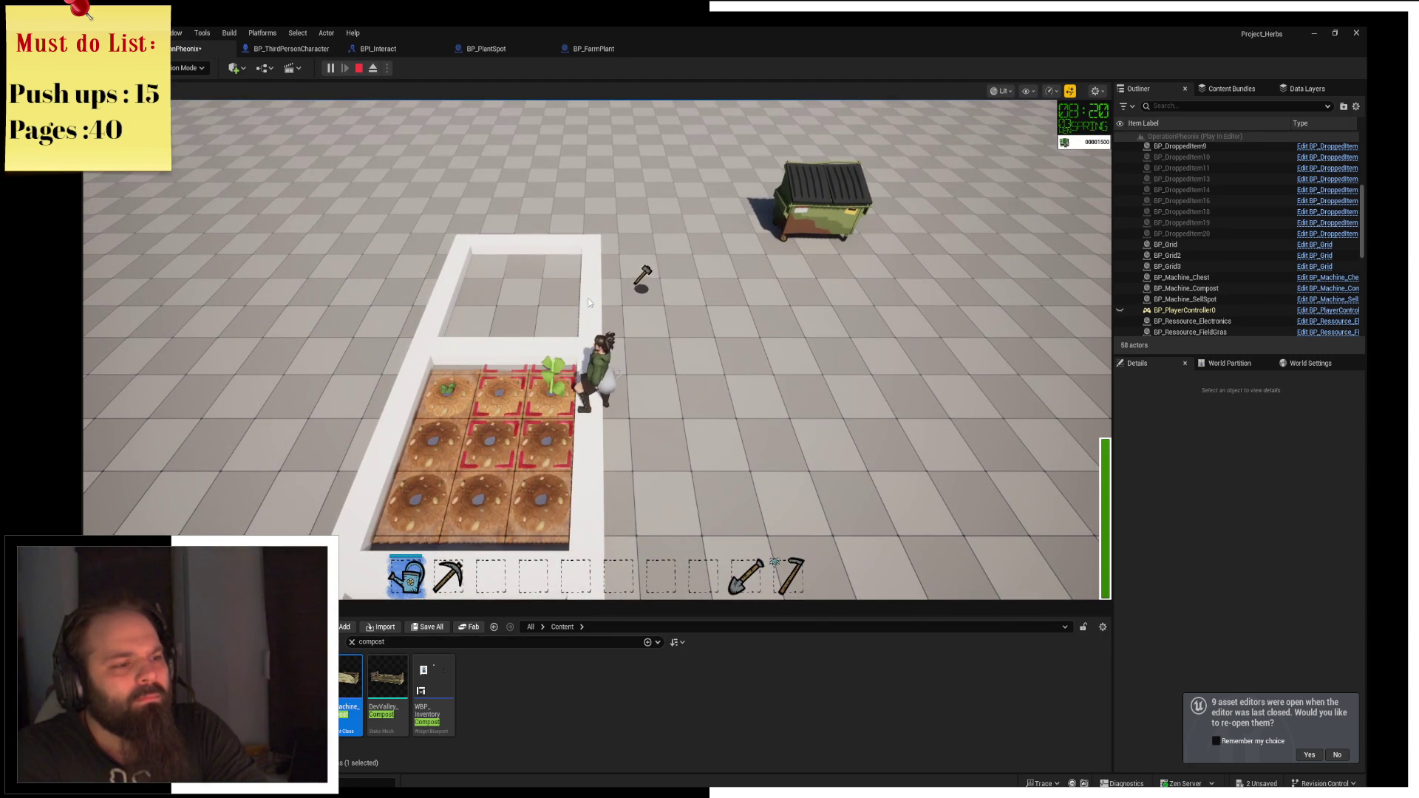
key("d")
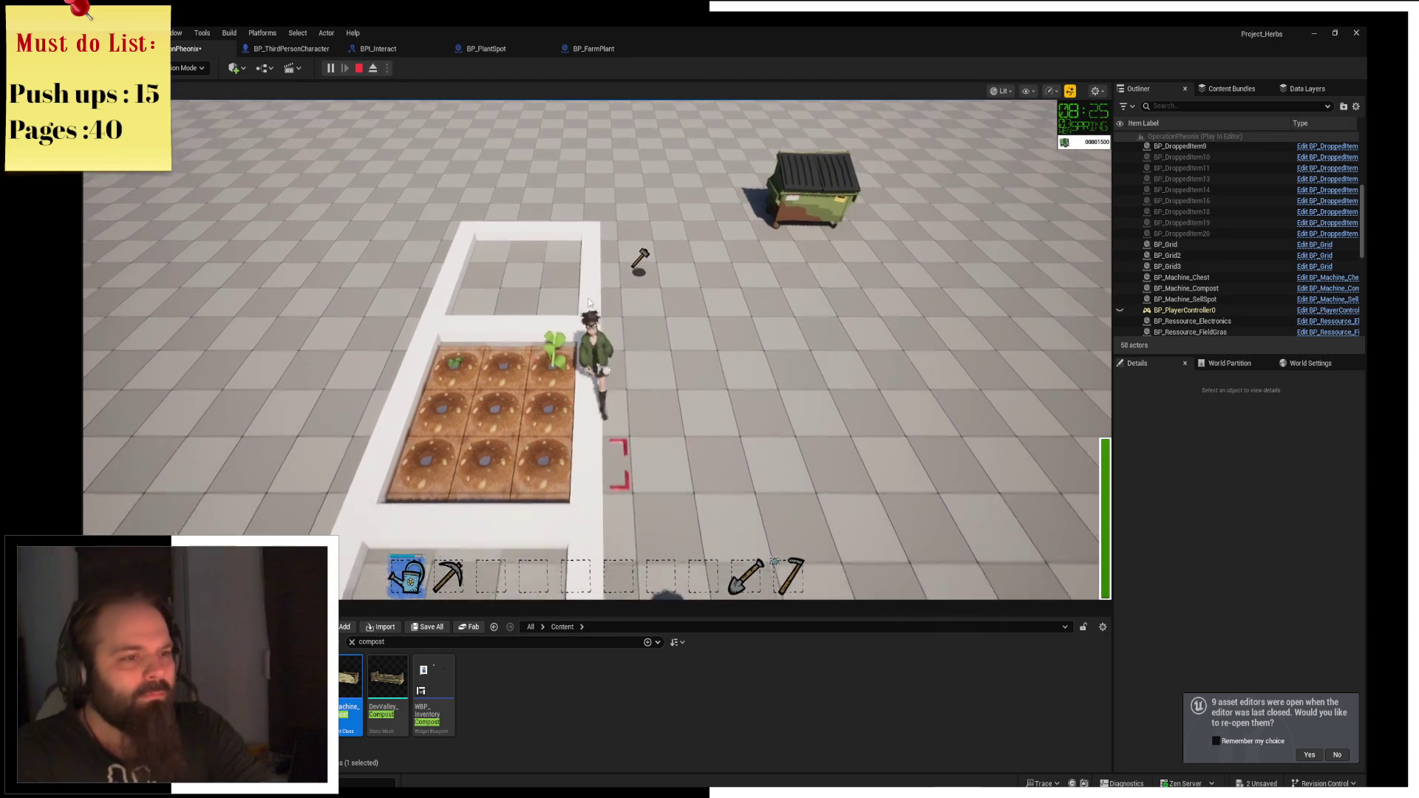
key("w")
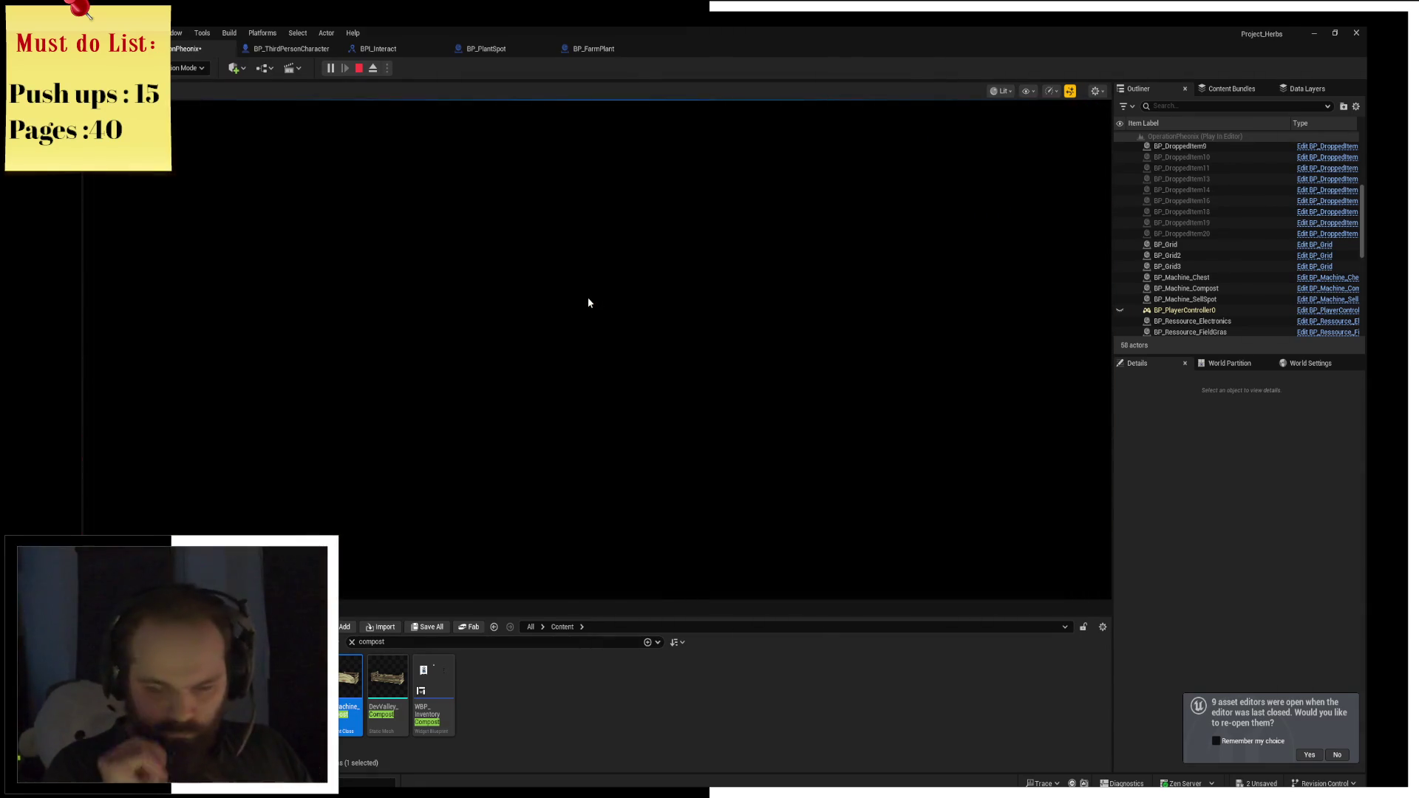
key("s")
key("a")
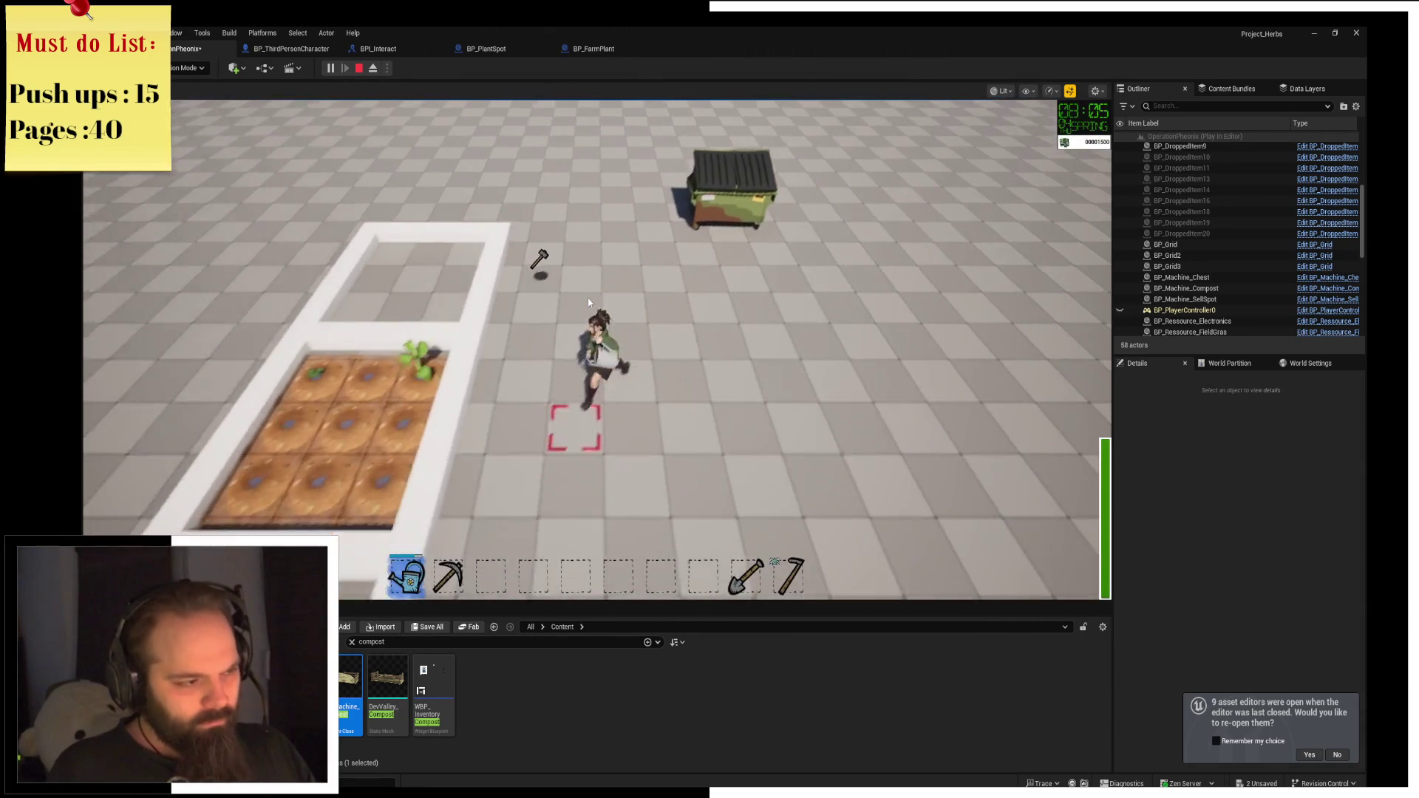
Repeat the day cycle, sleeping at the dumpster twice more and returning to the planter plots.
key("w")
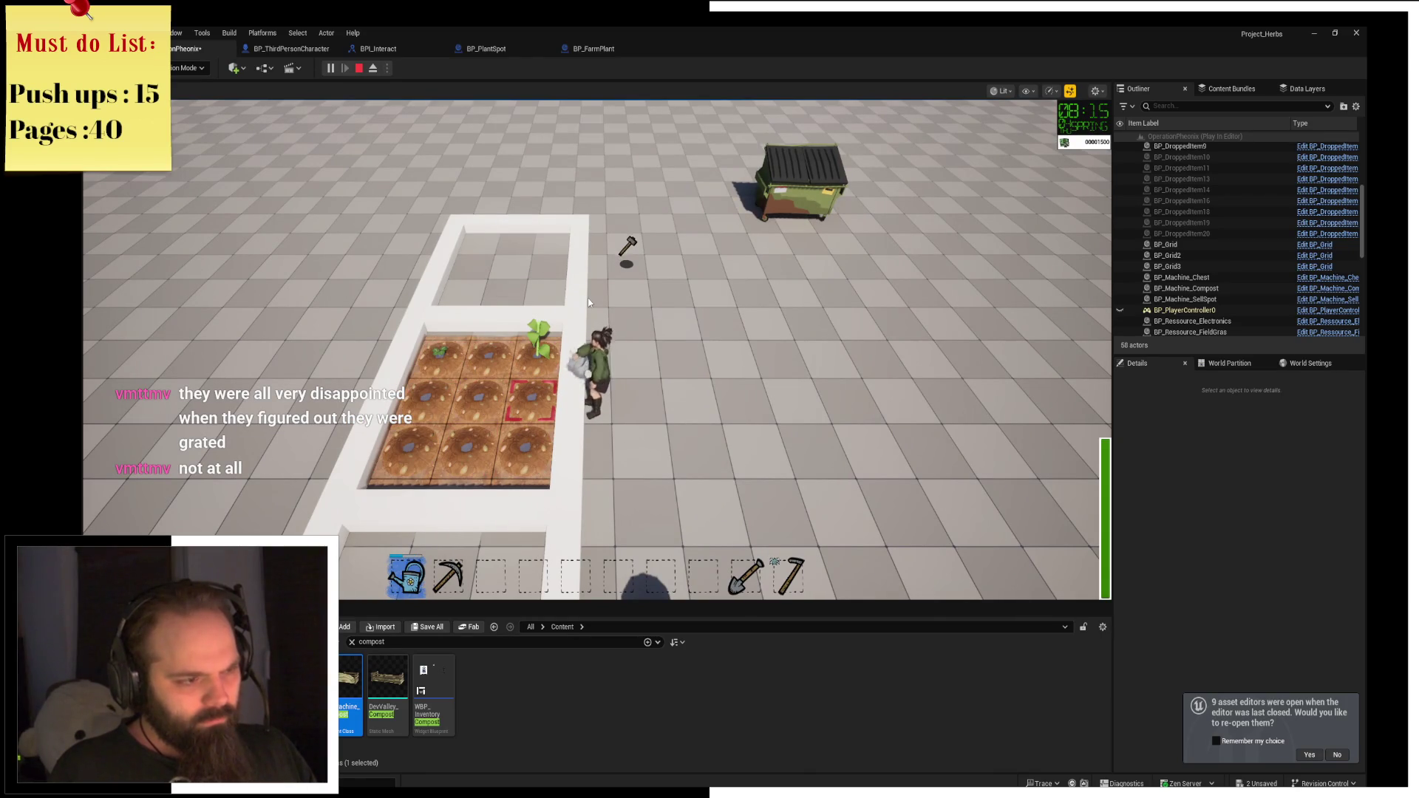
key("s")
key("d")
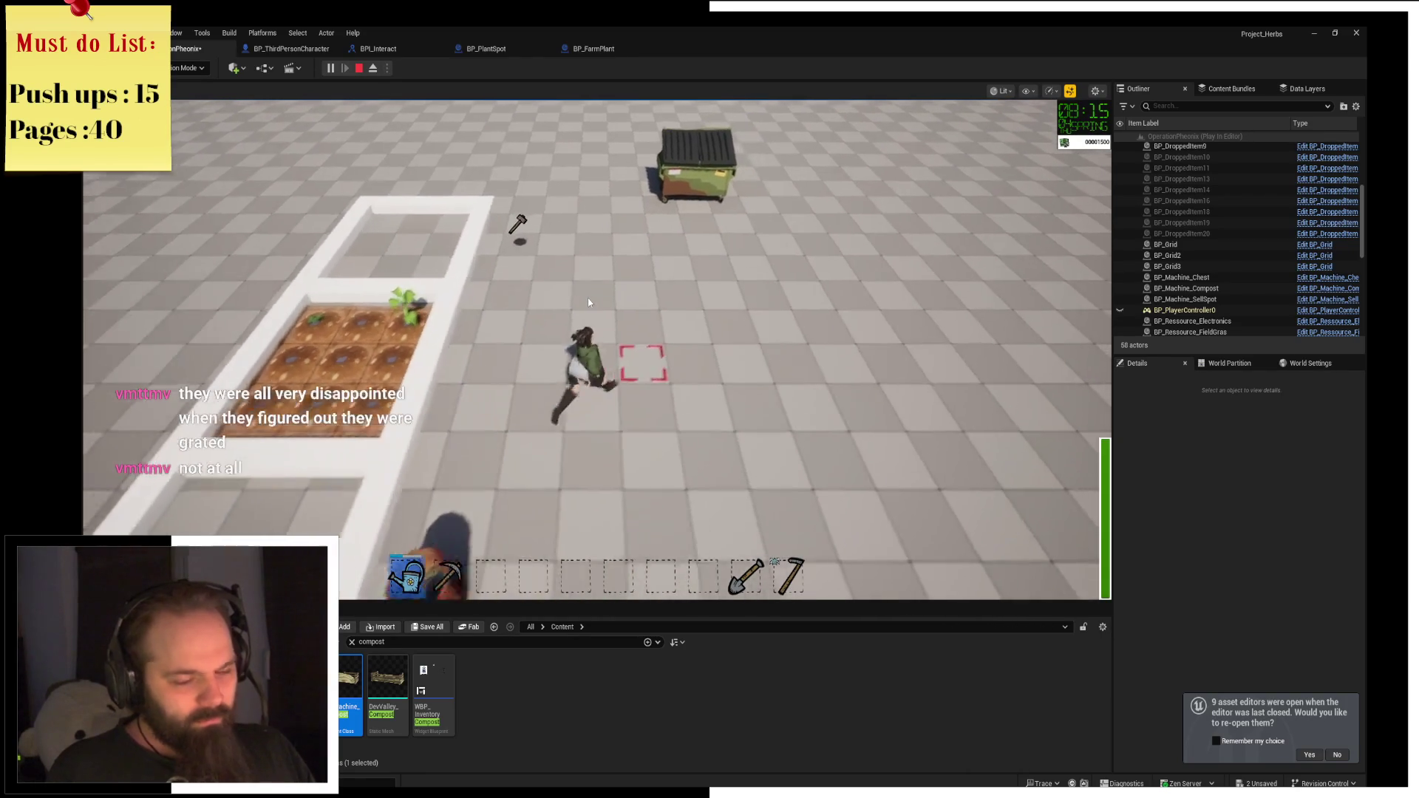
key("w")
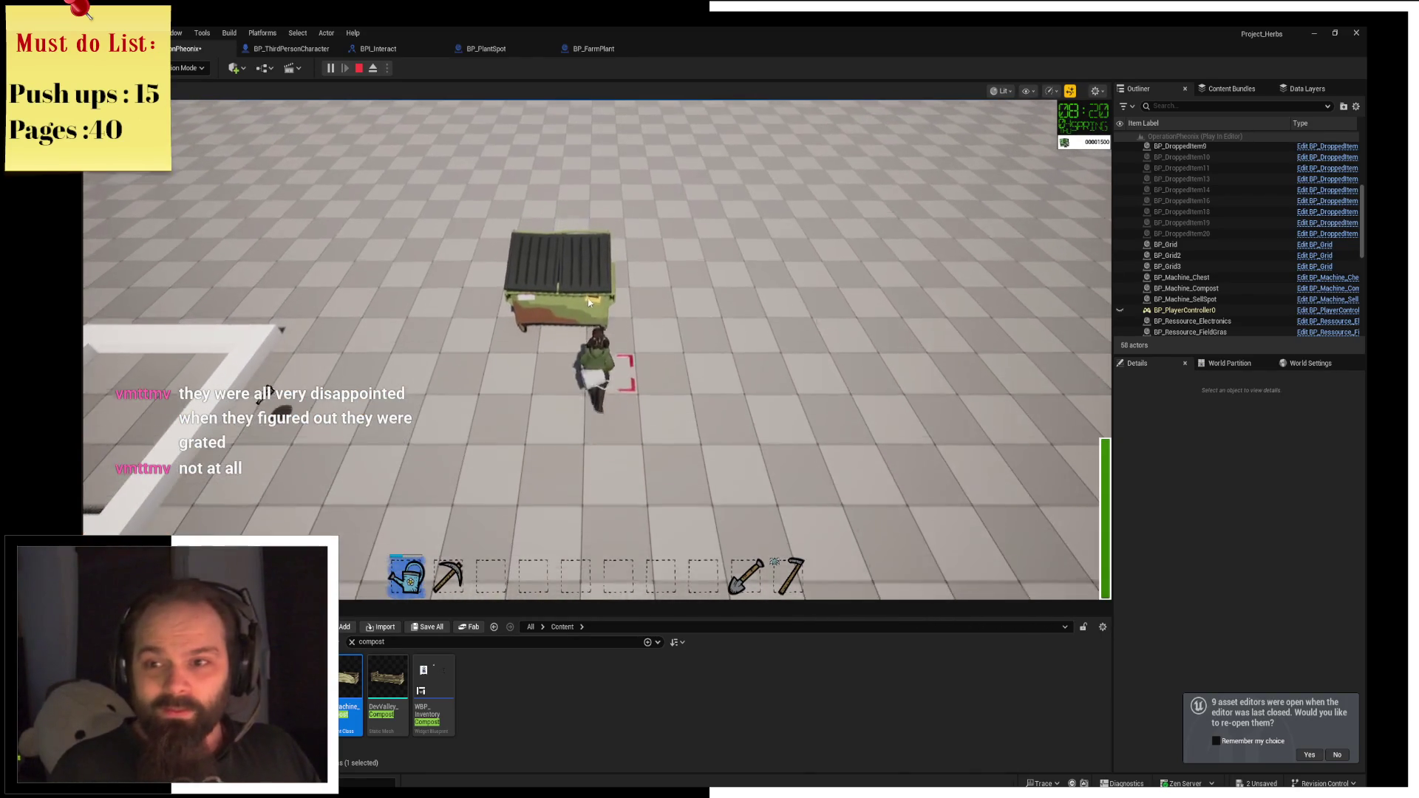
key("w")
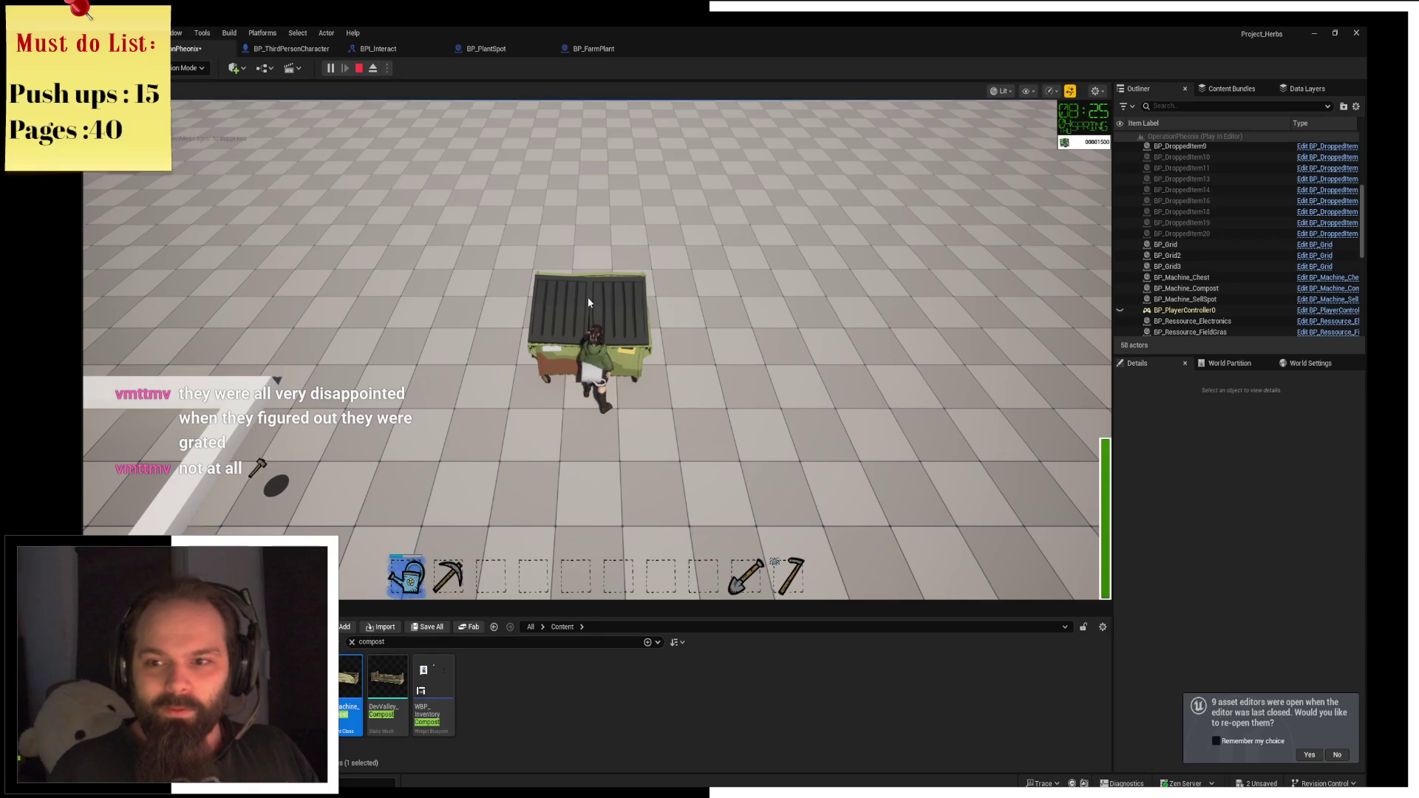
key("s")
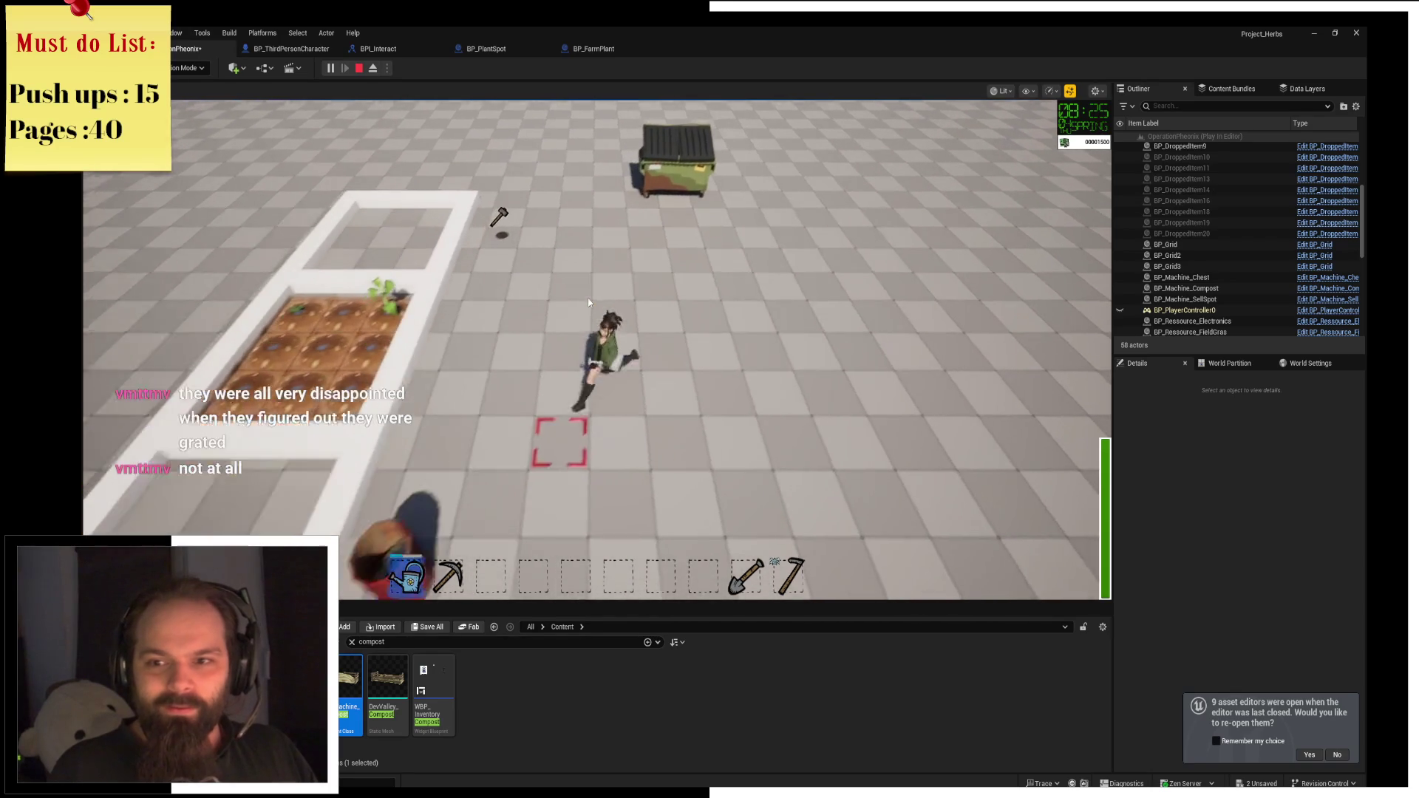
key("a")
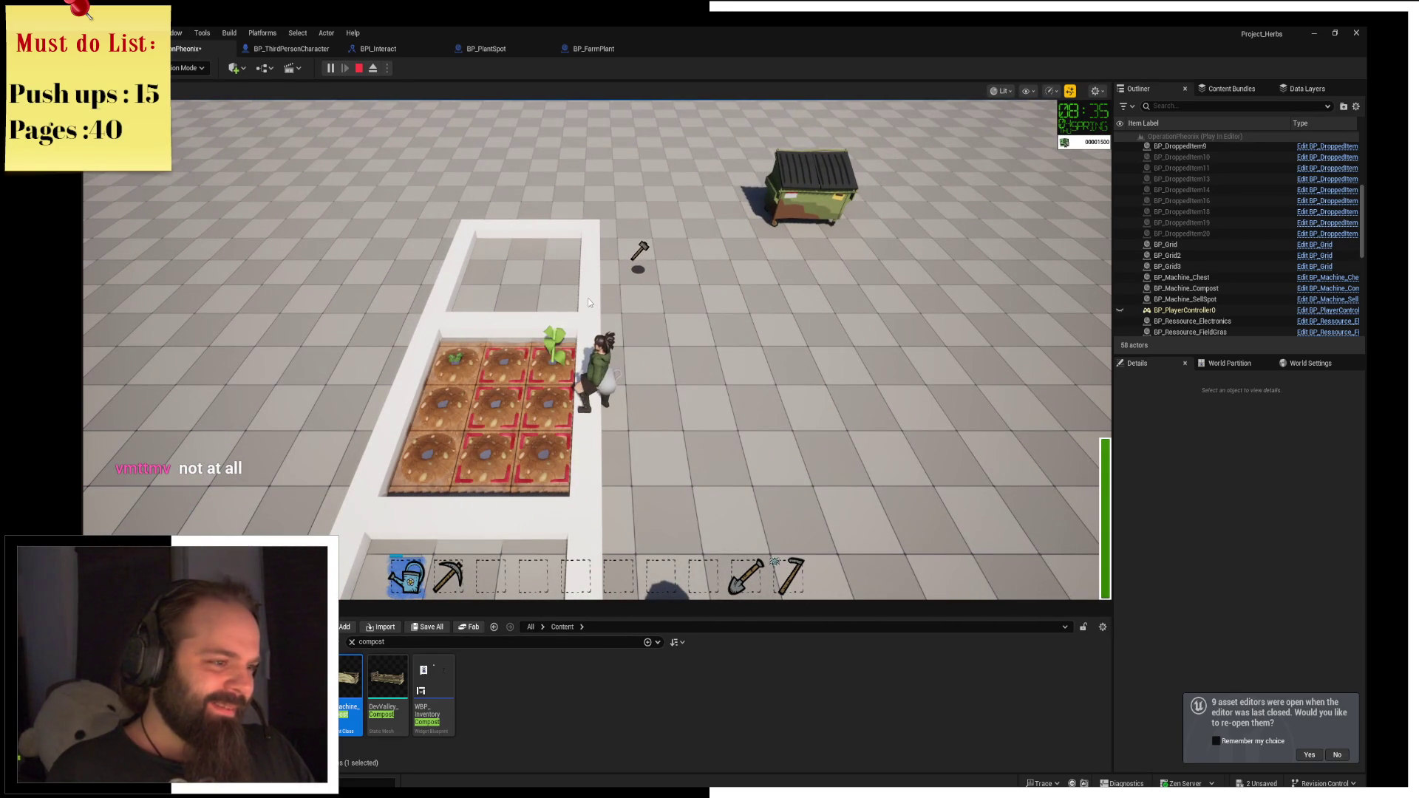
key("d")
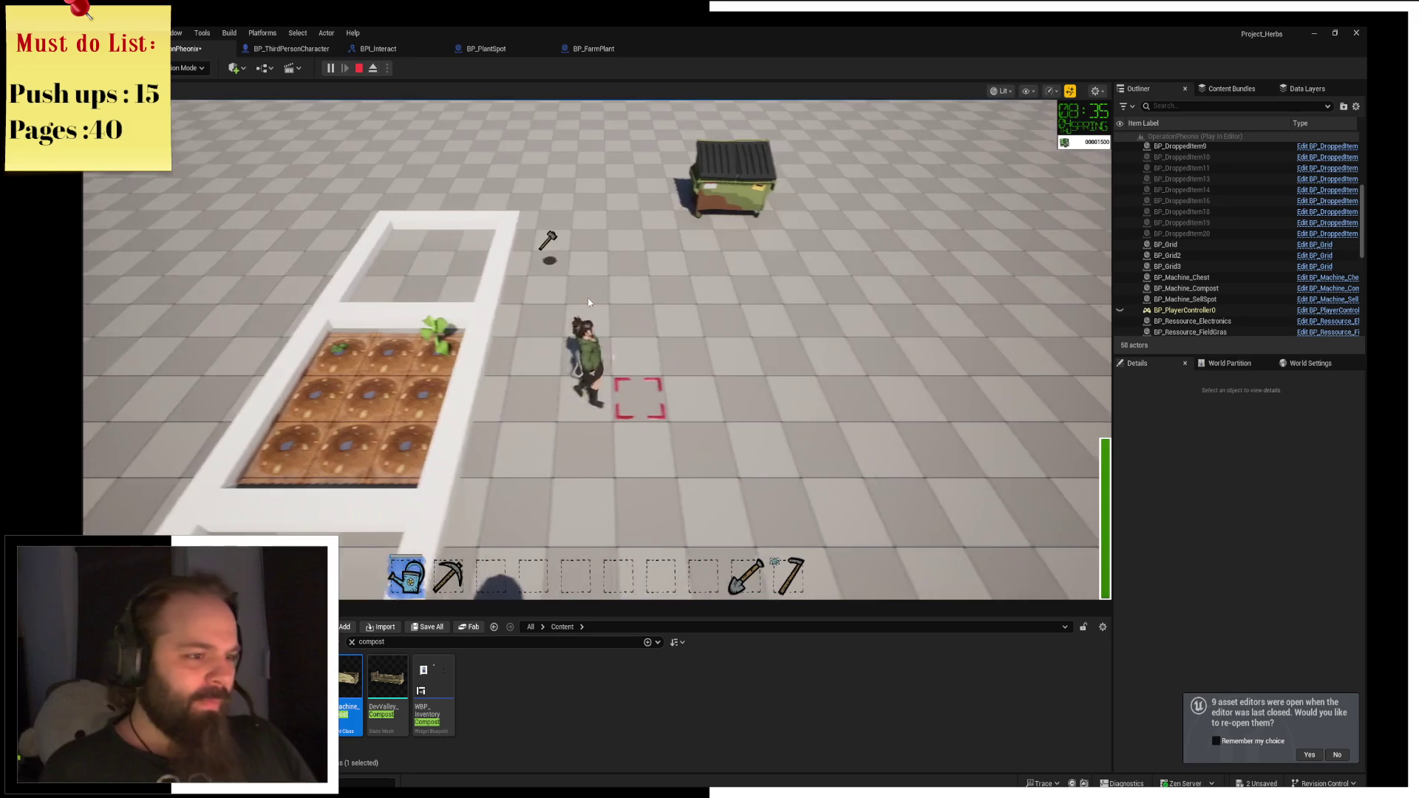
key("w")
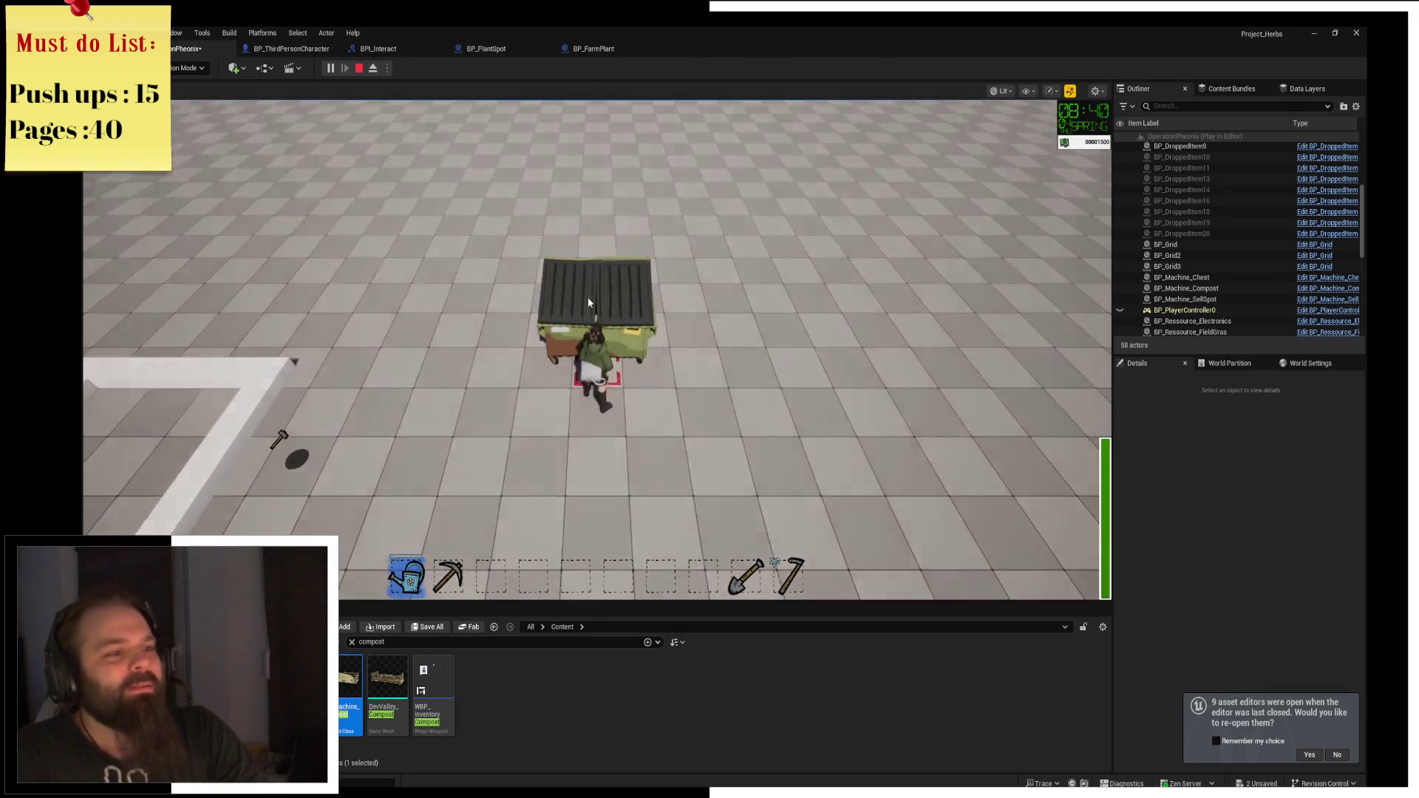
key("a")
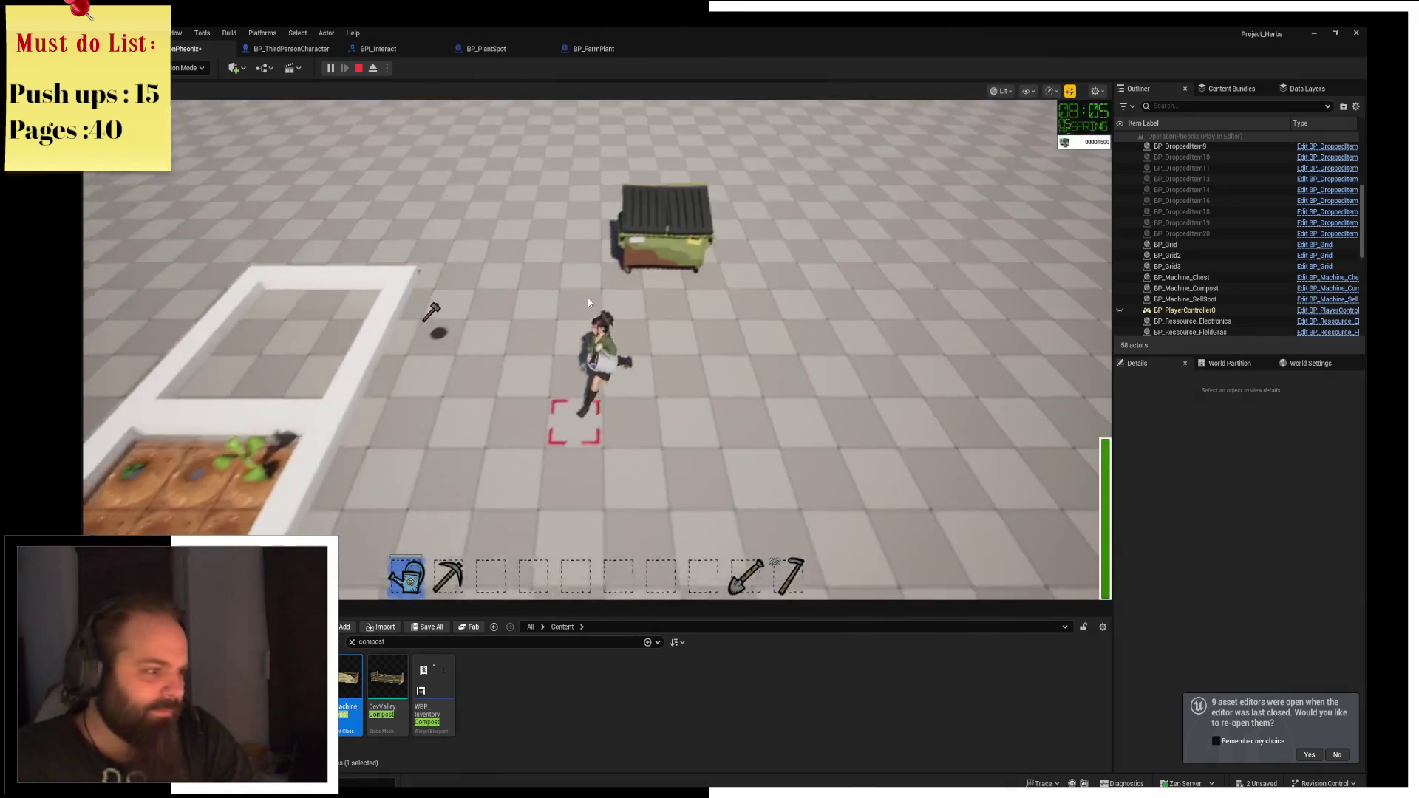
key("a")
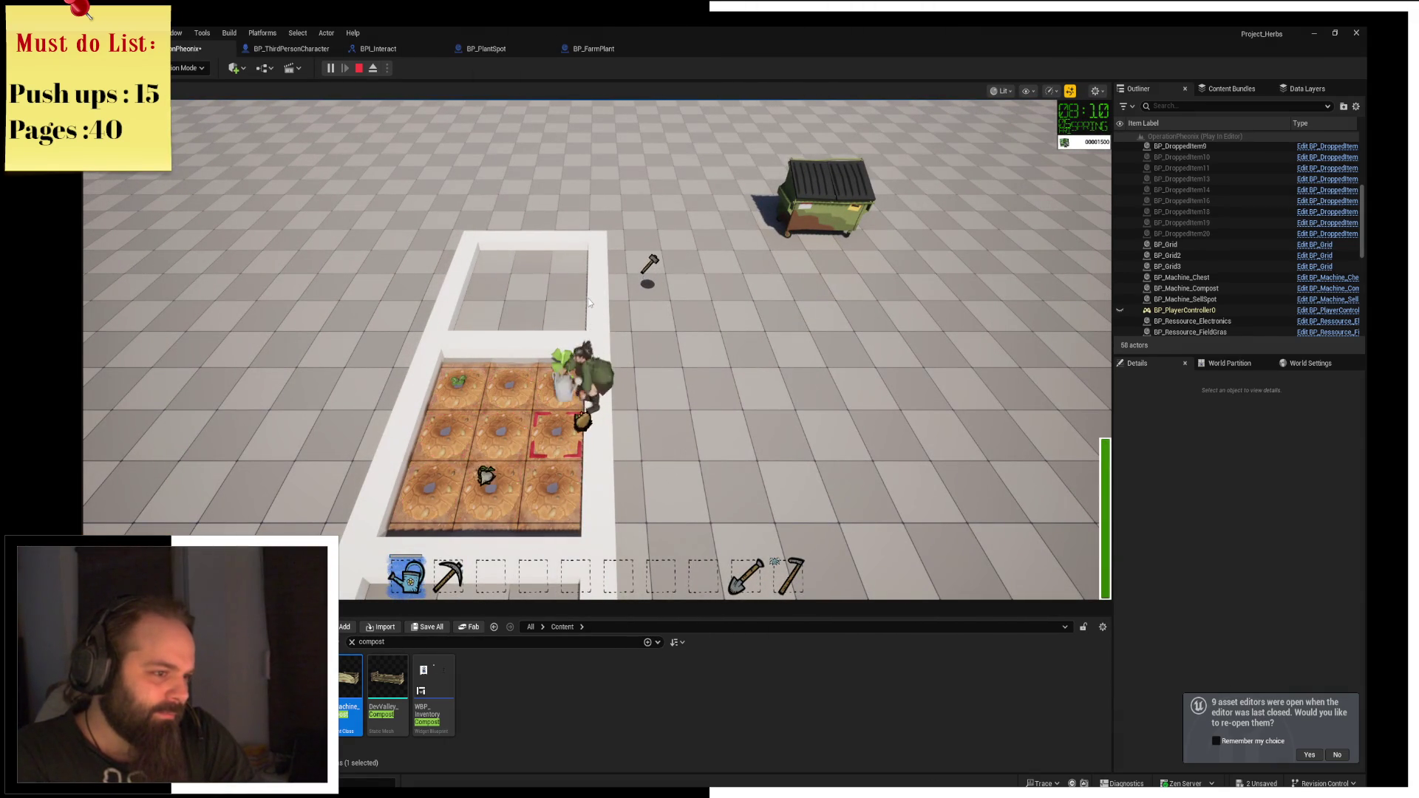
Harvest the turnip into the hotbar, then toggle the compost bin's backpack and compost panels.
key("s")
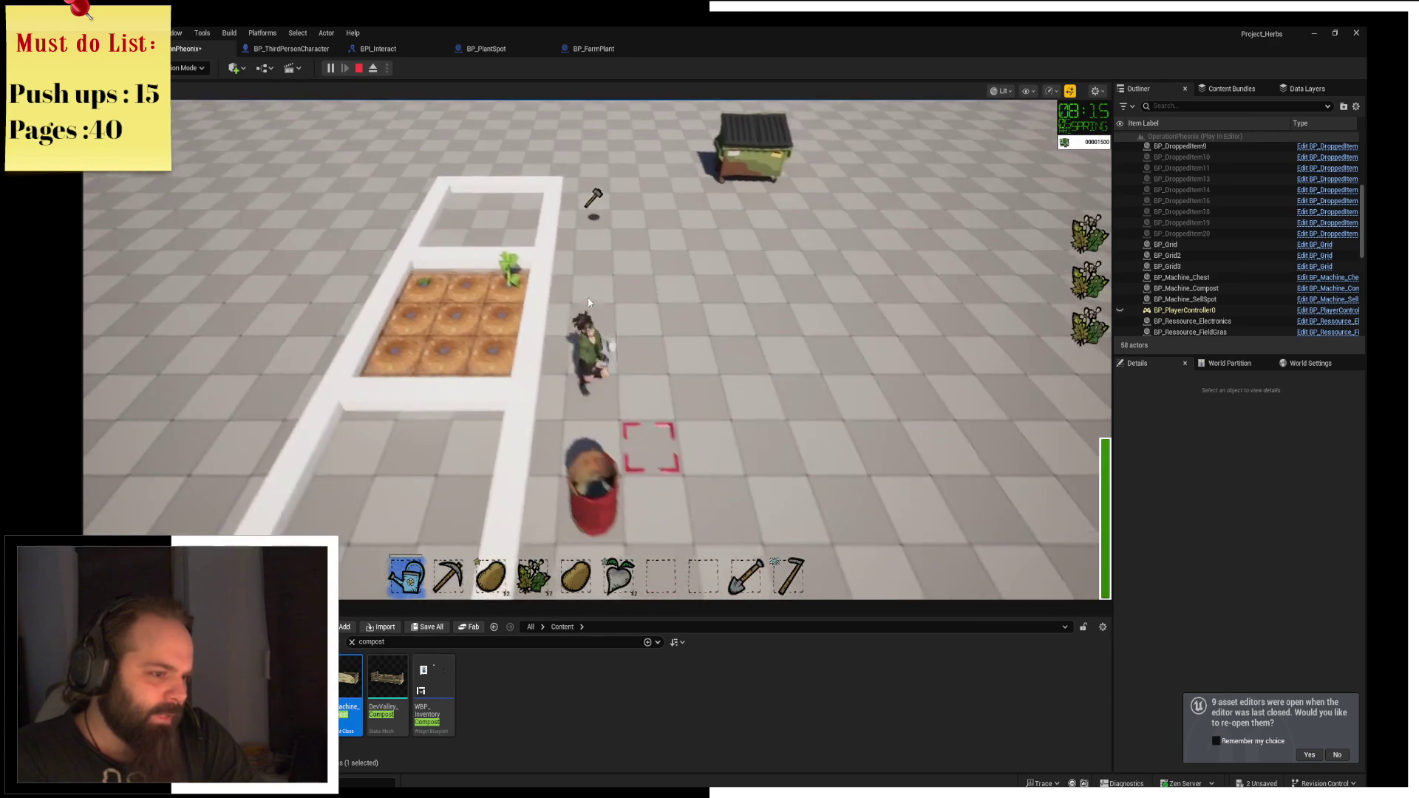
key("s")
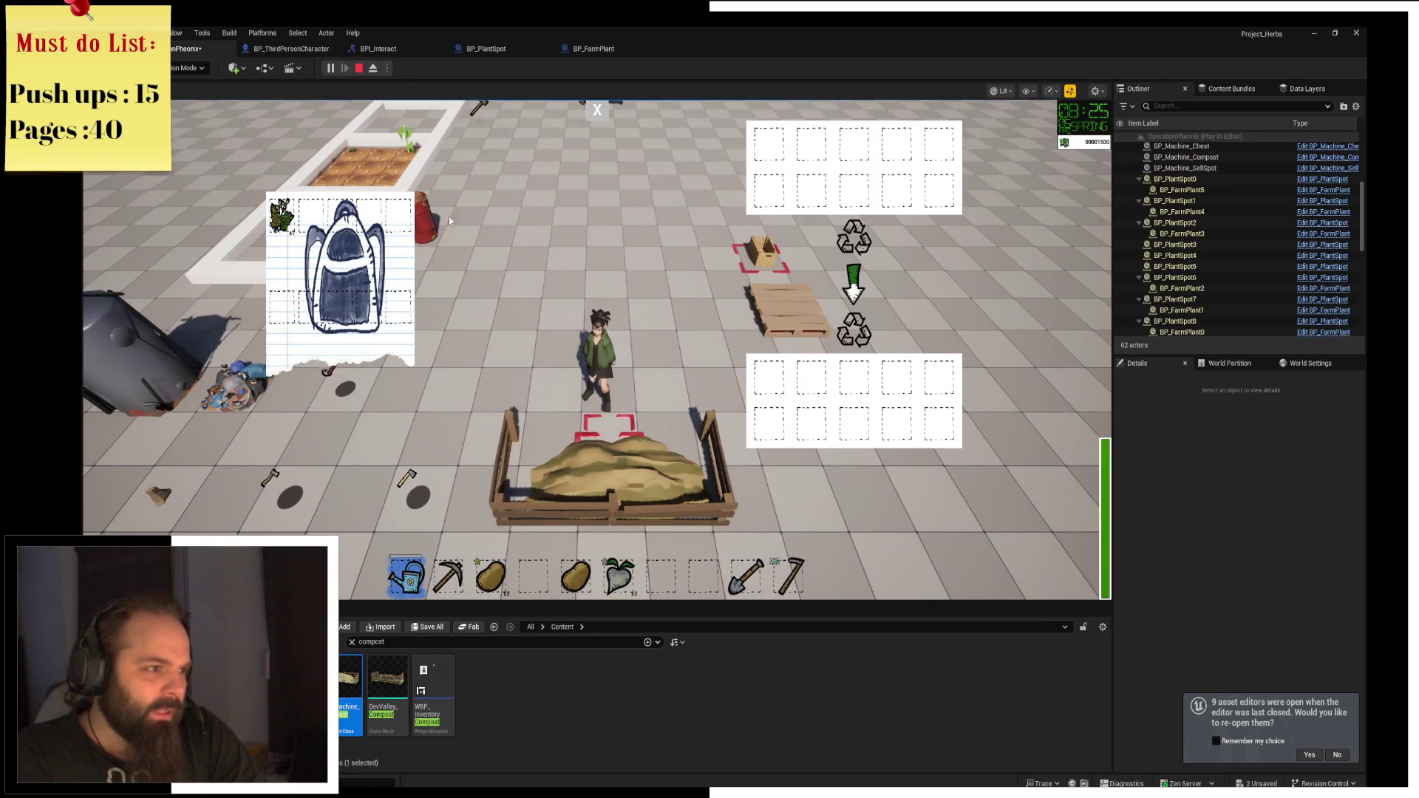
left_click(593, 112)
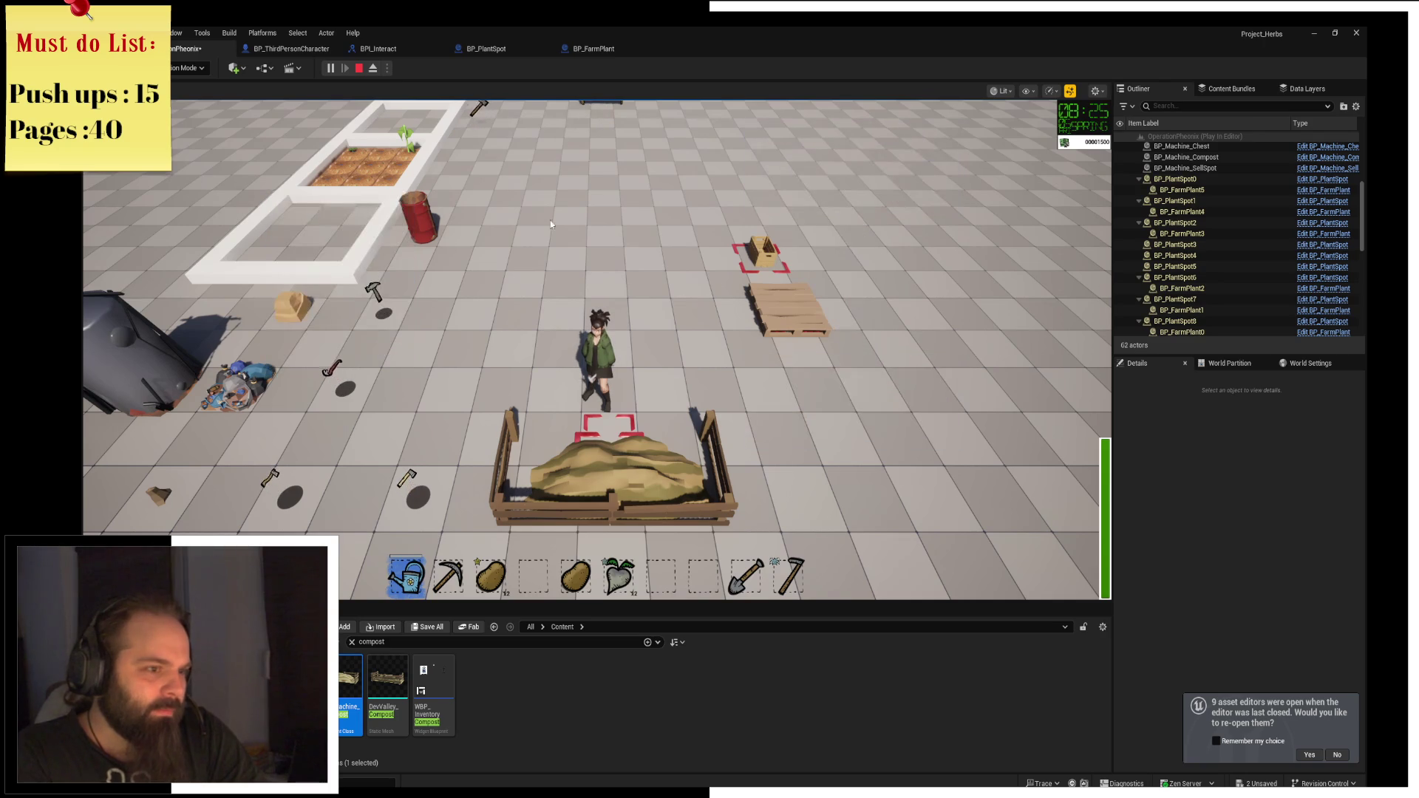
key("e")
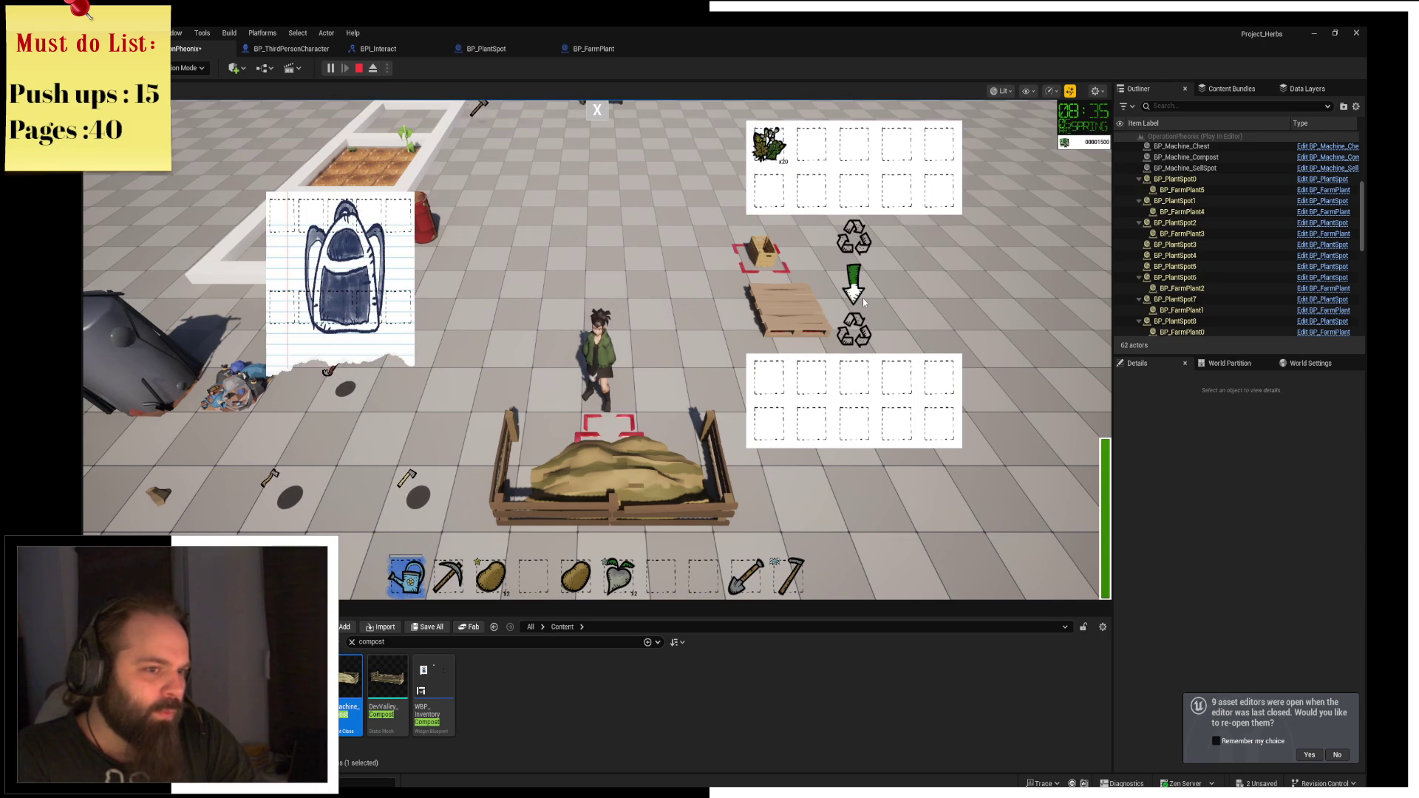
key("e")
key("e")
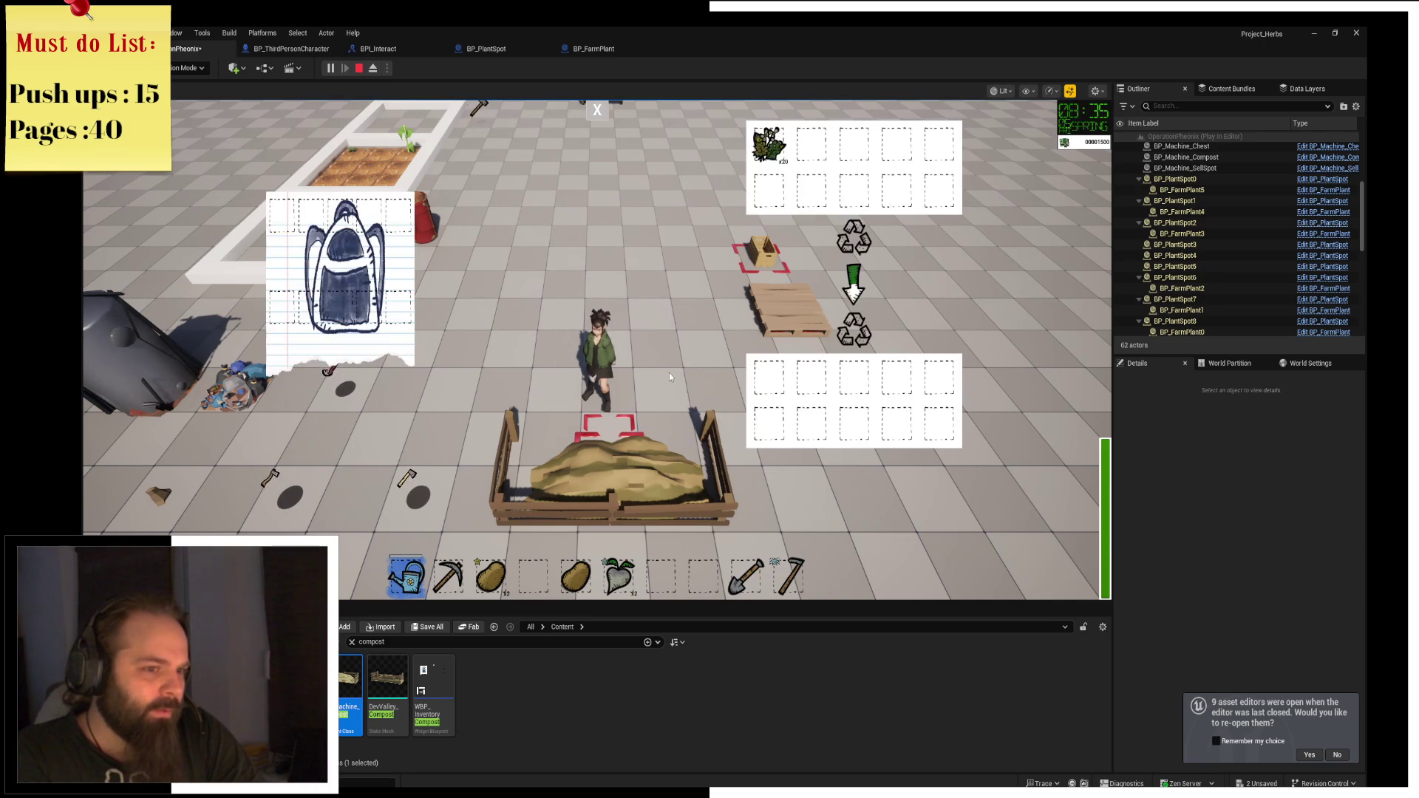
left_click(593, 113)
Walk away and back, then reopen and close the compost panels to check the count.
key("w")
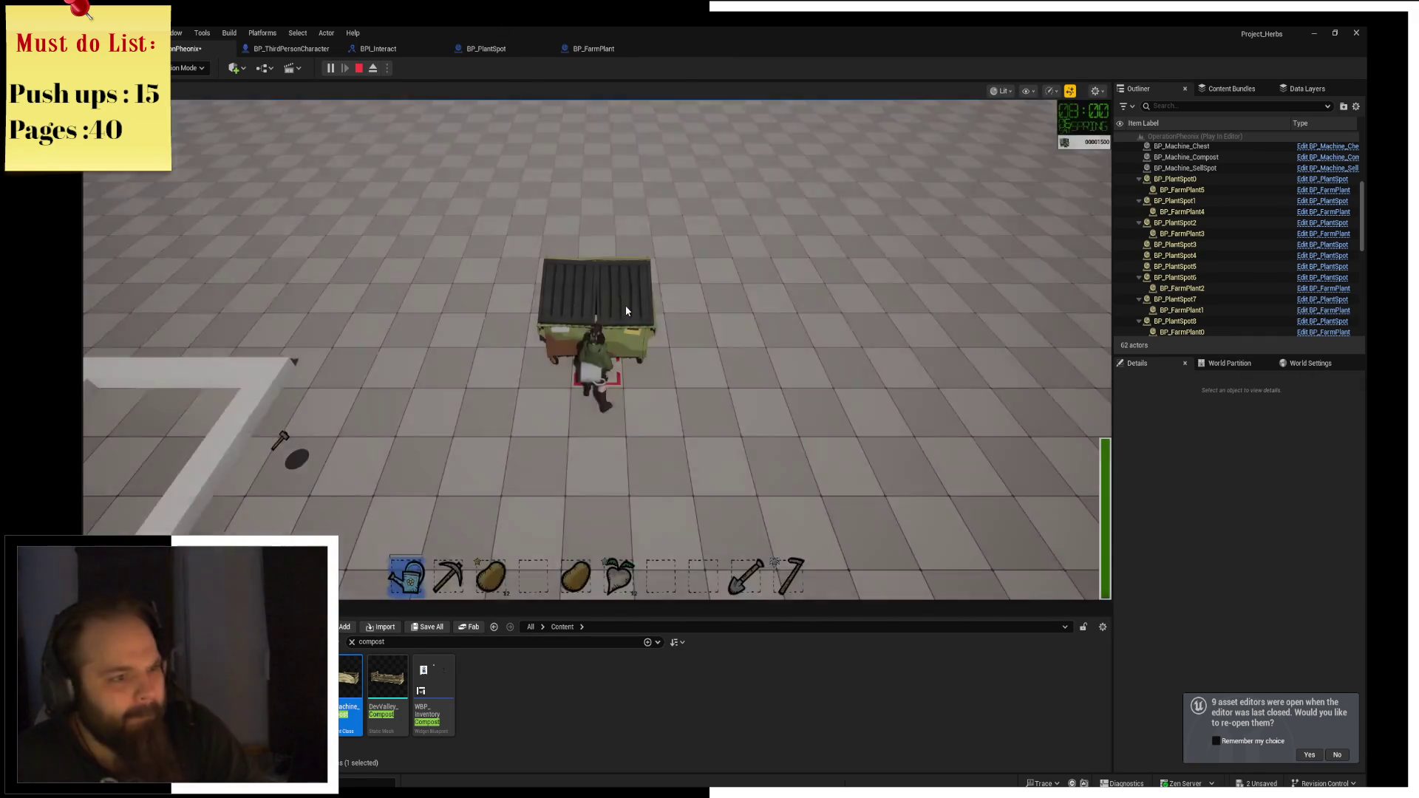
key("s")
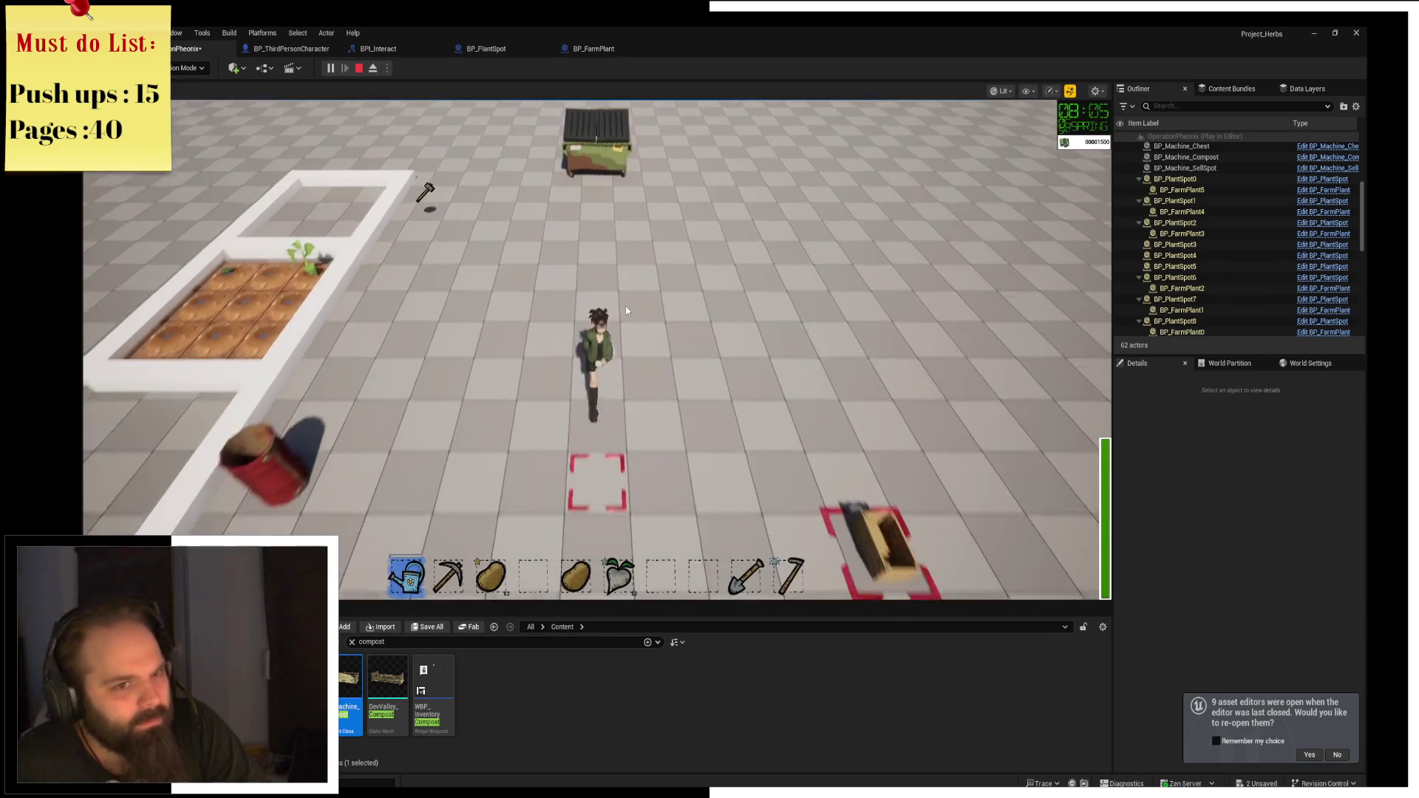
key("e")
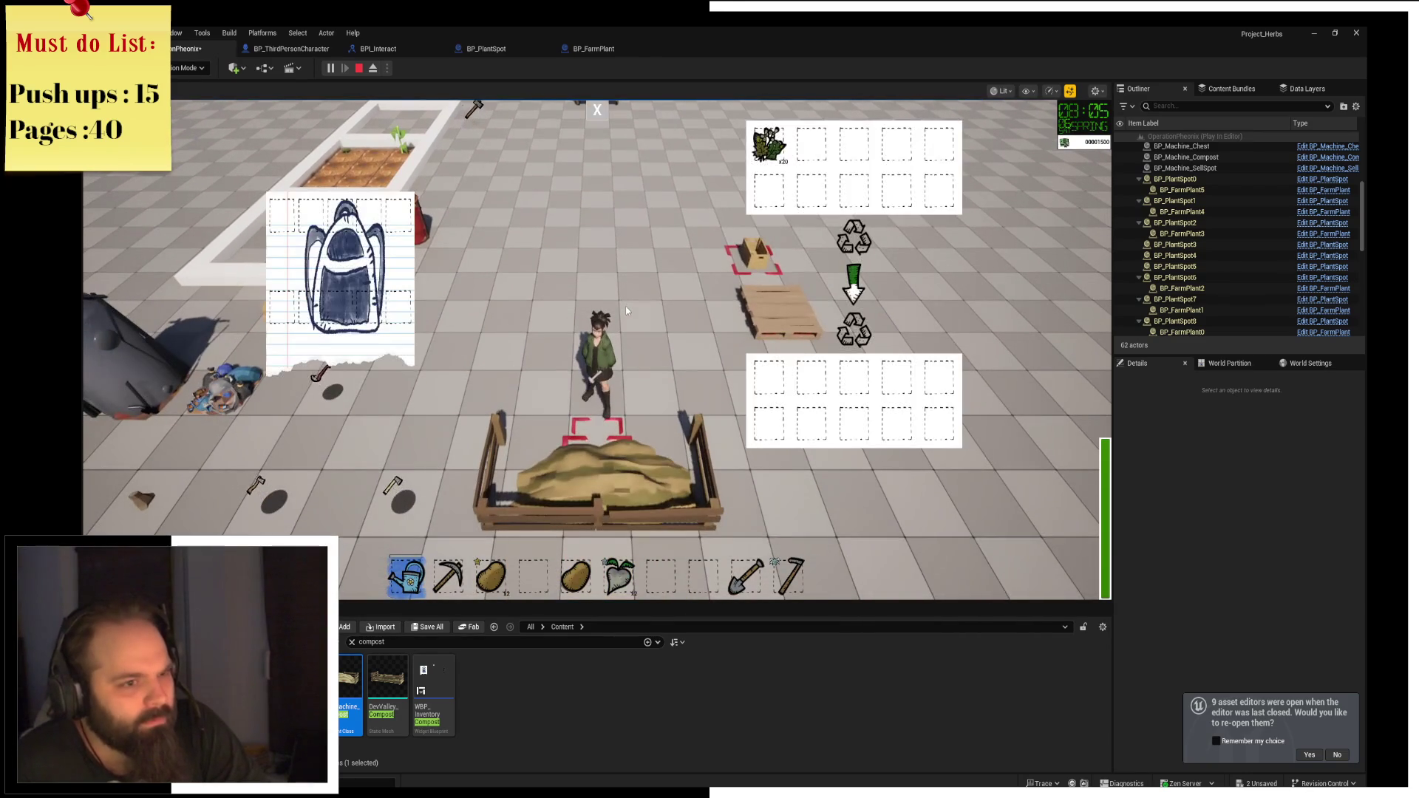
left_click(597, 113)
key("e")
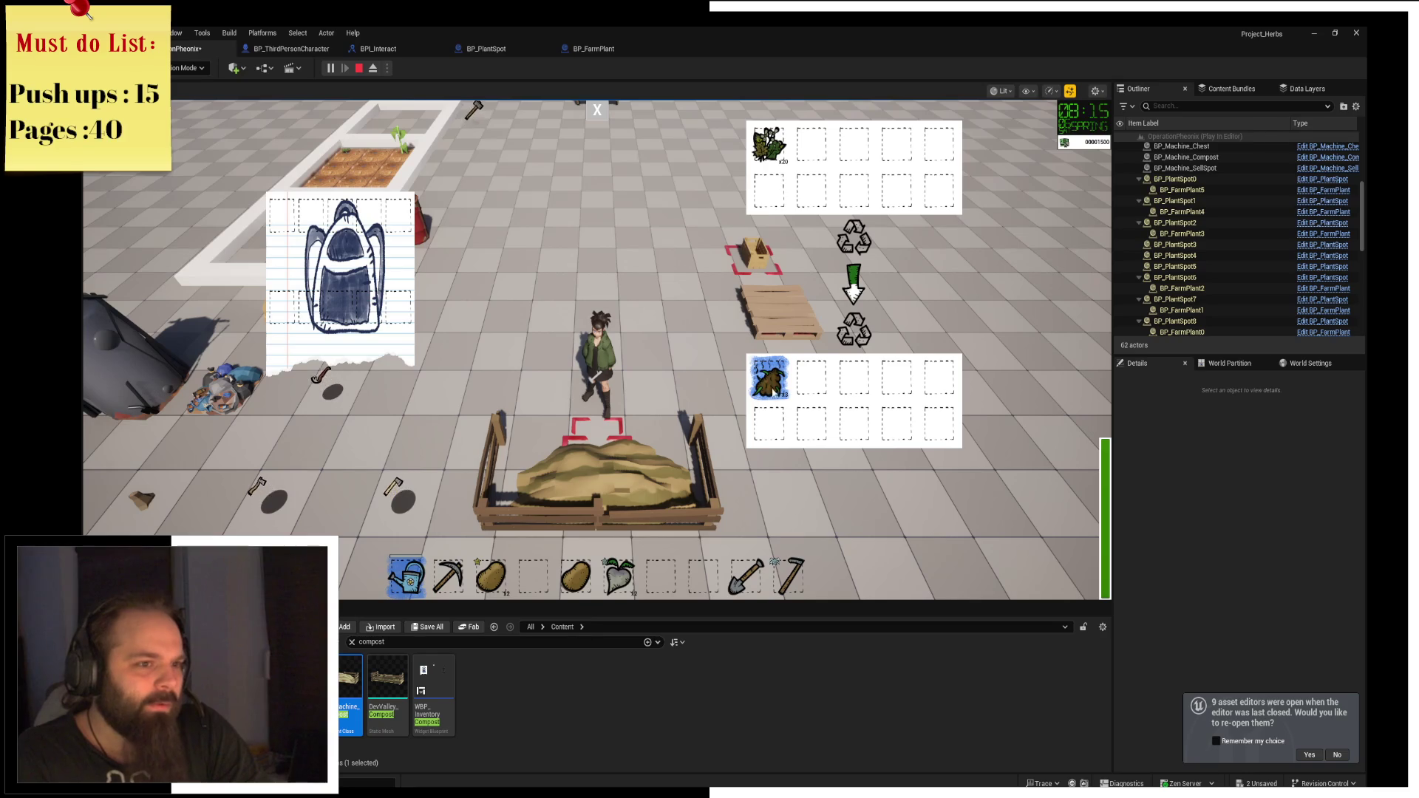
key("e")
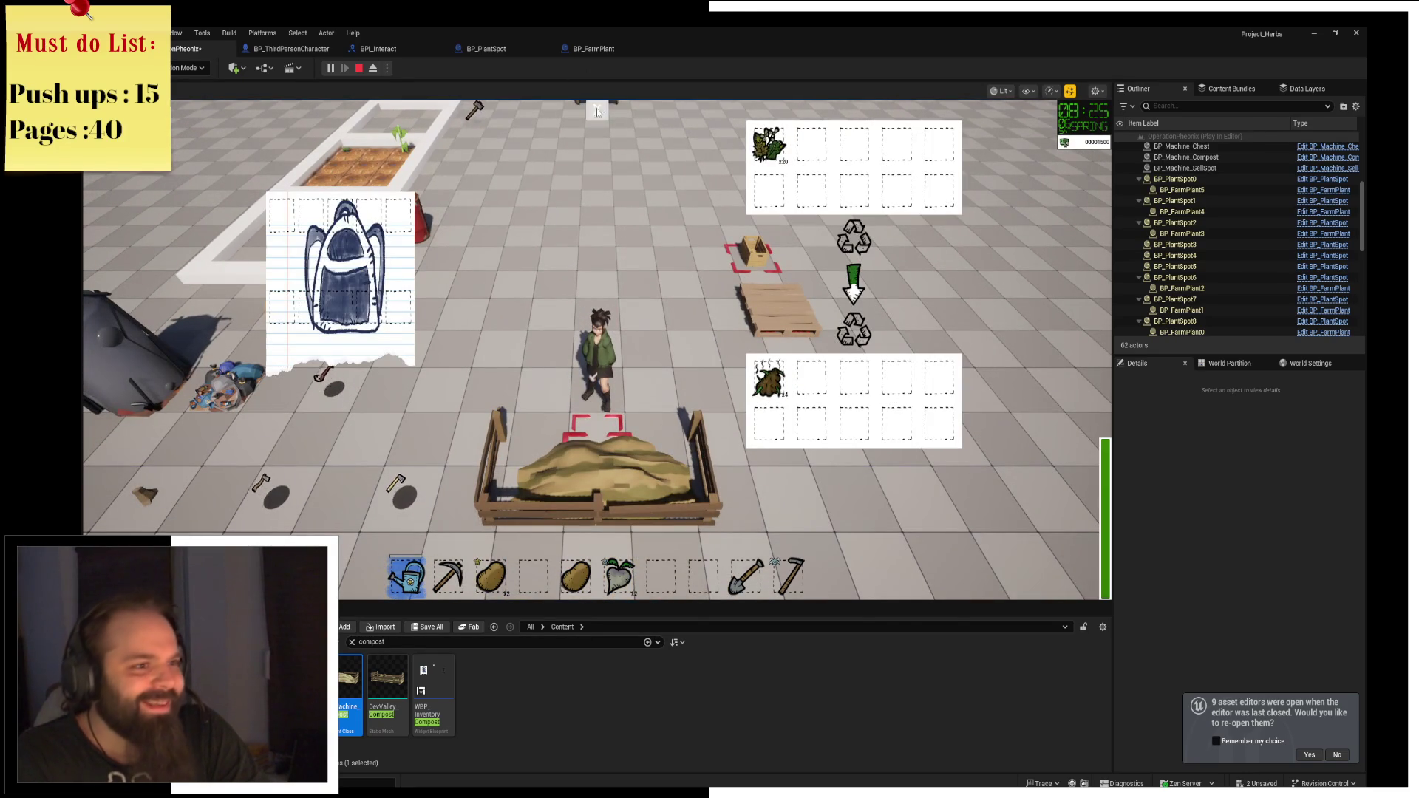
key("e")
Interact with the dumpster, return to the compost bin, and reopen then close its panels.
key("w")
key("w")
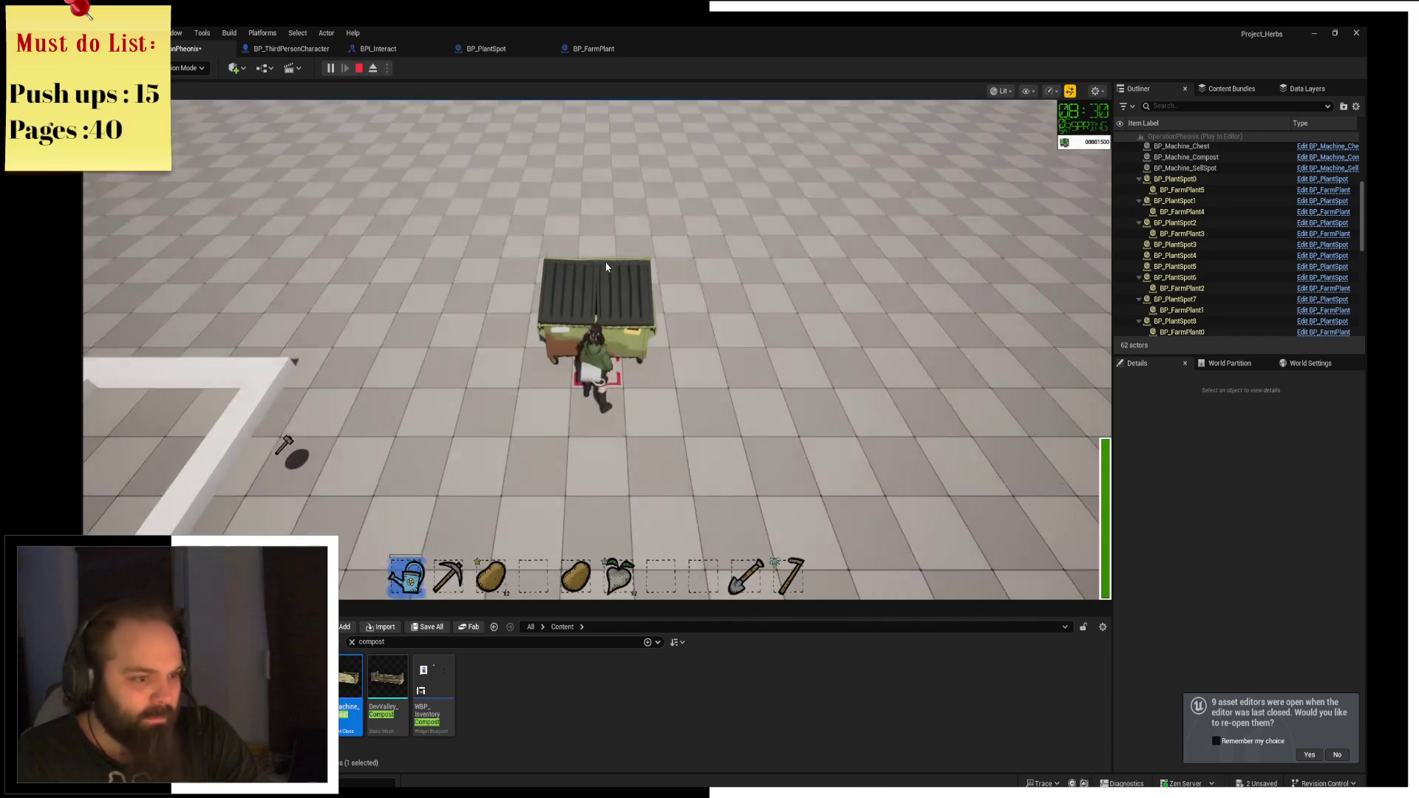
key("e")
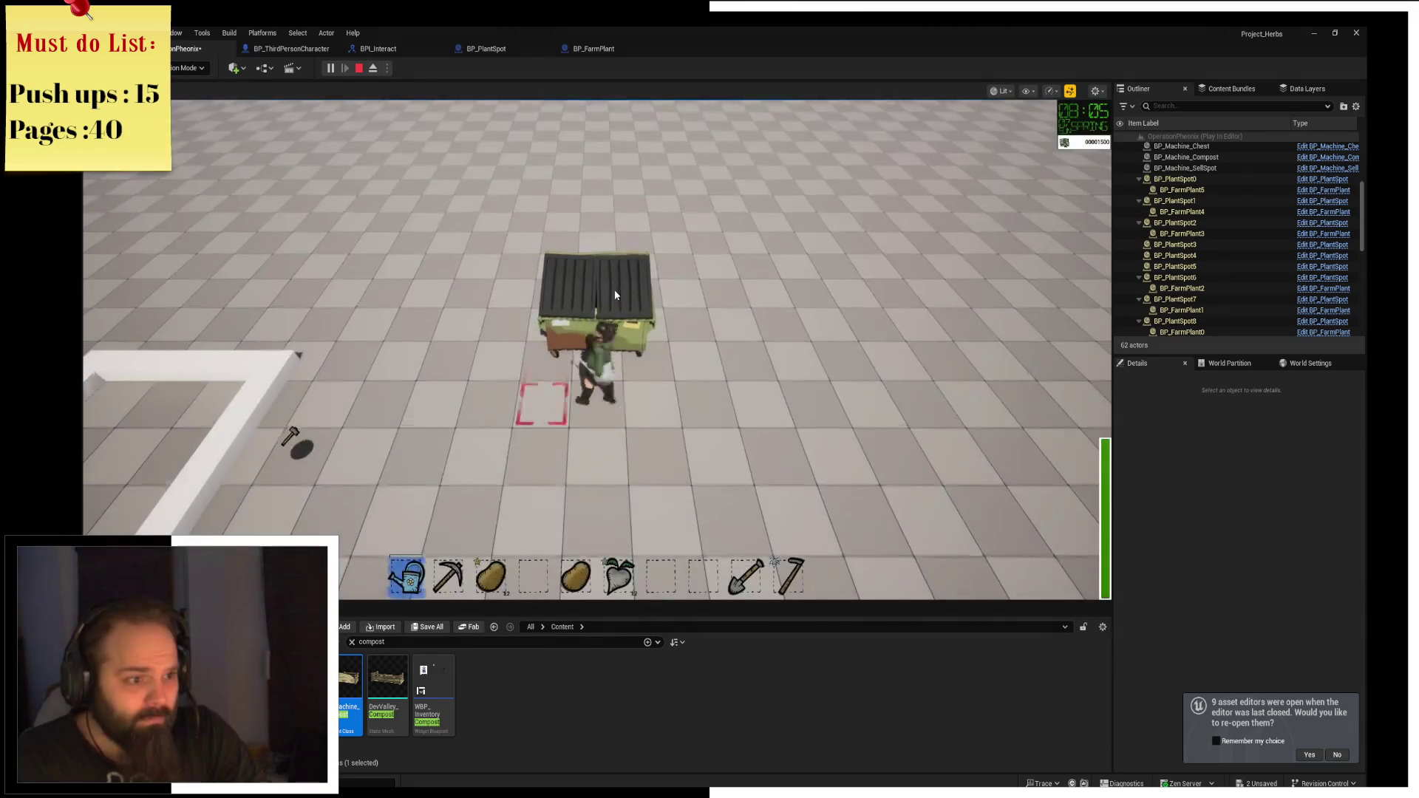
key("s")
key("s")
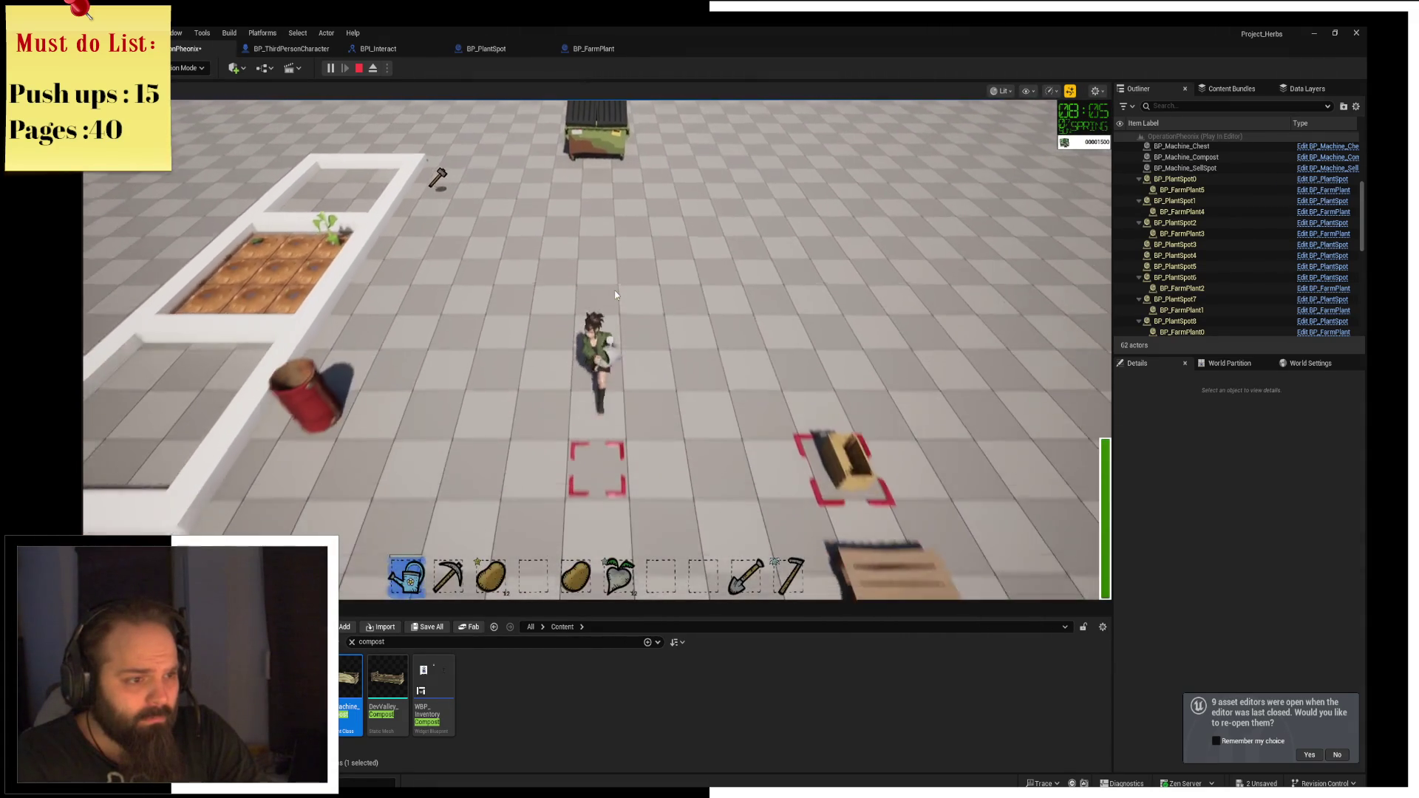
key("e")
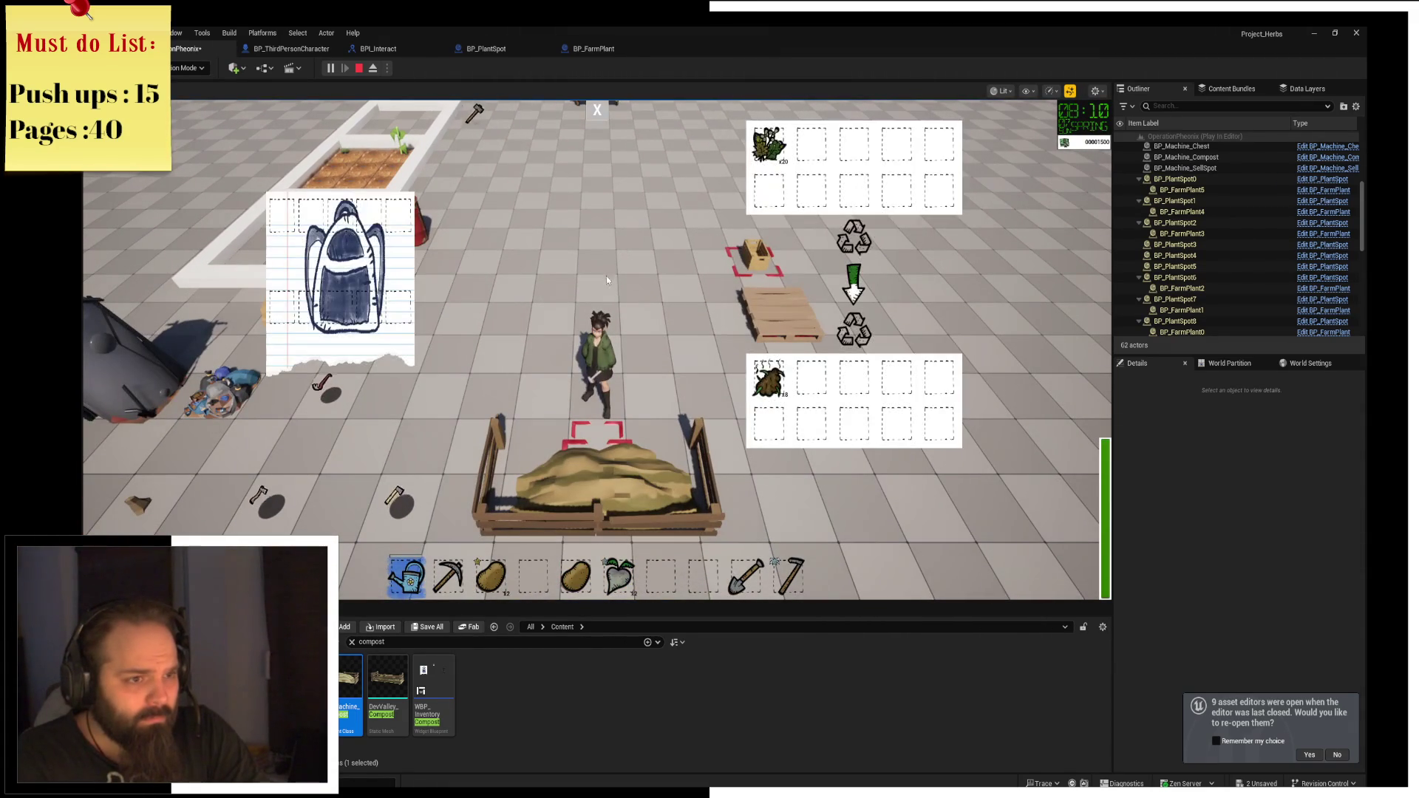
left_click(596, 115)
Hold W to run the character up the map to the dumpster.
key("w")
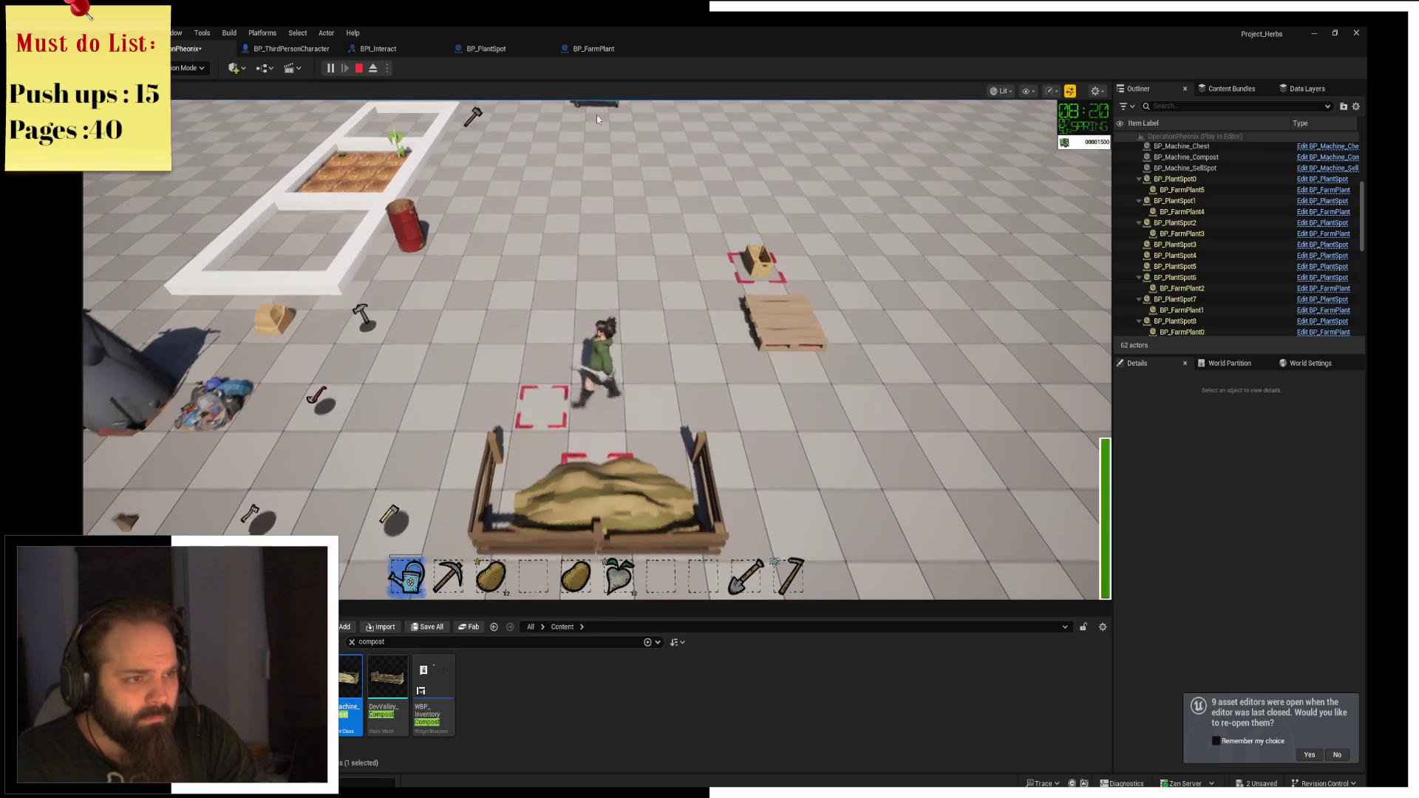
key("w")
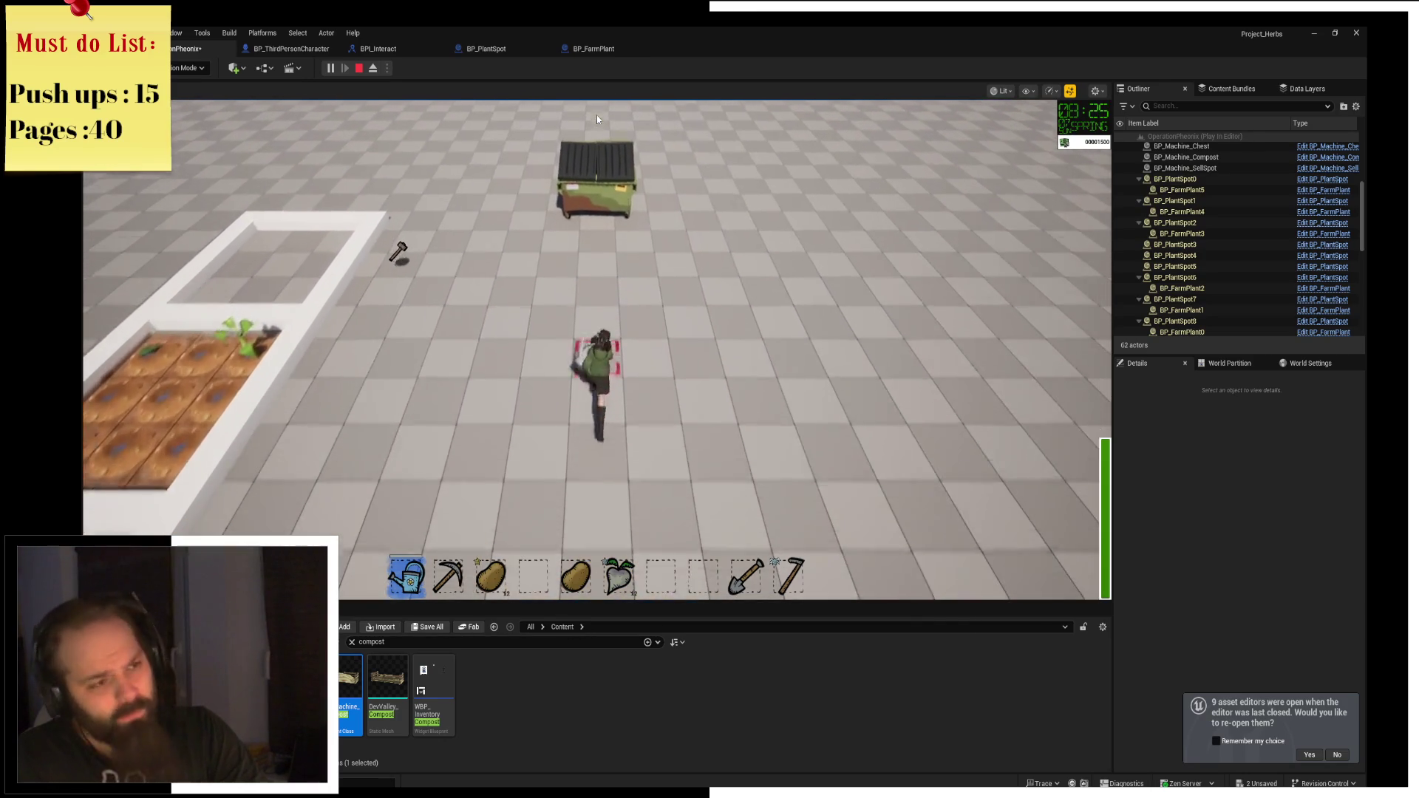
key("w")
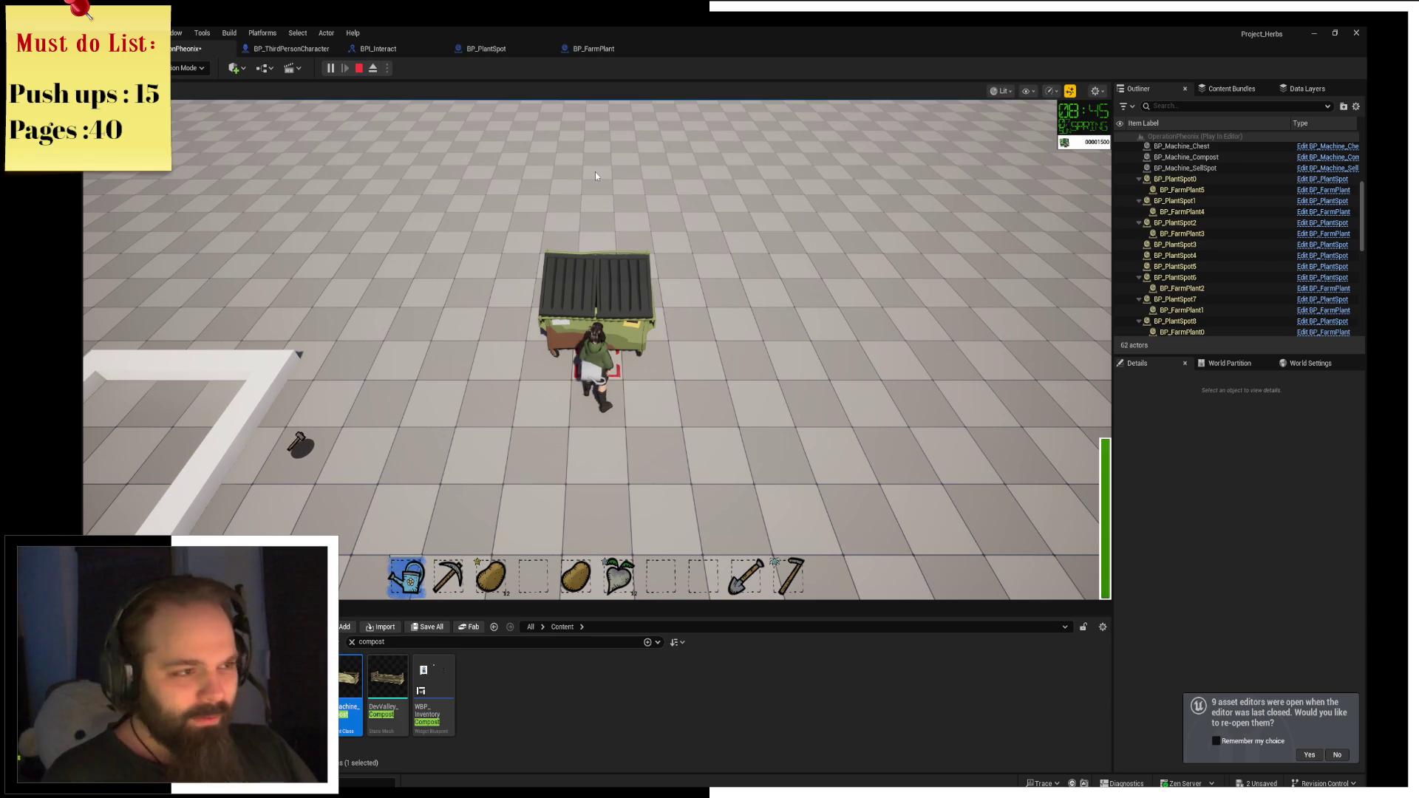
Stop the play session and close the Message Log listing the Blueprint runtime errors.
left_click(359, 68)
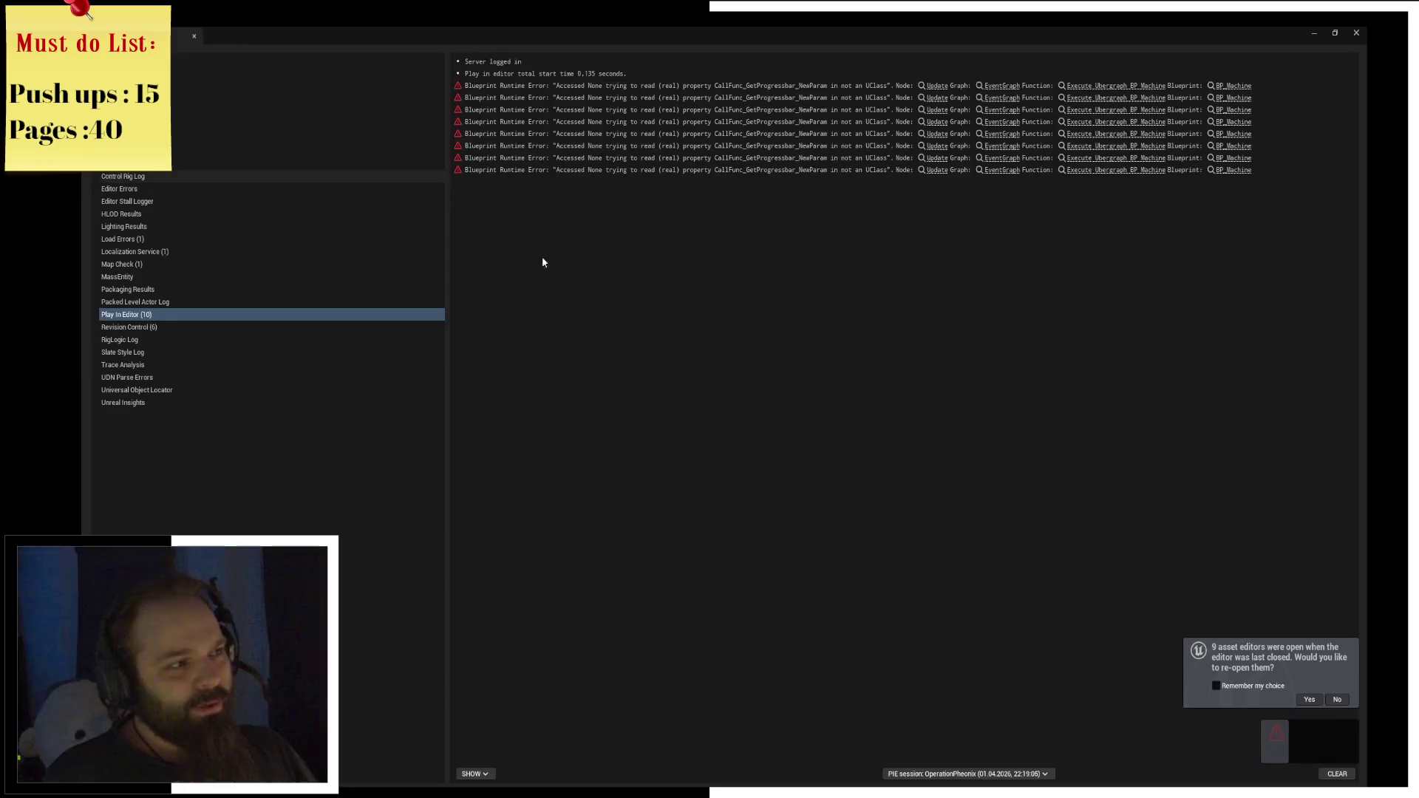
left_click(1357, 33)
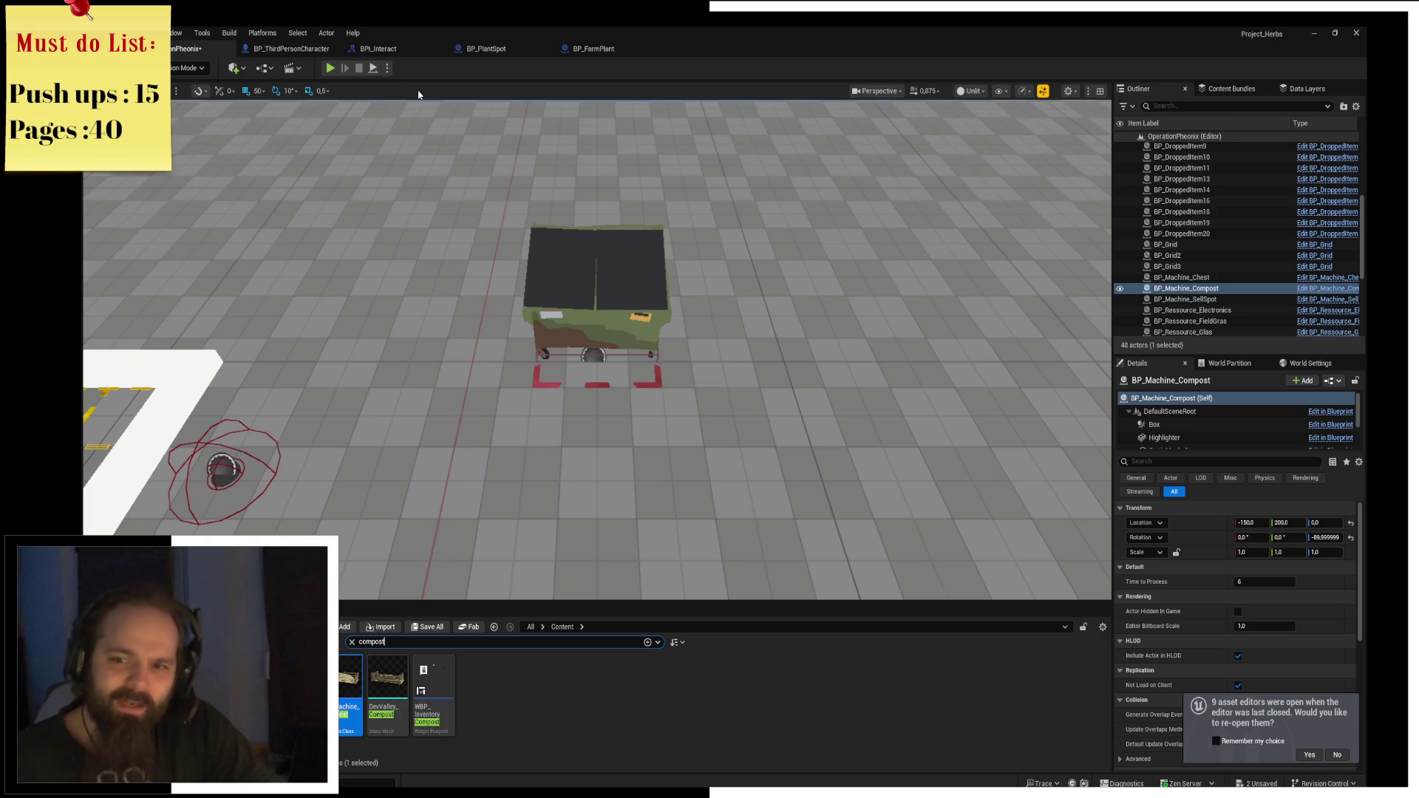
Start Play-in-Editor, toggle the compost panels, and pick up the shovel and hoe.
left_click(337, 70)
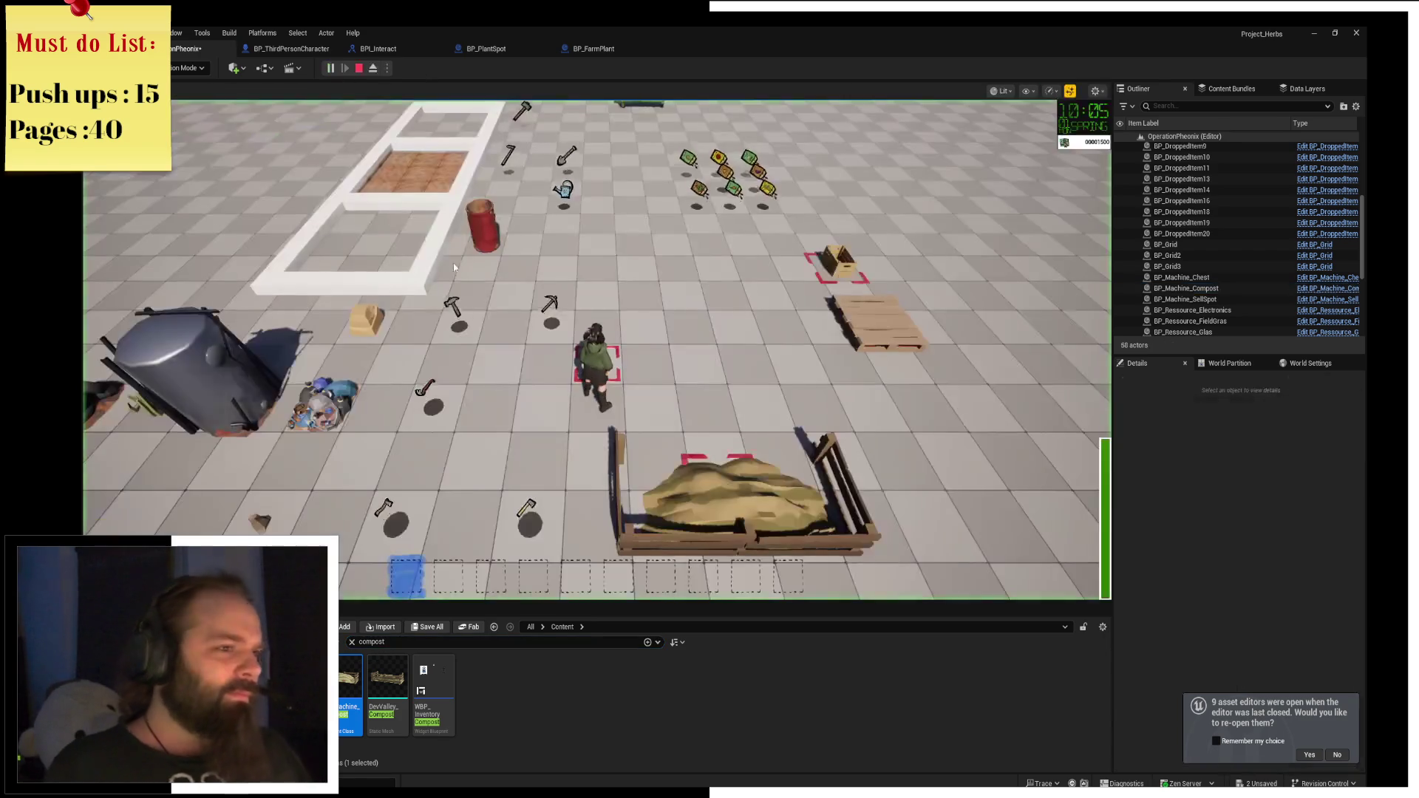
key("e")
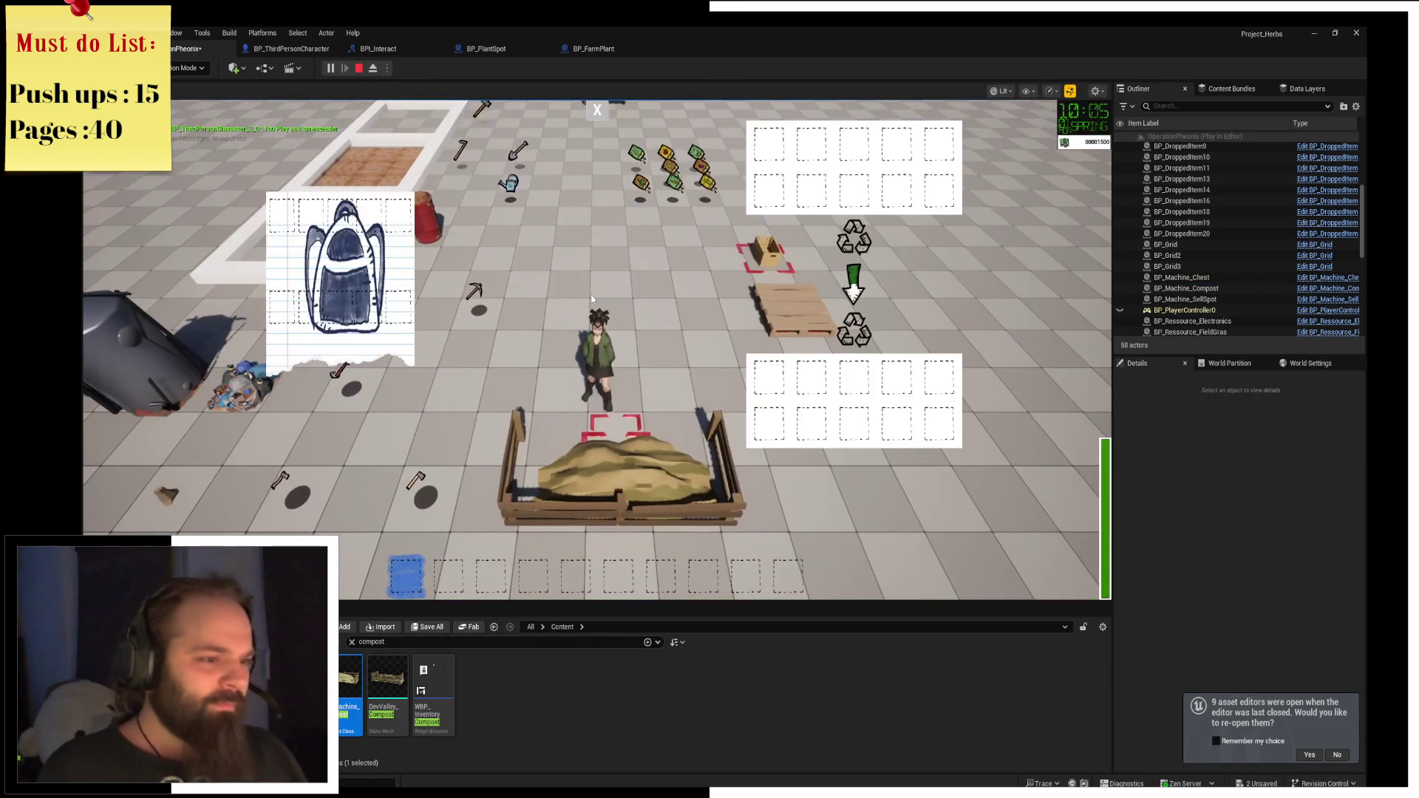
left_click(597, 112)
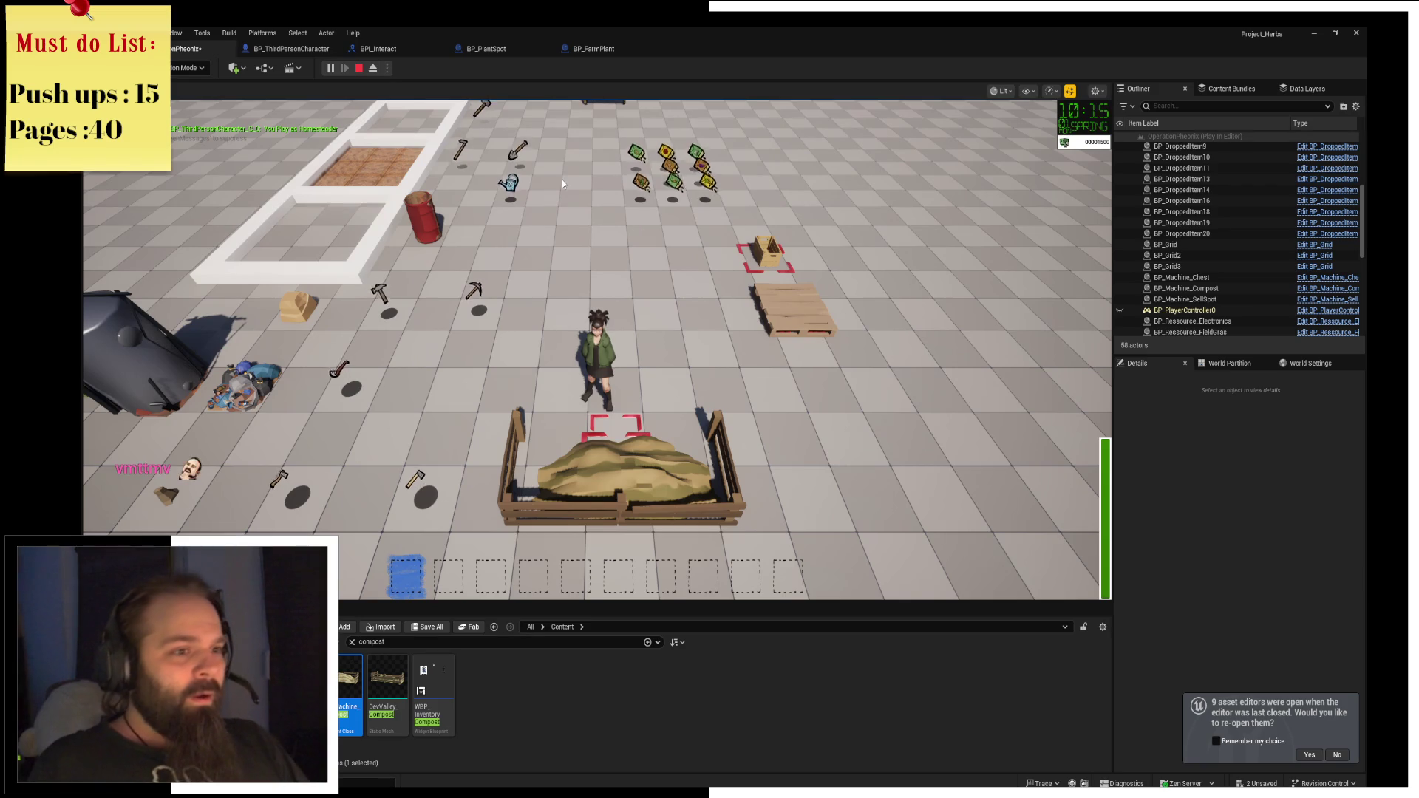
key("w")
key("w")
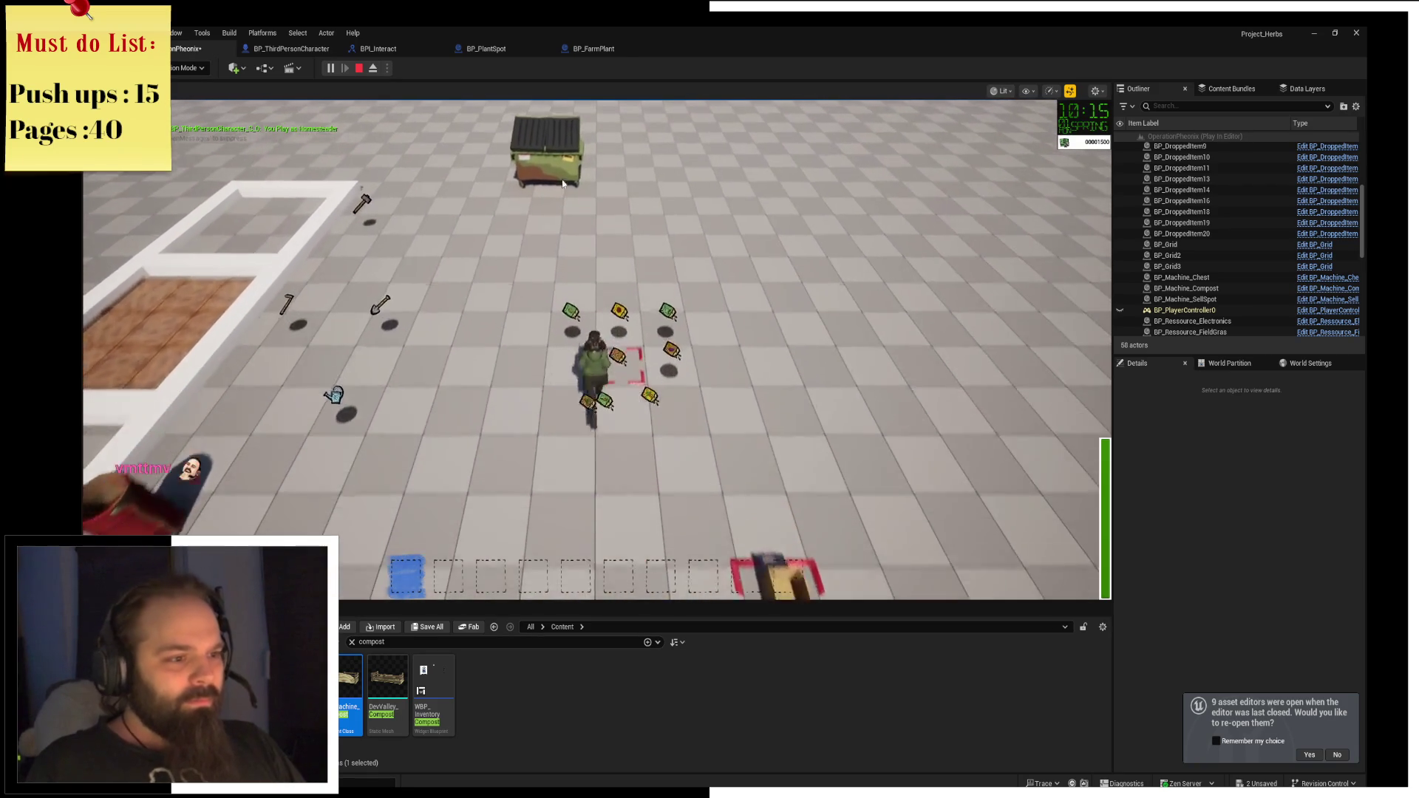
key("d")
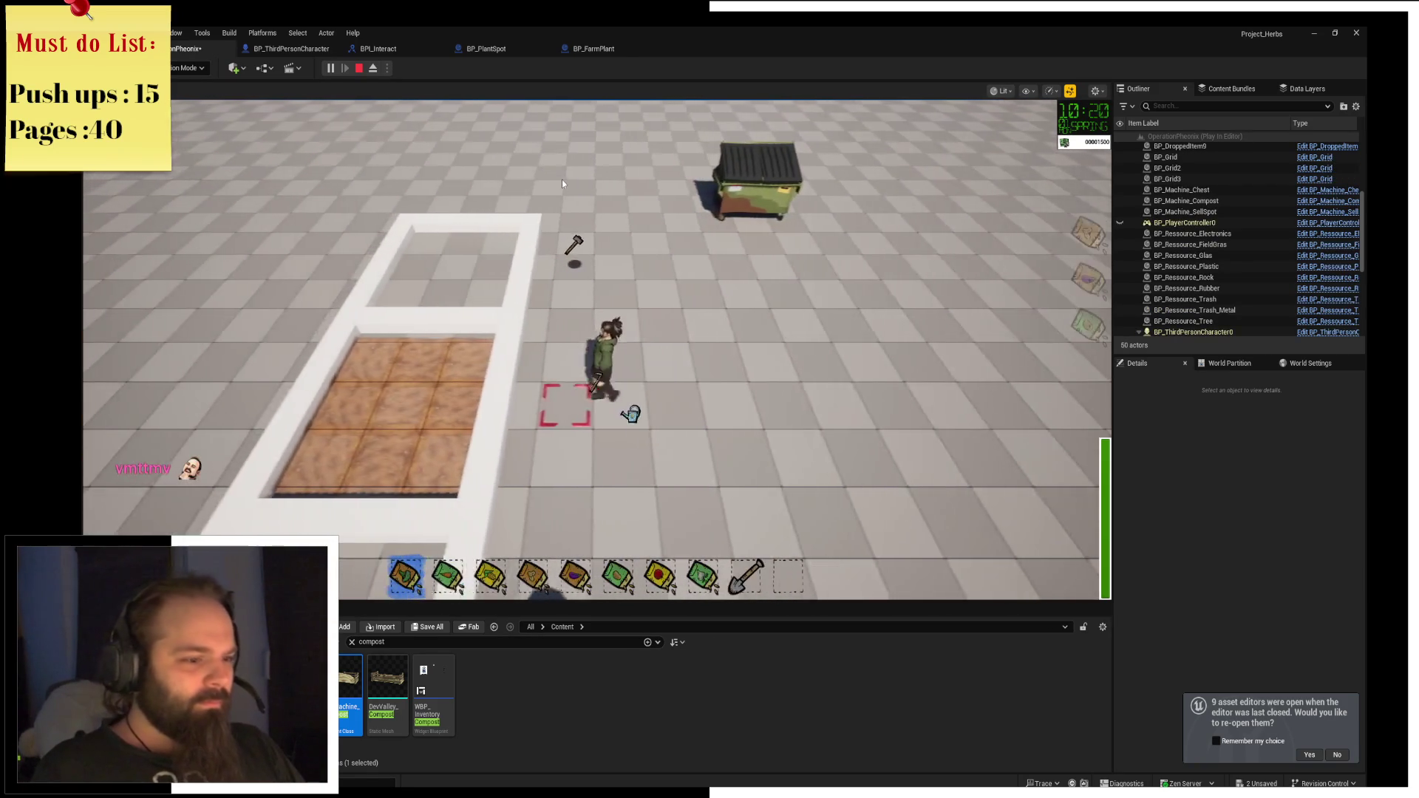
scroll(562, 179, "down", 9)
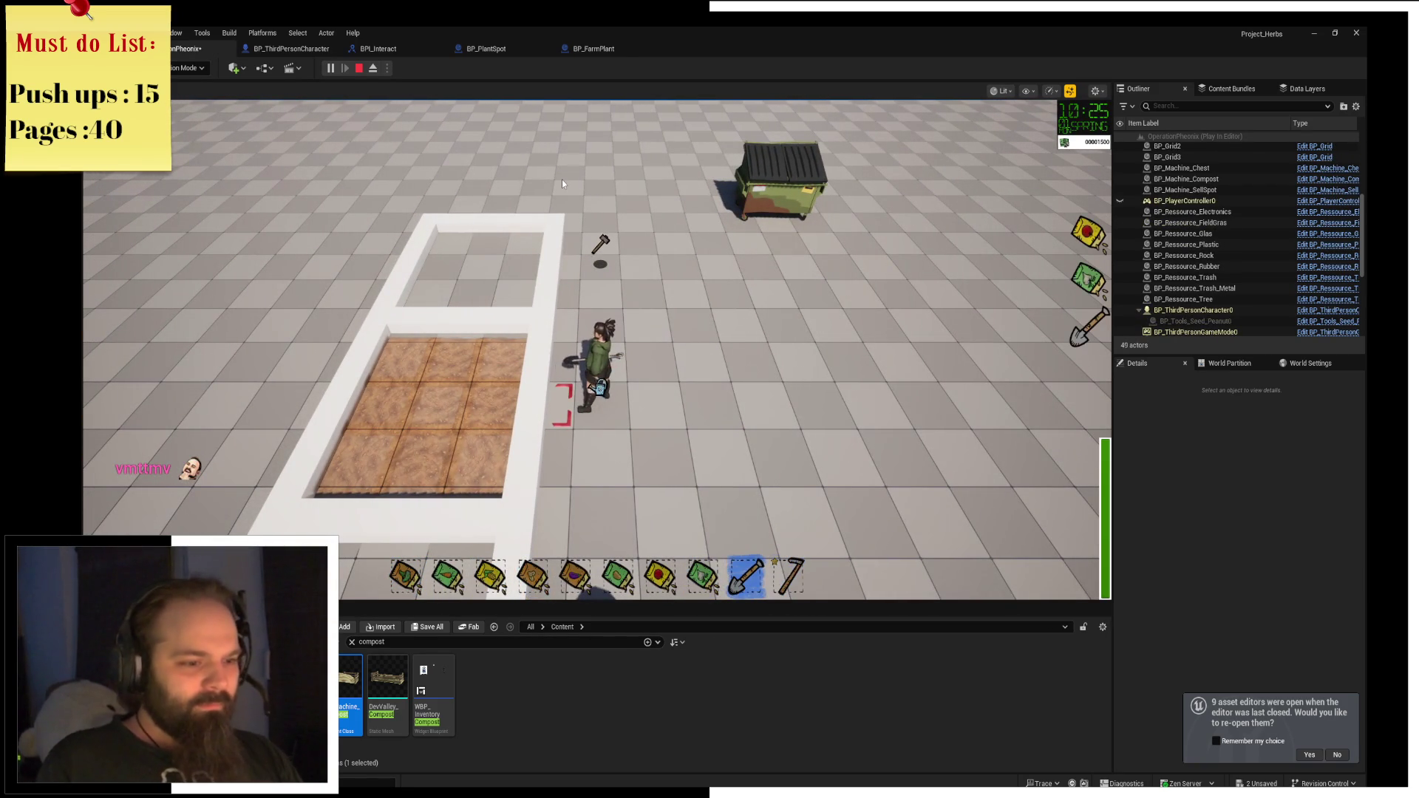
scroll(562, 180, "up", 1)
Dig the soil plot with the shovel, plant two seeds, and exit with Esc.
key("a")
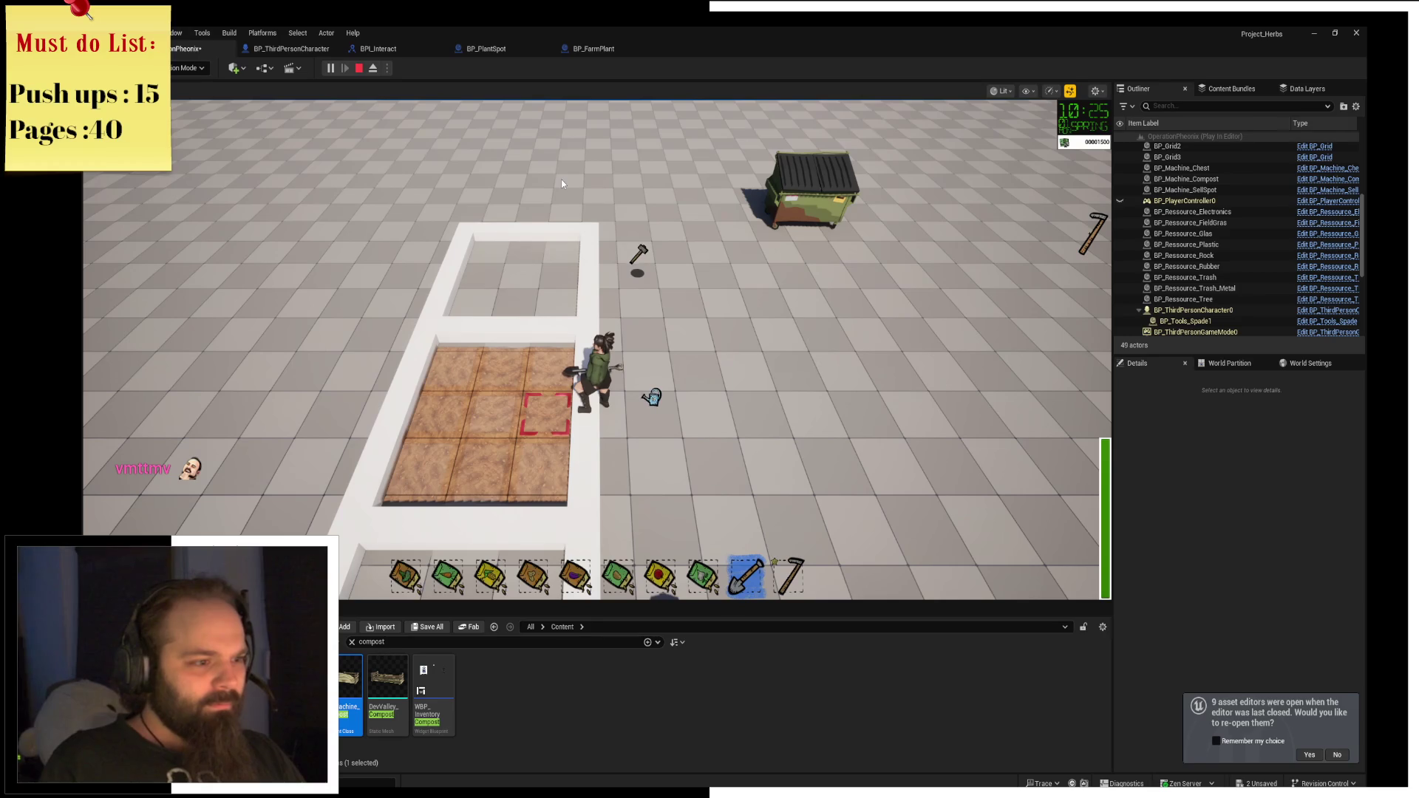
left_click(561, 179)
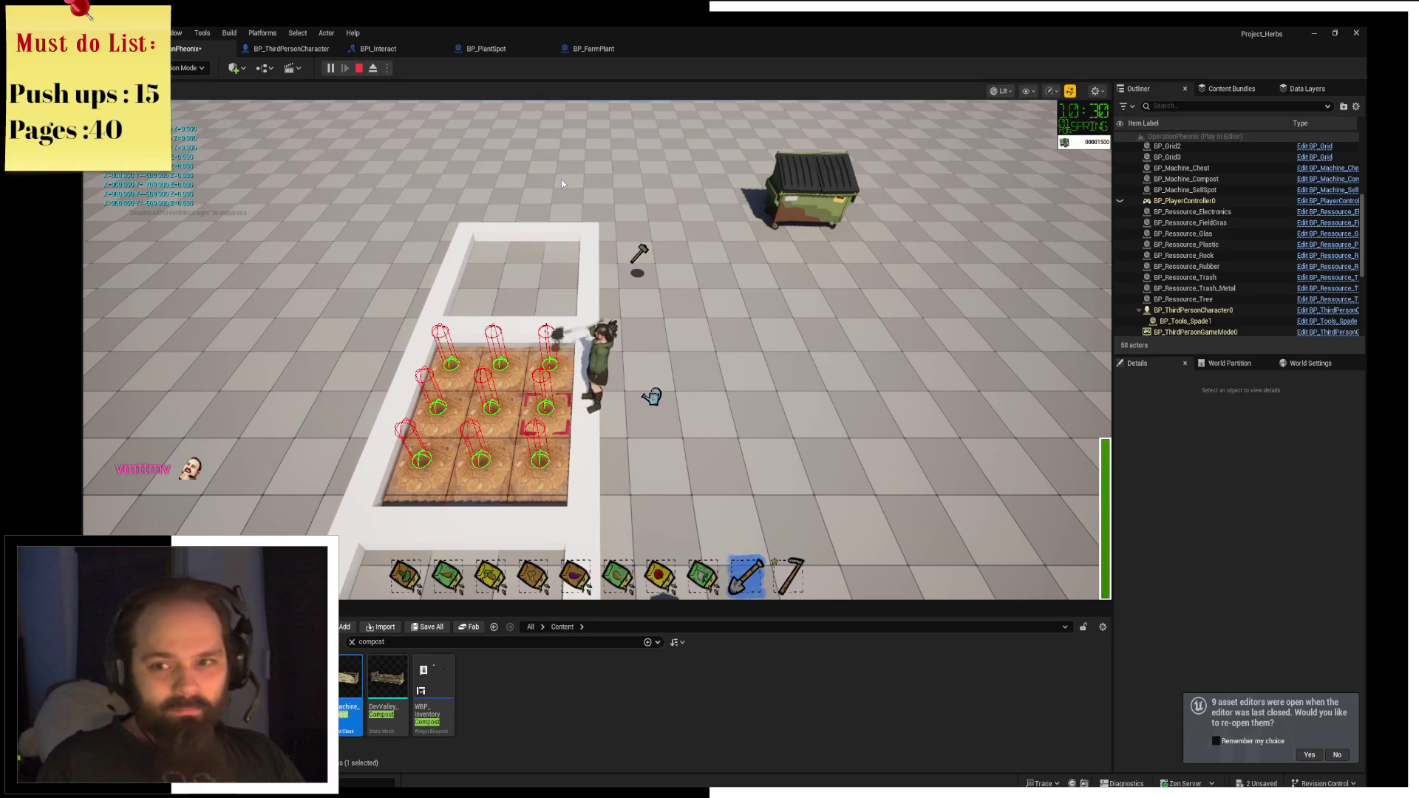
key("1")
left_click(561, 179)
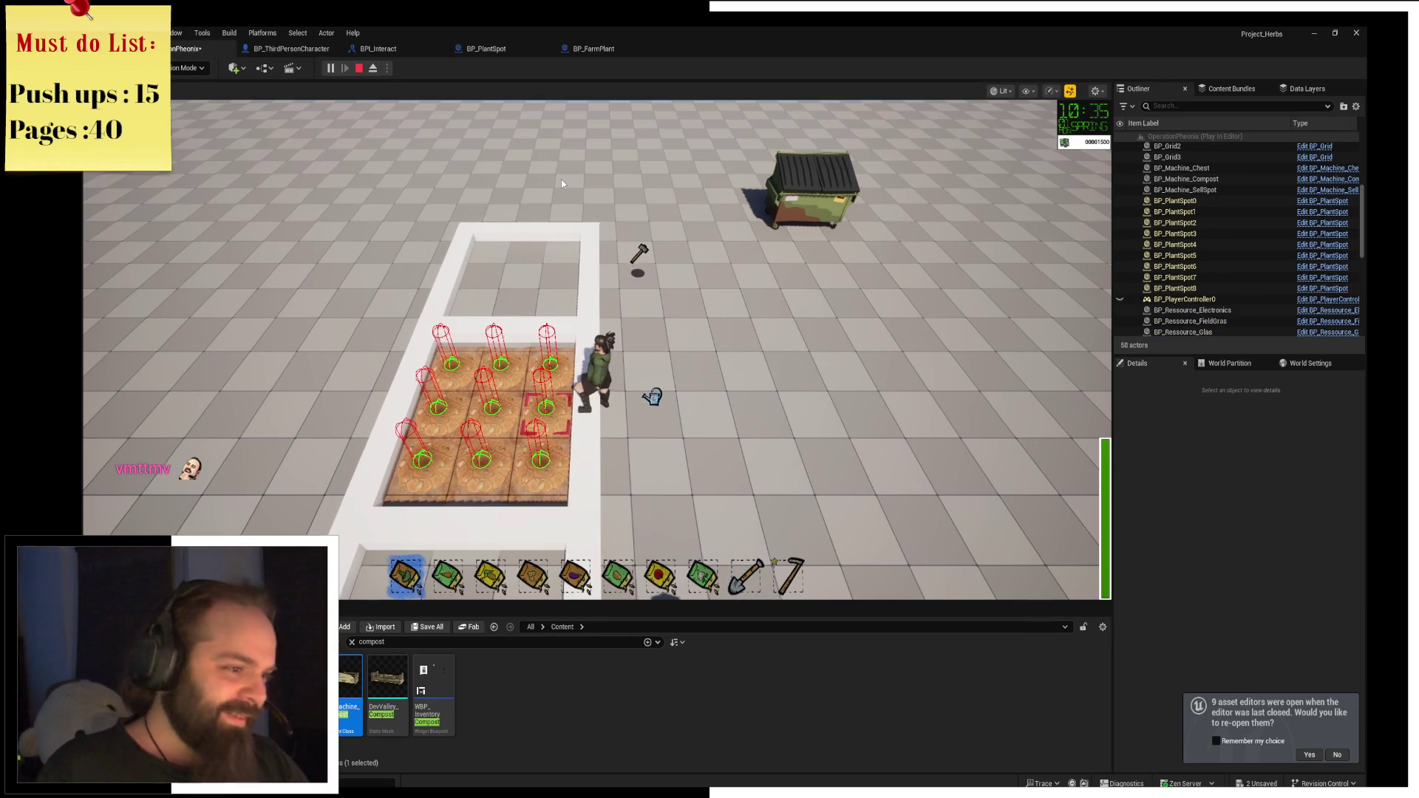
scroll(561, 179, "down", 1)
key("a")
left_click(561, 184)
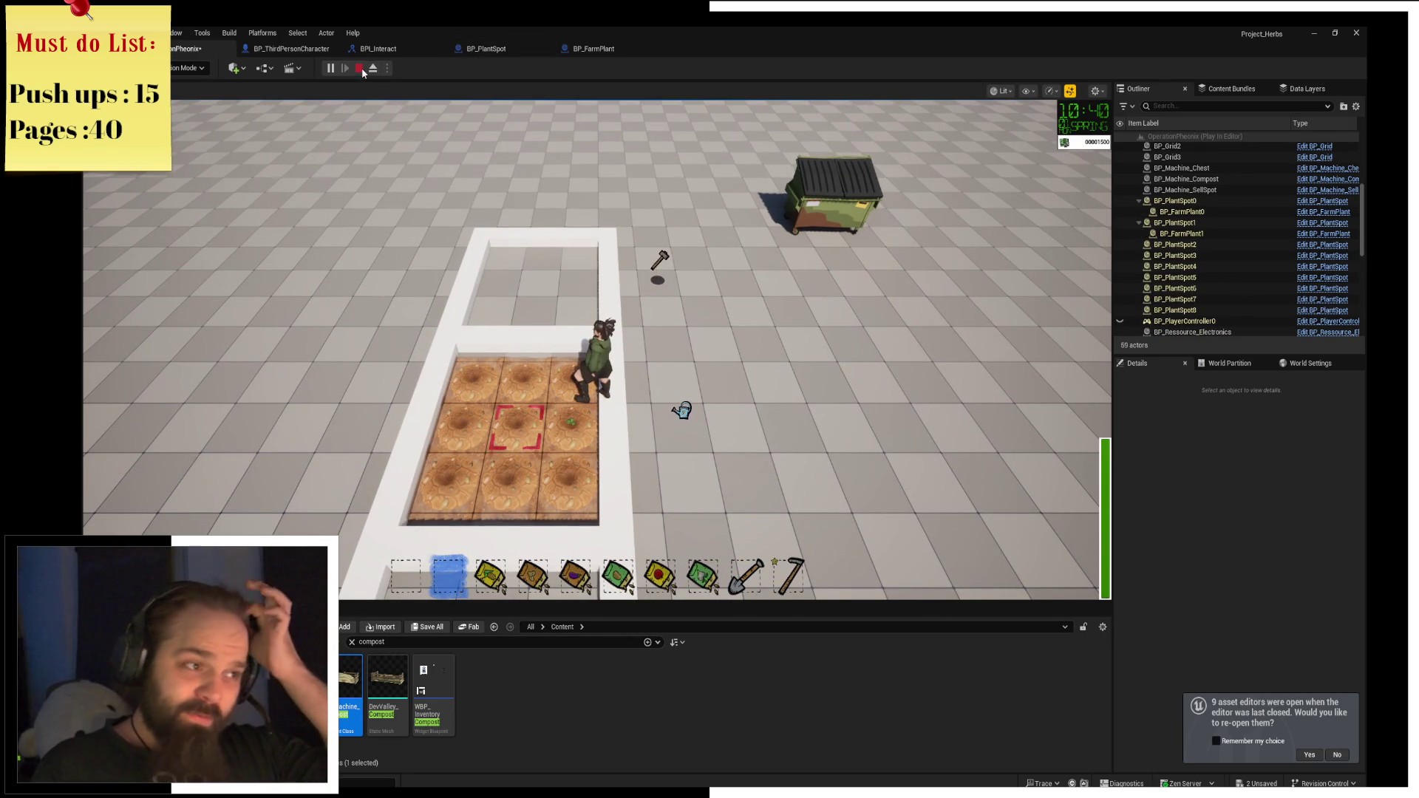
key("Escape")
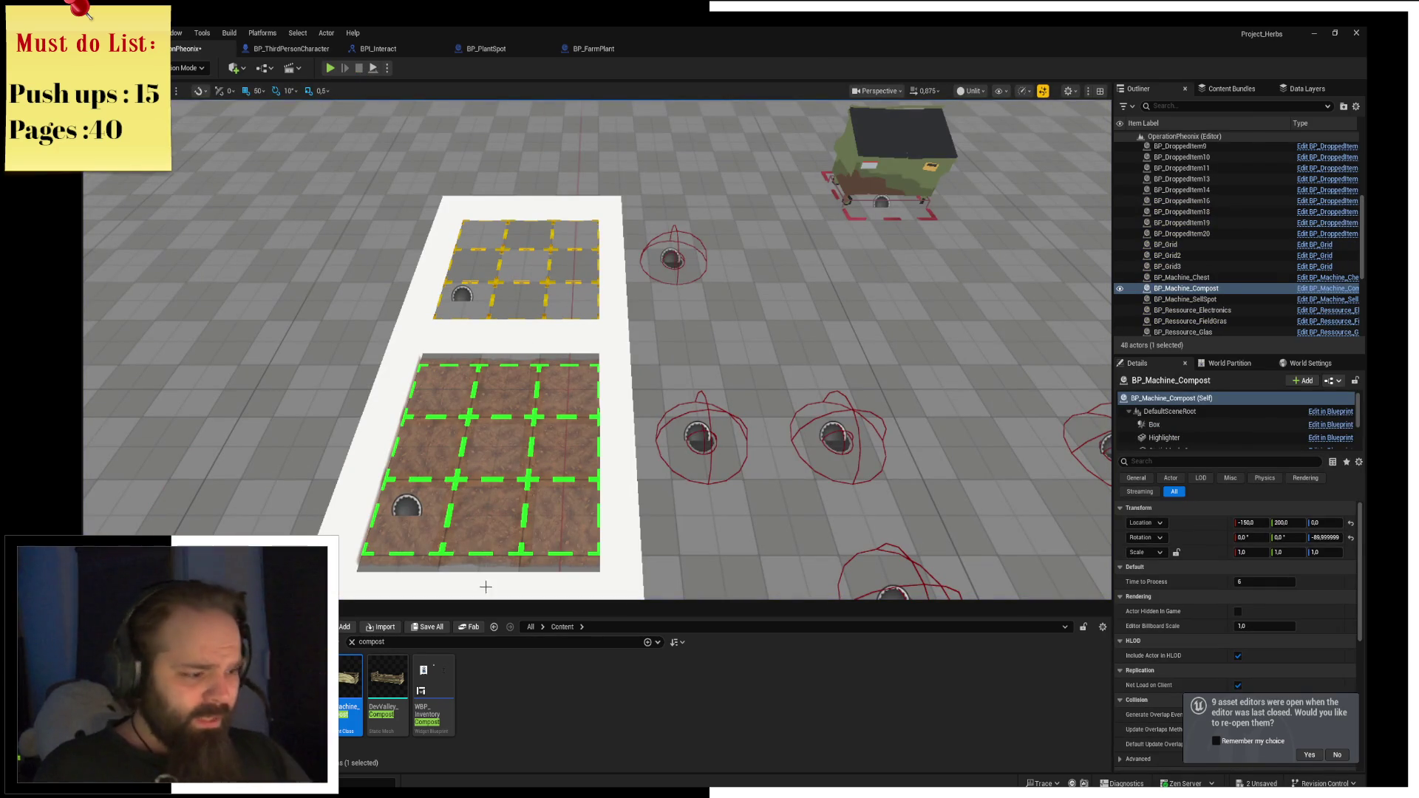
Clear the compost search, enlarge the Content Browser, and search assets for 'plant'.
left_click(465, 477)
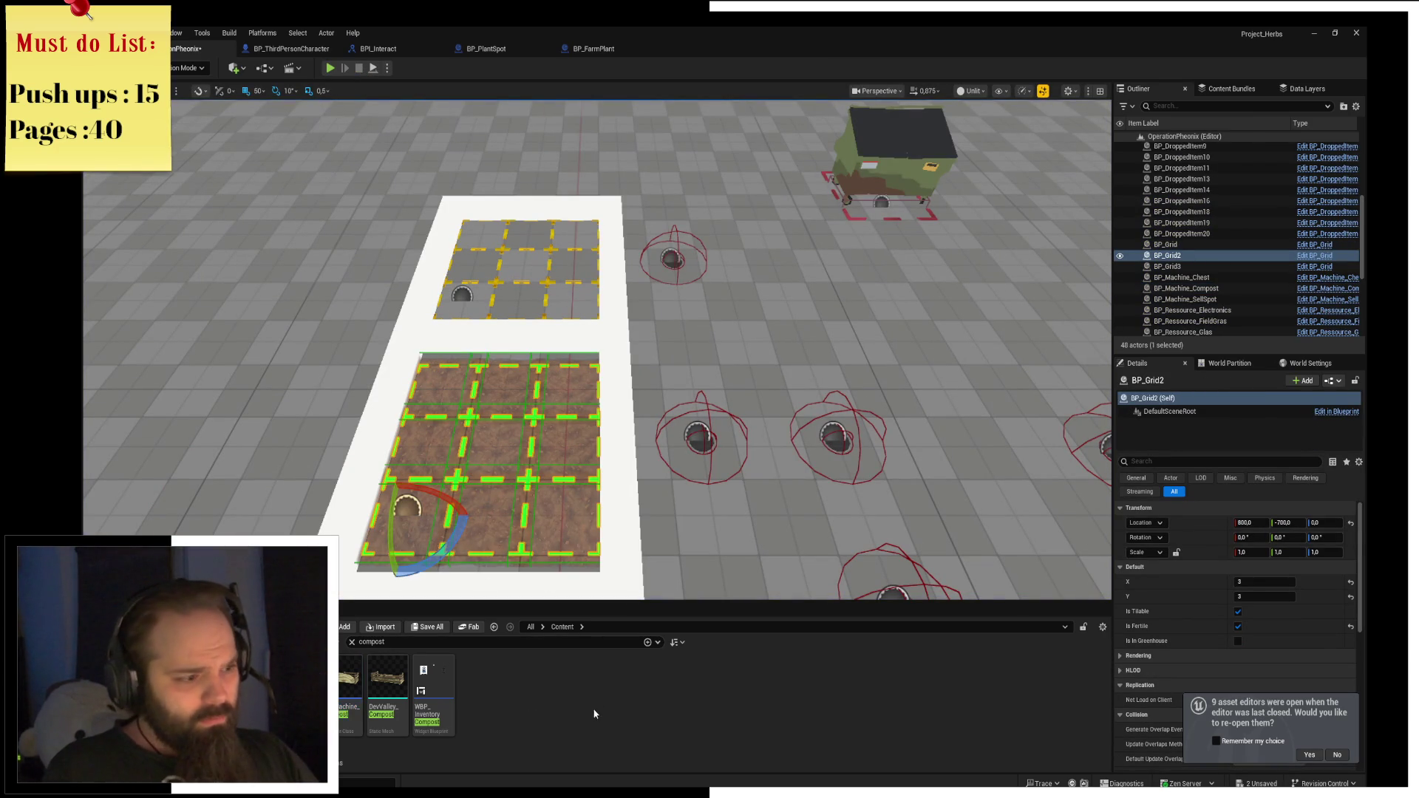
left_click(353, 644)
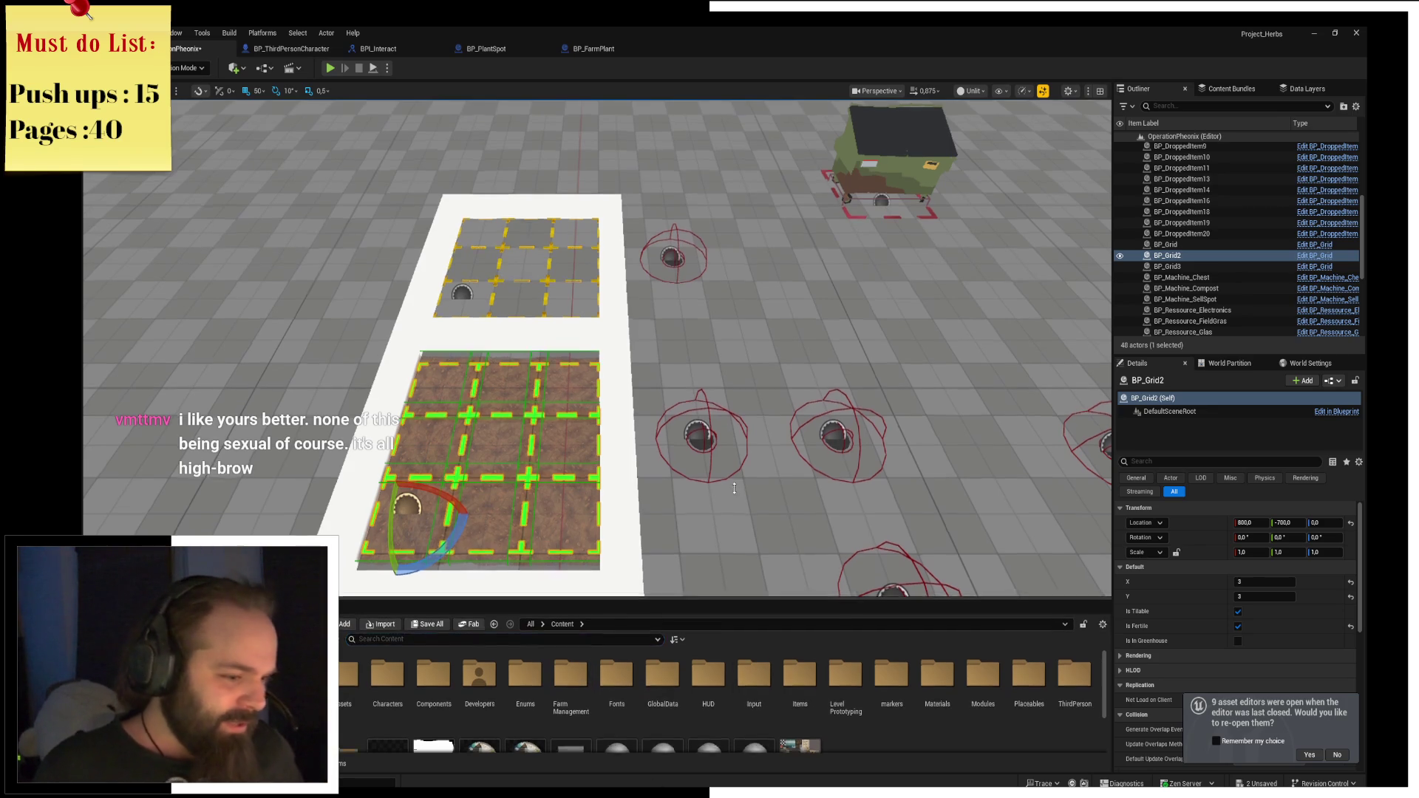
left_click_drag(736, 613, 736, 493)
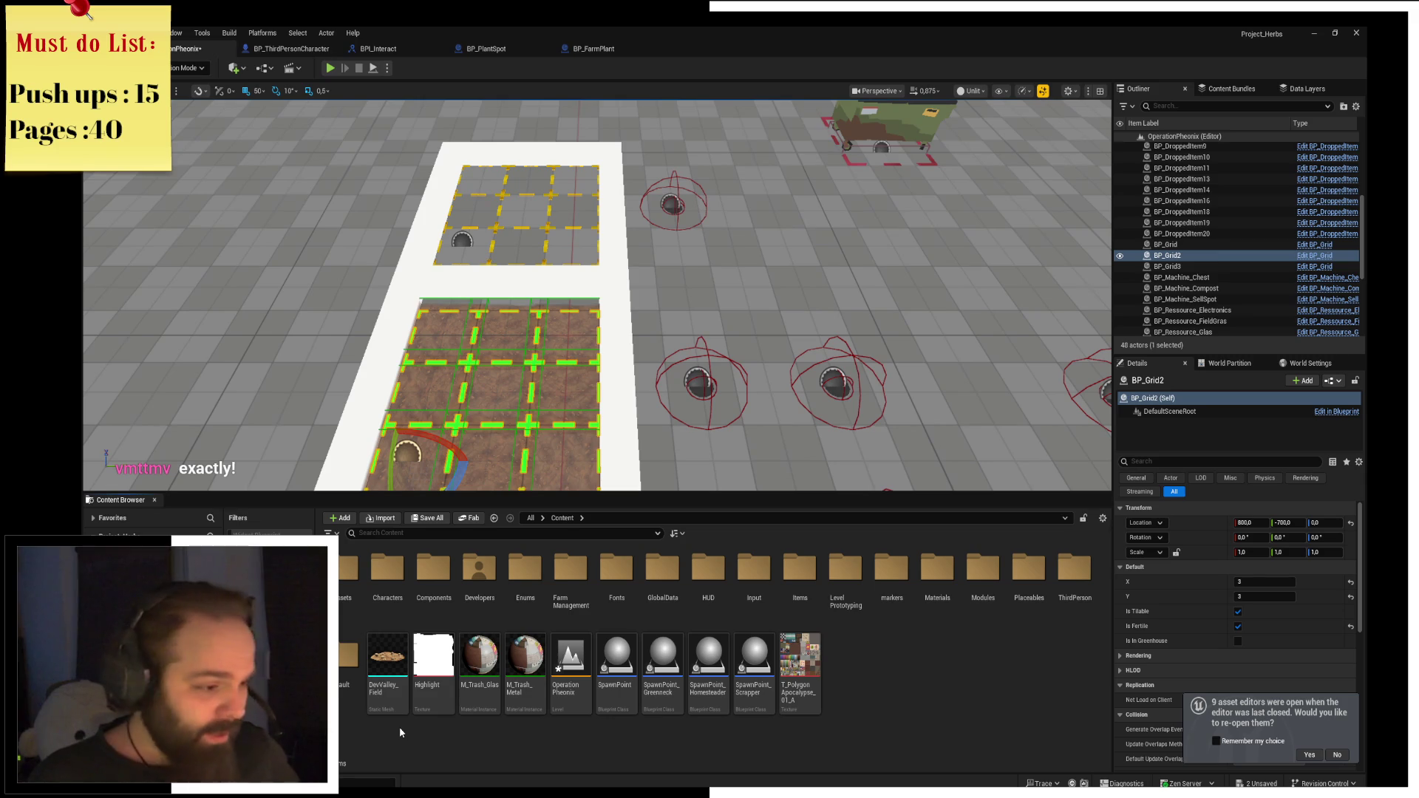
left_click(473, 532)
type("plan")
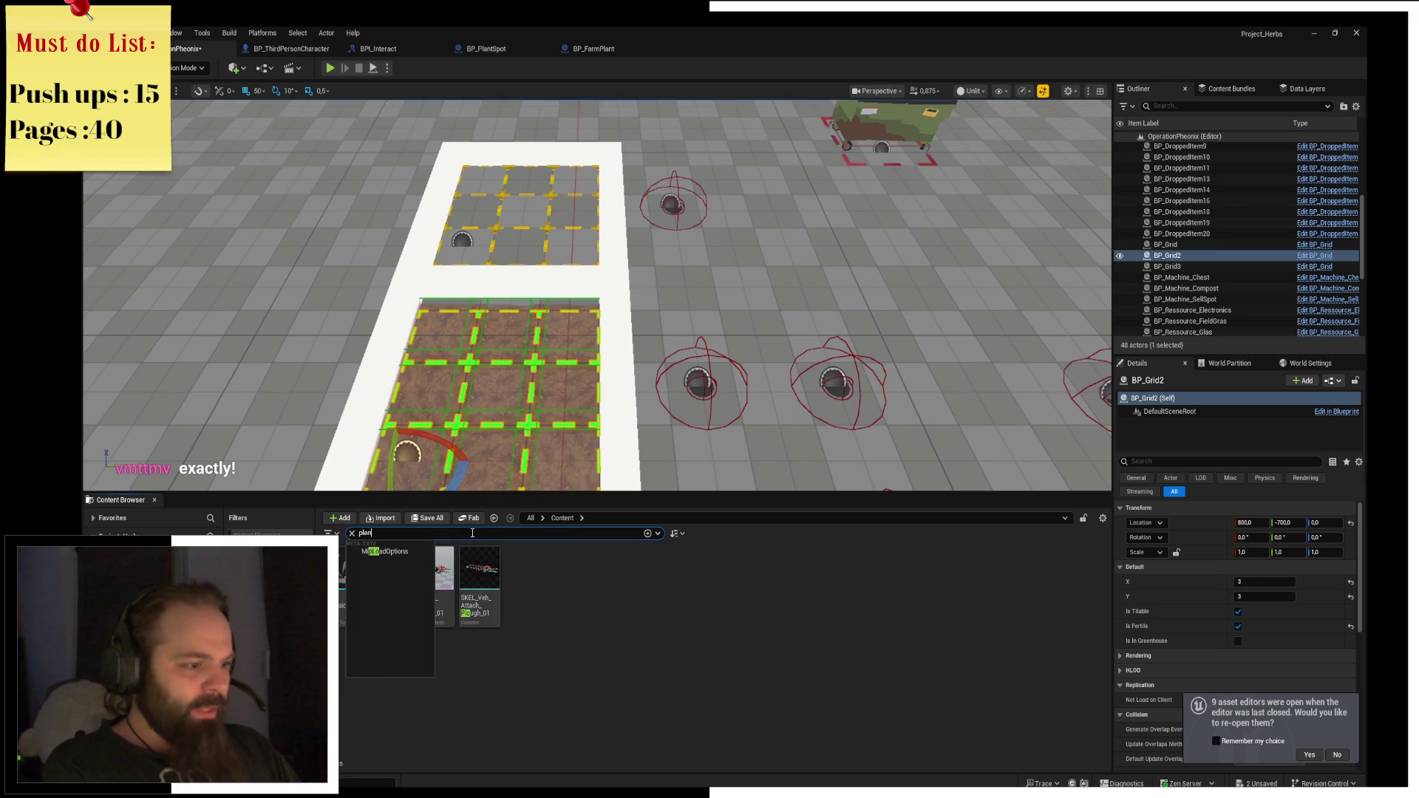
type("t")
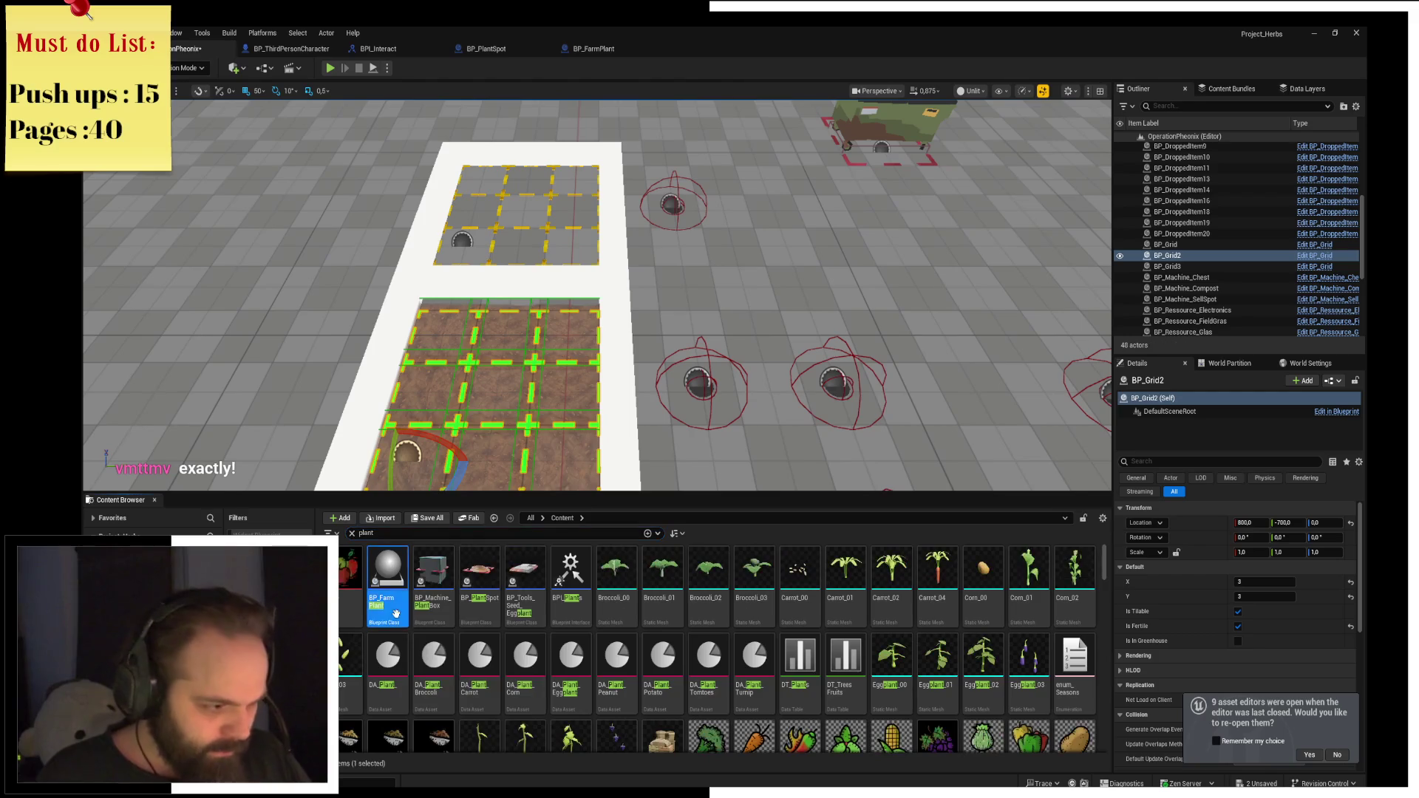
Open BP_FarmPlant, select its SetData node, and launch the game in a preview window.
double_click(394, 609)
left_click(433, 283)
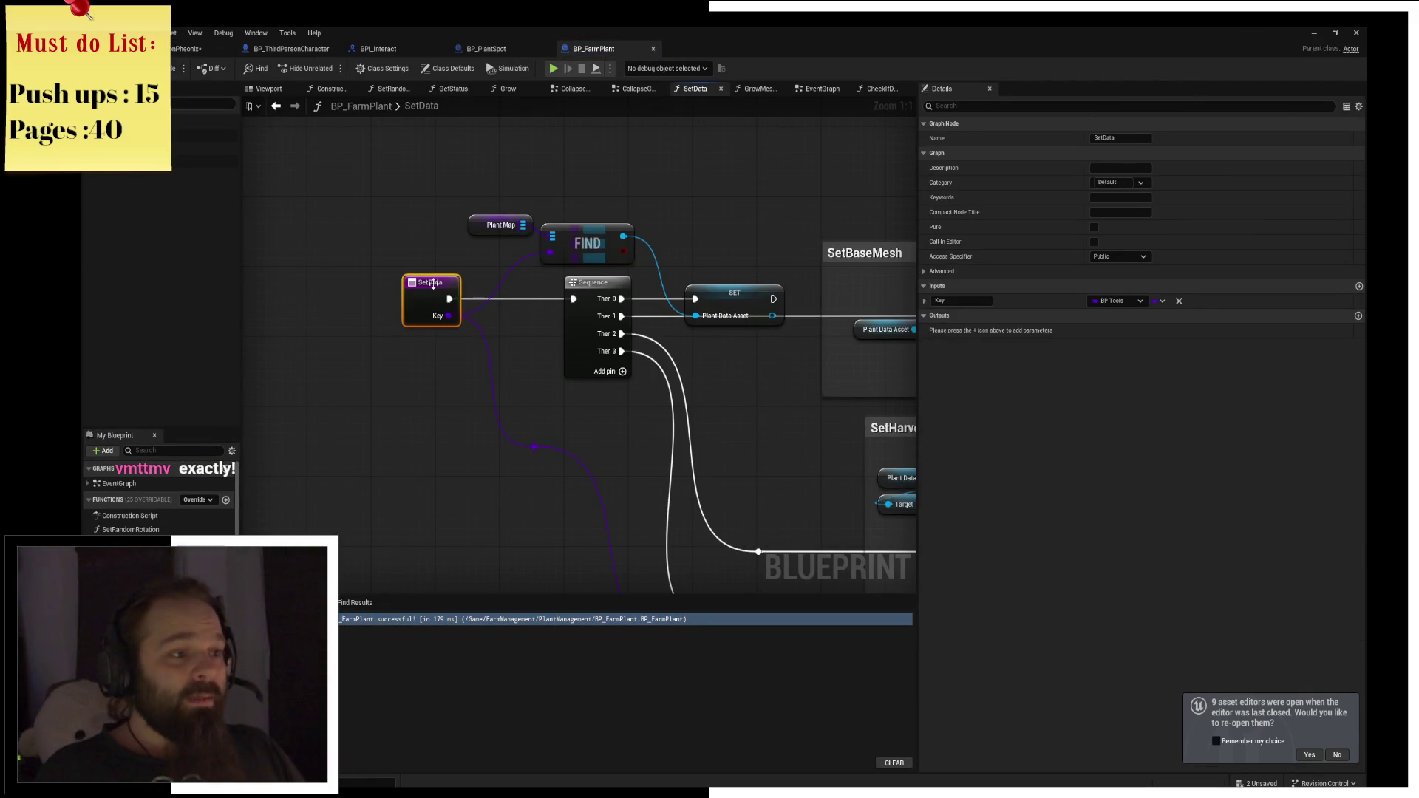
left_click(549, 67)
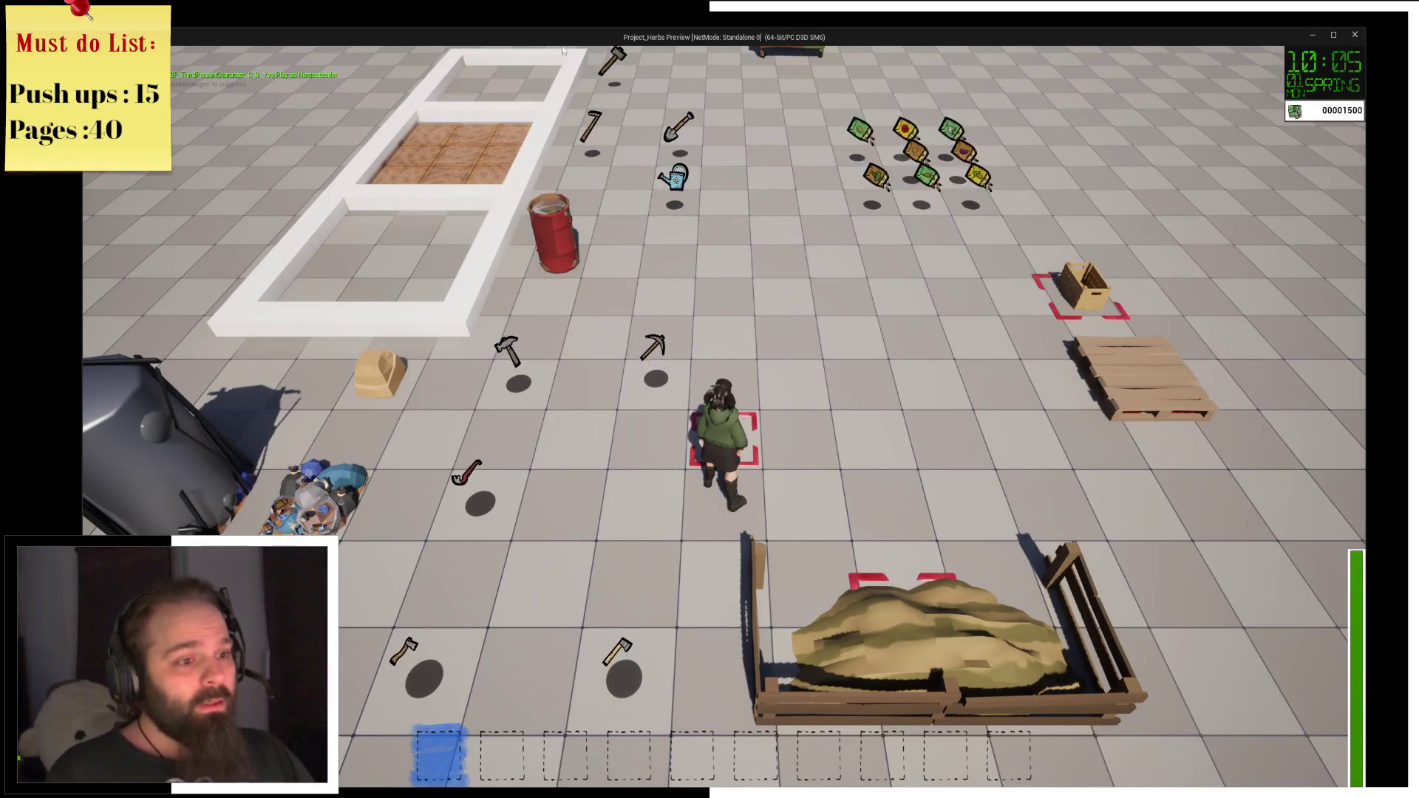
Collect the seed bags, shovel and hoe, then till six soil tiles with the shovel.
key("w")
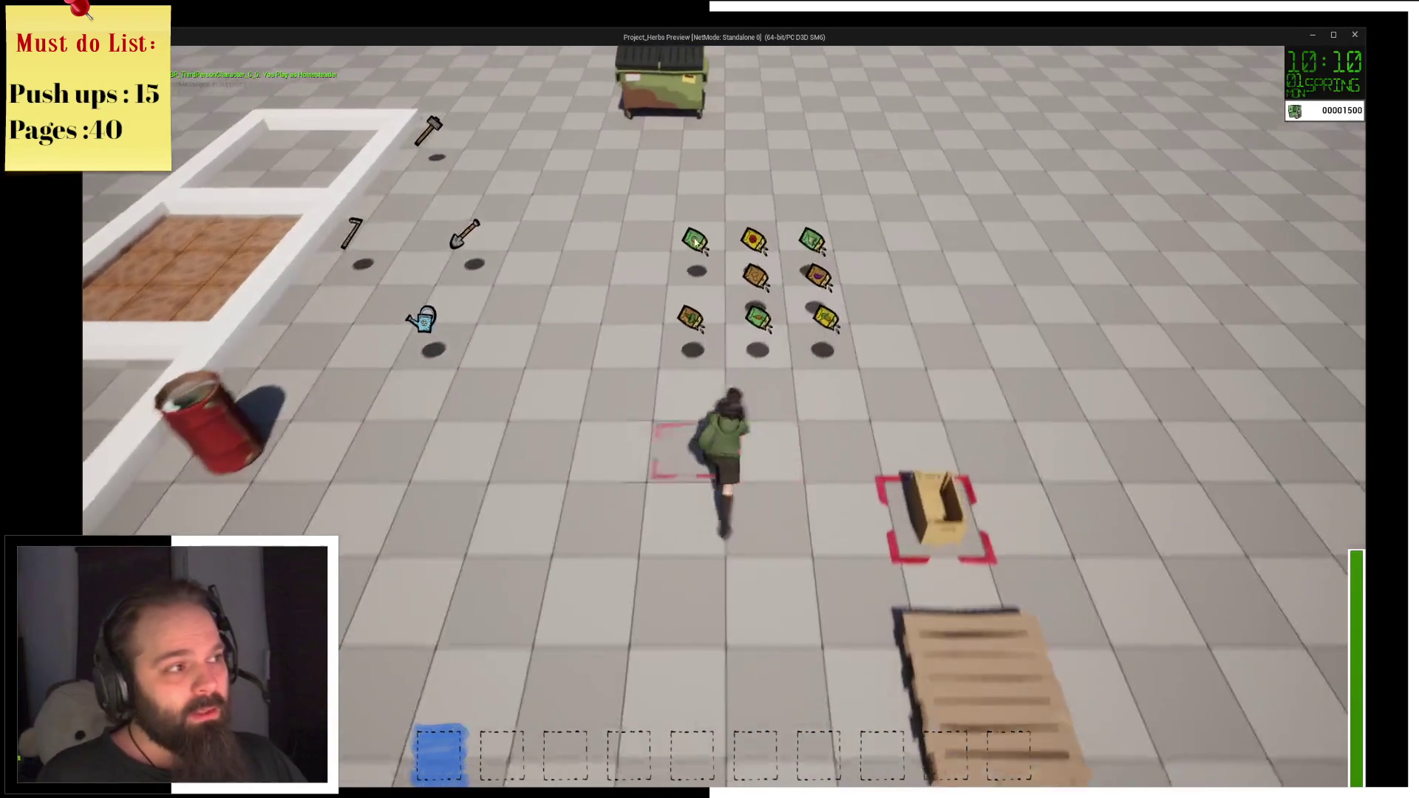
key("w")
key("a")
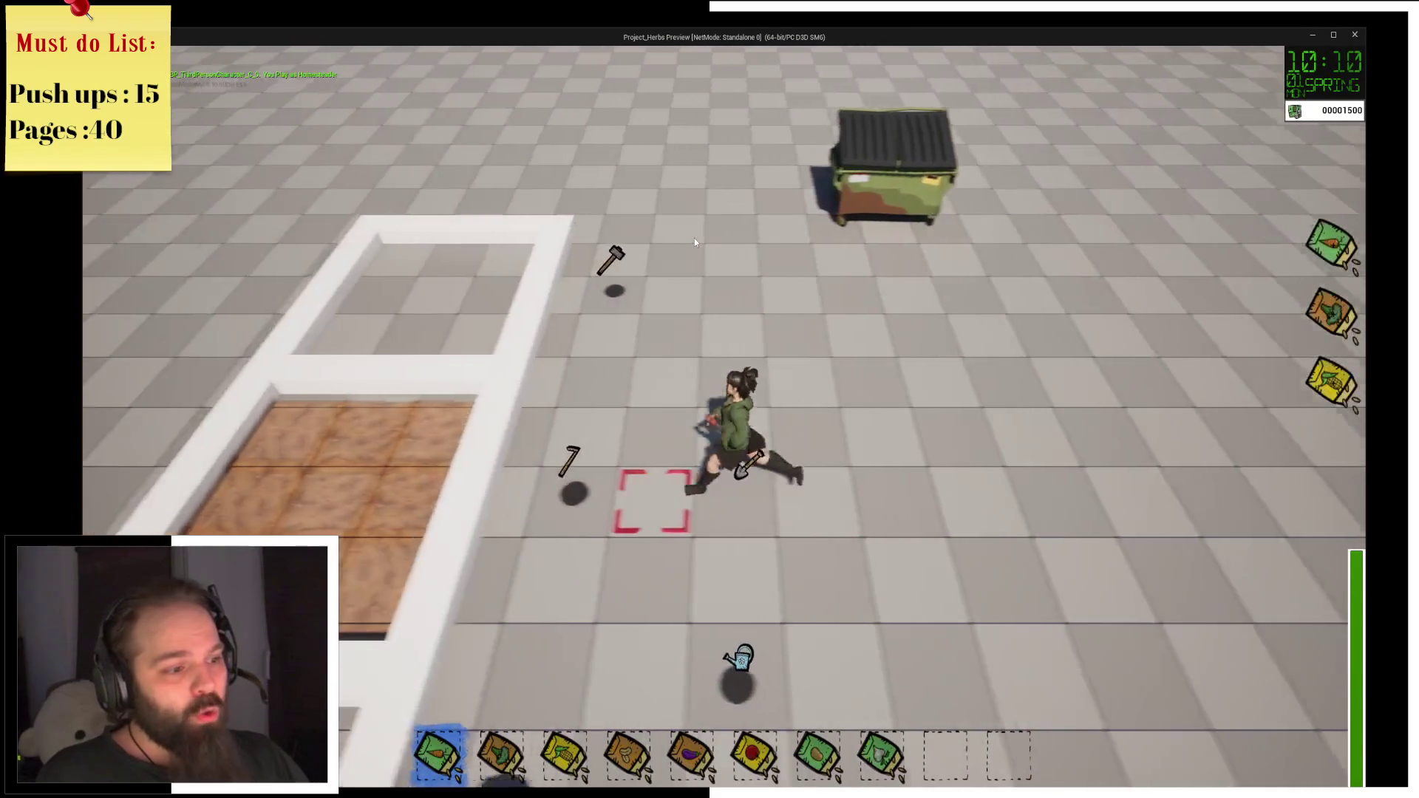
key("a")
key("4")
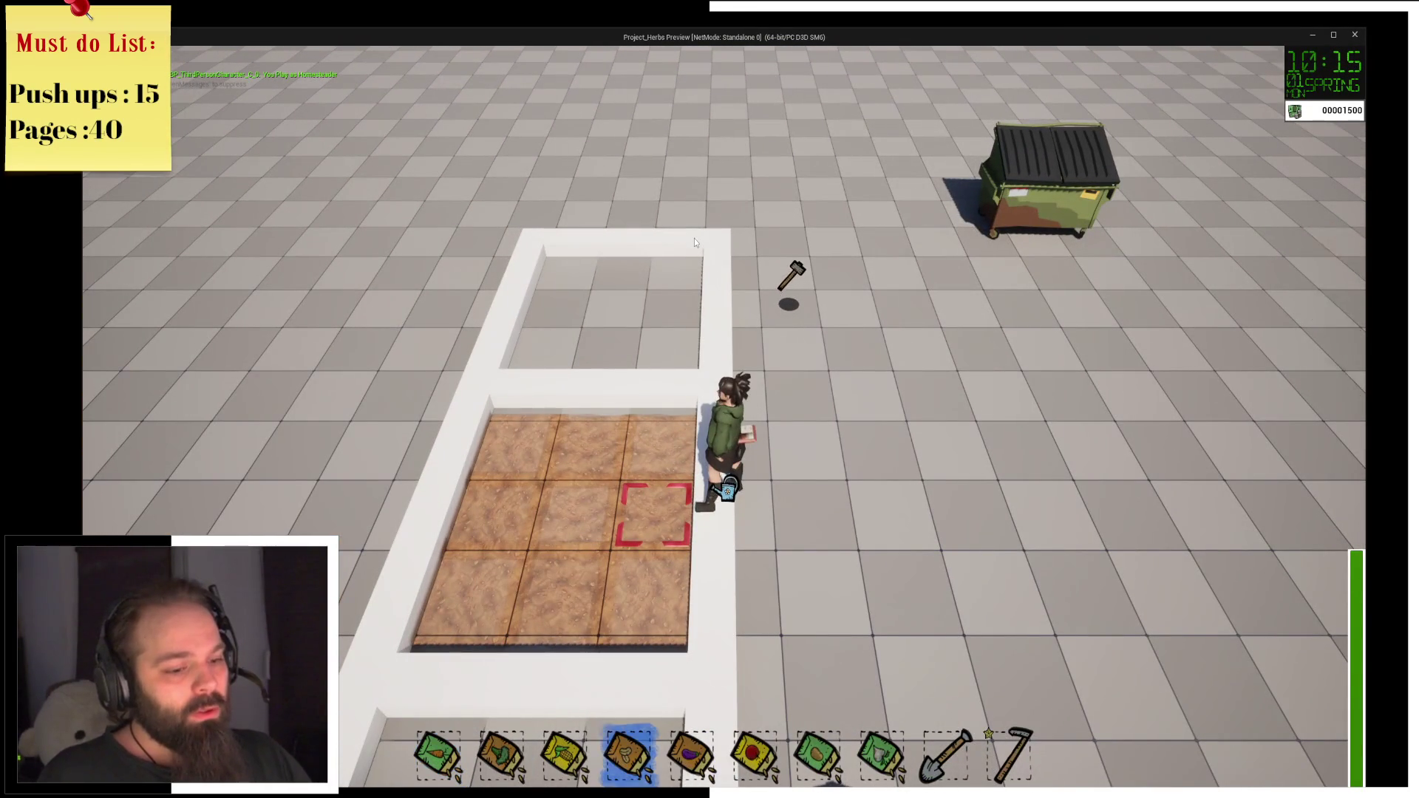
scroll(694, 238, "down", 5)
scroll(694, 238, "down", 1)
scroll(694, 238, "up", 1)
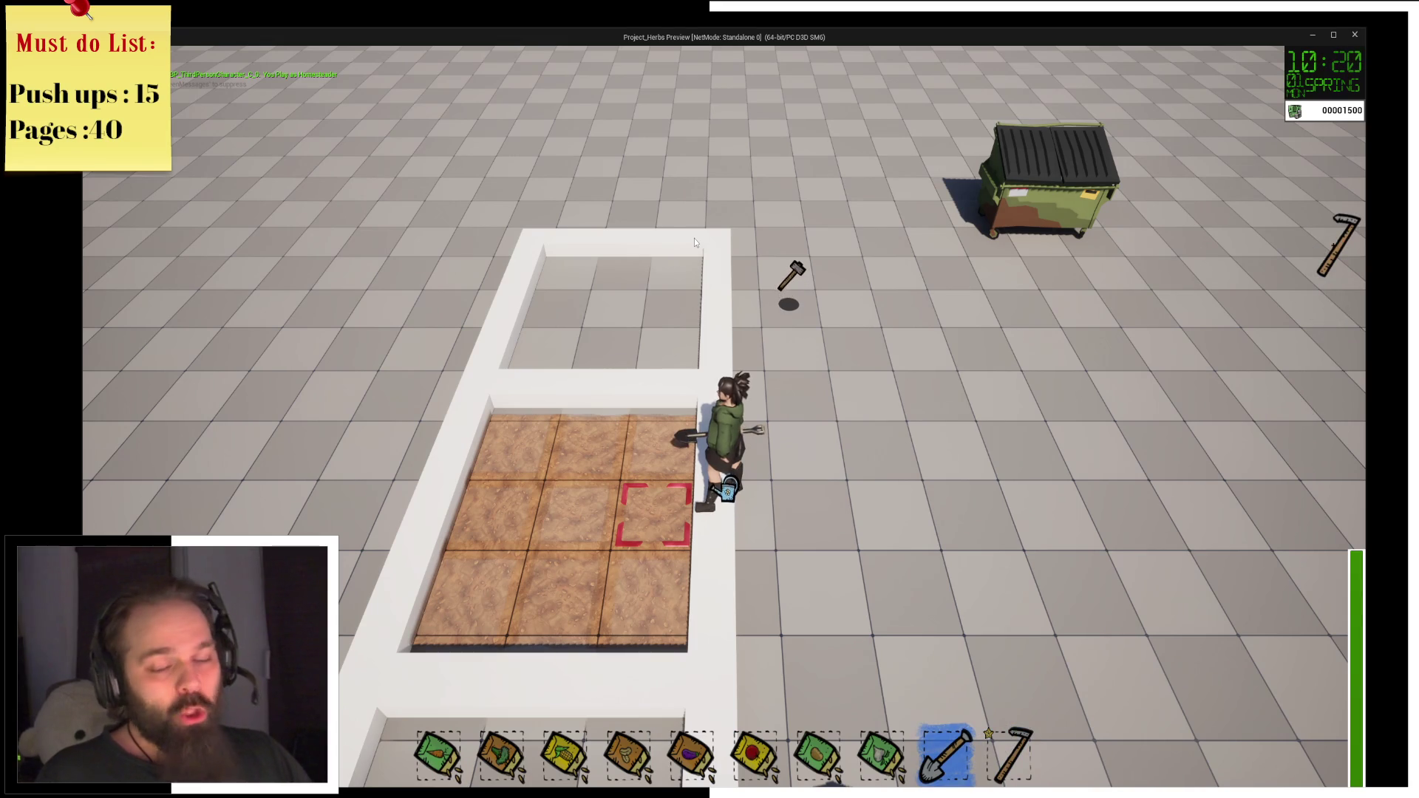
left_click(694, 242)
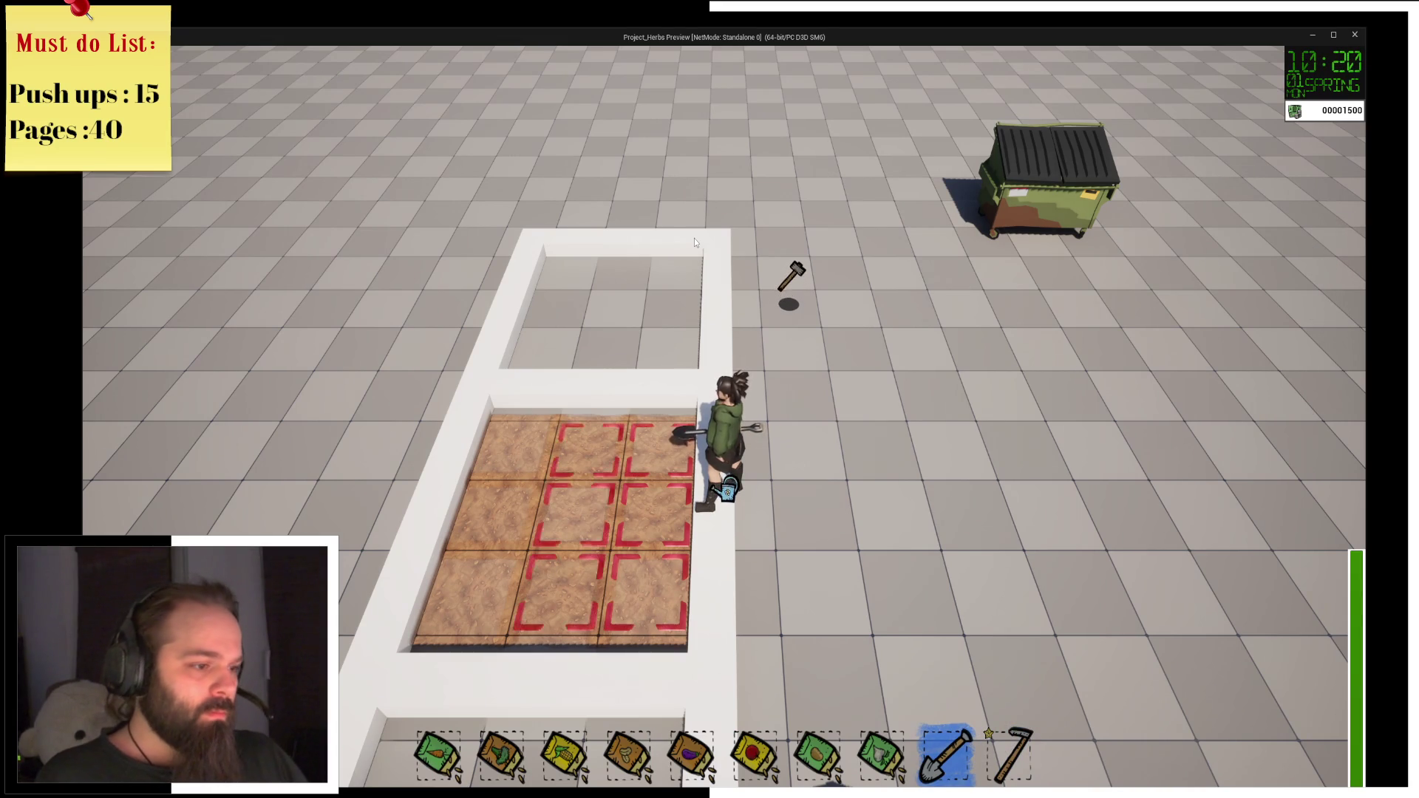
Plant the second seed bag, then step the paused logic through SET into SetBaseMesh's Set Static Mesh.
key("2")
left_click(695, 238)
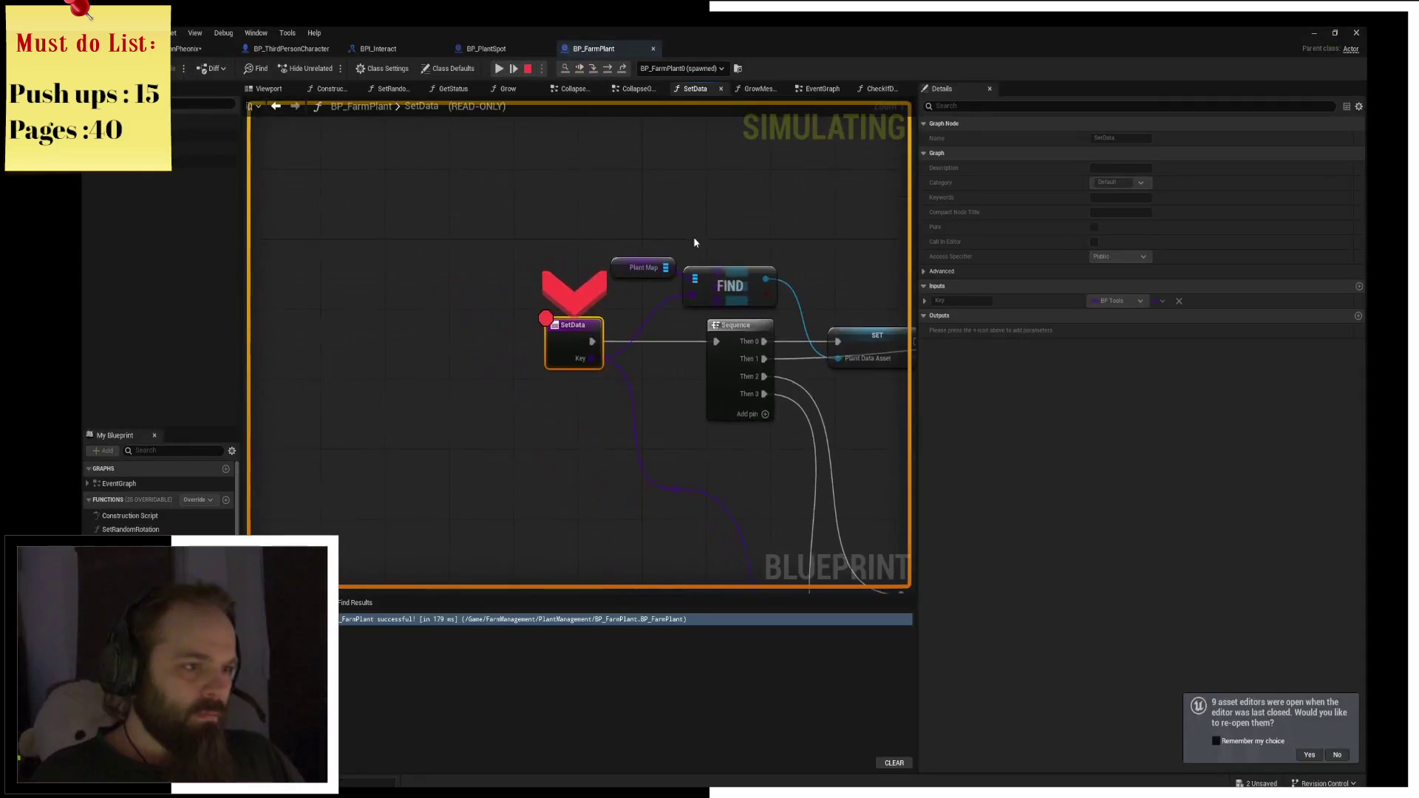
left_click(607, 69)
left_click(607, 69)
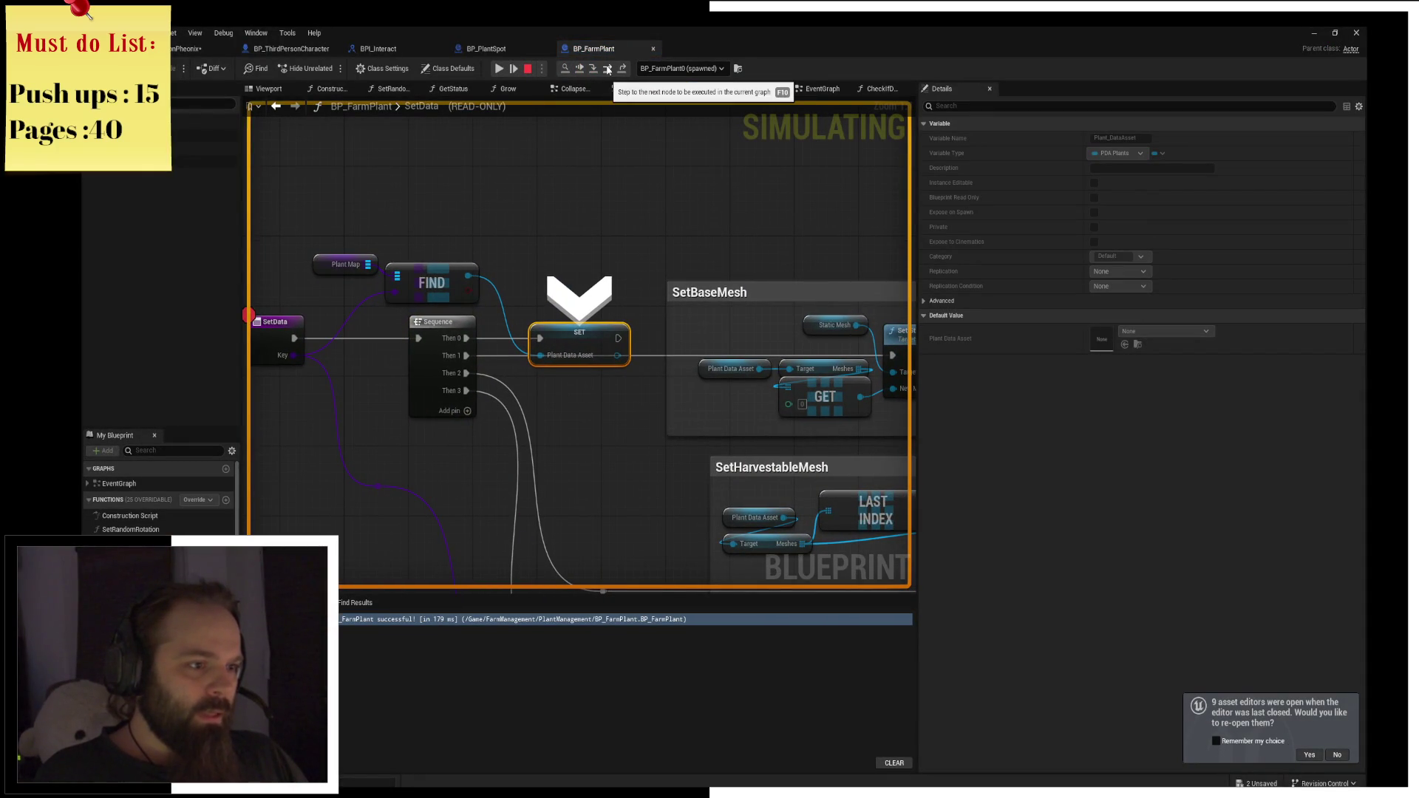
left_click(607, 69)
left_click(606, 68)
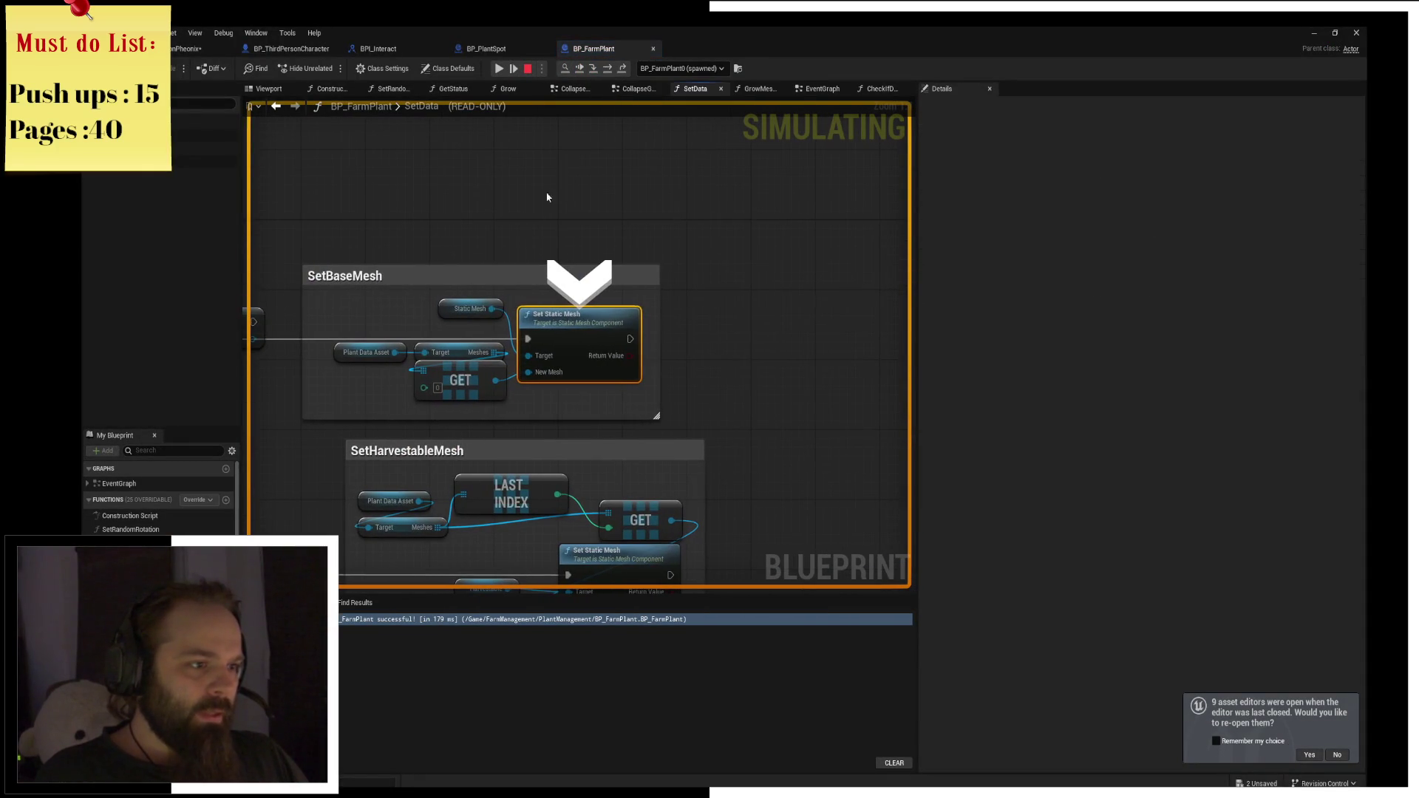
Confirm the Meshes array holds 4 elements and go back to the level editor.
mouse_move(422, 368)
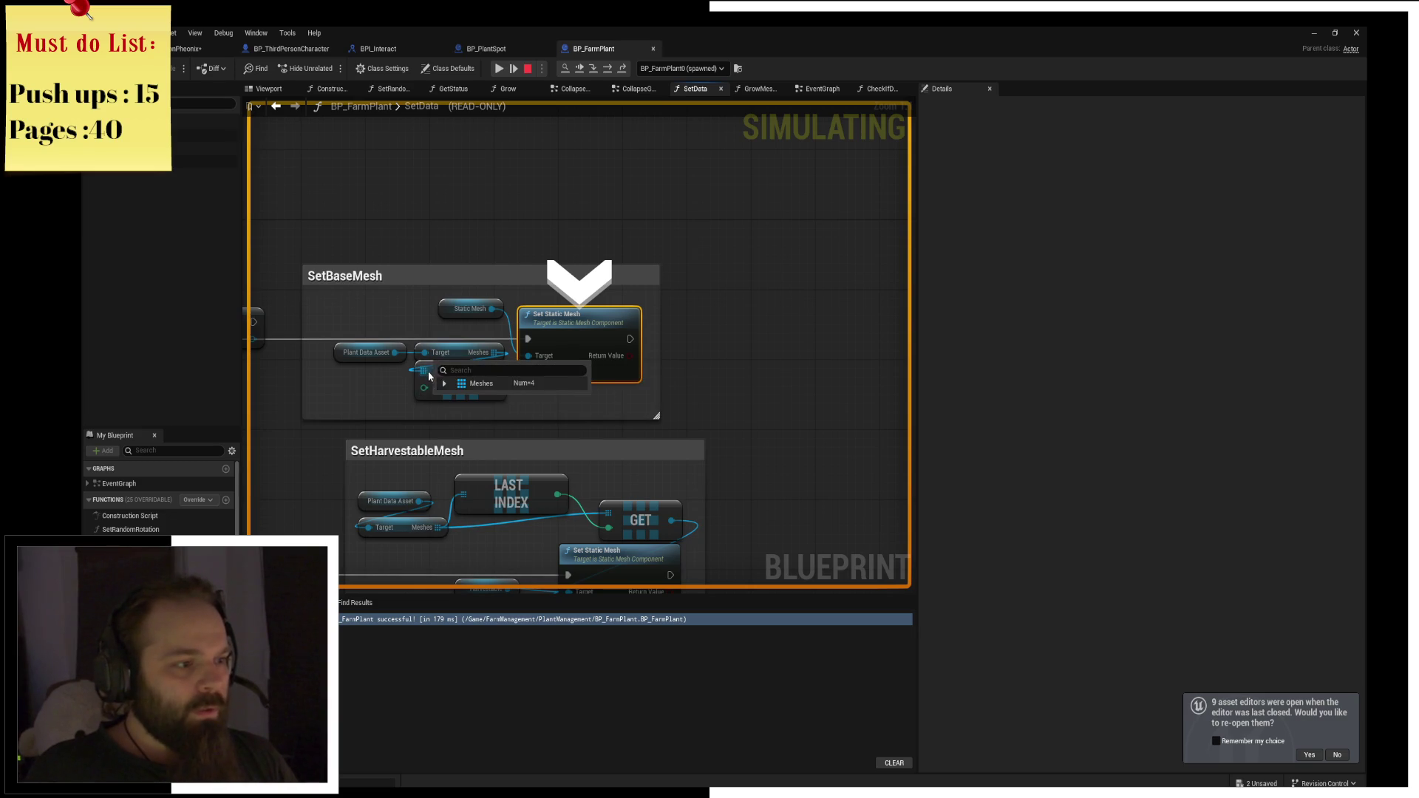
left_click(444, 383)
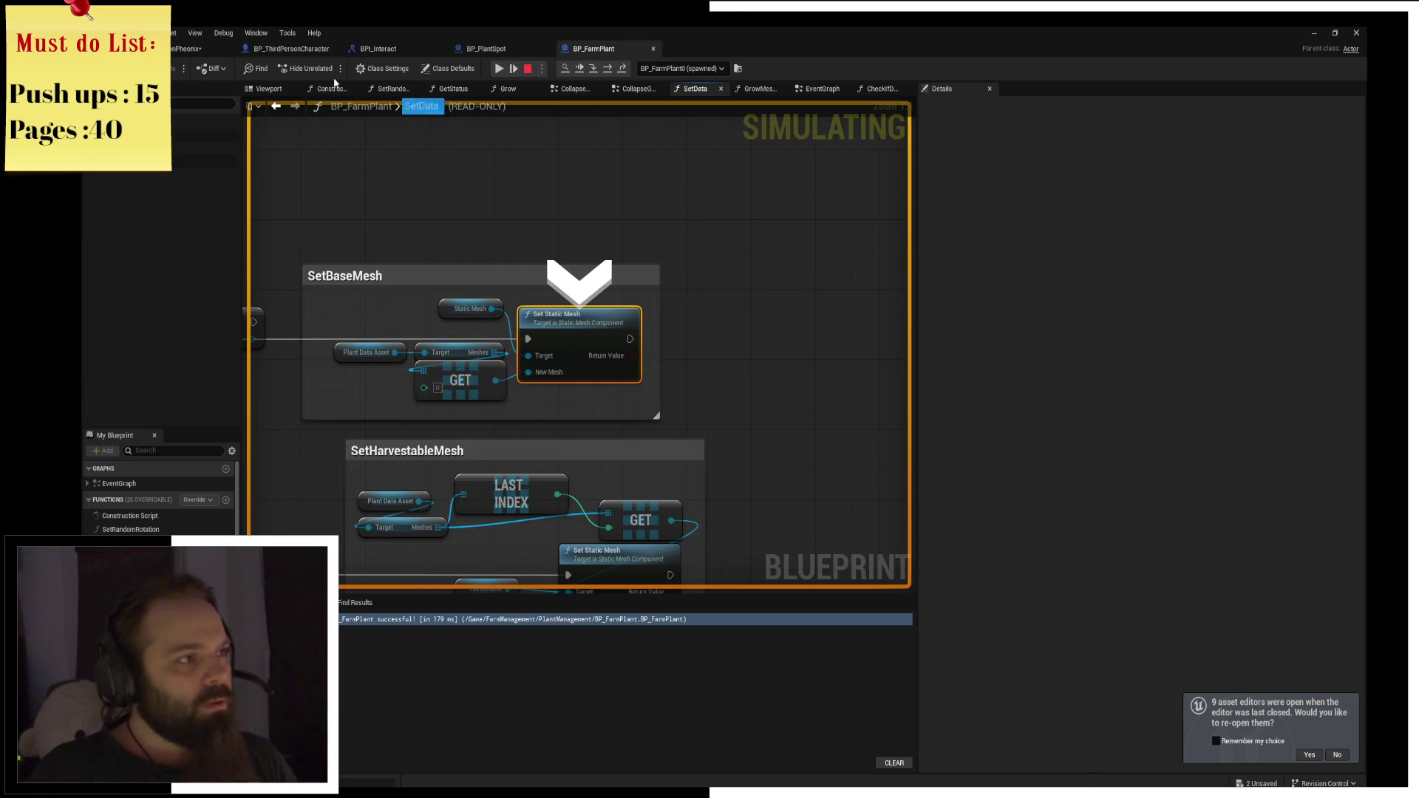
left_click(176, 52)
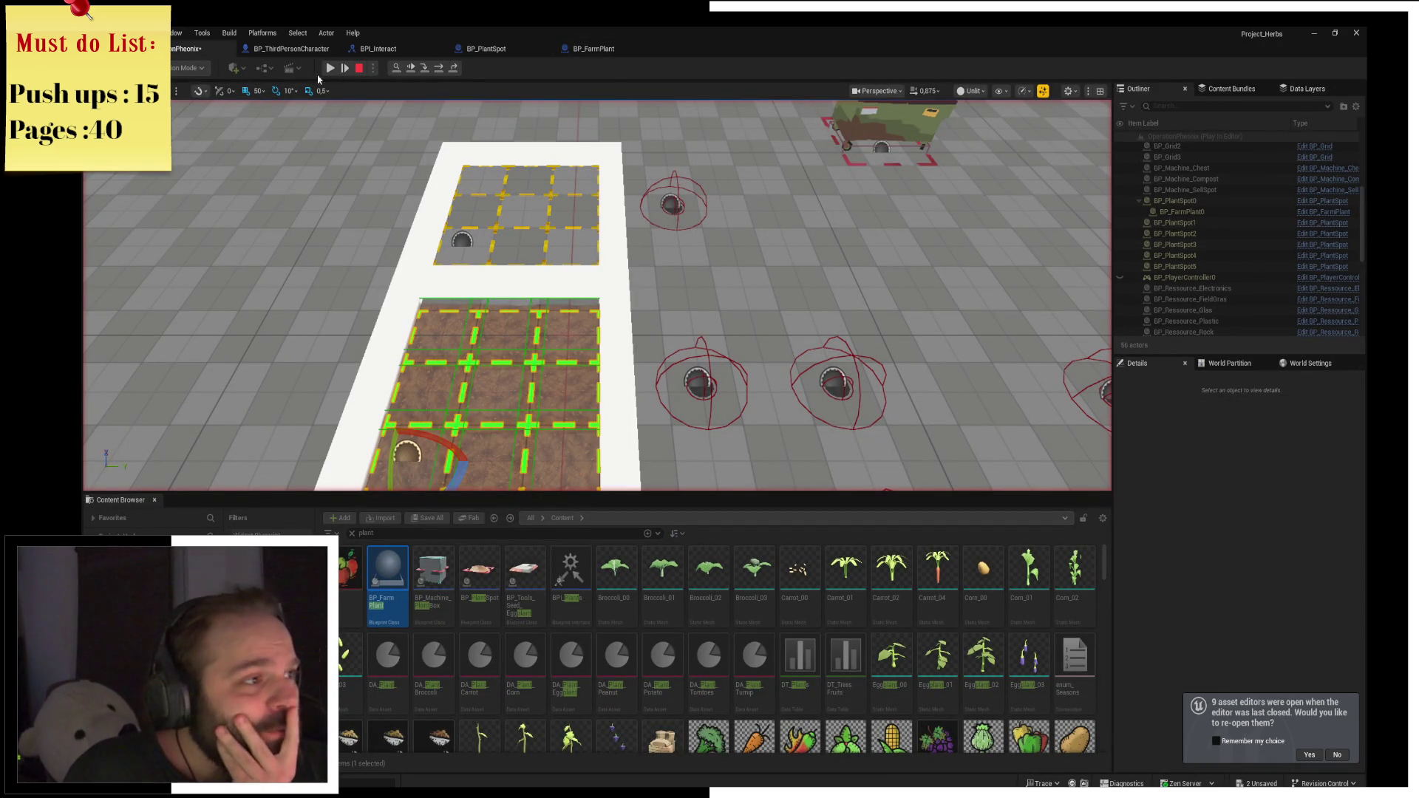
Stop the playtest and assign the four Carrot growth meshes to the Carrot data asset's Meshes.
left_click(361, 69)
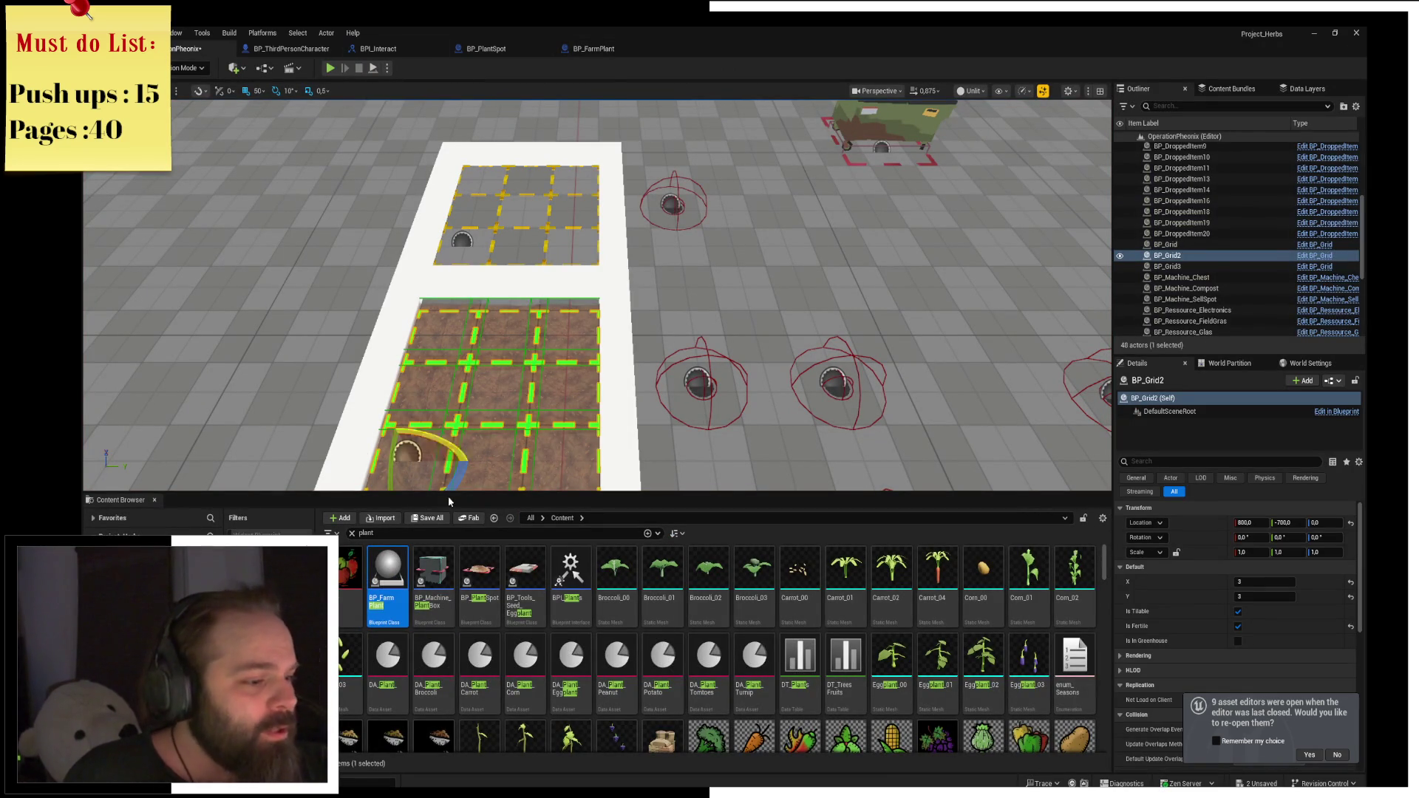
double_click(444, 657)
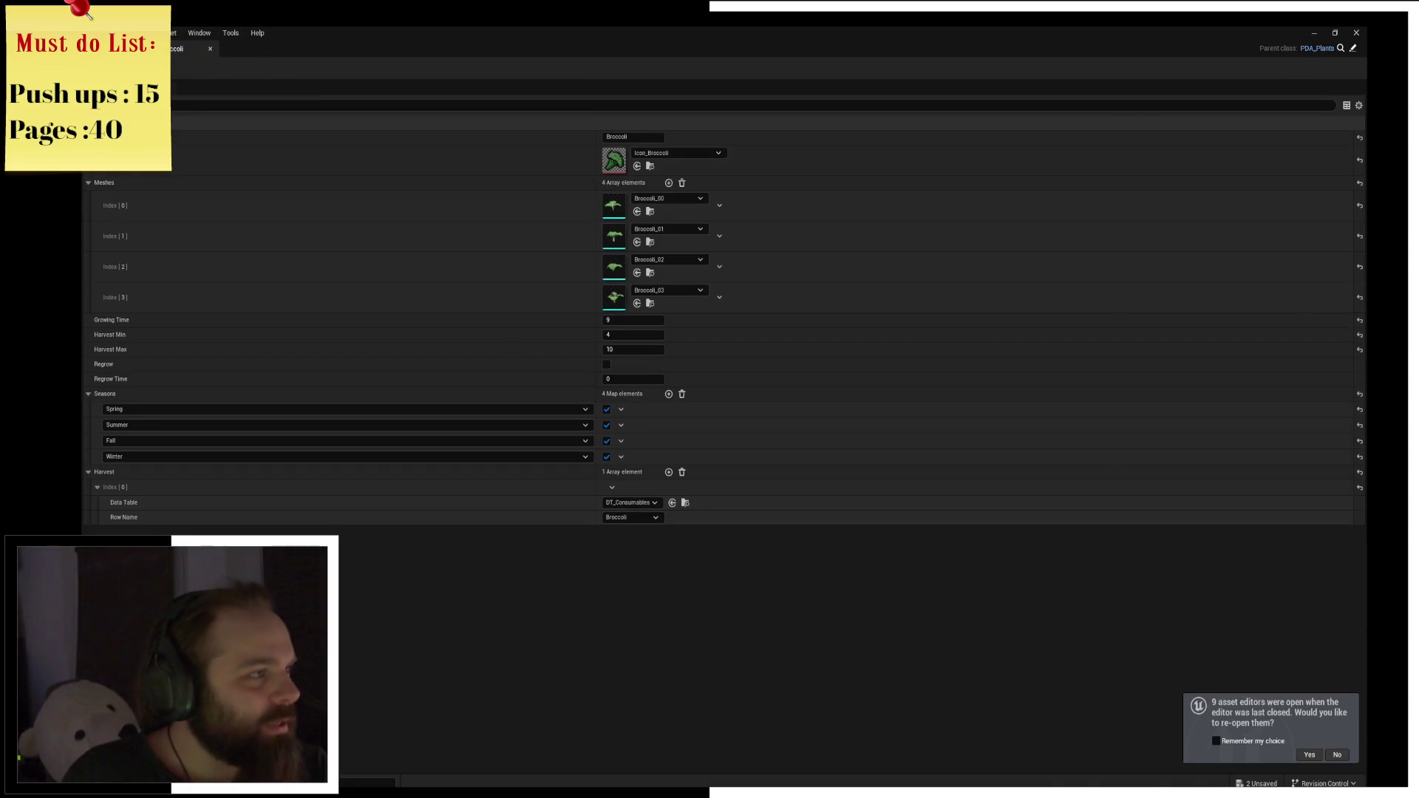
left_click(210, 48)
double_click(480, 658)
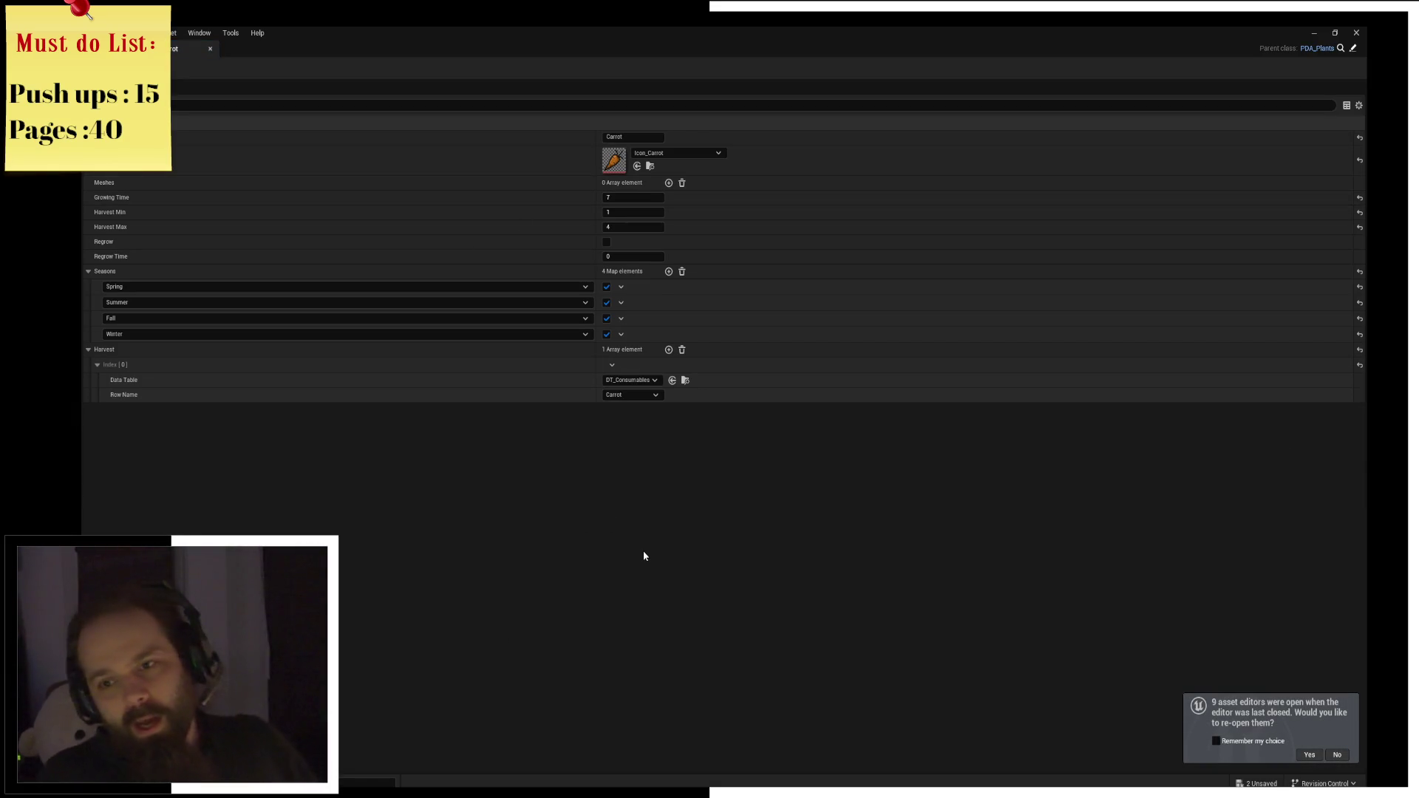
key("ctrl+space")
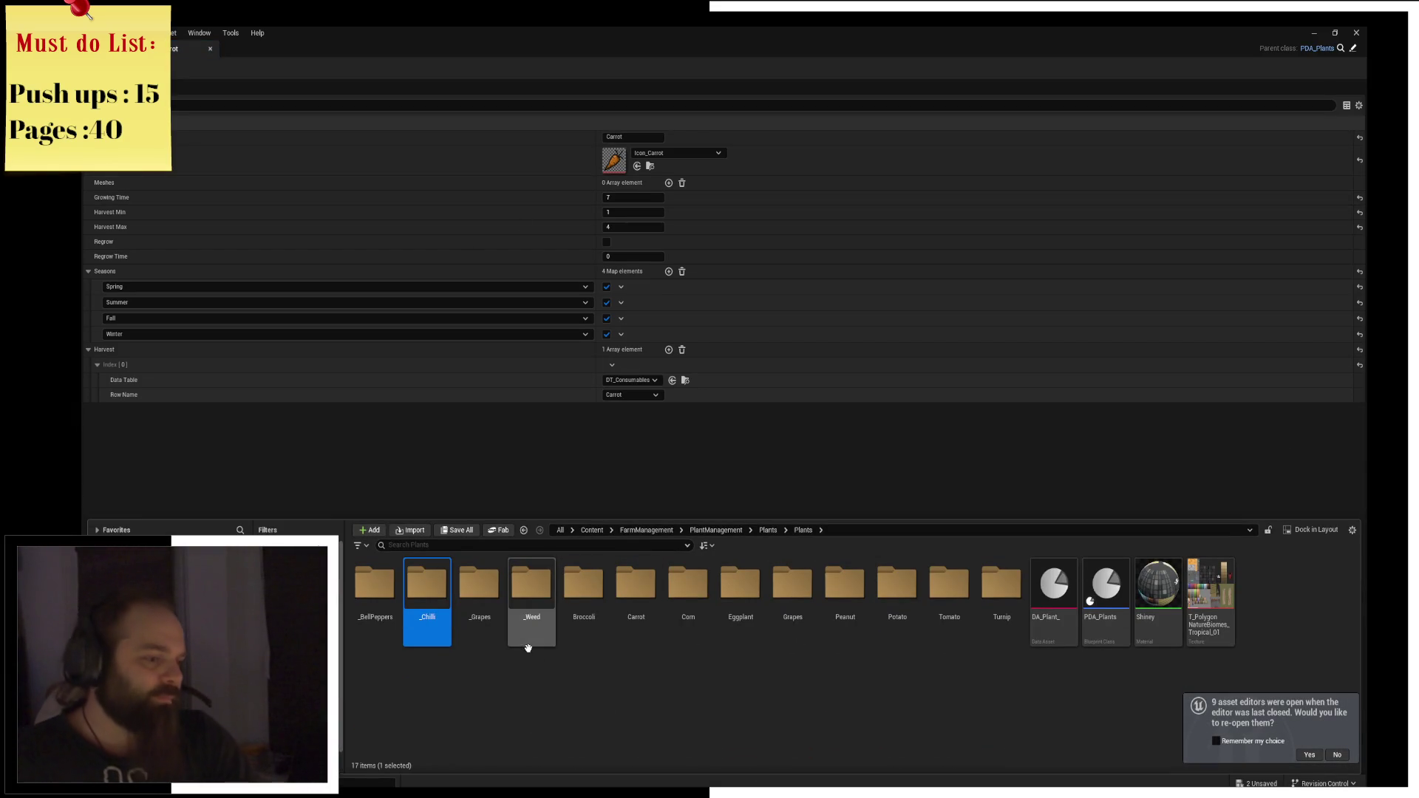
double_click(635, 625)
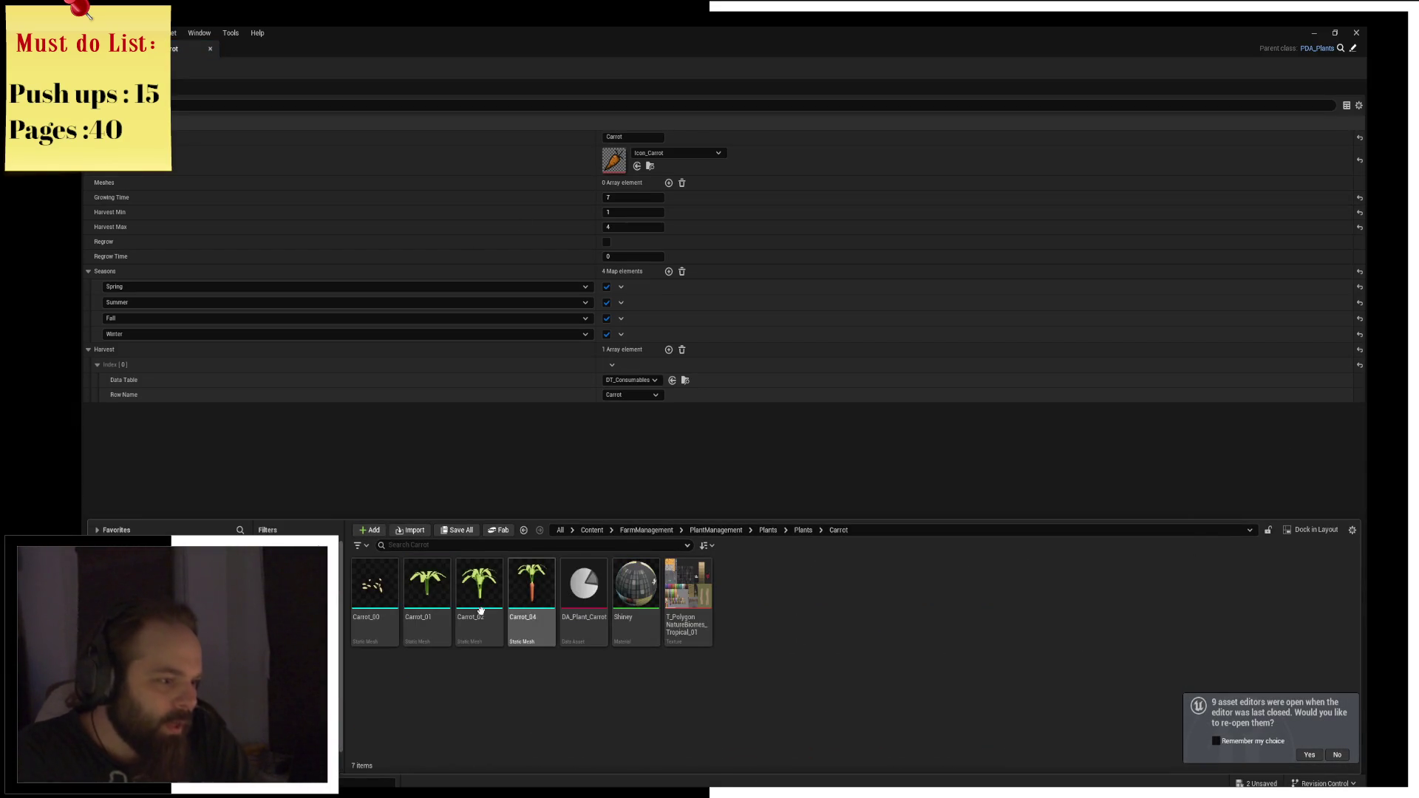
left_click(387, 605)
left_click(531, 599, "shift")
mouse_move(535, 607)
left_mouse_down()
mouse_move(580, 434)
mouse_move(682, 213)
mouse_move(650, 185)
left_mouse_up()
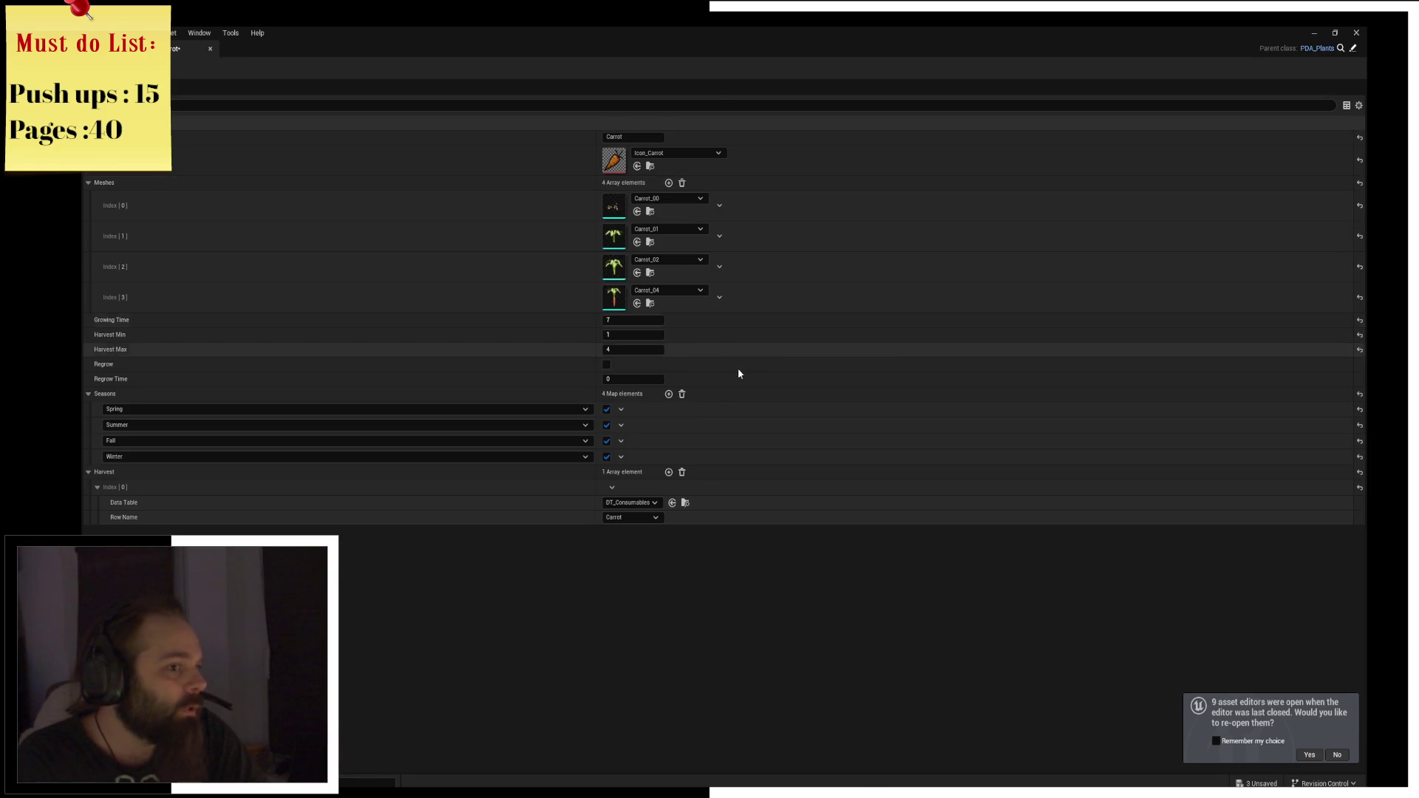
left_click(210, 48)
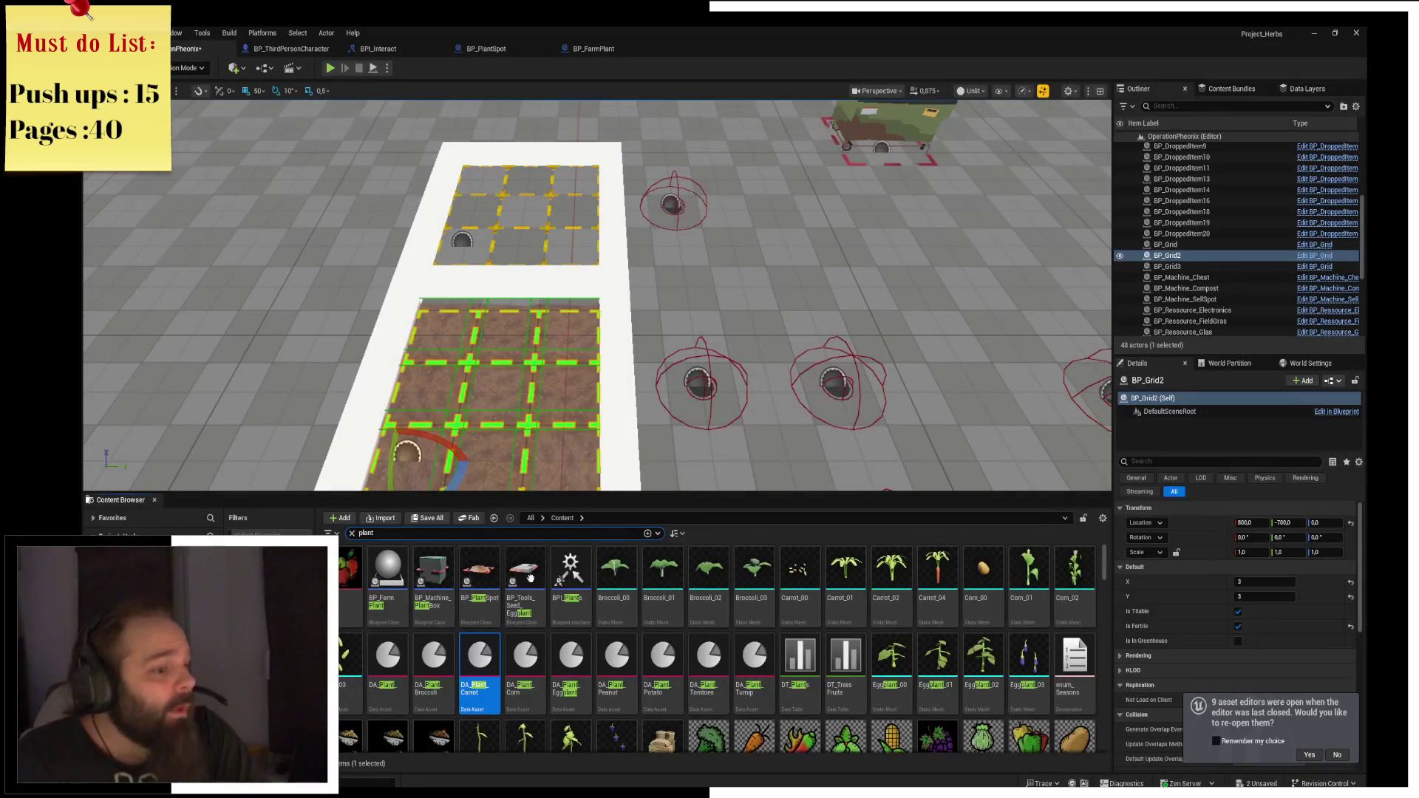
Skip Corn and assign the four Eggplant_00–03 meshes to the Eggplant data asset's Meshes.
key("Return")
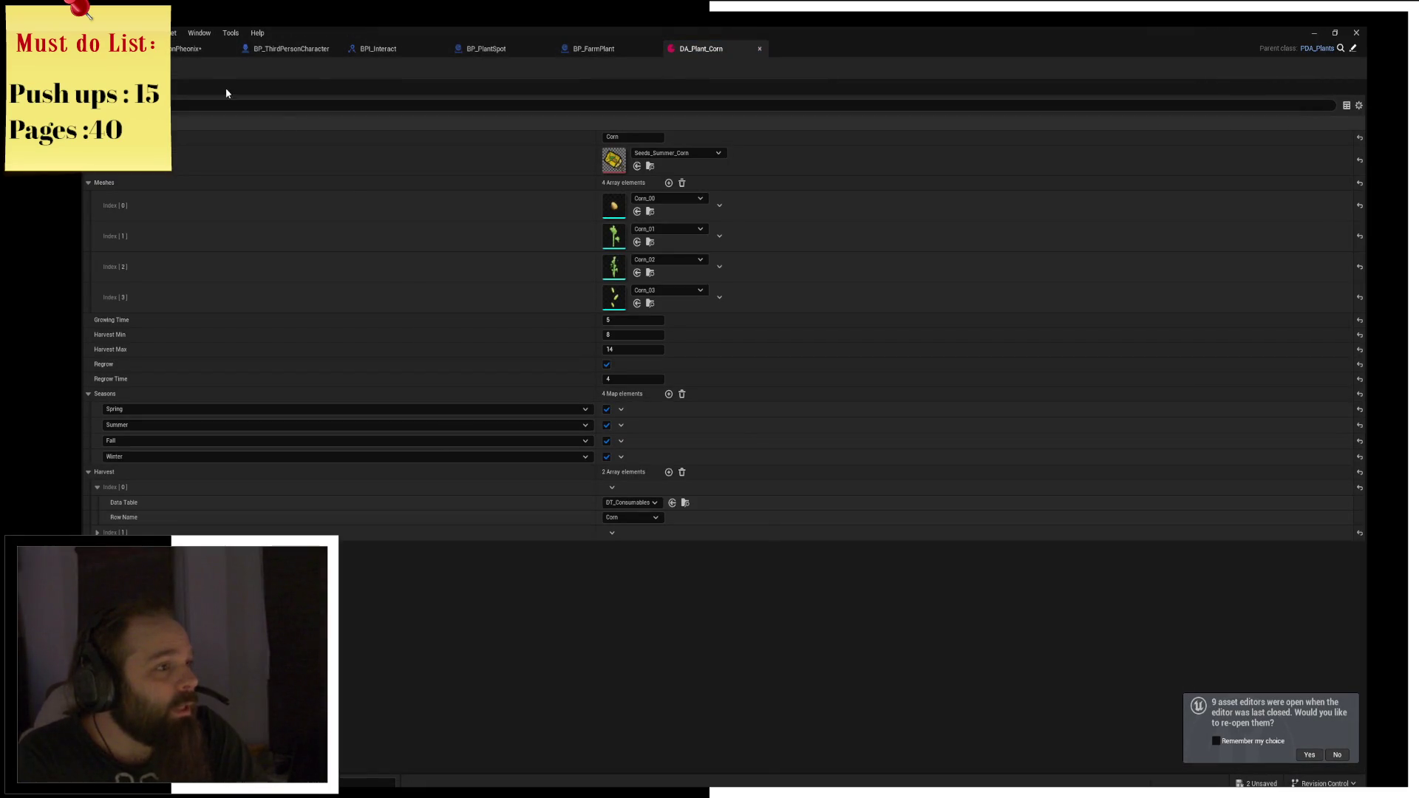
middle_click(712, 53)
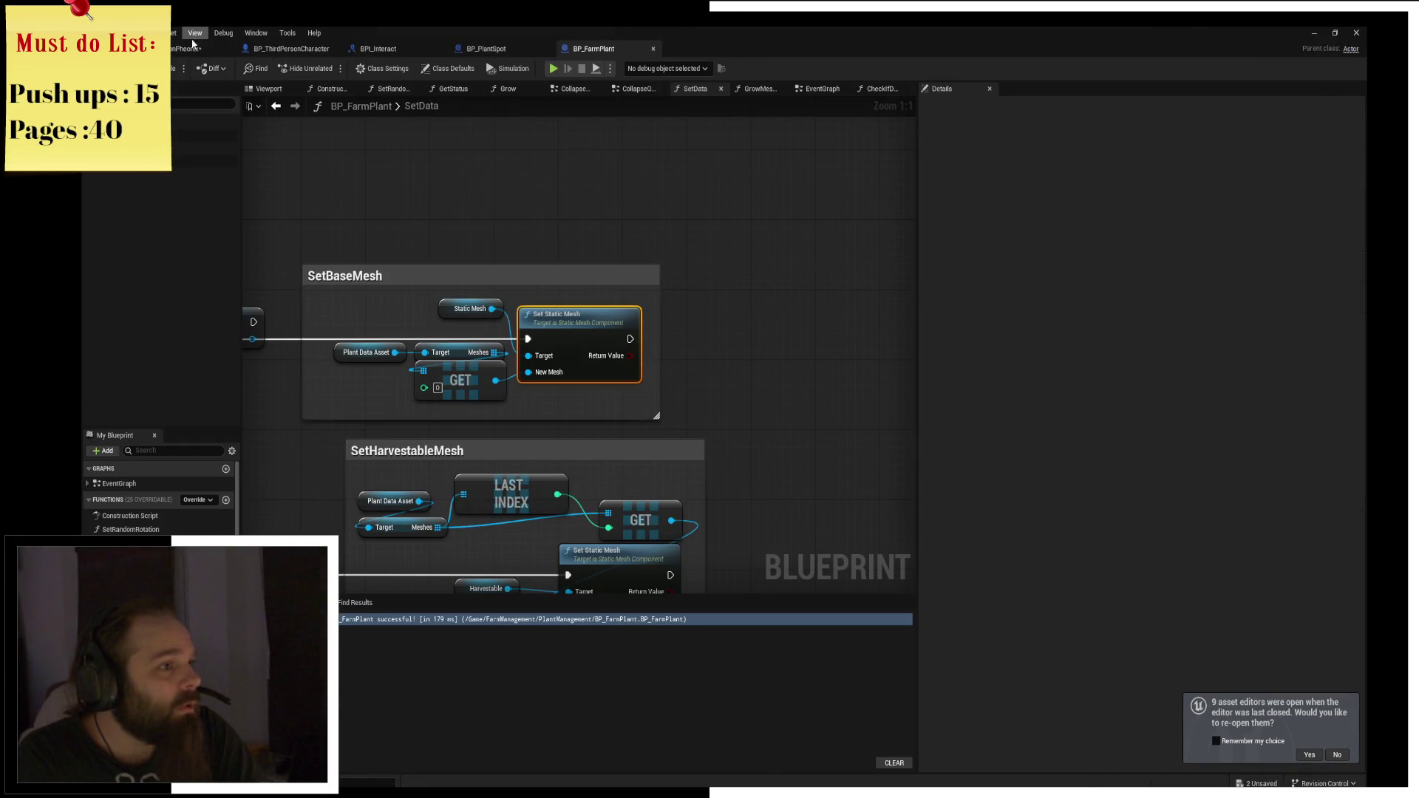
left_click(190, 48)
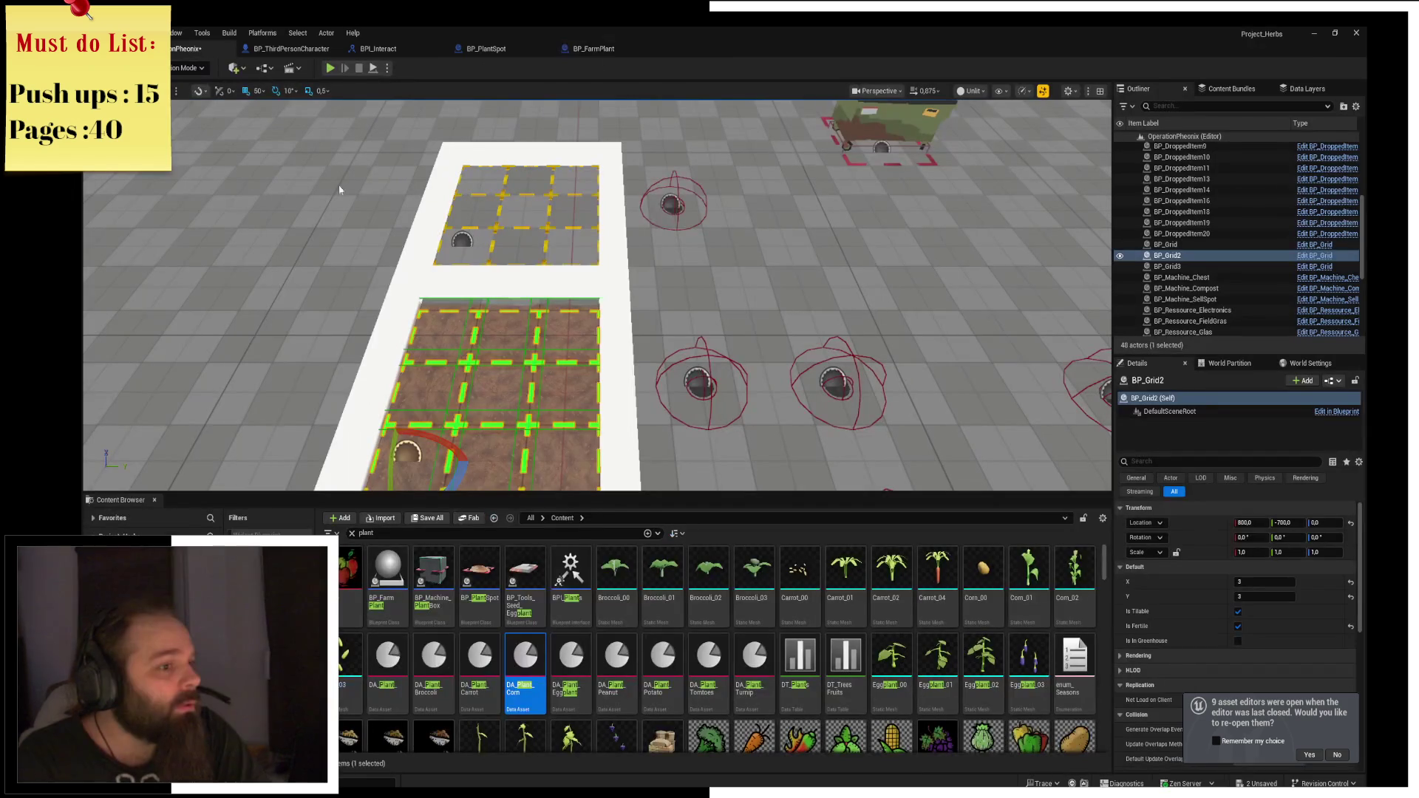
double_click(561, 663)
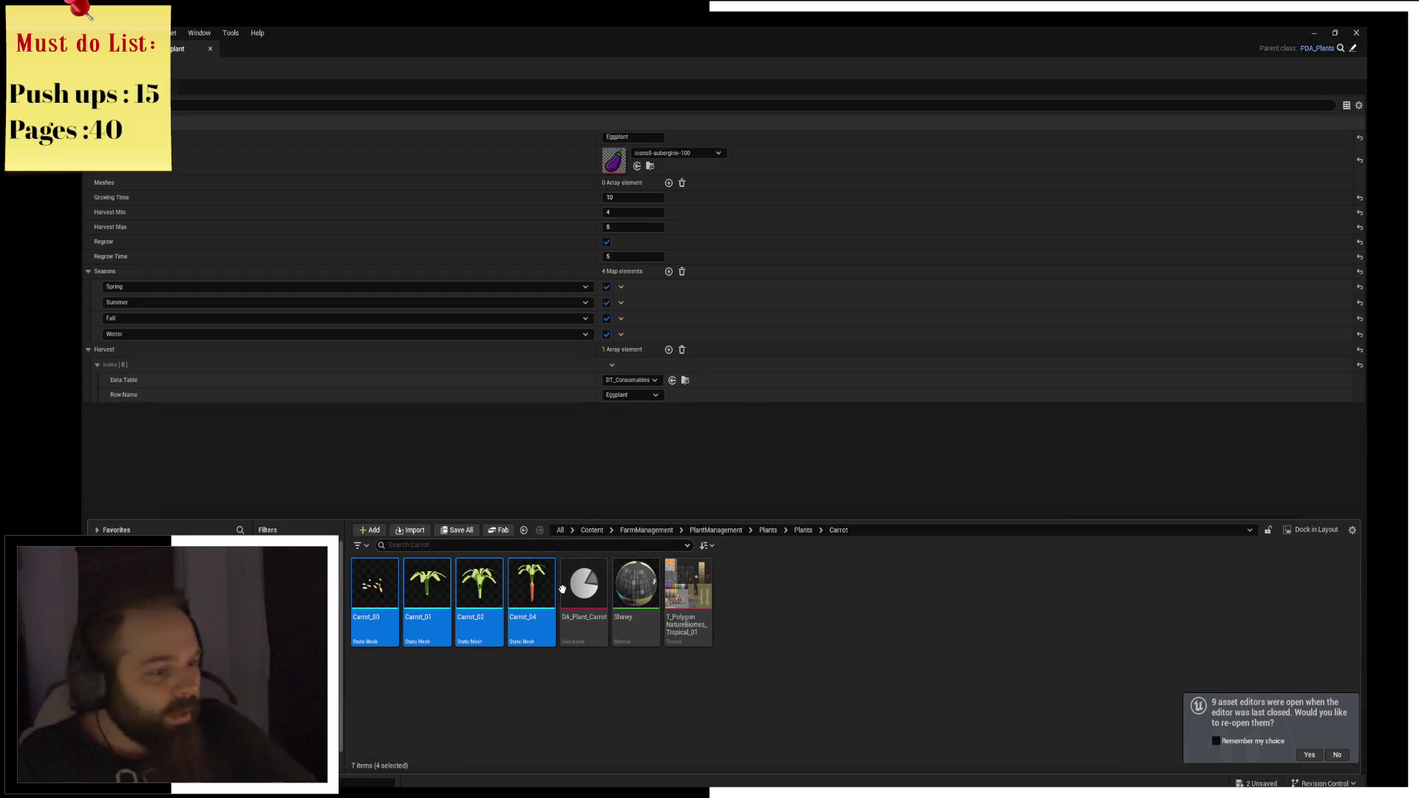
left_click(804, 530)
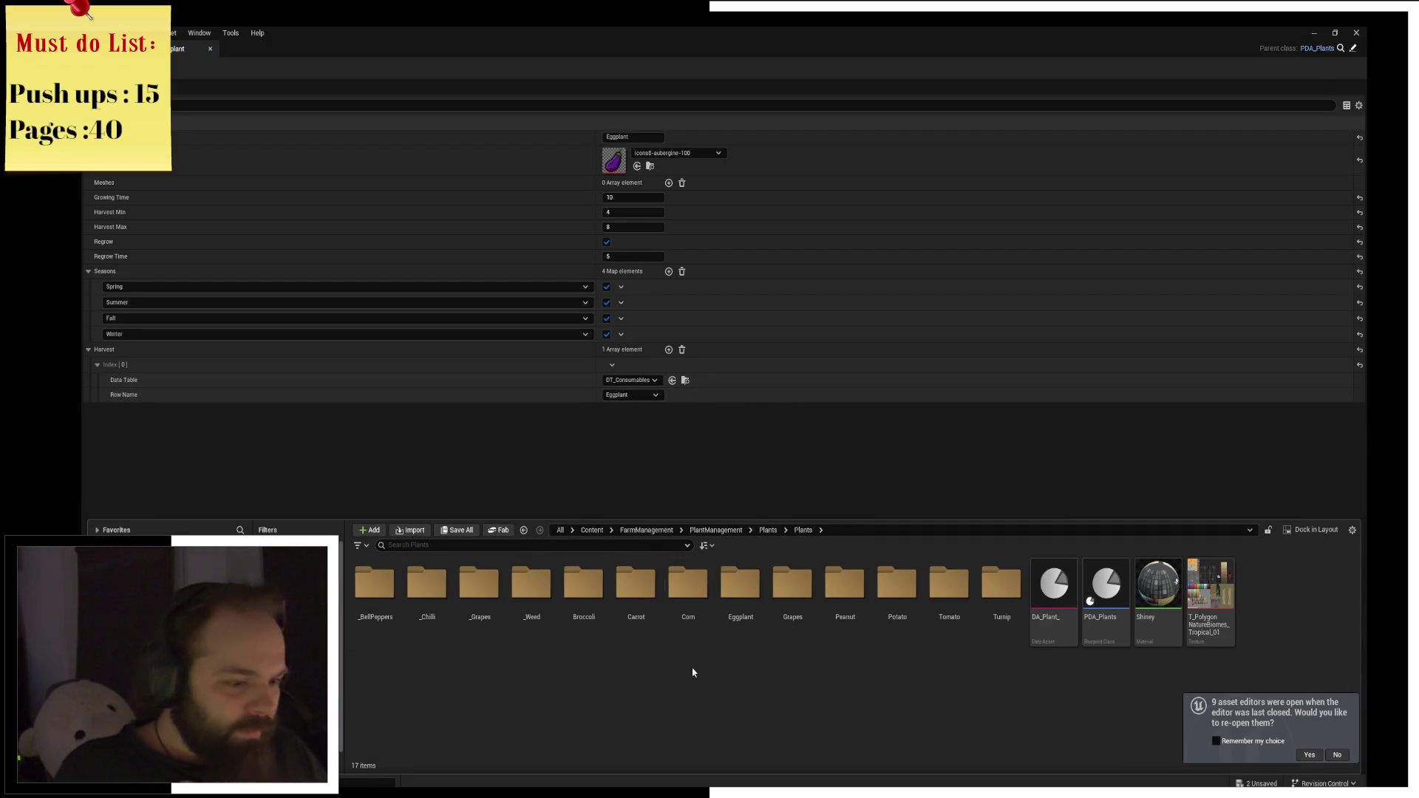
double_click(741, 628)
left_click(426, 592)
left_click(584, 591, "shift")
left_click_drag(594, 610, 653, 238)
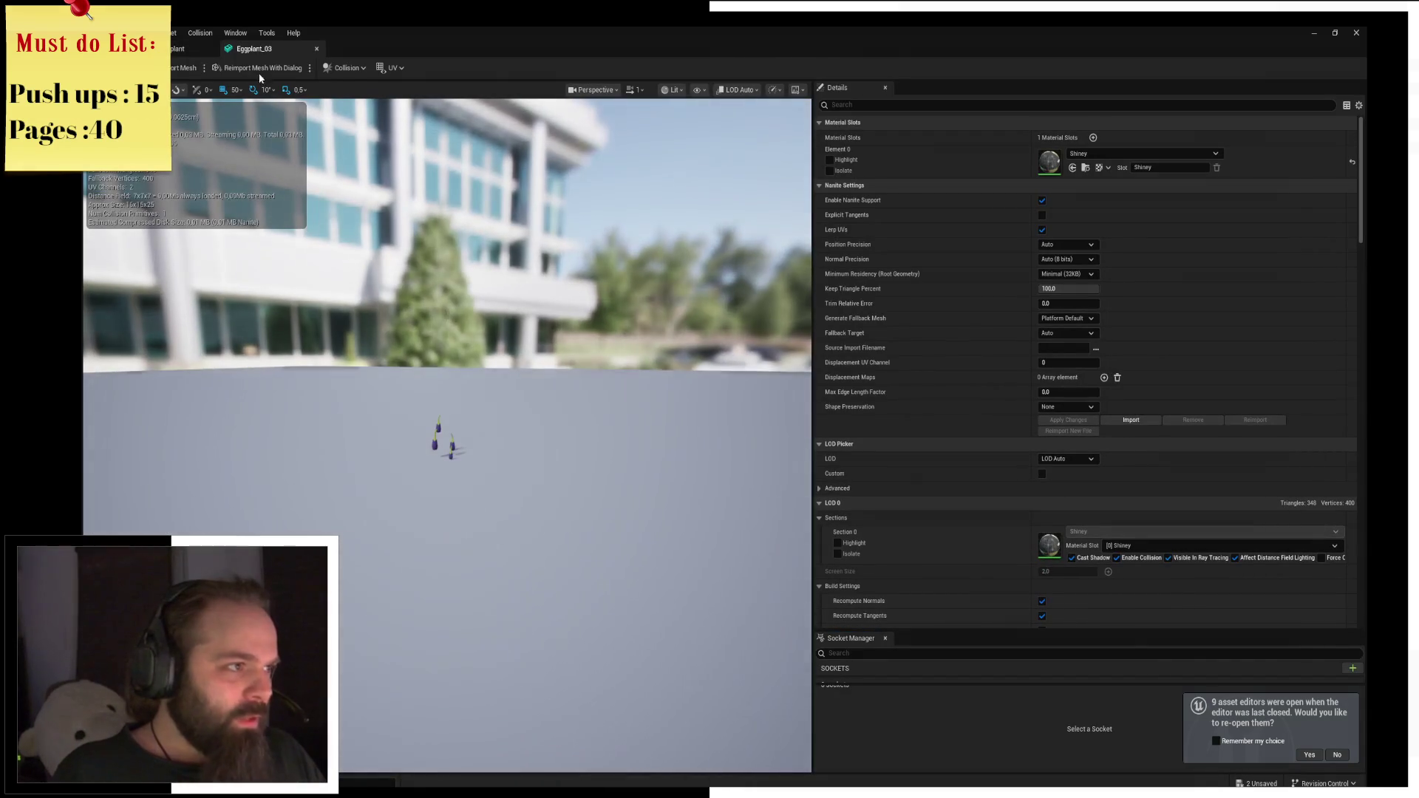
middle_click(268, 57)
key("ctrl+space")
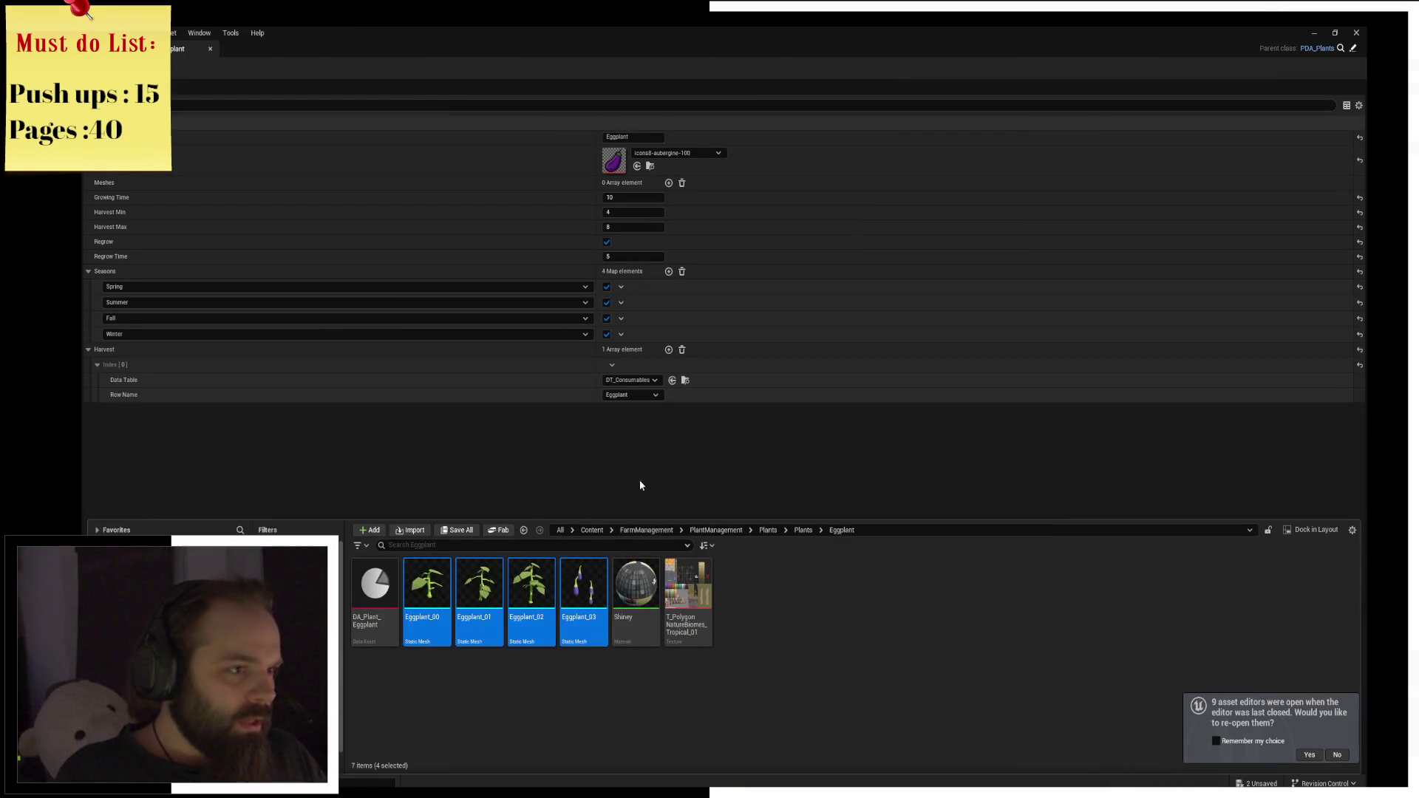
left_click_drag(588, 598, 628, 188)
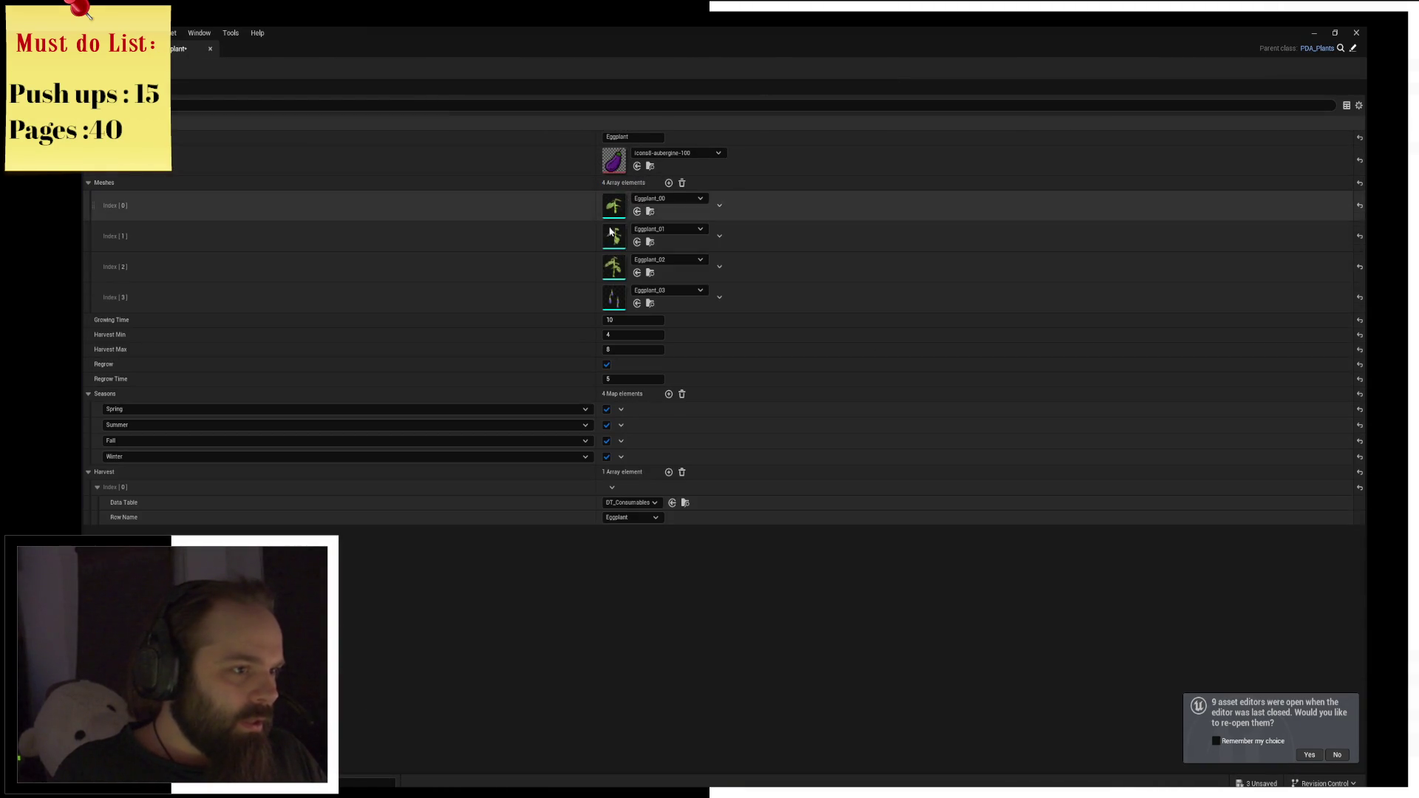
key("alt+Tab")
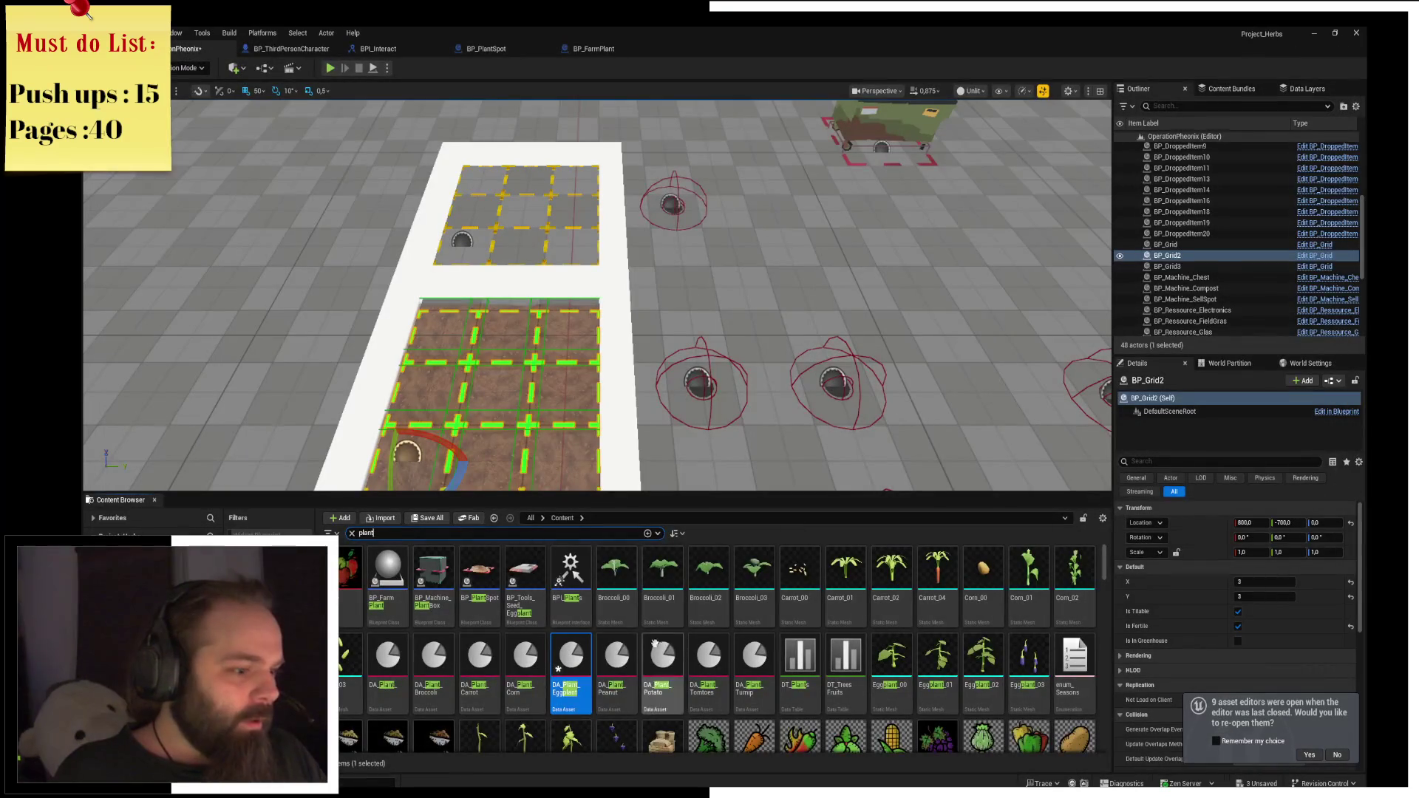
Assign the four Peanut growth meshes to the Peanut data asset's Meshes list.
double_click(624, 650)
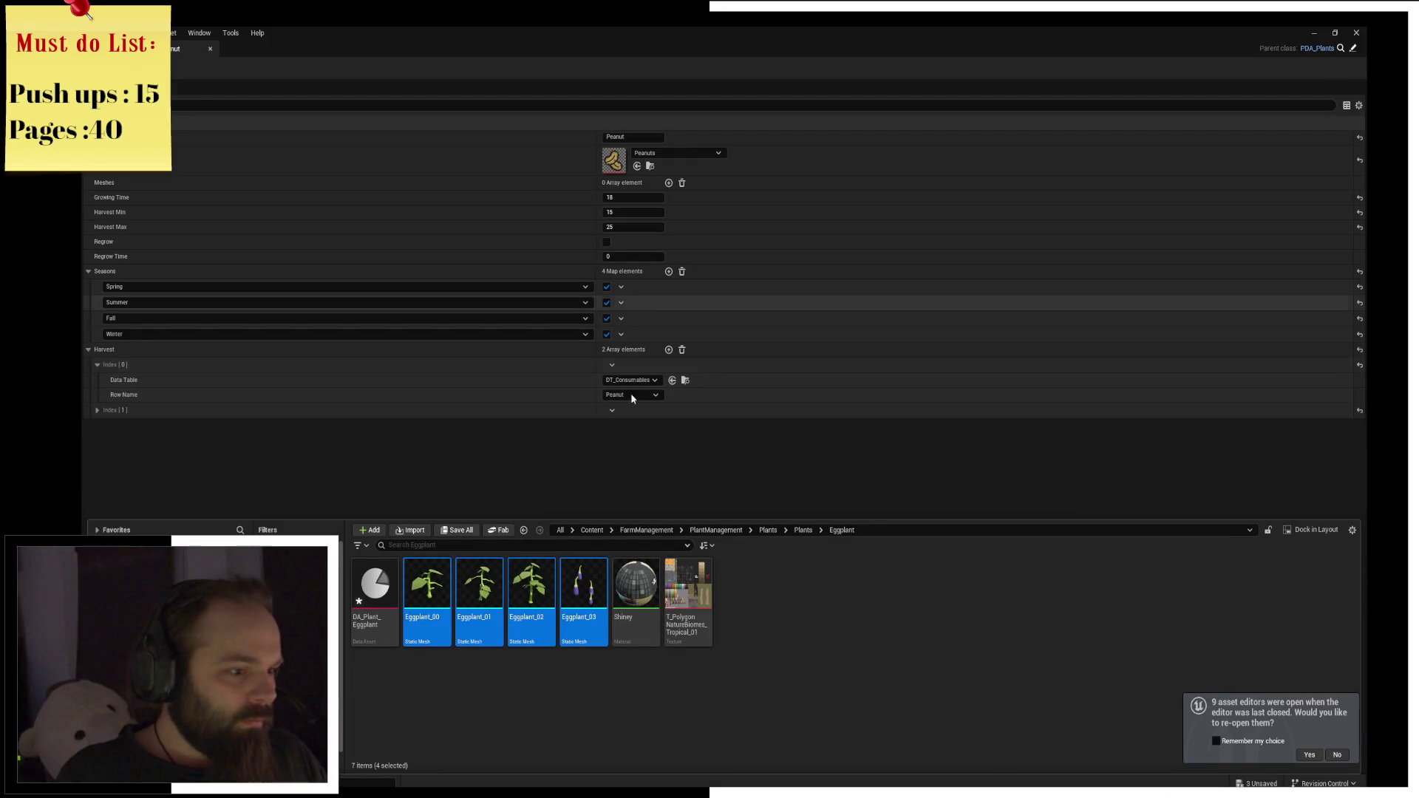
left_click(803, 531)
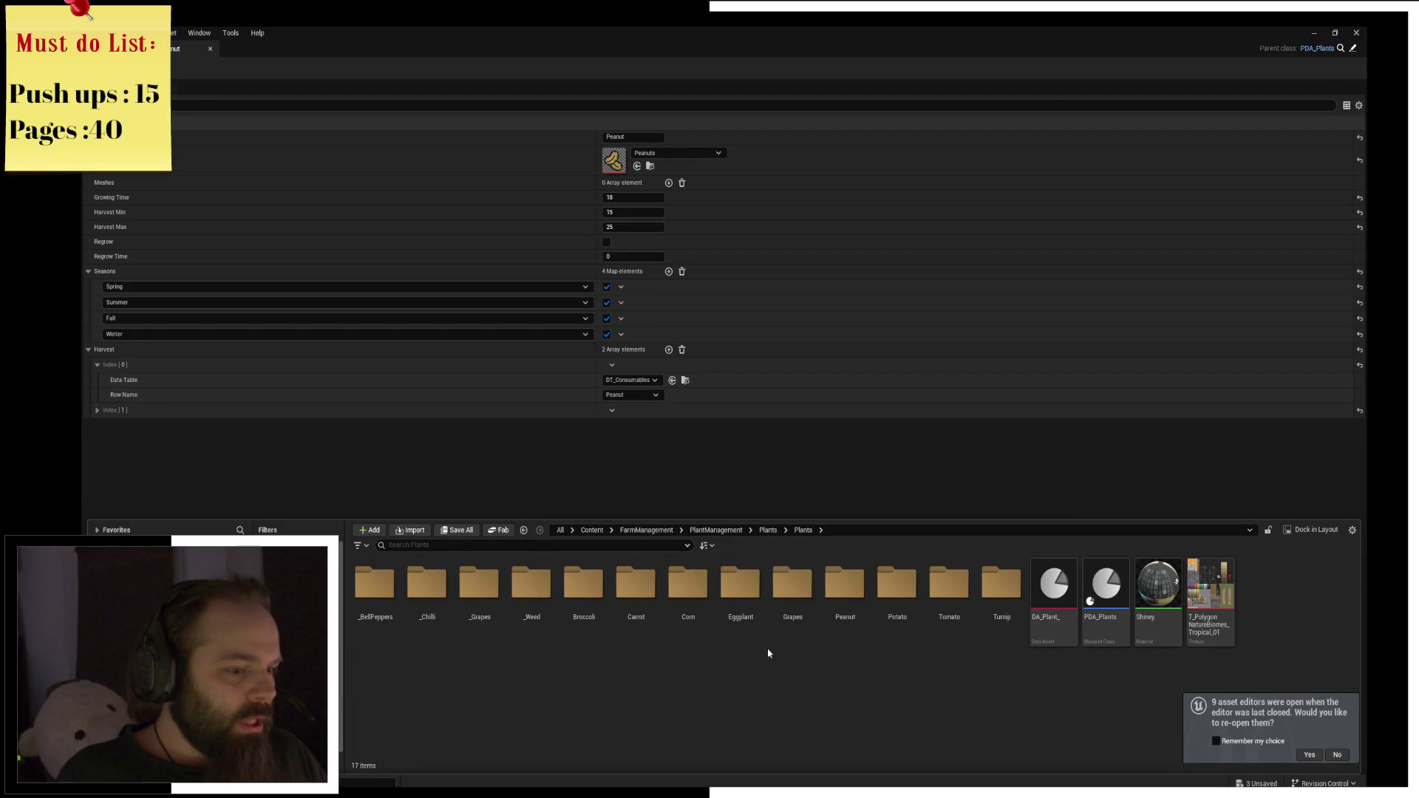
double_click(839, 599)
left_click(584, 592)
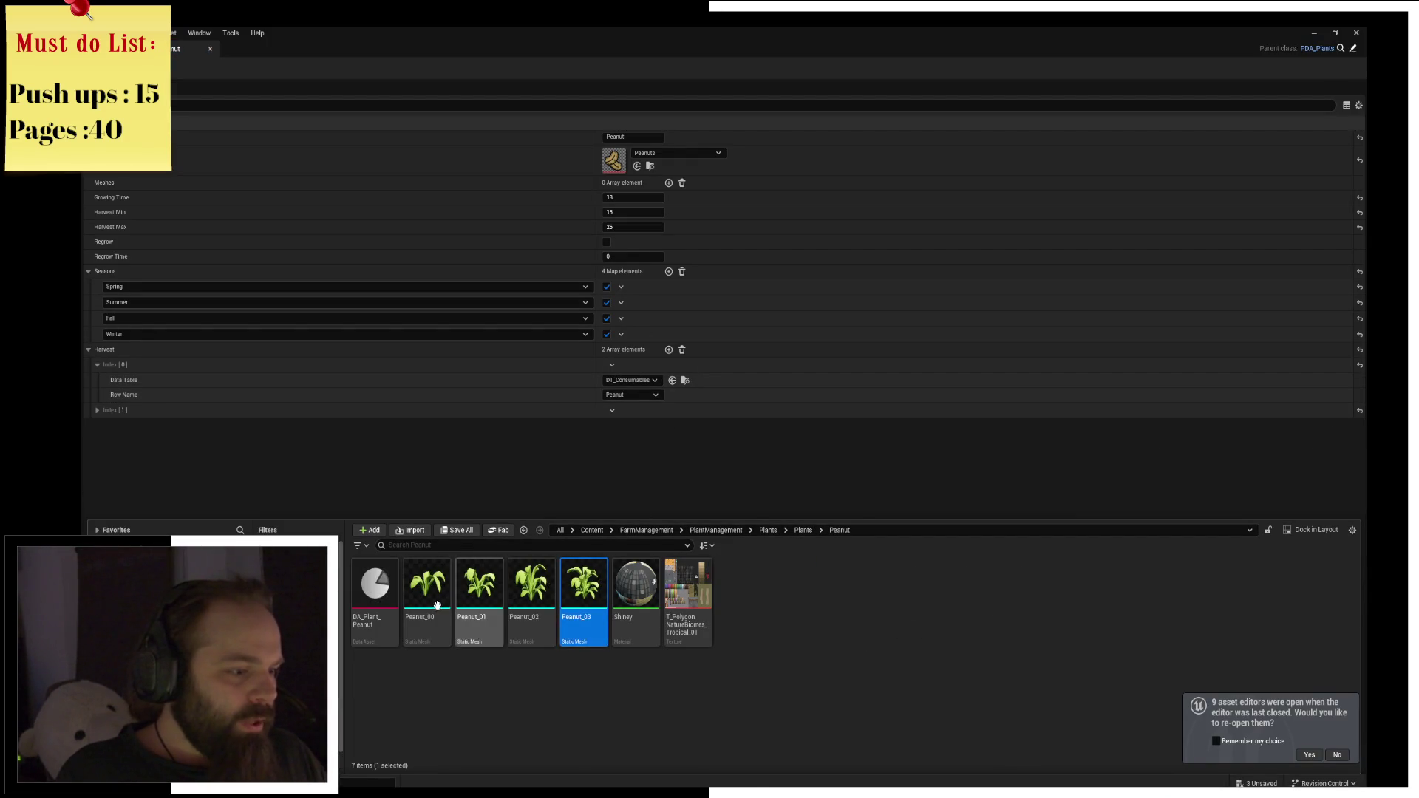
left_click(438, 606, "shift")
mouse_move(437, 606)
left_mouse_down()
mouse_move(632, 230)
mouse_move(621, 183)
left_mouse_up()
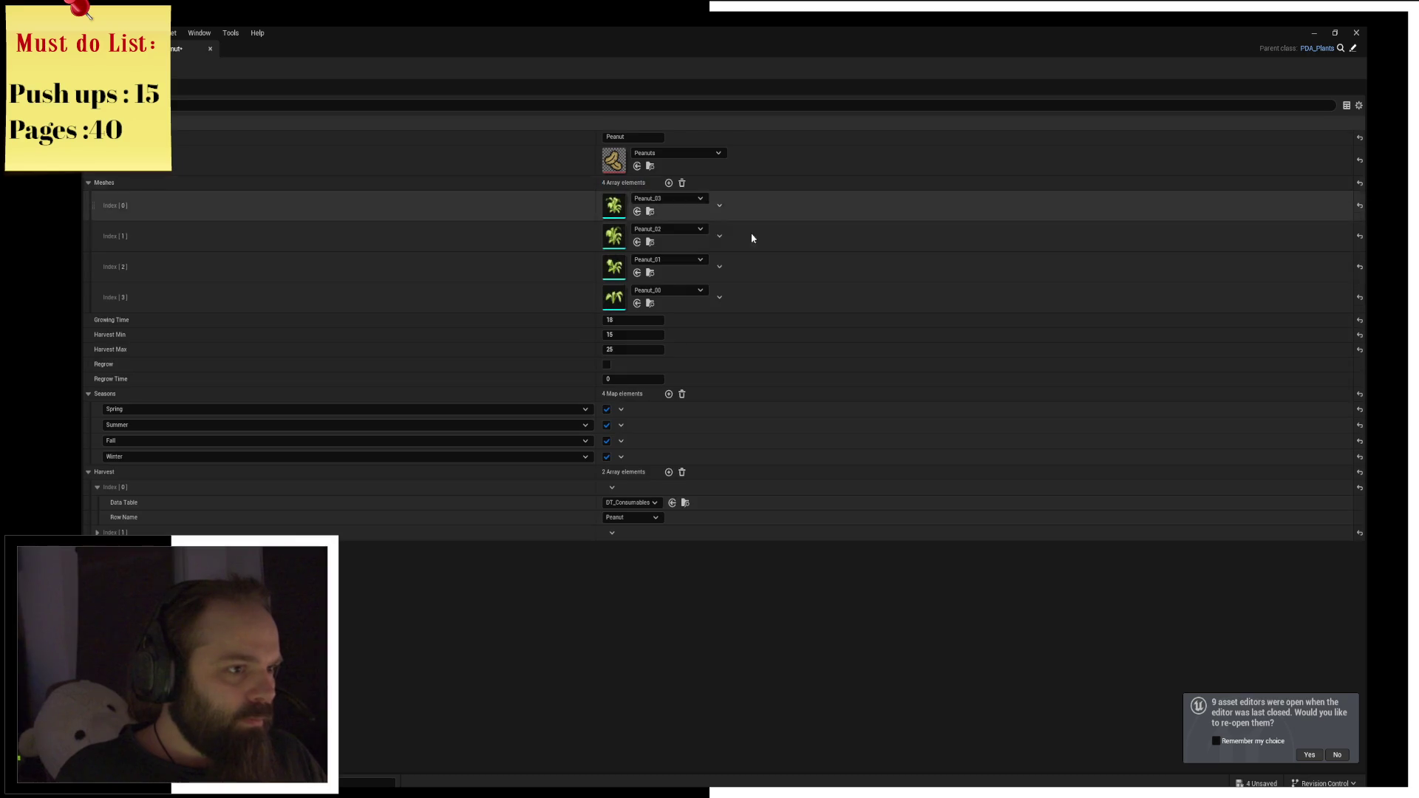
left_click(210, 49)
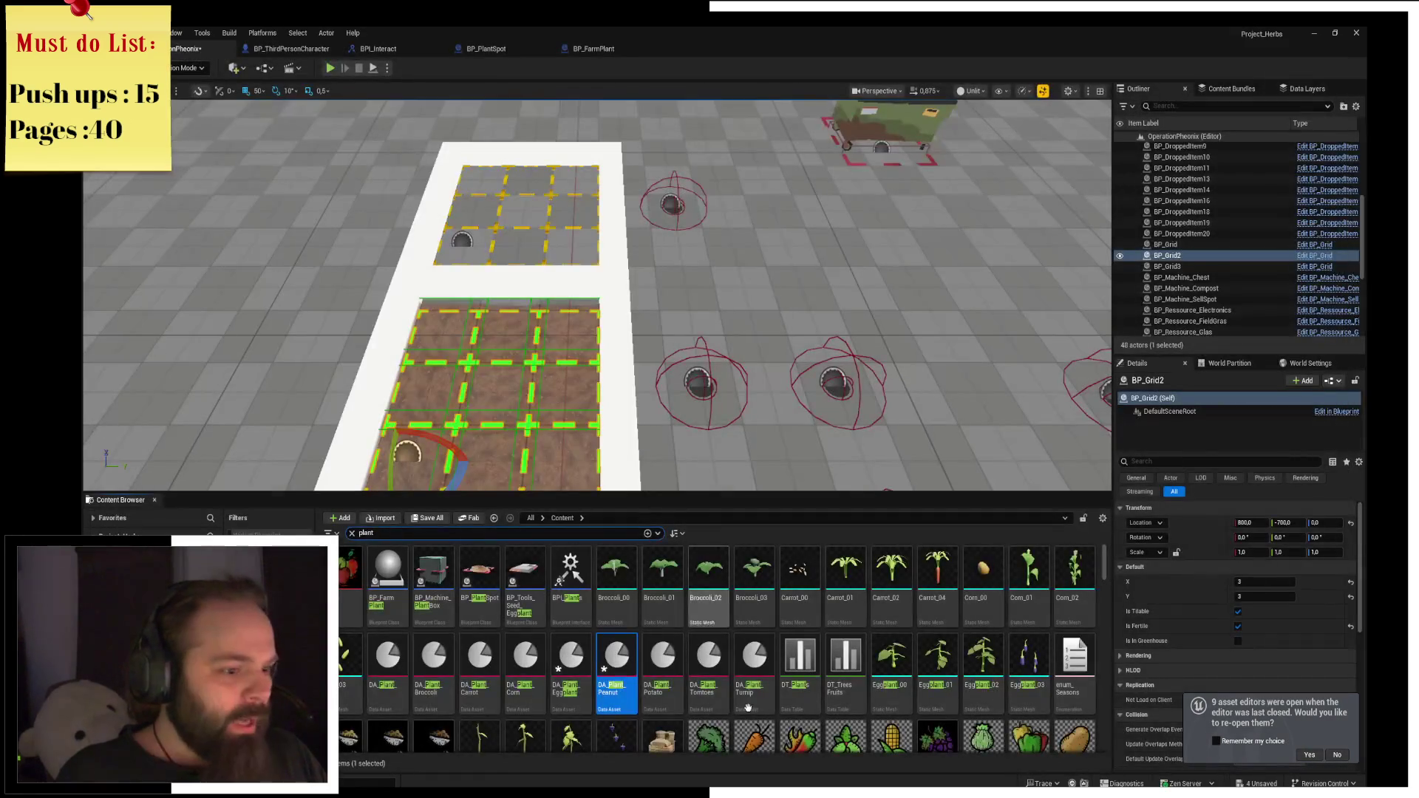
Add the four Potato growth meshes to the Potato data asset's Meshes list.
double_click(668, 645)
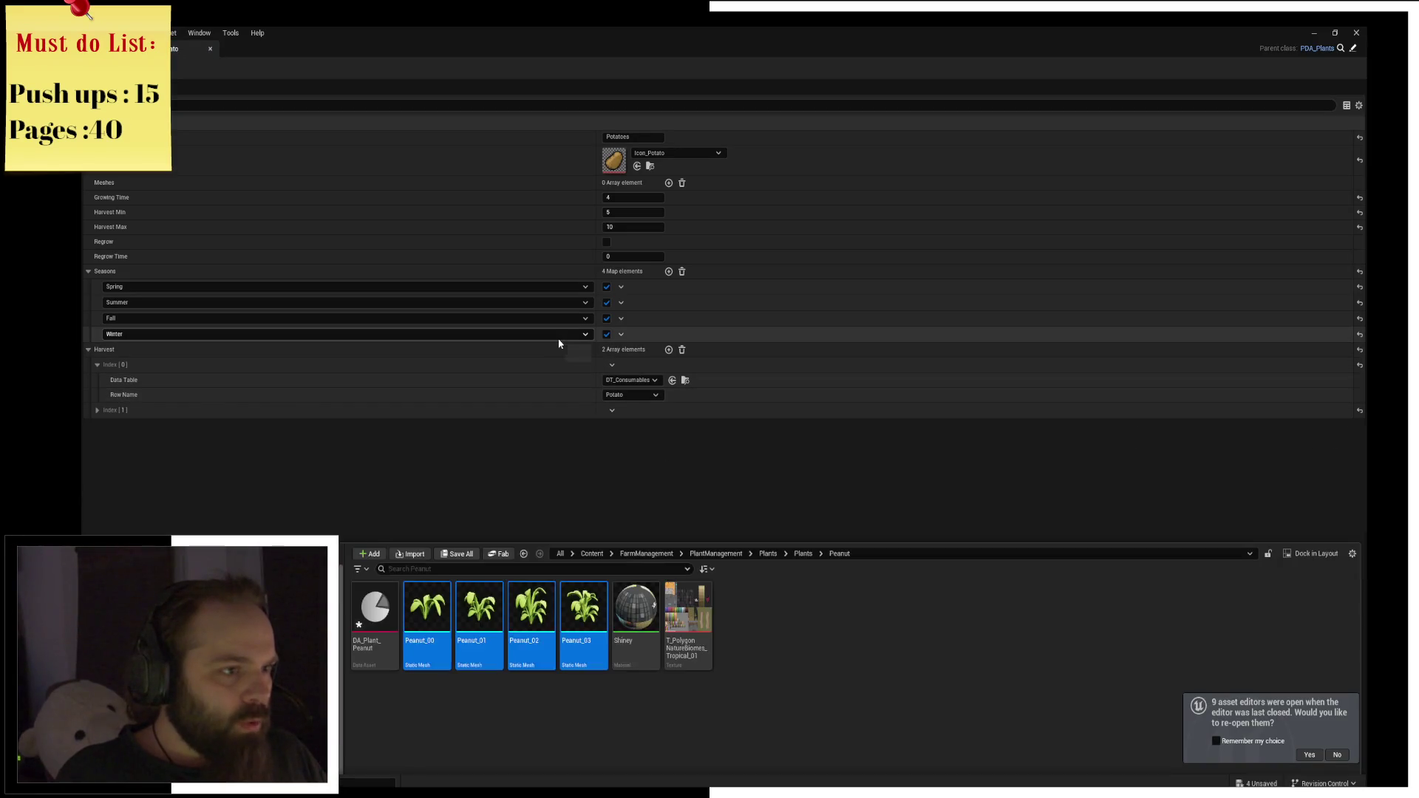
left_click(791, 530)
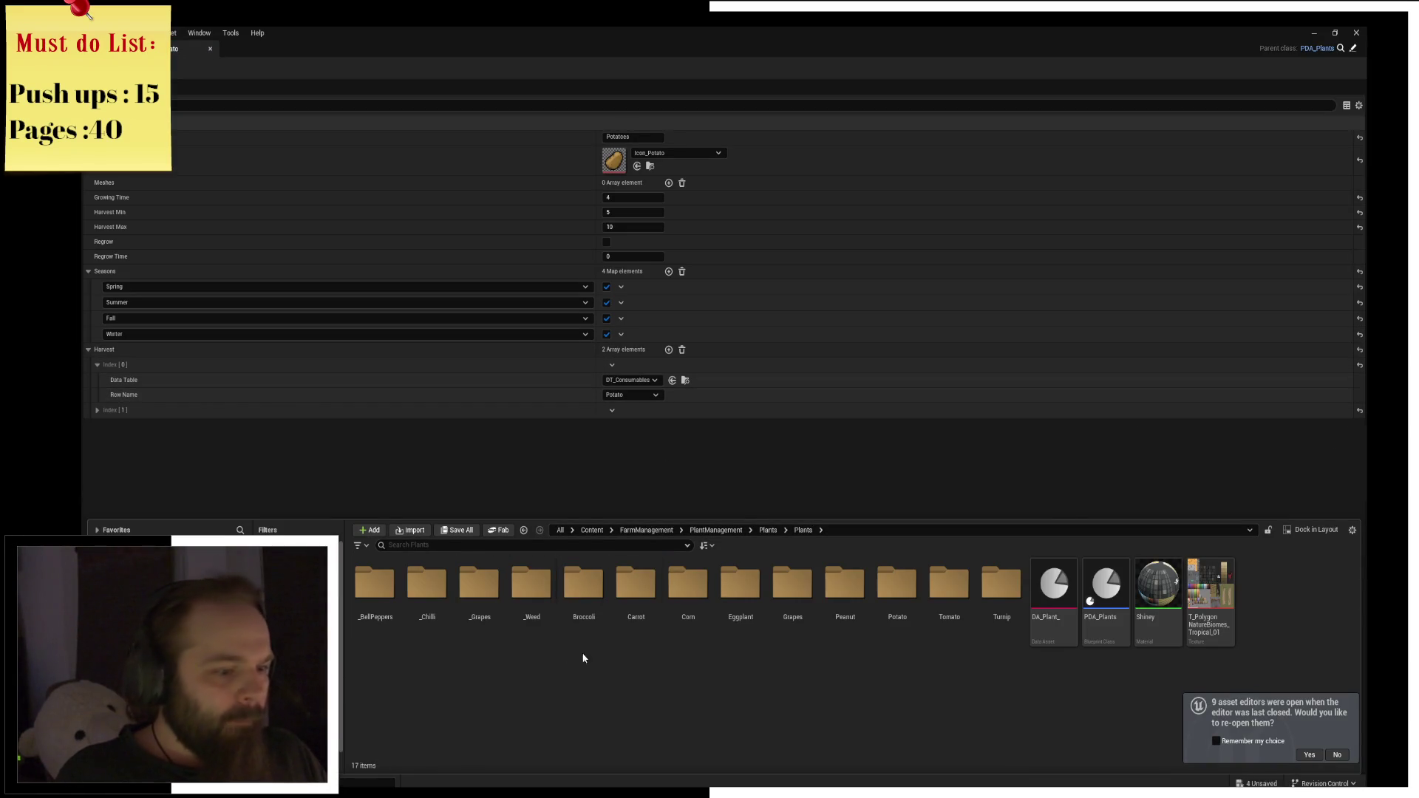
double_click(910, 621)
left_click(584, 591)
left_click(427, 596, "shift")
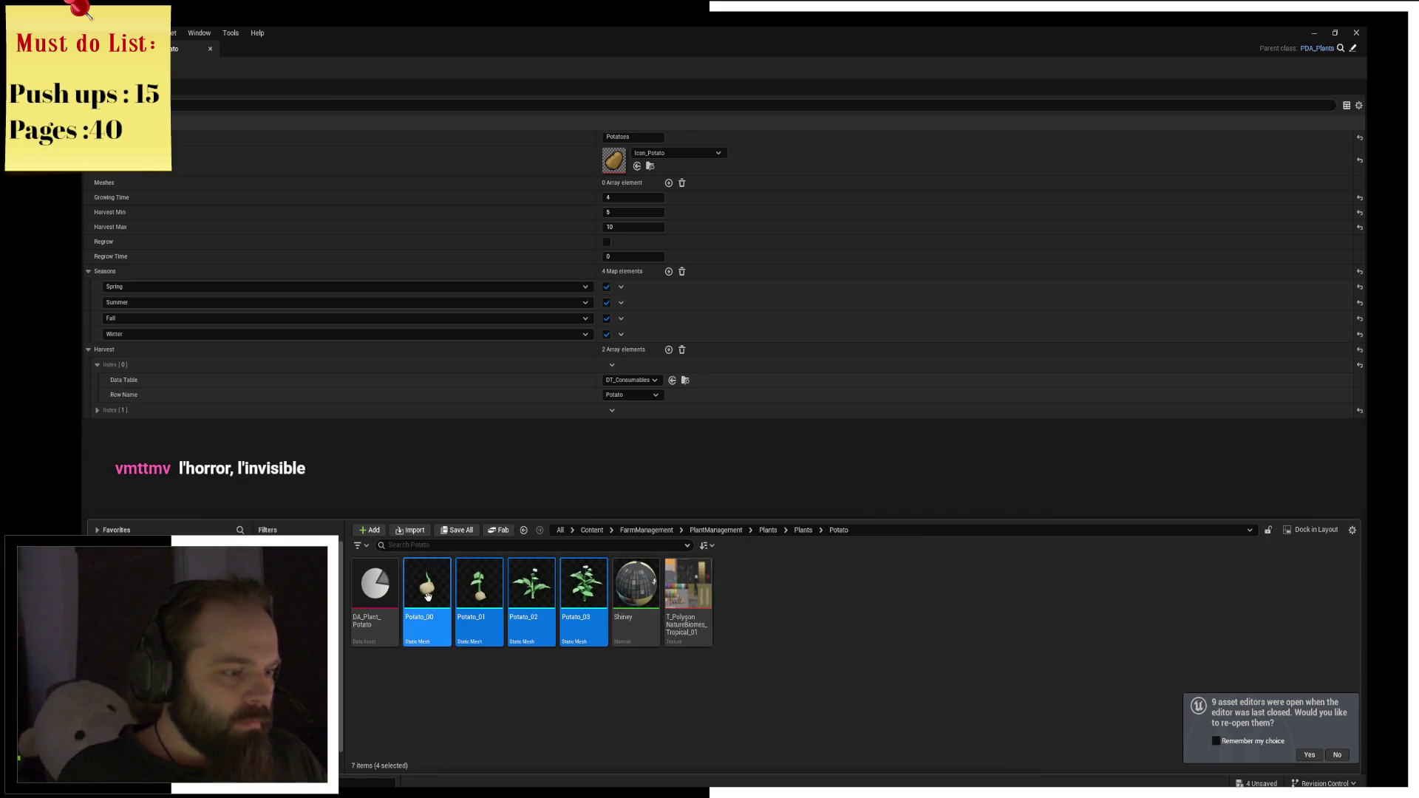
mouse_move(427, 596)
left_mouse_down()
mouse_move(647, 237)
mouse_move(613, 186)
left_mouse_up()
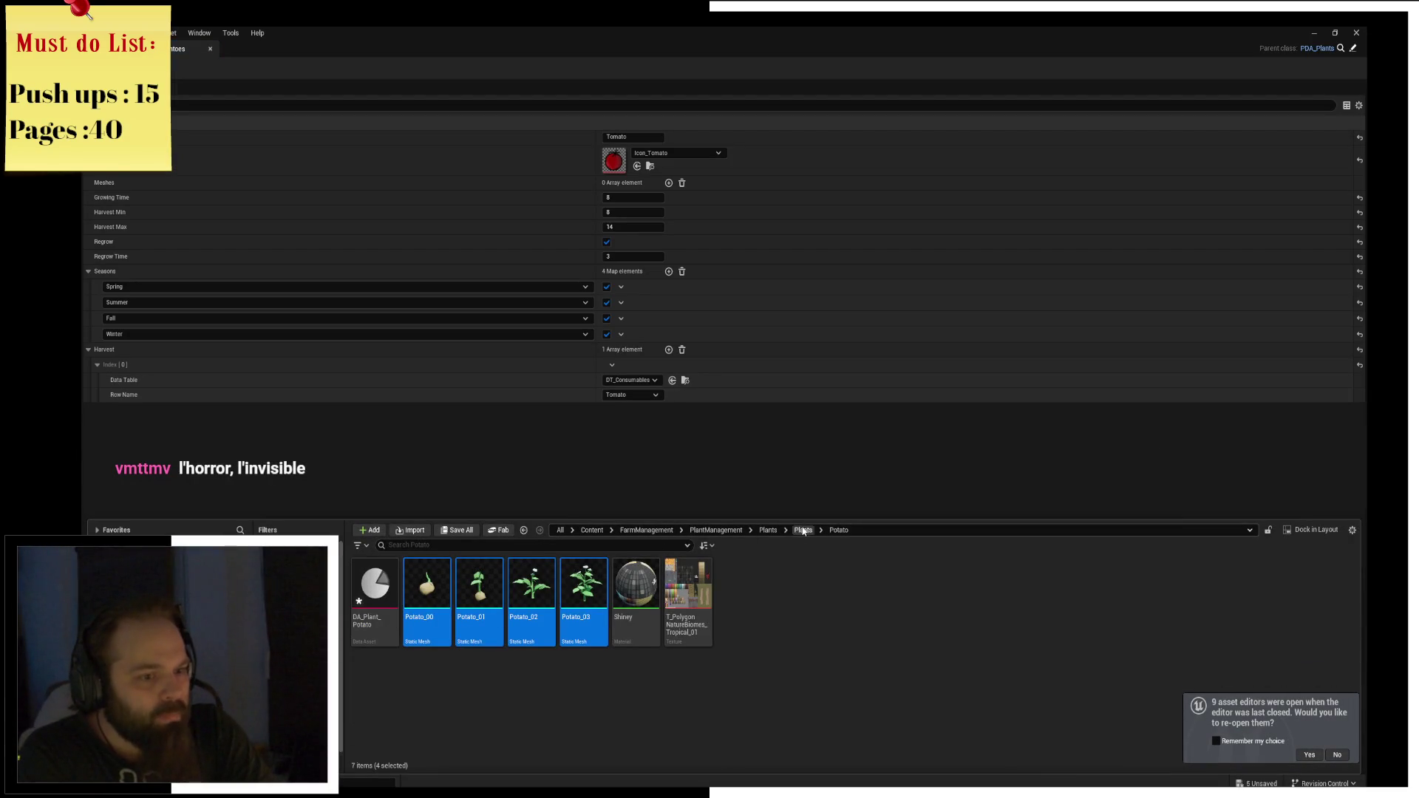
Add the four Tomato growth meshes to the Tomato data asset's Meshes list.
left_click(804, 530)
double_click(950, 591)
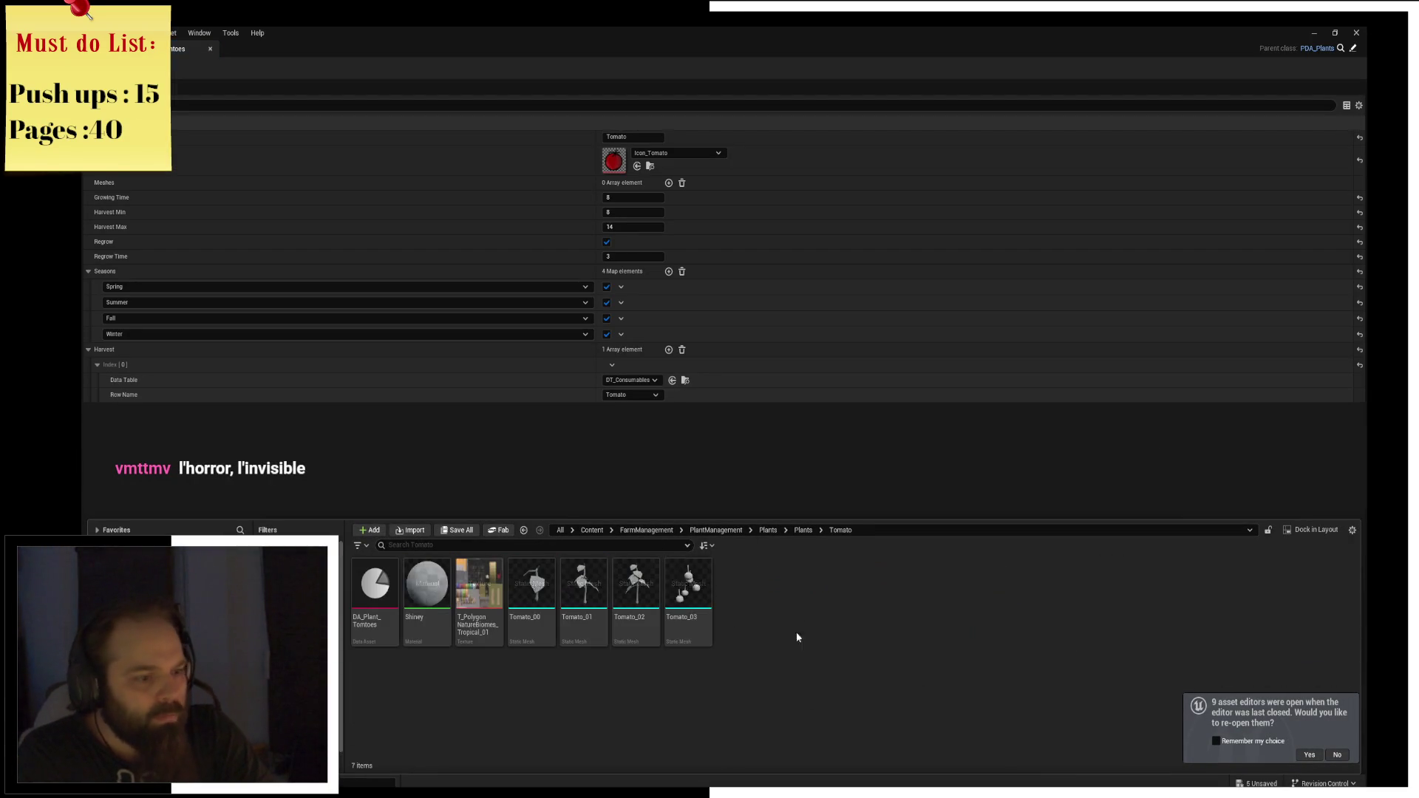
left_click(540, 608, "shift")
mouse_move(540, 609)
left_mouse_down()
mouse_move(639, 232)
mouse_move(629, 184)
left_mouse_up()
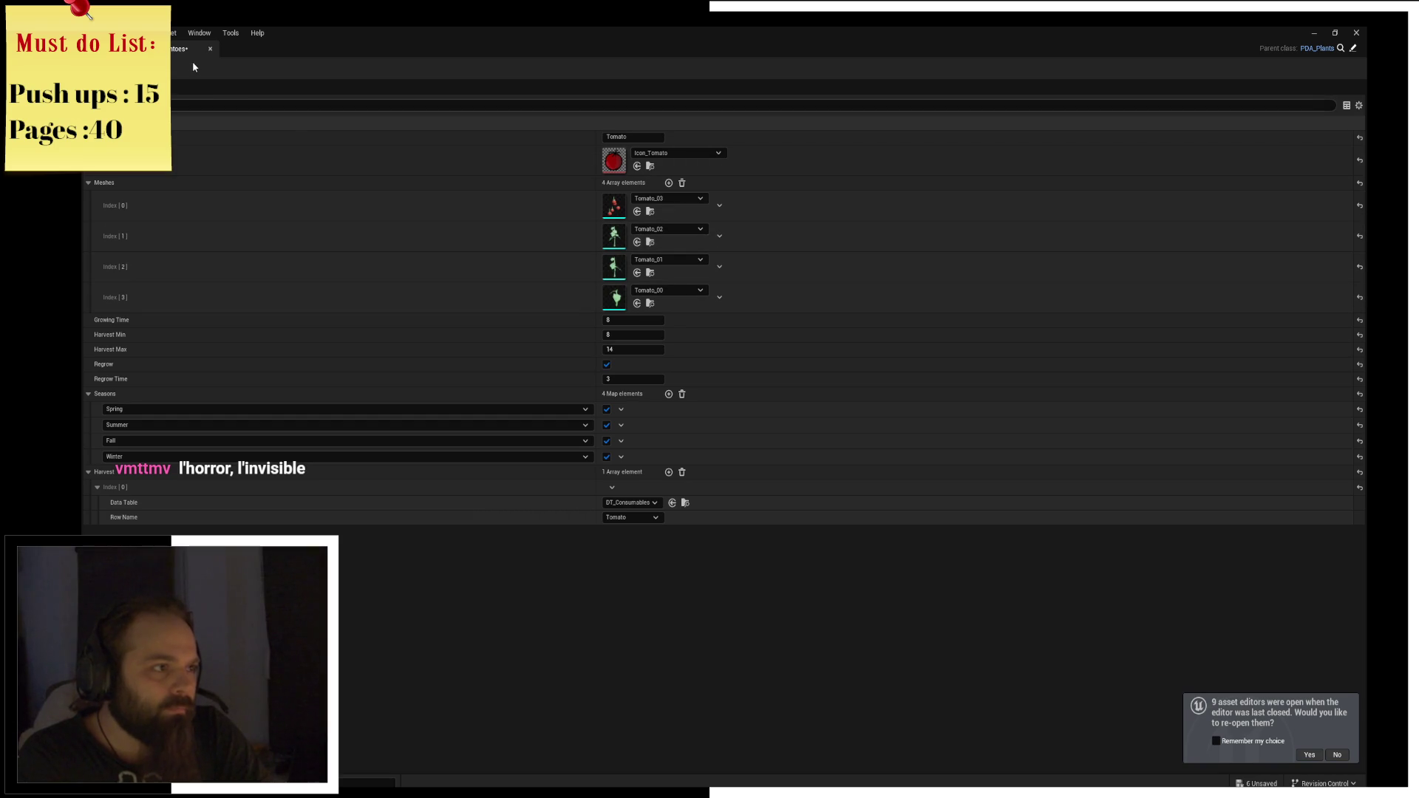
left_click(210, 49)
Add the four Turnip growth meshes, Turnip_00 to Turnip_03, to the Turnip data asset.
double_click(756, 666)
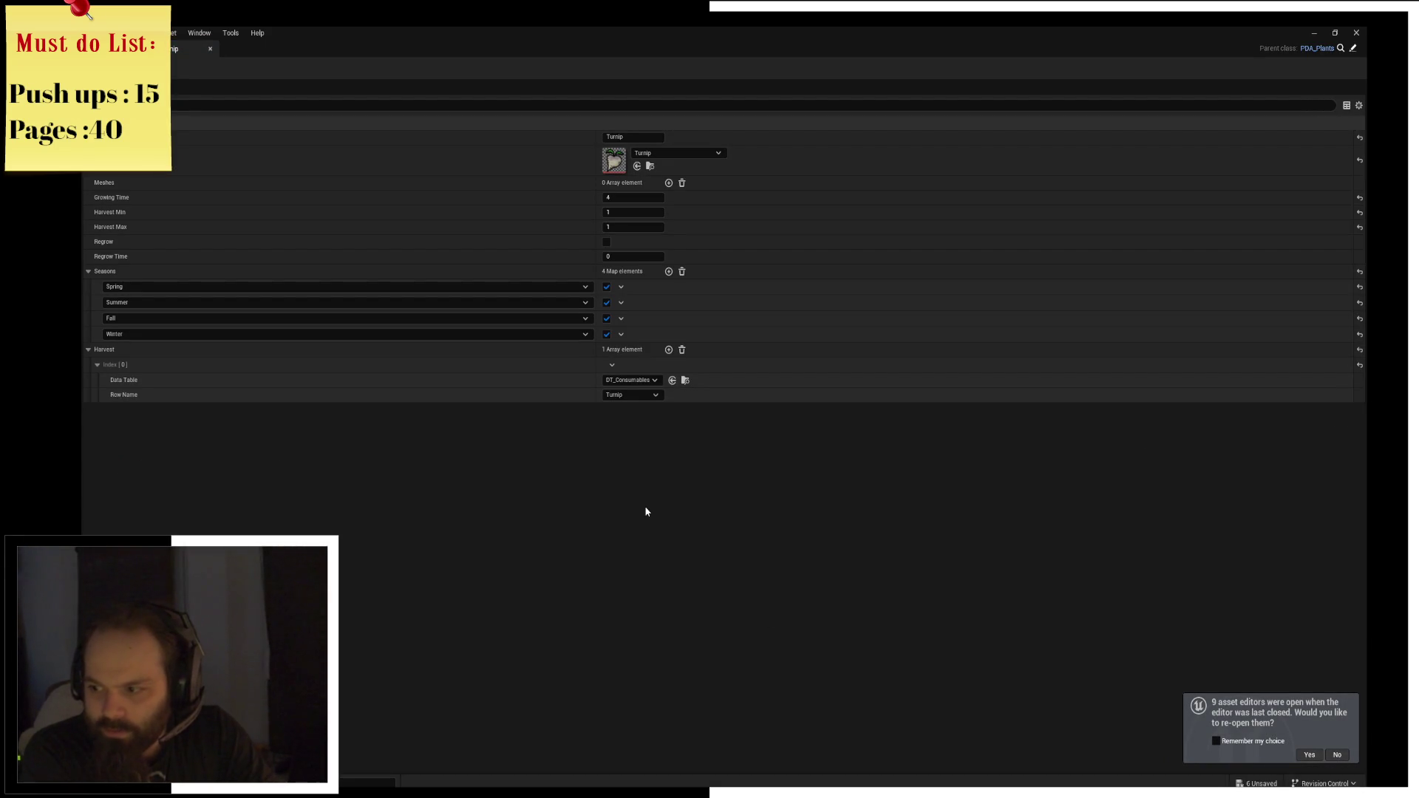
key("ctrl+space")
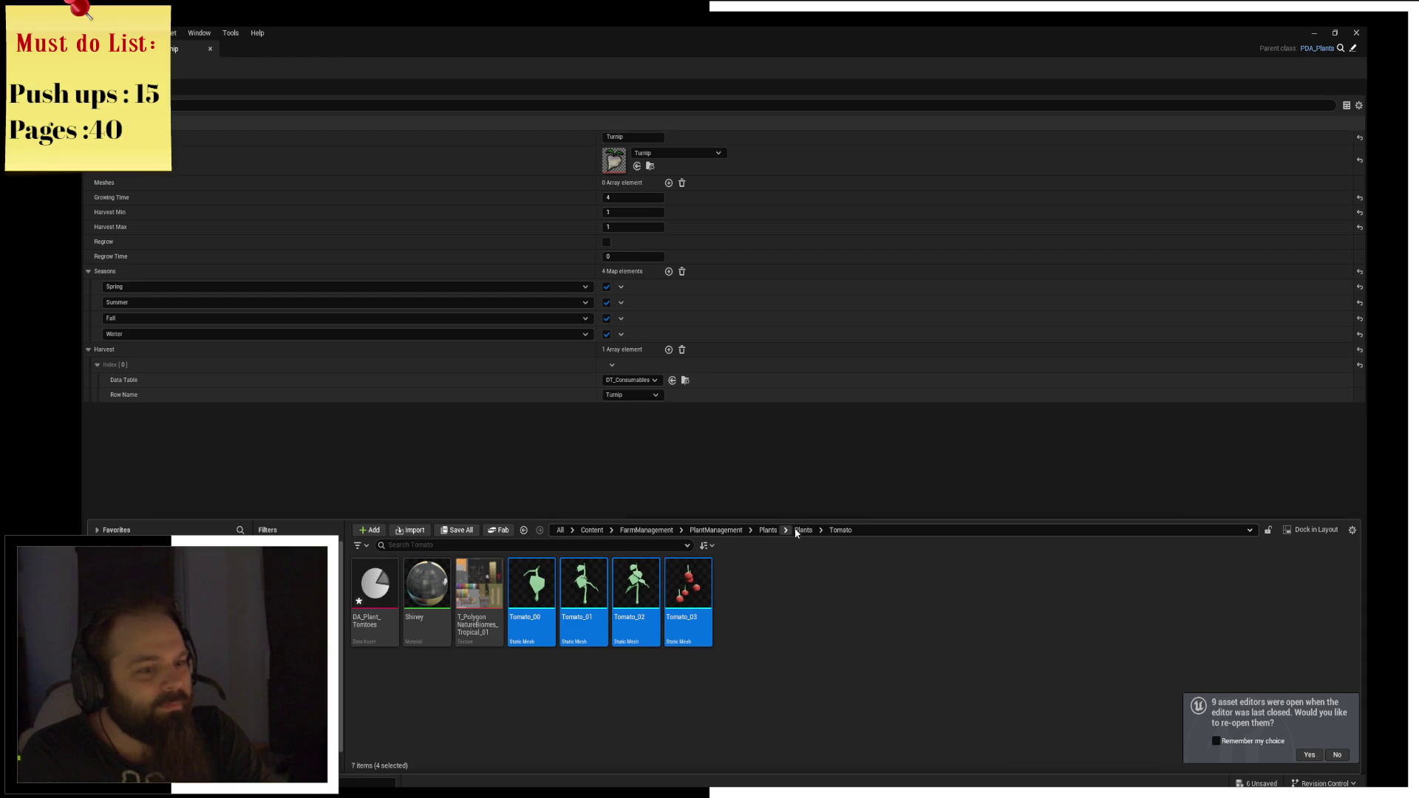
left_click(801, 531)
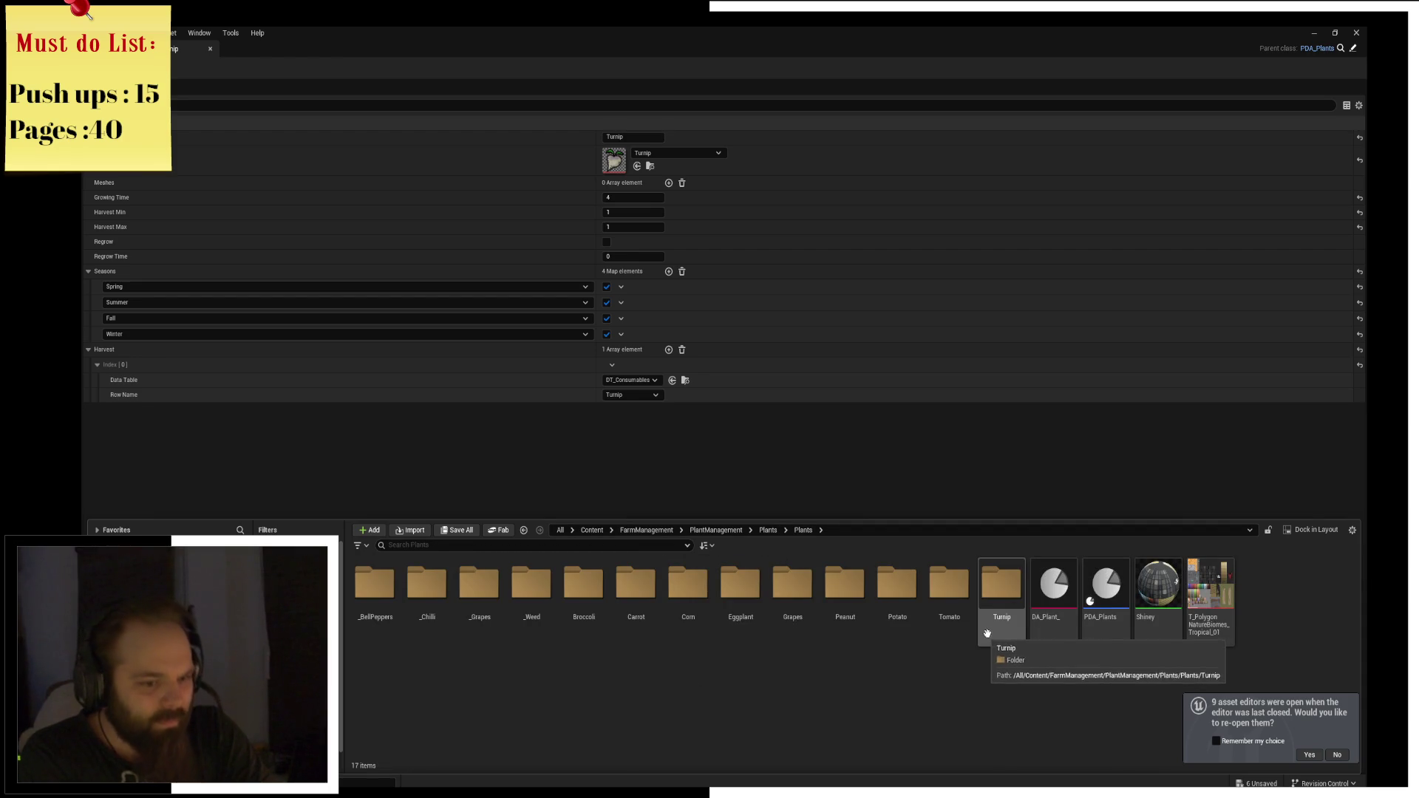
double_click(1002, 587)
left_click(544, 610, "shift")
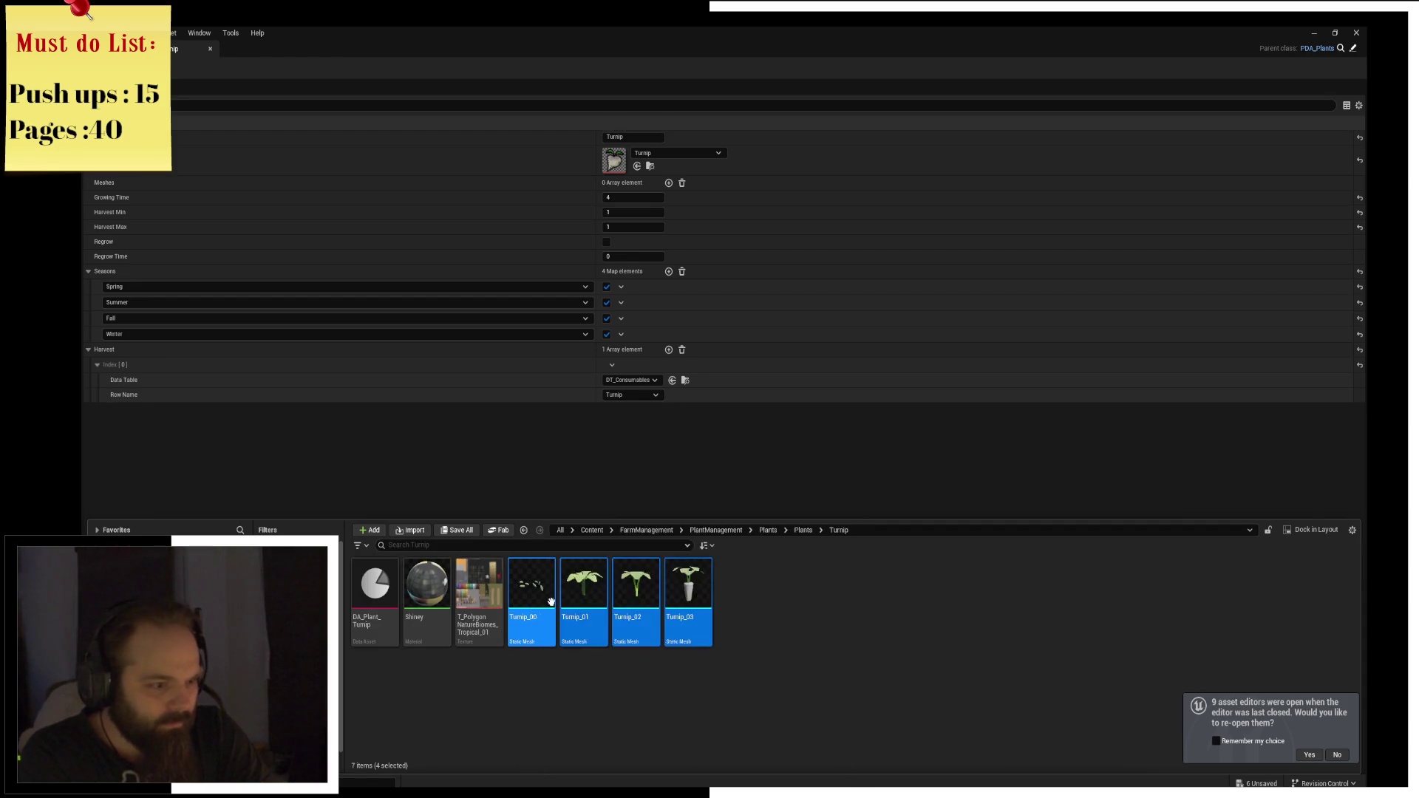
left_click_drag(552, 602, 629, 184)
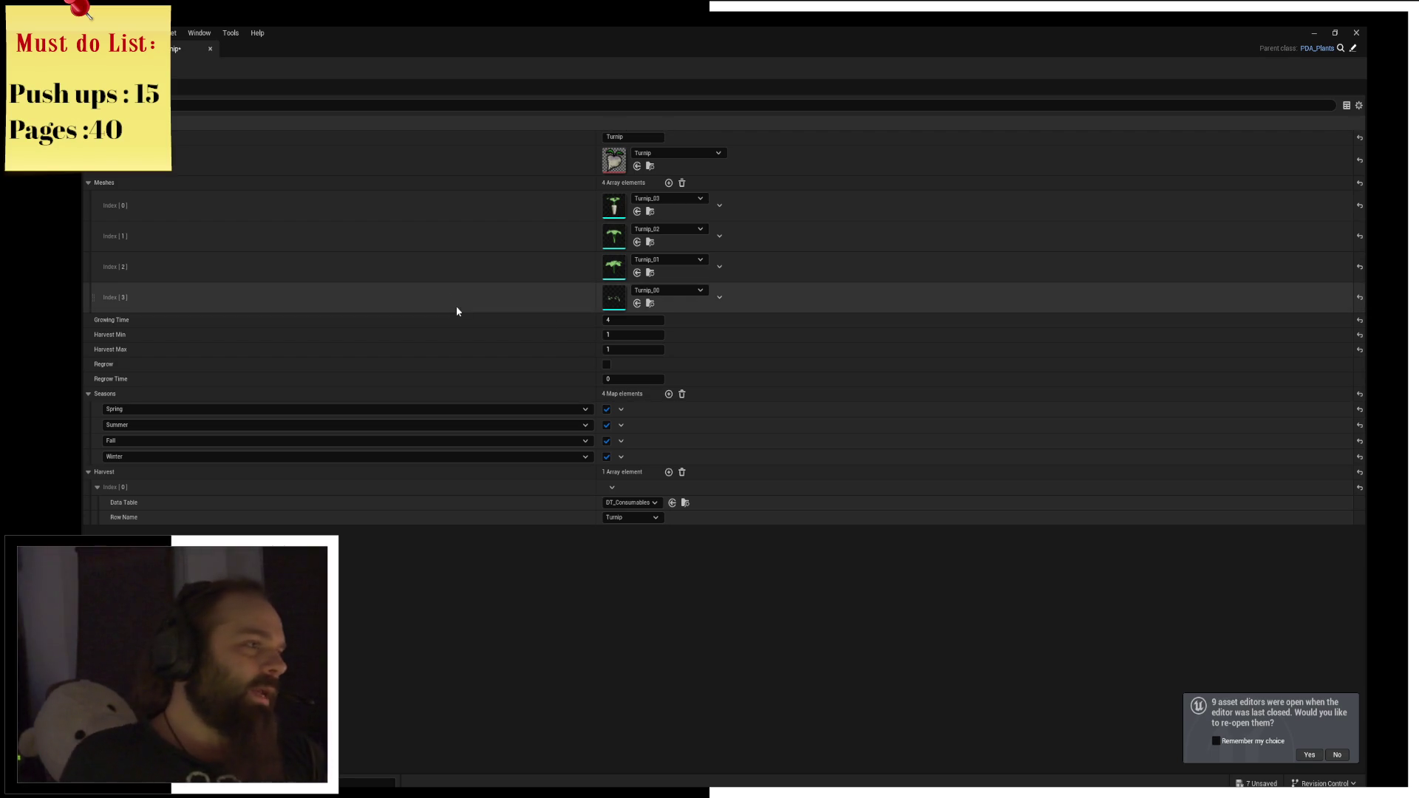
Start a play session, gather the seed packets and tools, and till the plot with the shovel.
key("alt+Tab")
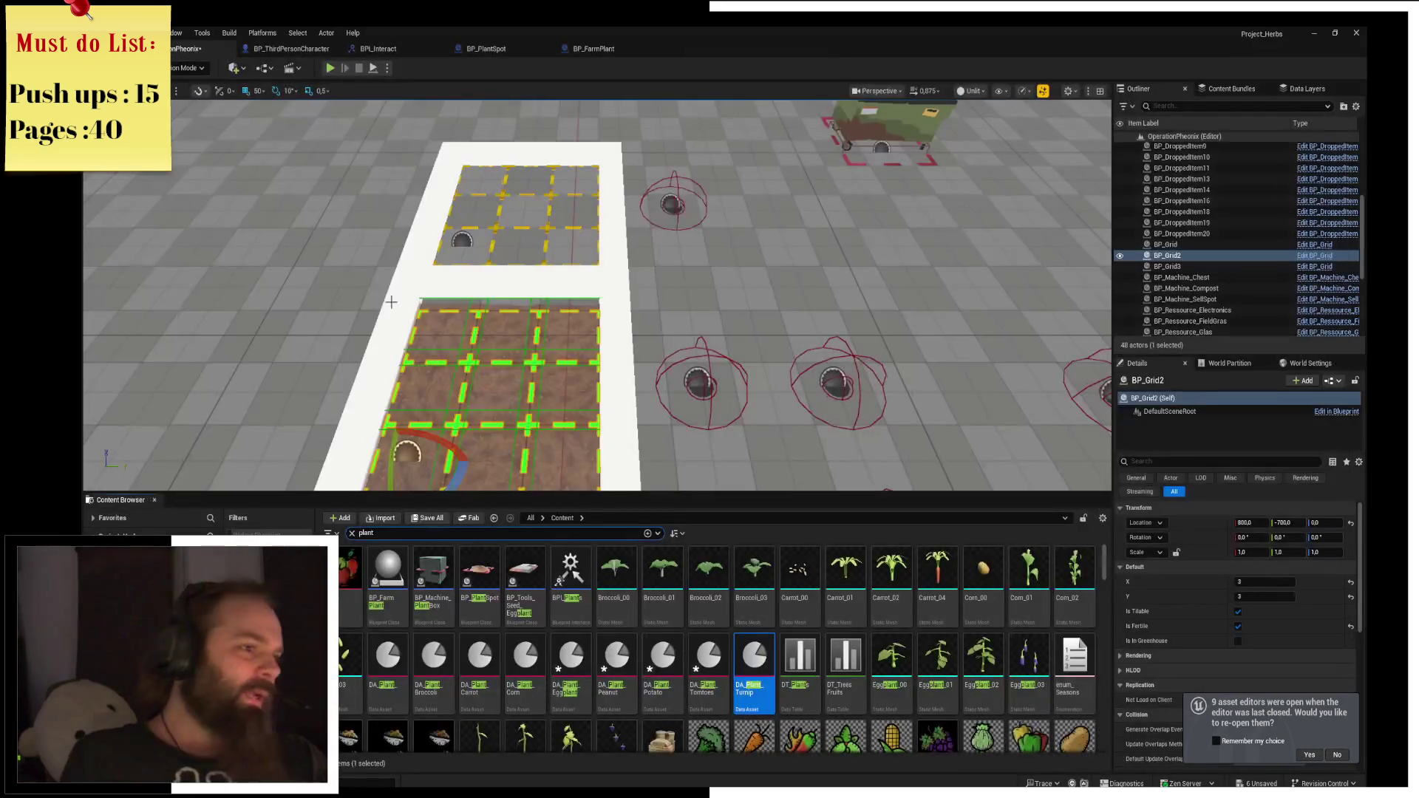
left_click(331, 69)
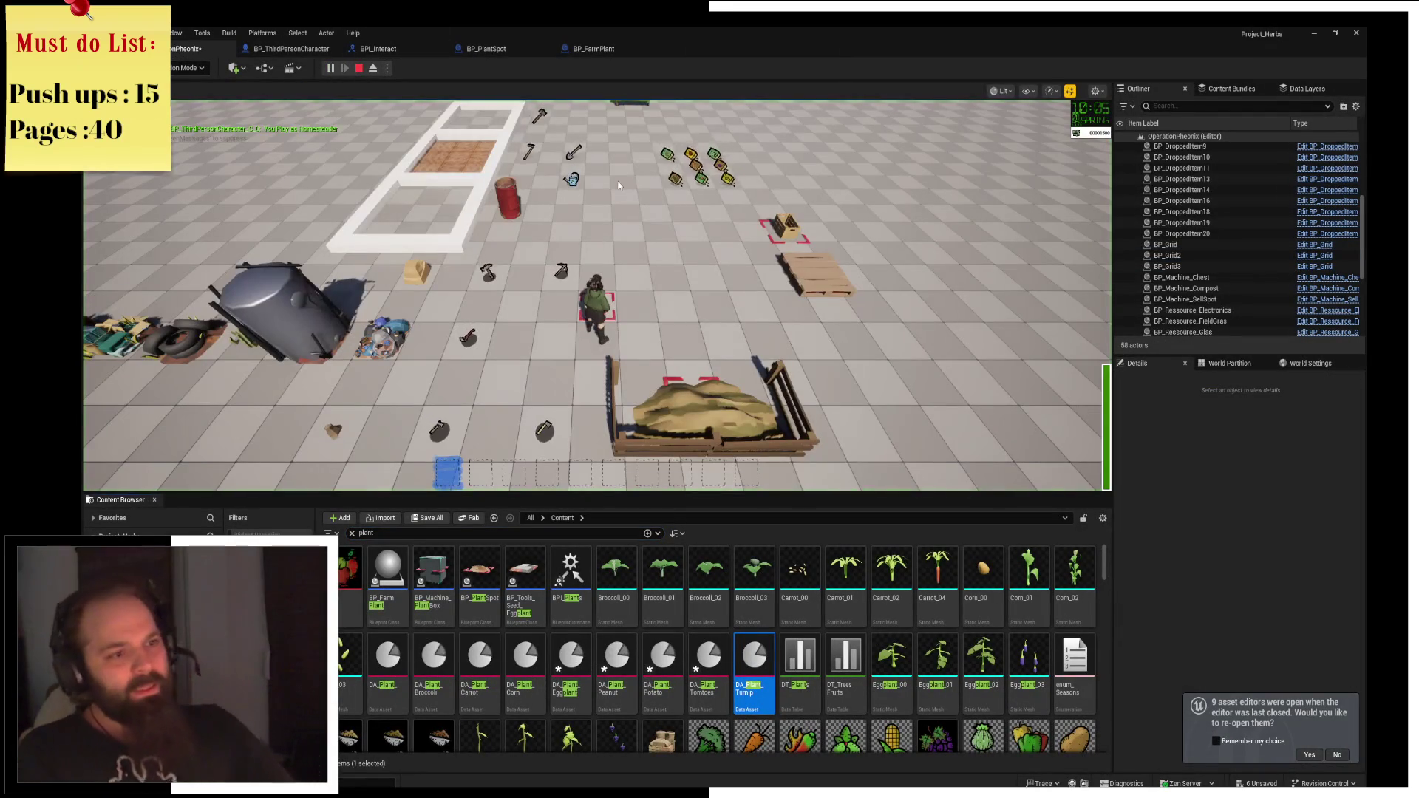
key("w")
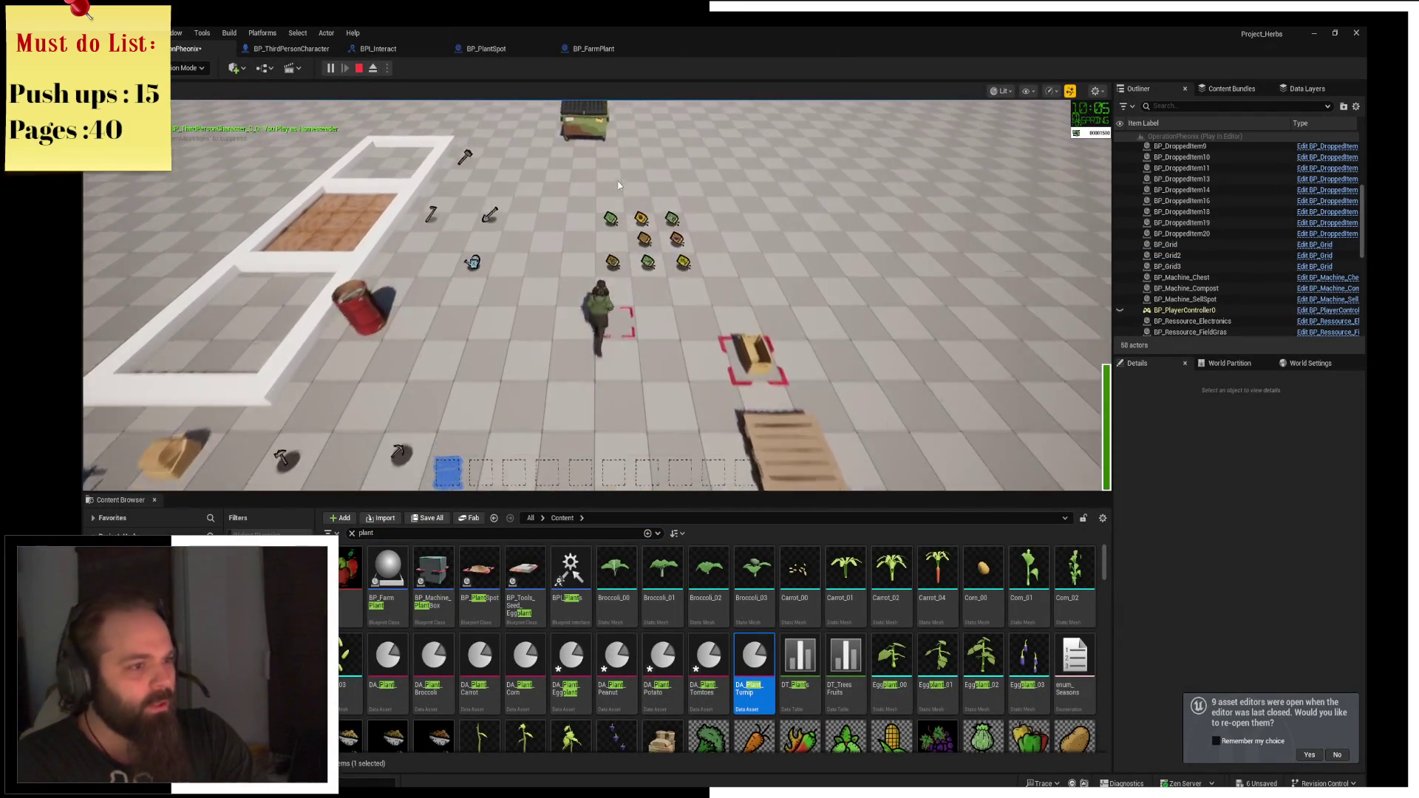
key("a")
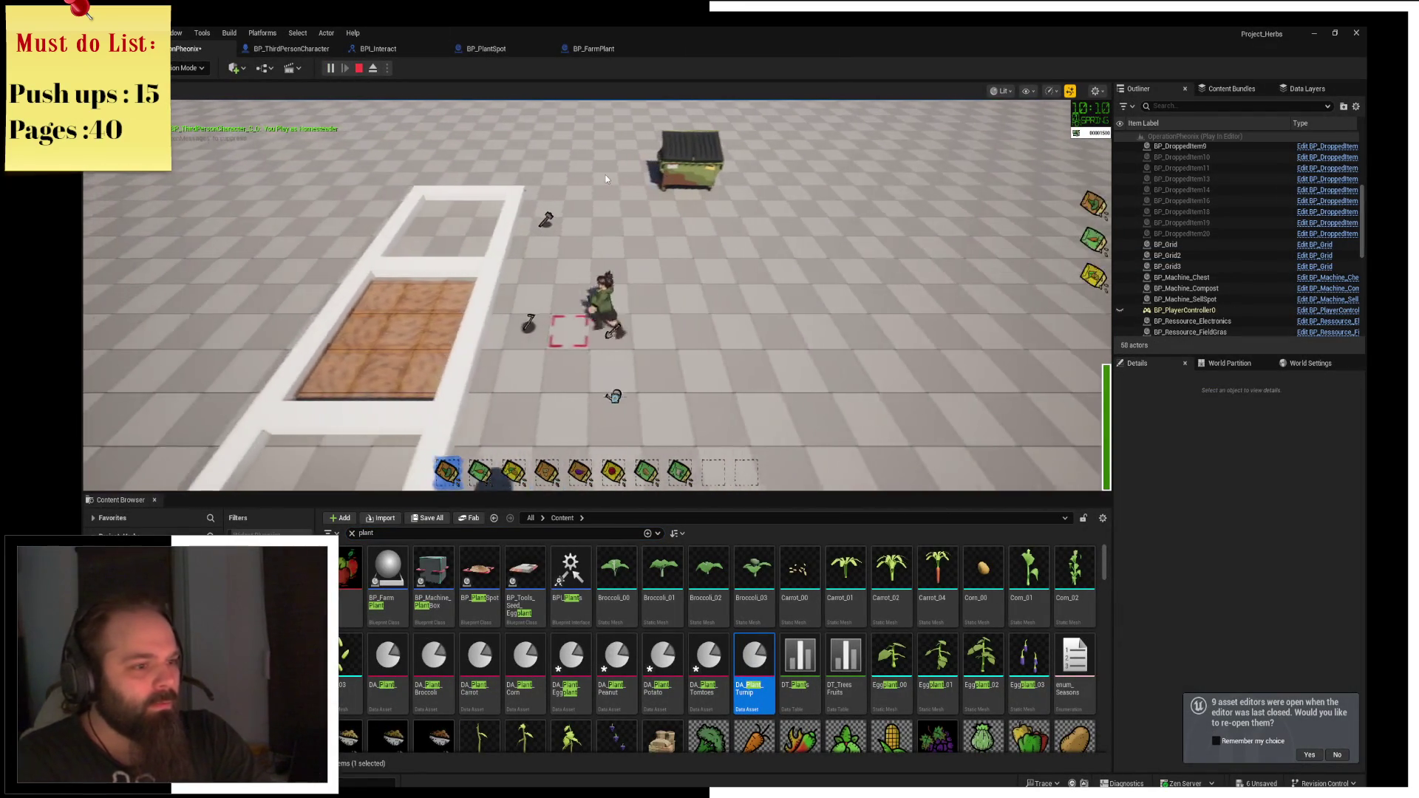
key("4")
key("6")
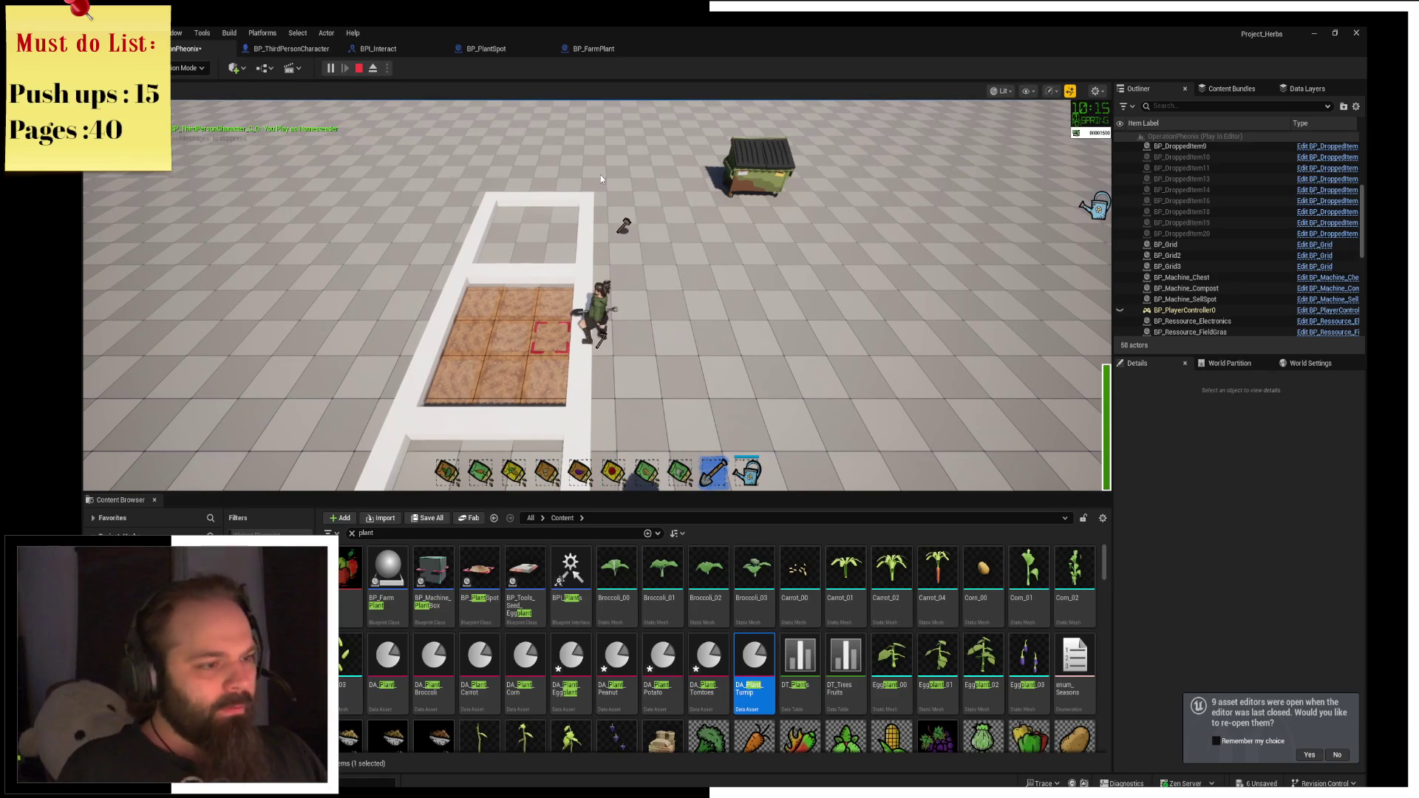
left_click(600, 174)
Plant seeds from the second bag, resuming the game after the SetData breakpoint.
key("2")
left_click(600, 174)
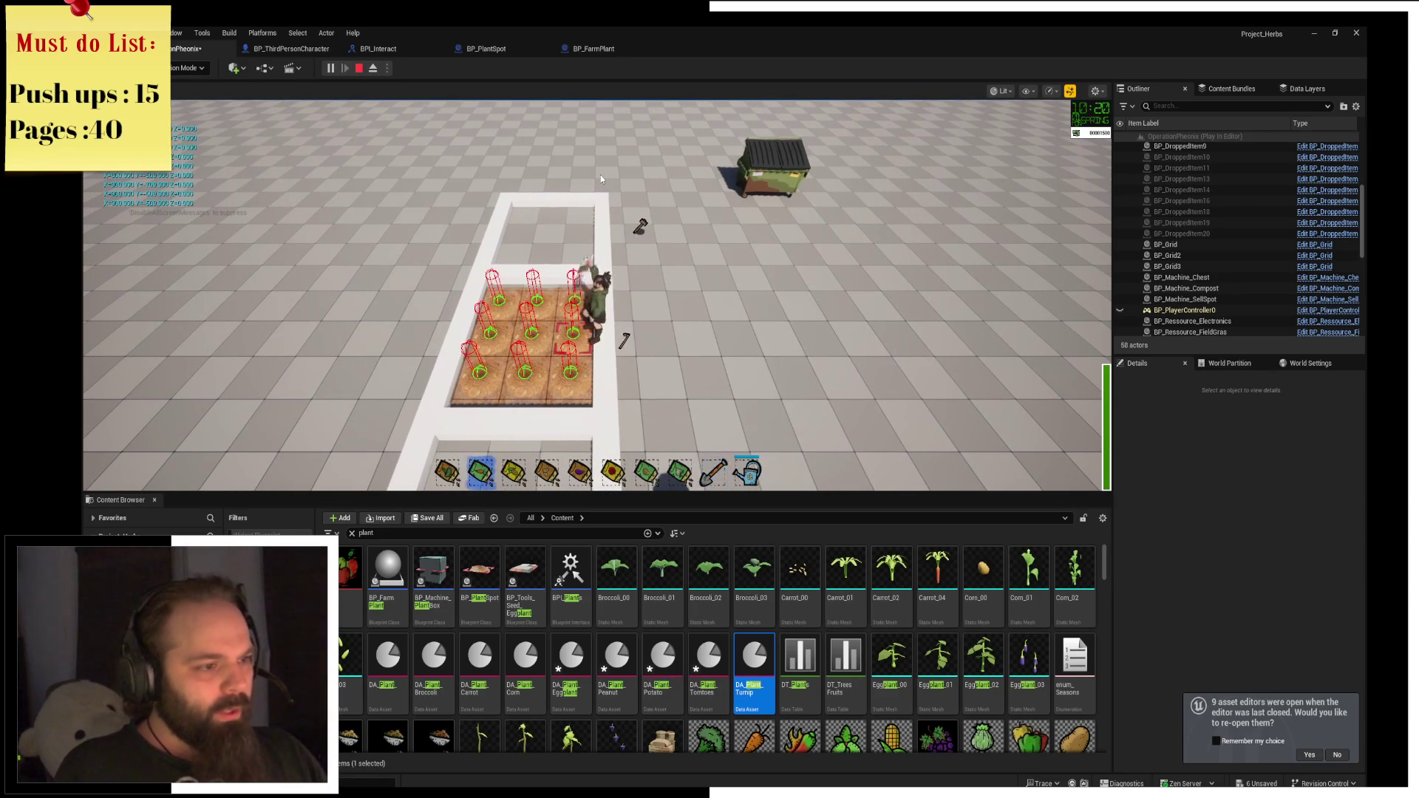
left_click(601, 174)
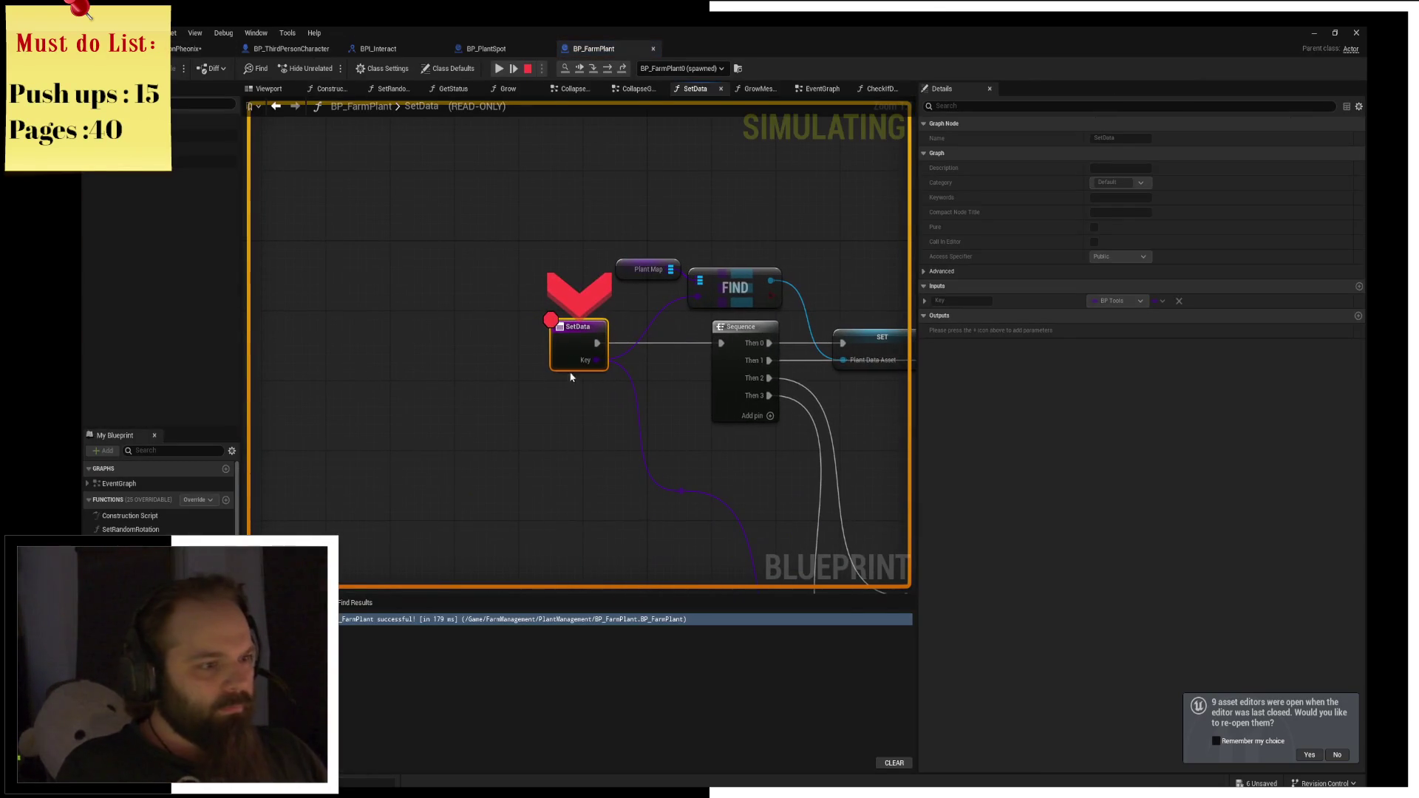
left_click(514, 69)
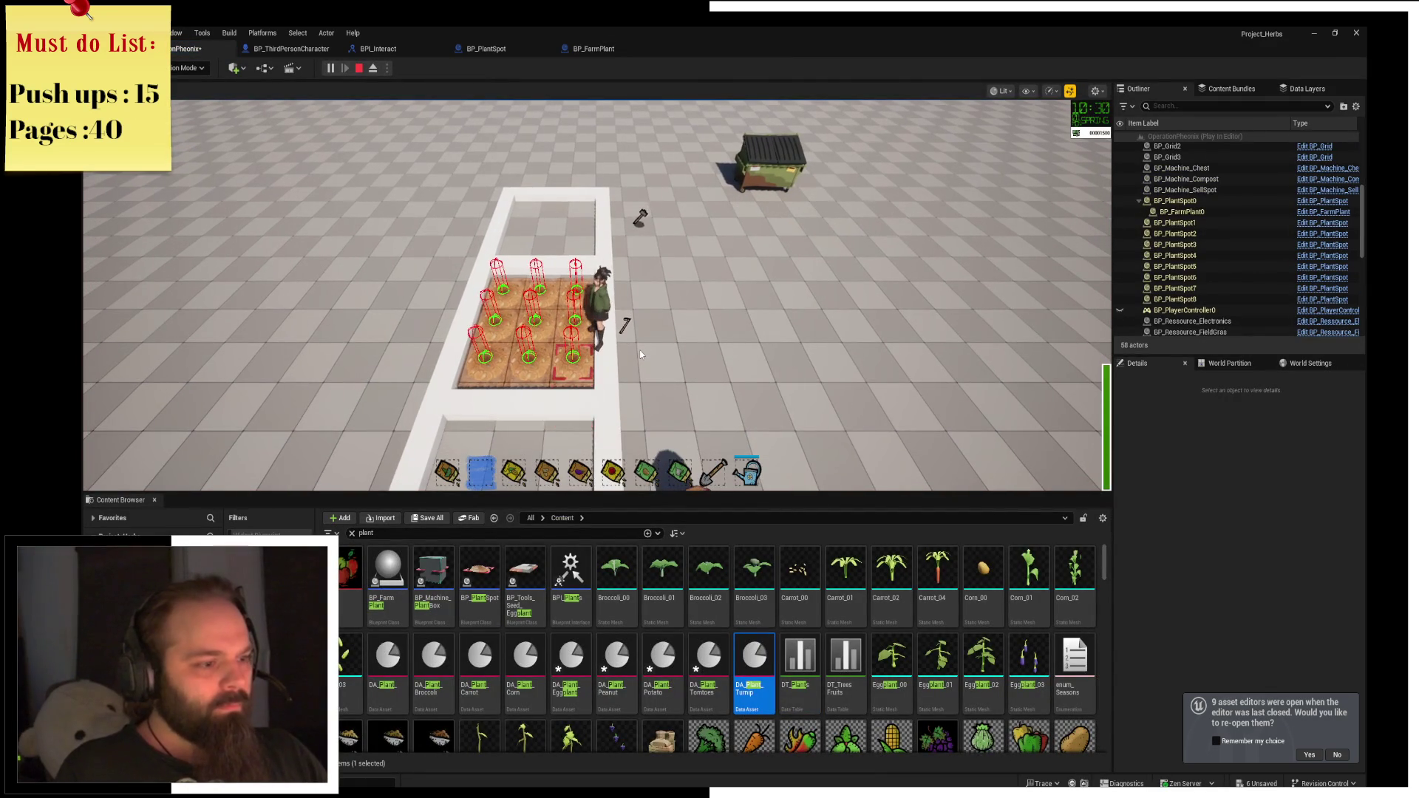
Switch among seed bags three, five and four and plant the lower plot cells.
key("3")
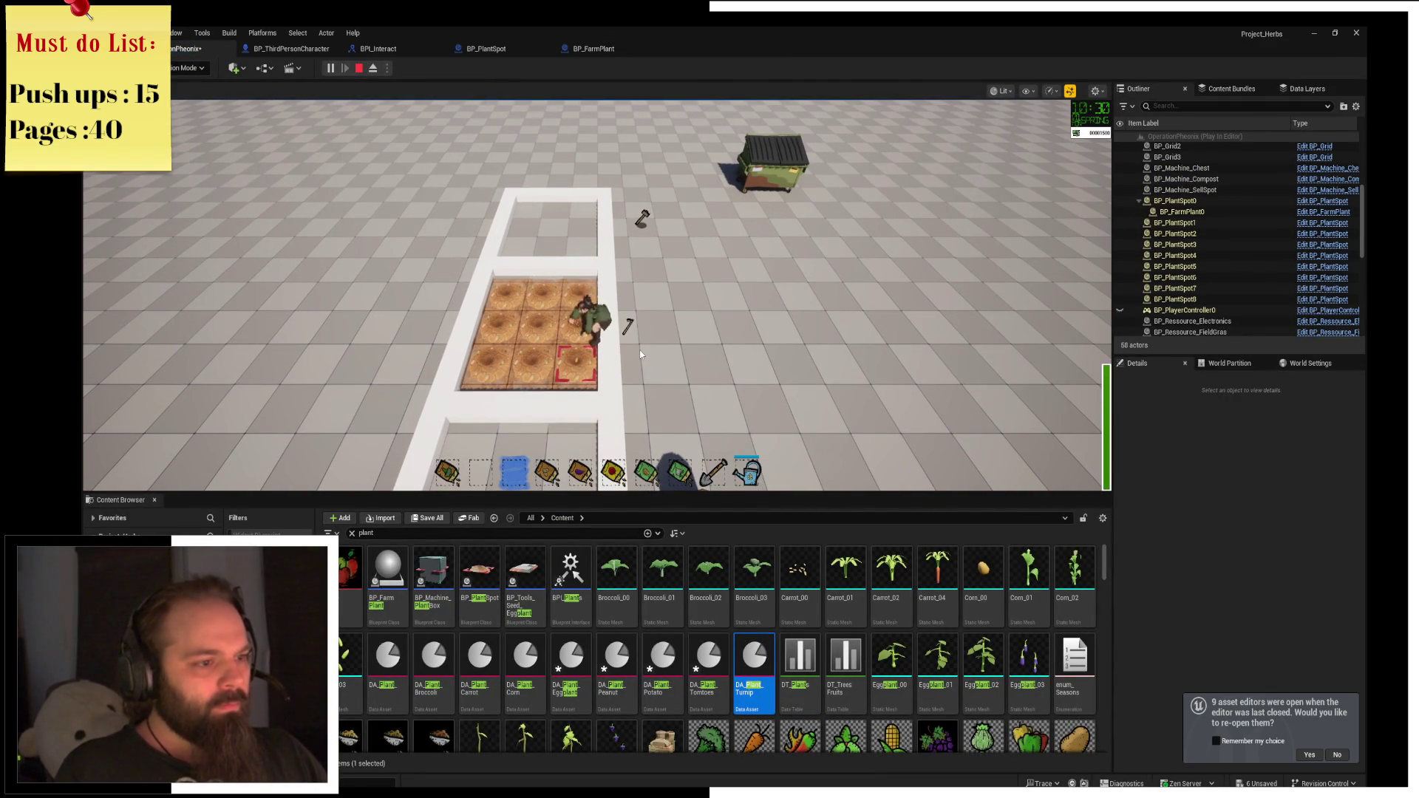
key("5")
key("4")
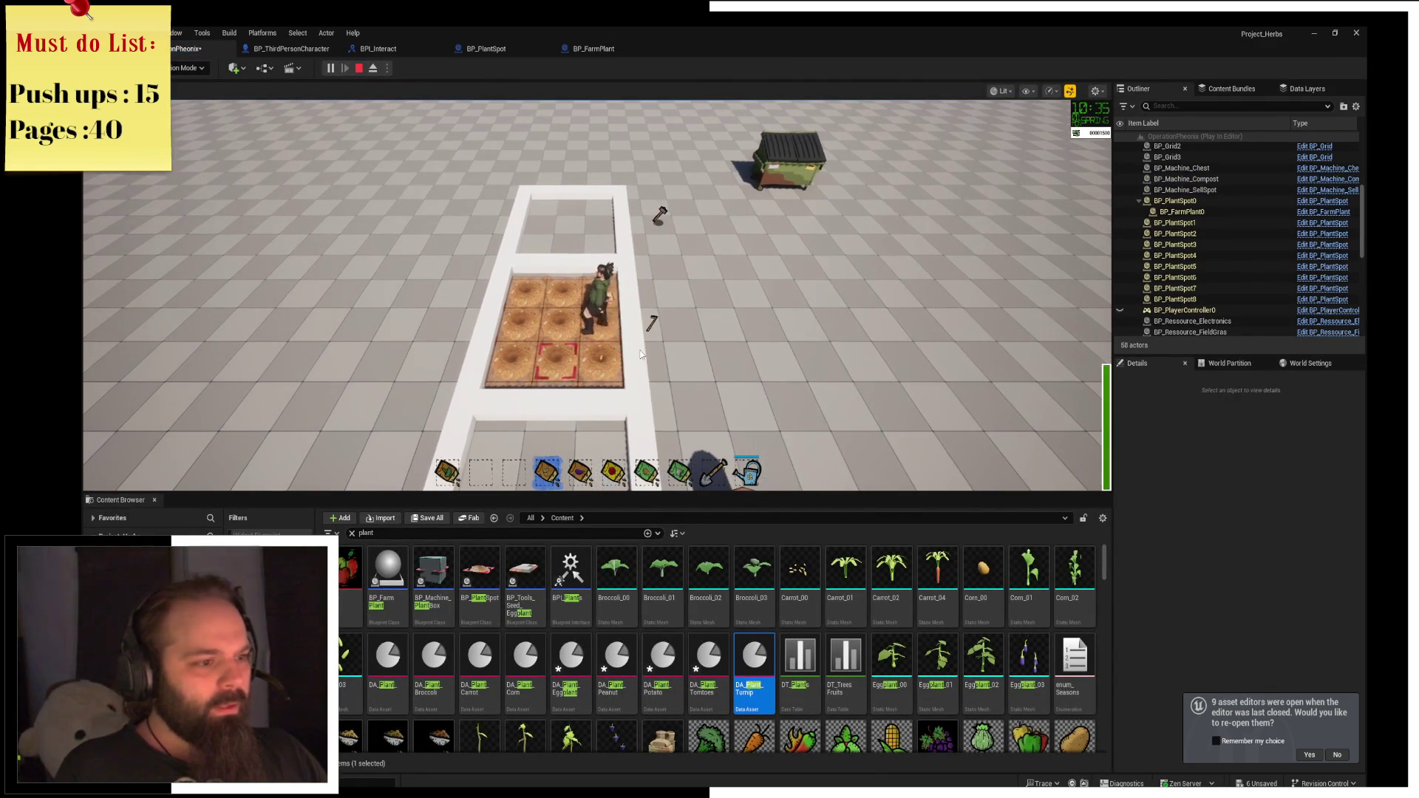
left_click(640, 349)
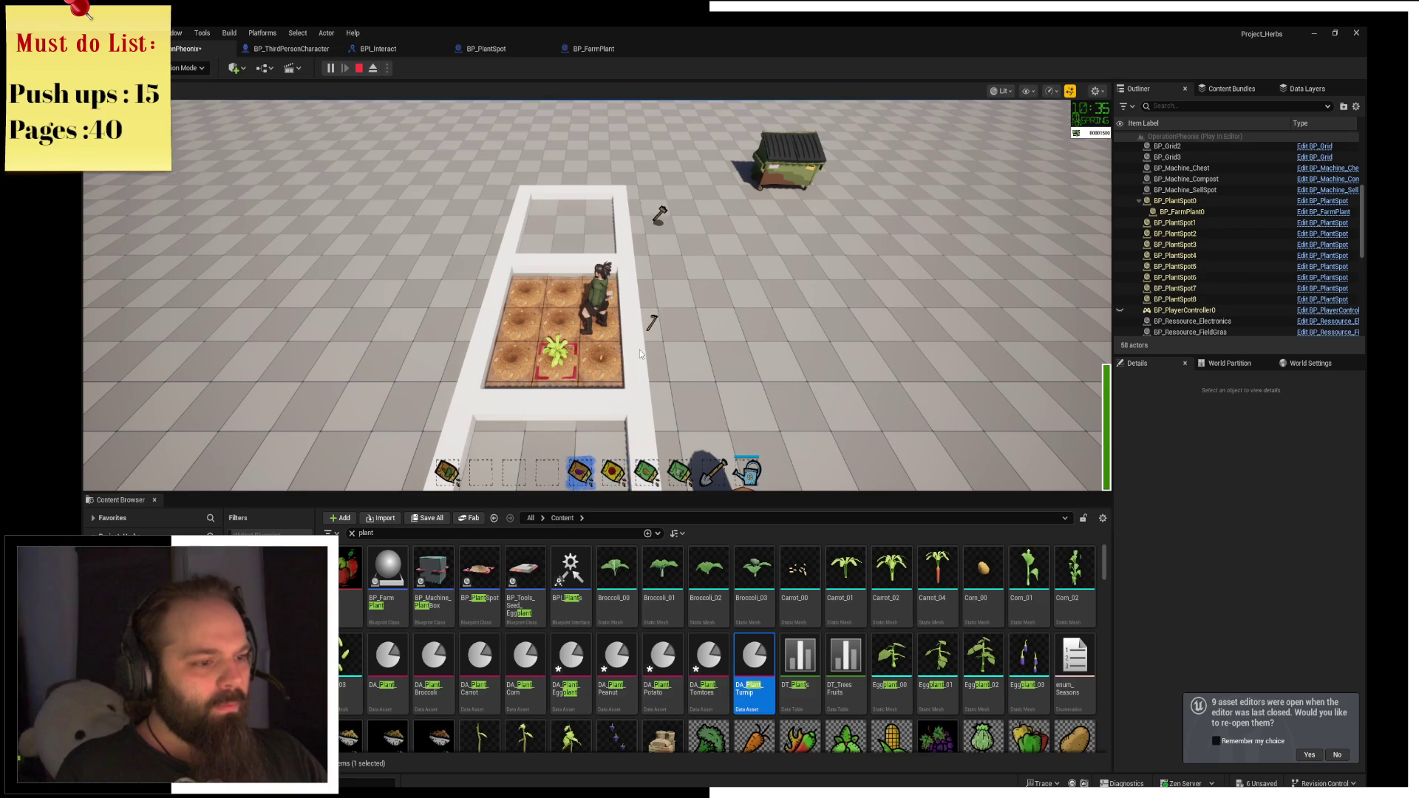
key("a")
left_click(640, 353)
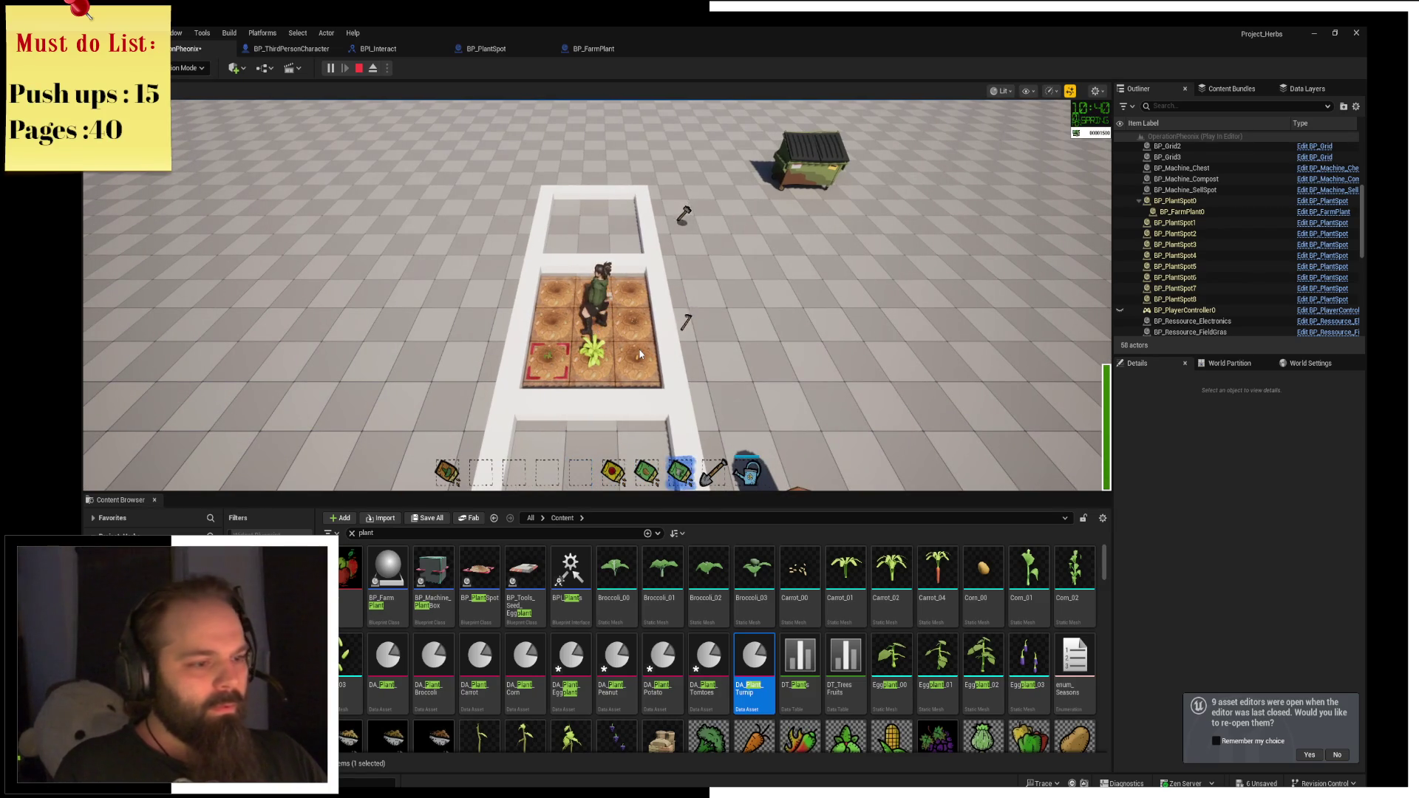
left_click(640, 353)
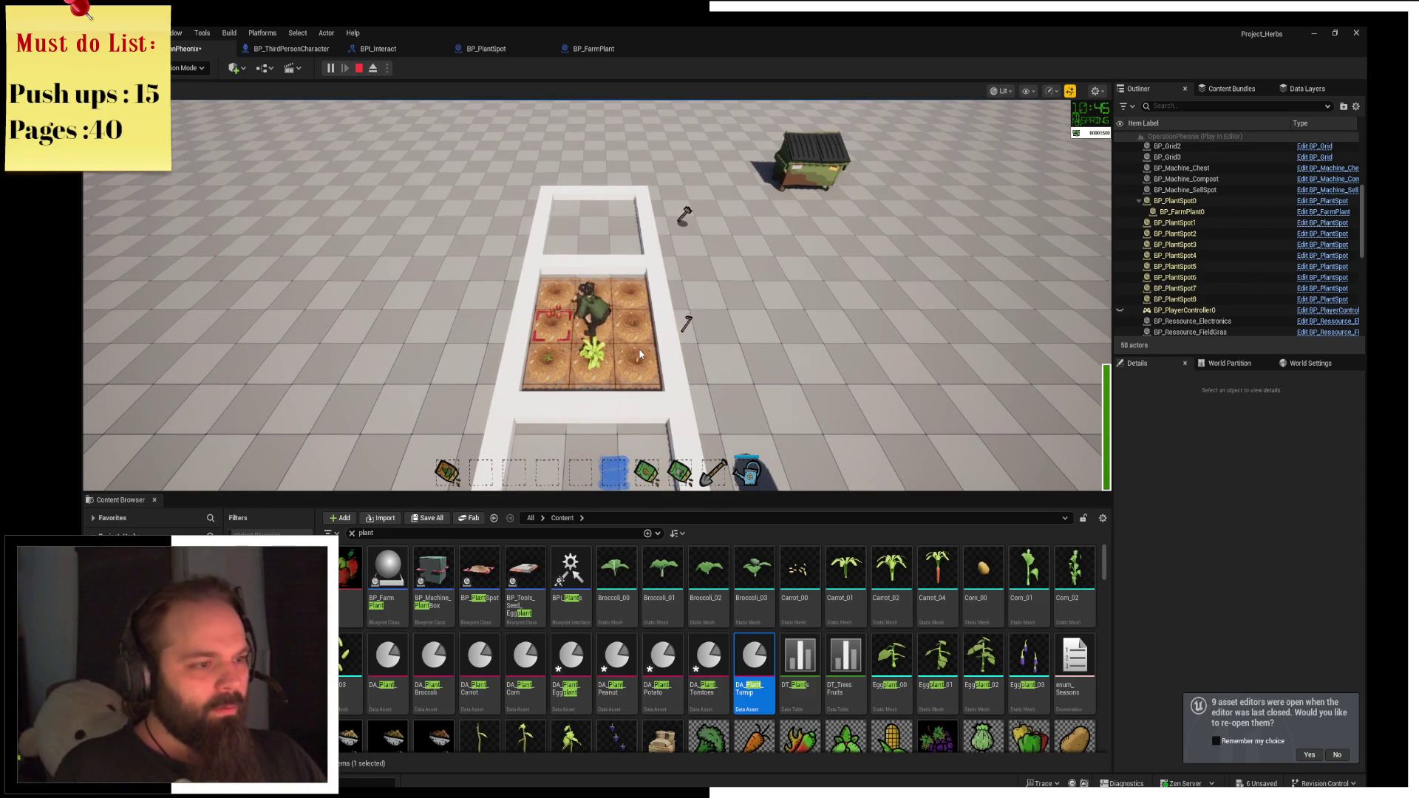
key("a")
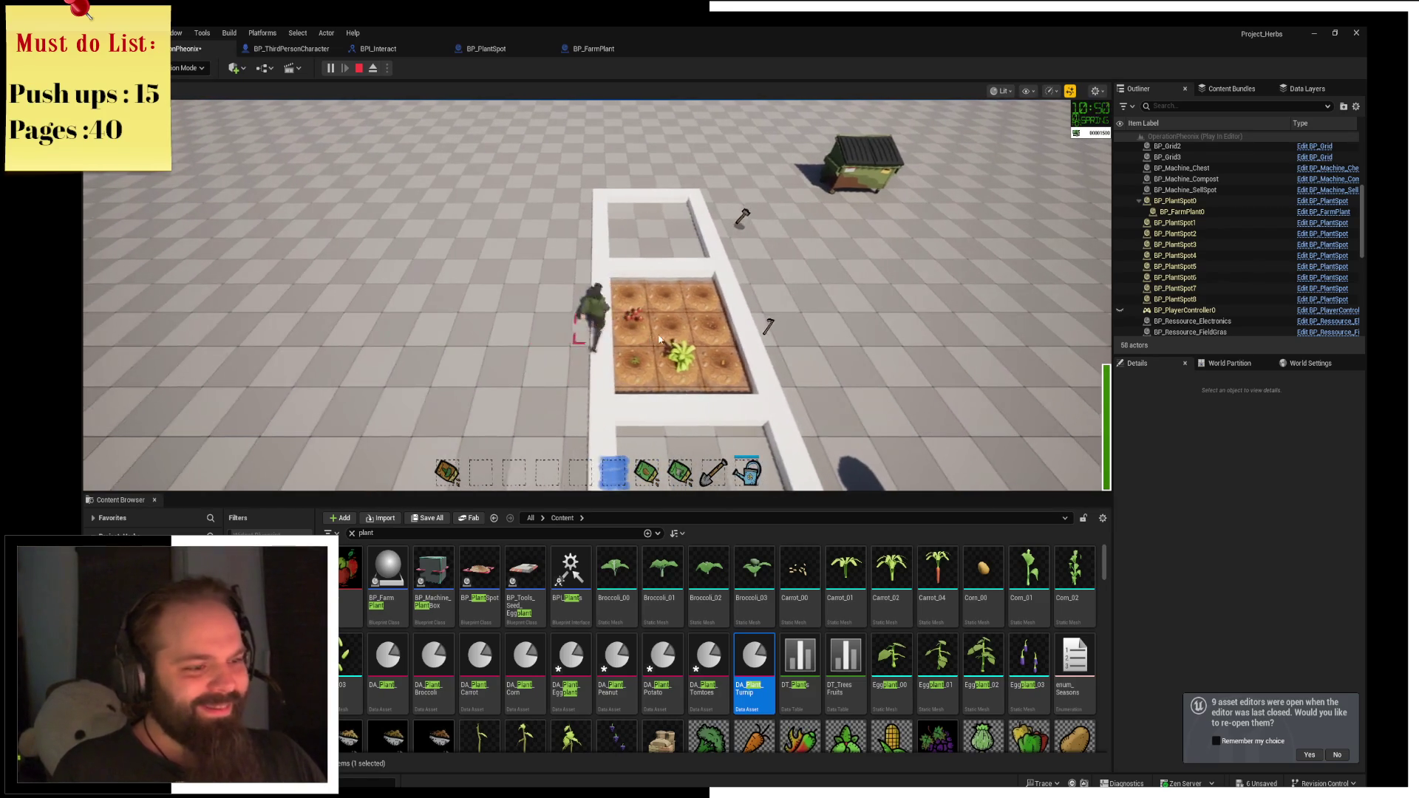
Plant seeds in the middle, top-left and top-middle plot cells.
scroll(660, 339, "down", 2)
key("d")
left_click(663, 322)
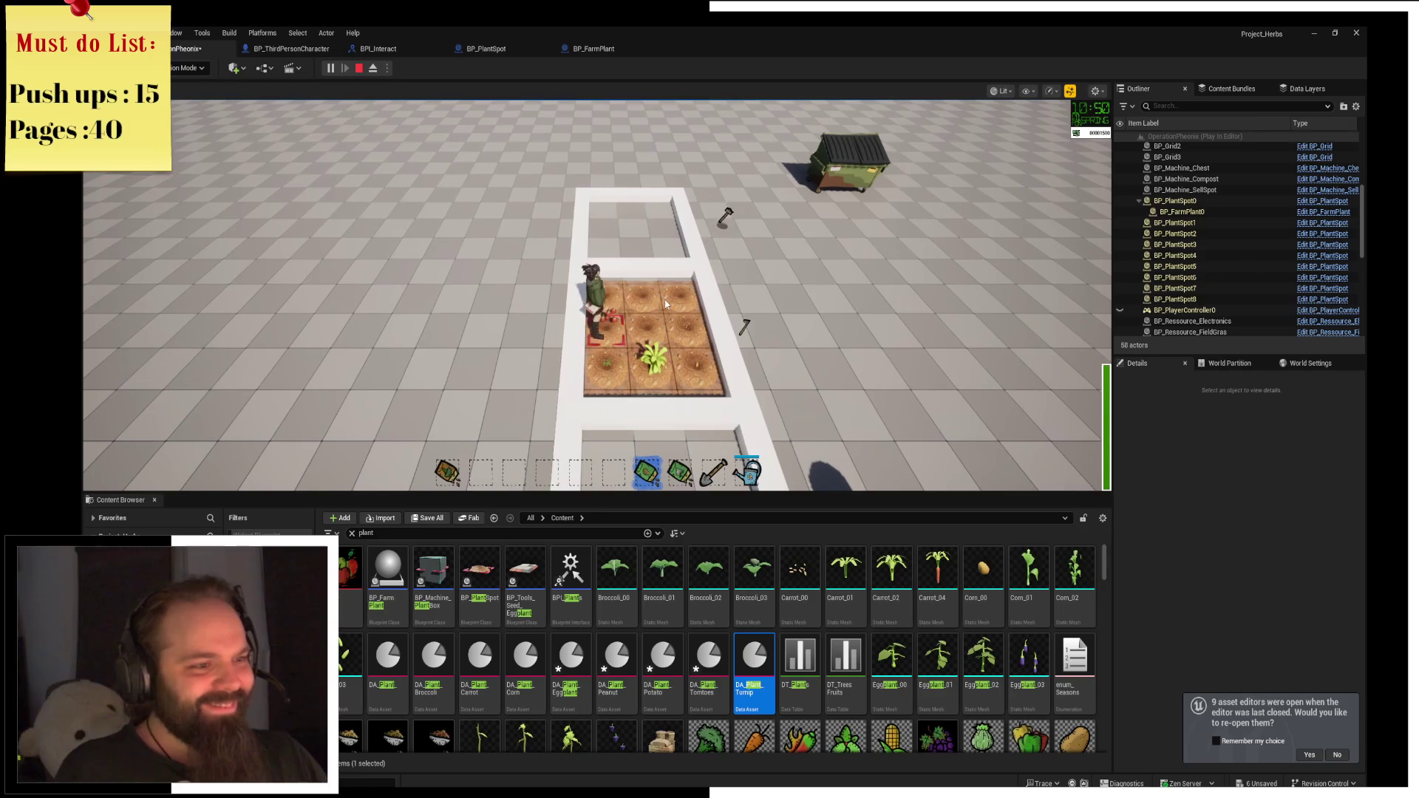
scroll(664, 301, "down", 1)
key("w")
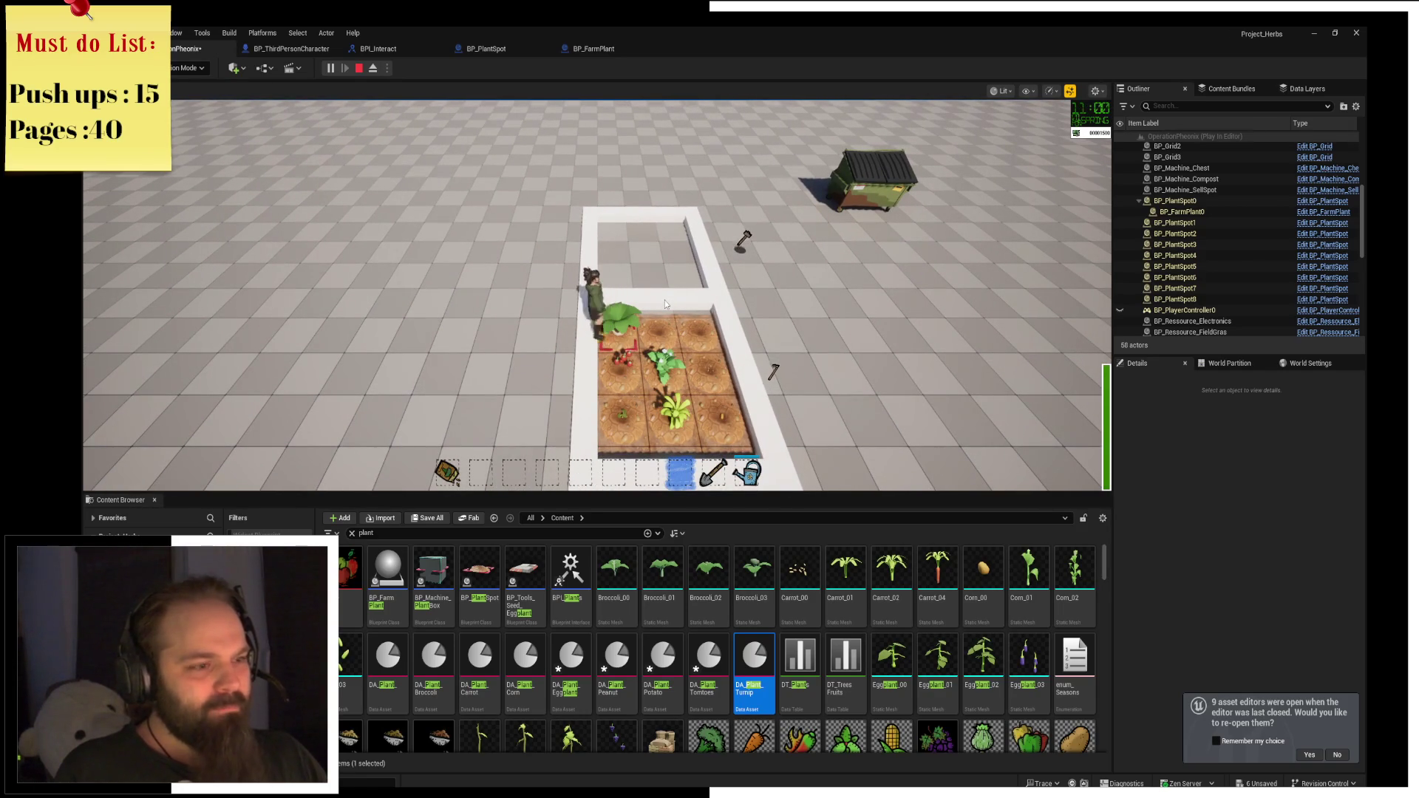
left_click(664, 301)
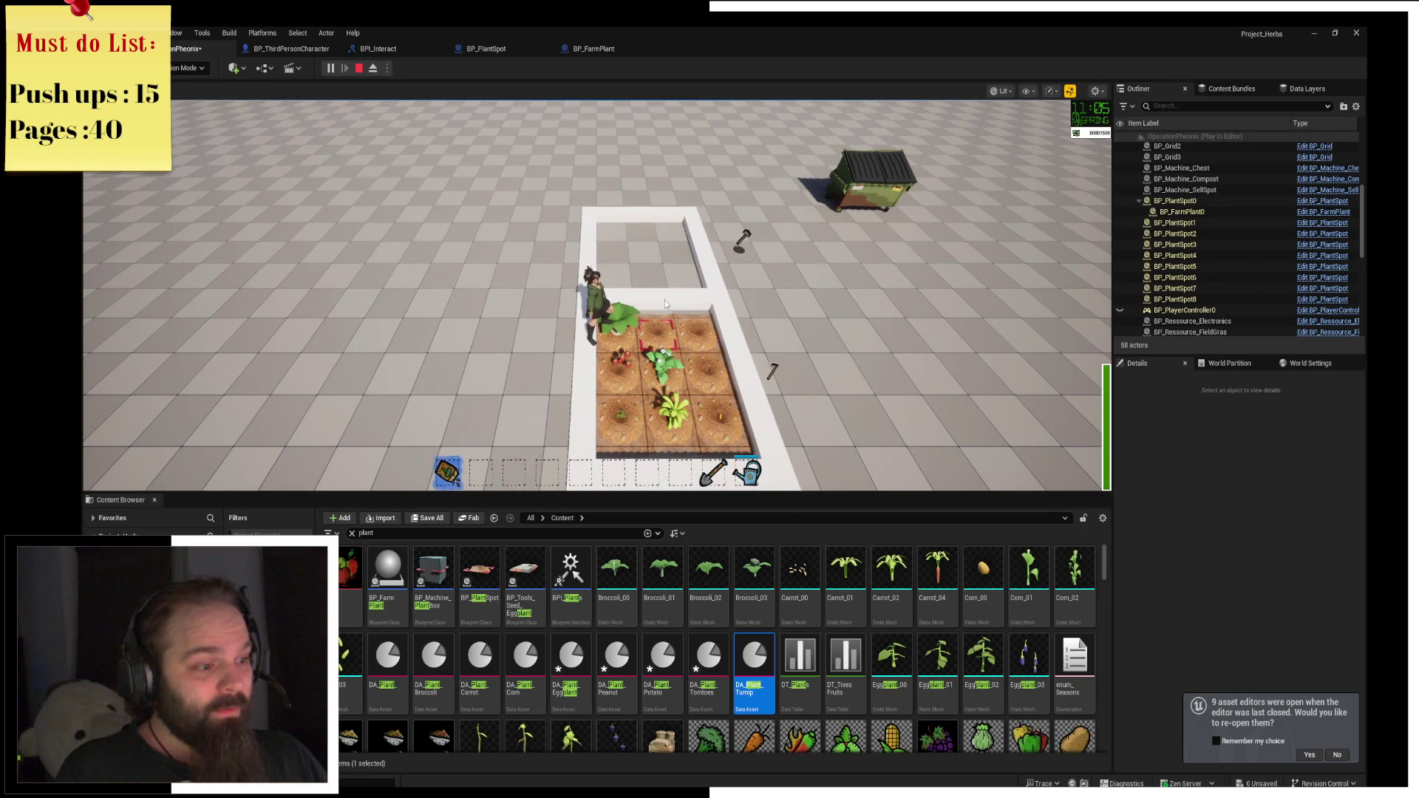
left_click(664, 300)
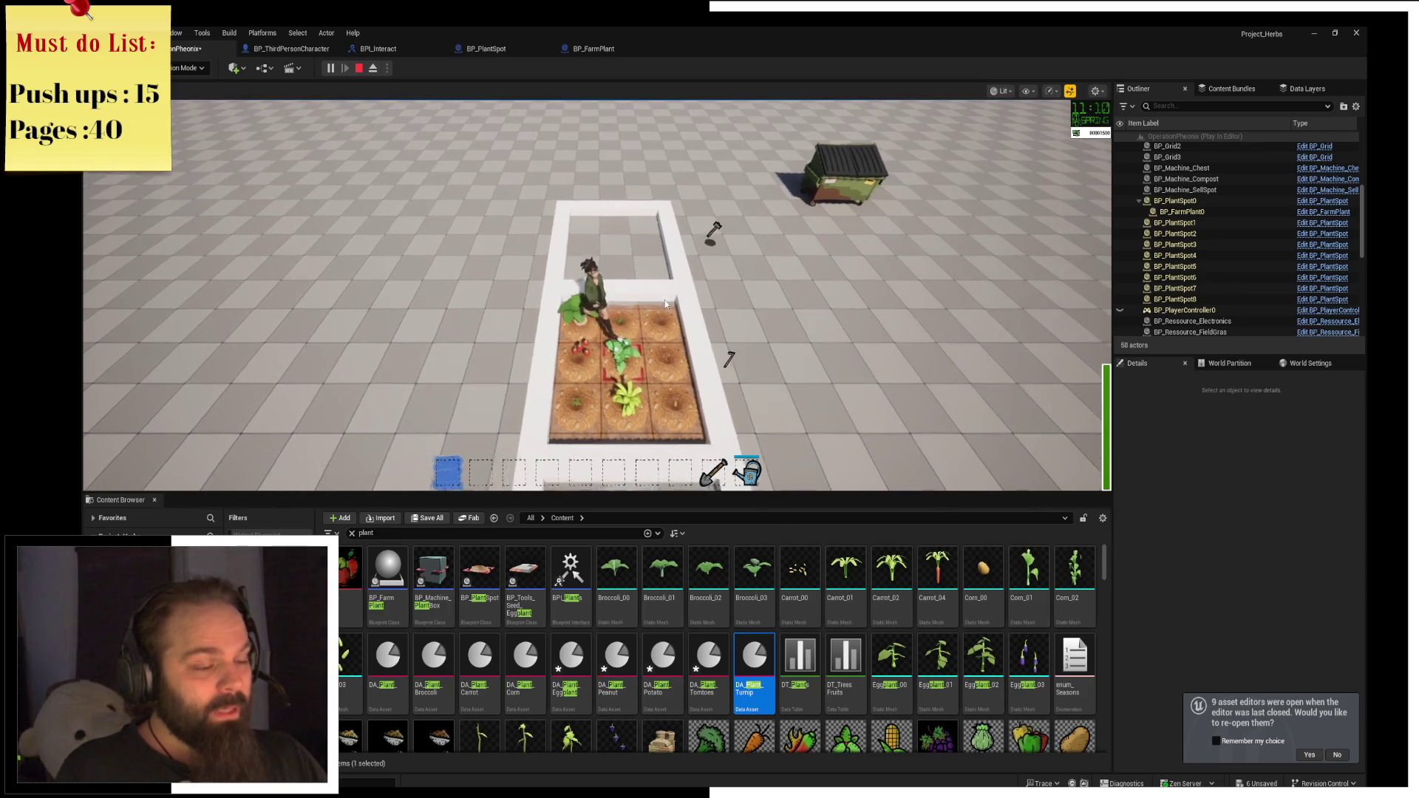
Pick up the hoe, run to the dumpster, and run back to the planted plot.
key("d")
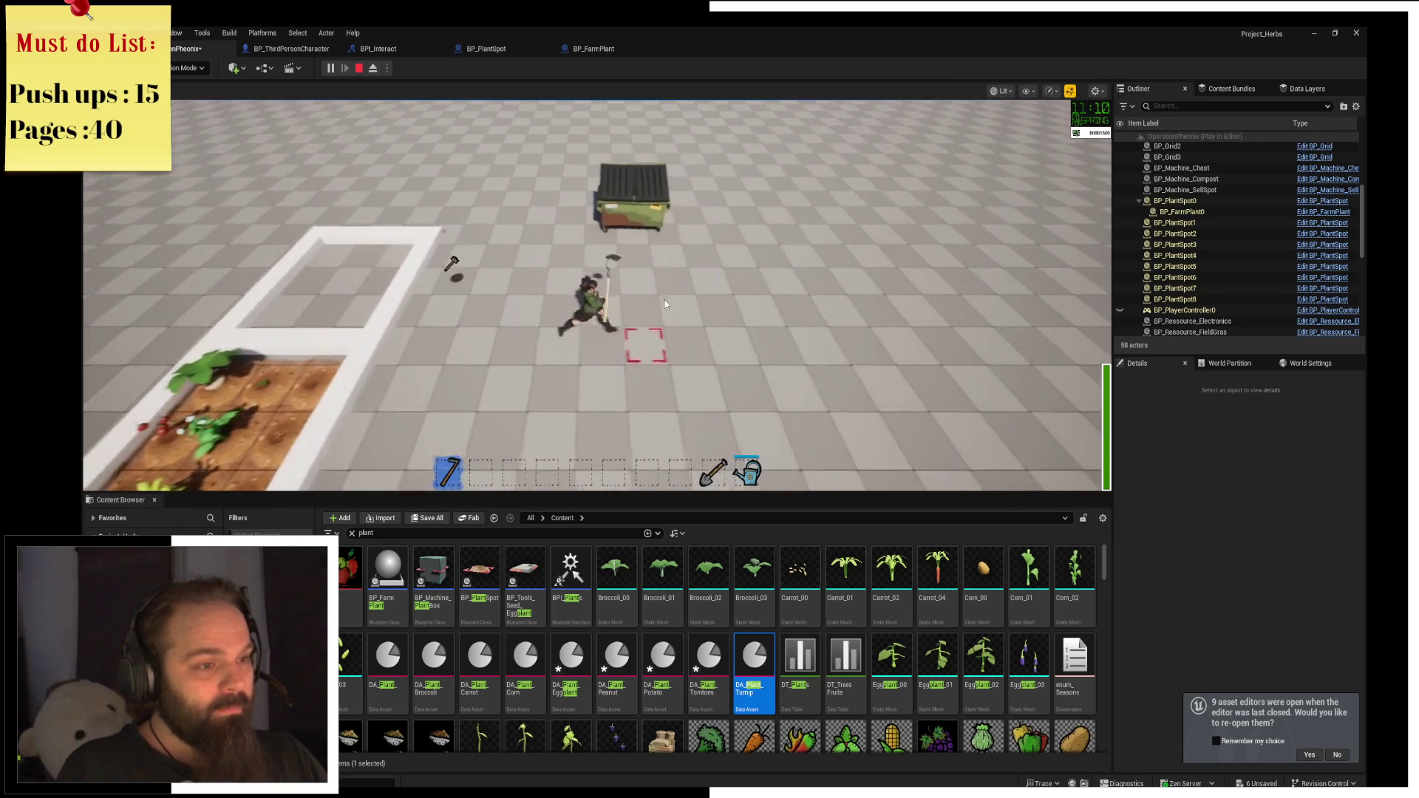
key("w")
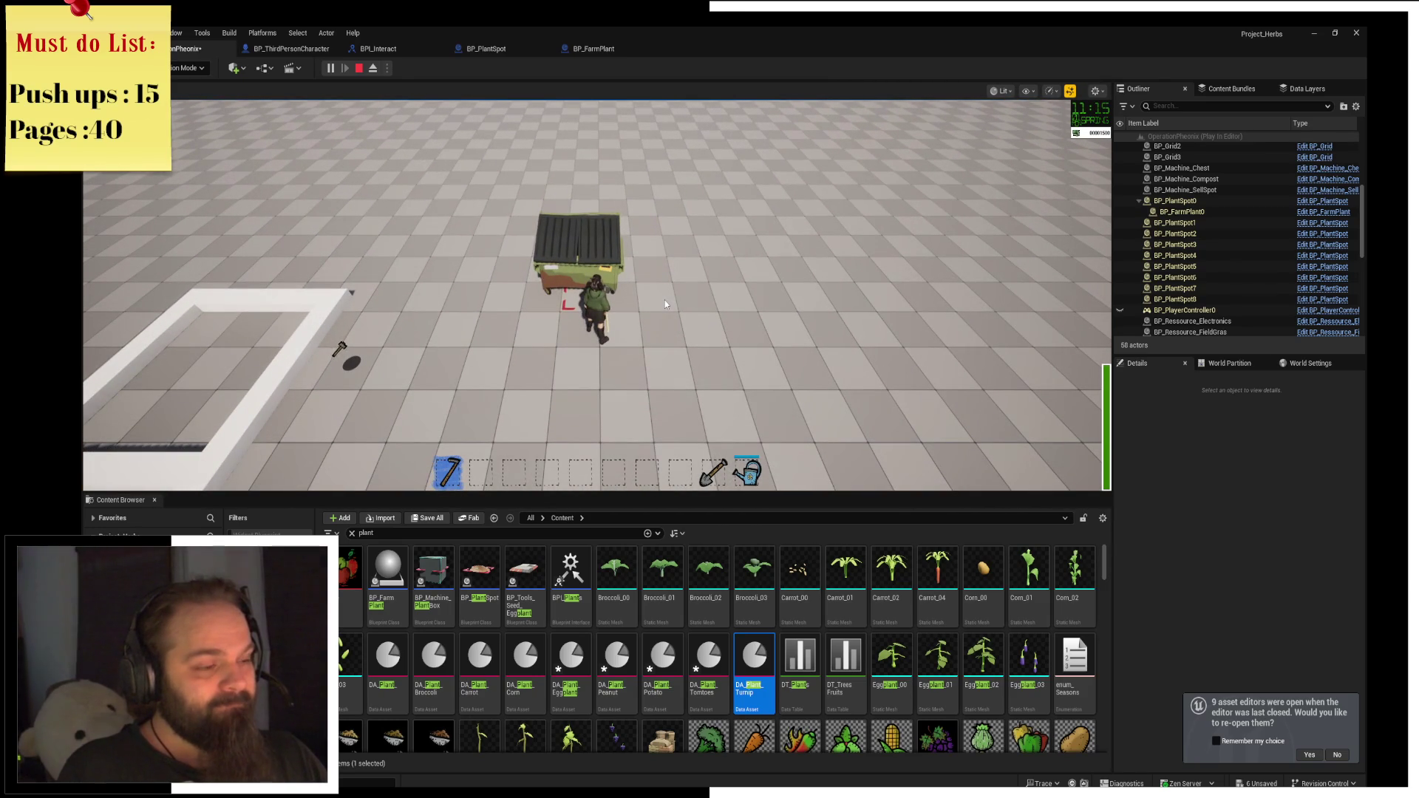
key("a")
key("s")
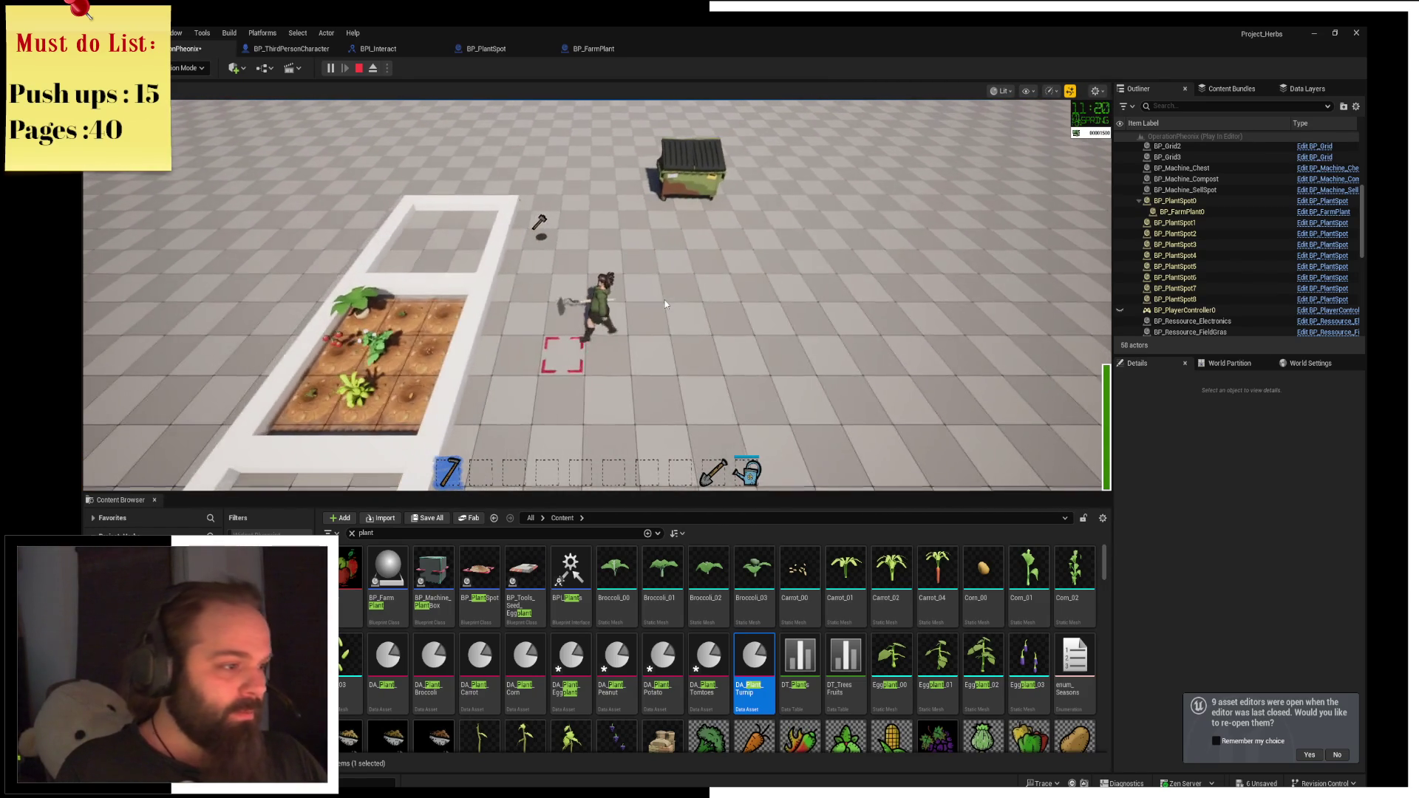
Open DA_Plant_Turnip and clear its Meshes array after unsuccessful bulk drops of the Turnip meshes.
double_click(751, 671)
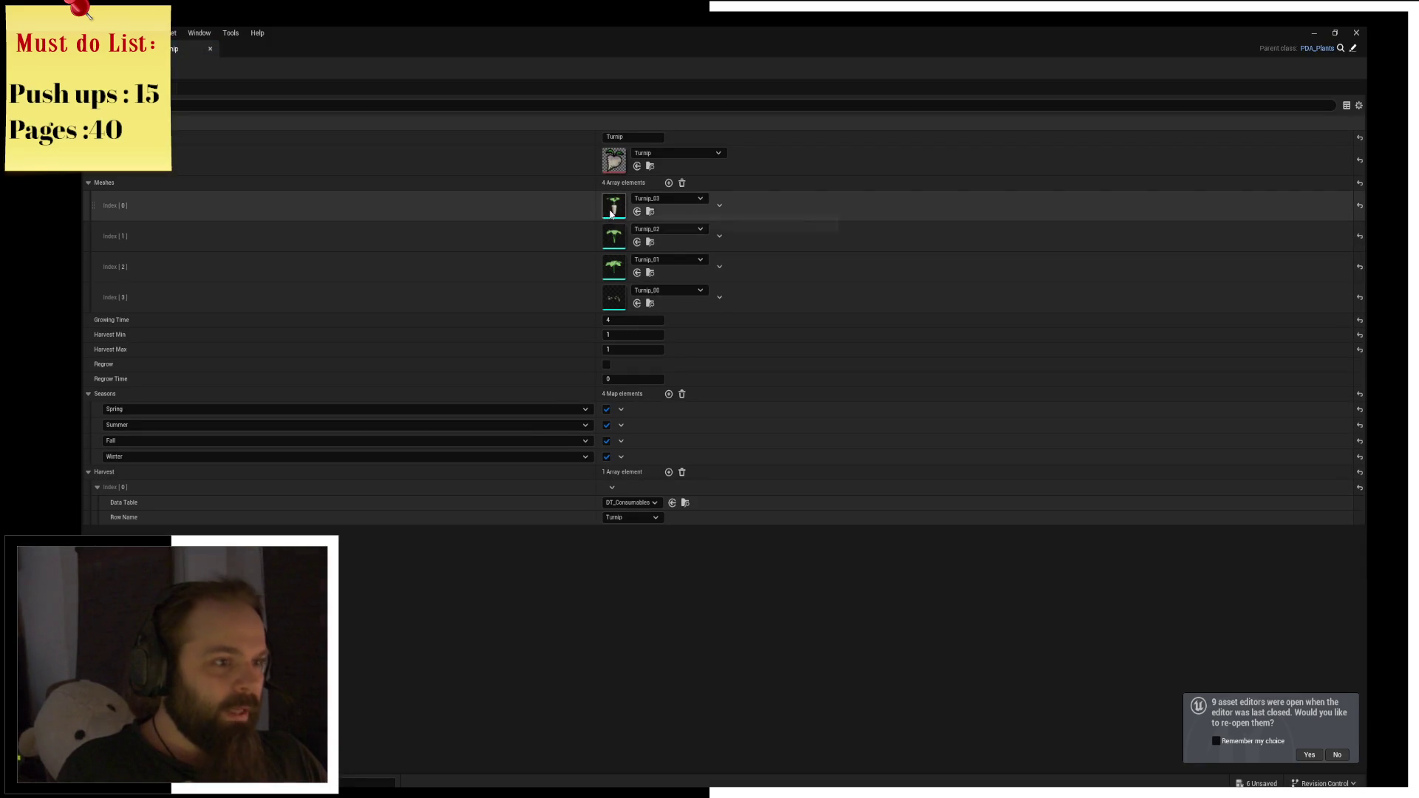
left_click(682, 183)
key("ctrl+space")
mouse_move(548, 633)
left_mouse_down()
mouse_move(636, 176)
mouse_move(643, 185)
left_mouse_up()
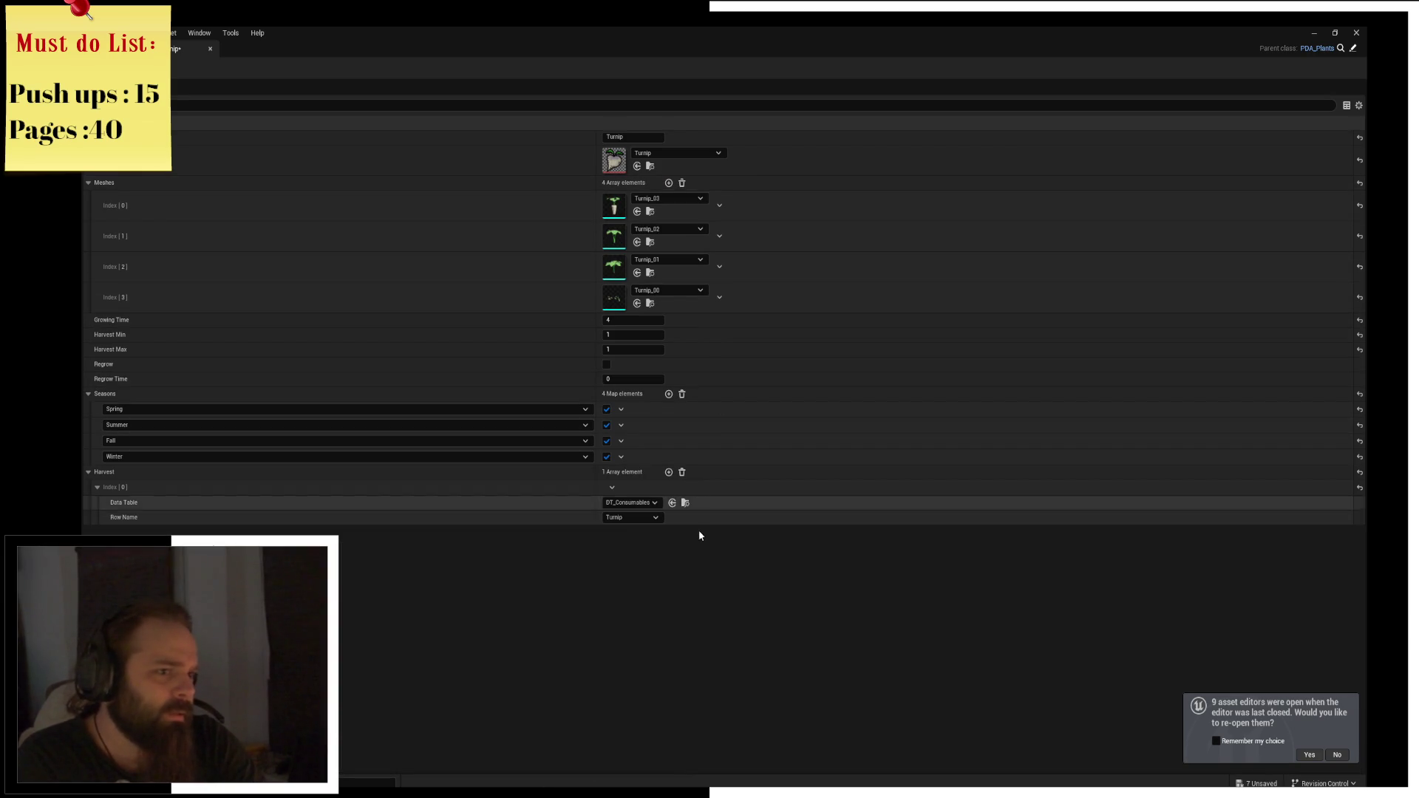
key("ctrl+space")
left_click(682, 183)
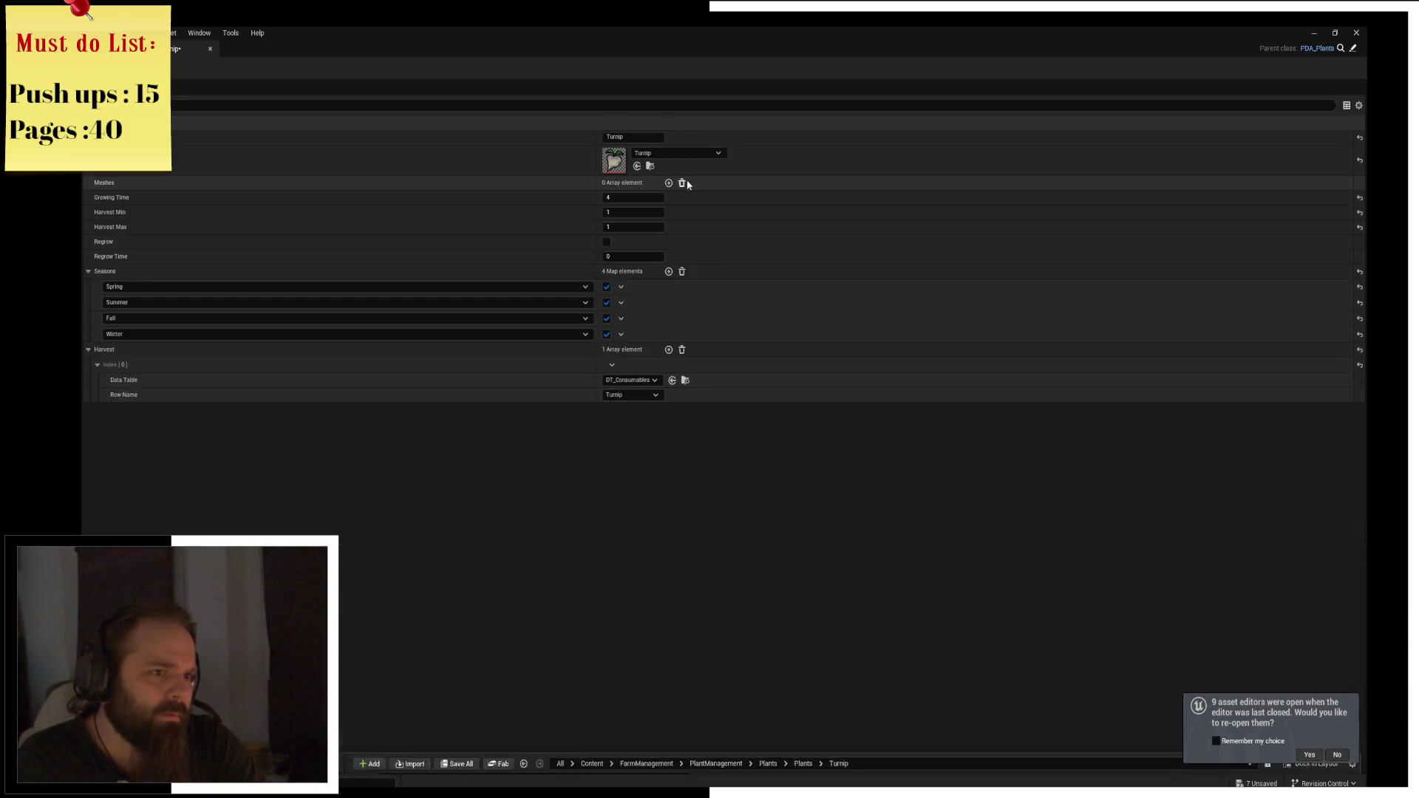
key("ctrl+space")
left_click_drag(687, 591, 640, 182)
left_click(682, 183)
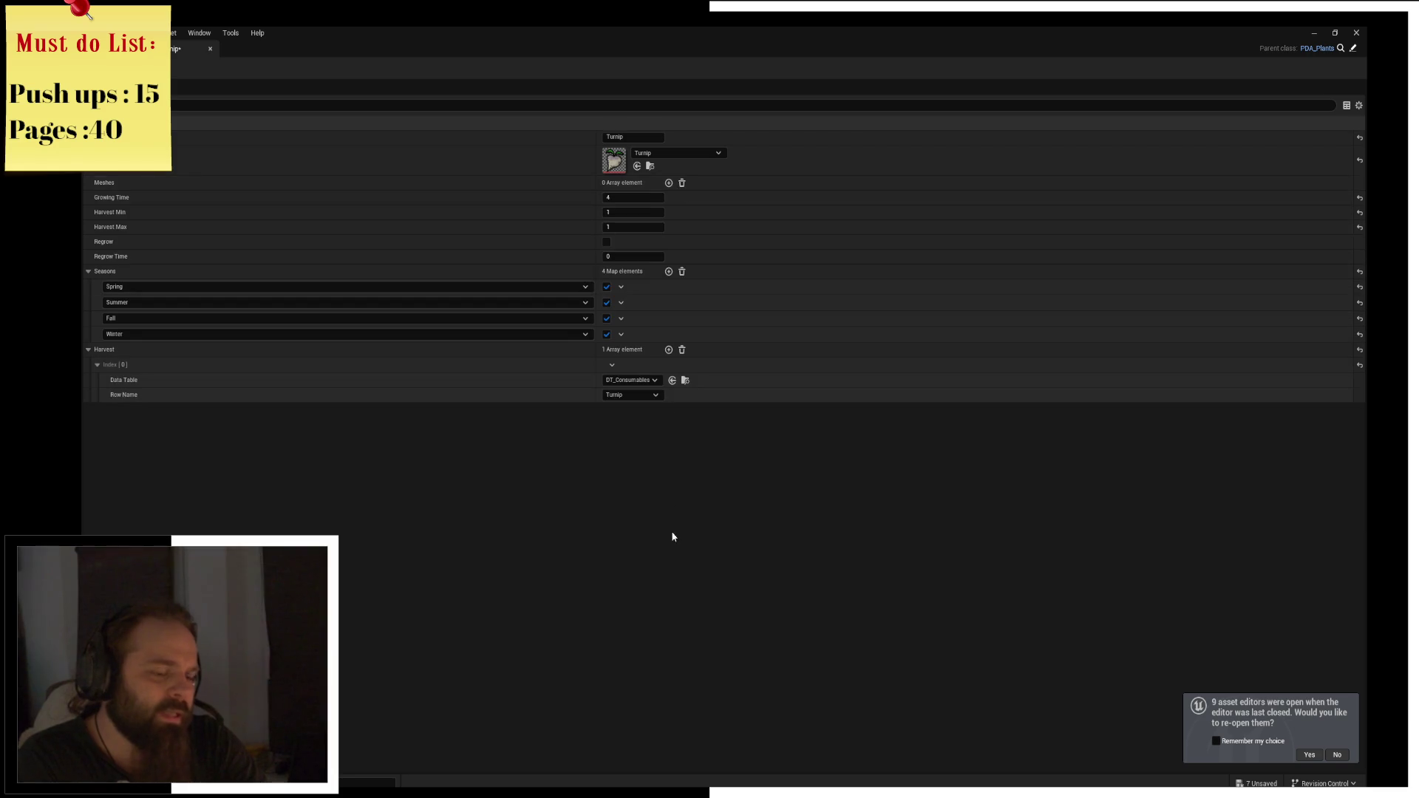
Add mesh entries and drop Turnip_00 through Turnip_03 into Index 0–3.
left_click(668, 183)
left_click(668, 182)
left_click(668, 183)
left_click(668, 182)
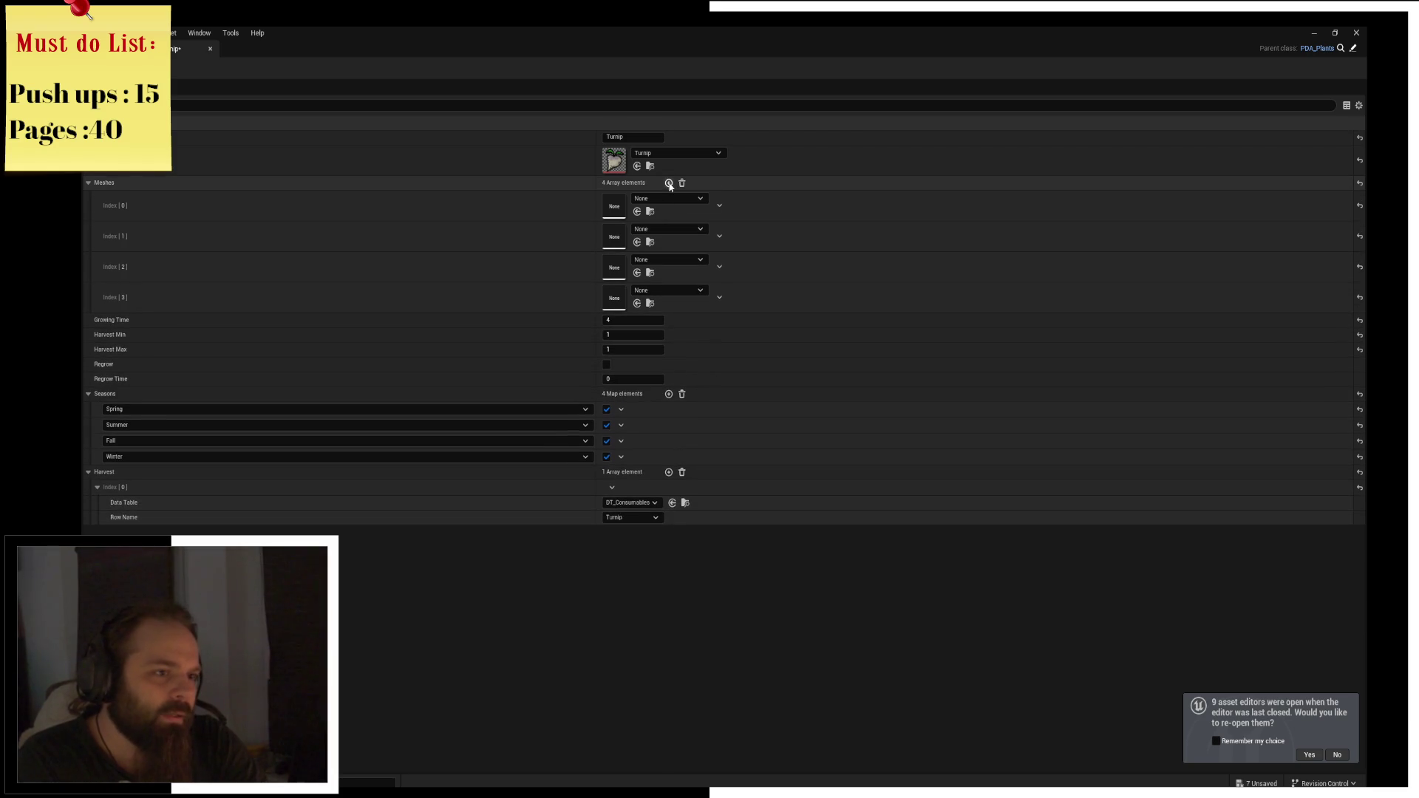
key("ctrl+space")
left_click(562, 687)
mouse_move(653, 234)
left_mouse_down()
mouse_move(665, 229)
mouse_move(614, 207)
left_mouse_up()
key("ctrl+space")
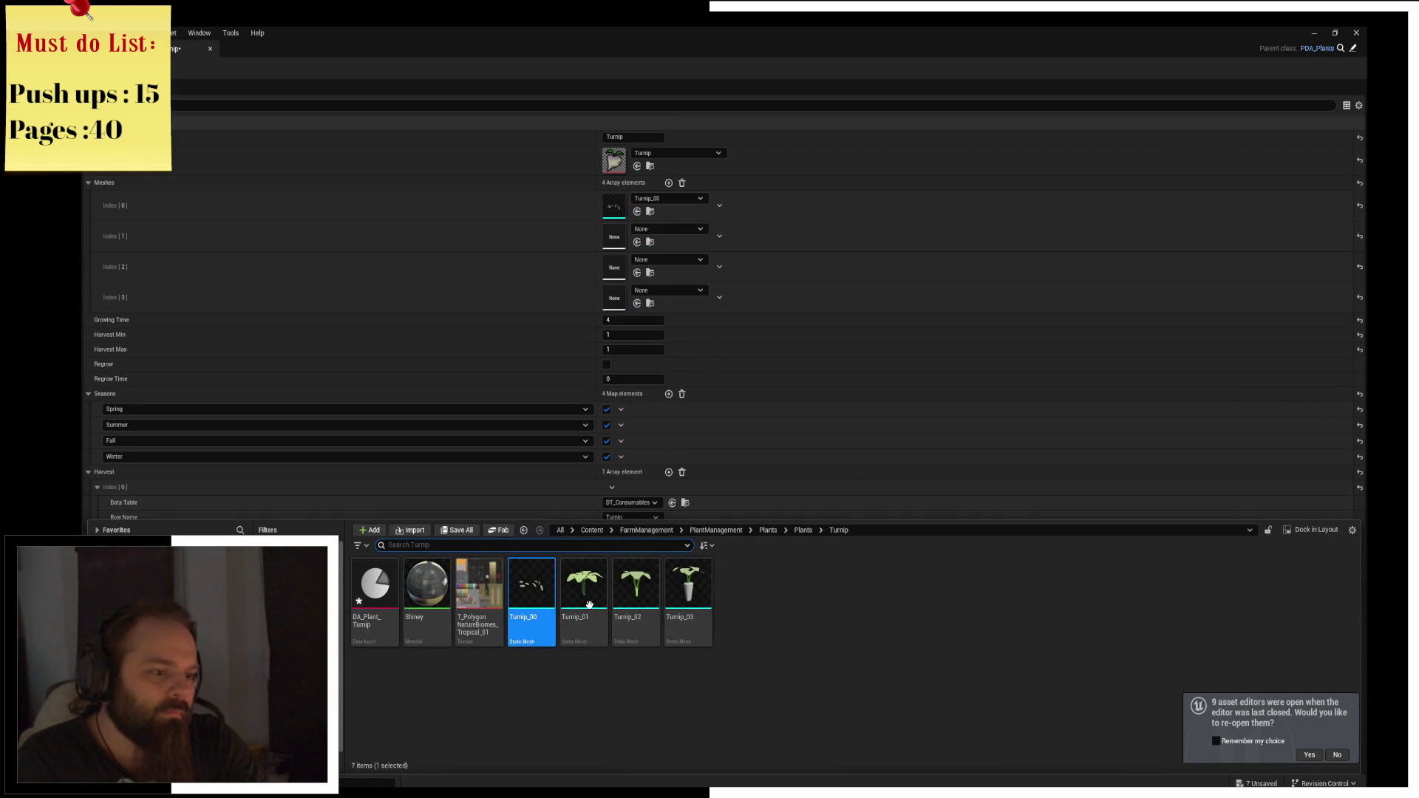
mouse_move(603, 576)
left_mouse_down()
mouse_move(638, 255)
mouse_move(621, 247)
left_mouse_up()
key("ctrl+space")
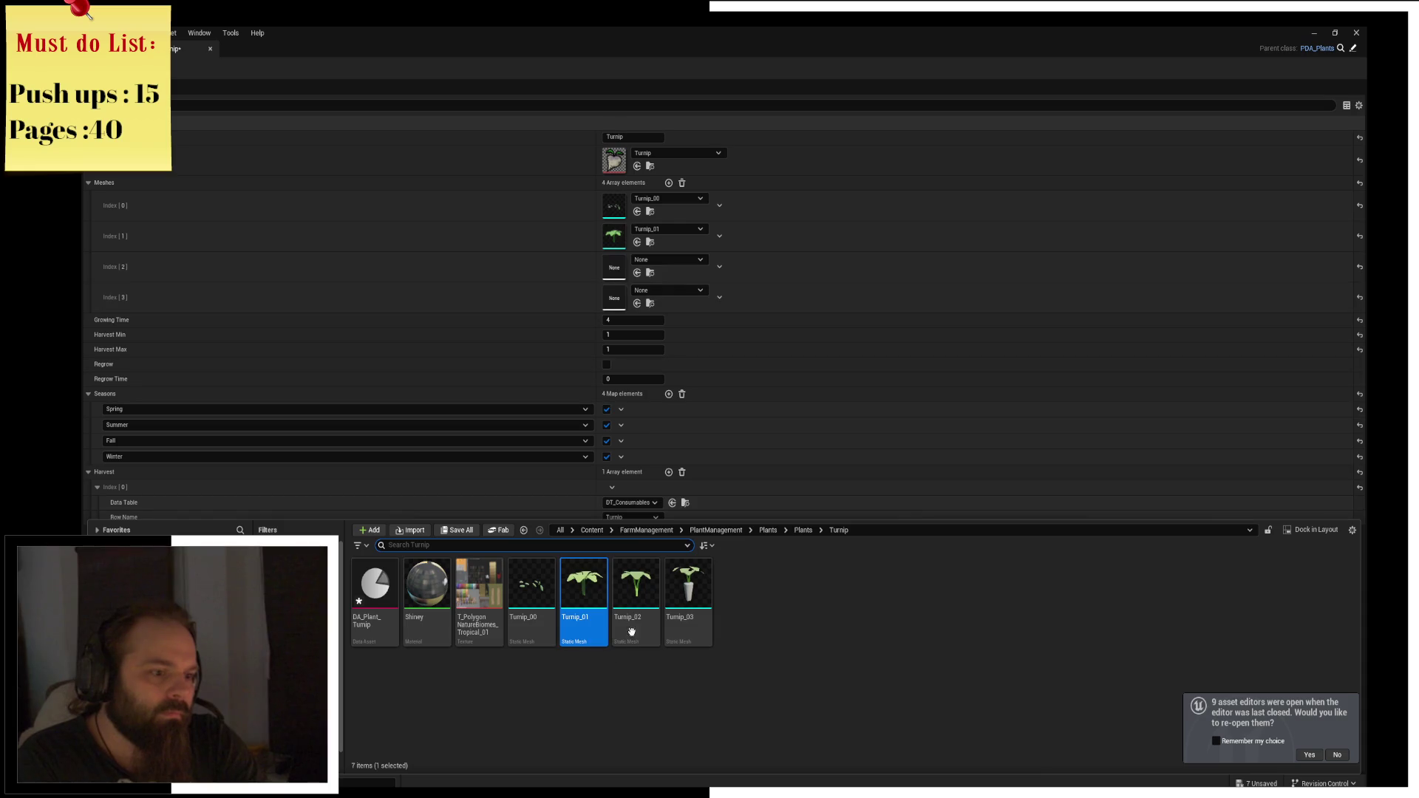
mouse_move(581, 606)
left_mouse_down()
mouse_move(639, 296)
mouse_move(623, 266)
left_mouse_up()
key("ctrl+space")
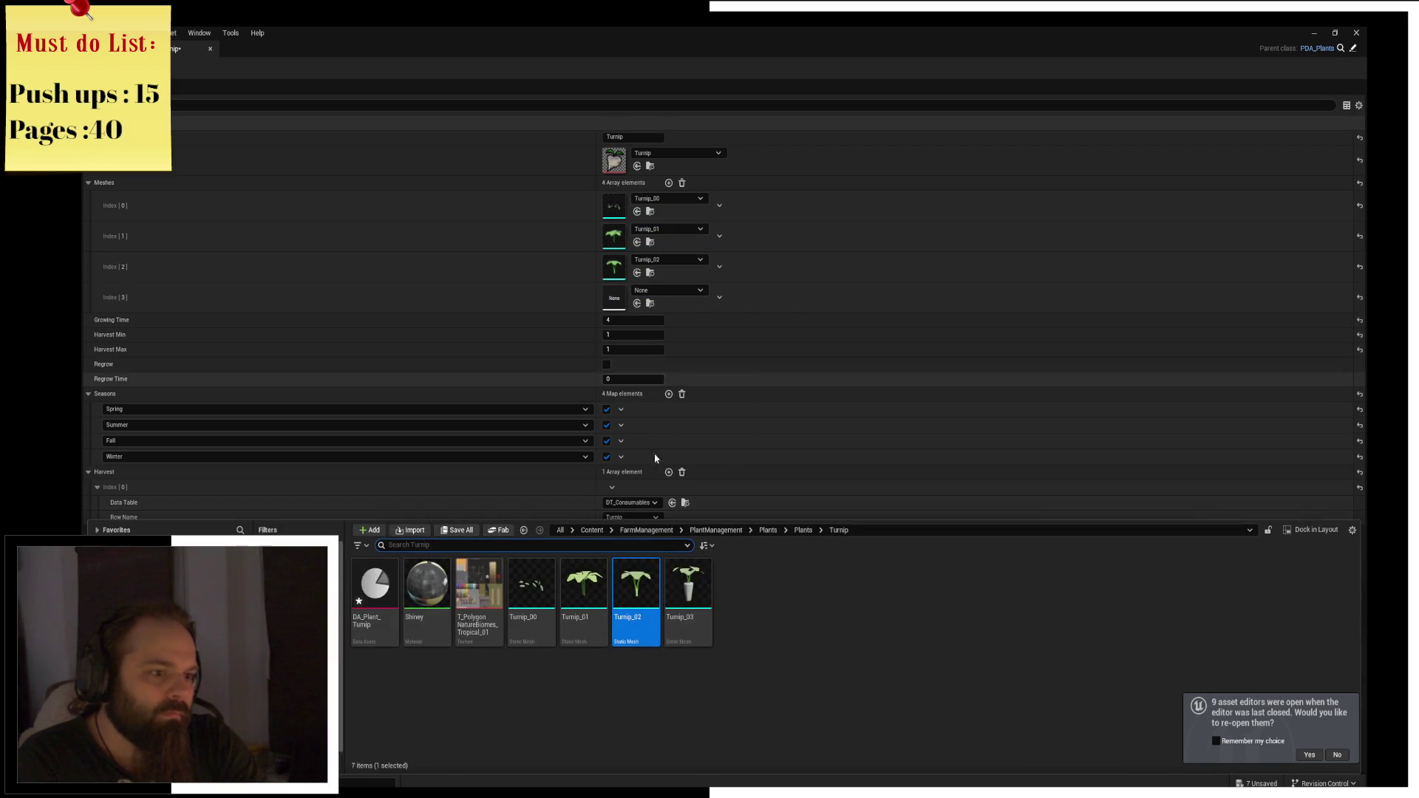
left_click_drag(659, 618, 615, 299)
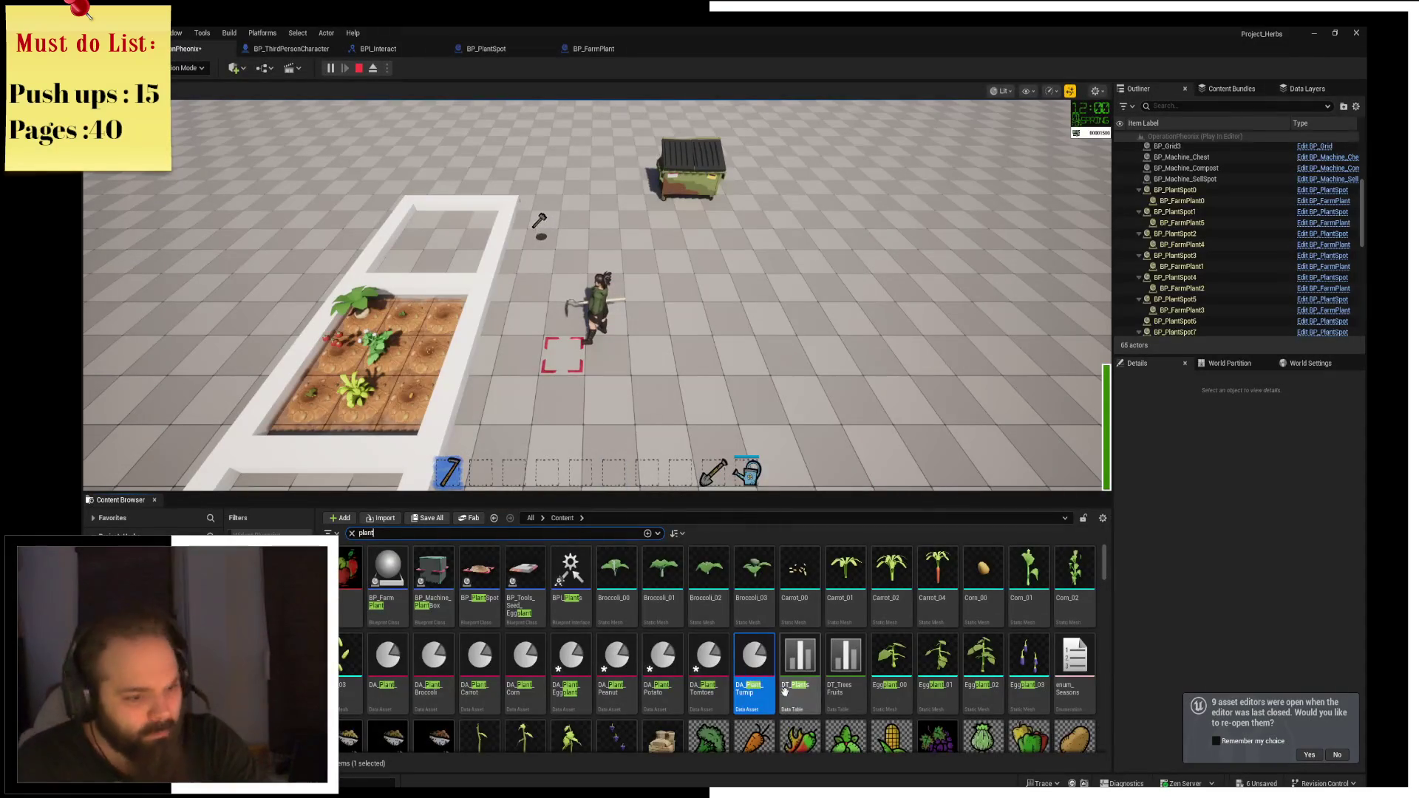
Open DA_Plant_Tomatoes, browse to the Tomato folder, and drop Tomato_00 into Index 0.
double_click(709, 683)
key("ctrl+space")
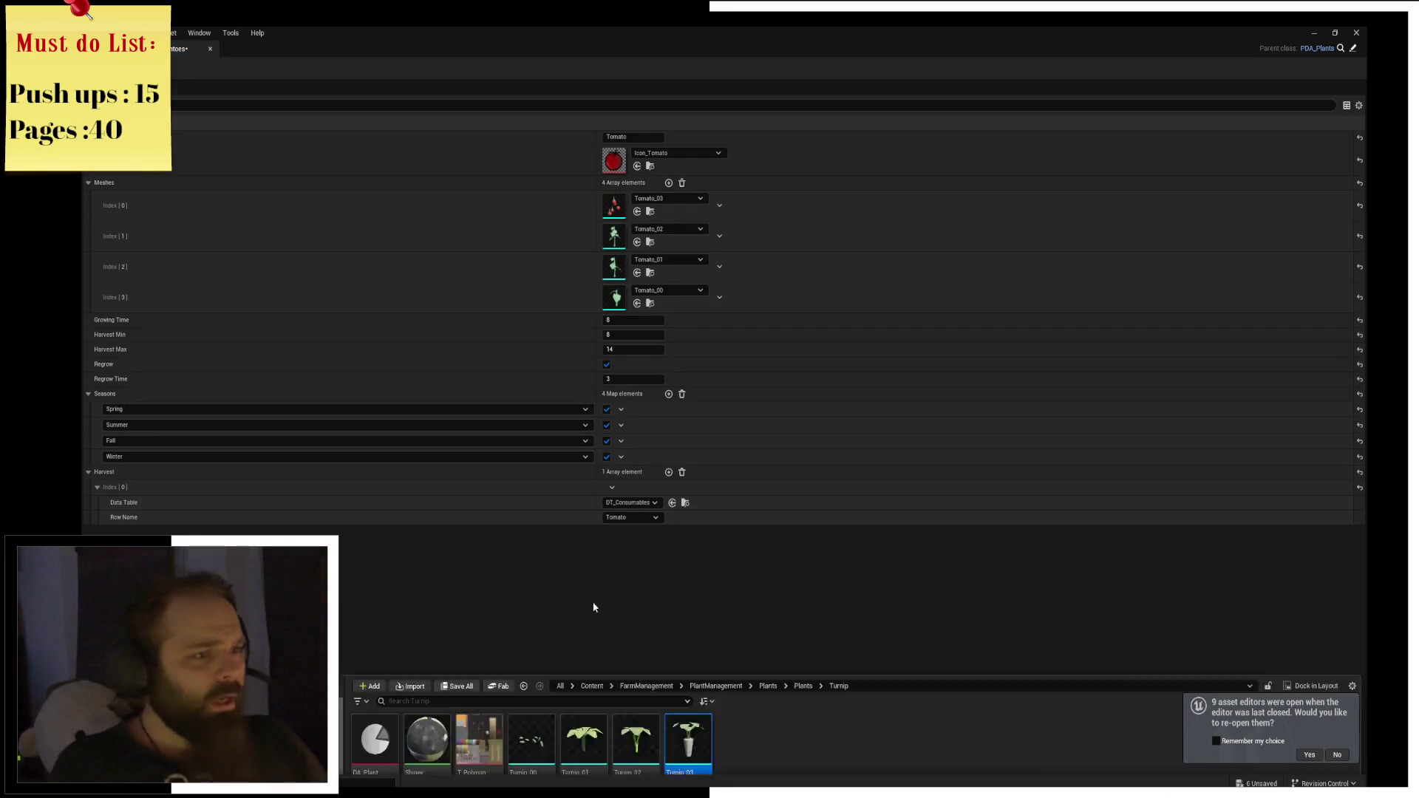
left_click(803, 530)
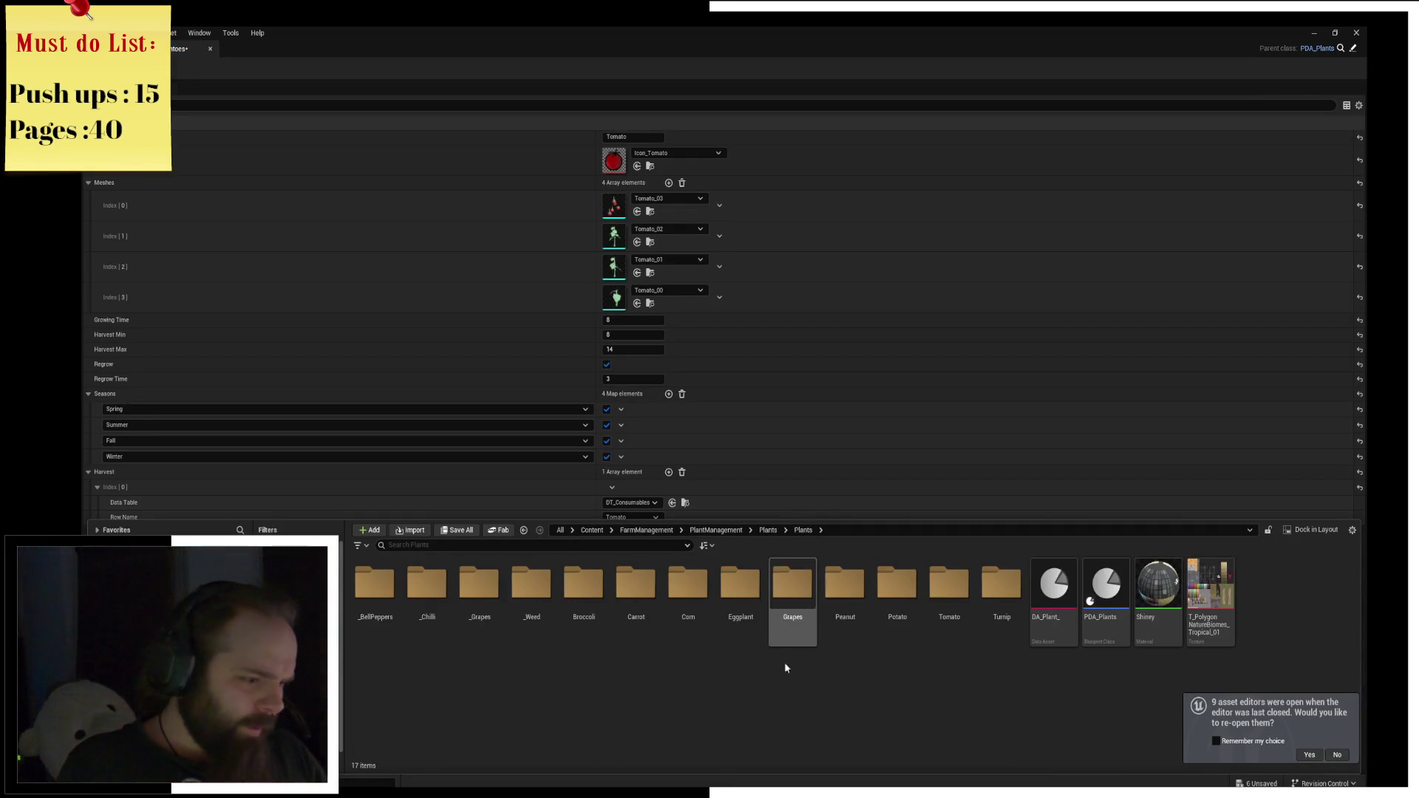
double_click(946, 592)
left_click(530, 603)
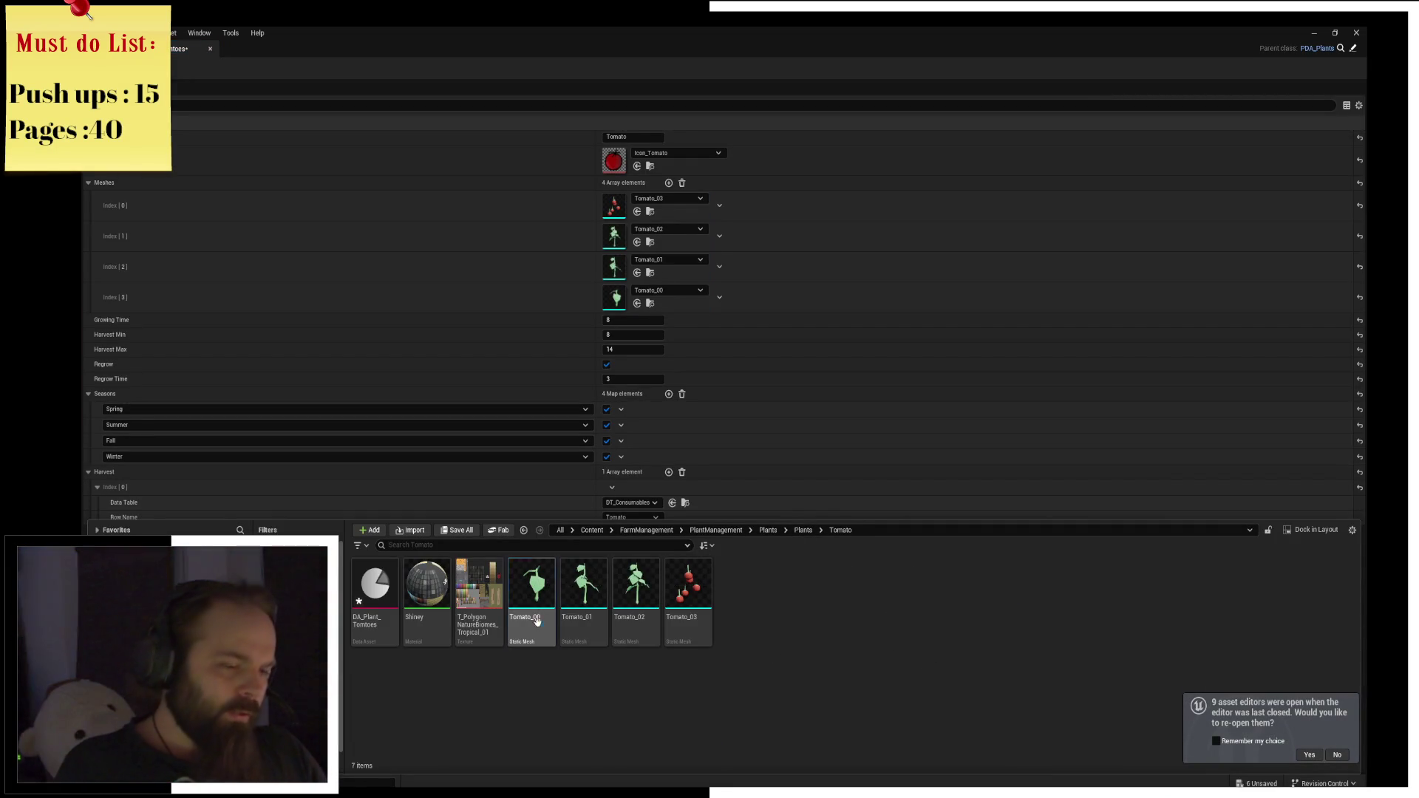
left_click_drag(531, 603, 603, 207)
Drop Tomato_01 through Tomato_03 into Index 1–3 and close the Tomato asset.
key("ctrl+space")
left_click(576, 591)
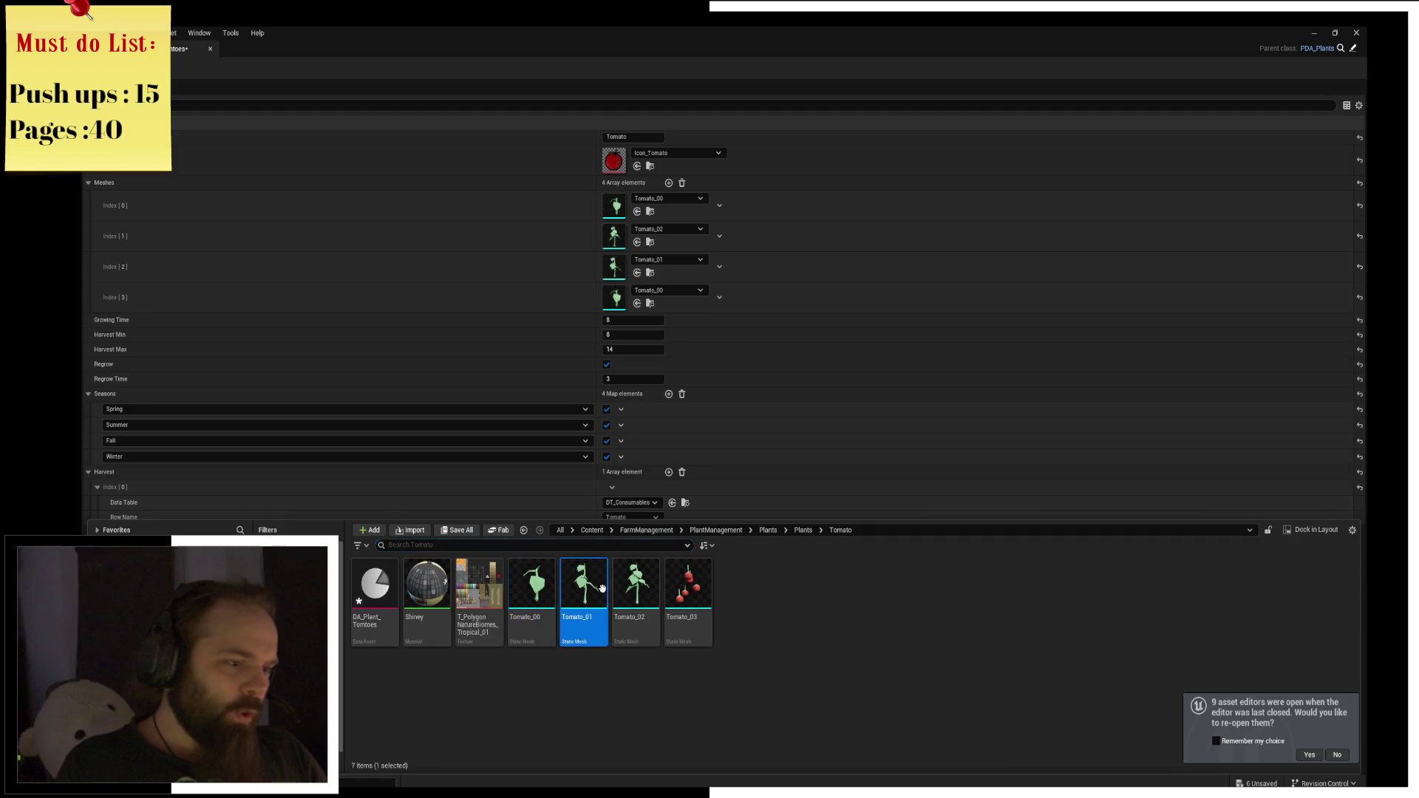
left_click_drag(576, 591, 617, 237)
key("ctrl+space")
mouse_move(636, 591)
left_mouse_down()
mouse_move(640, 281)
mouse_move(617, 266)
left_mouse_up()
left_click(688, 587)
left_click_drag(688, 587, 617, 297)
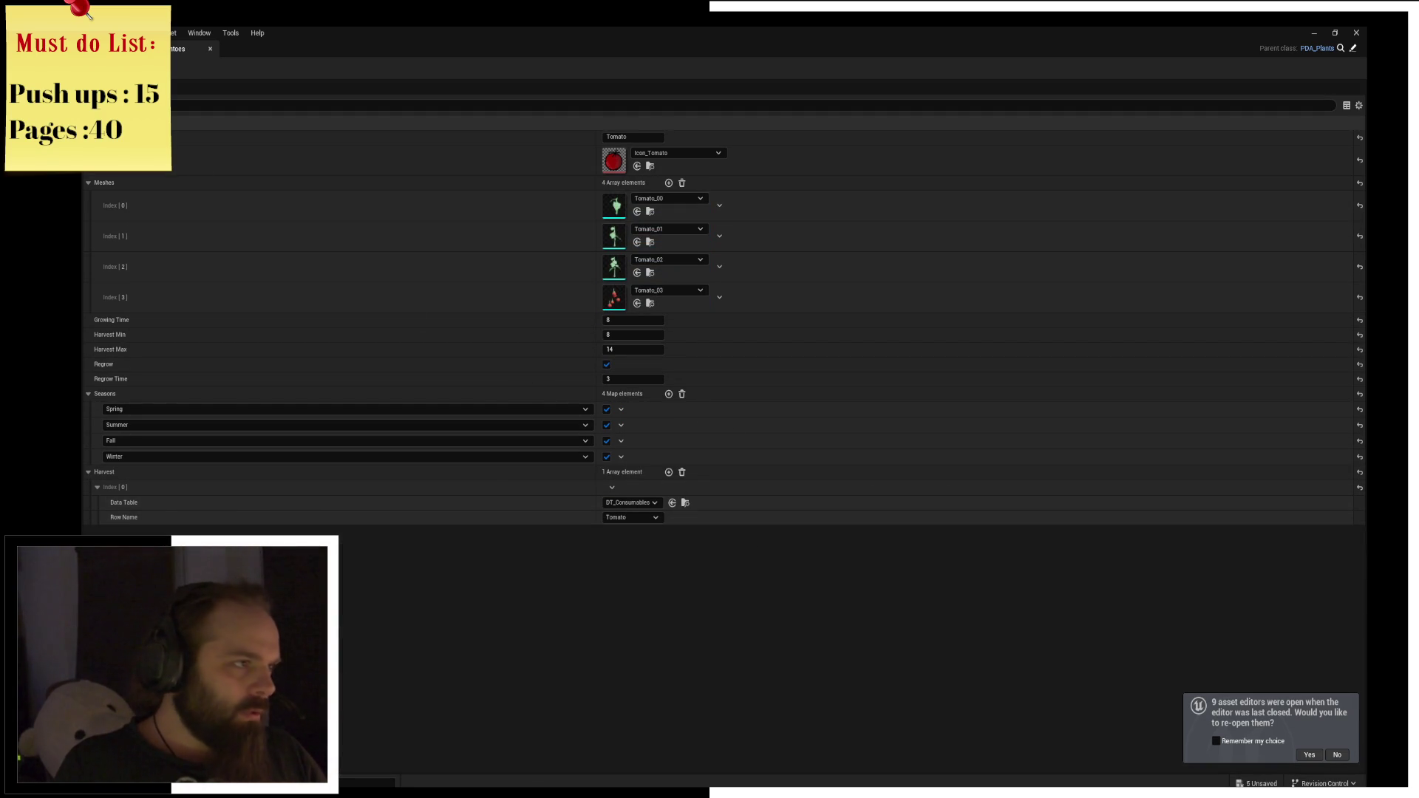
left_click(210, 49)
Fill DA_Plant_Potato's Meshes with Potato_00 through Potato_03, then open DA_Plant_Peanut.
double_click(662, 651)
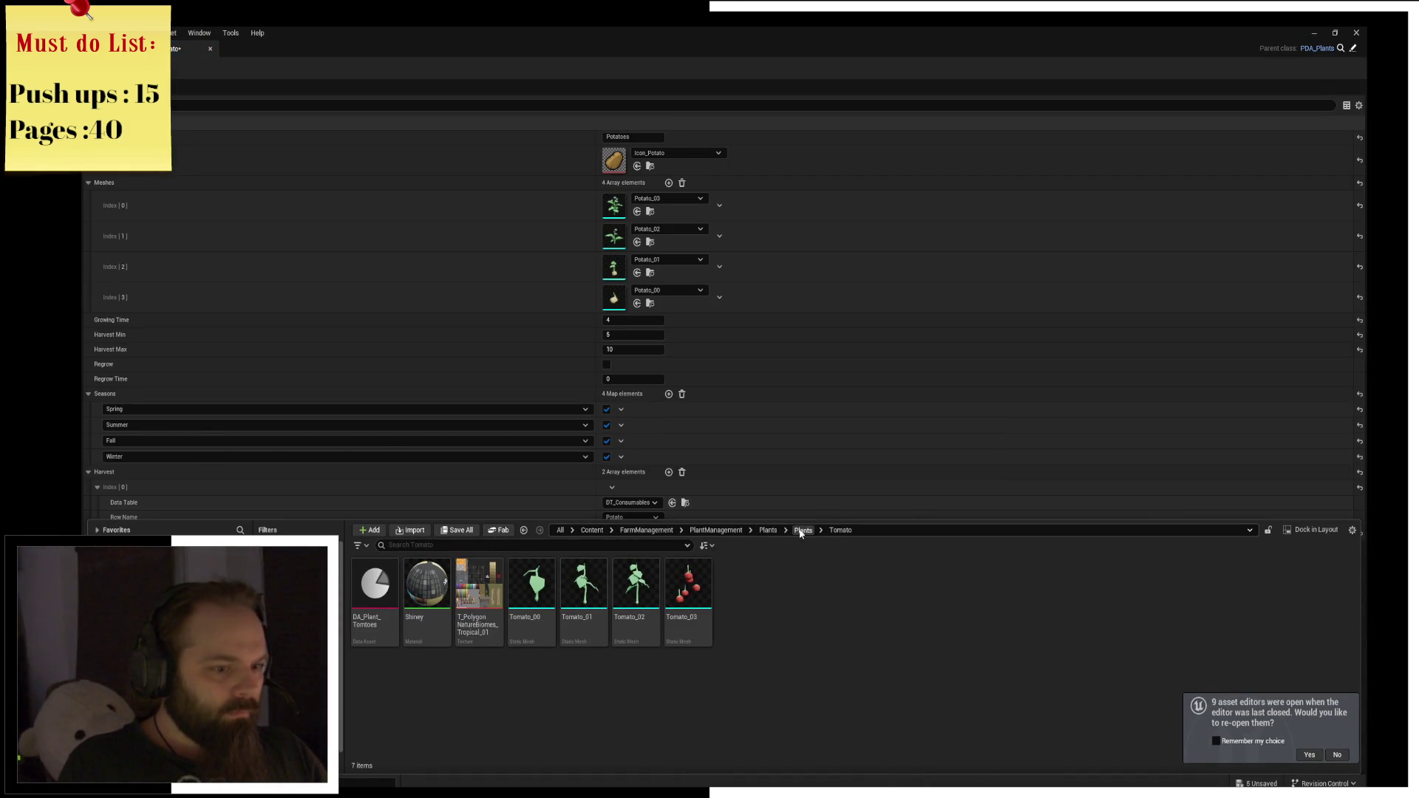
left_click(801, 531)
double_click(896, 622)
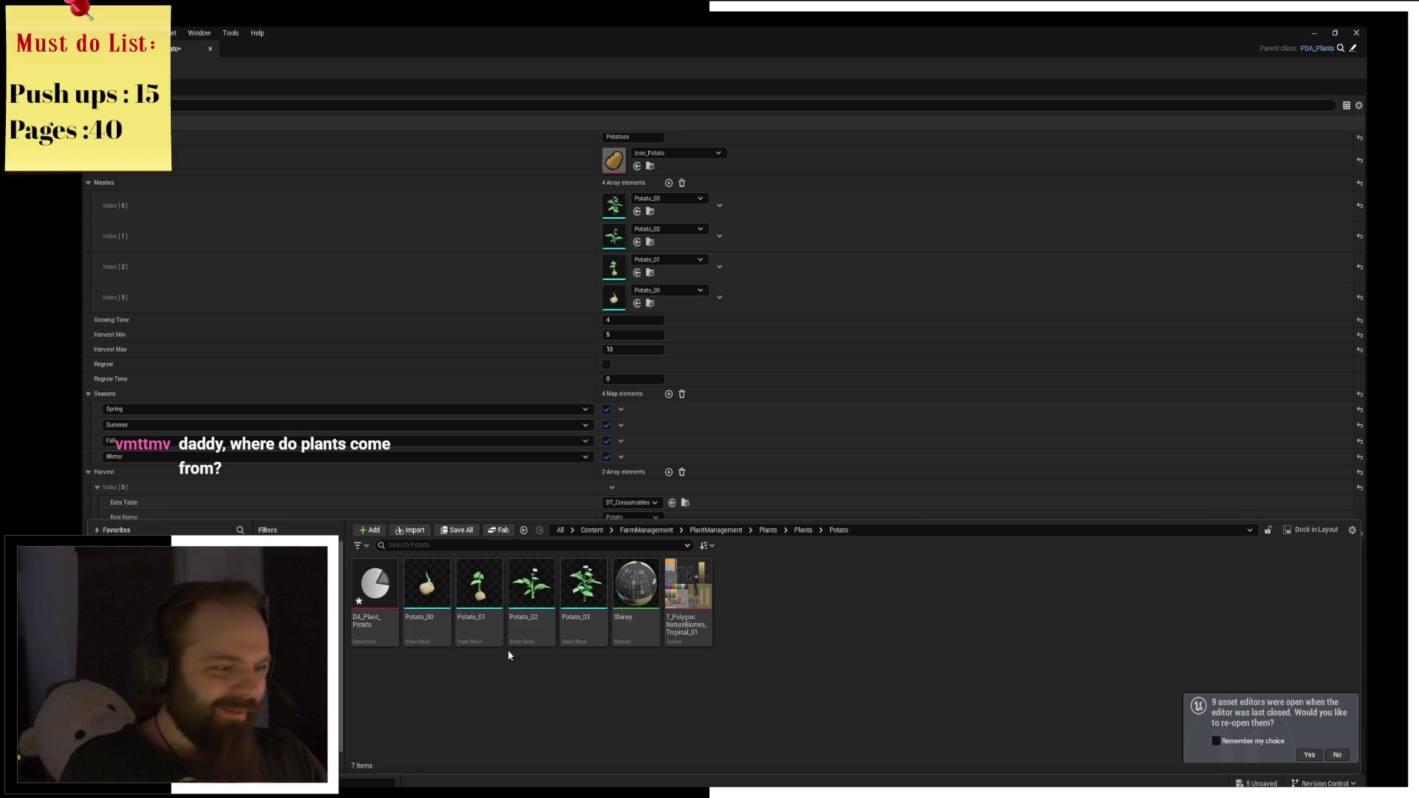
left_click_drag(461, 567, 614, 207)
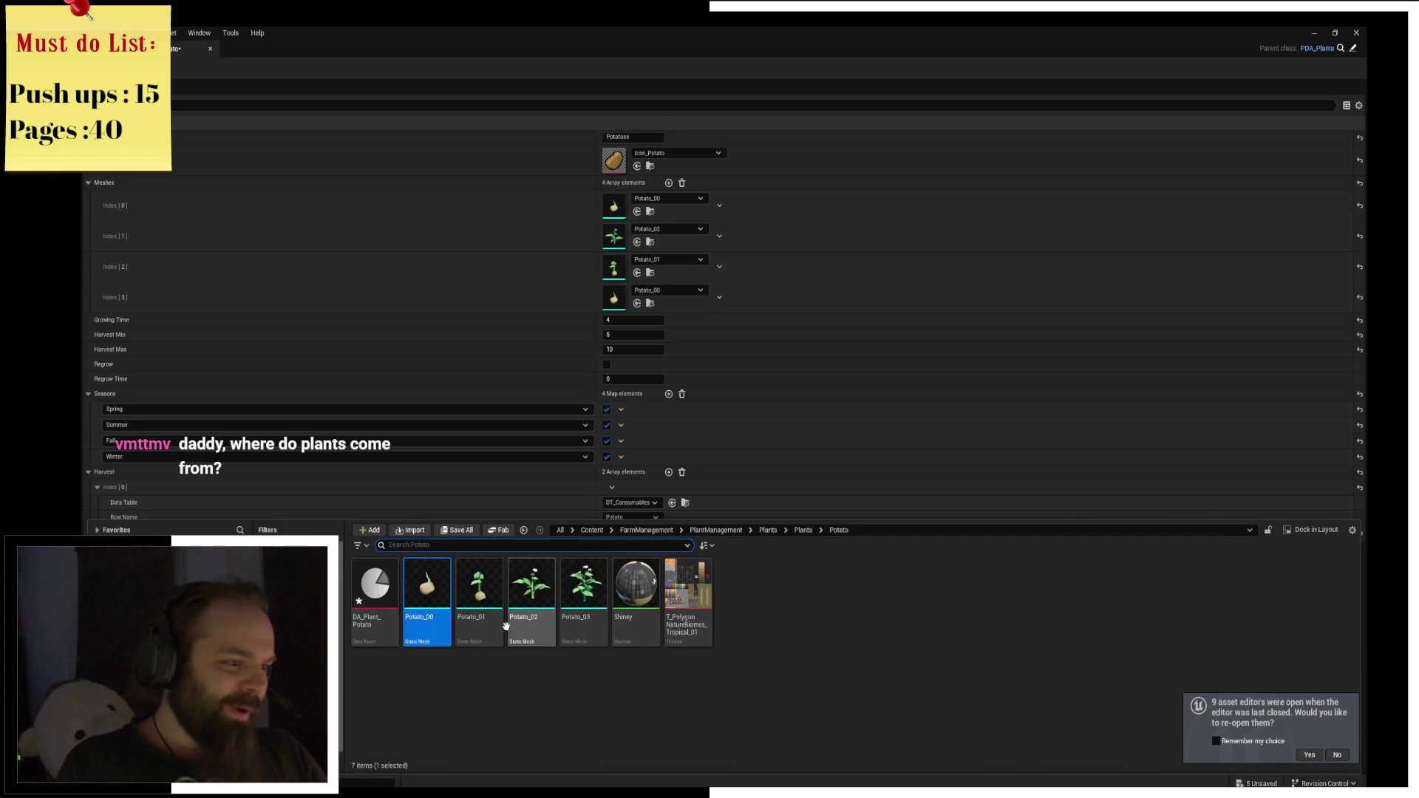
left_click_drag(479, 584, 606, 236)
left_click_drag(532, 584, 607, 267)
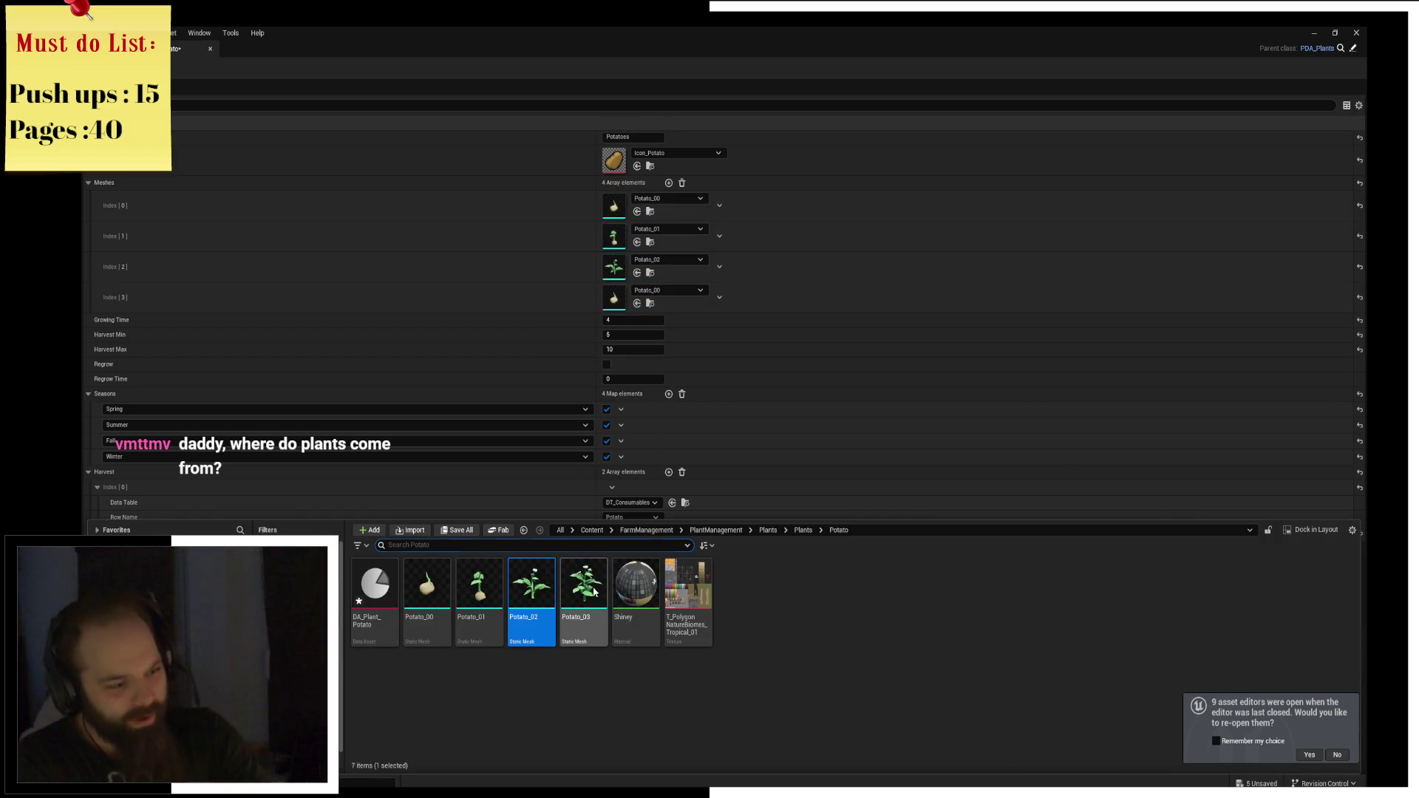
mouse_move(588, 584)
left_mouse_down()
mouse_move(624, 283)
mouse_move(621, 297)
left_mouse_up()
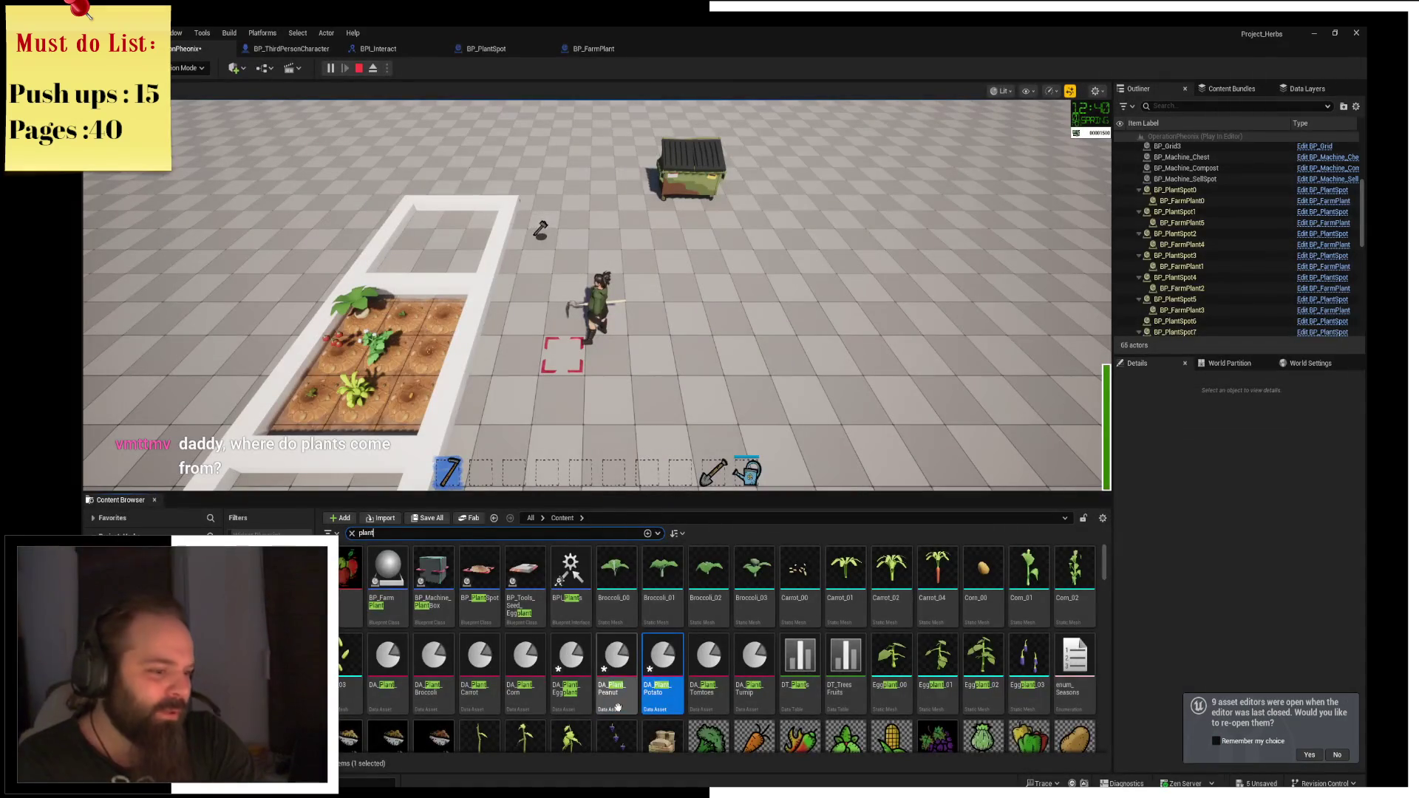
double_click(662, 632)
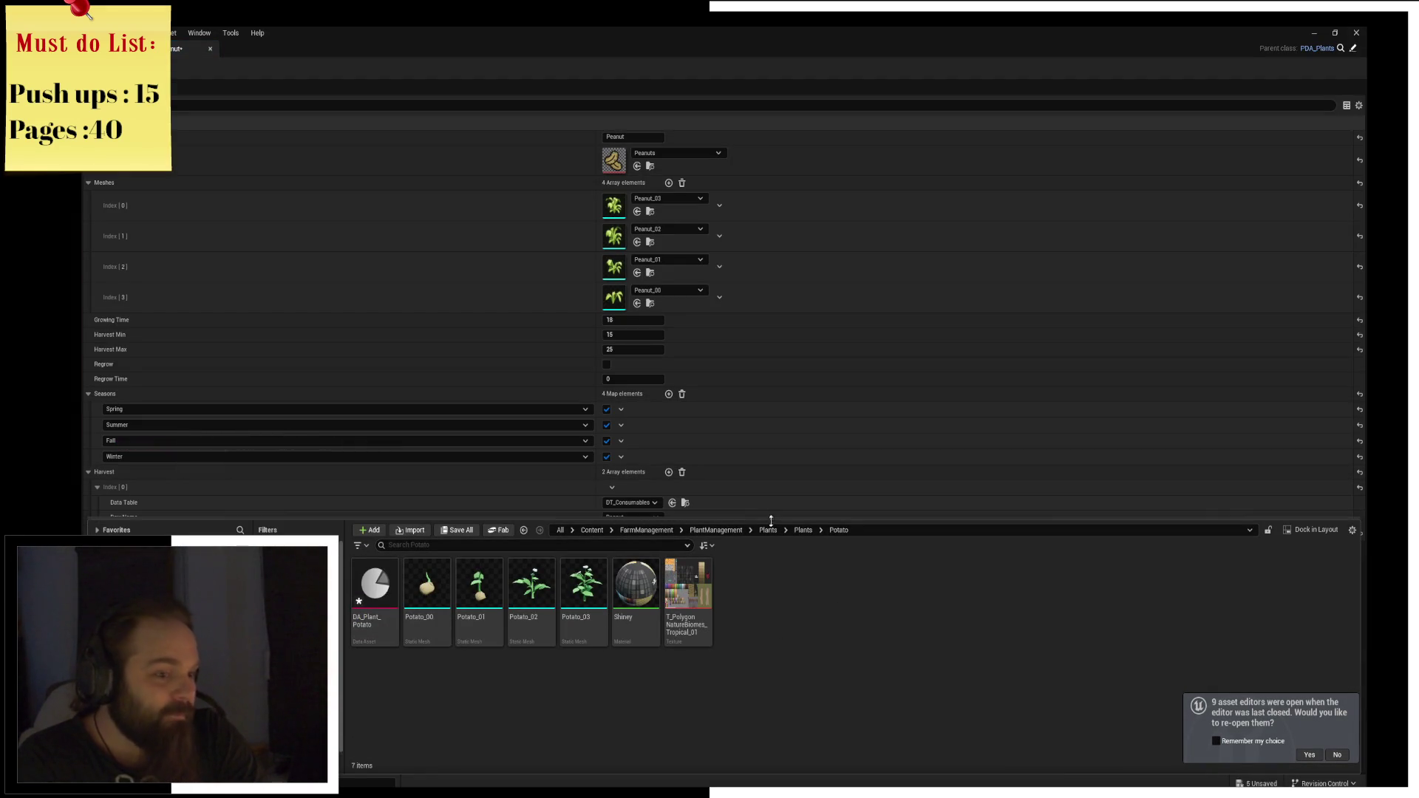
Drop Peanut_00 through Peanut_03 into the Peanut asset's Meshes Index 0–3 and close it.
left_click(802, 531)
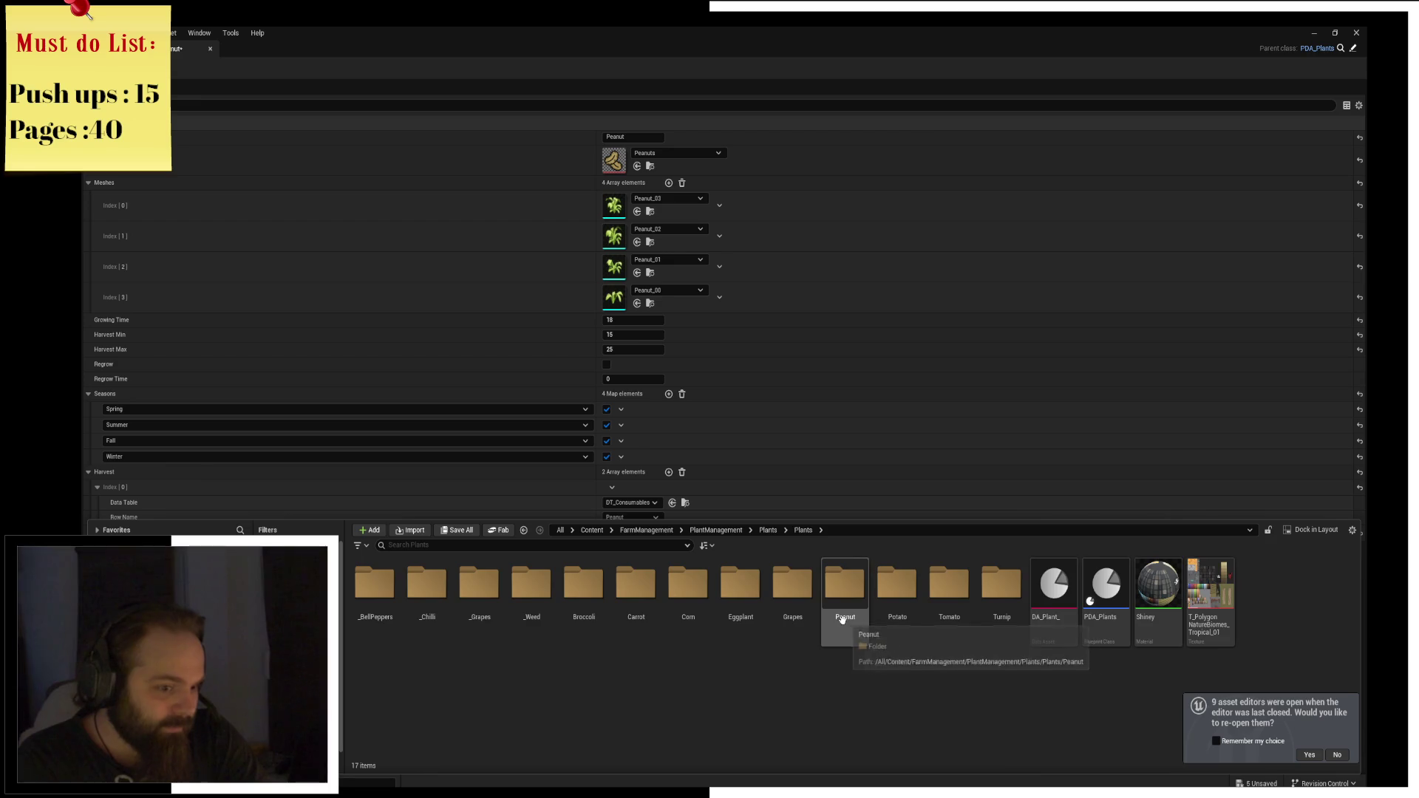
double_click(845, 584)
left_click_drag(427, 584, 648, 211)
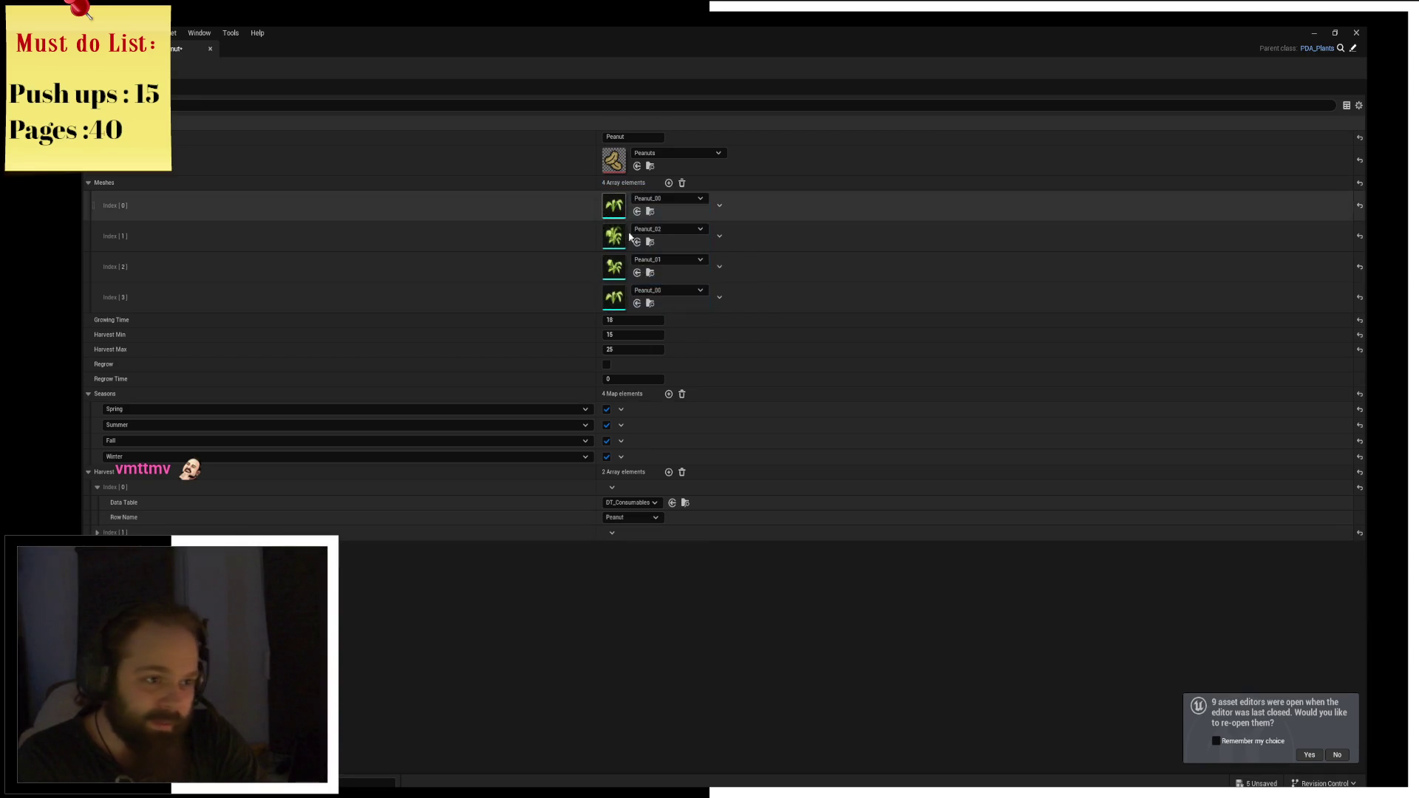
left_click_drag(613, 232, 615, 237)
key("ctrl+space")
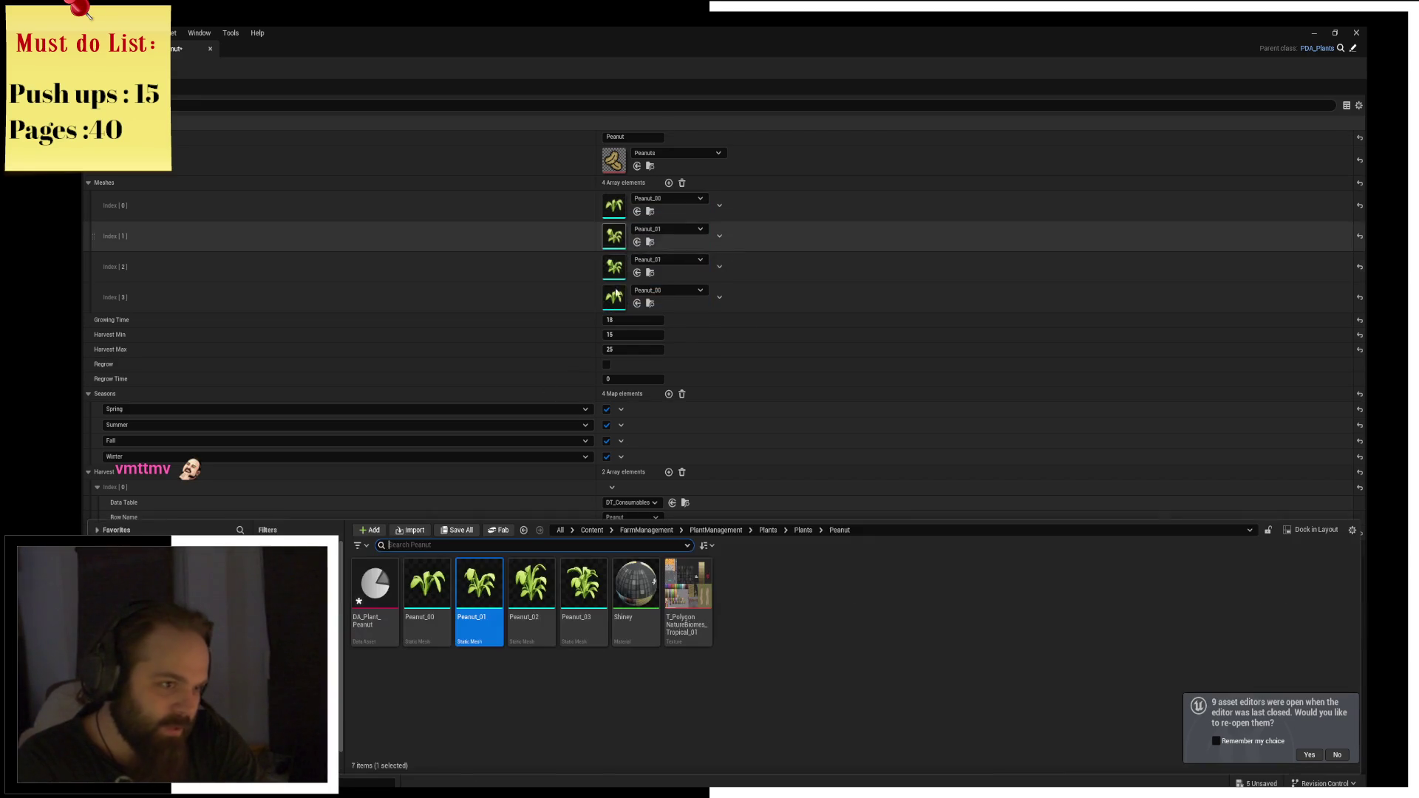
mouse_move(530, 602)
left_mouse_down()
mouse_move(614, 241)
mouse_move(618, 255)
left_mouse_up()
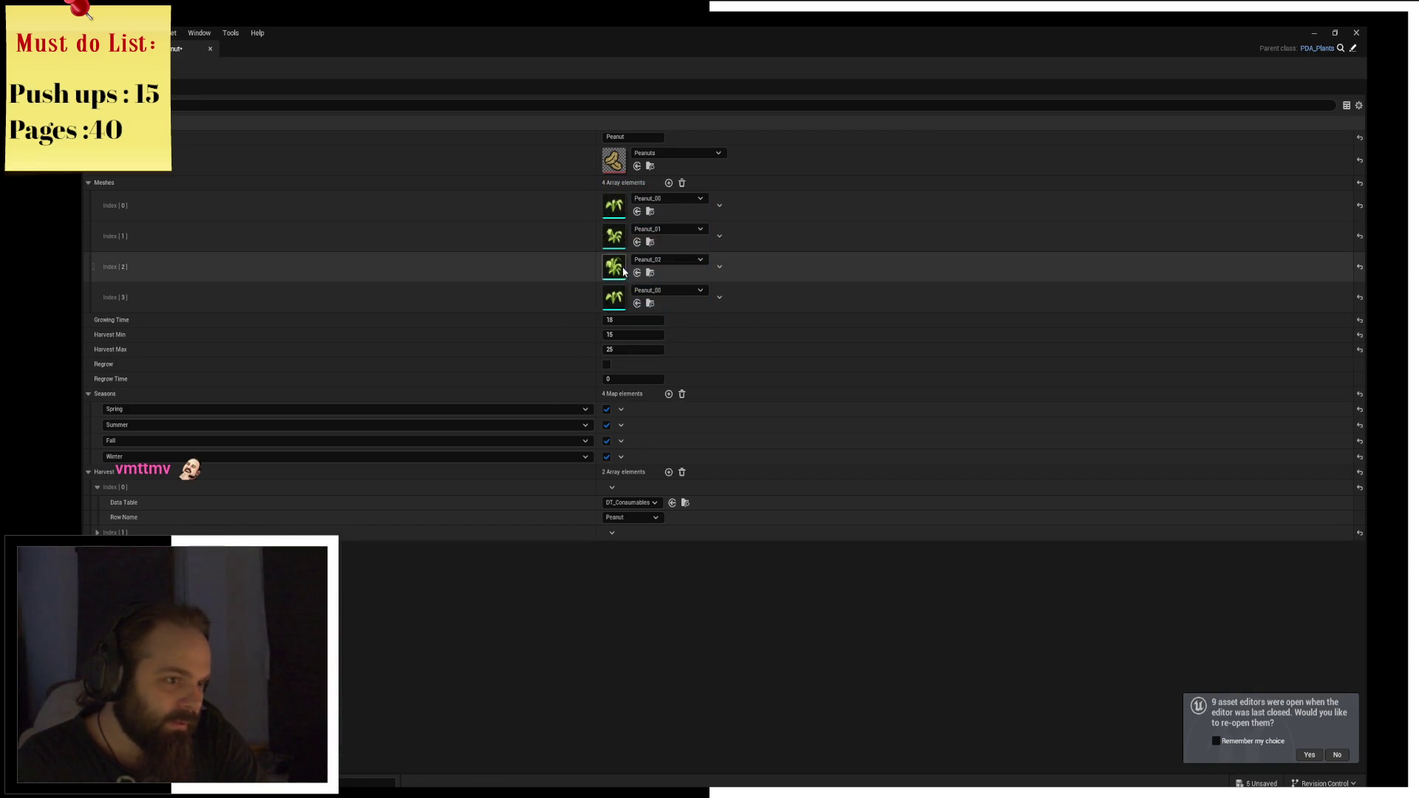
key("ctrl+space")
left_click_drag(580, 599, 610, 297)
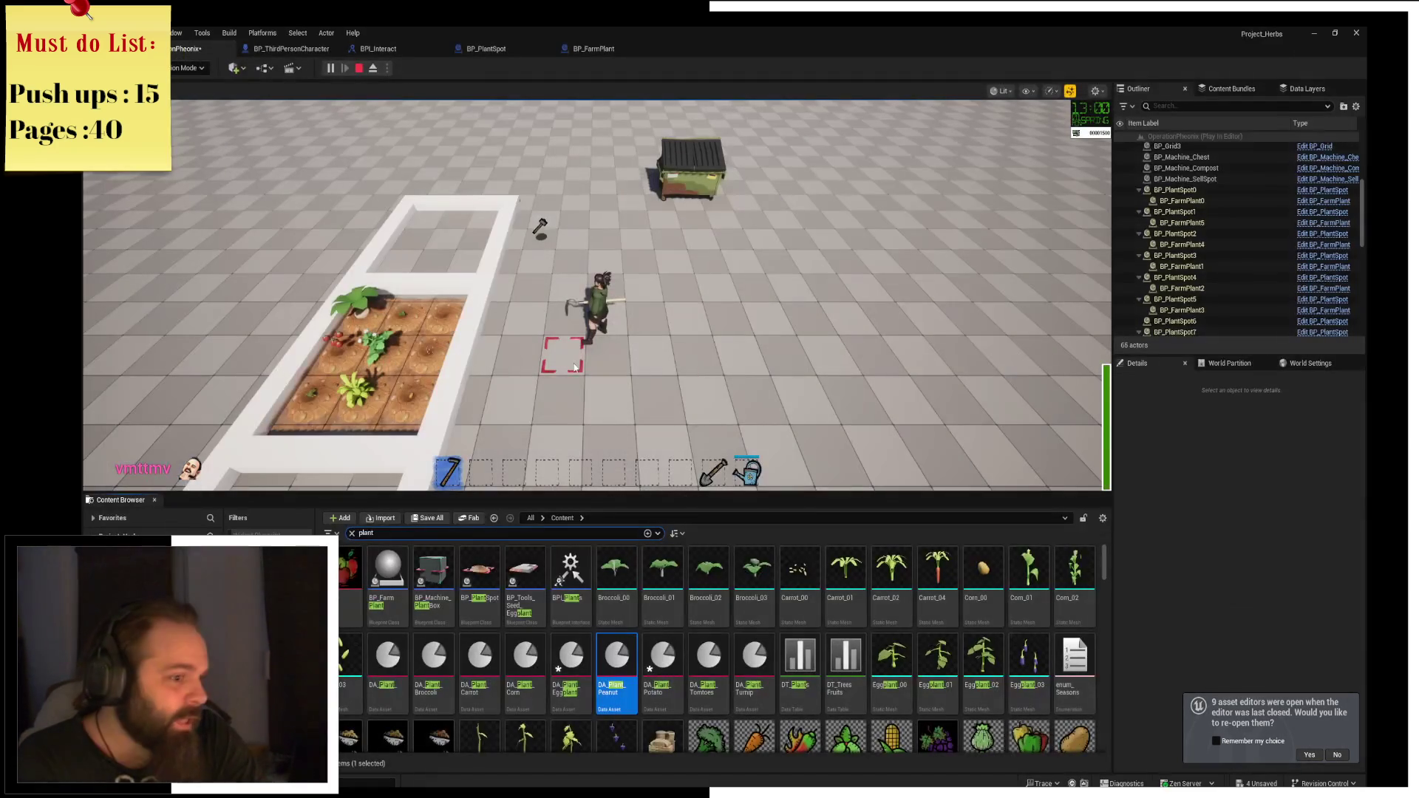
key("alt+Tab")
Open DA_Plant_Eggplant, order its Meshes Eggplant_00 through Eggplant_03, and close it.
double_click(570, 689)
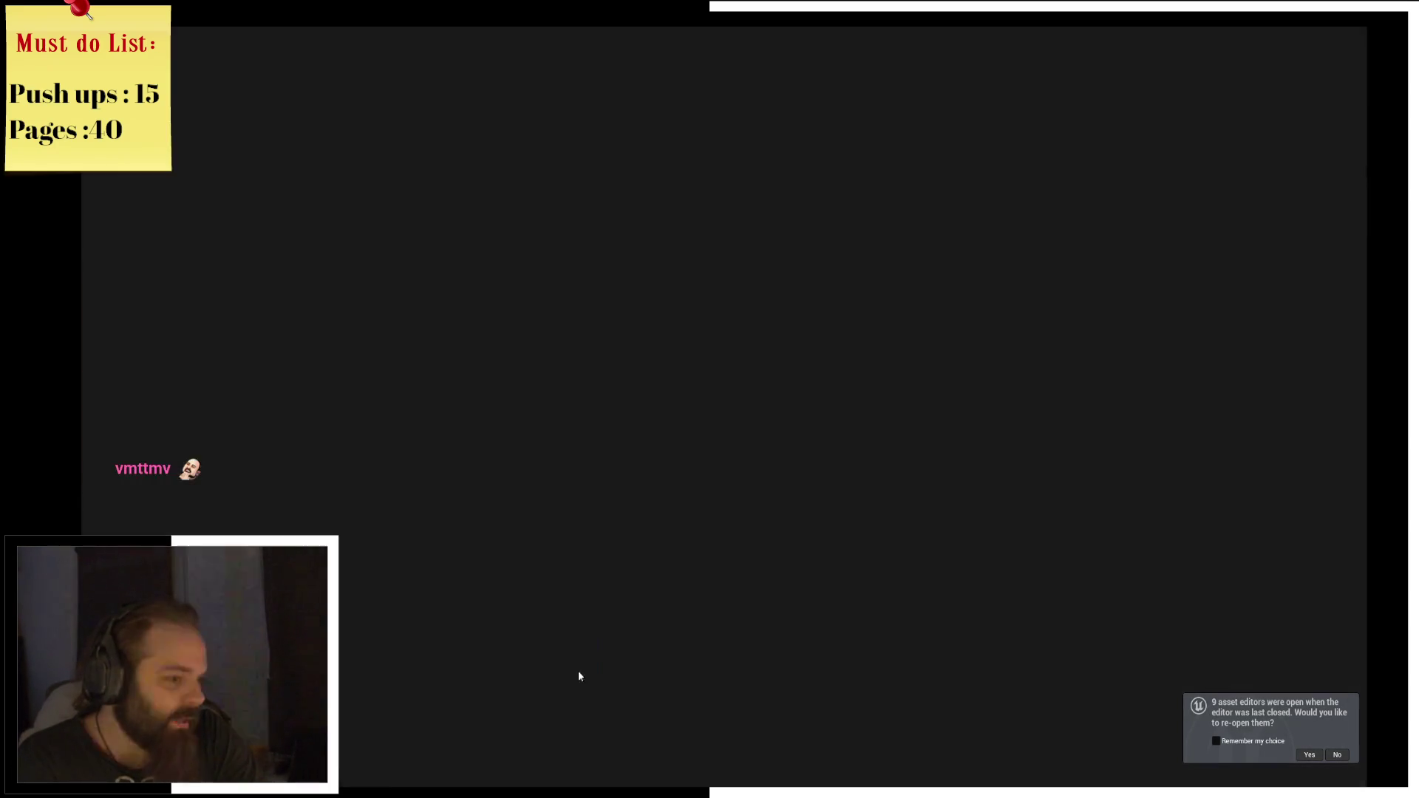
key("ctrl+space")
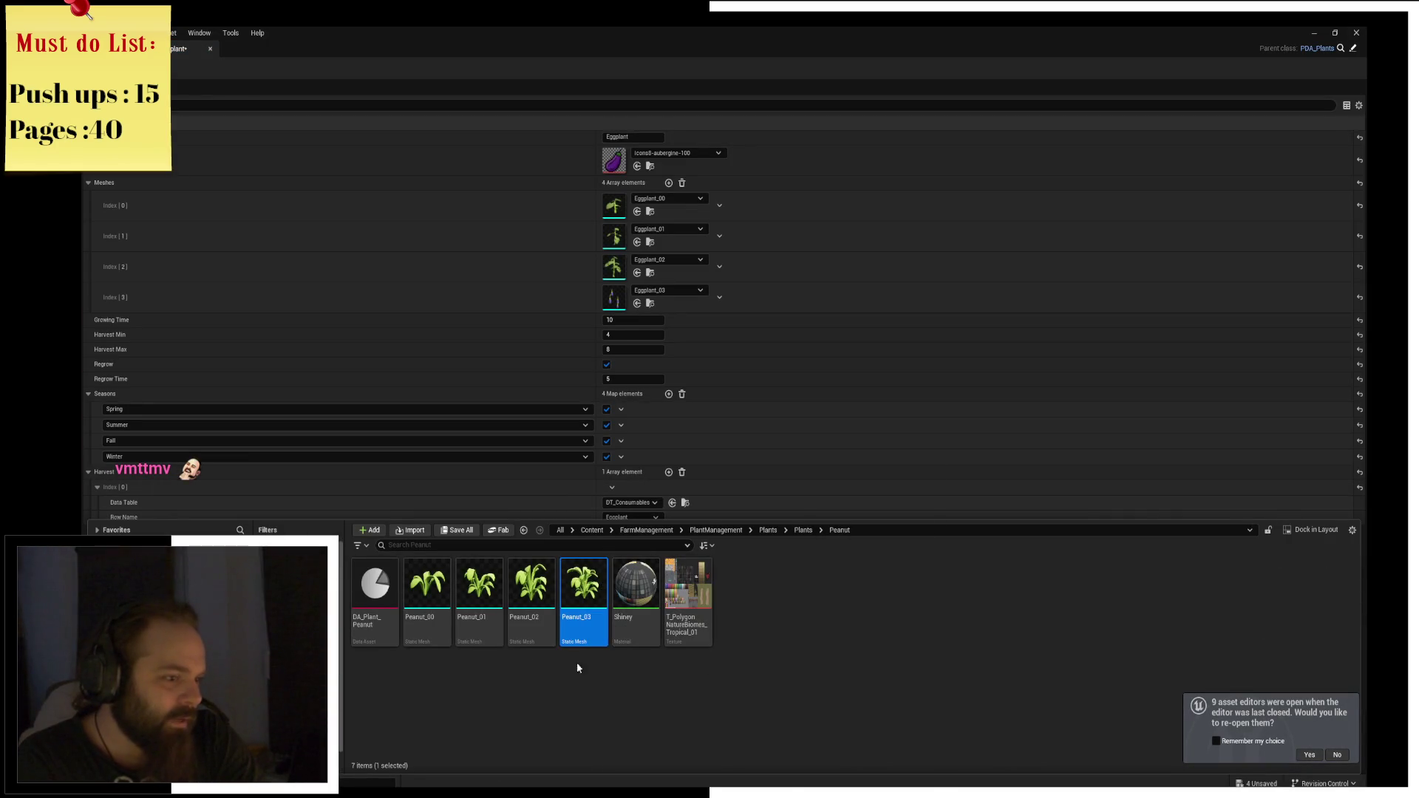
left_click(577, 663)
left_click(802, 531)
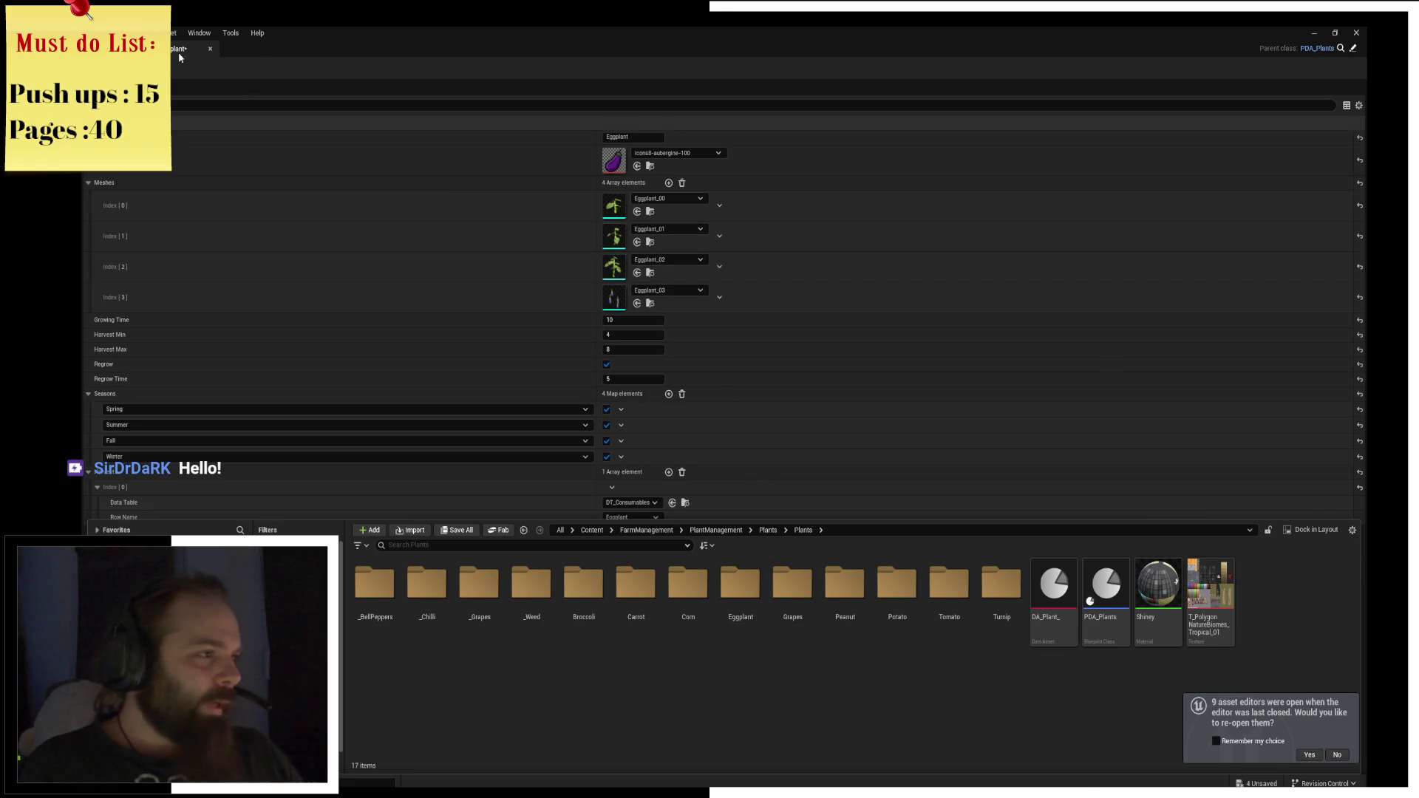
key("alt+Tab")
Inspect DA_Plant_Corn, DA_Plant_Carrot and DA_Plant_Broccoli in turn, closing each editor.
double_click(539, 703)
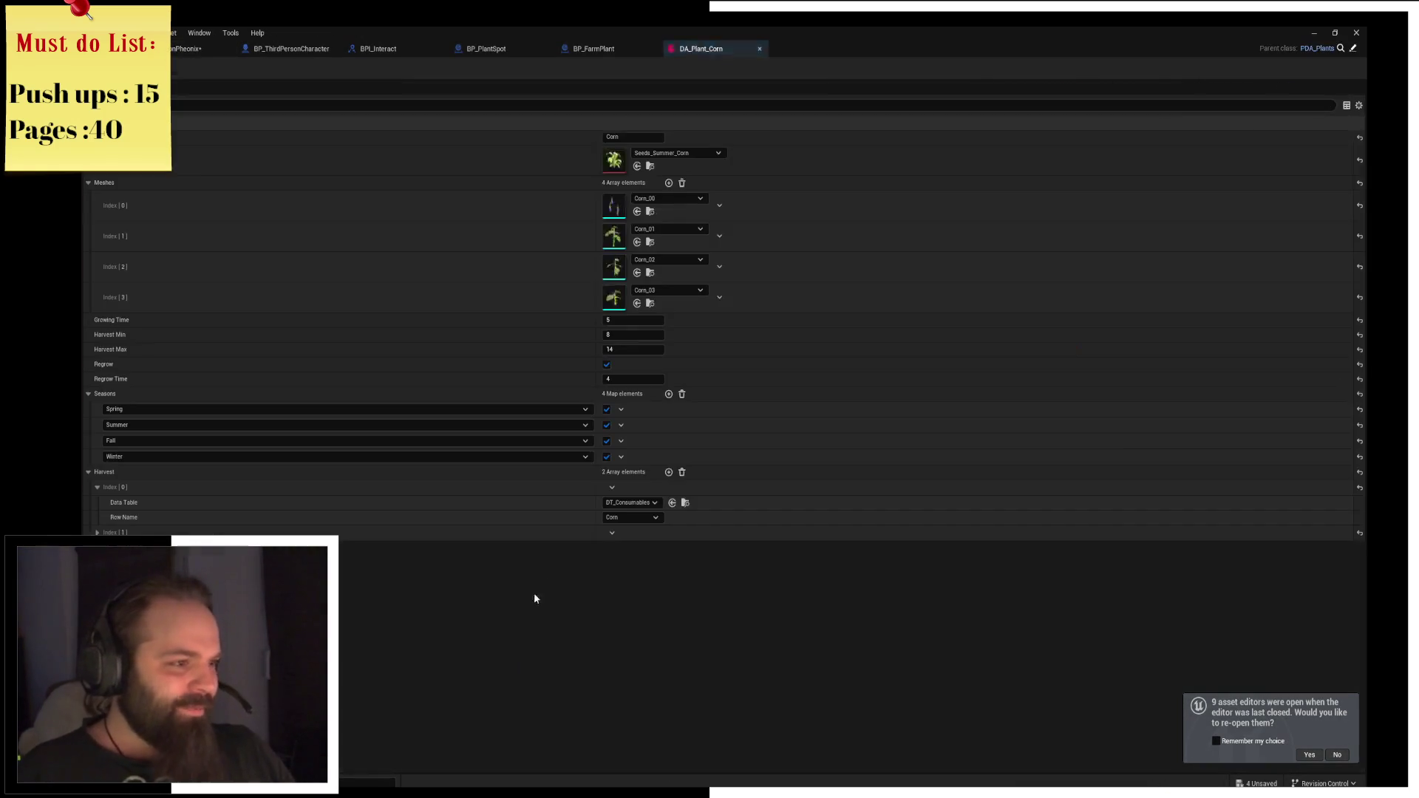
key("alt+Tab")
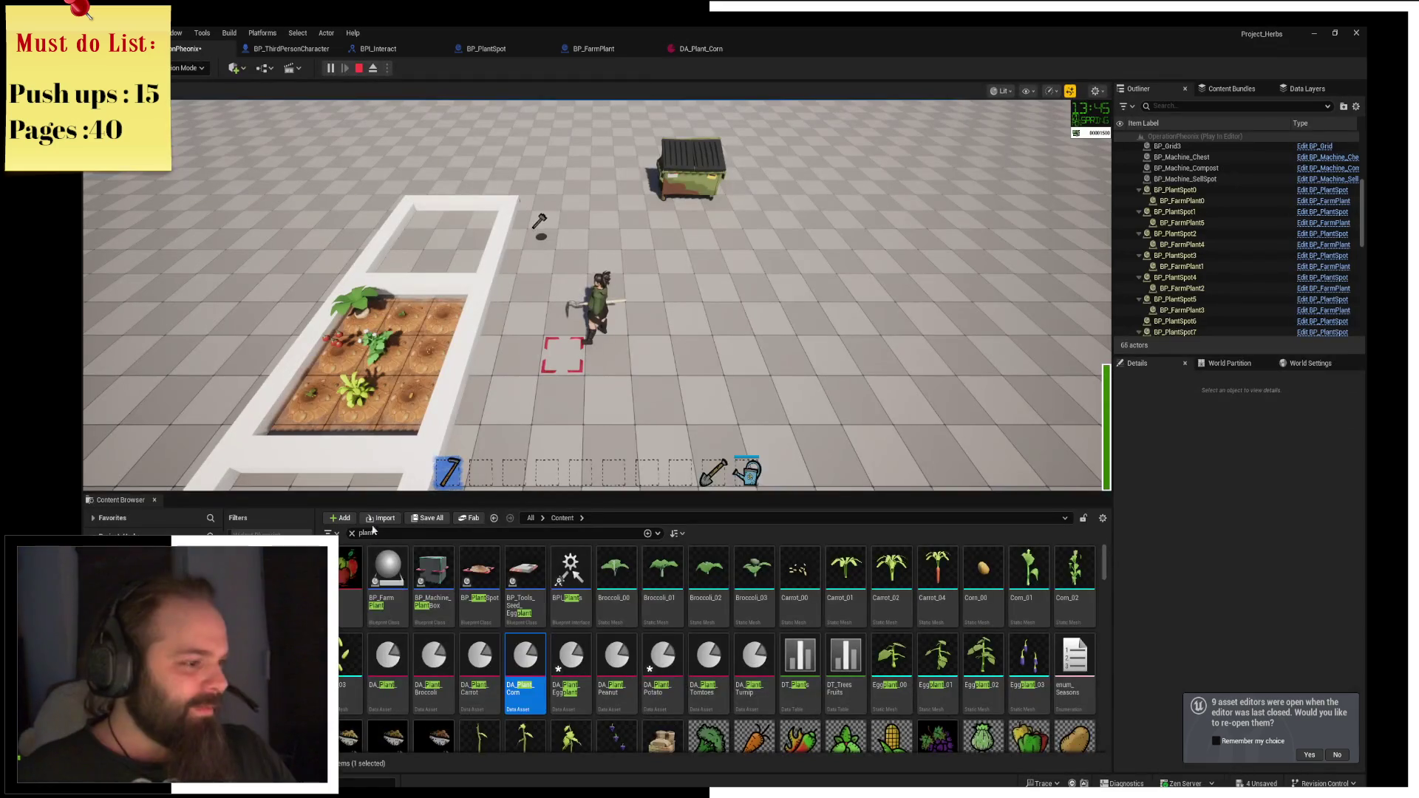
double_click(528, 620)
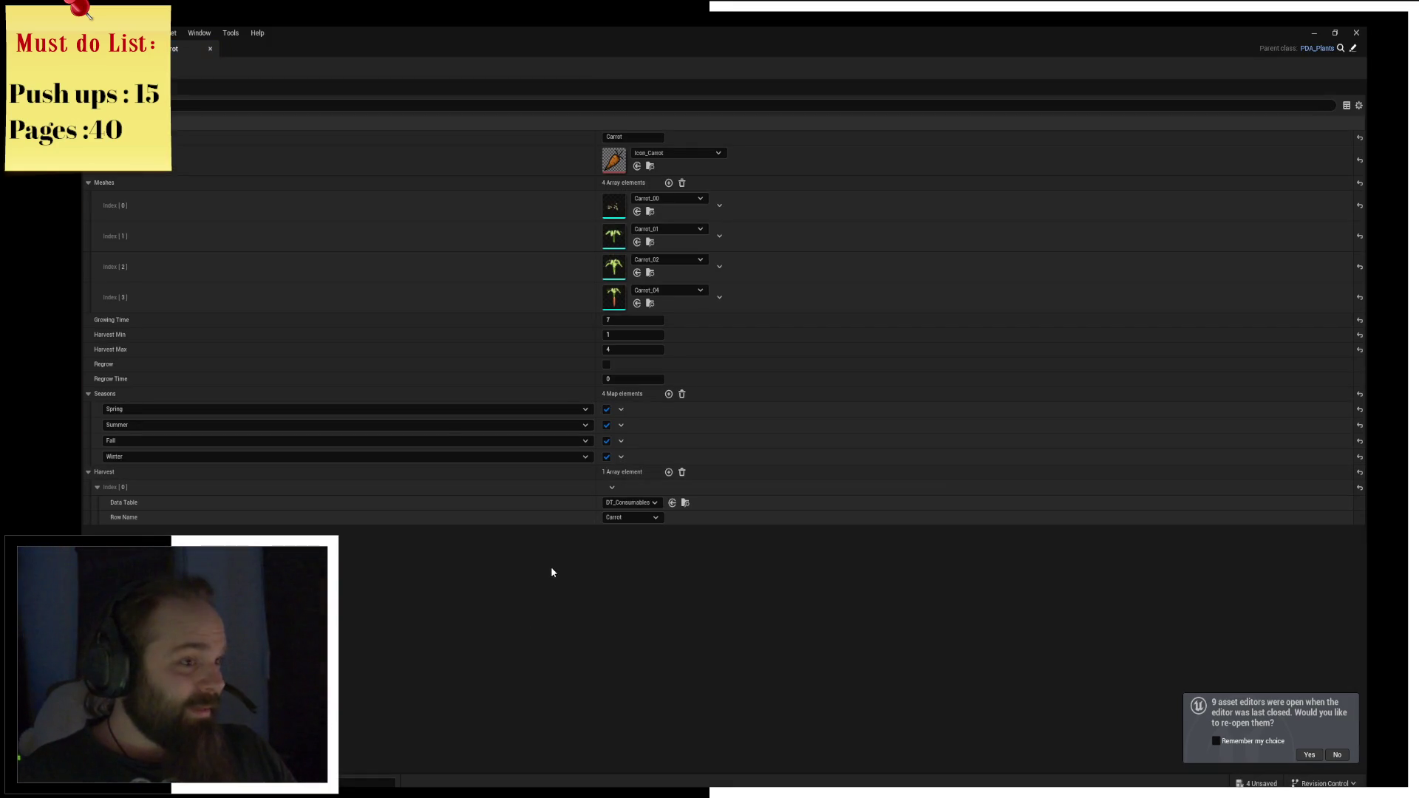
key("alt+Tab")
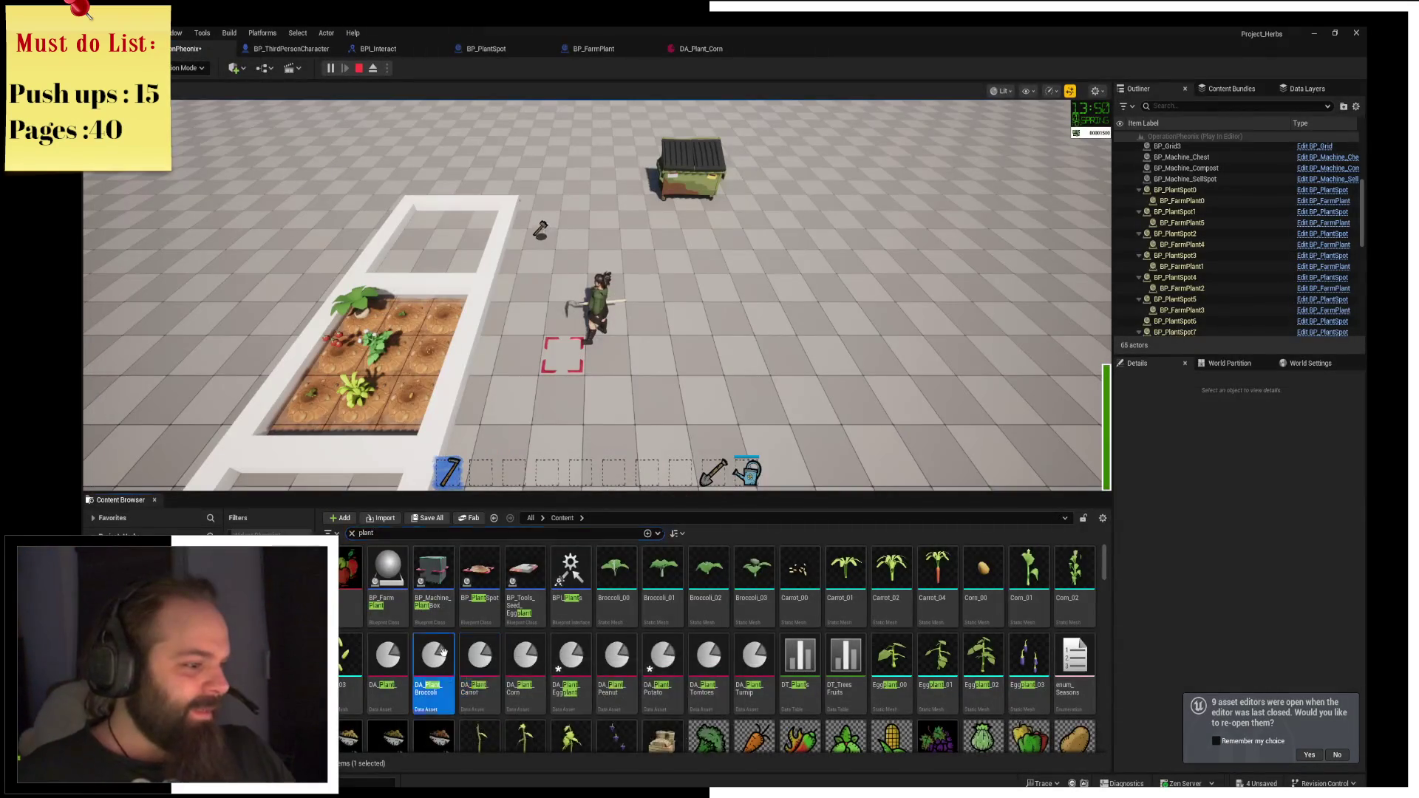
double_click(480, 673)
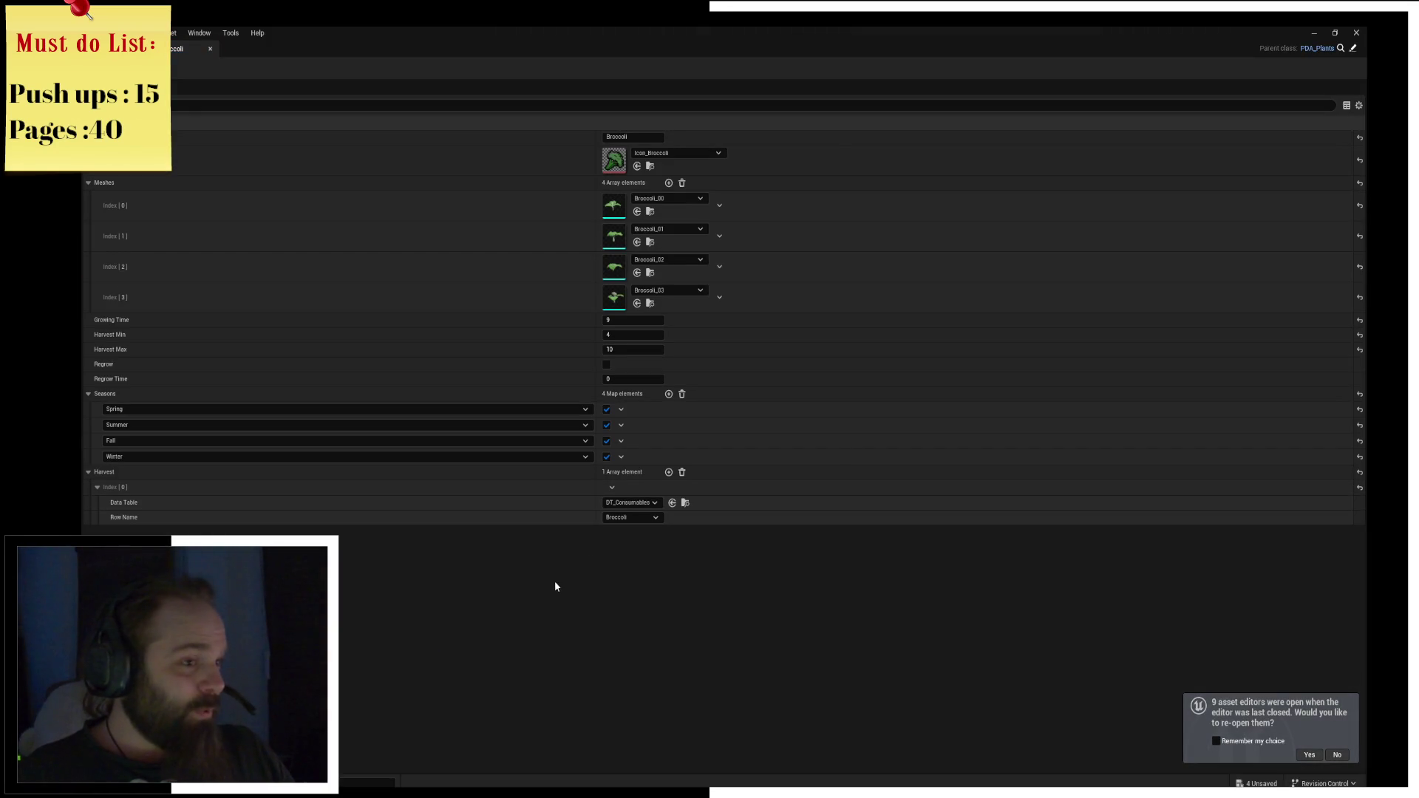
key("alt+Tab")
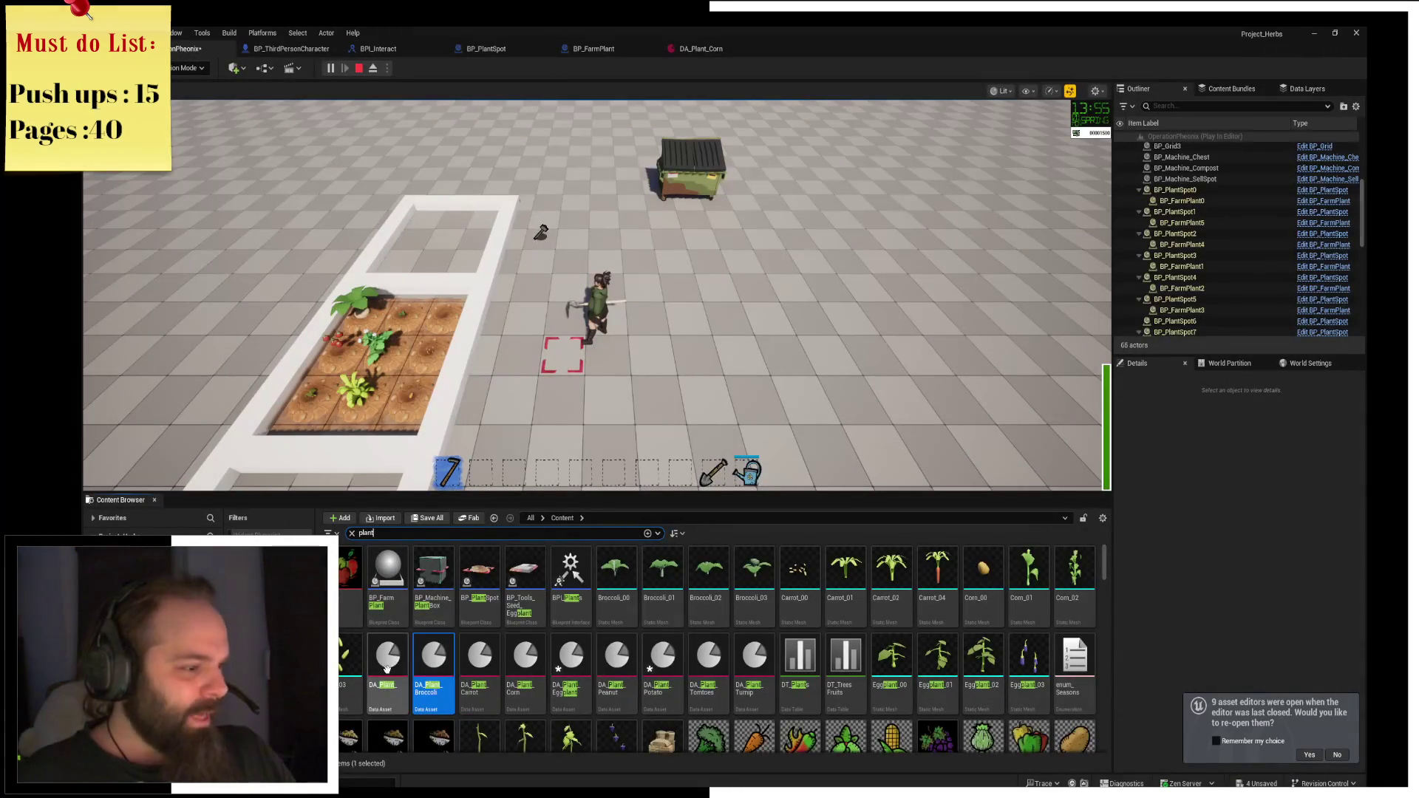
Restart the play session, collect seeds, shovel and watering can, and till the nine plot tiles.
left_click(614, 298)
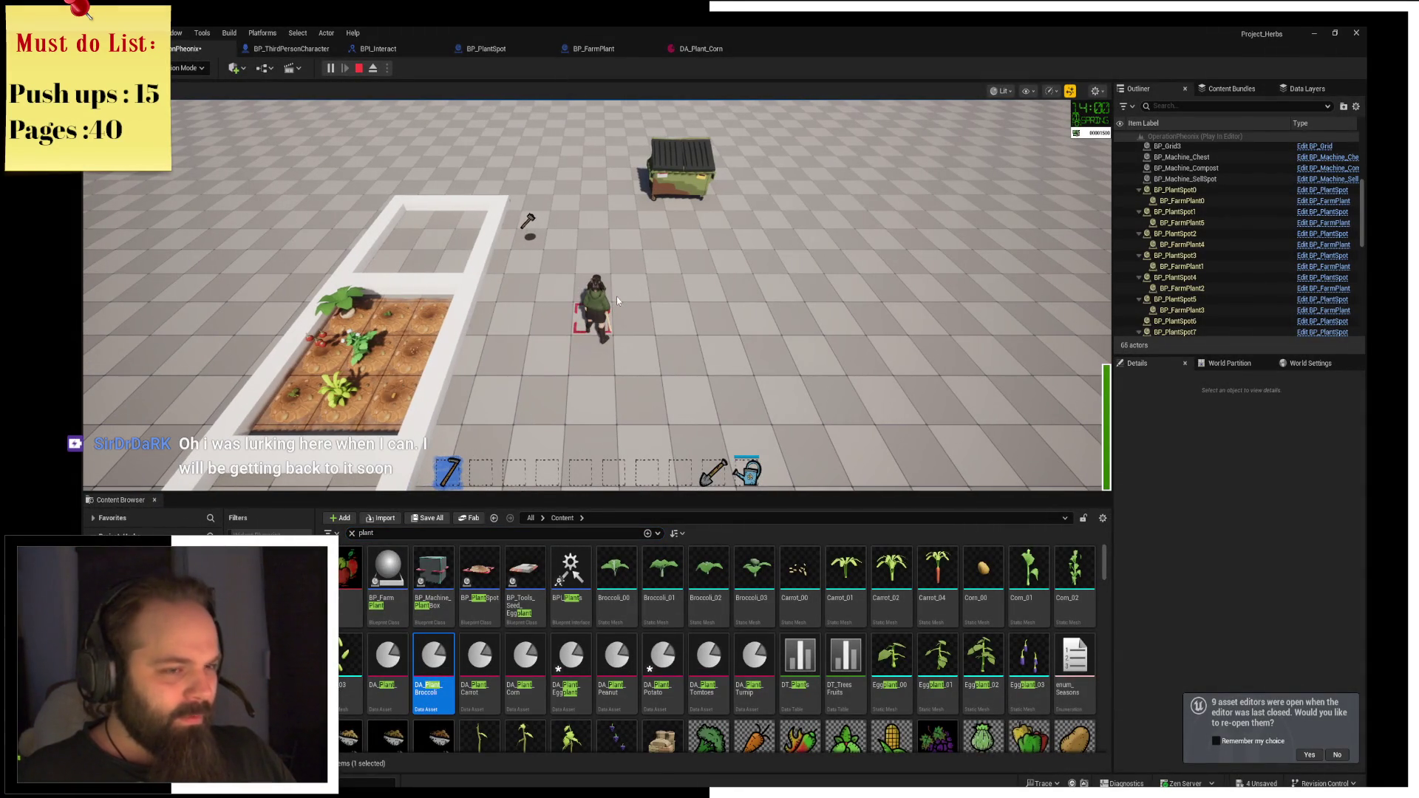
left_click(360, 71)
left_click(333, 73)
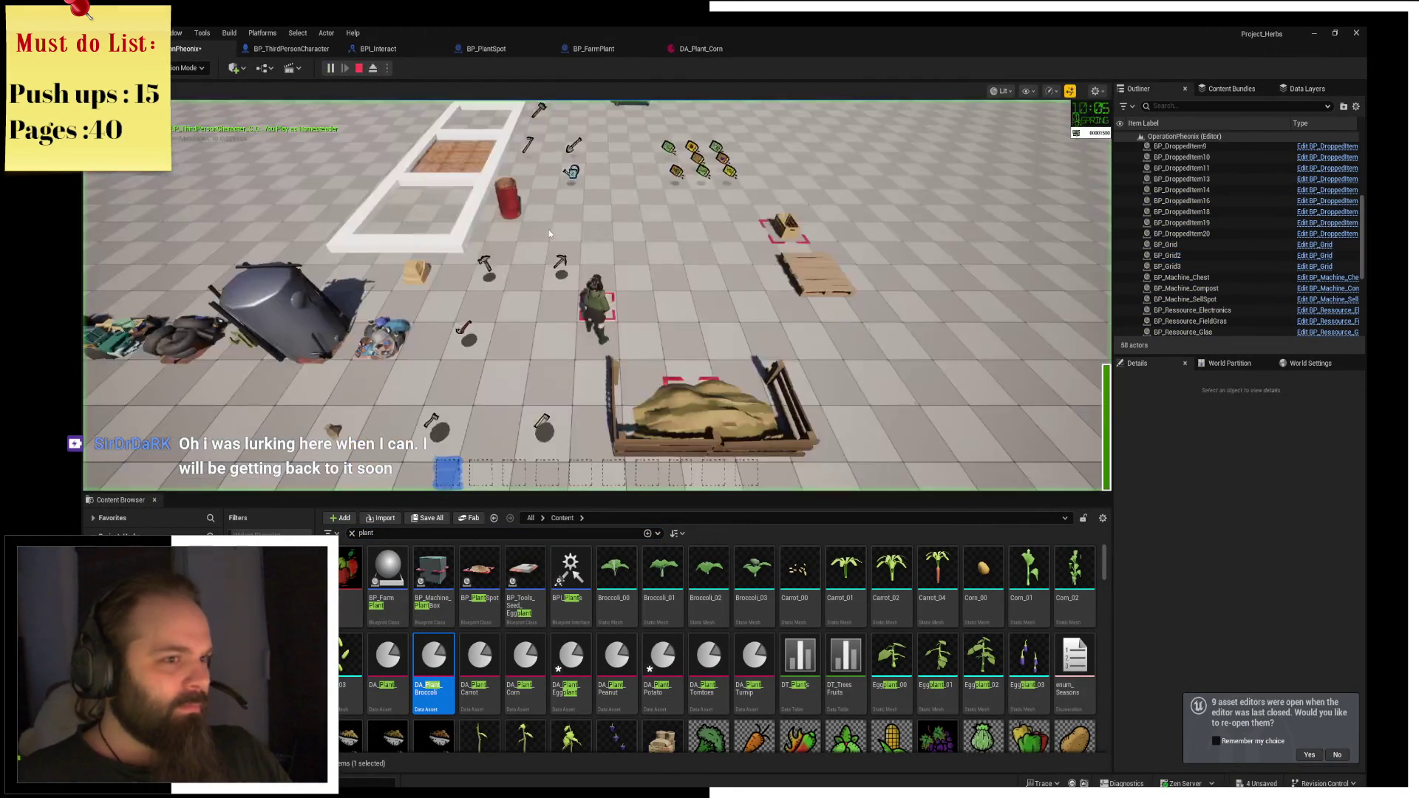
key("w")
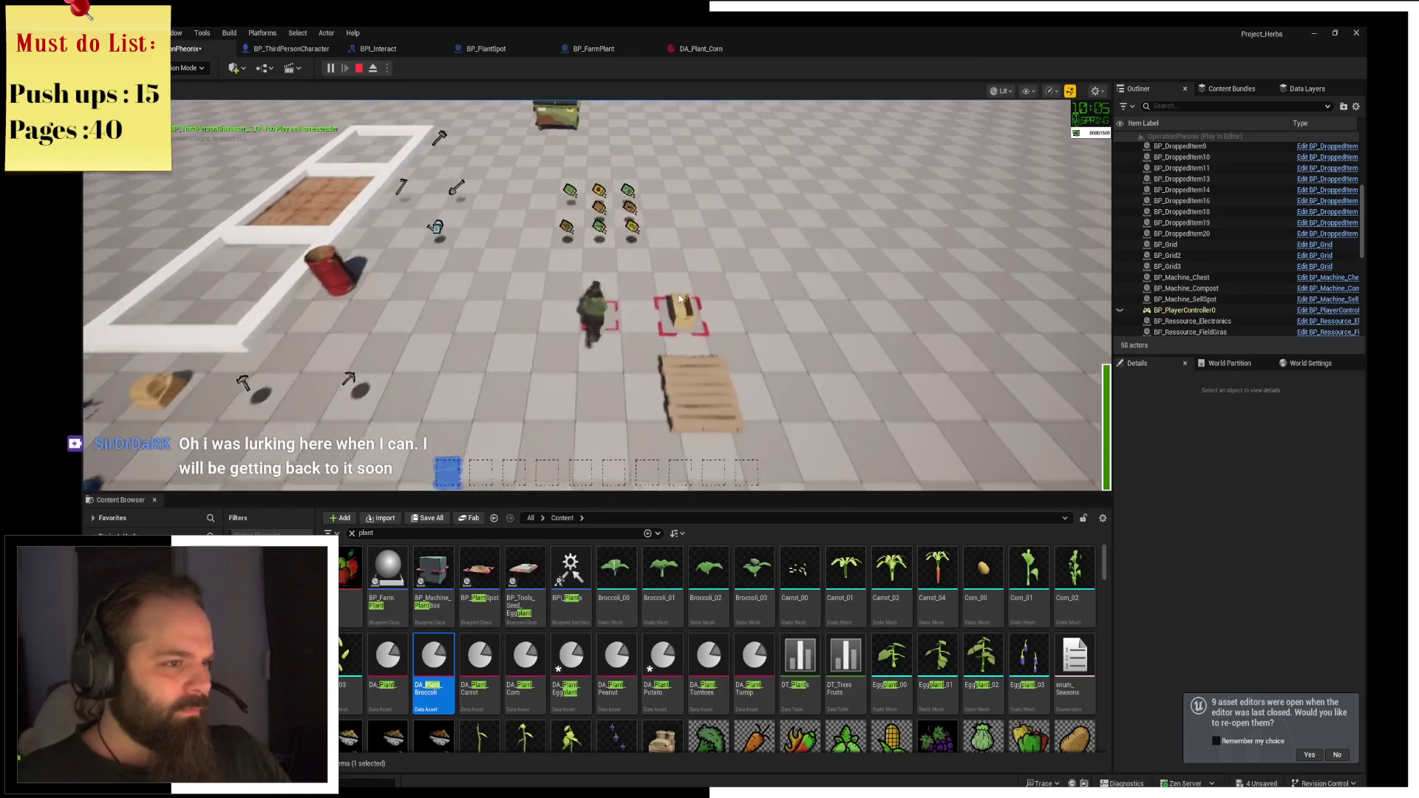
key("a")
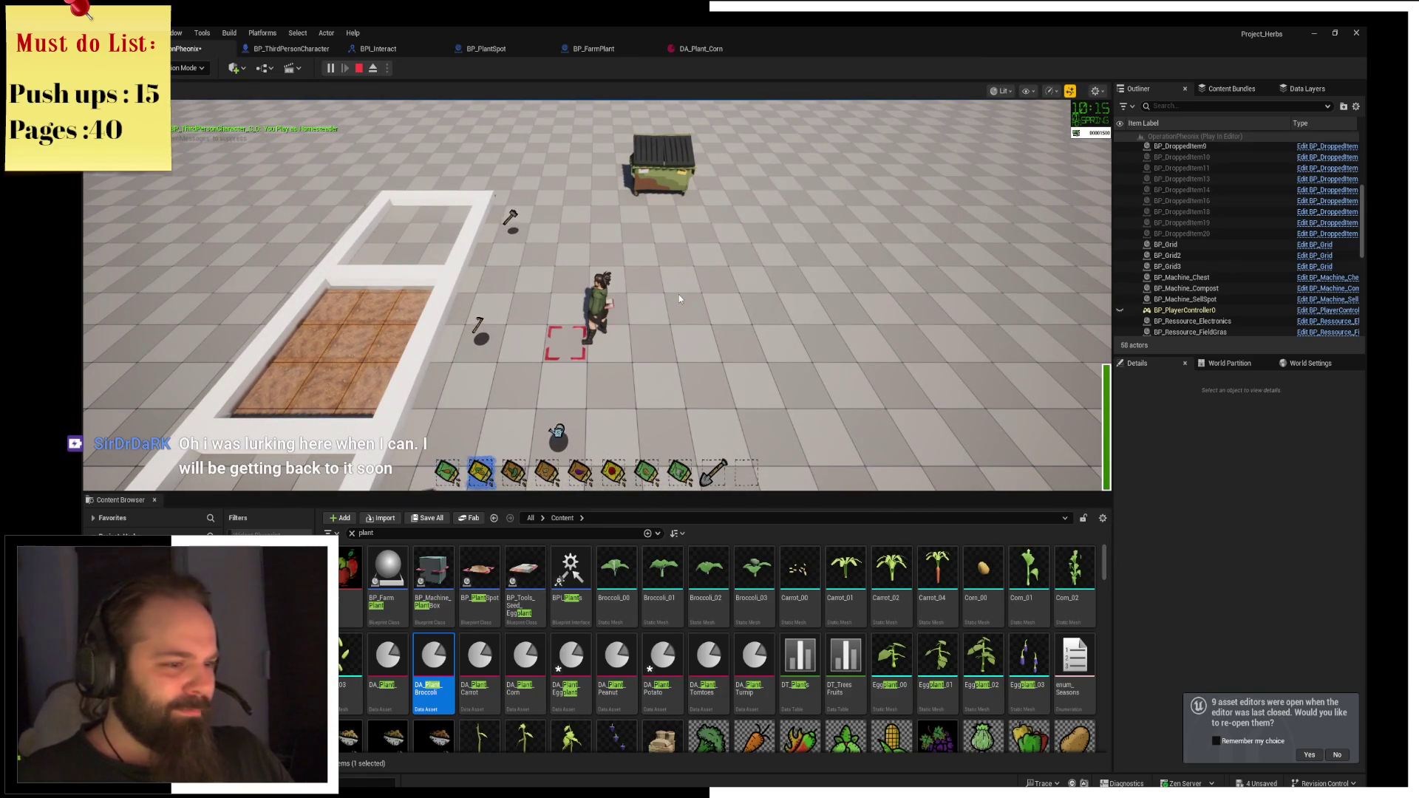
scroll(679, 295, "down", 8)
key("s")
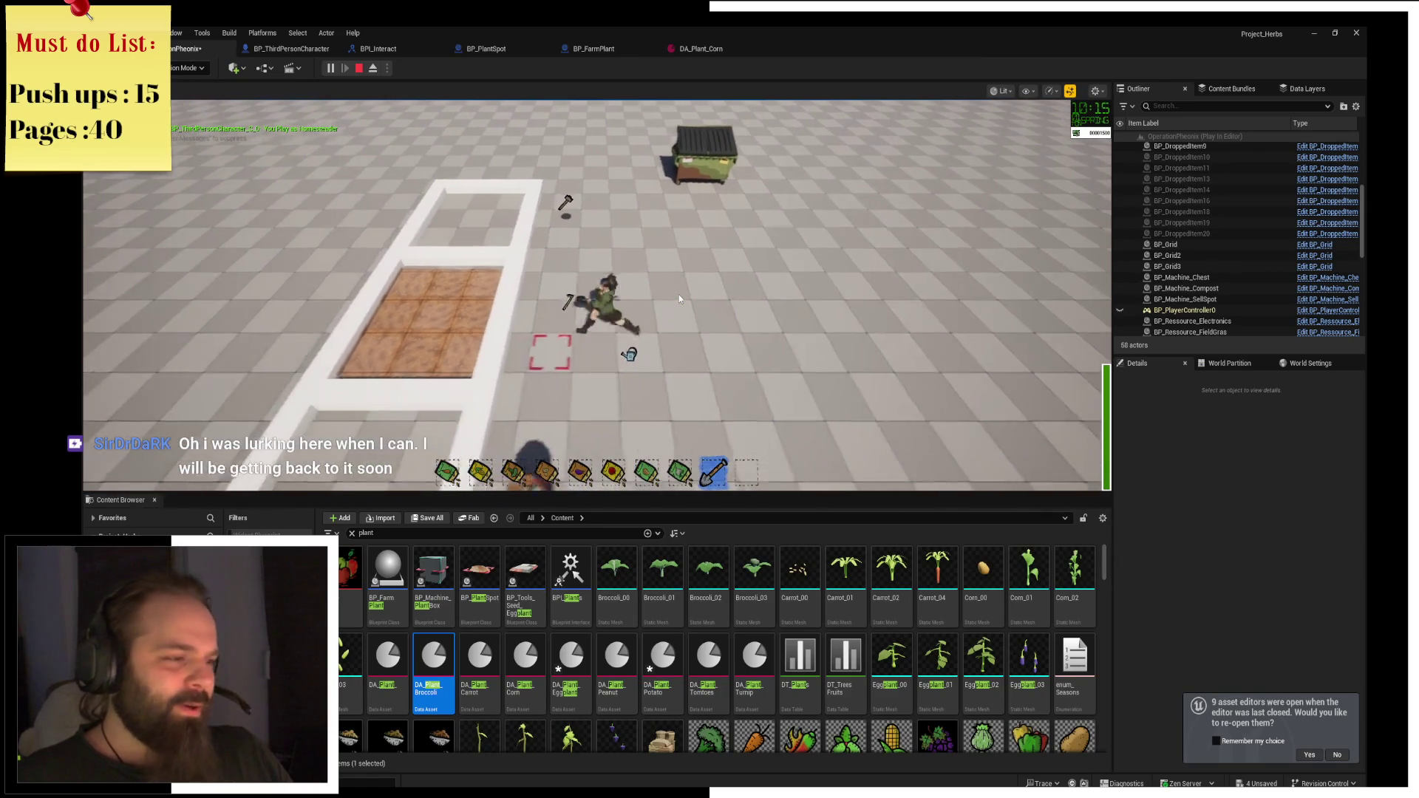
key("a")
left_click(679, 294)
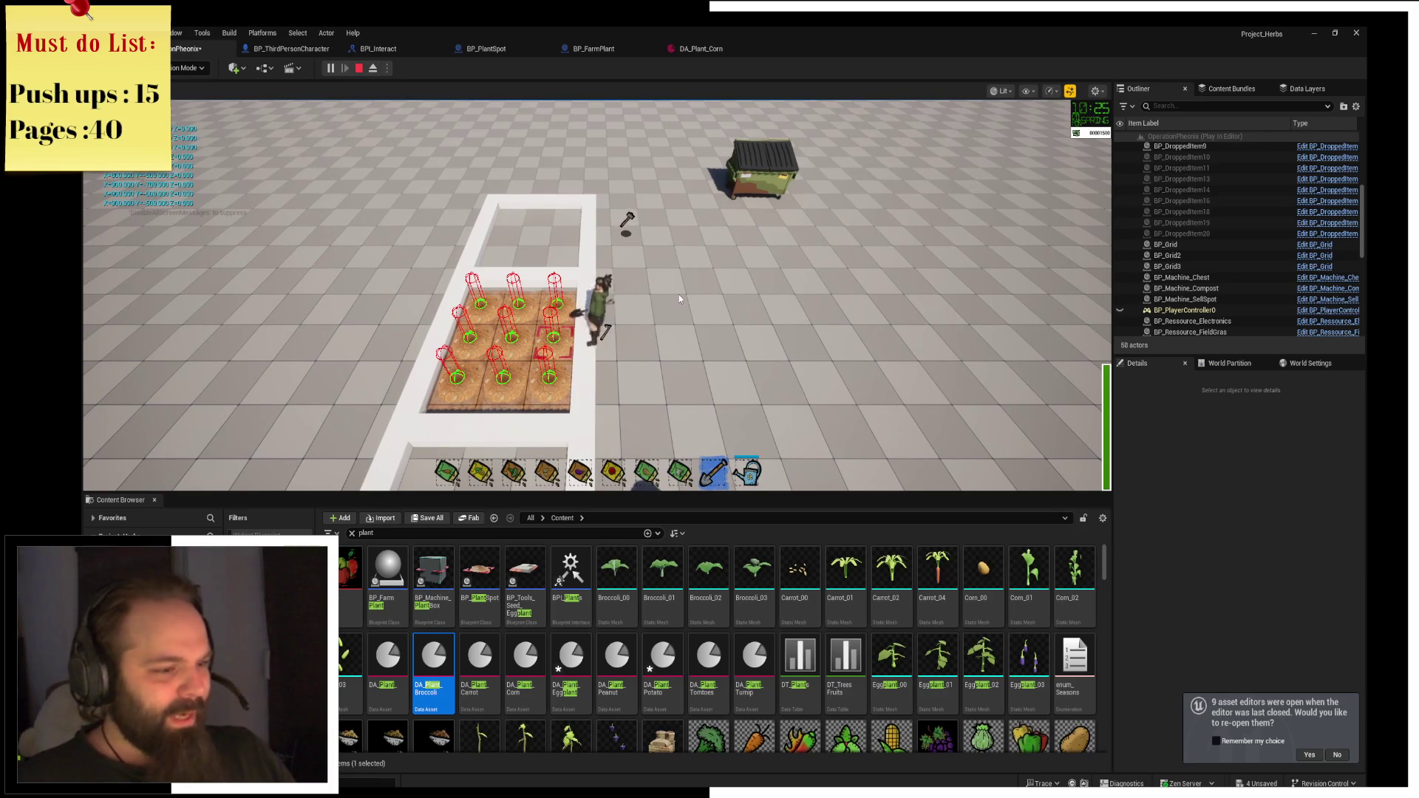
Cycle through seed packets 1–5 while moving along the plot and plant a tile.
key("1")
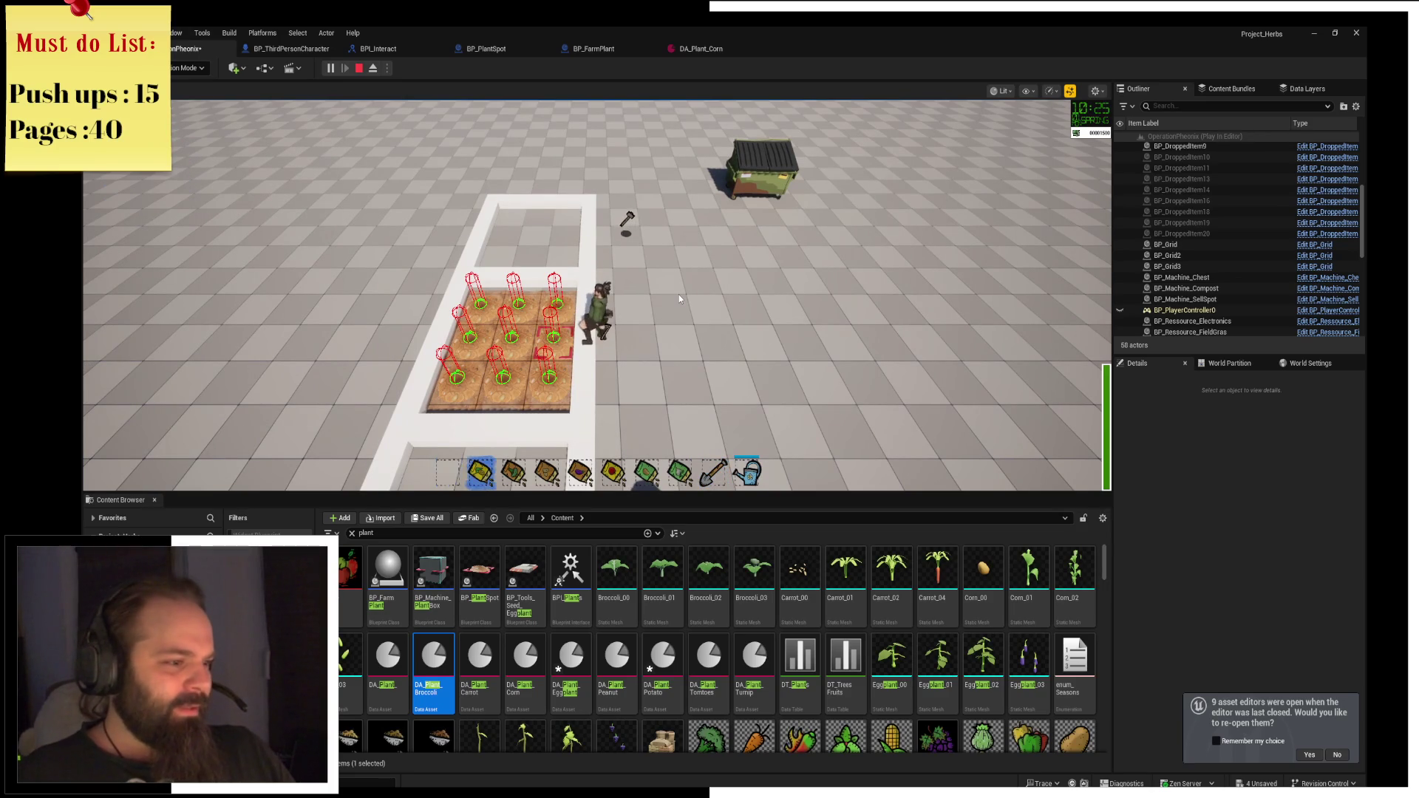
key("w")
key("2")
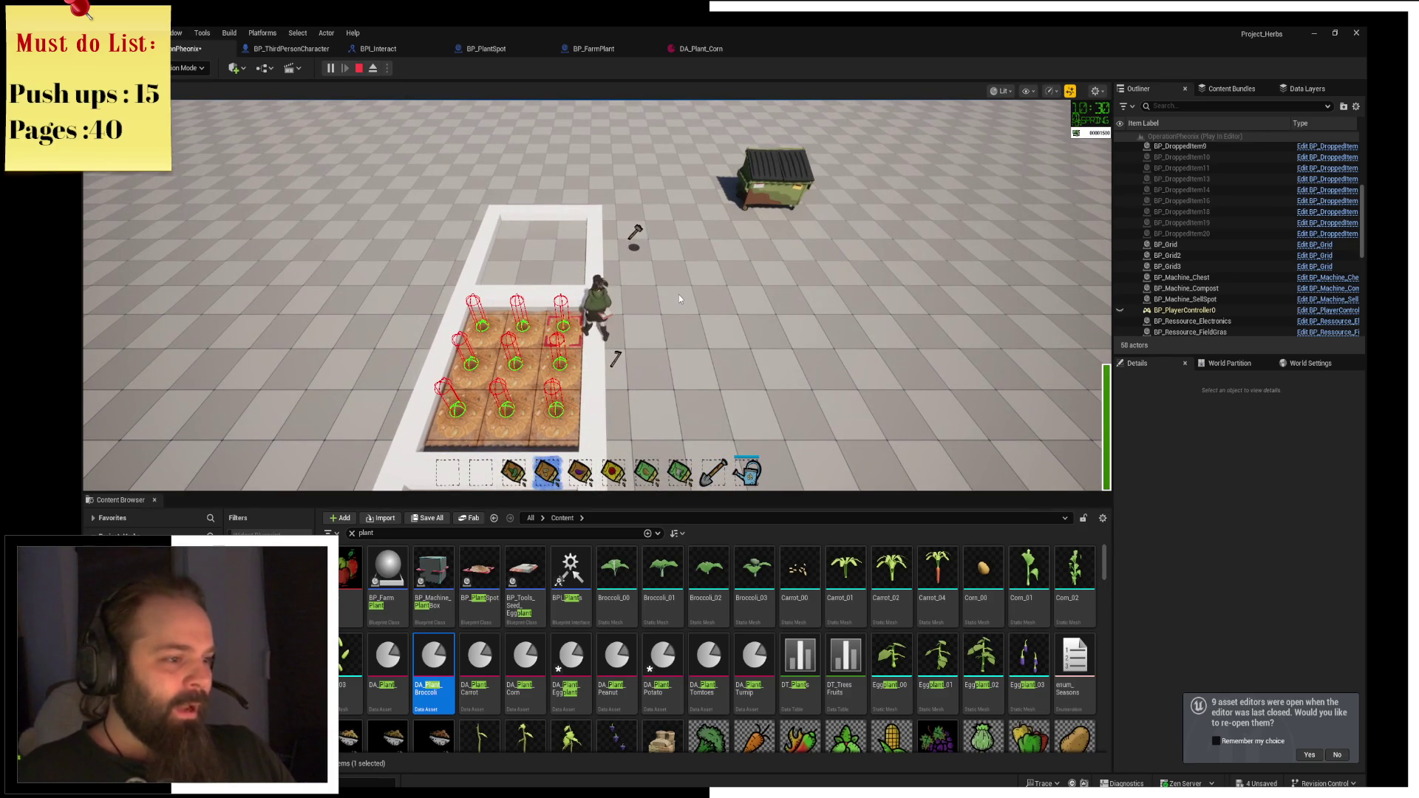
key("3")
key("a")
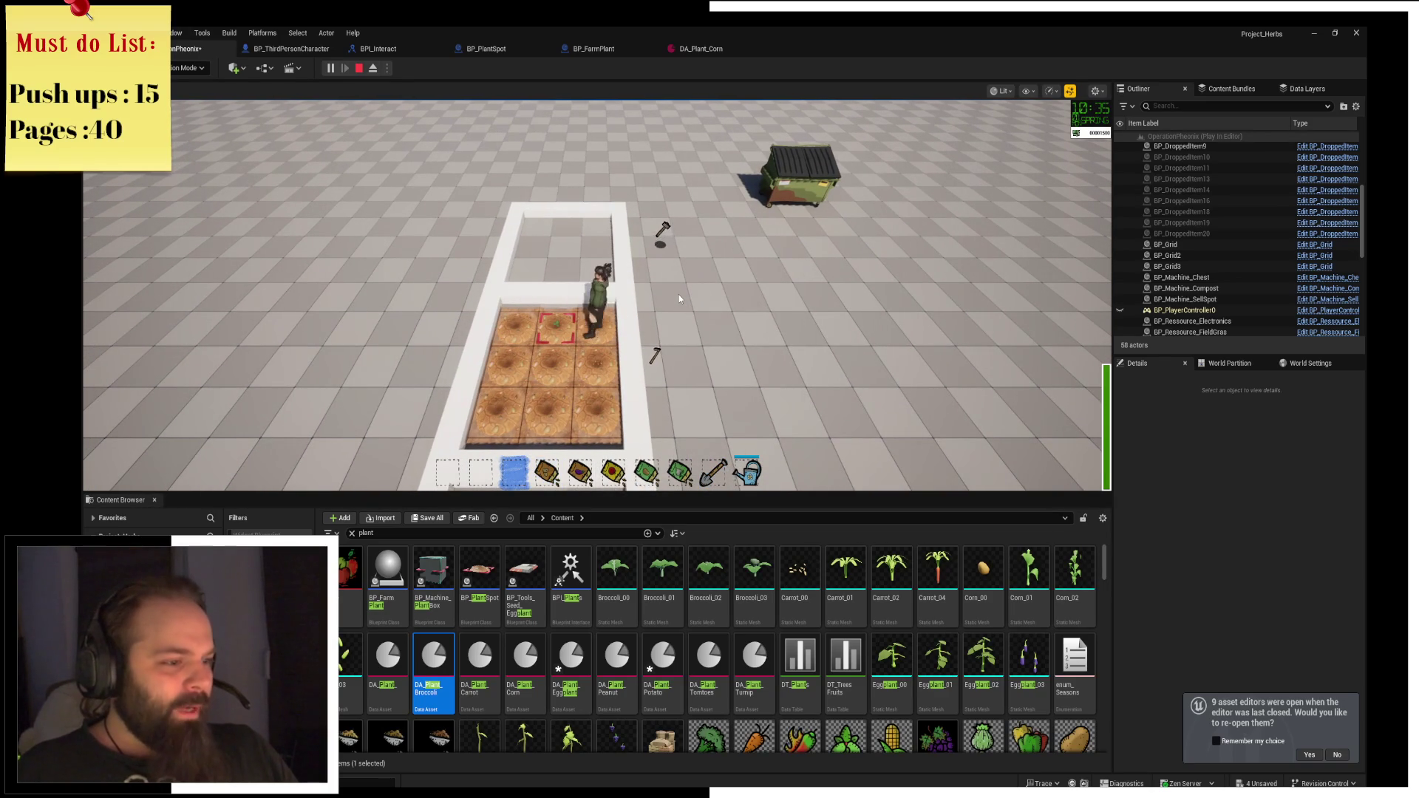
key("4")
key("a")
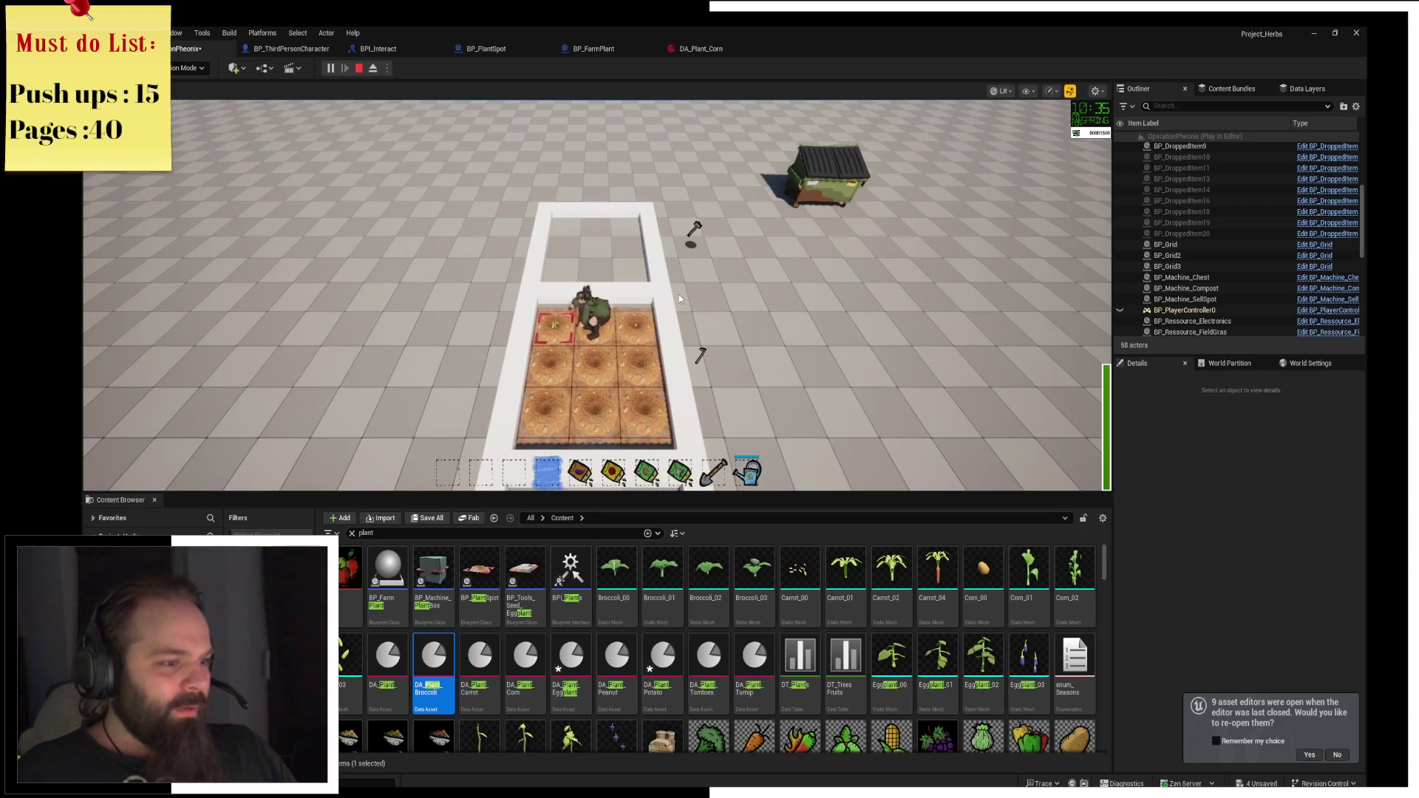
key("5")
key("s")
left_click(678, 294)
Plant seed packets 6–8 in the bottom-middle and bottom-right tiles.
key("6")
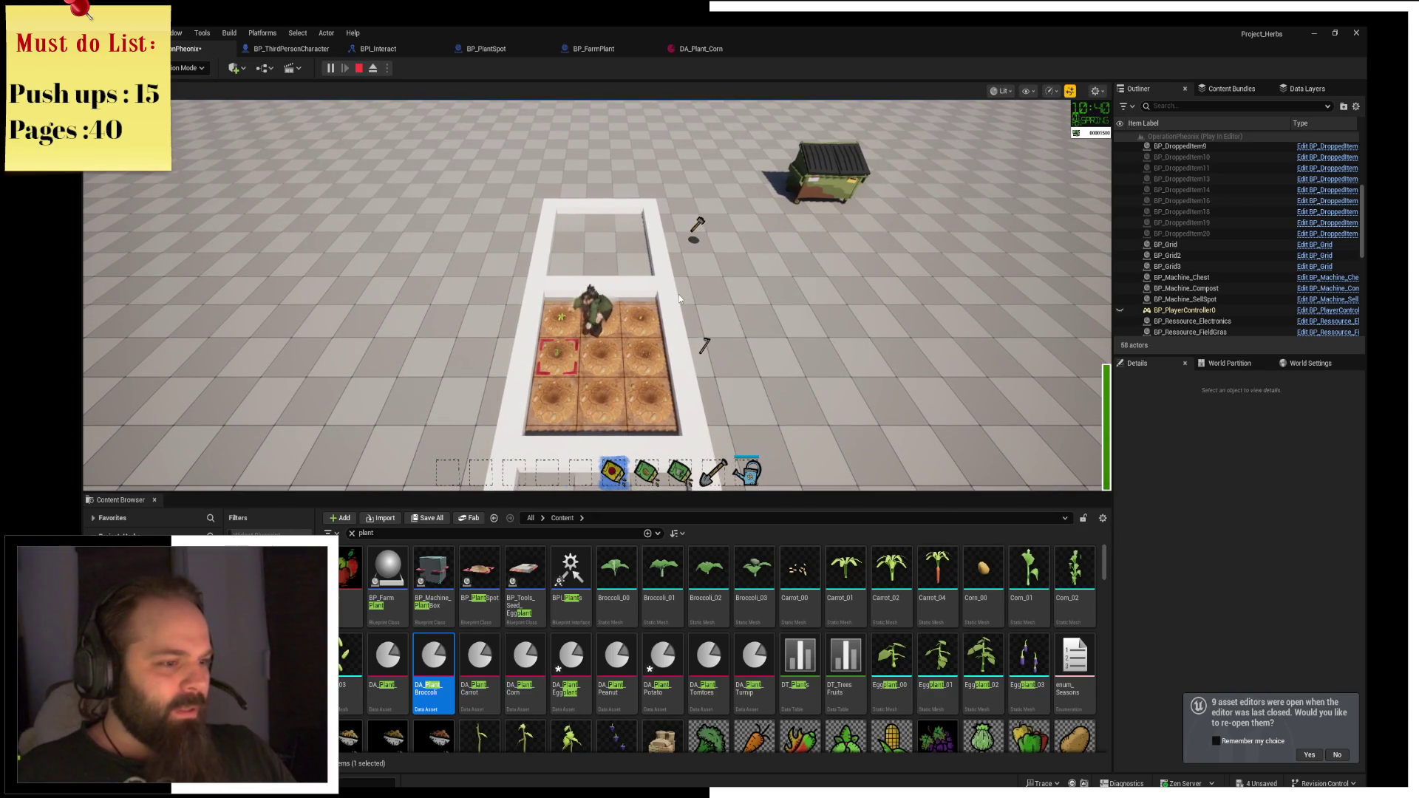
key("d")
left_click(679, 294)
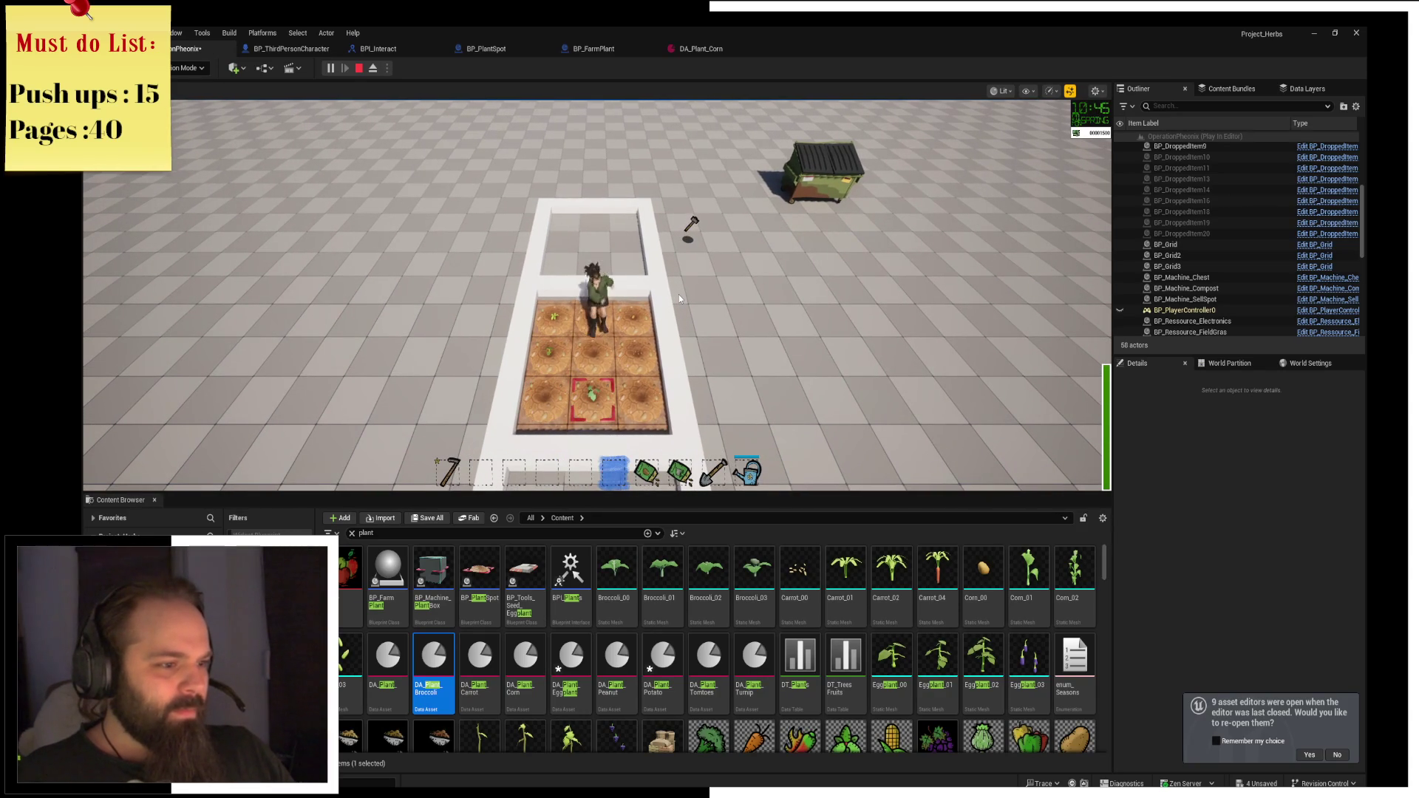
key("7")
key("d")
left_click(678, 294)
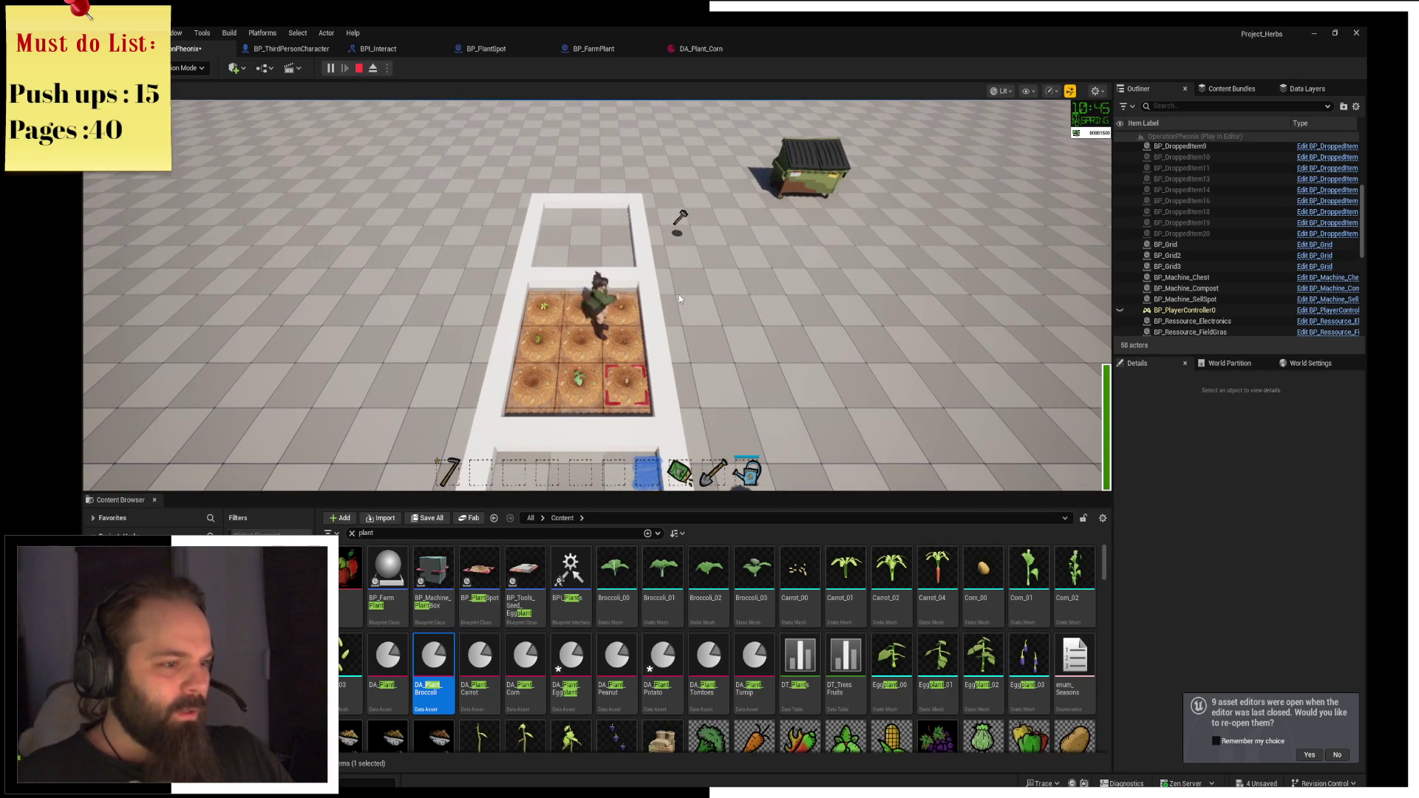
key("8")
key("a")
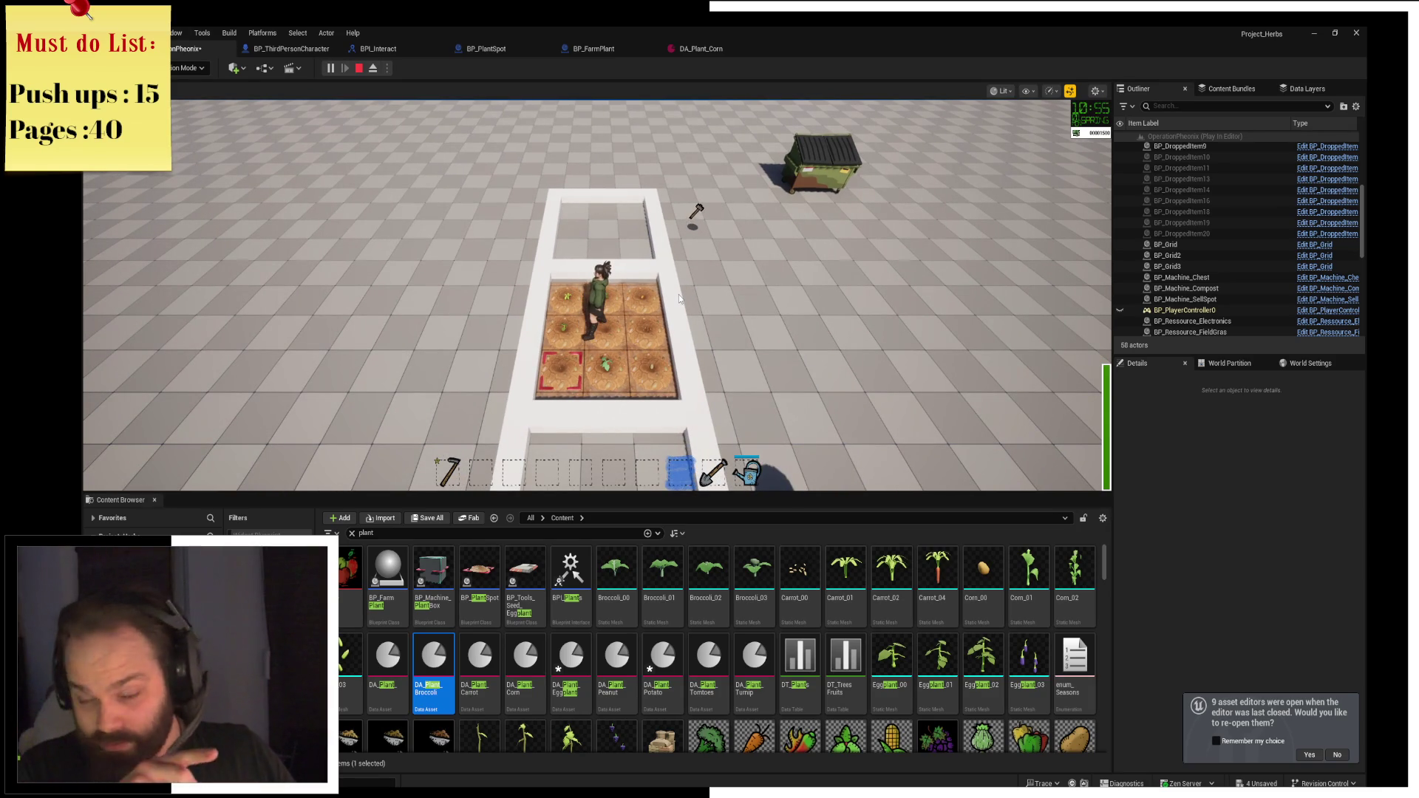
Run to the dumpster to advance the day, then return and water the planted tiles.
key("d")
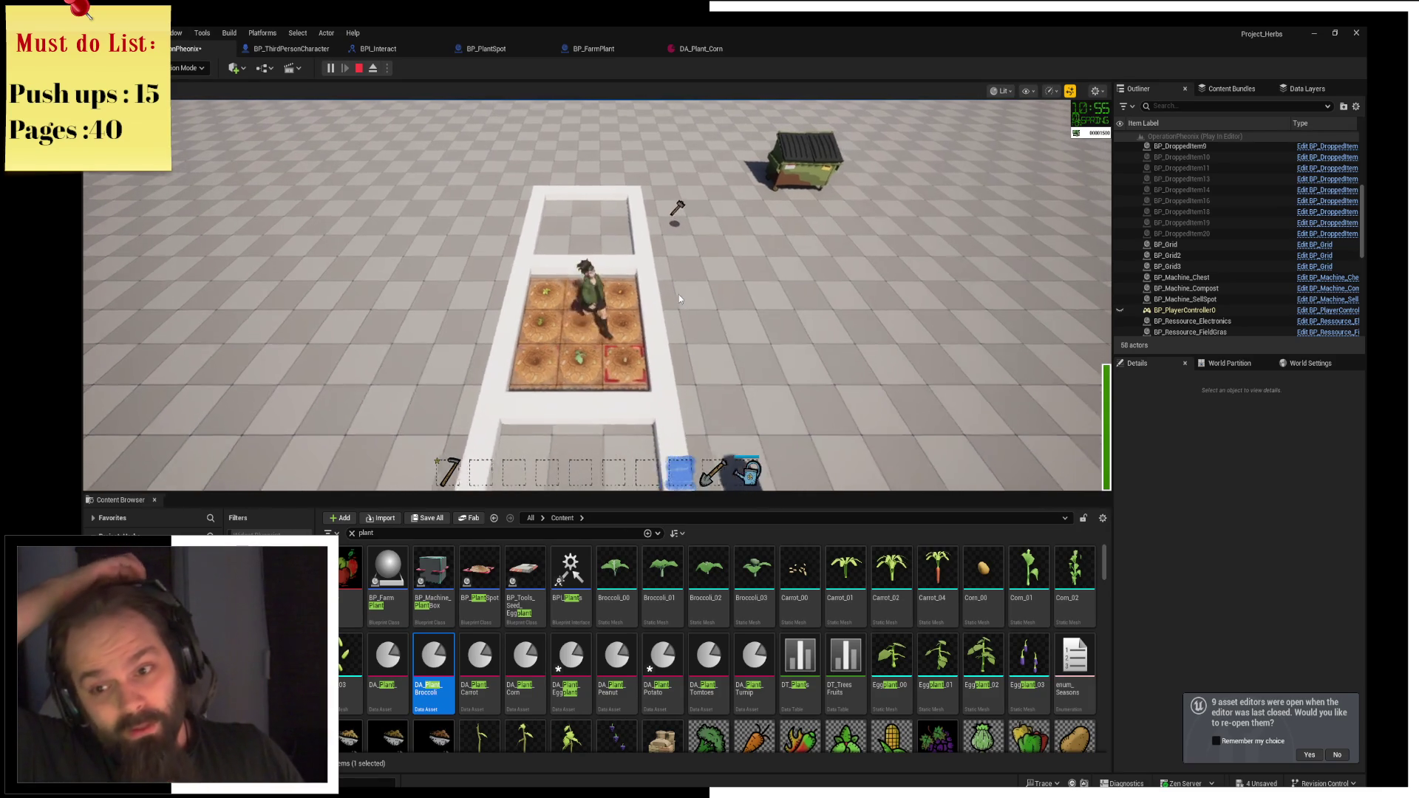
key("w")
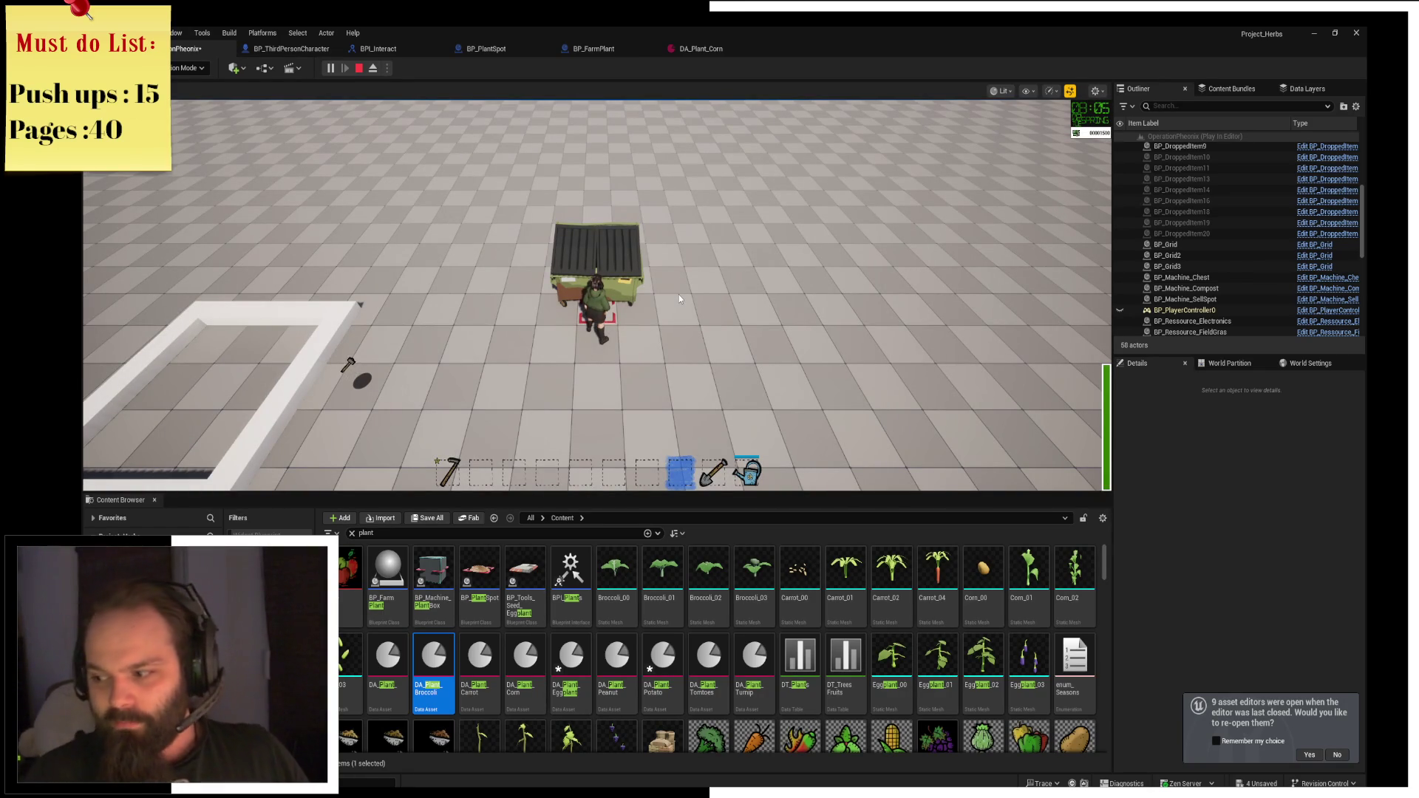
key("a")
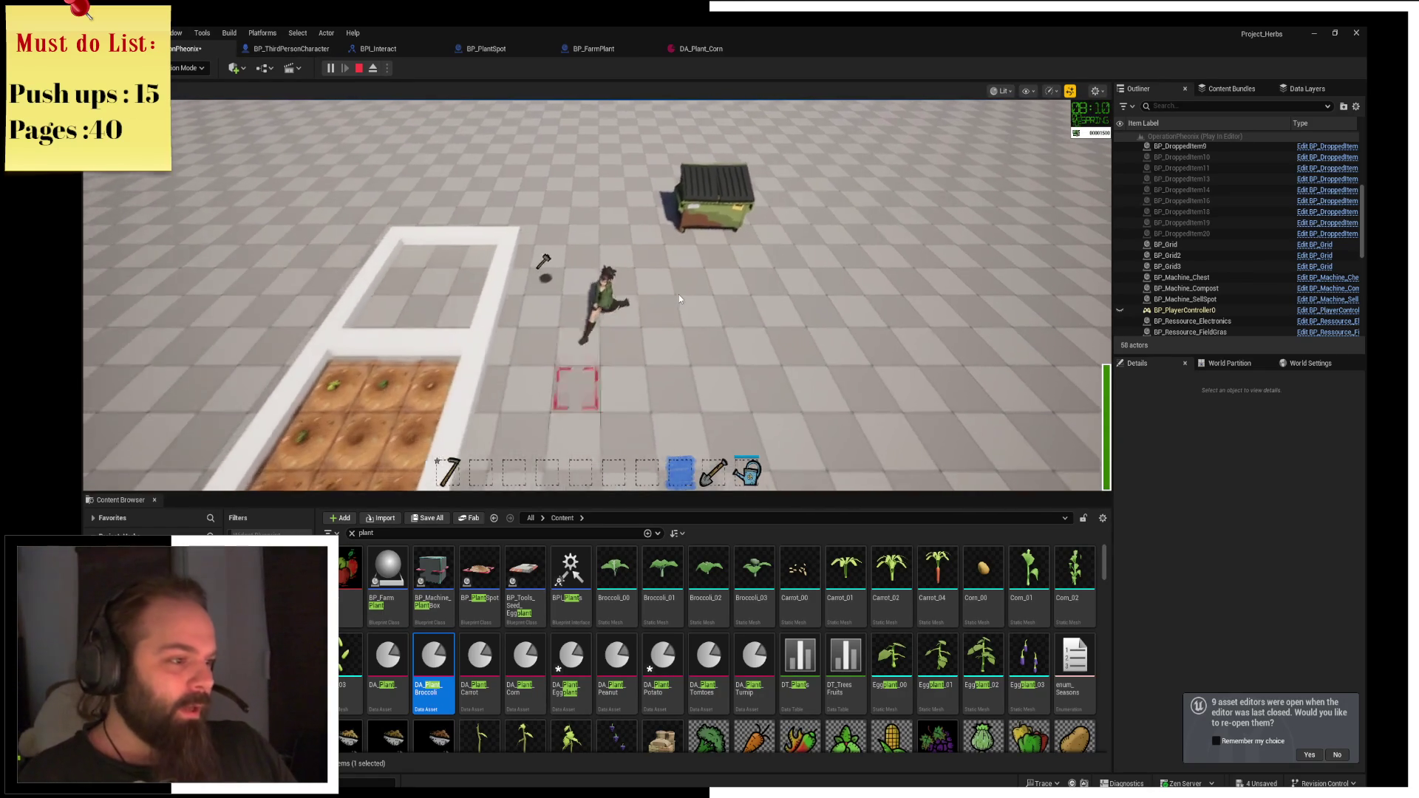
key("a")
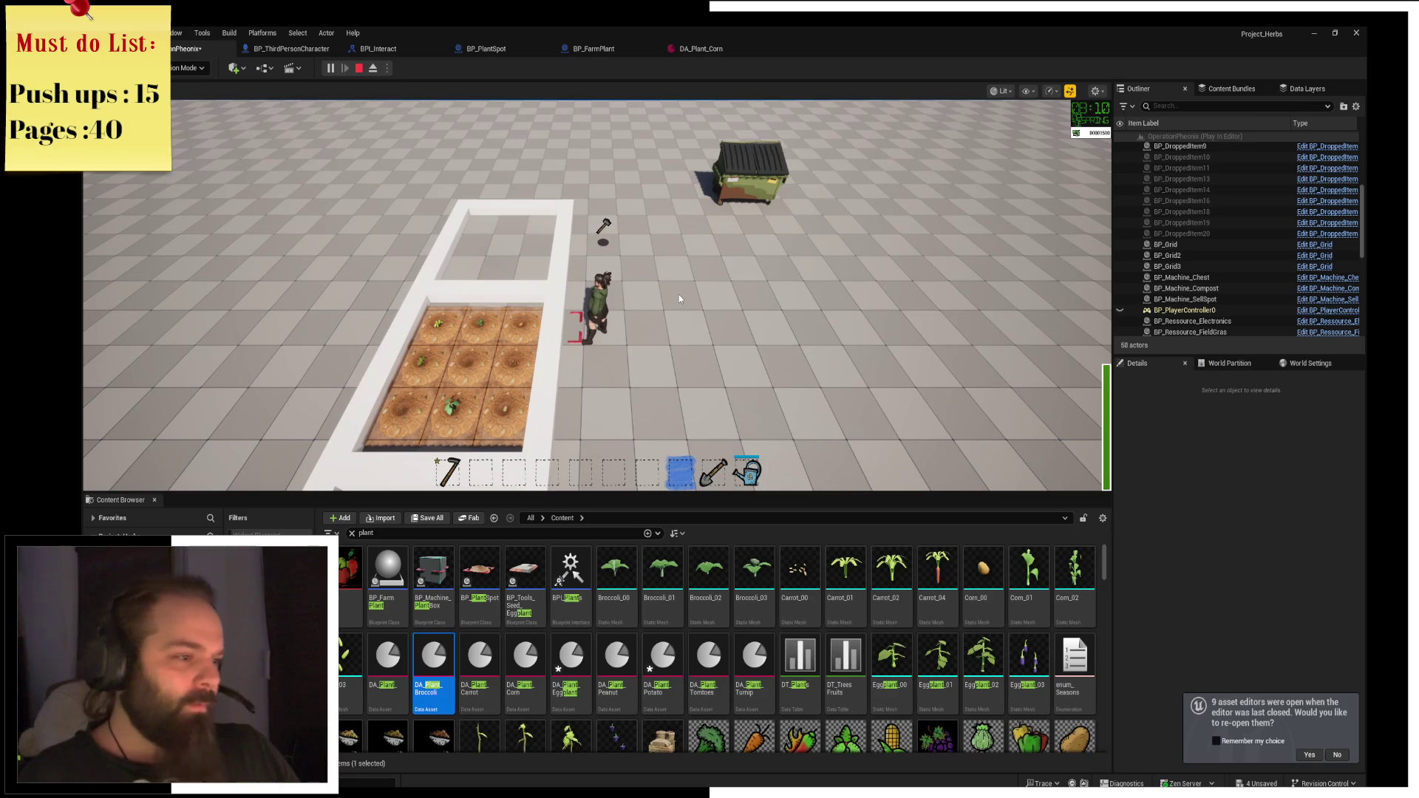
scroll(678, 294, "down", 3)
scroll(679, 294, "up", 1)
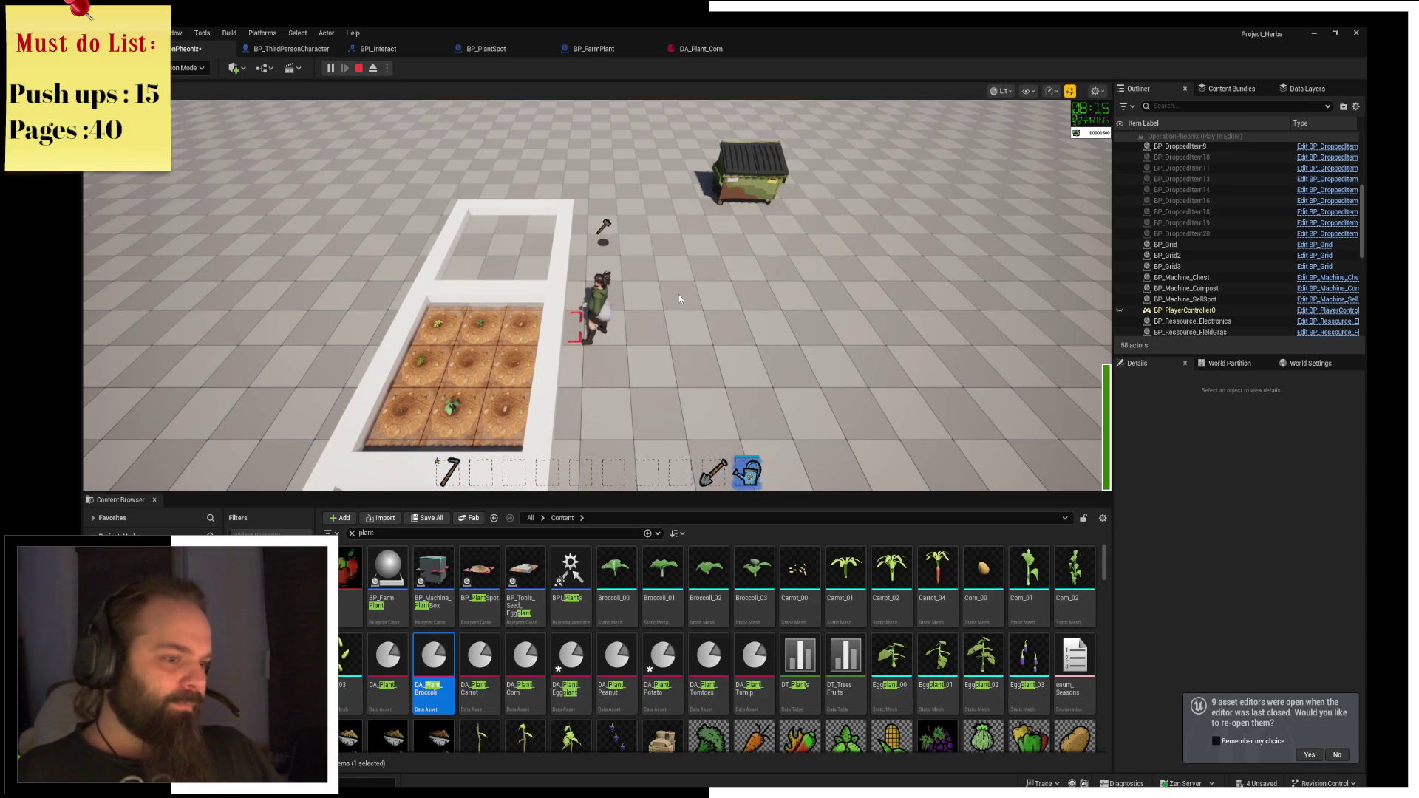
key("a")
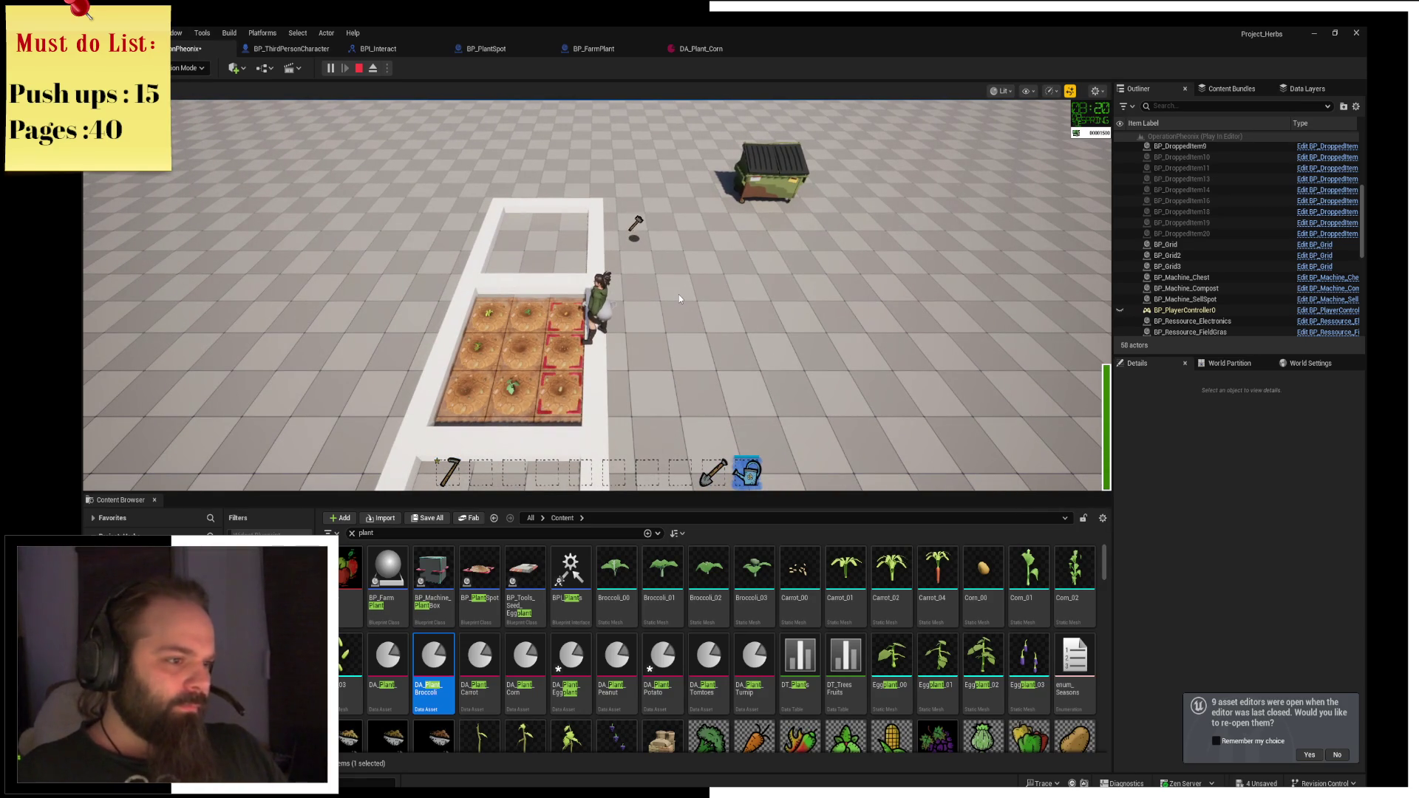
left_click(679, 294)
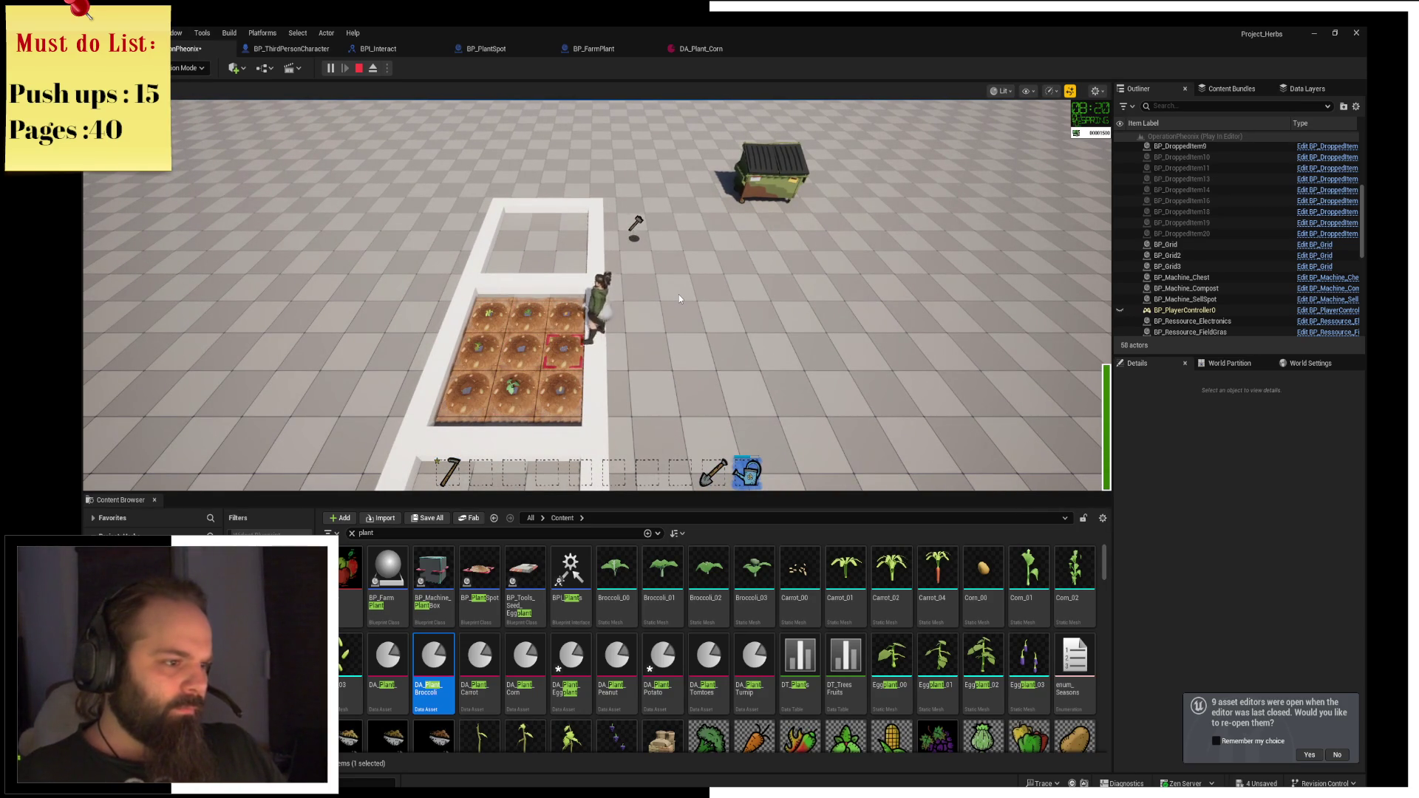
Run back to the dumpster, sleep with E to skip a day, and return to the plot.
key("d")
key("w")
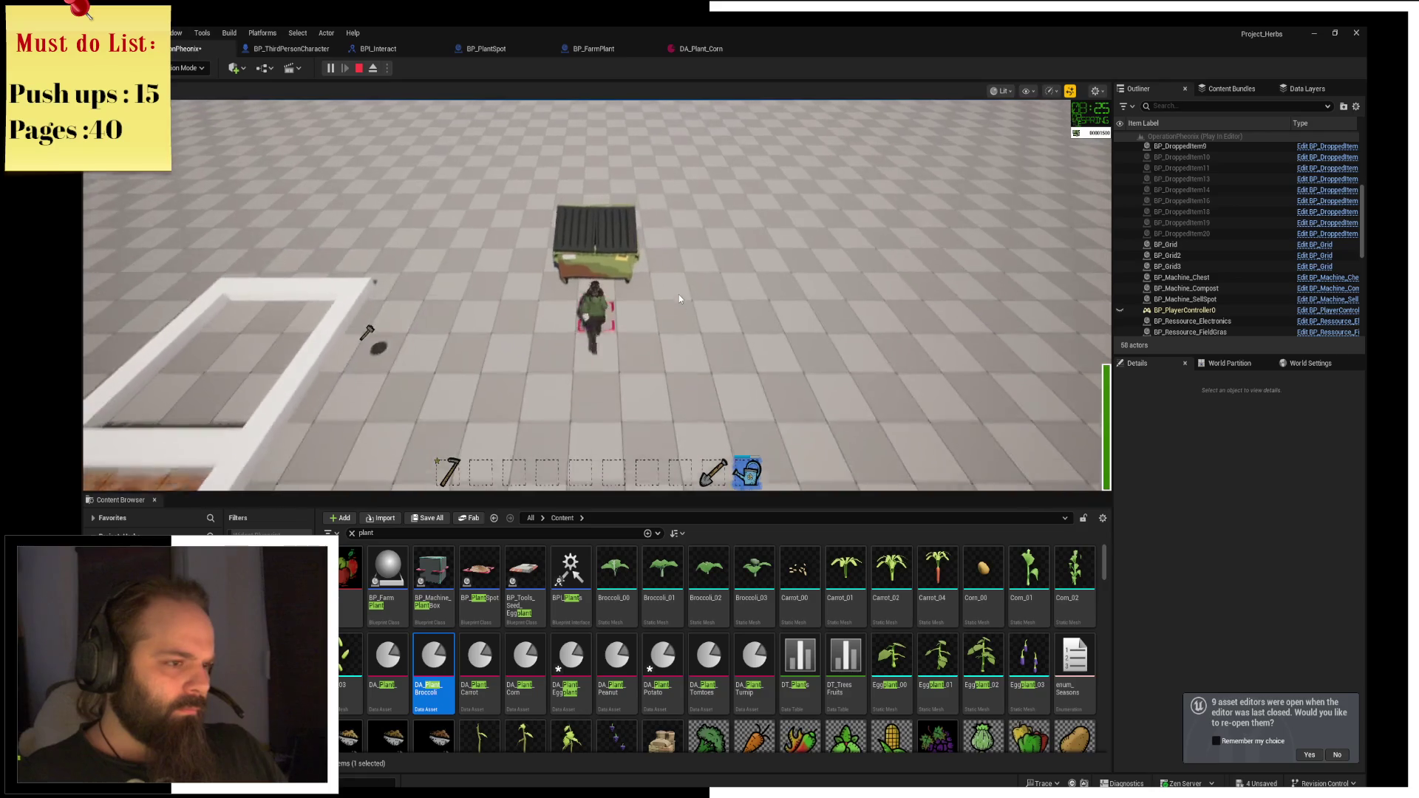
key("e")
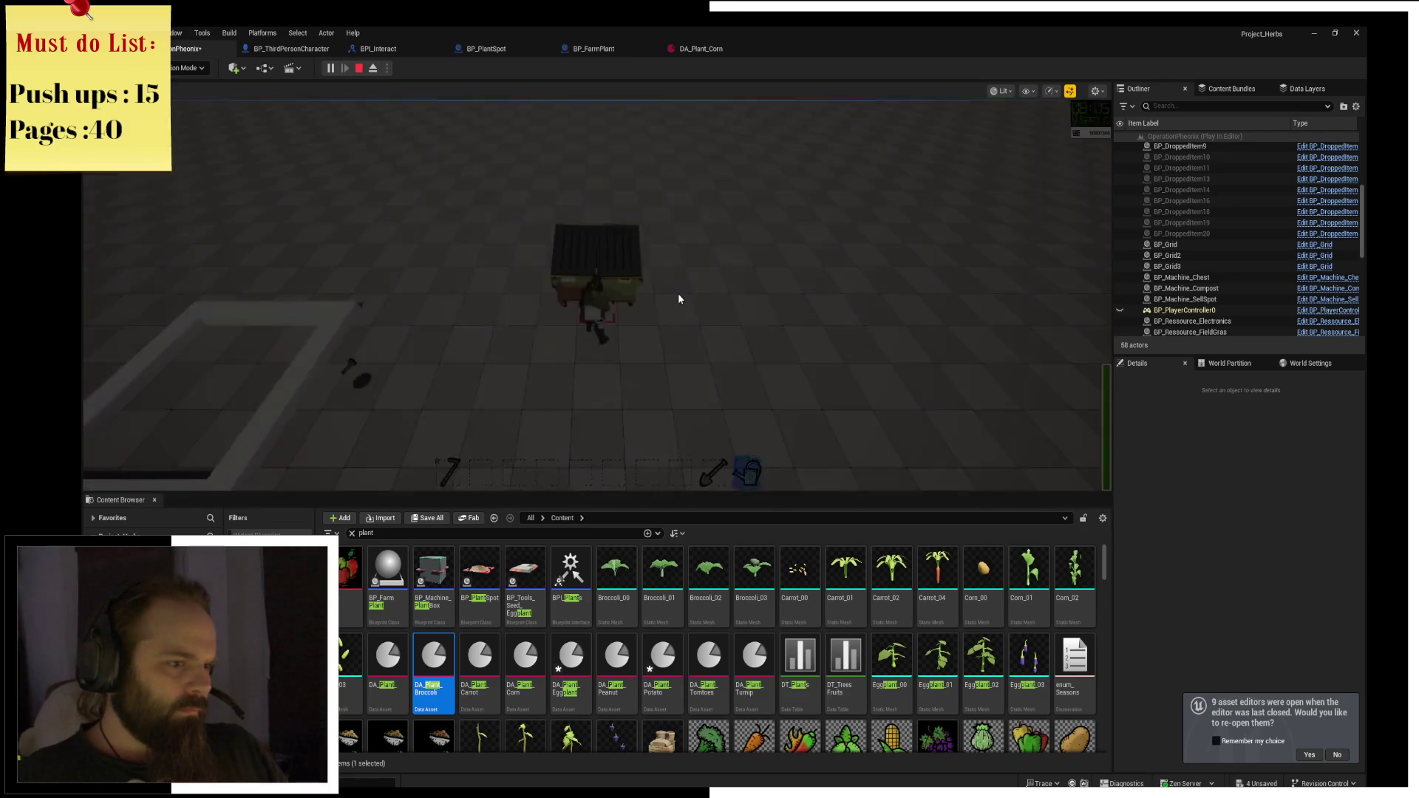
key("a")
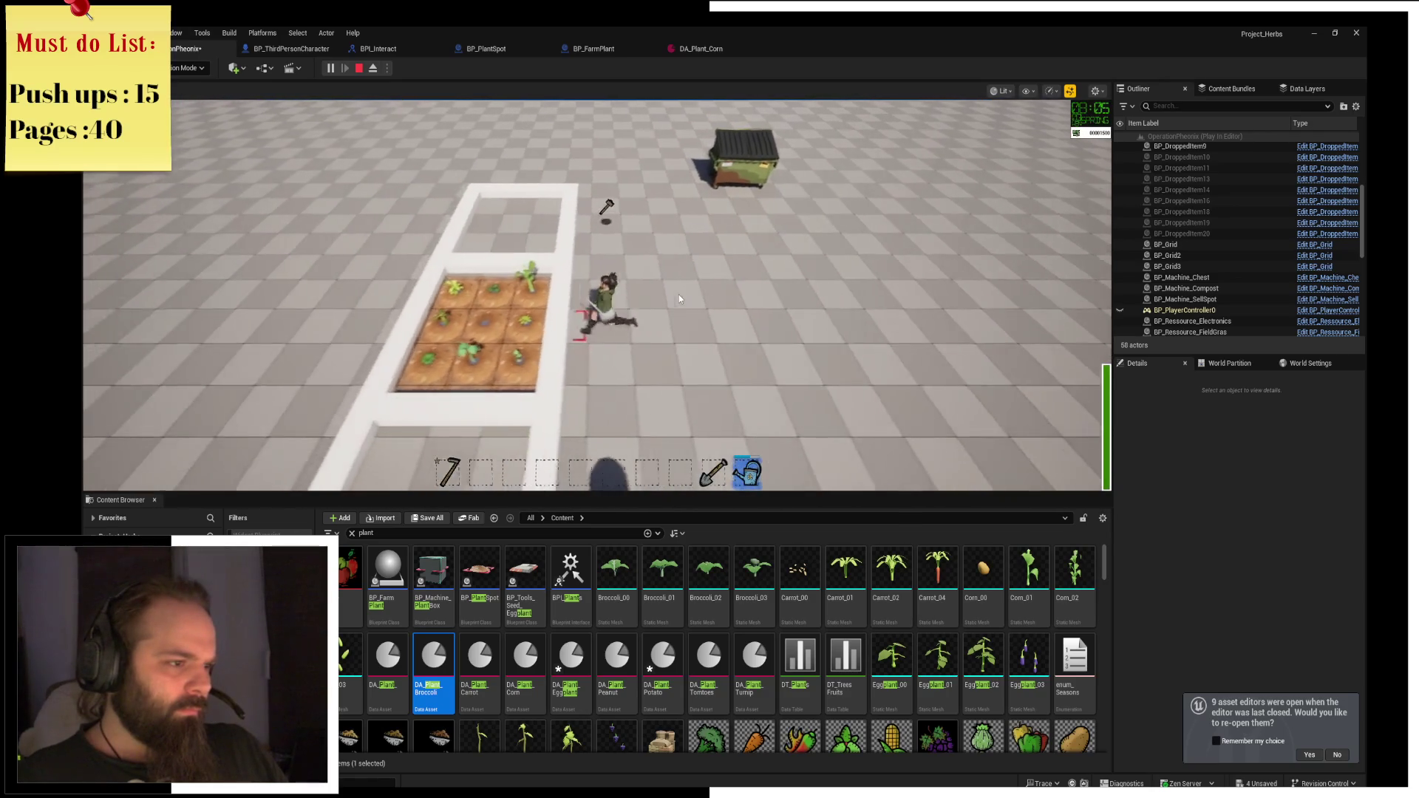
key("a")
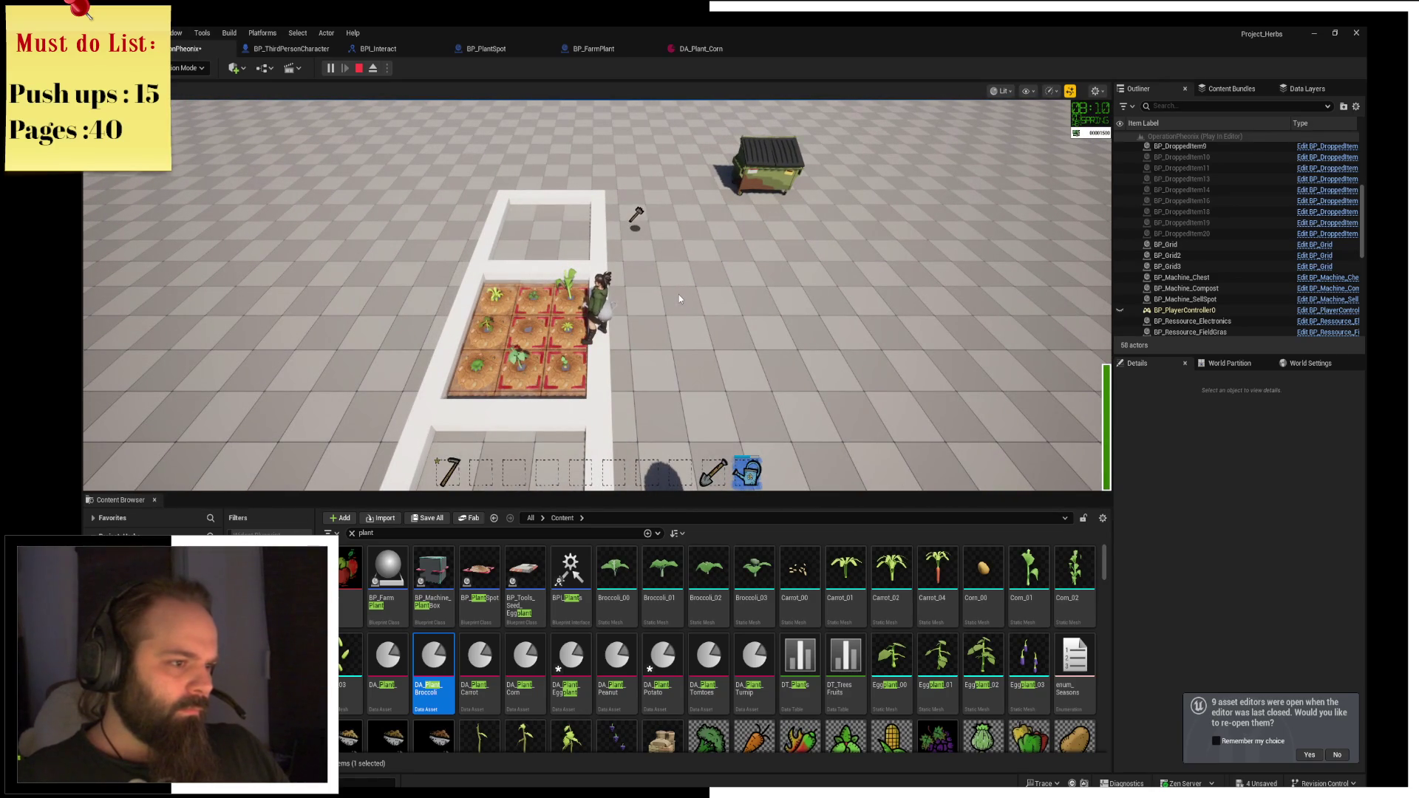
Sleep at the dumpster again, then run past the red barrel back onto the farm plot.
key("d")
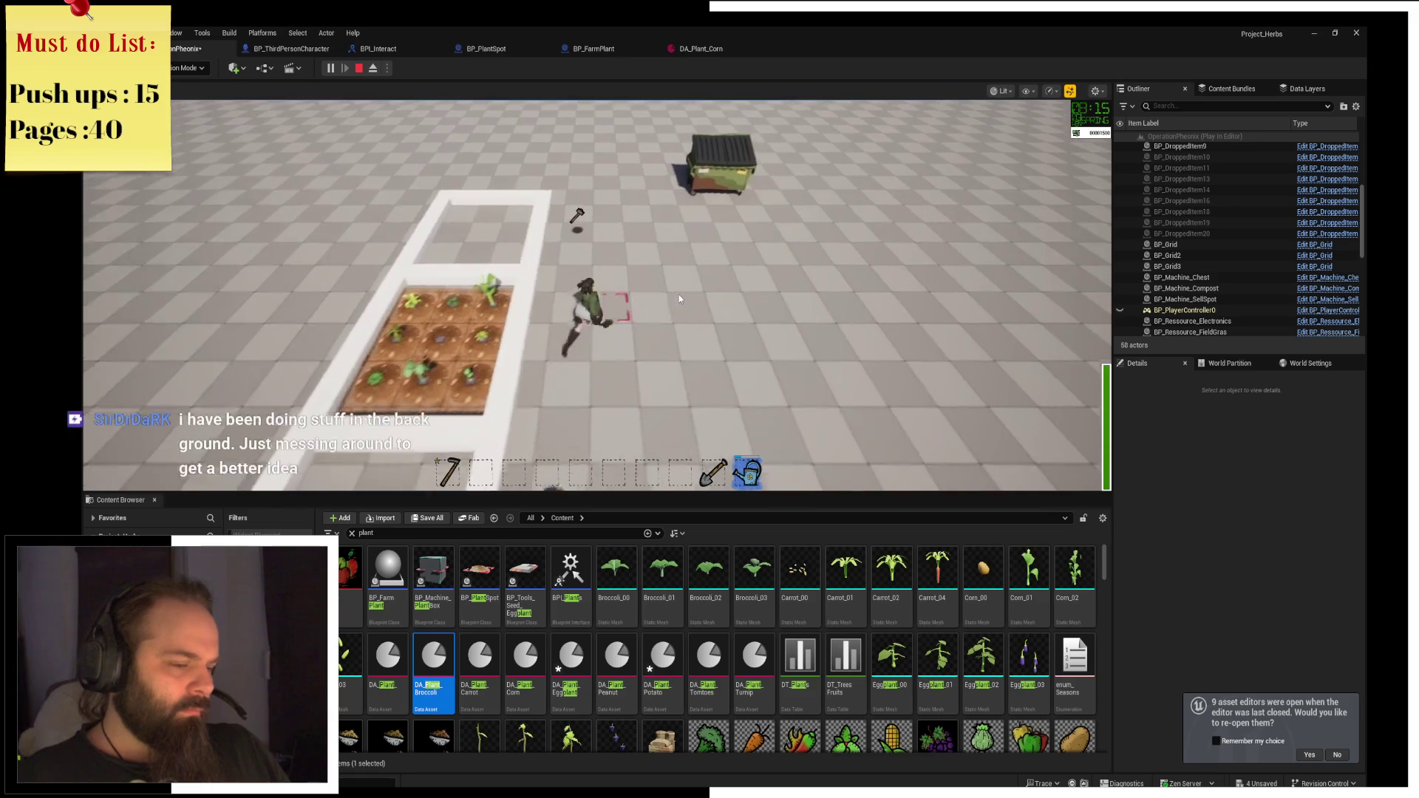
key("w")
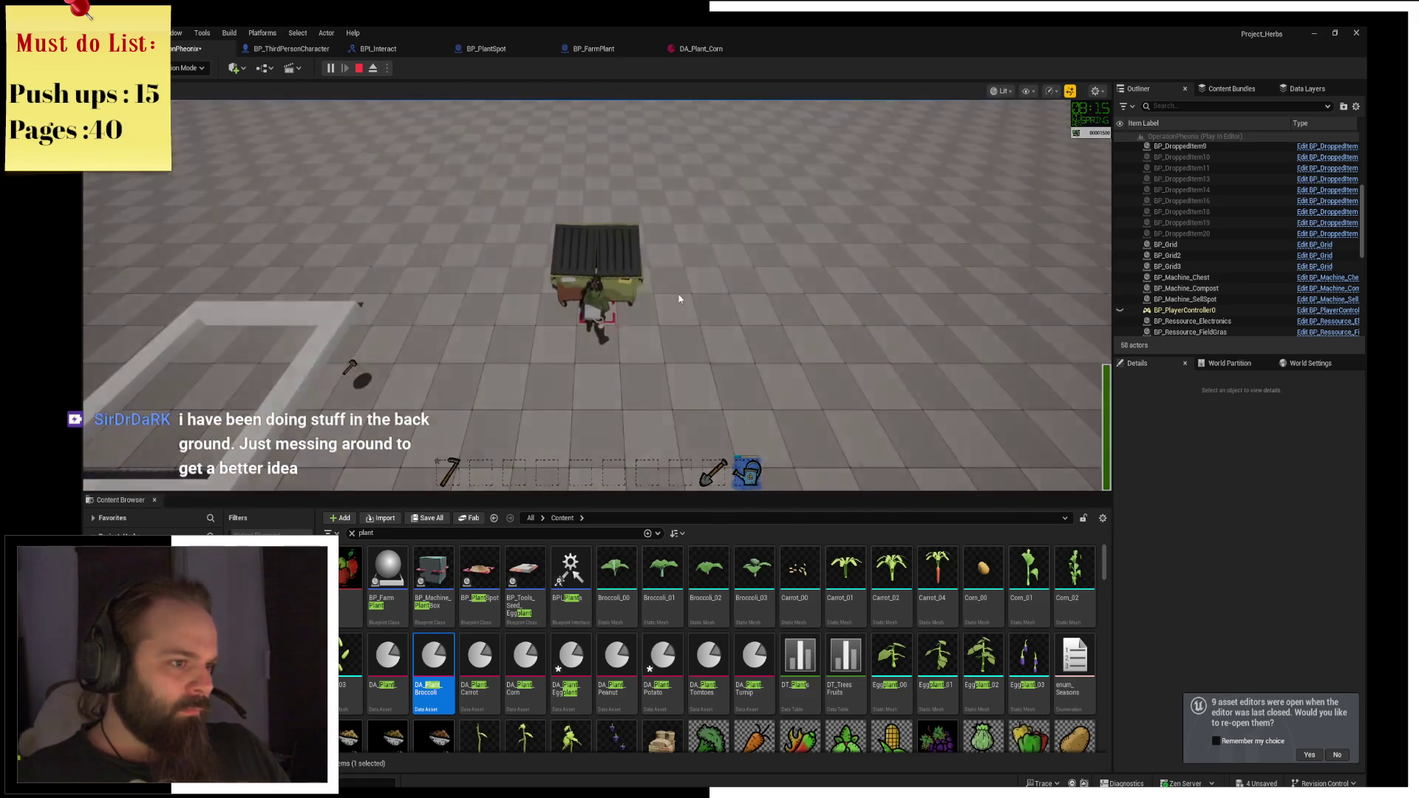
key("e")
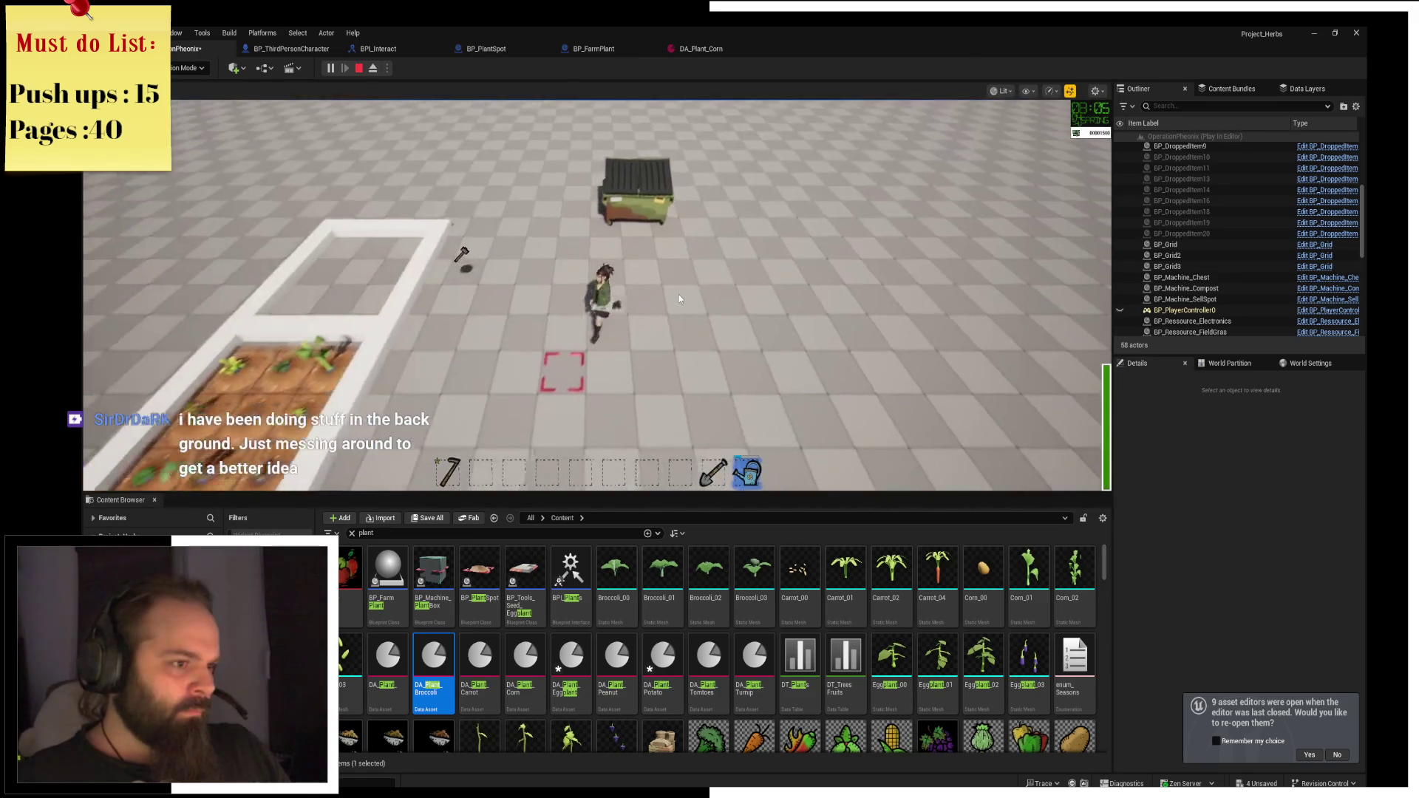
key("a")
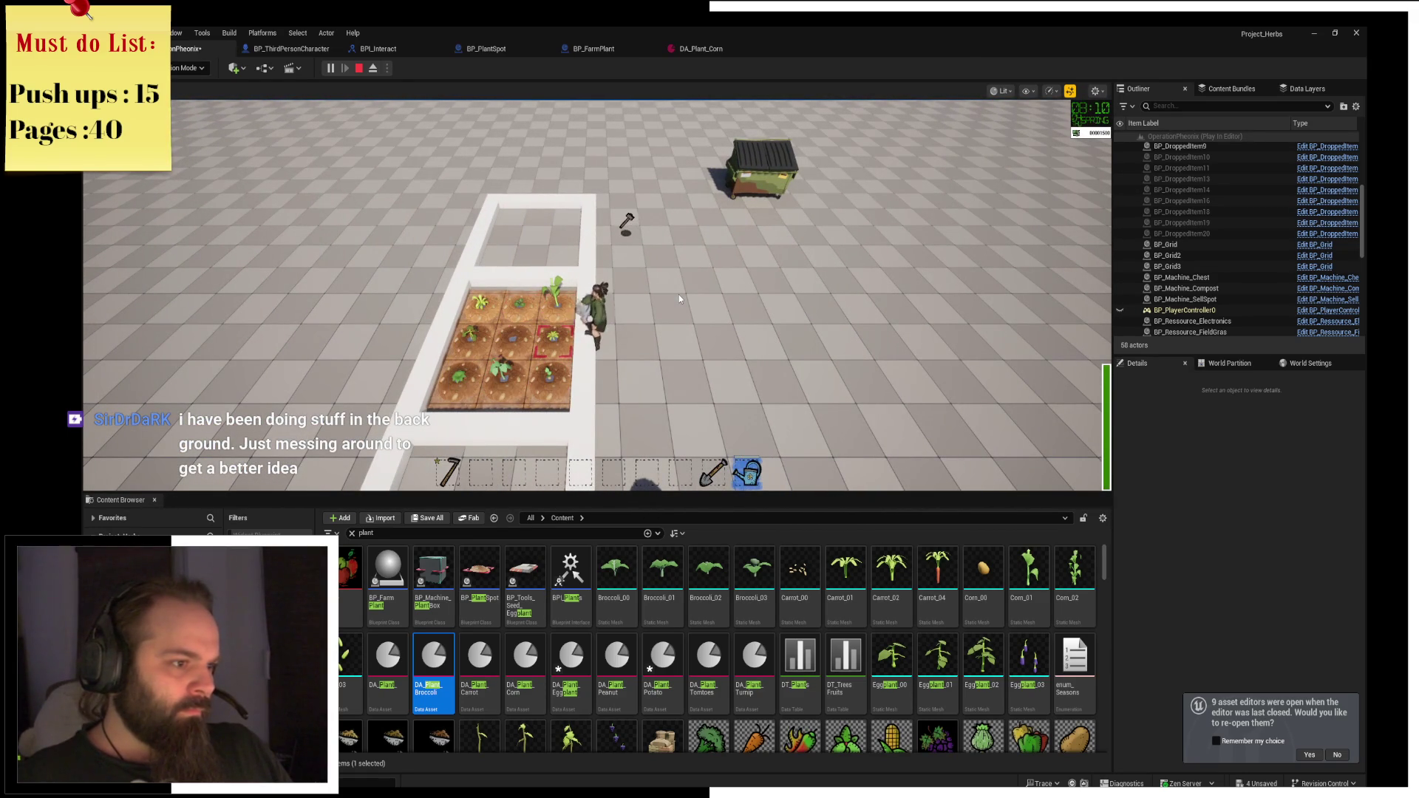
key("s")
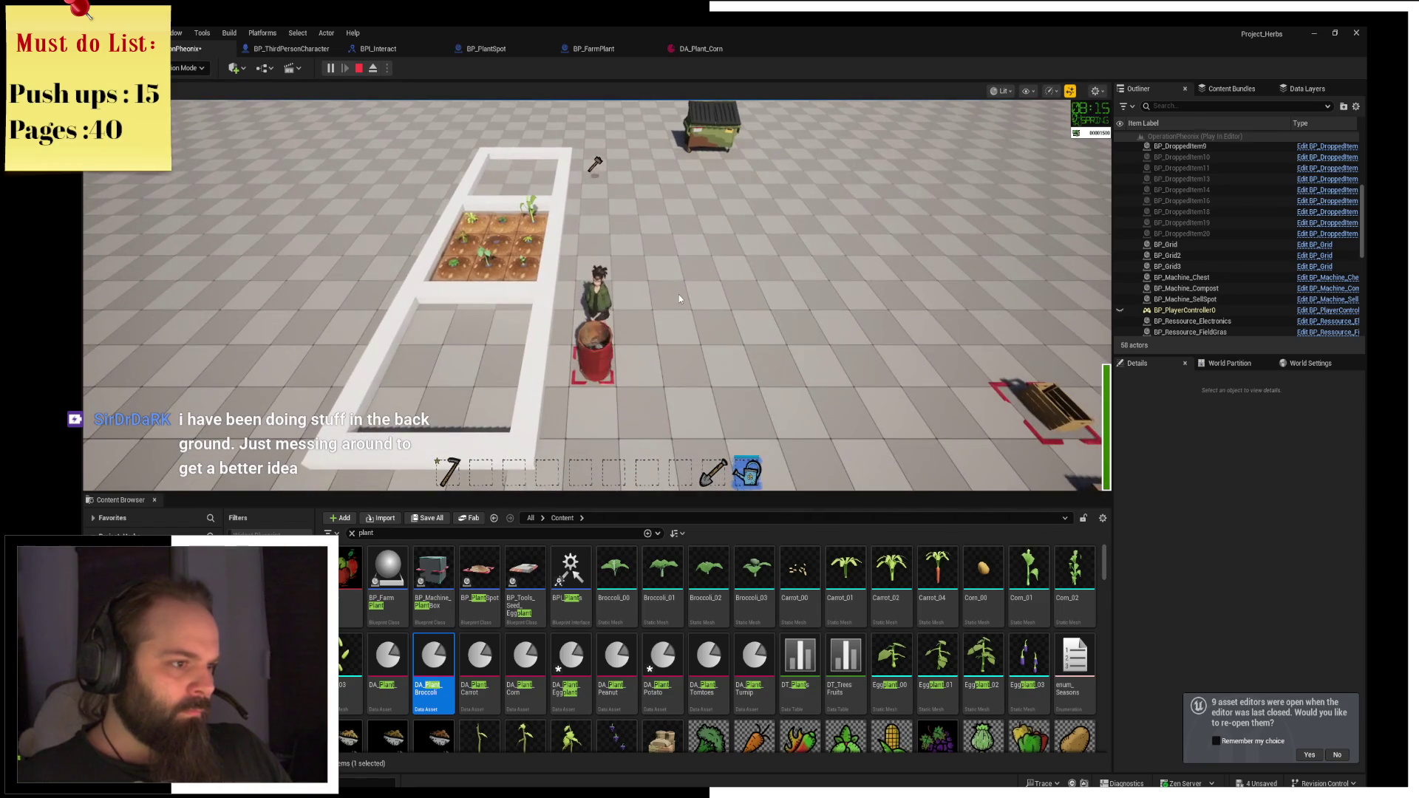
key("w")
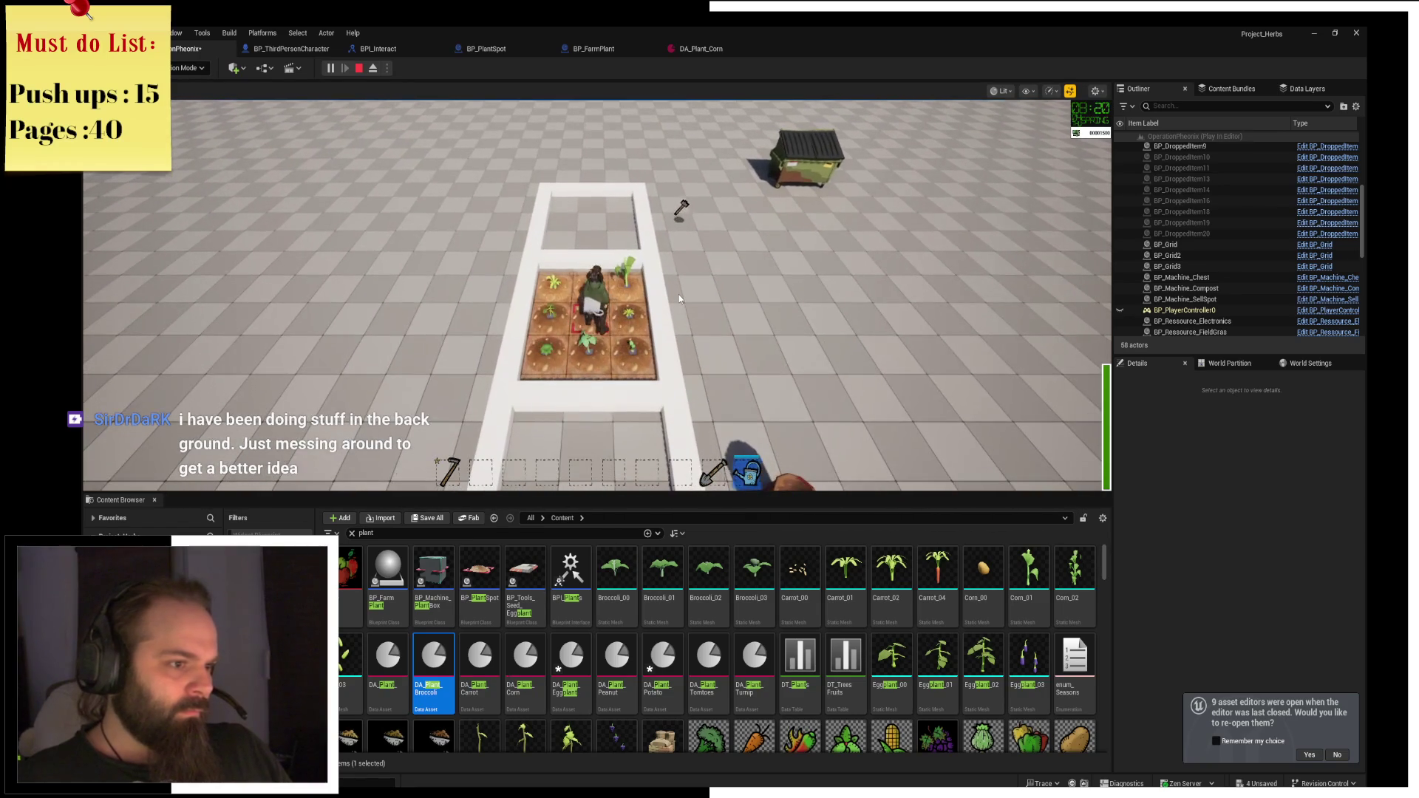
Walk from the farm plot to the dumpster and sleep through one in-game day.
key("a")
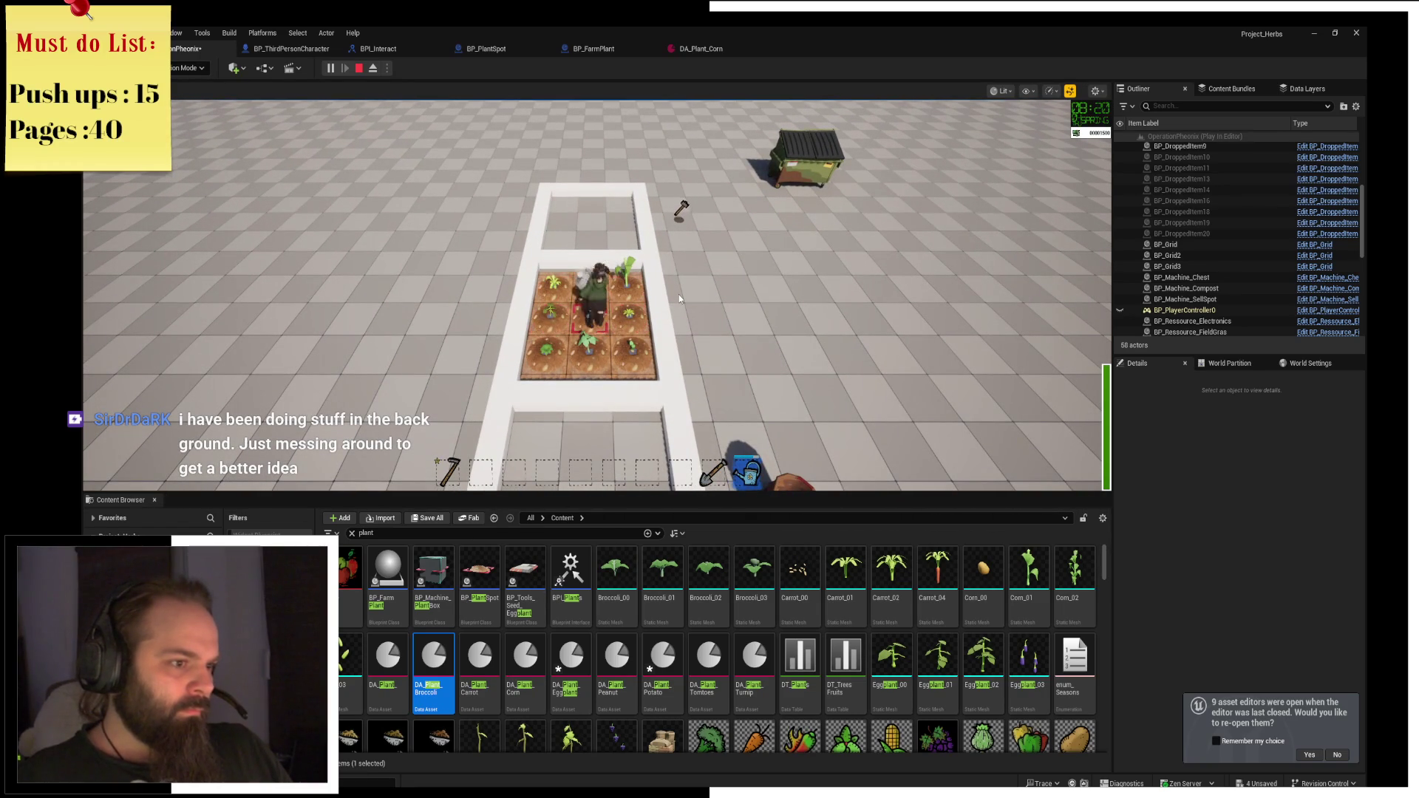
key("d")
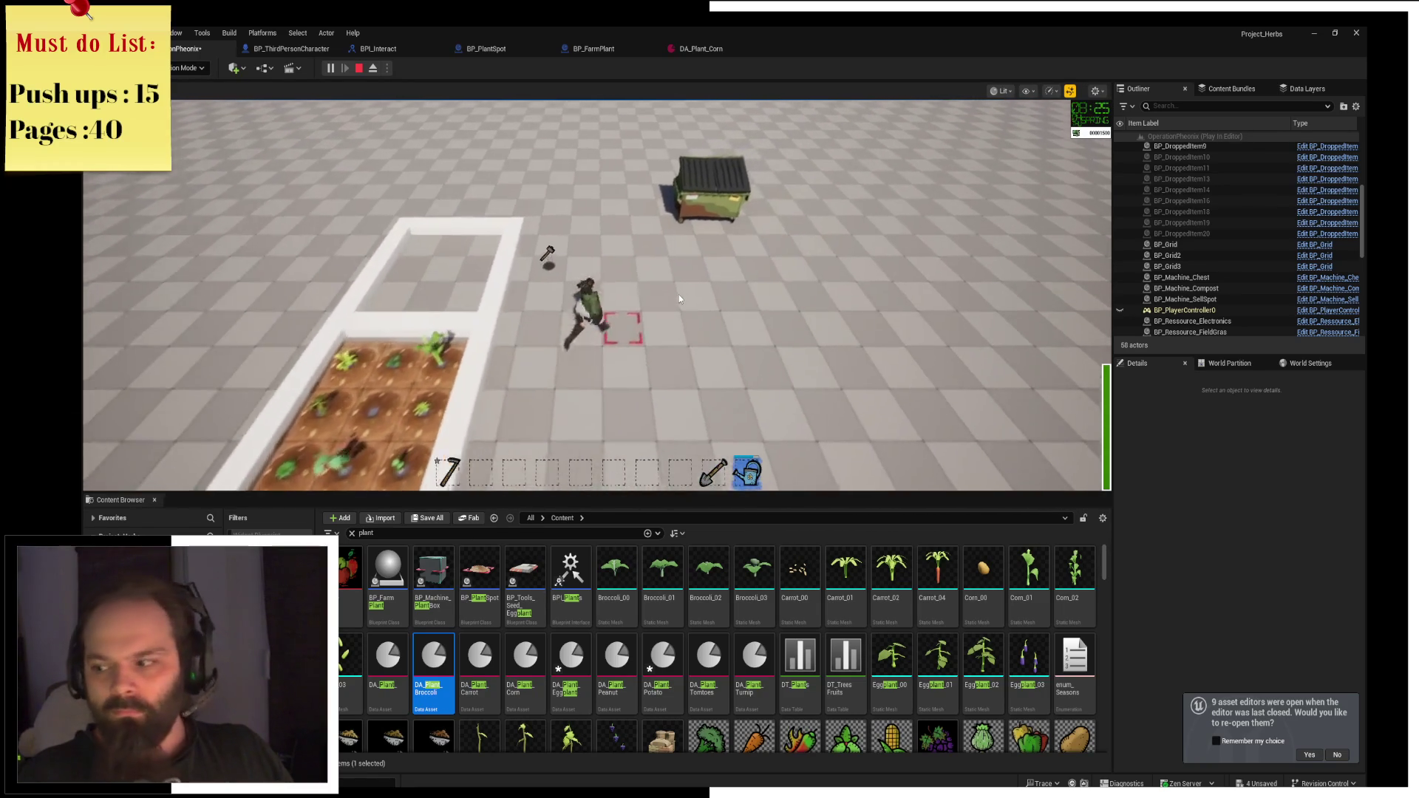
key("w")
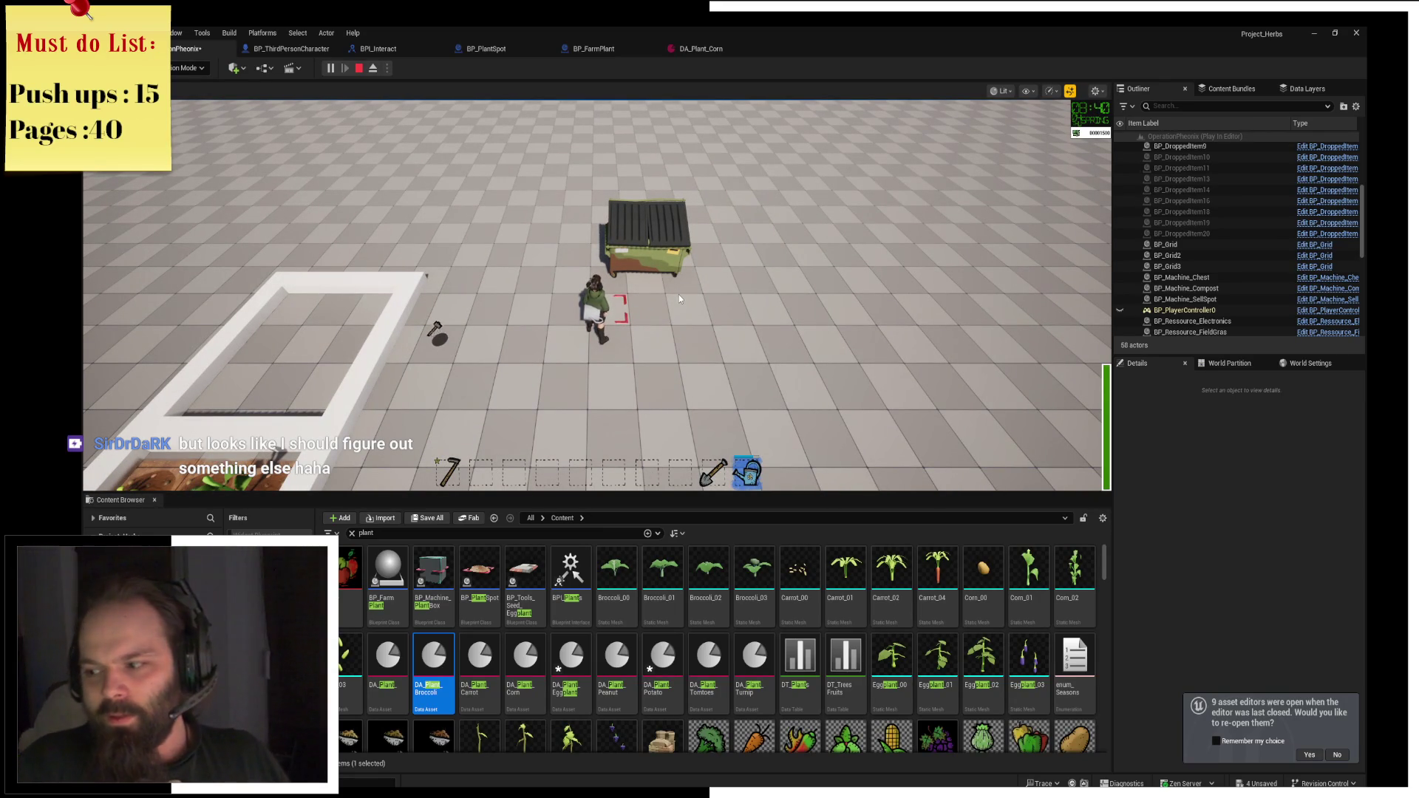
key("w")
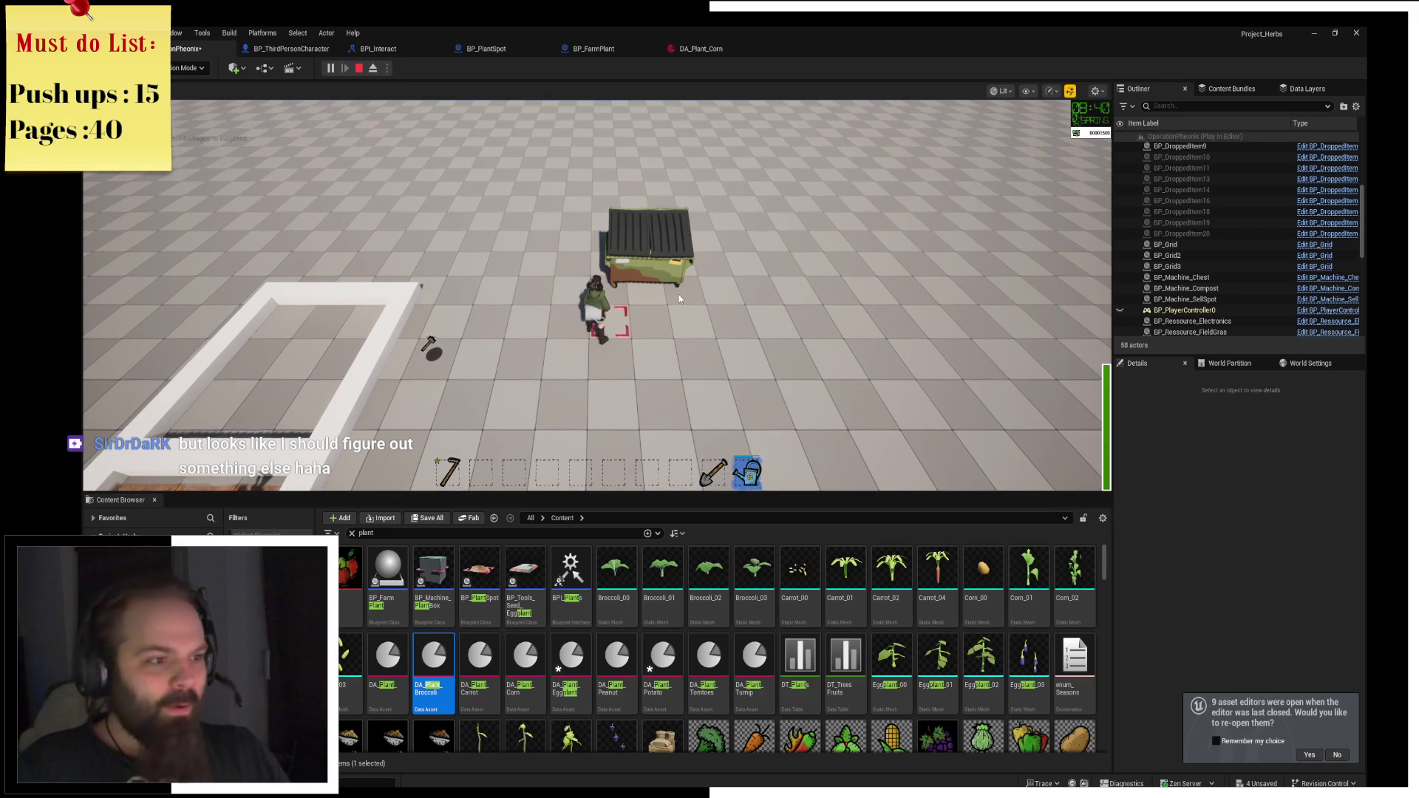
key("w")
key("s")
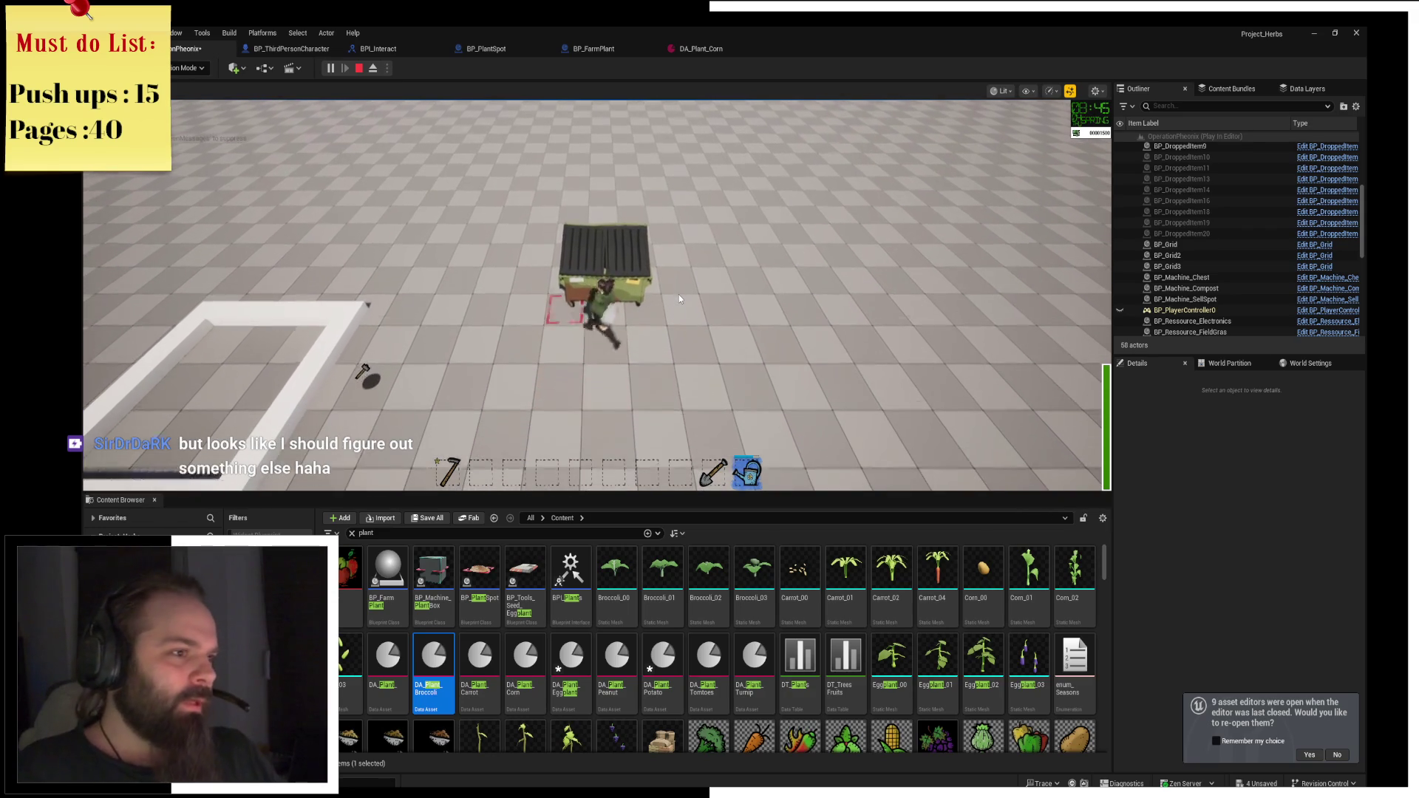
key("e")
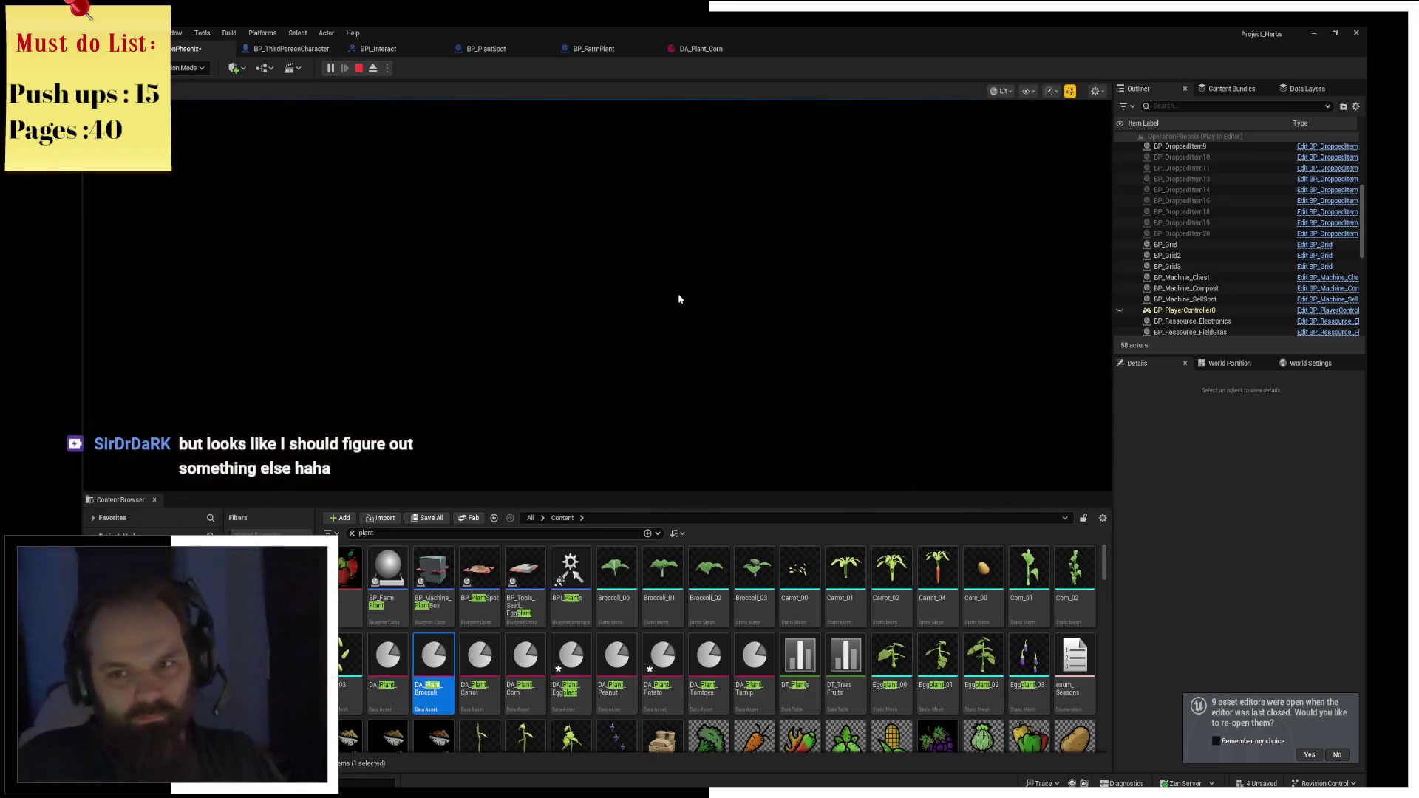
Check the planter box, sleep at the dumpster again, and head back to the crops.
key("a")
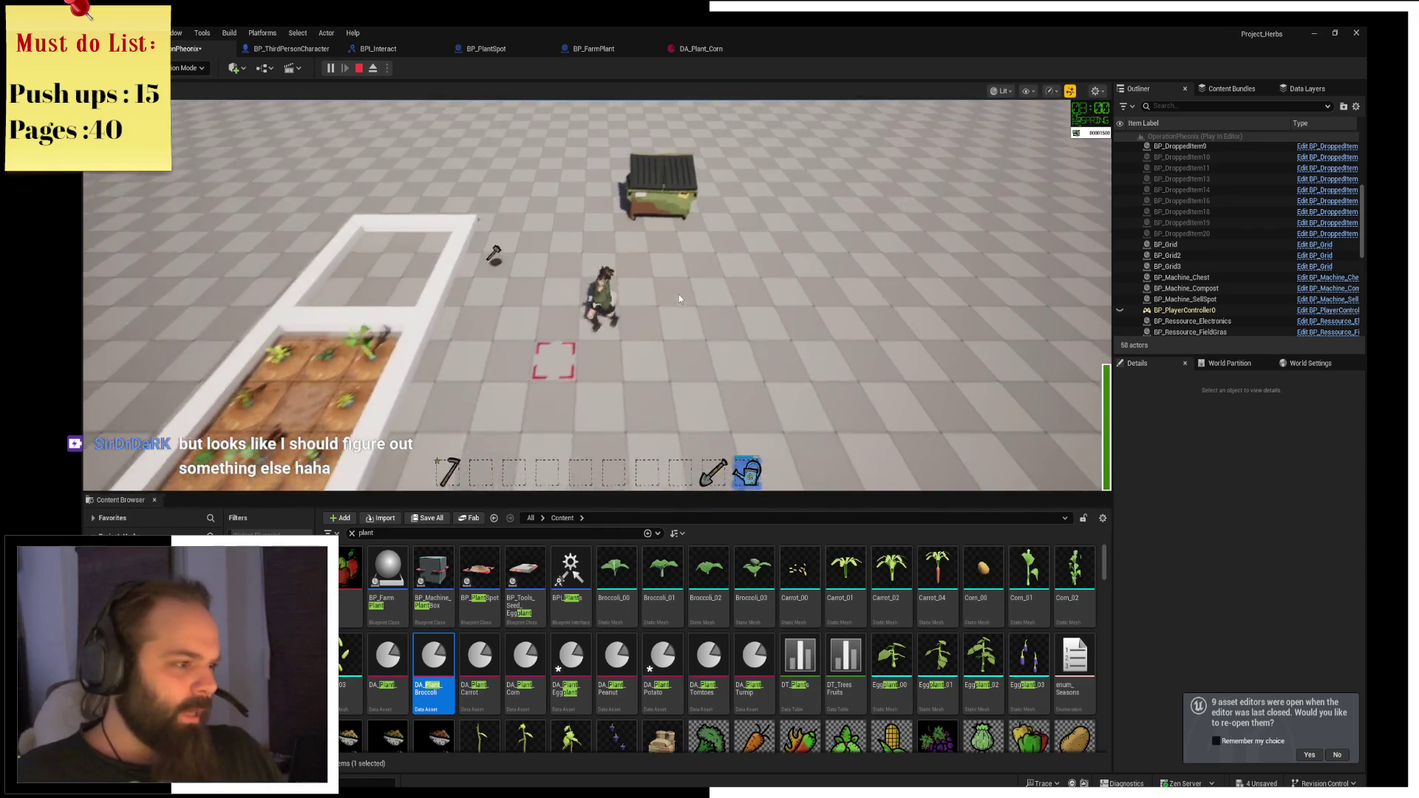
key("a")
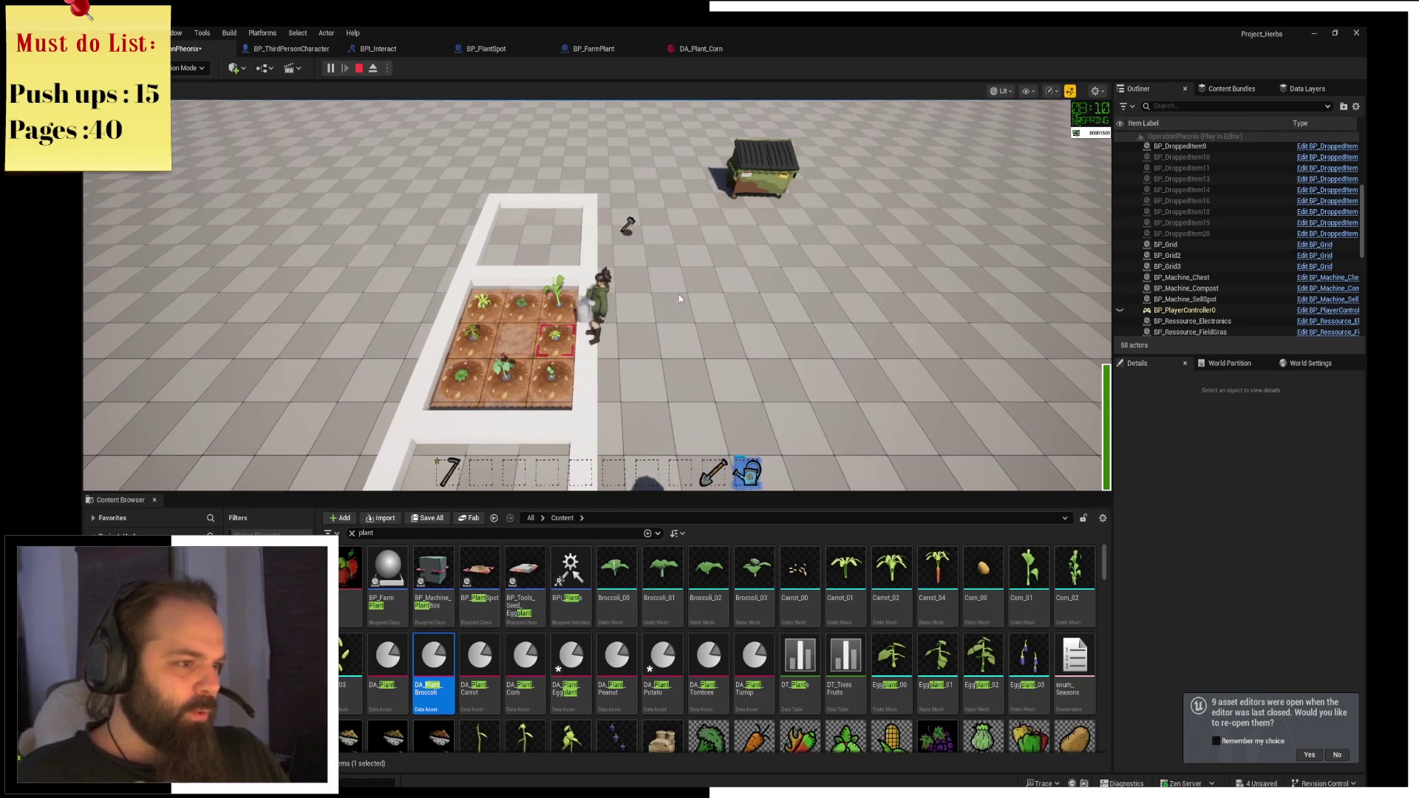
key("d")
key("w")
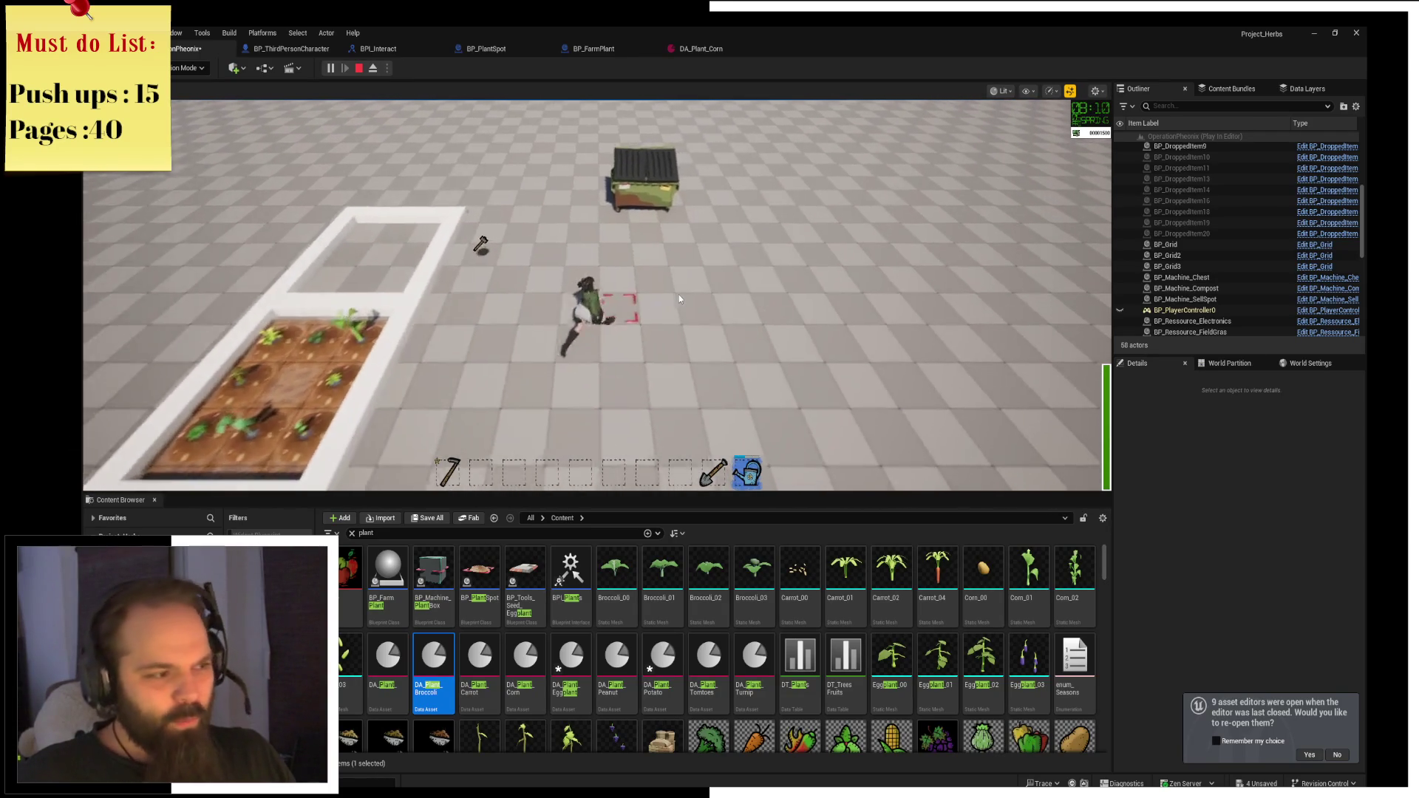
key("e")
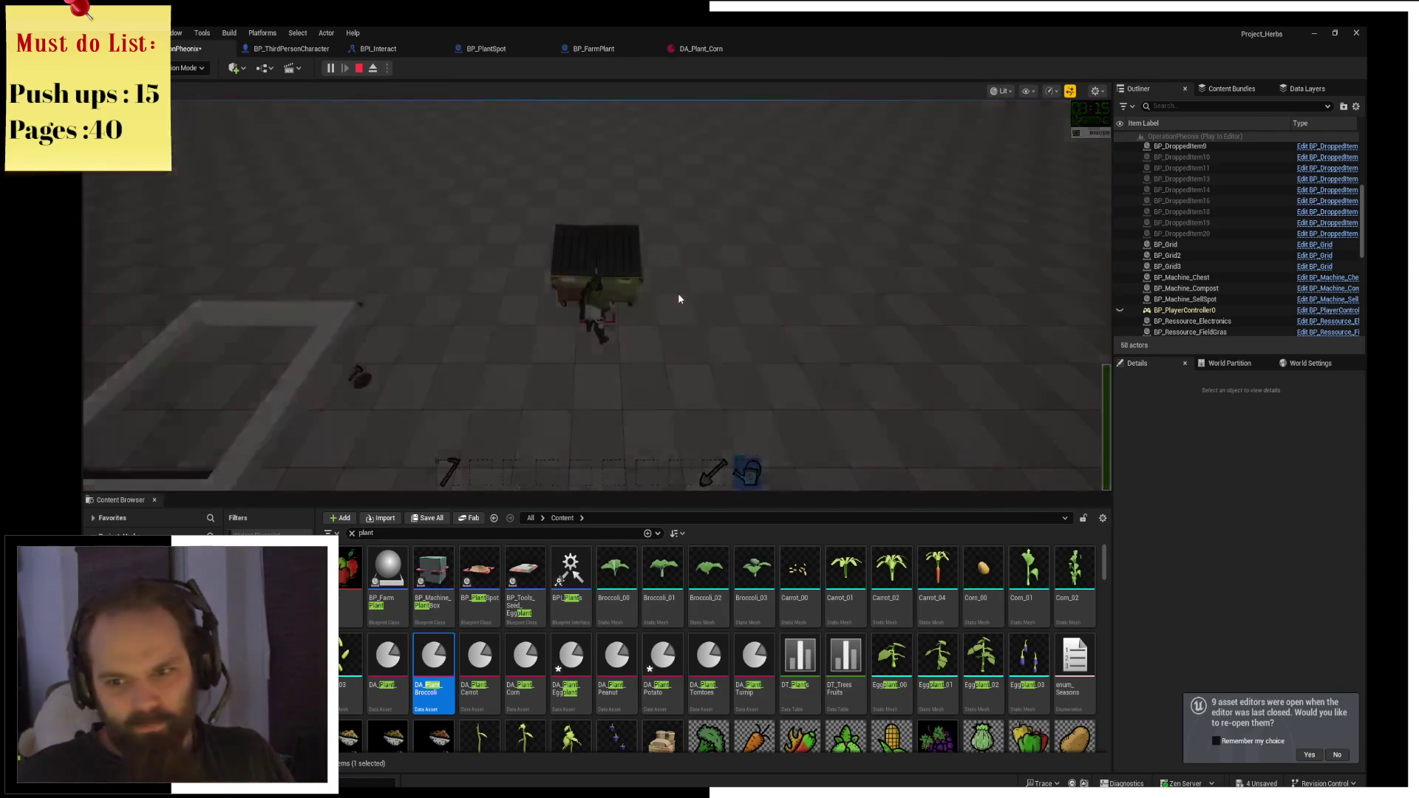
key("s")
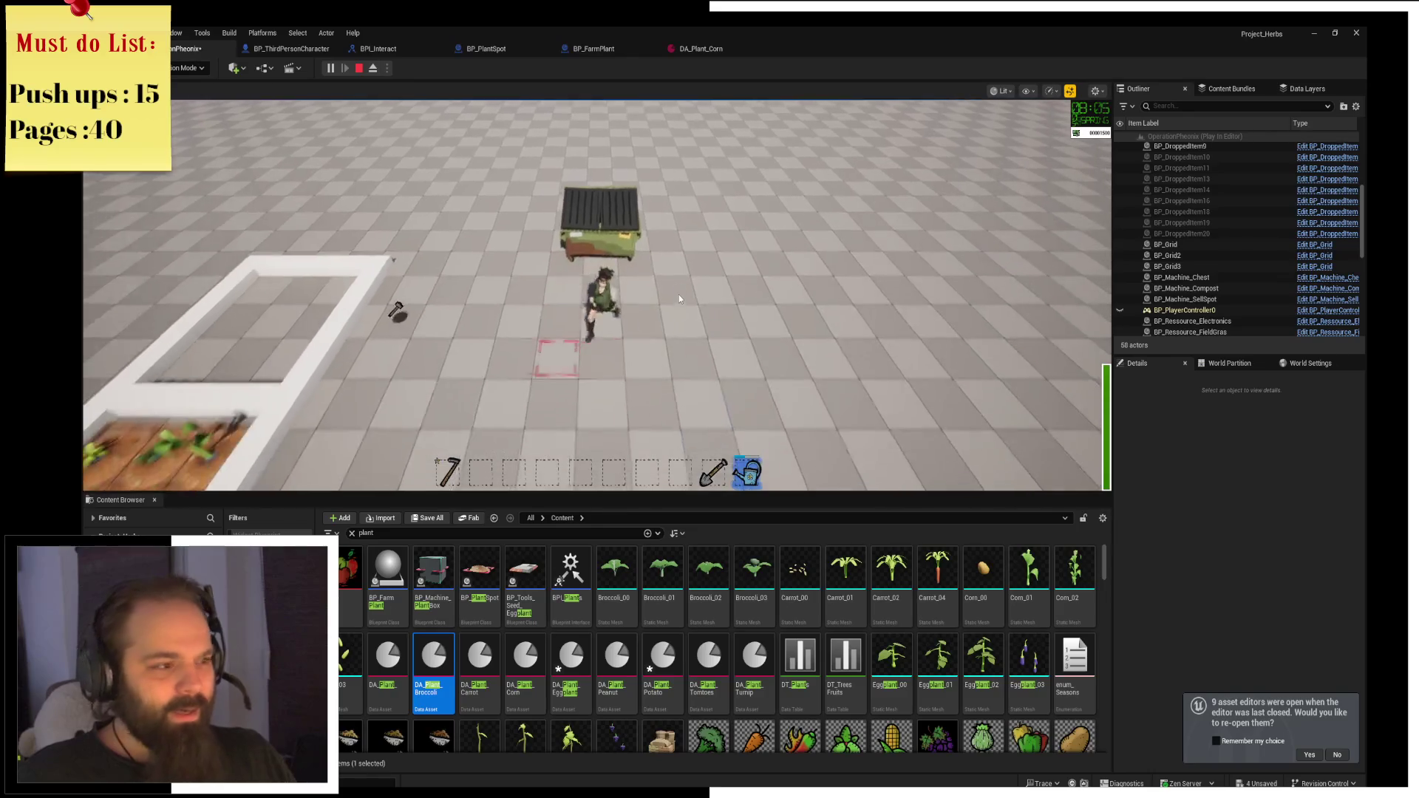
key("a")
key("a")
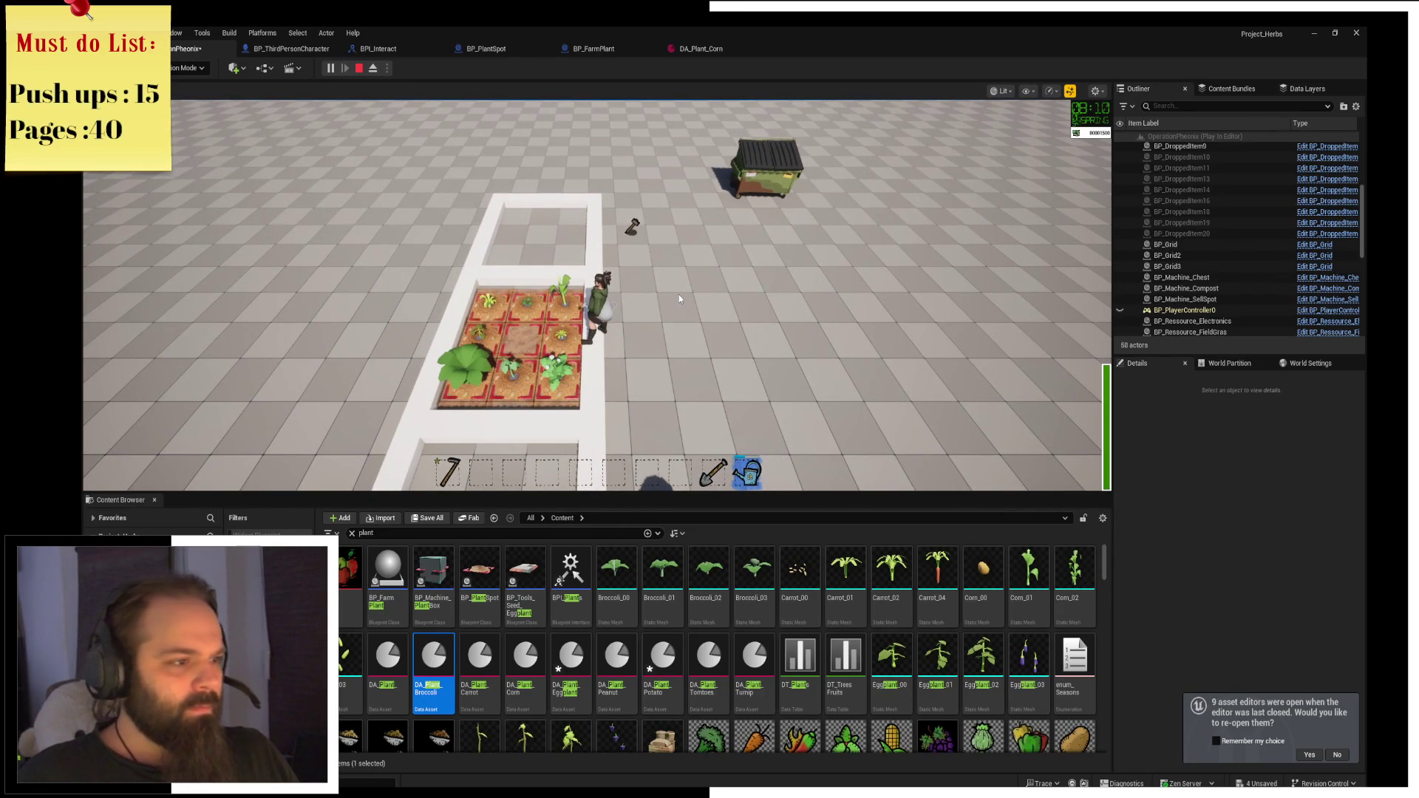
Harvest all the planter's crops, then open the chest and backpack inventories.
key("e")
key("a")
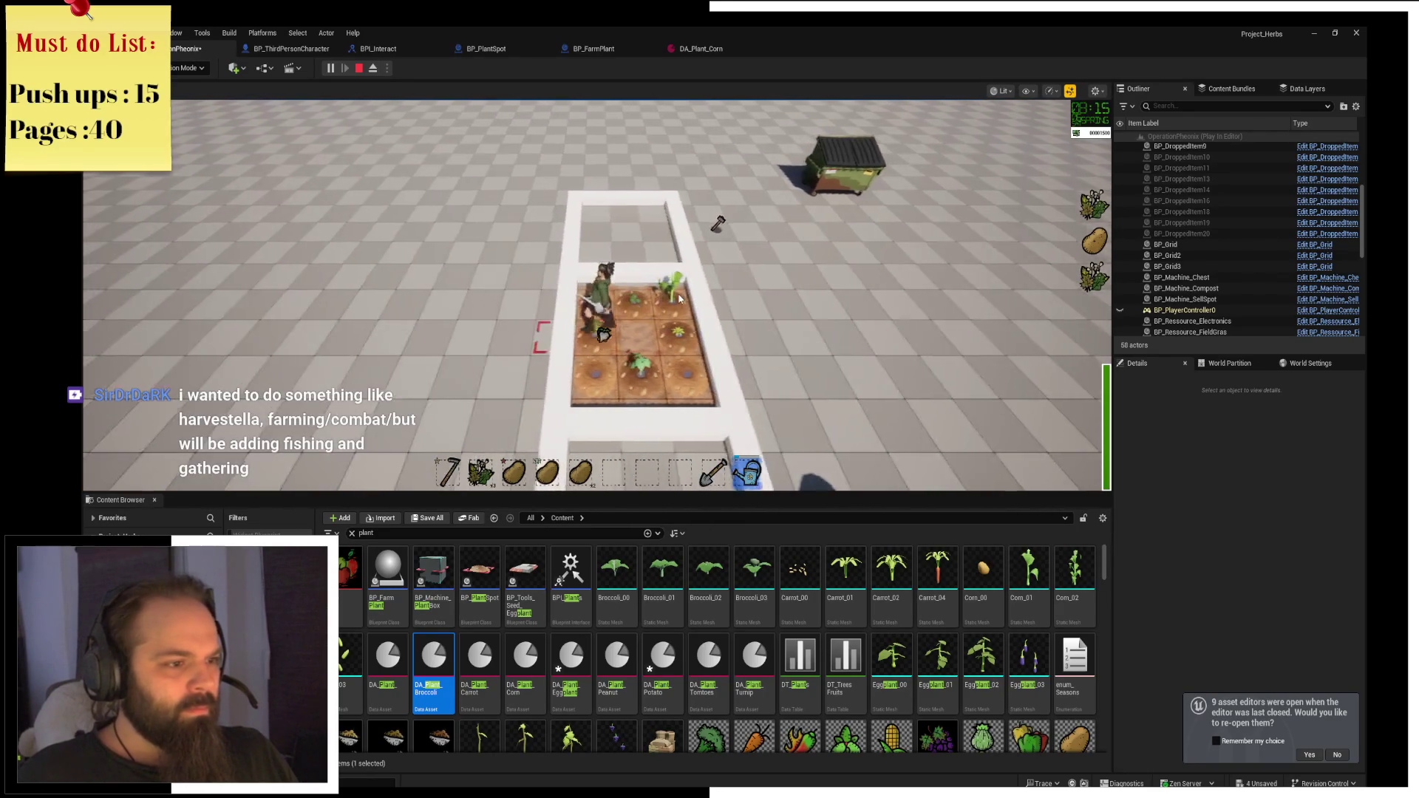
key("d")
key("s")
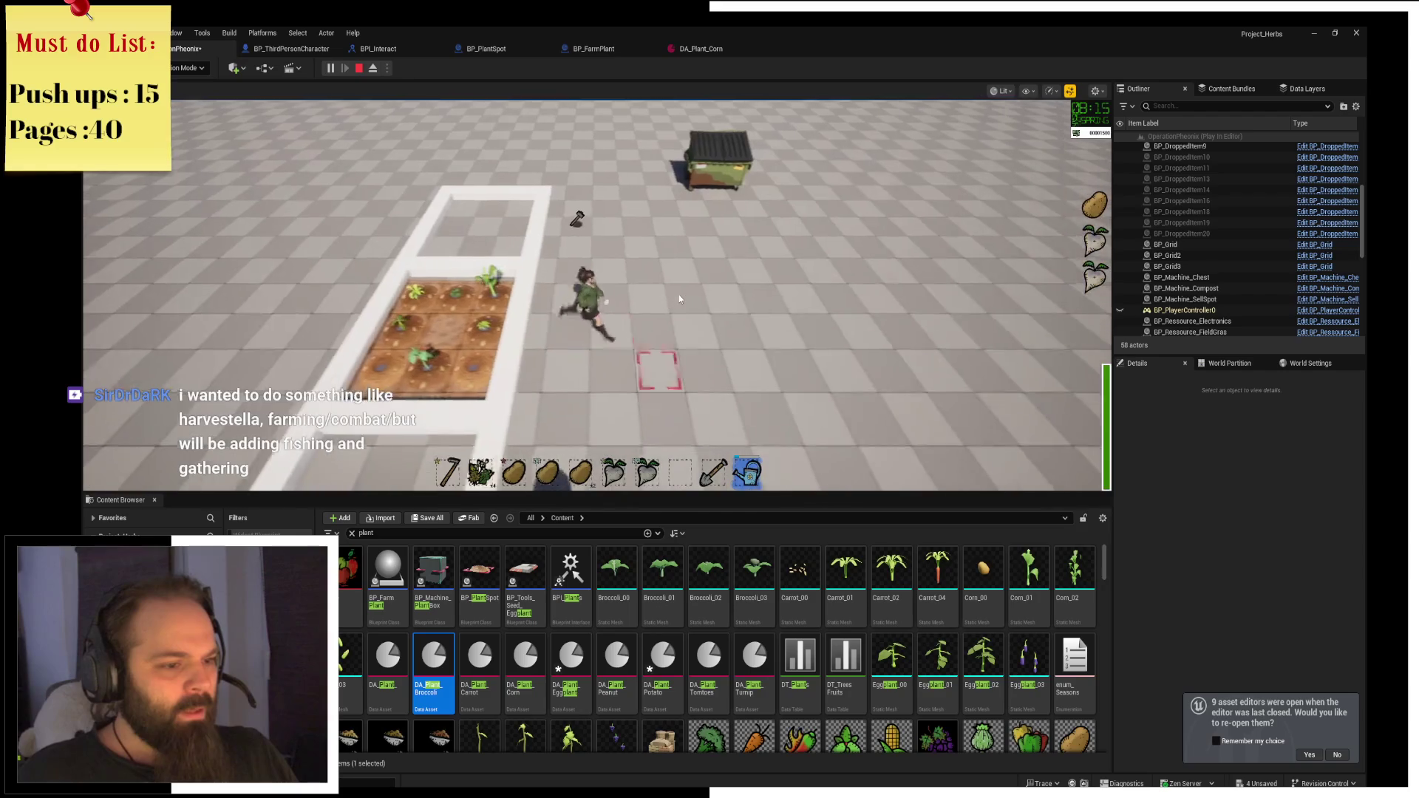
key("d")
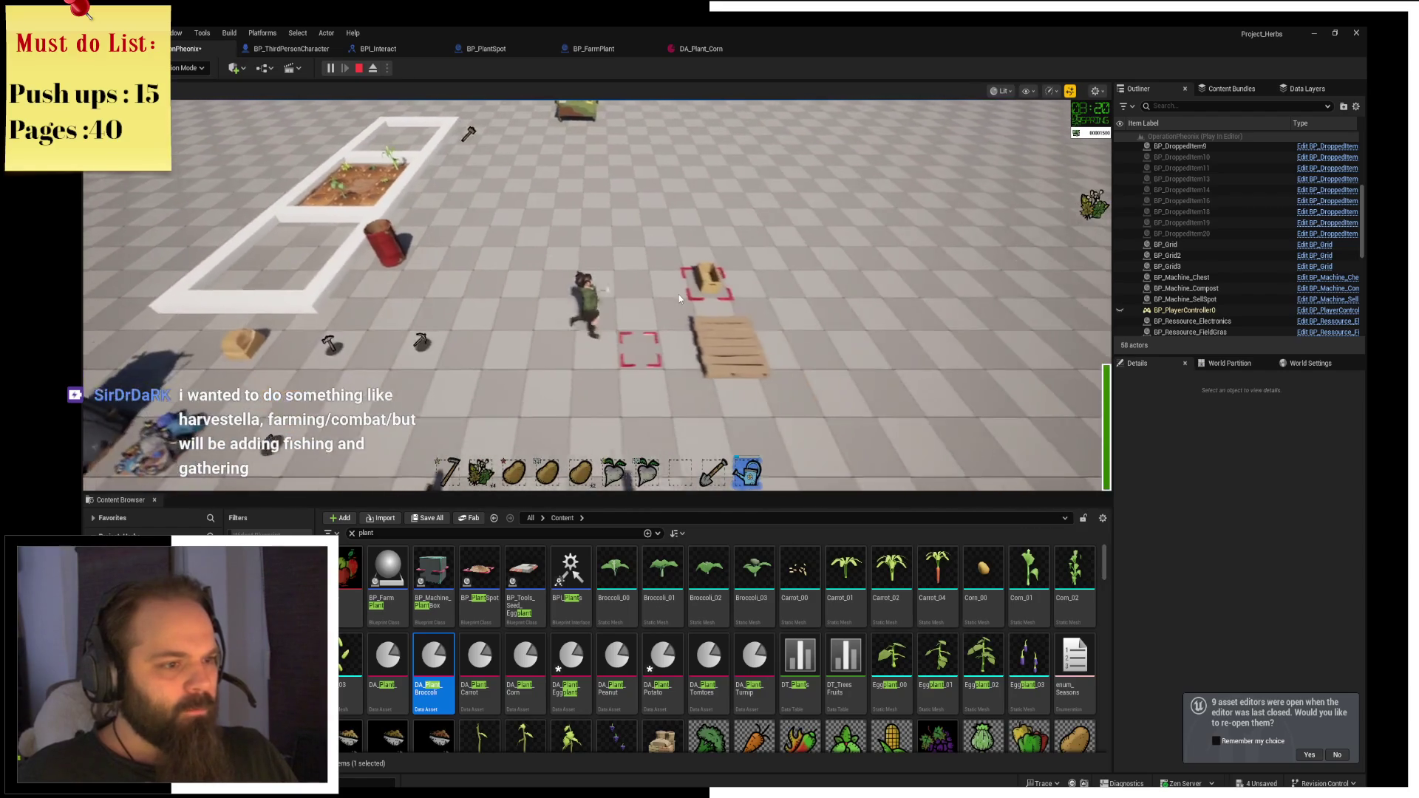
key("e")
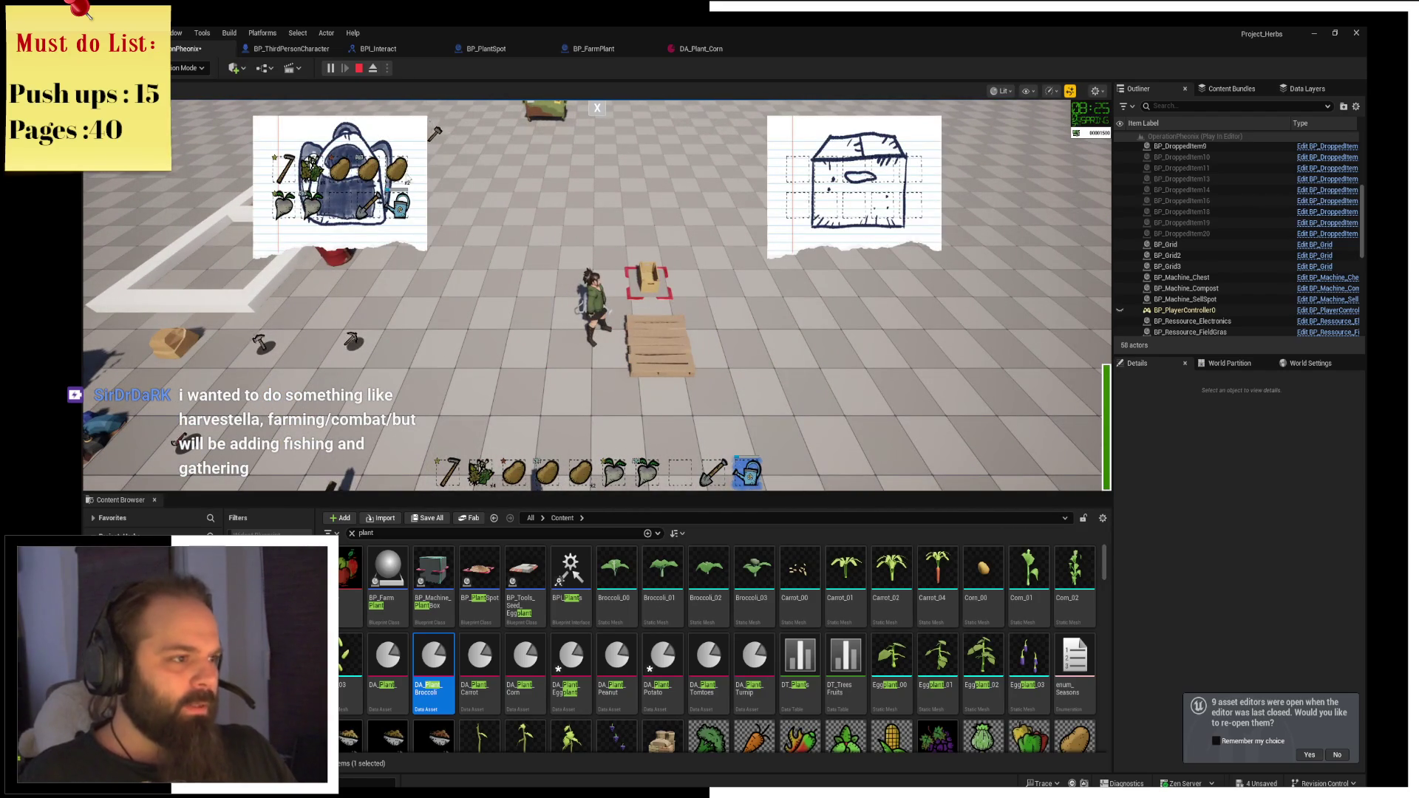
Move the five harvested potatoes and herbs from the backpack into the chest, then close the panels.
left_click(368, 171)
left_click(340, 169)
left_click(397, 169)
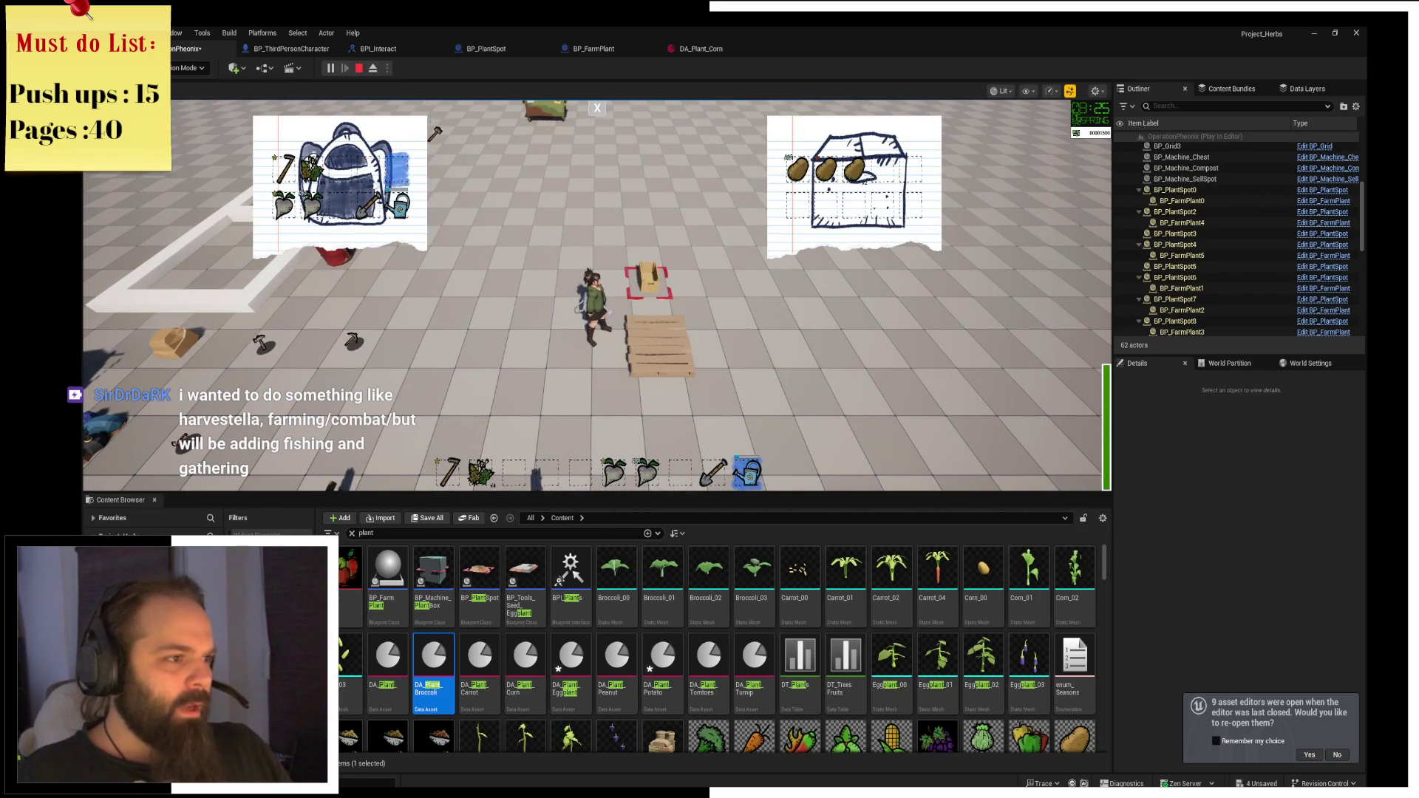
left_click(311, 203)
left_click(283, 203)
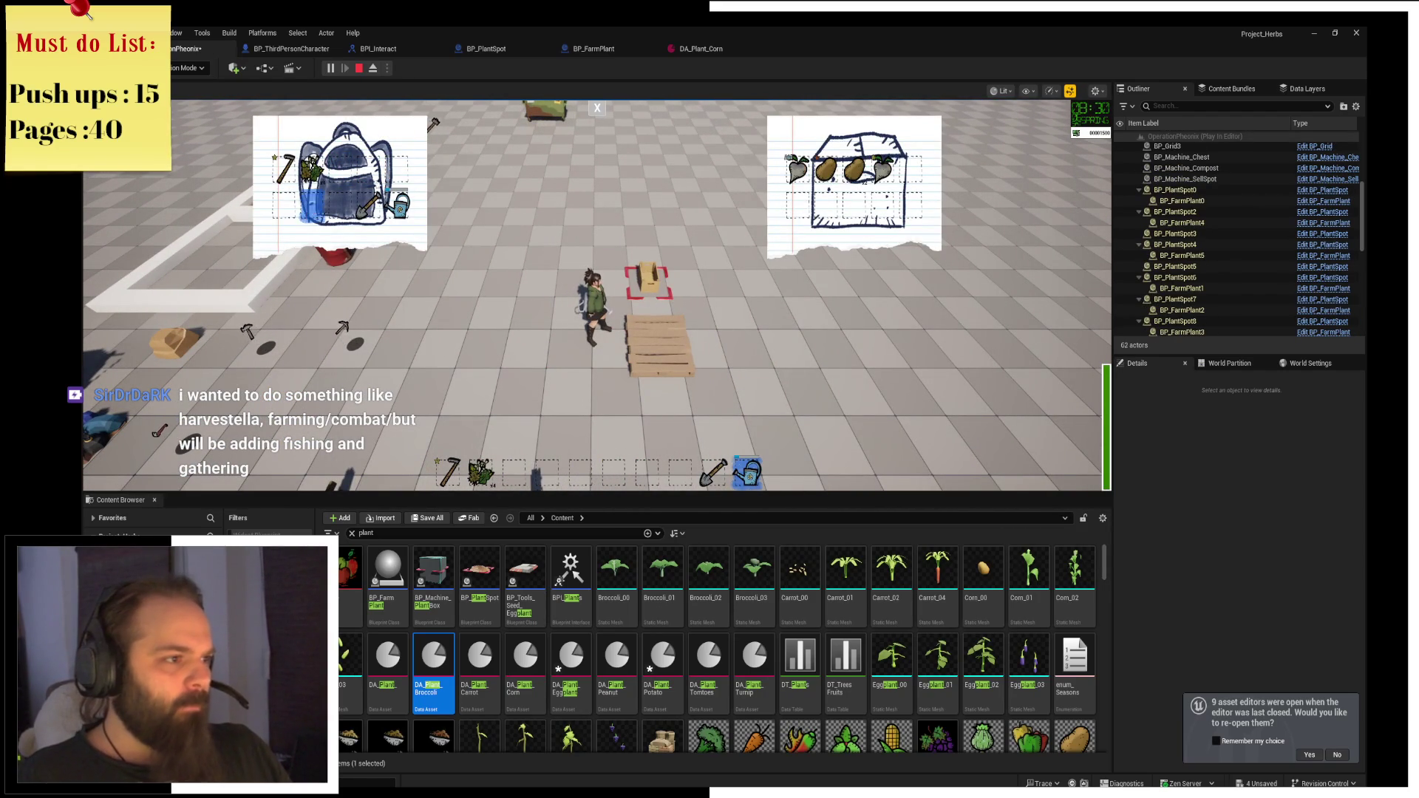
key("w")
left_click(595, 108)
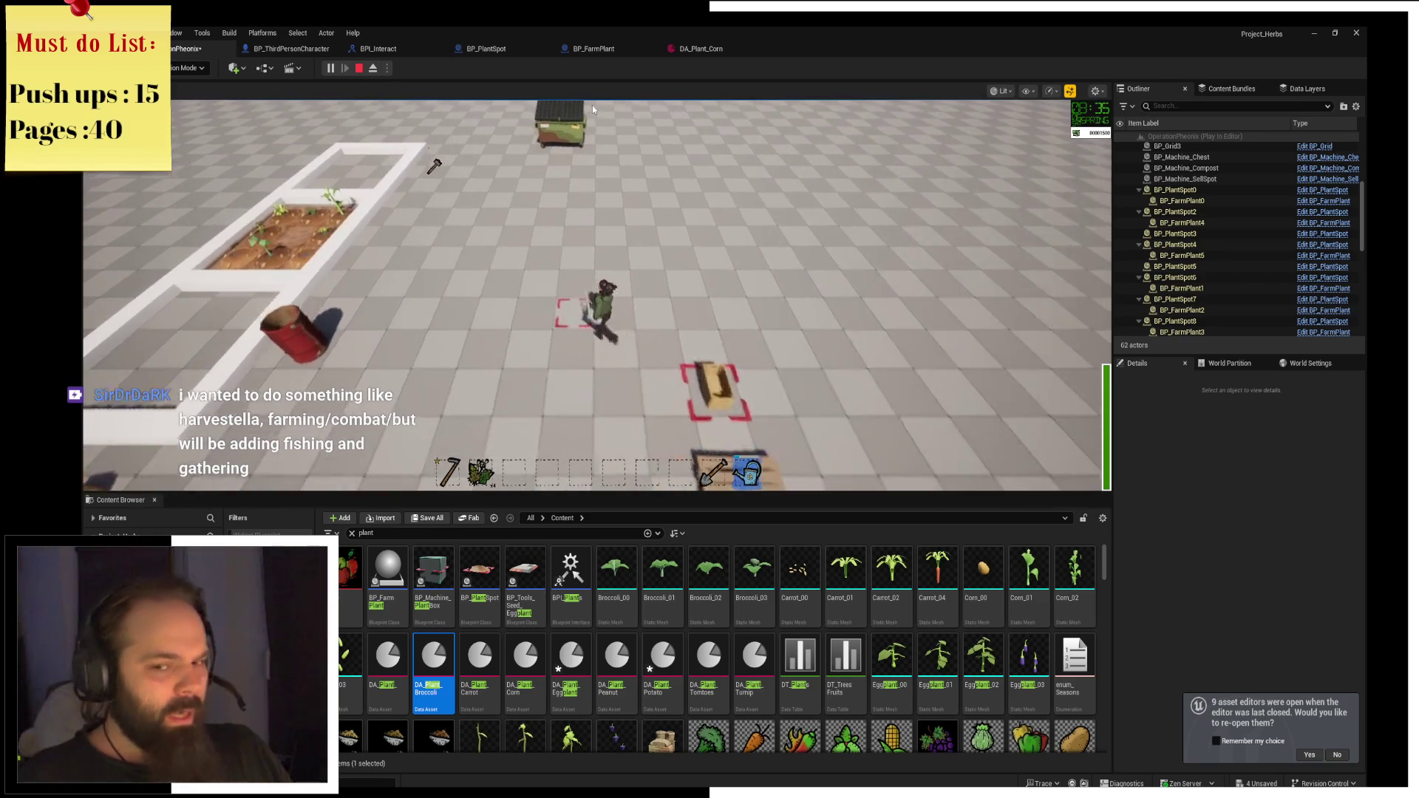
key("a")
key("a")
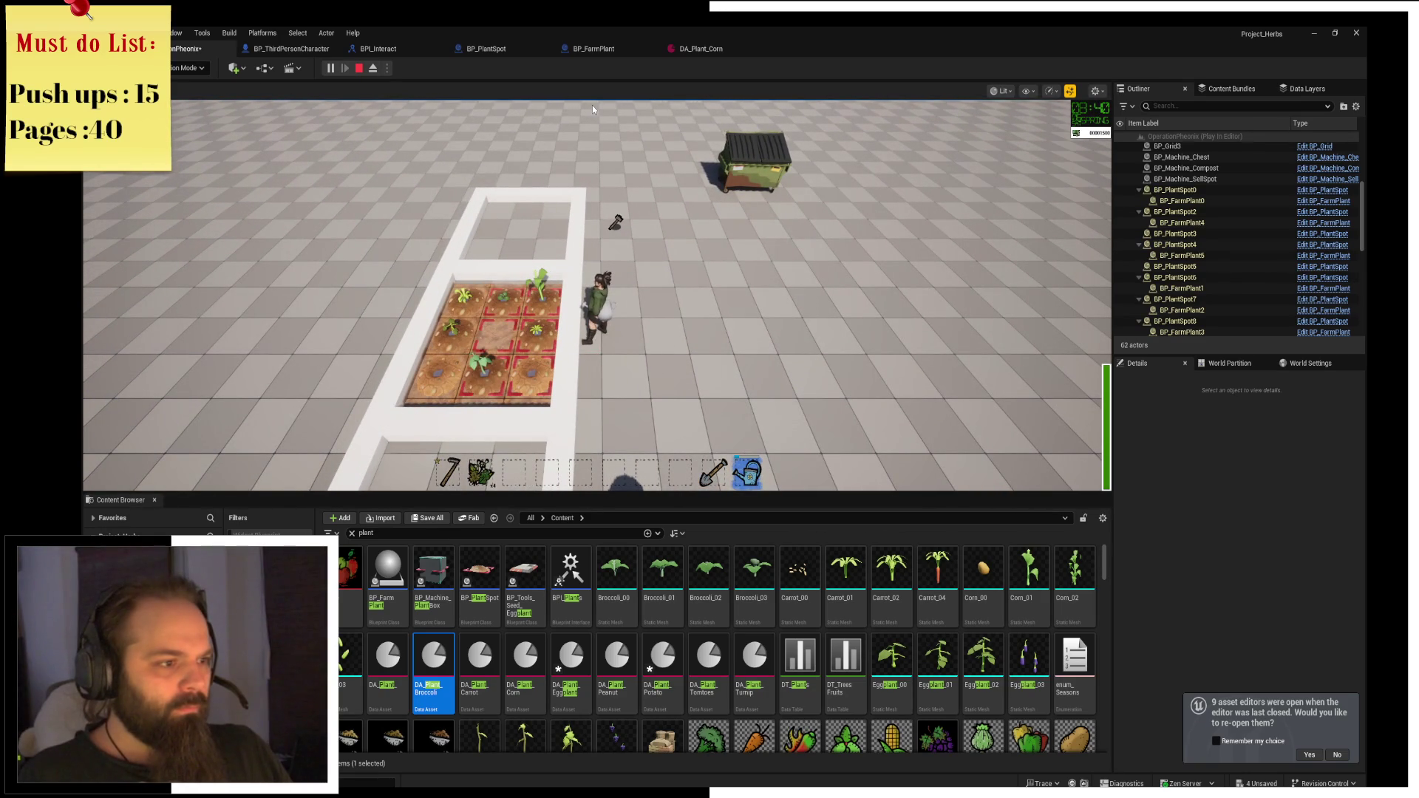
Harvest the ripe corn along the right edge of the garden plot.
left_click(592, 105)
key("d")
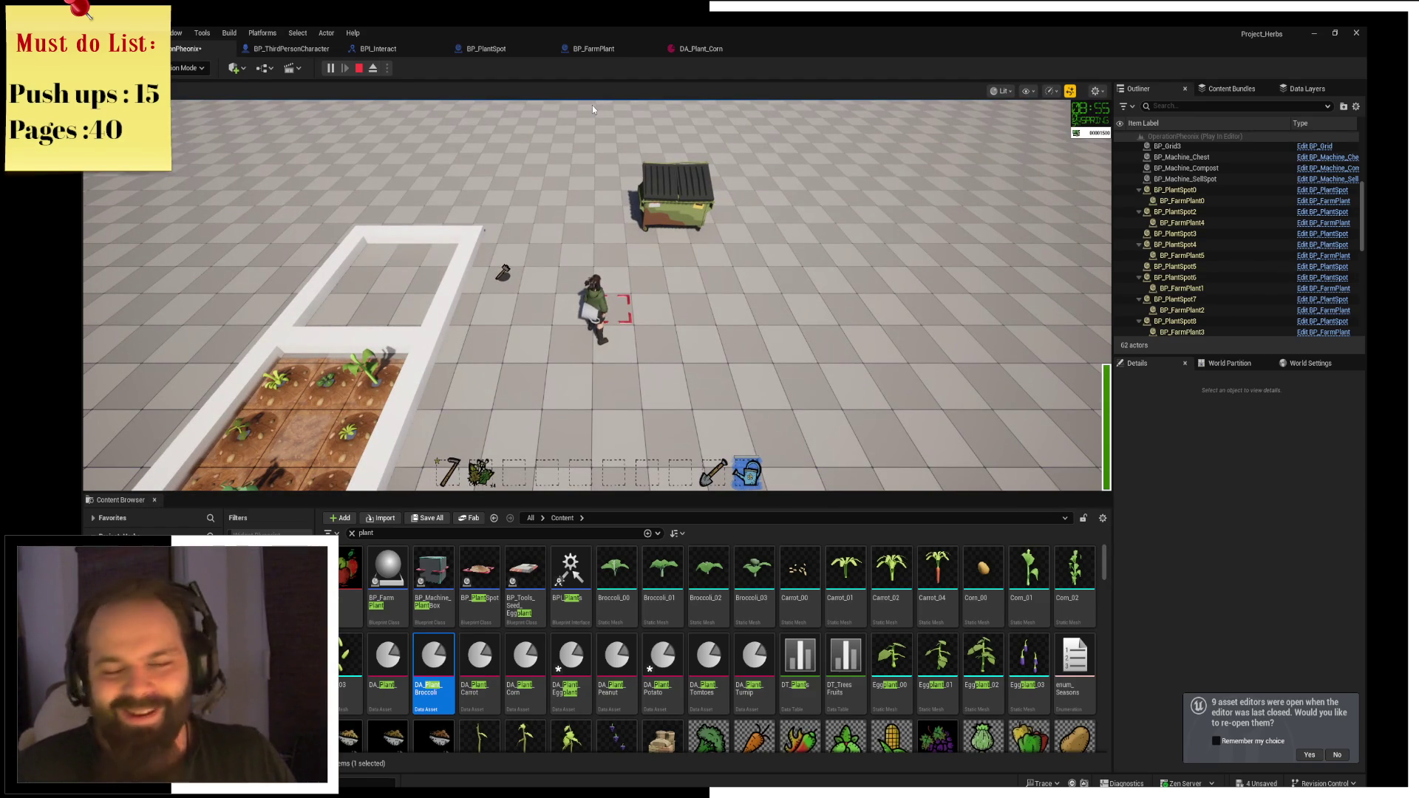
key("w")
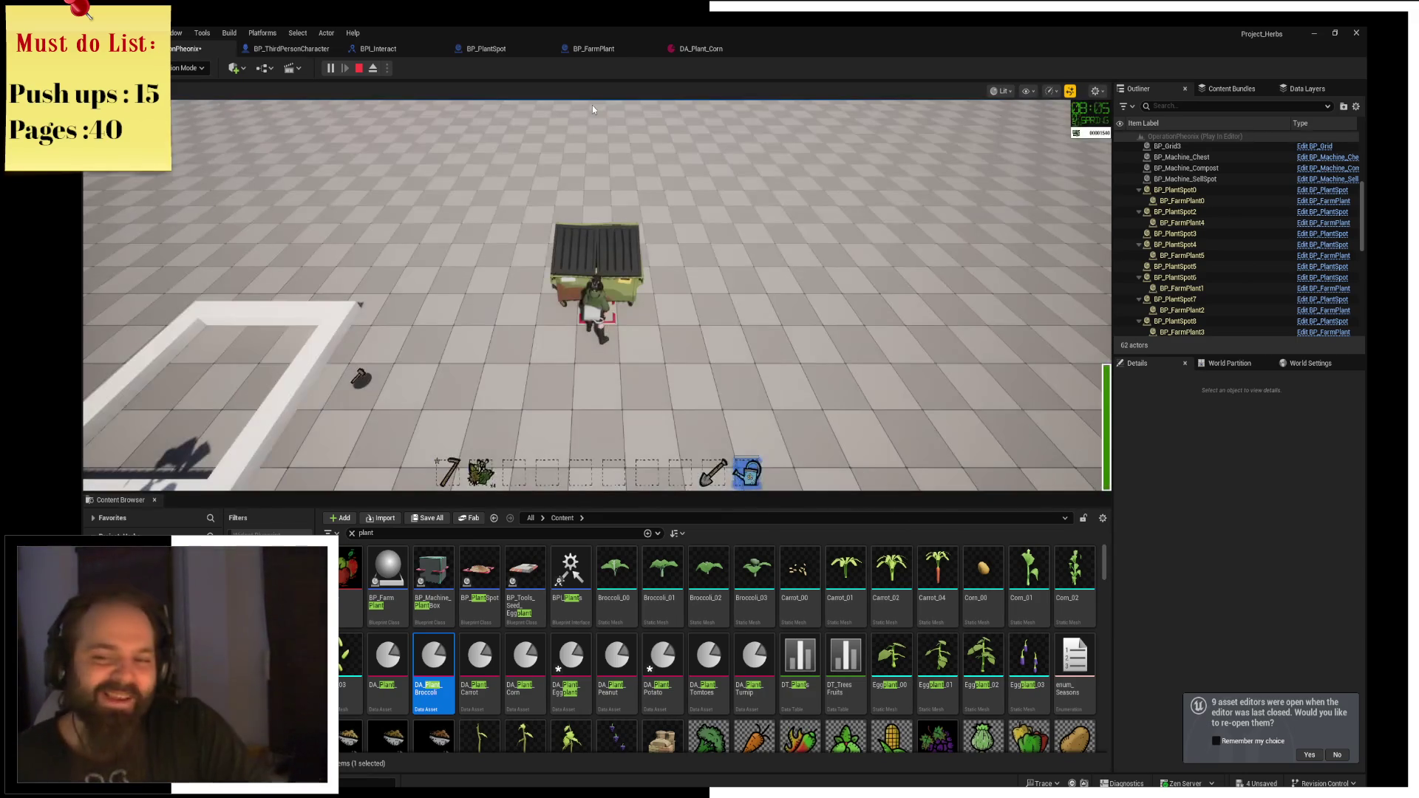
key("s")
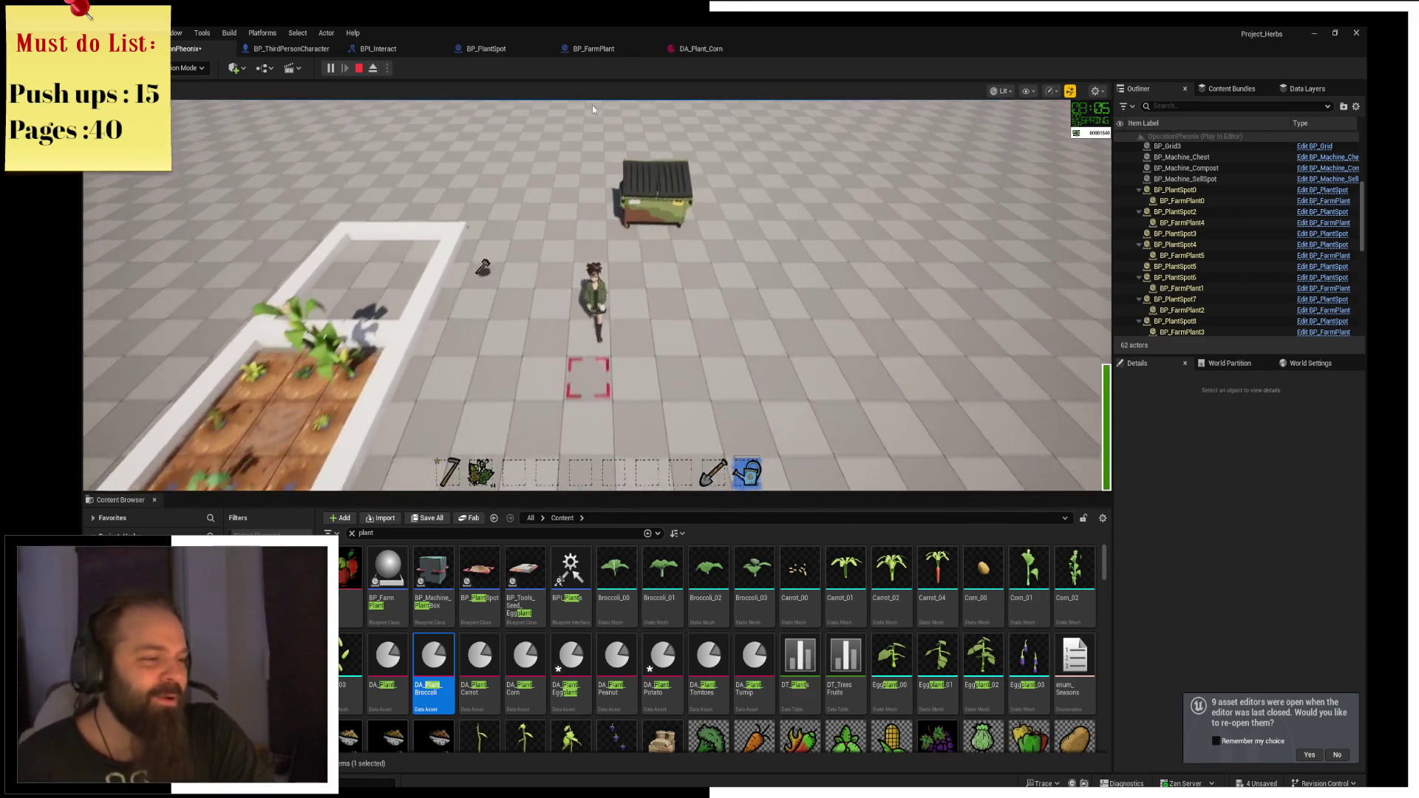
key("a")
key("e")
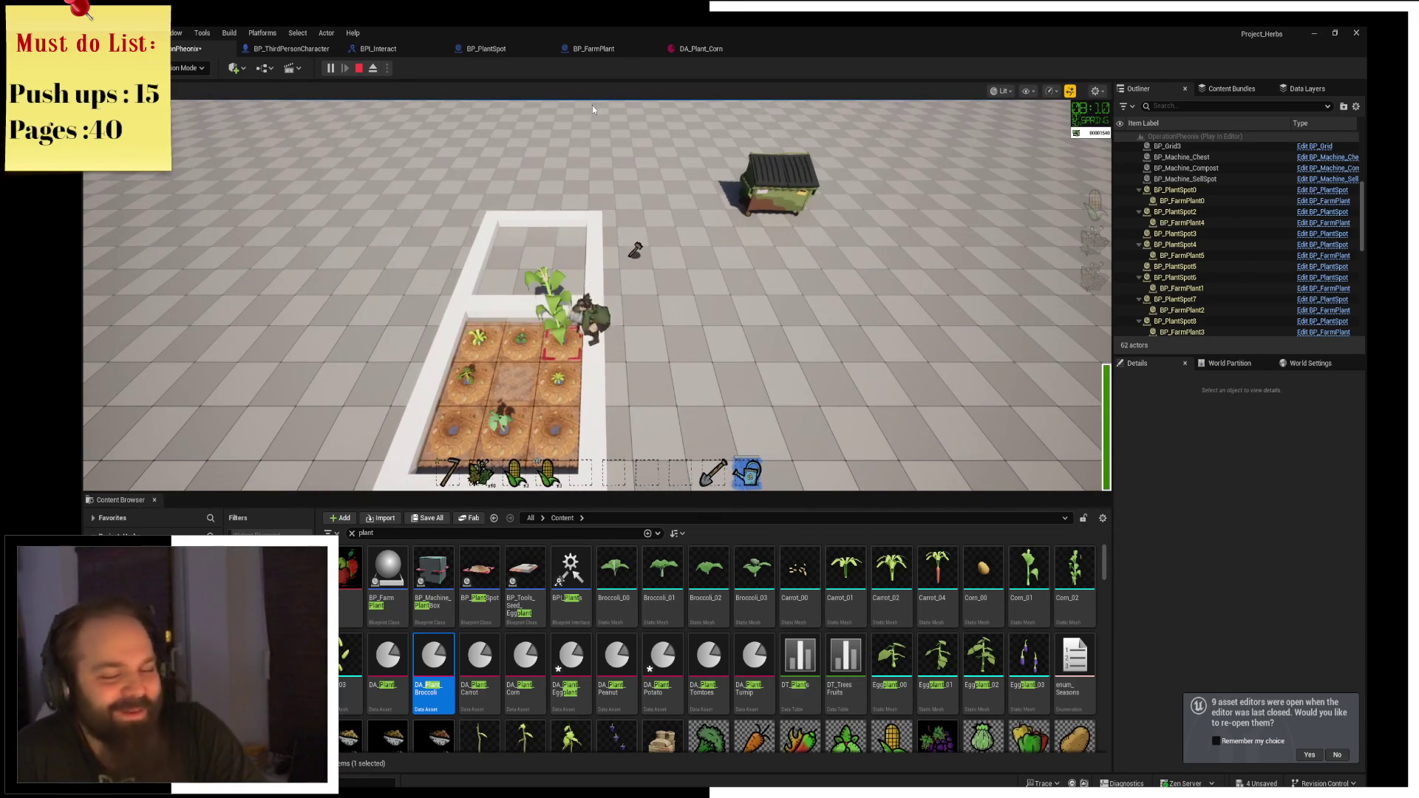
key("w")
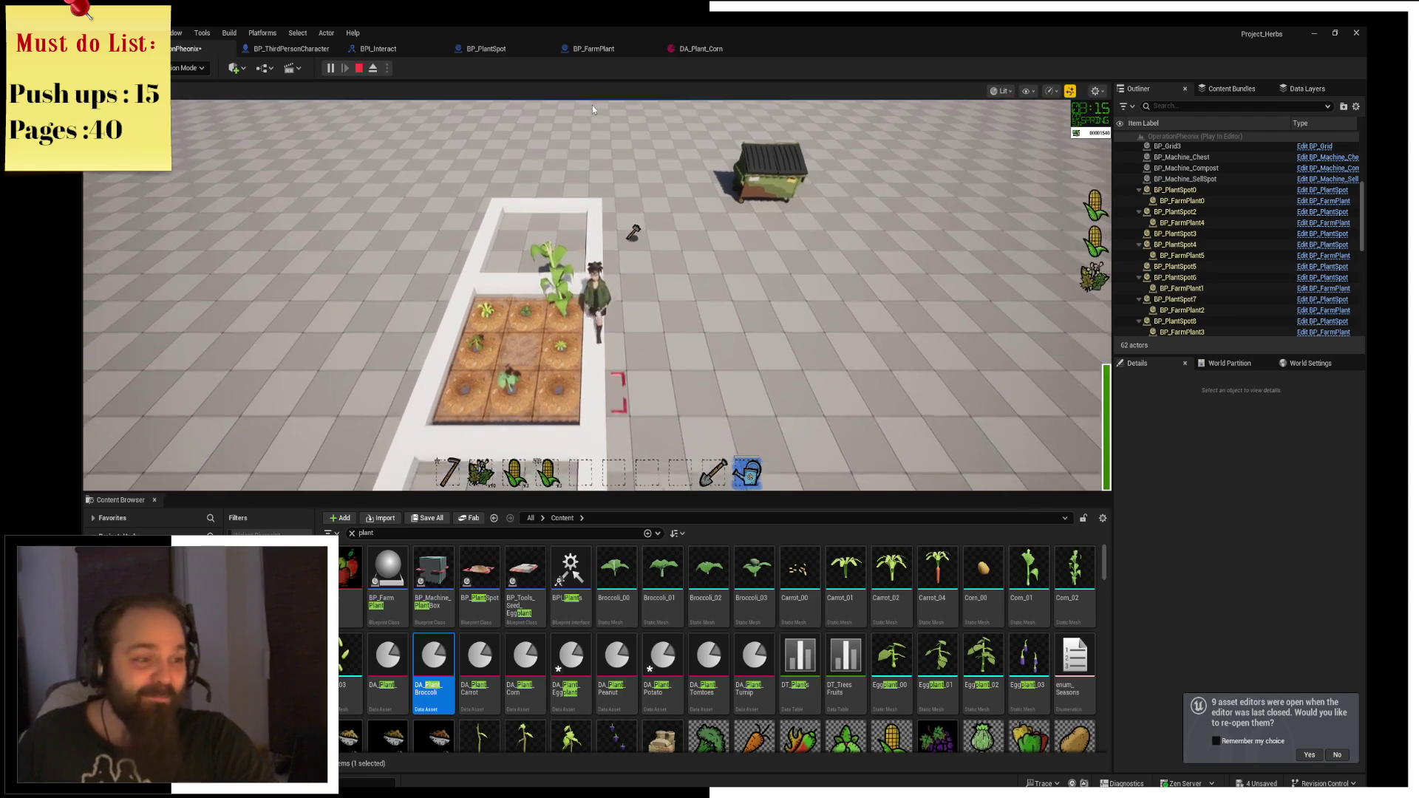
key("w")
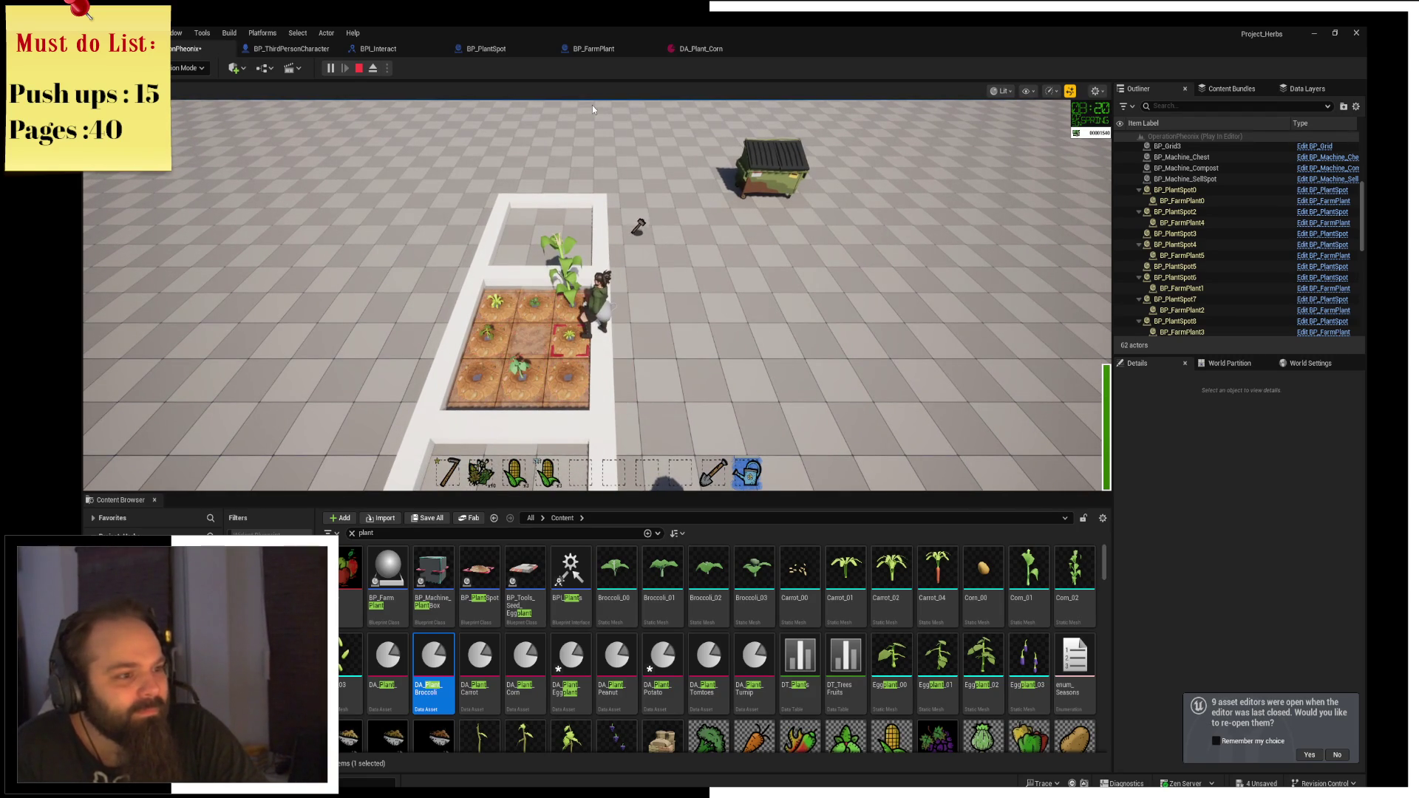
Harvest the carrot tiles across the plot, then walk out toward the dumpster.
key("d")
key("s")
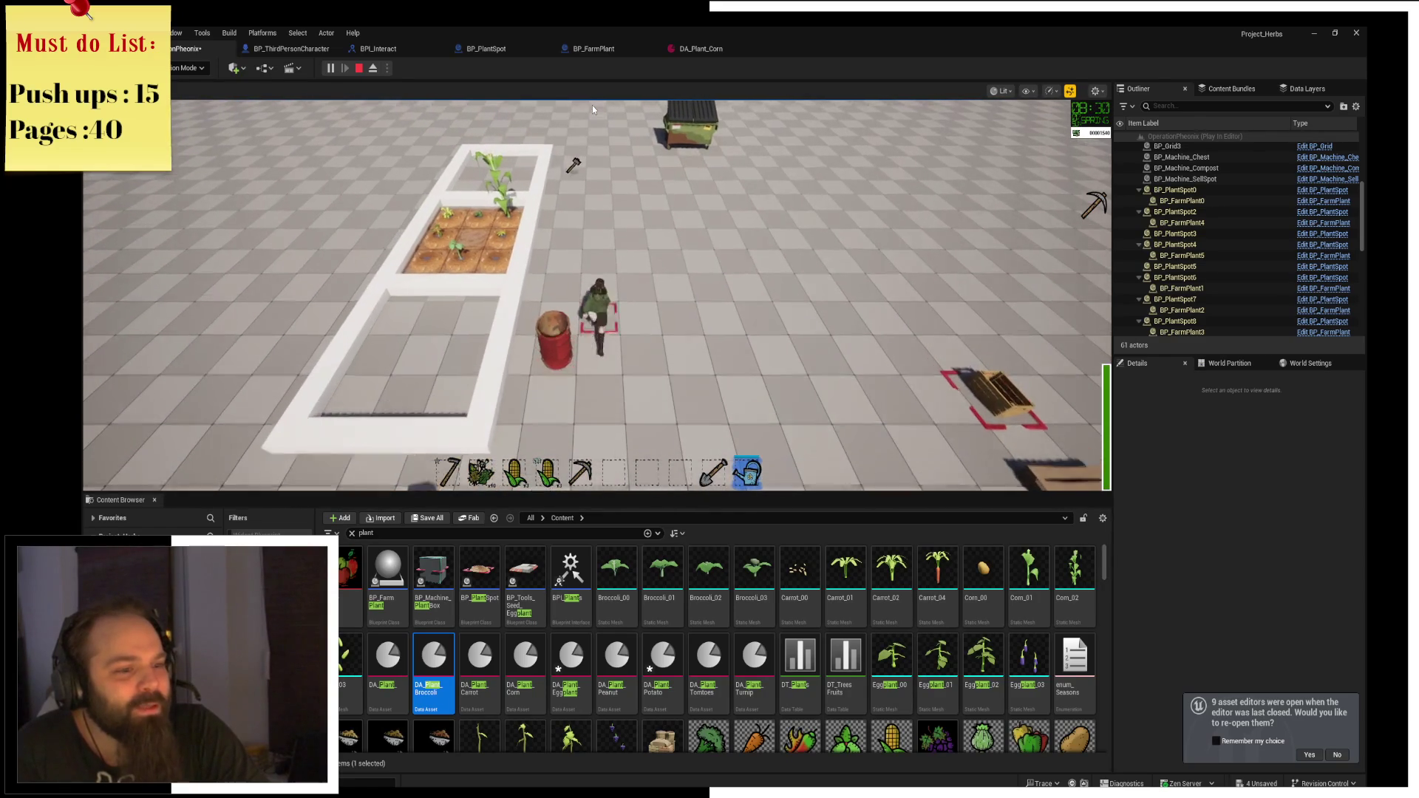
key("w")
key("a")
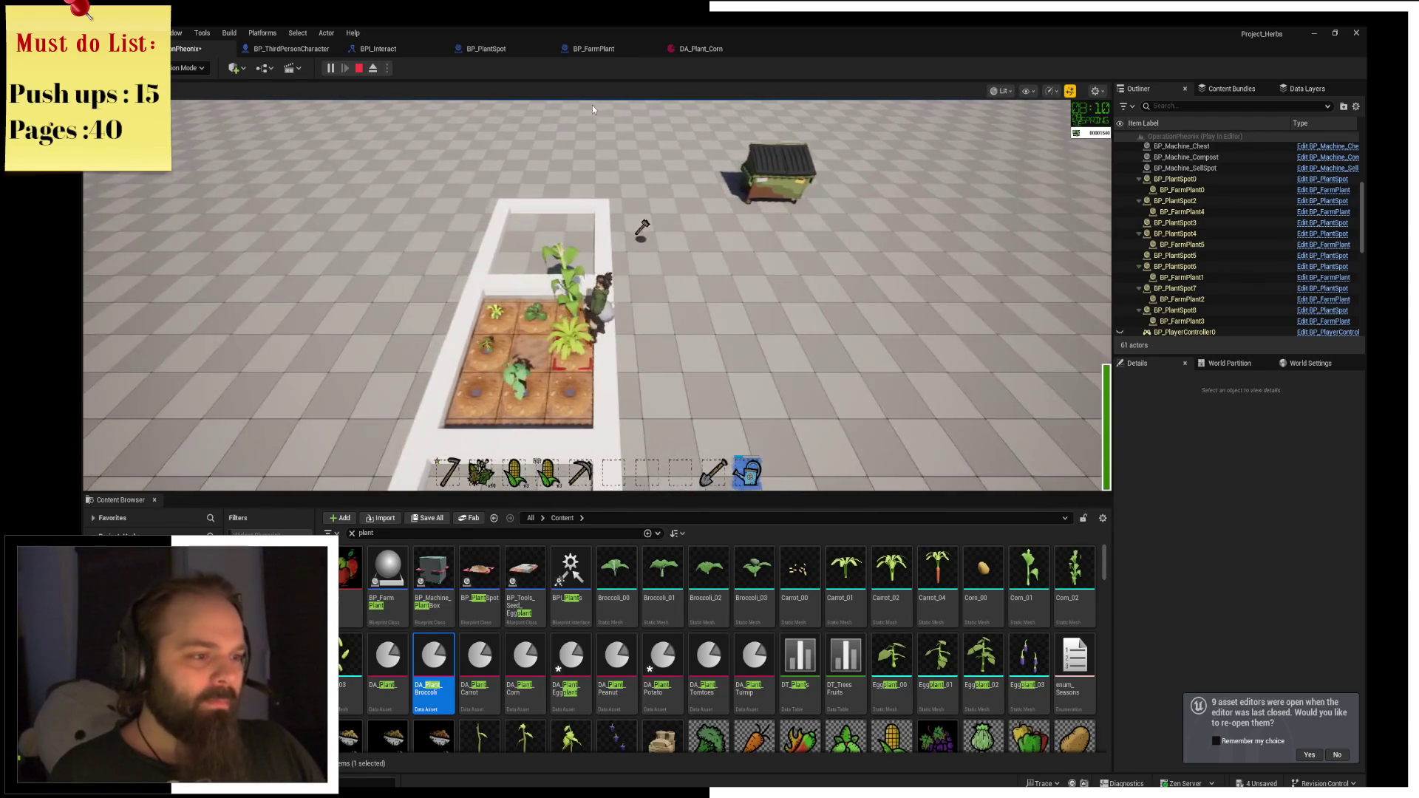
key("s")
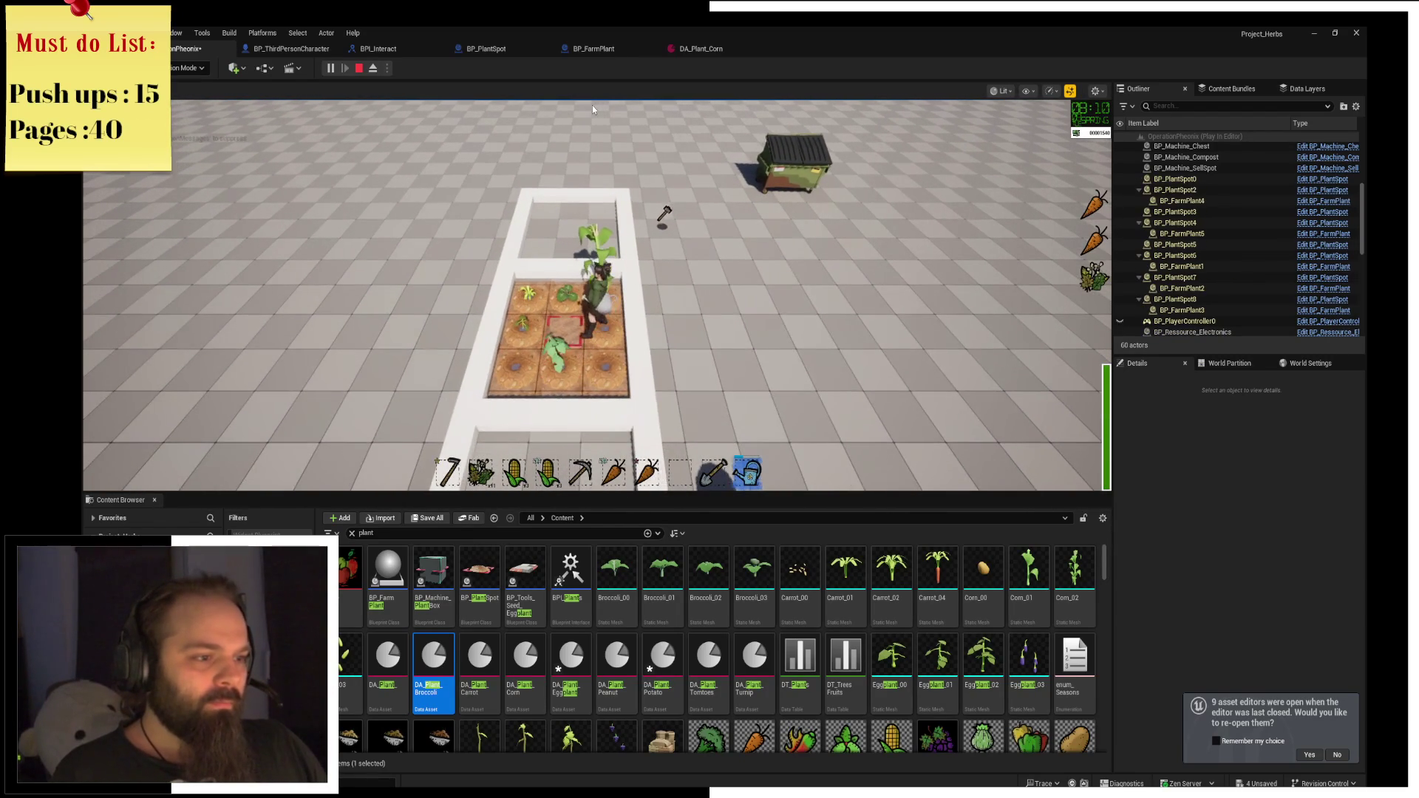
key("s")
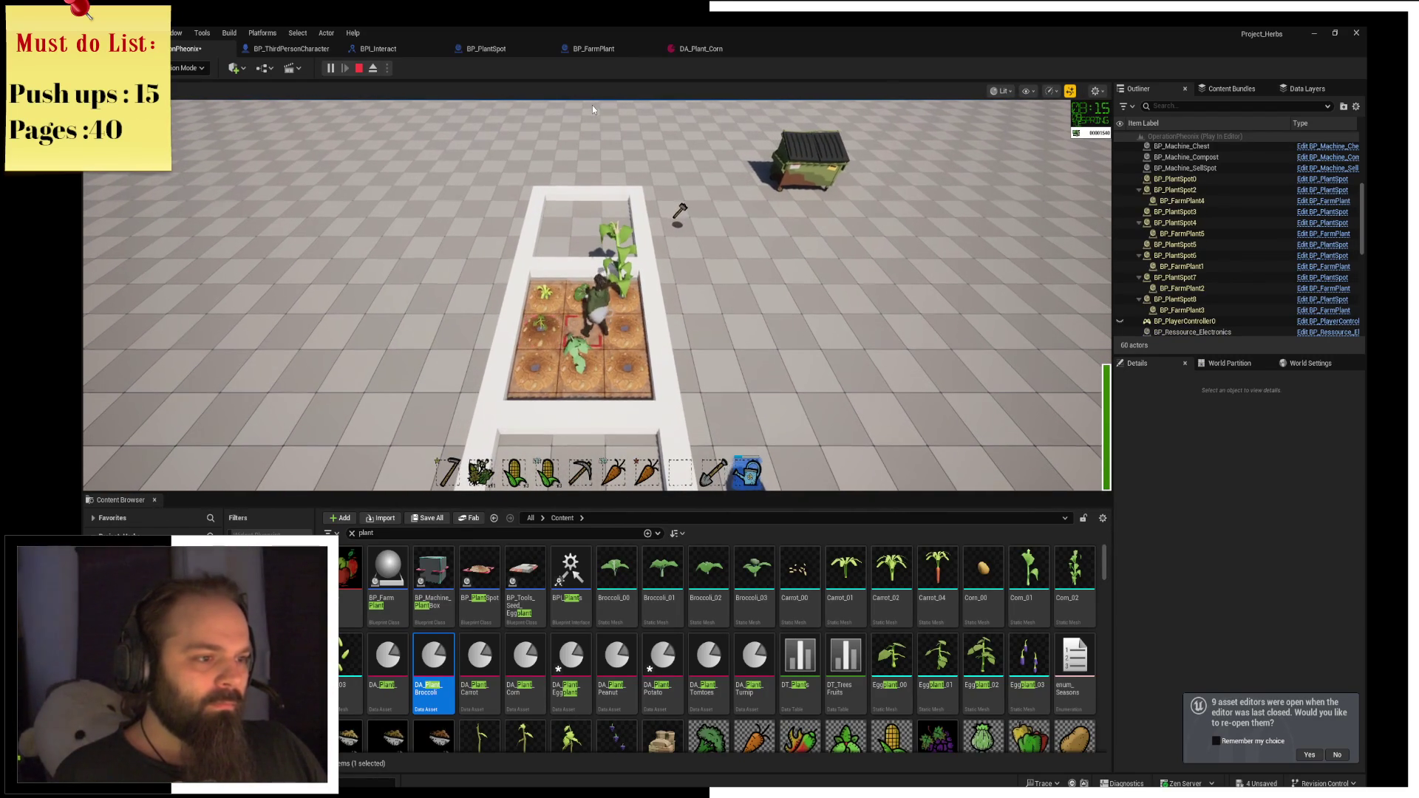
key("d")
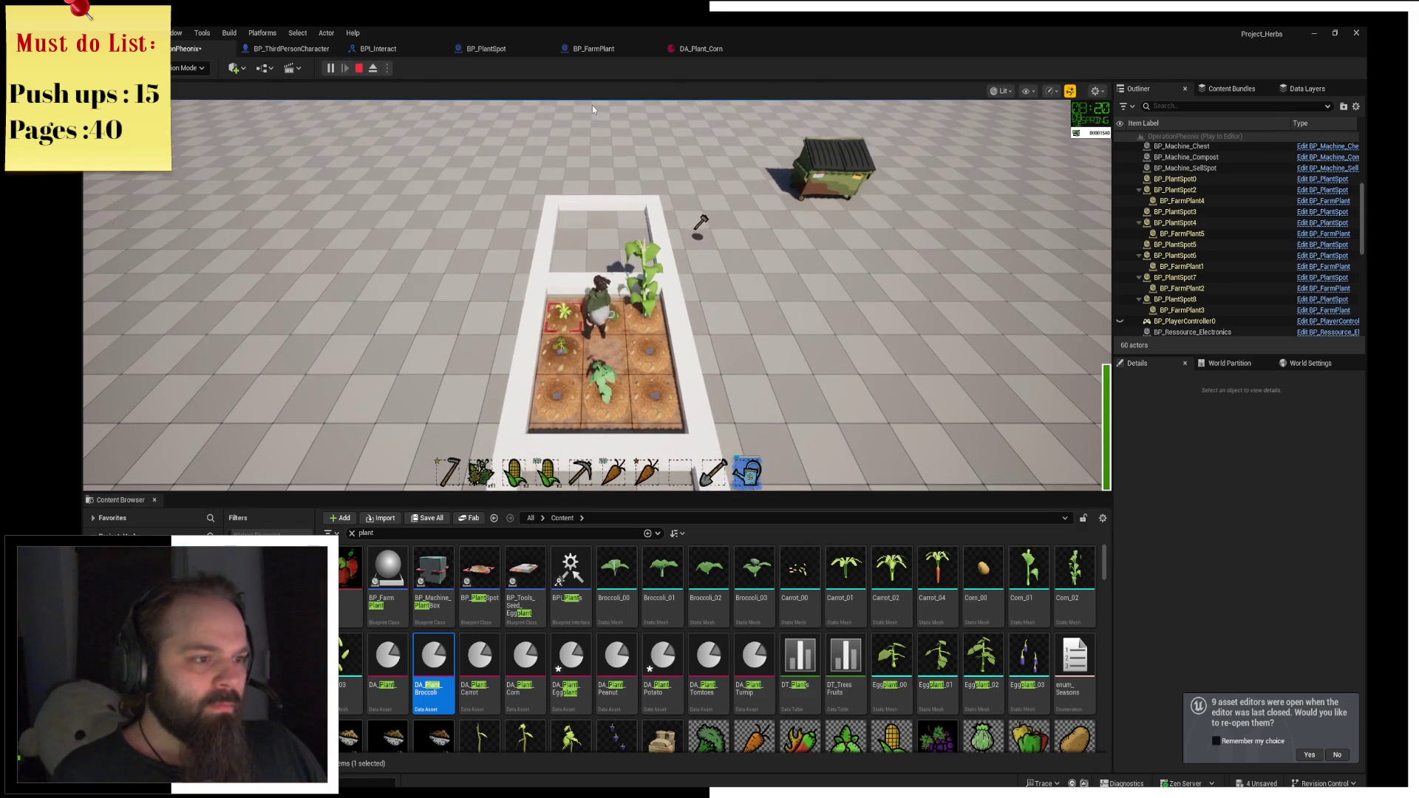
key("s")
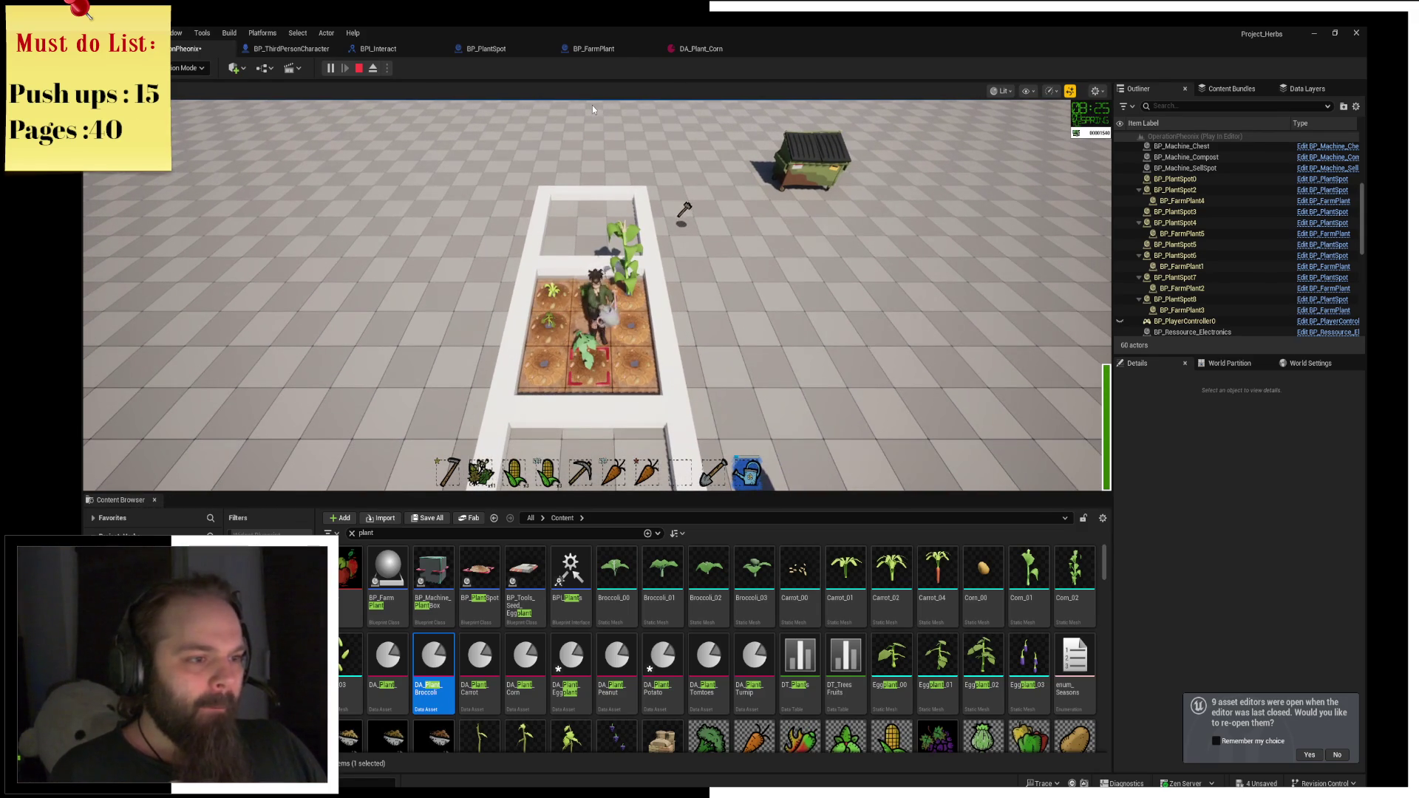
key("w")
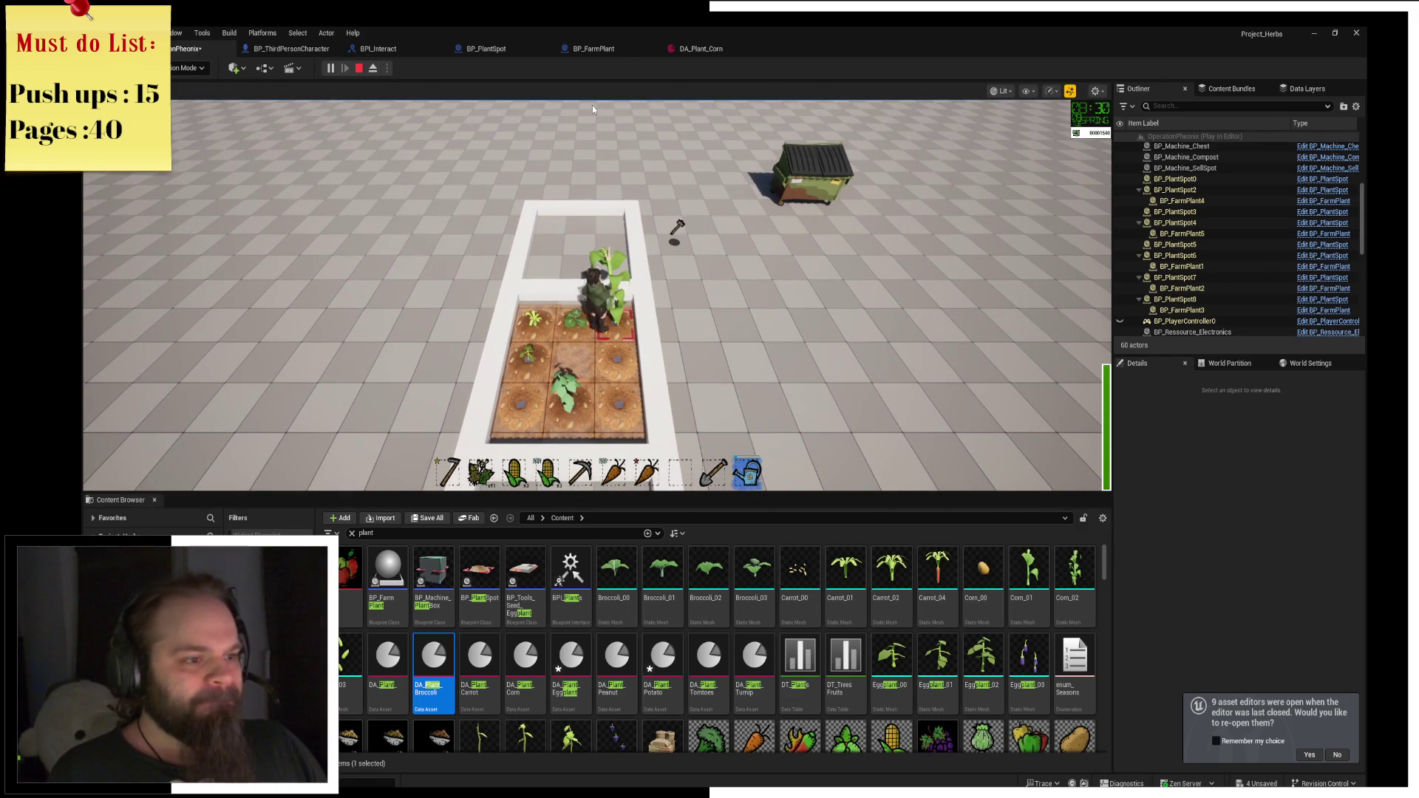
key("d")
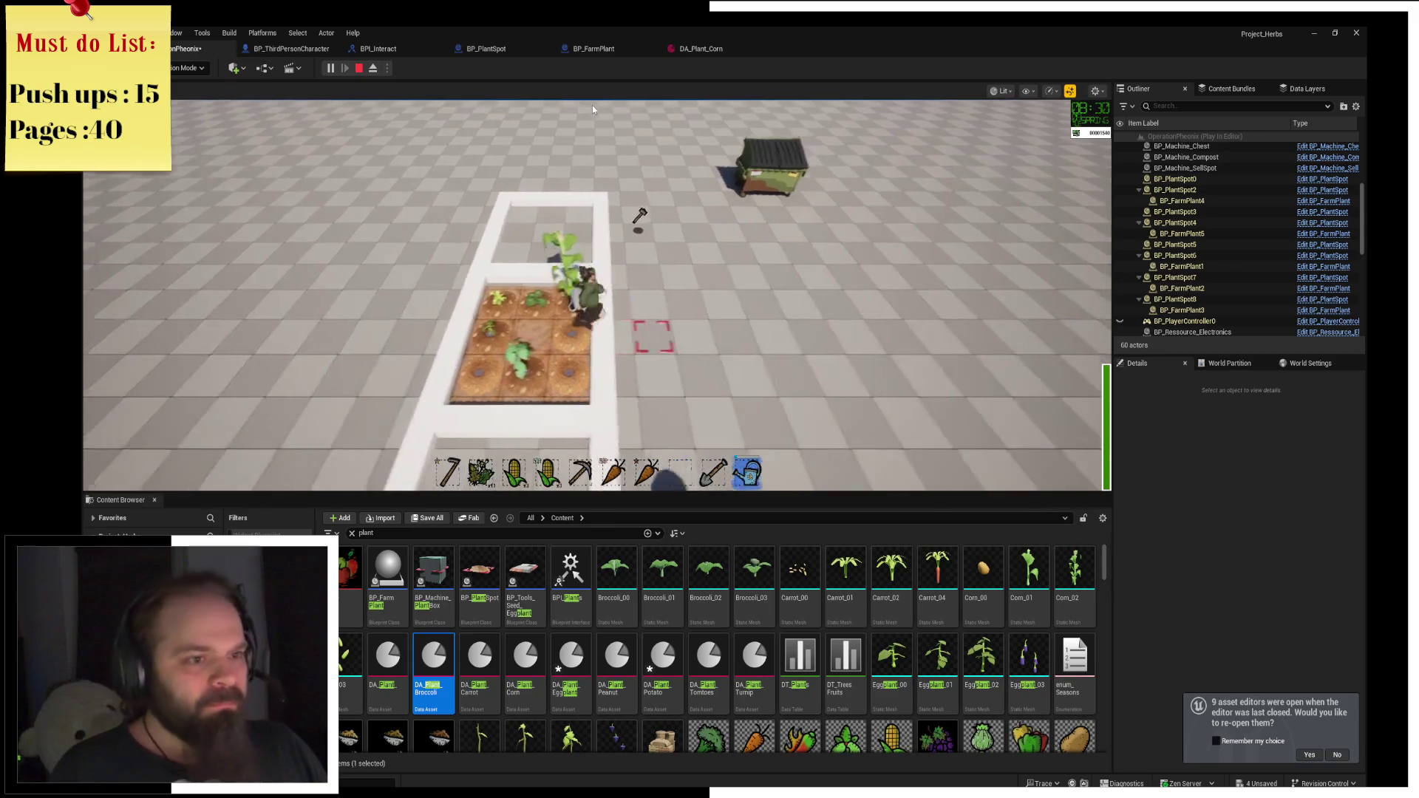
key("s")
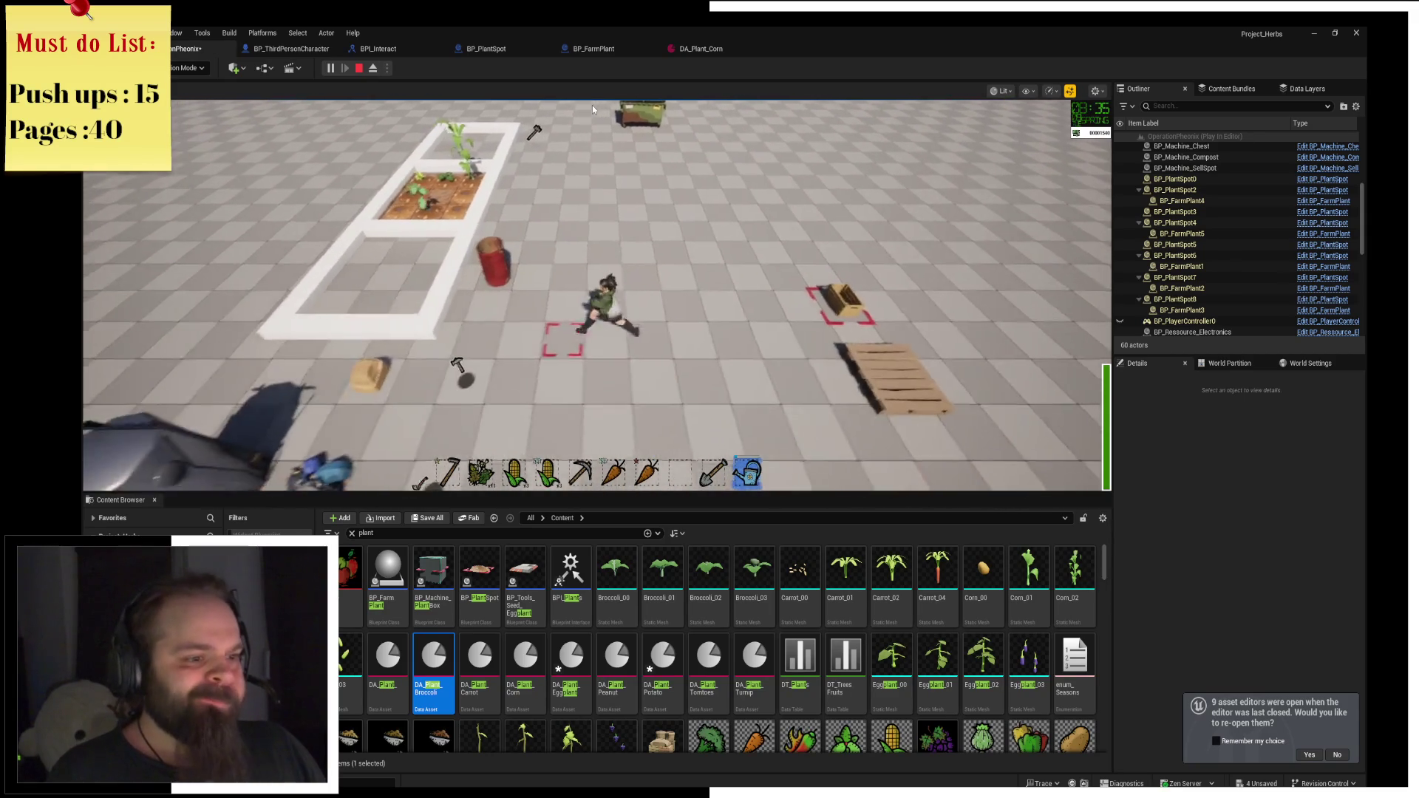
Visit the dumpster, then store the pickaxe and plant in the chest.
key("w")
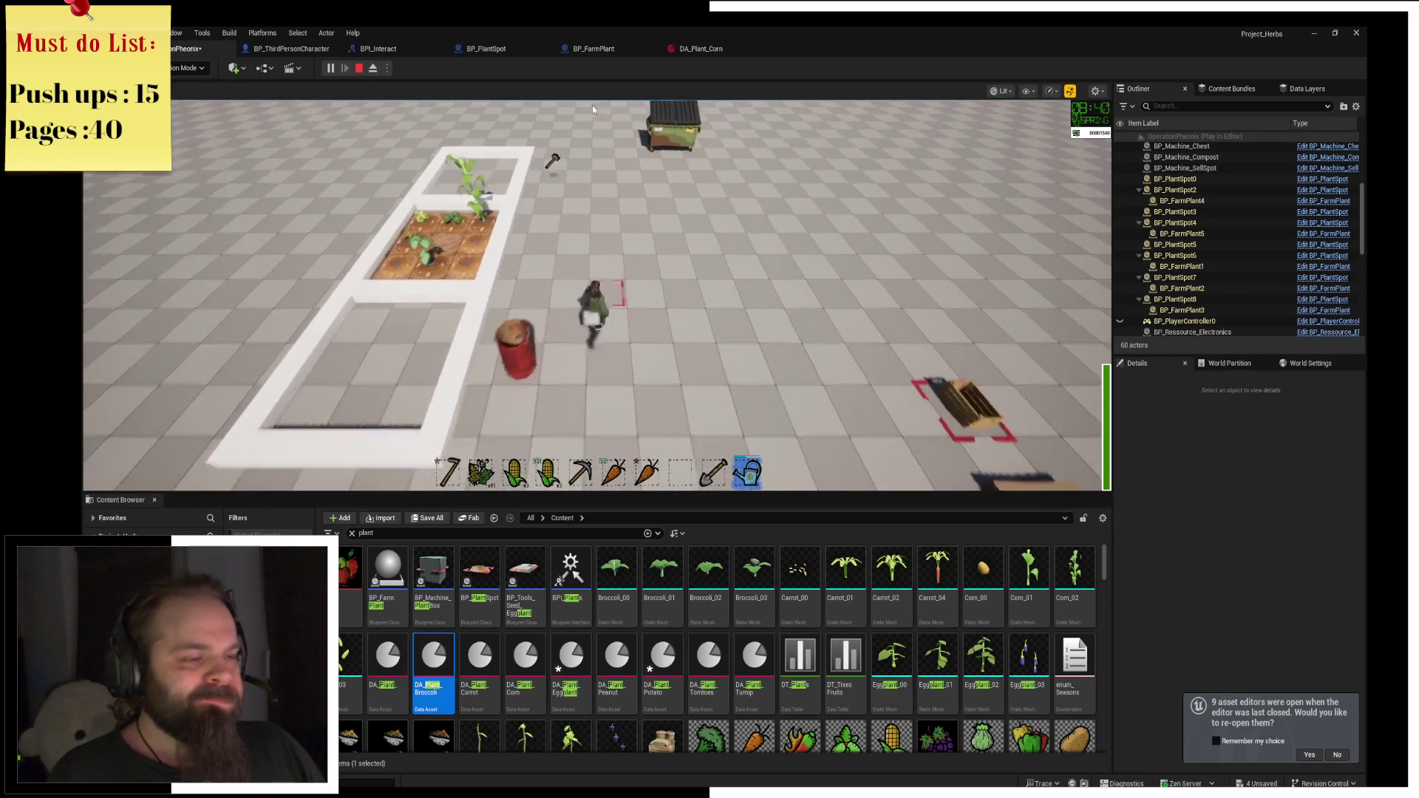
key("w")
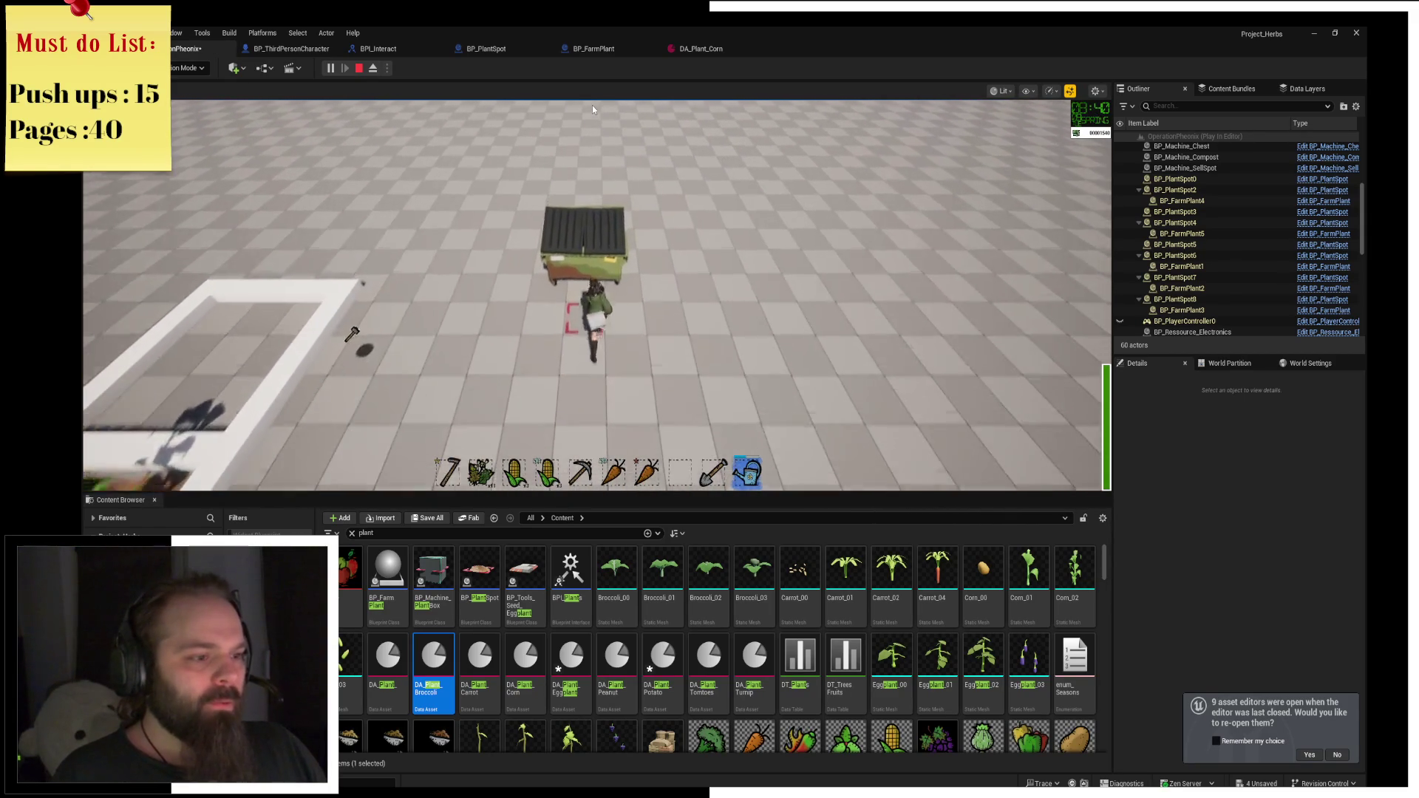
key("s")
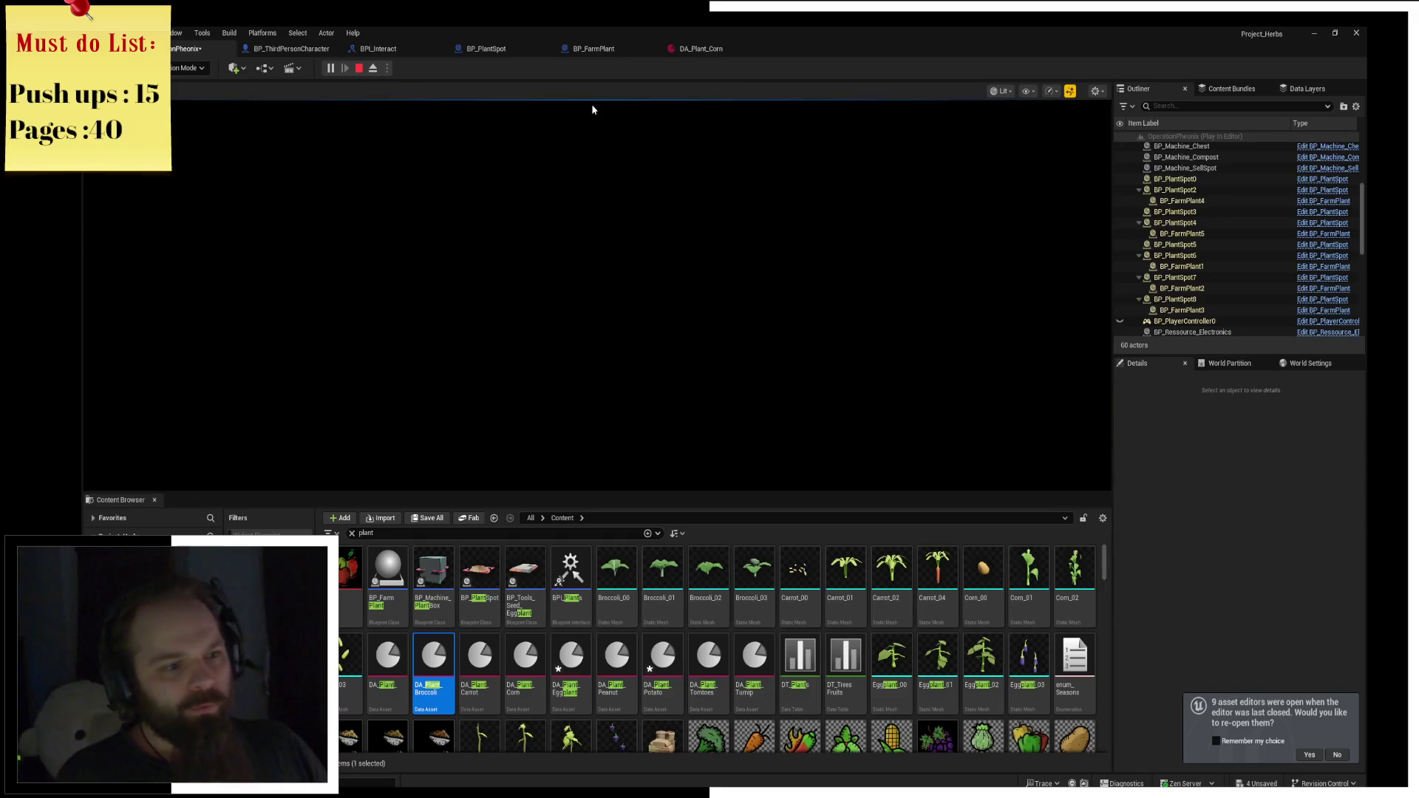
key("s")
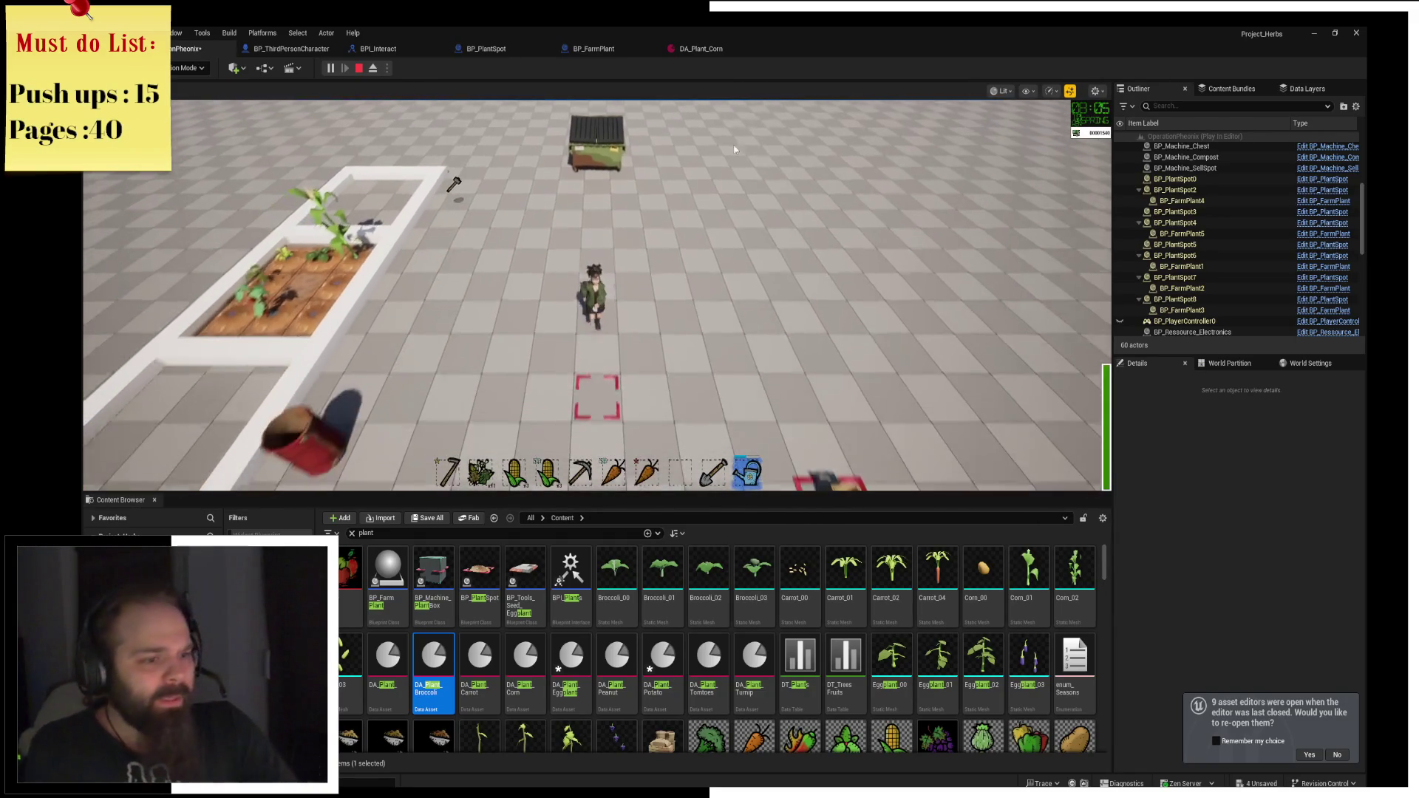
key("w")
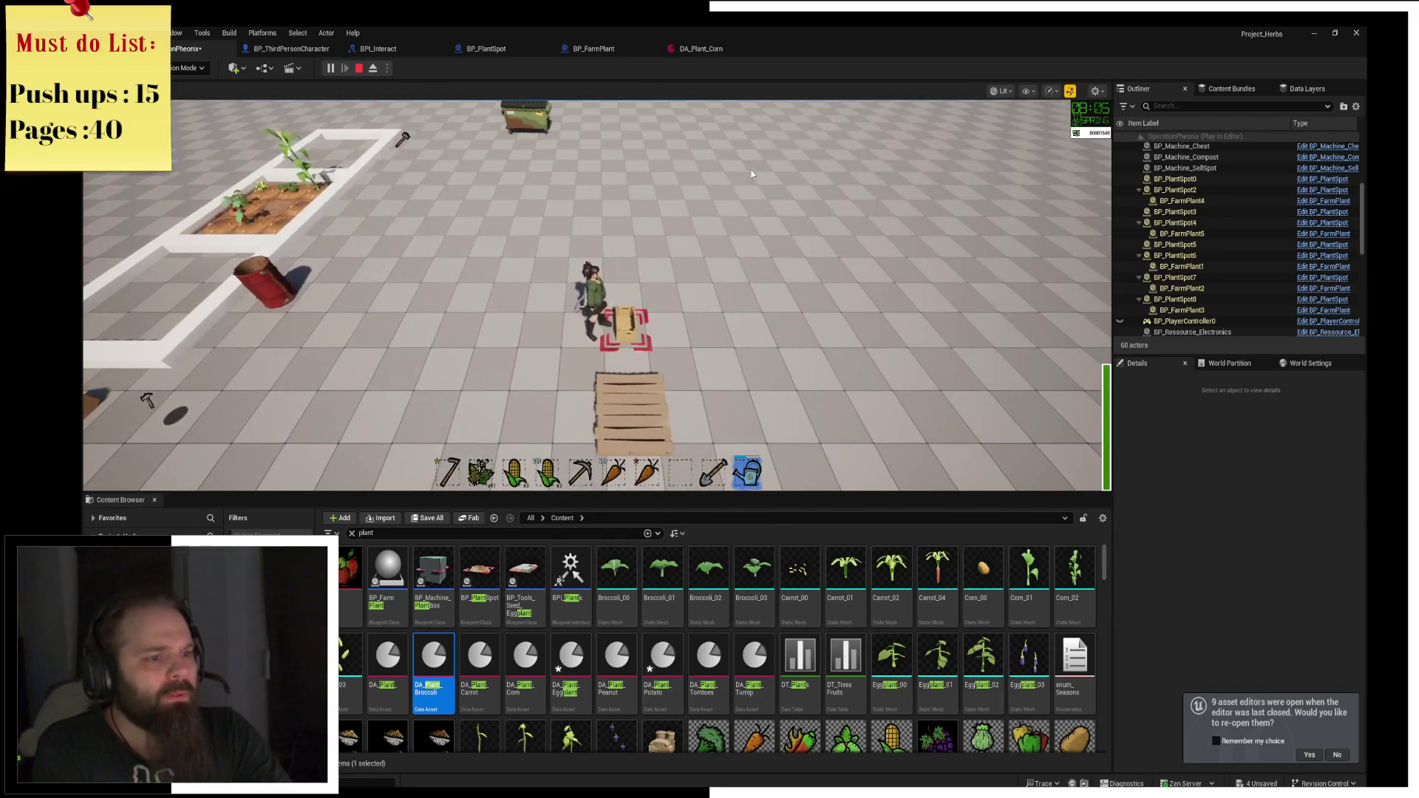
key("e")
left_click(395, 165)
left_click(310, 169)
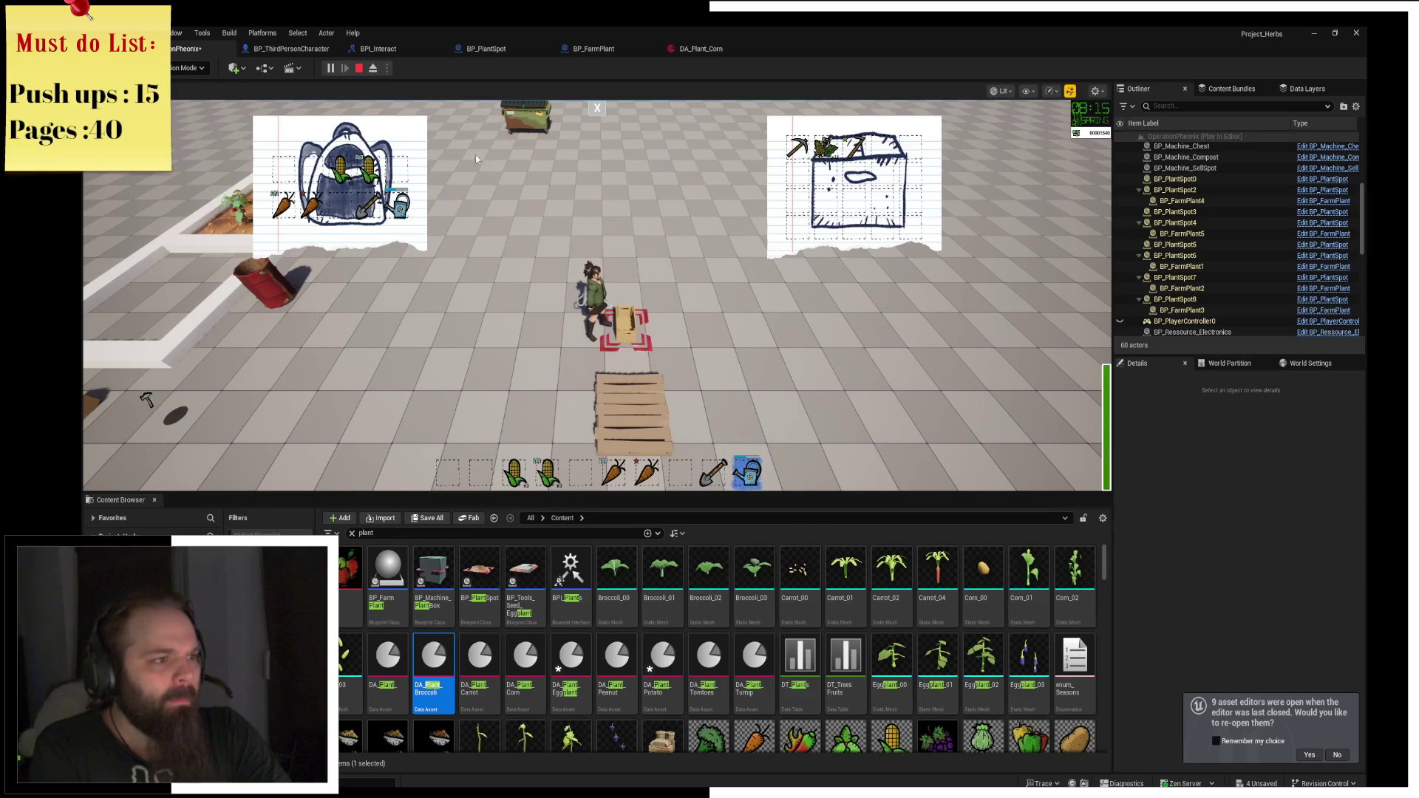
left_click(598, 110)
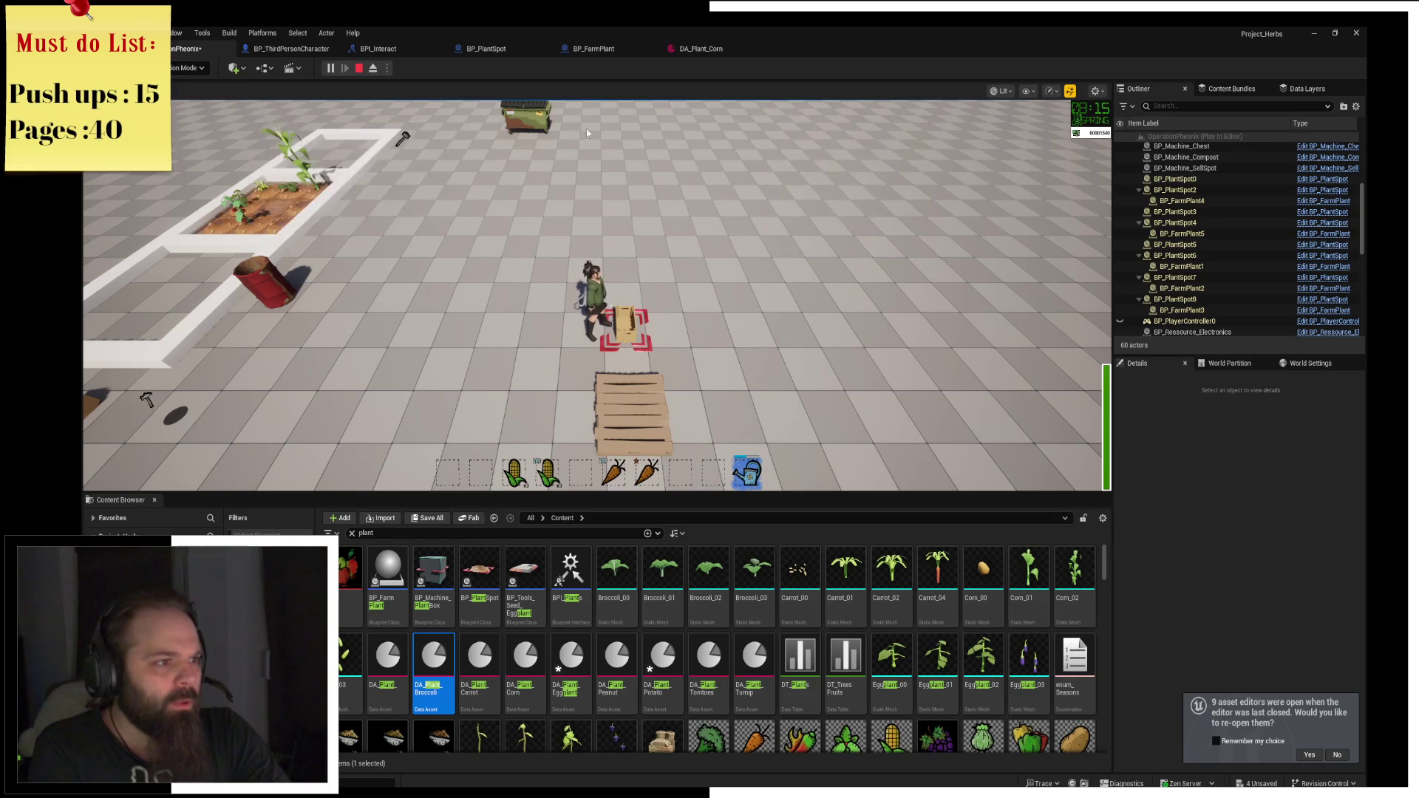
Harvest the ripe tomatoes and move a tomato into the chest.
key("w")
key("a")
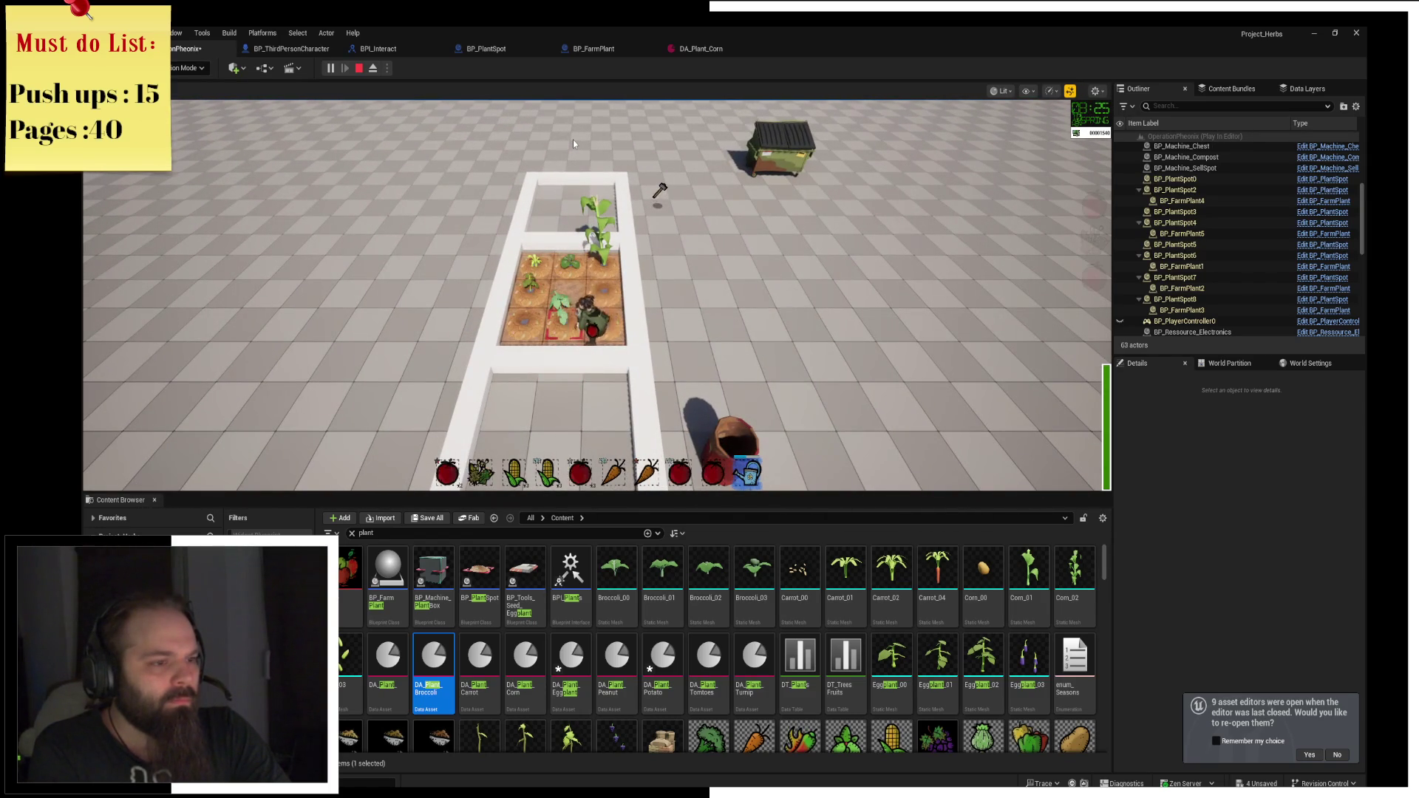
key("d")
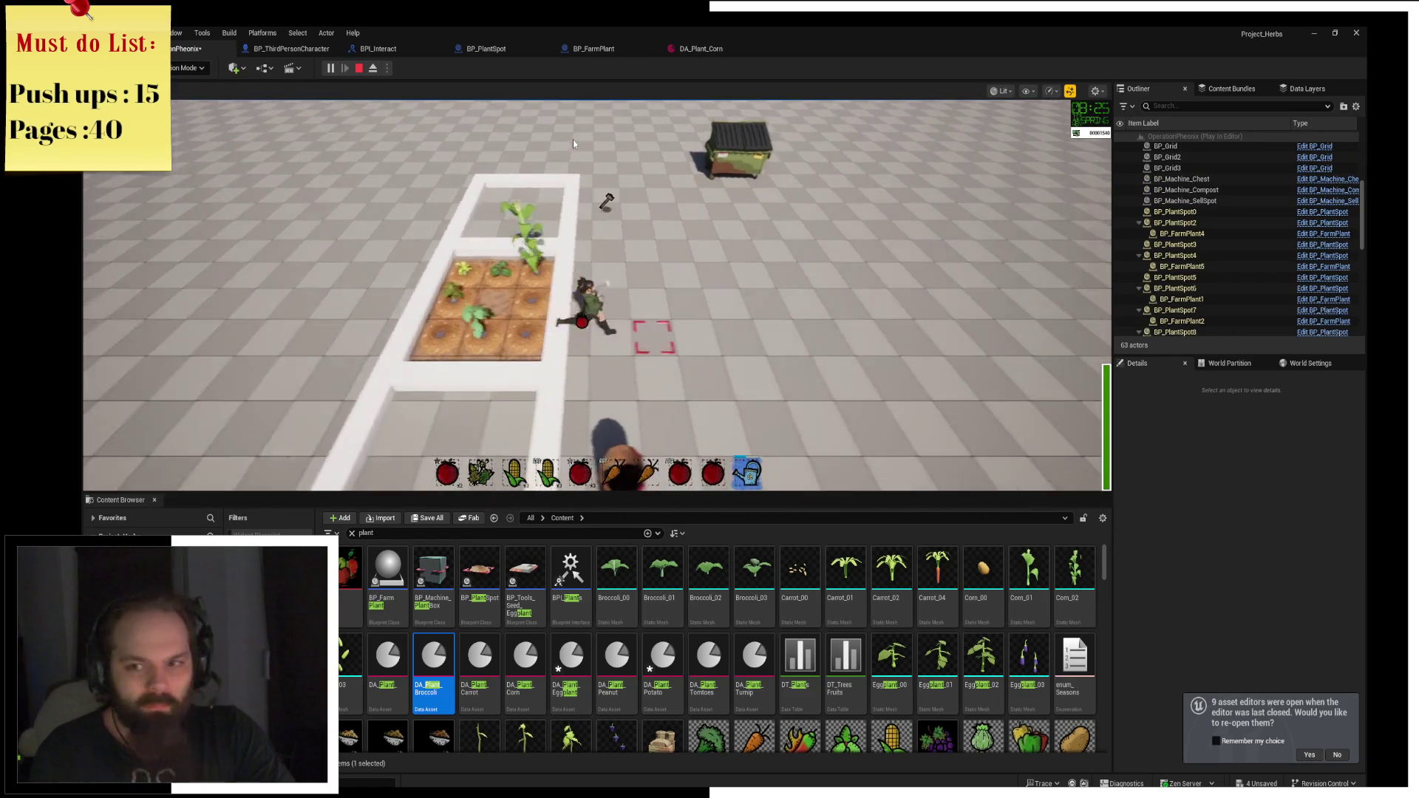
key("s")
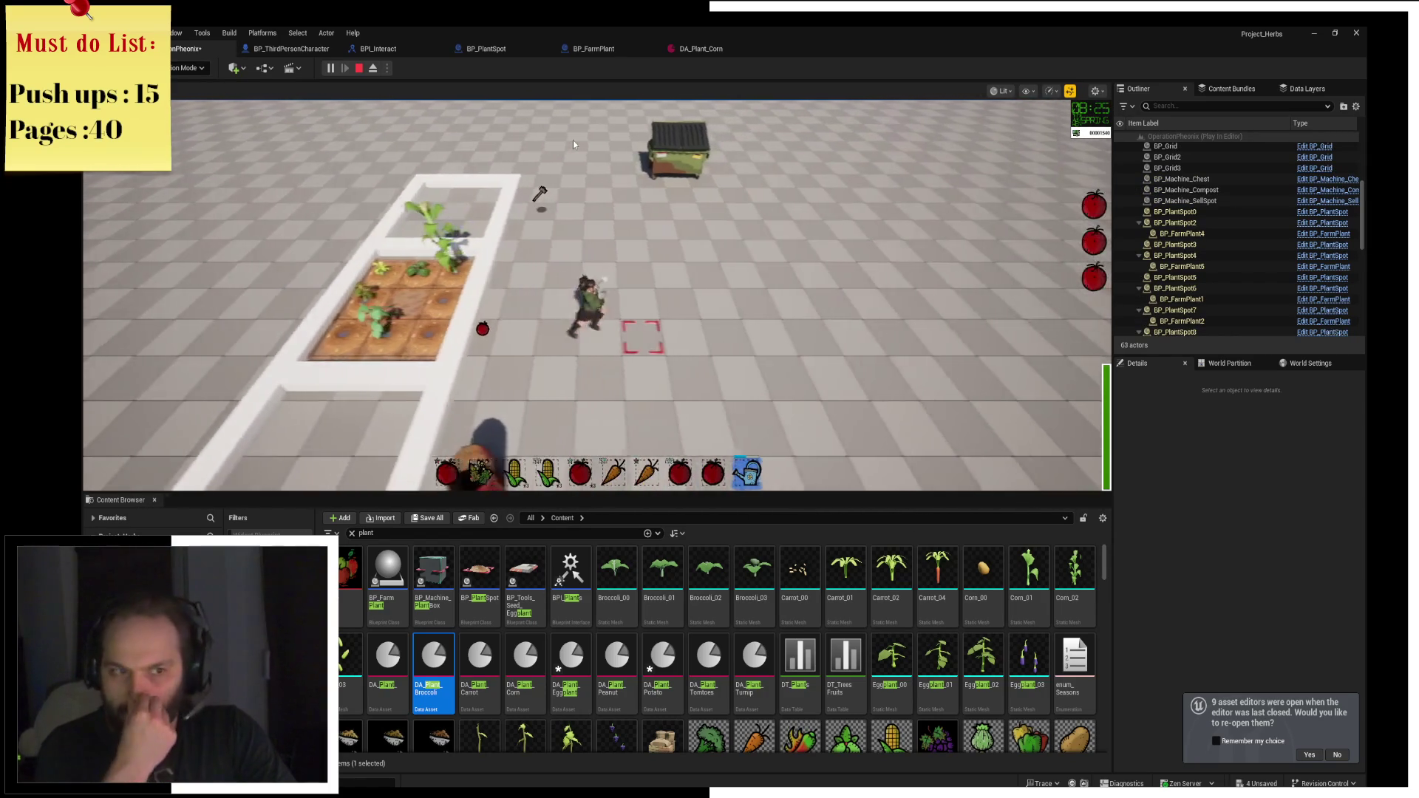
key("s")
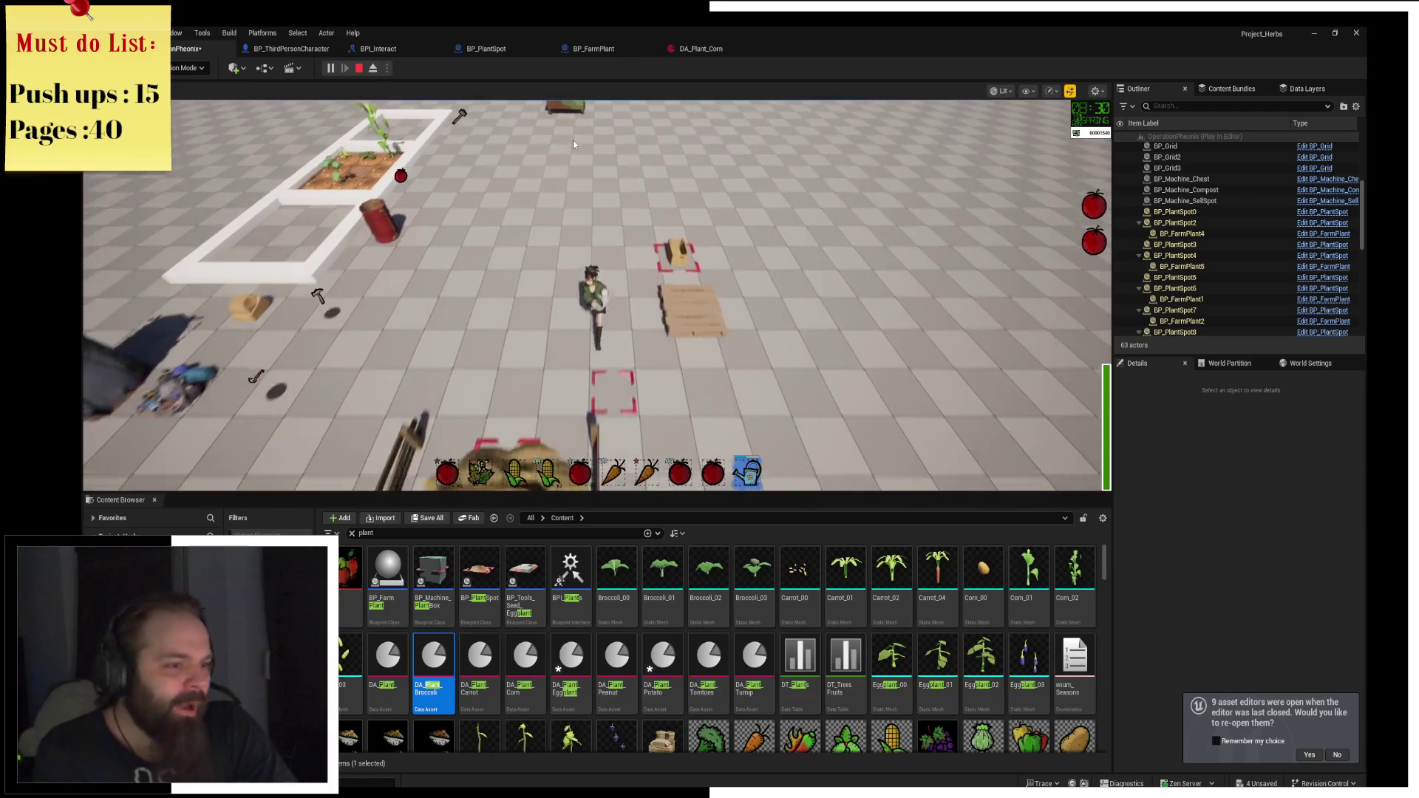
key("d")
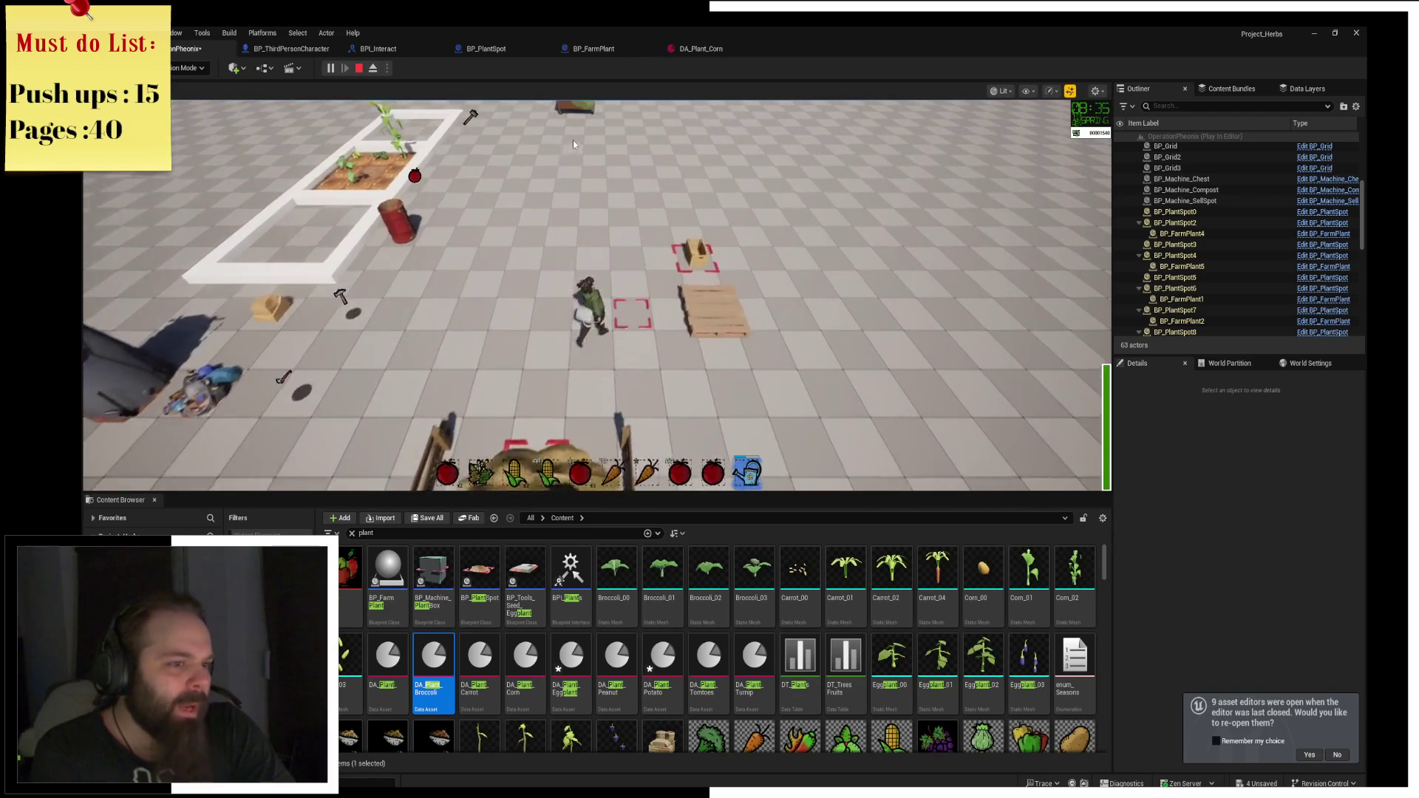
key("e")
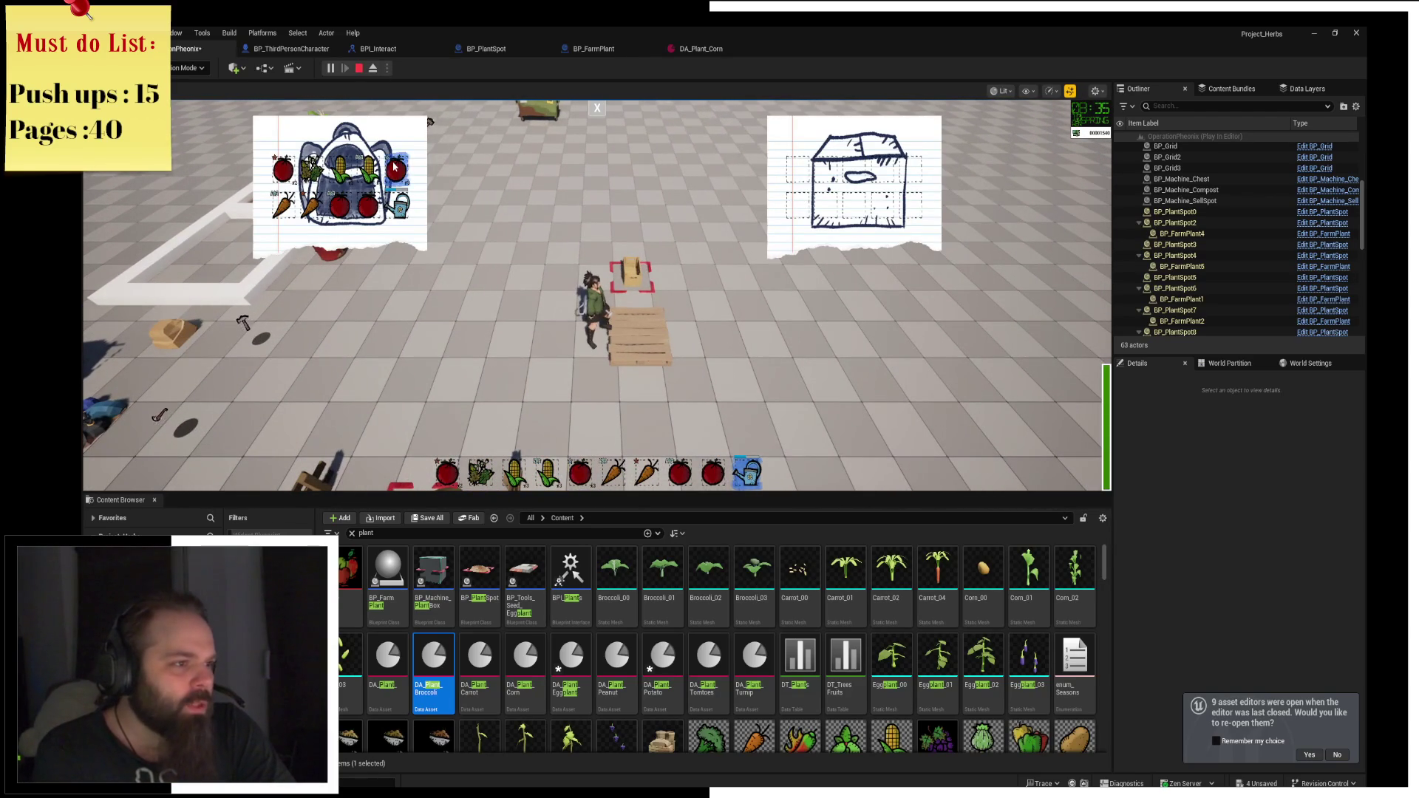
left_click(397, 168)
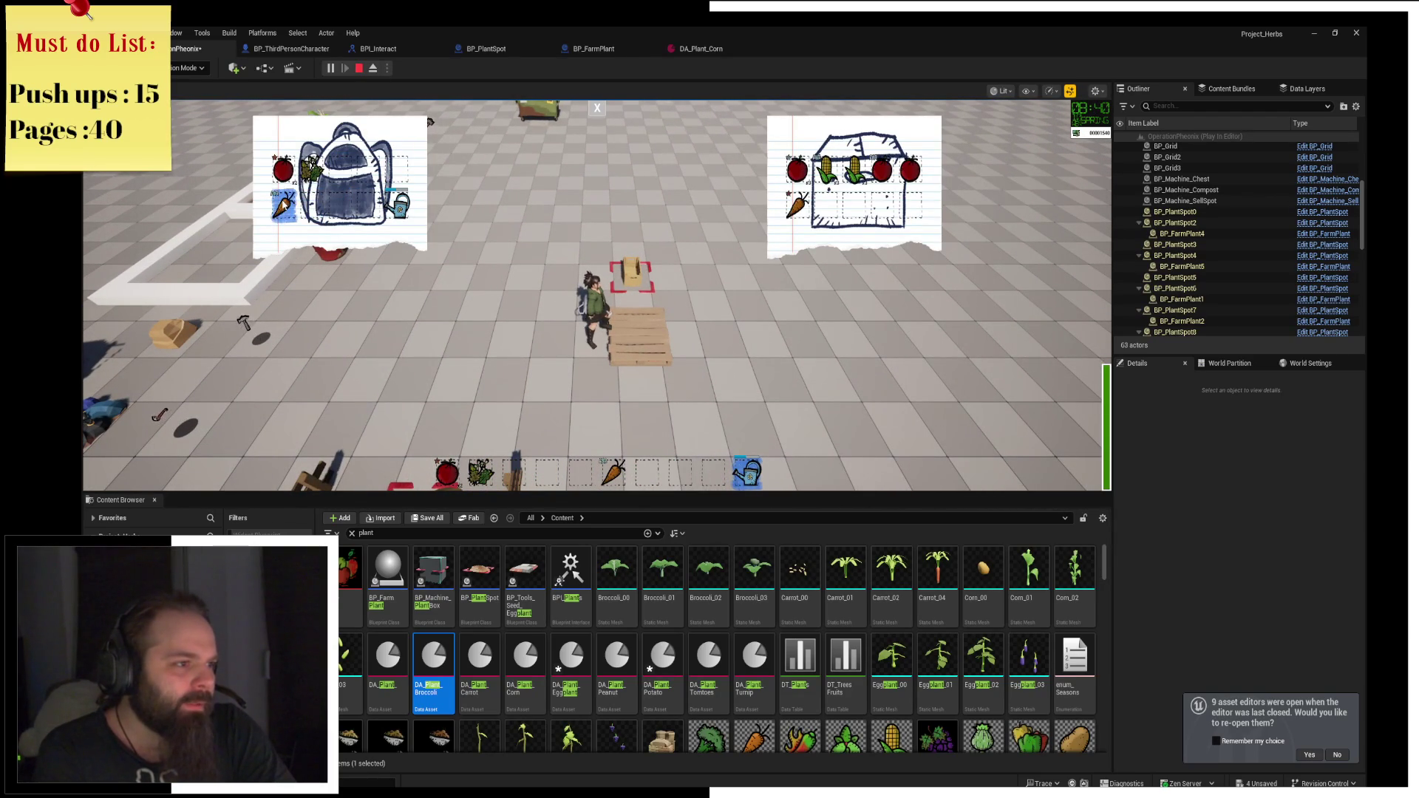
Close the chest, walk across the planting bed past the barrel, and check the inventory.
left_click(592, 116)
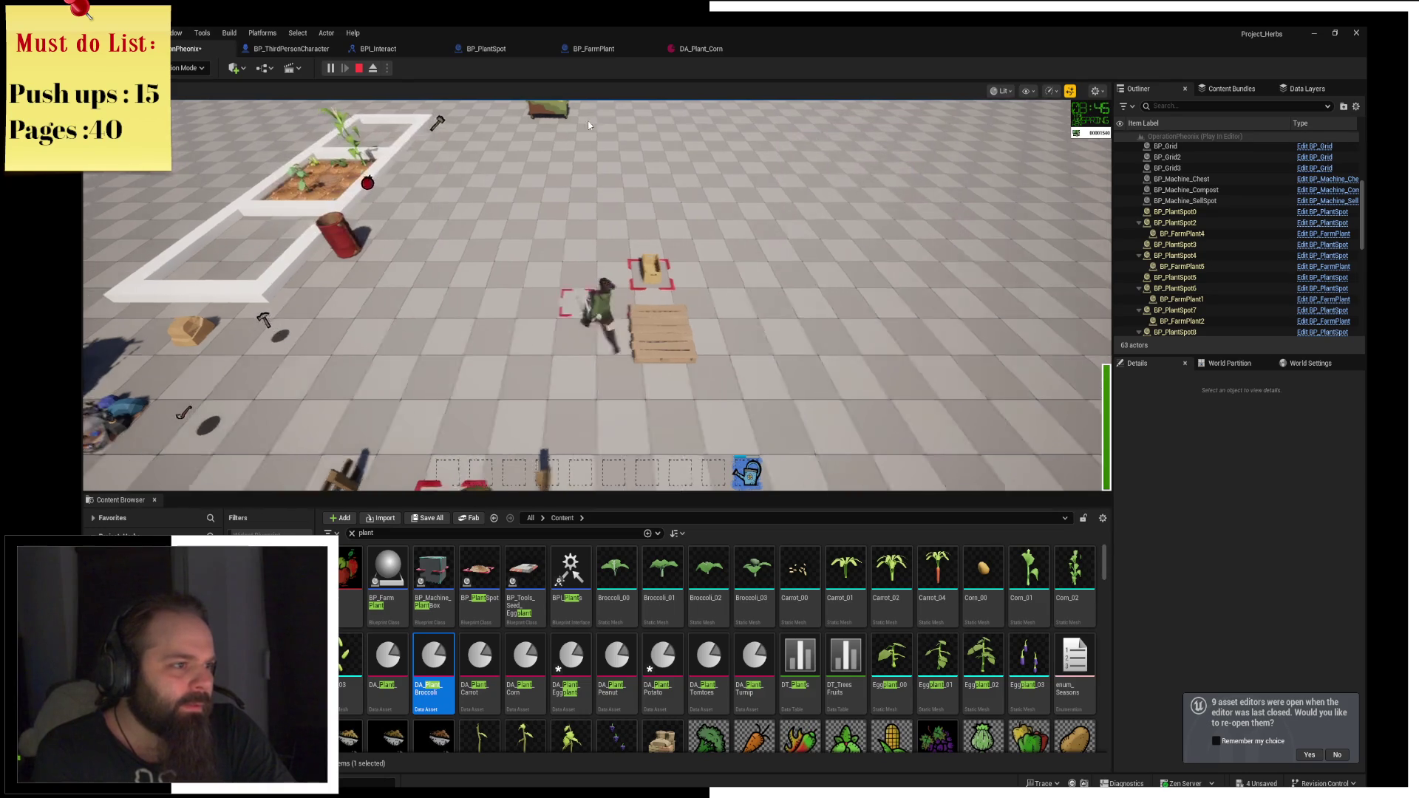
key("a")
key("w")
key("w")
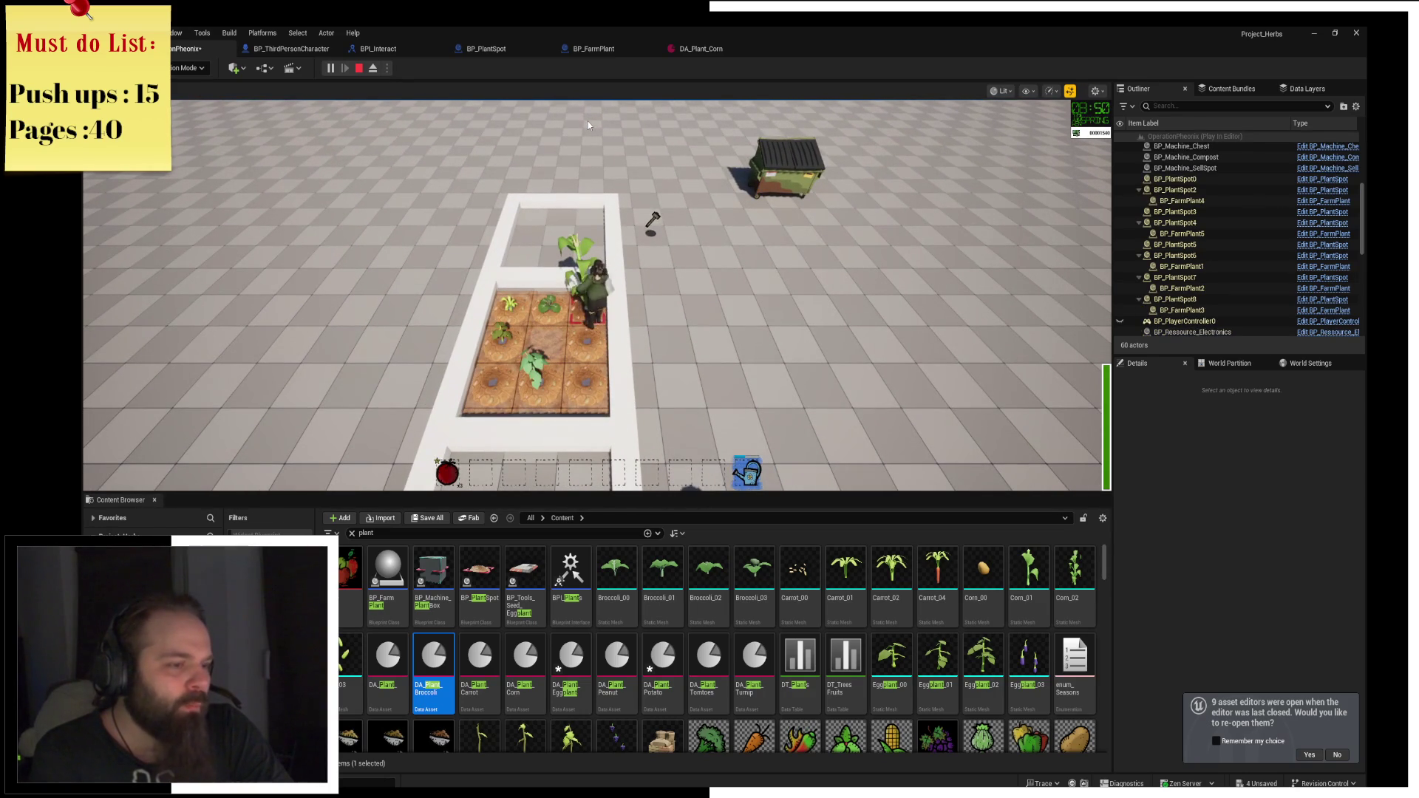
key("a")
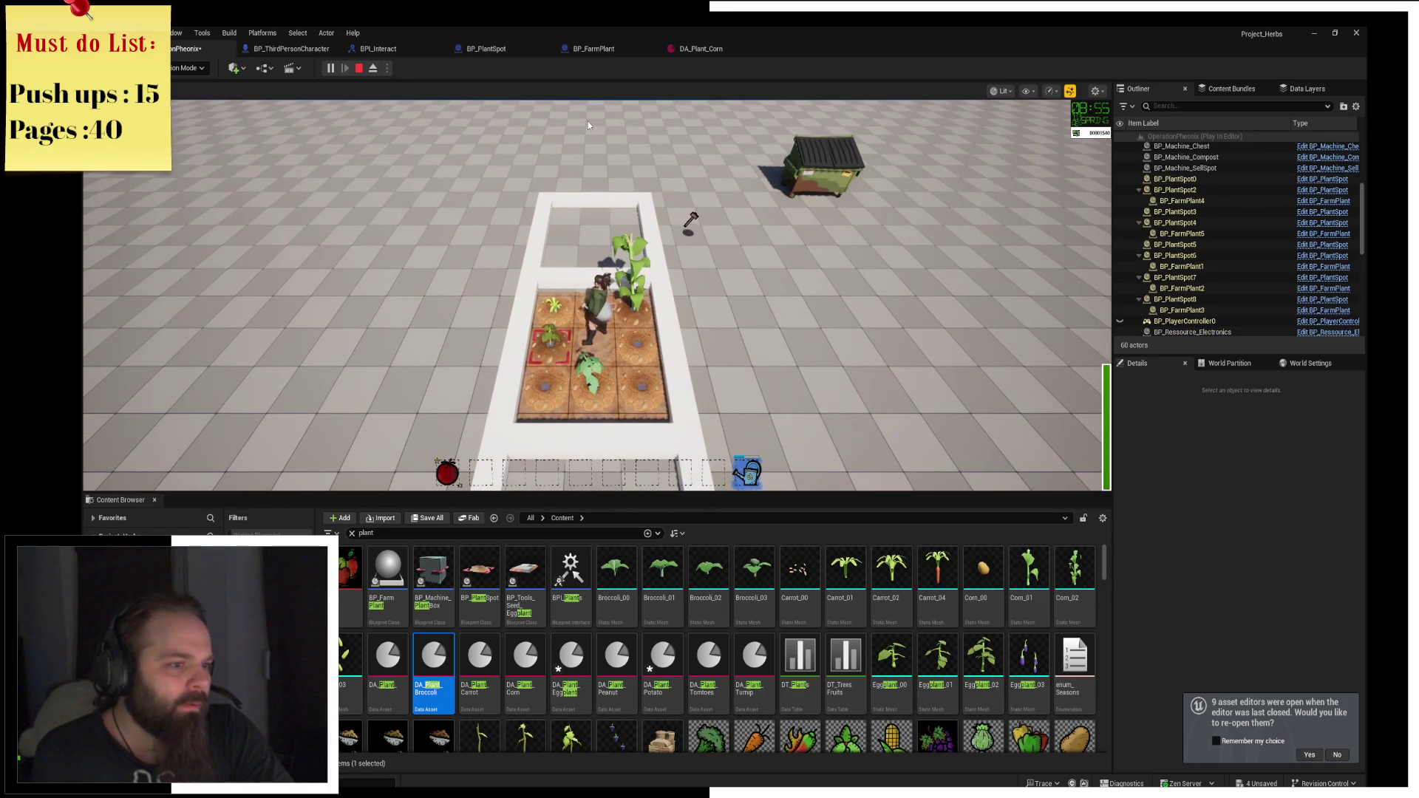
key("w")
key("a")
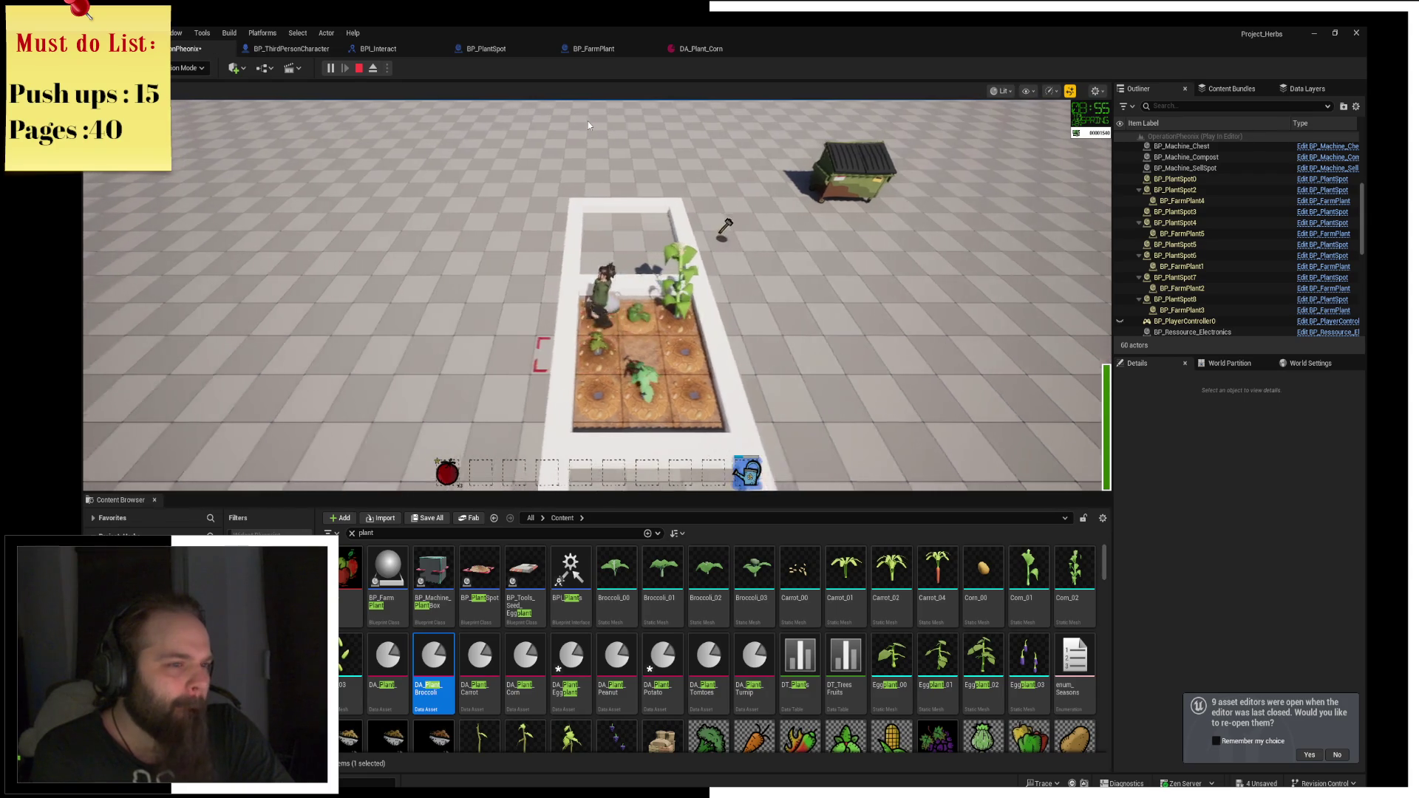
key("s")
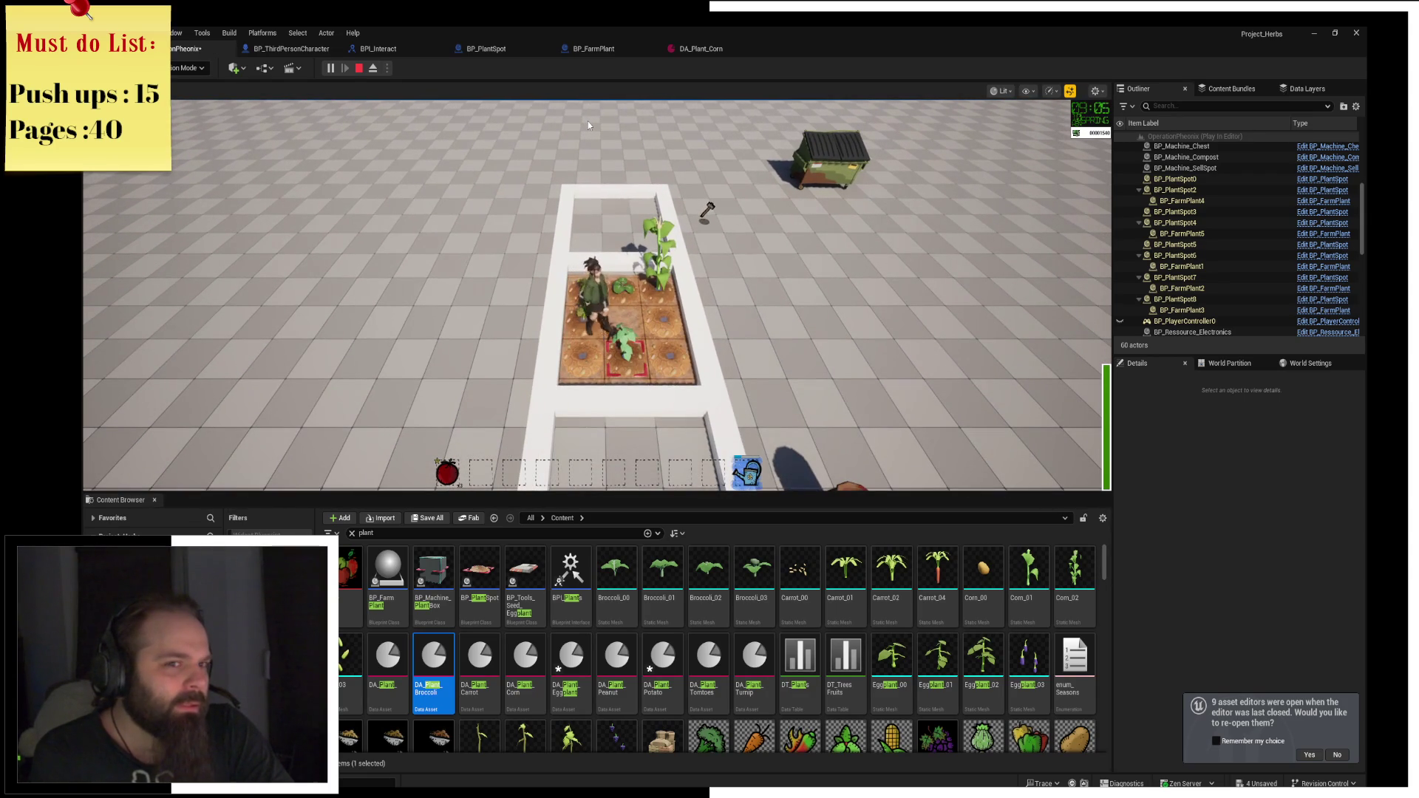
key("s")
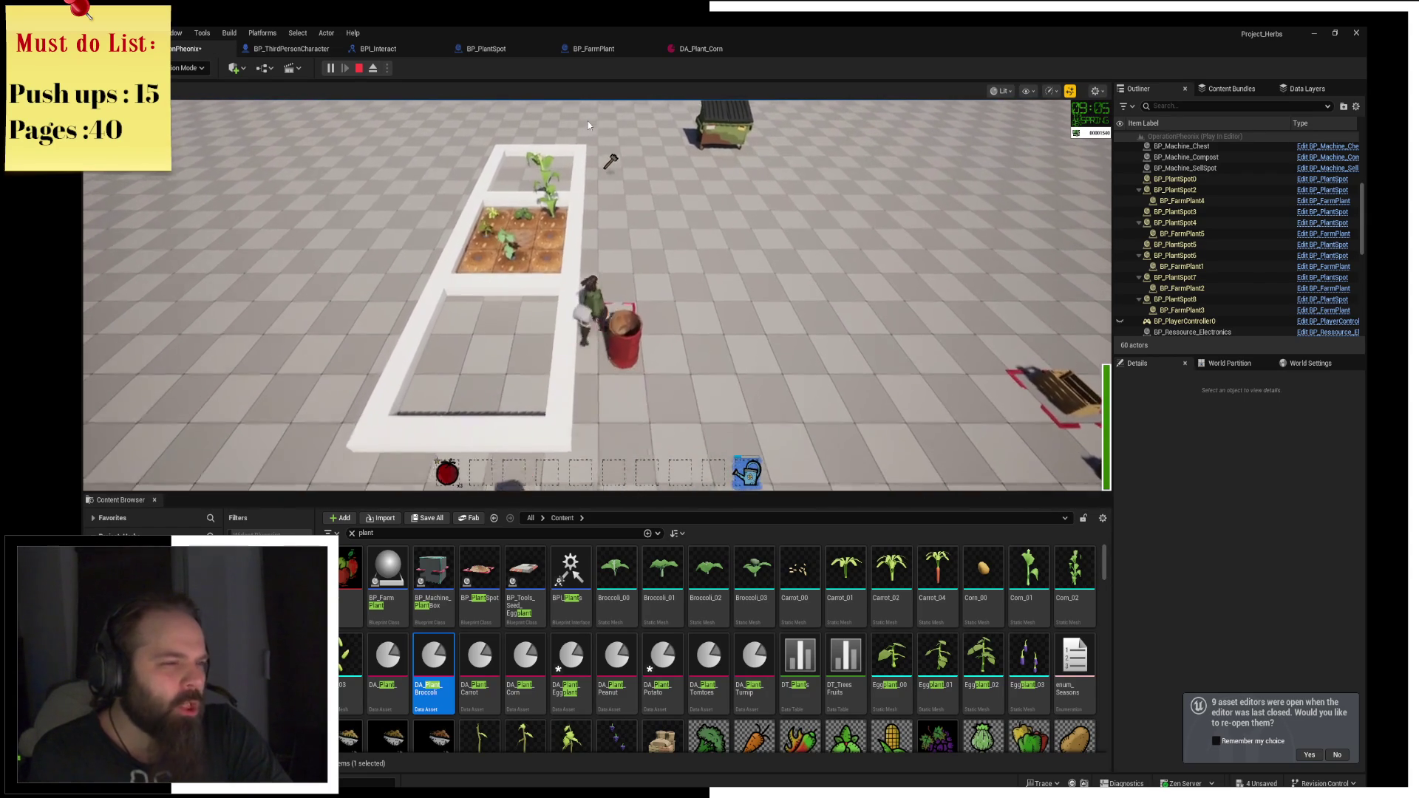
key("s")
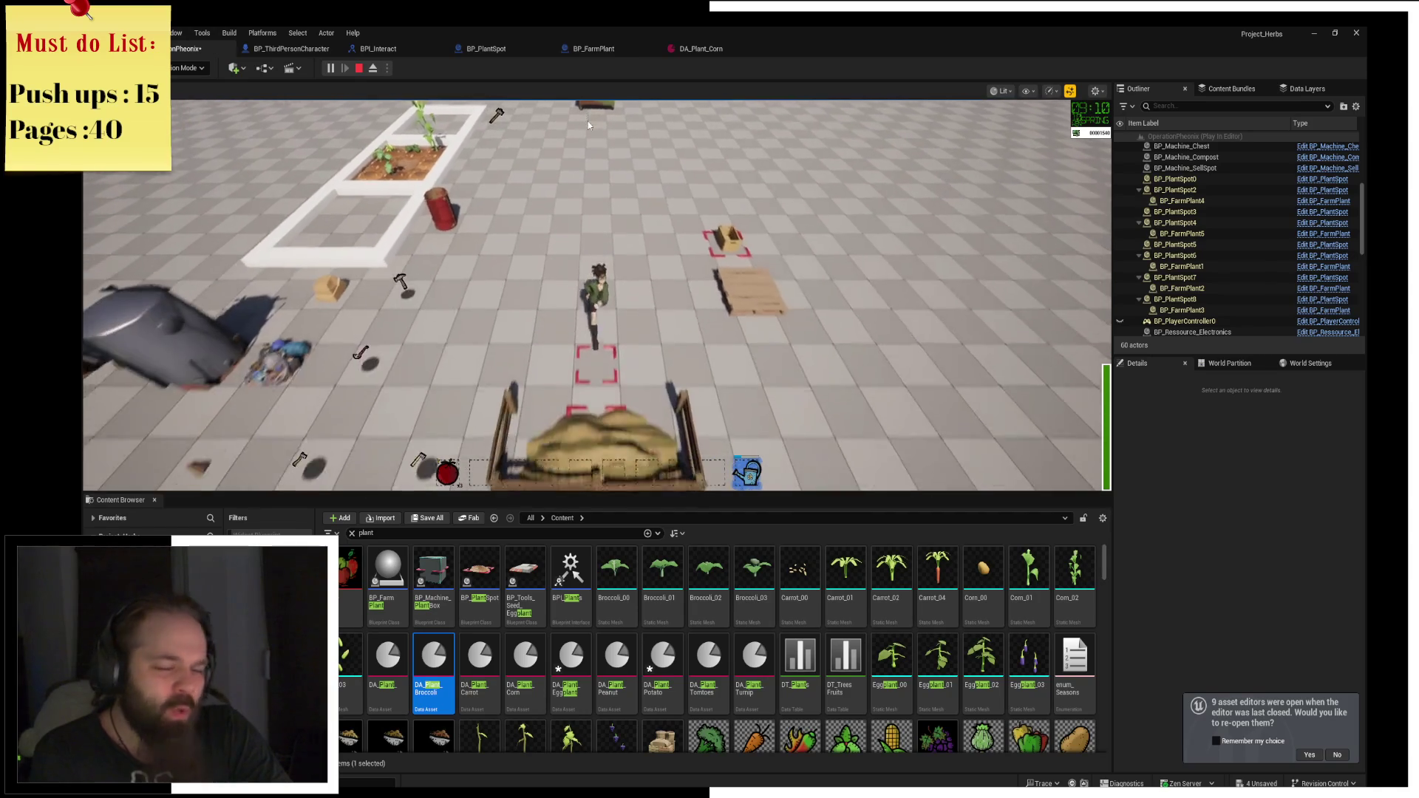
key("i")
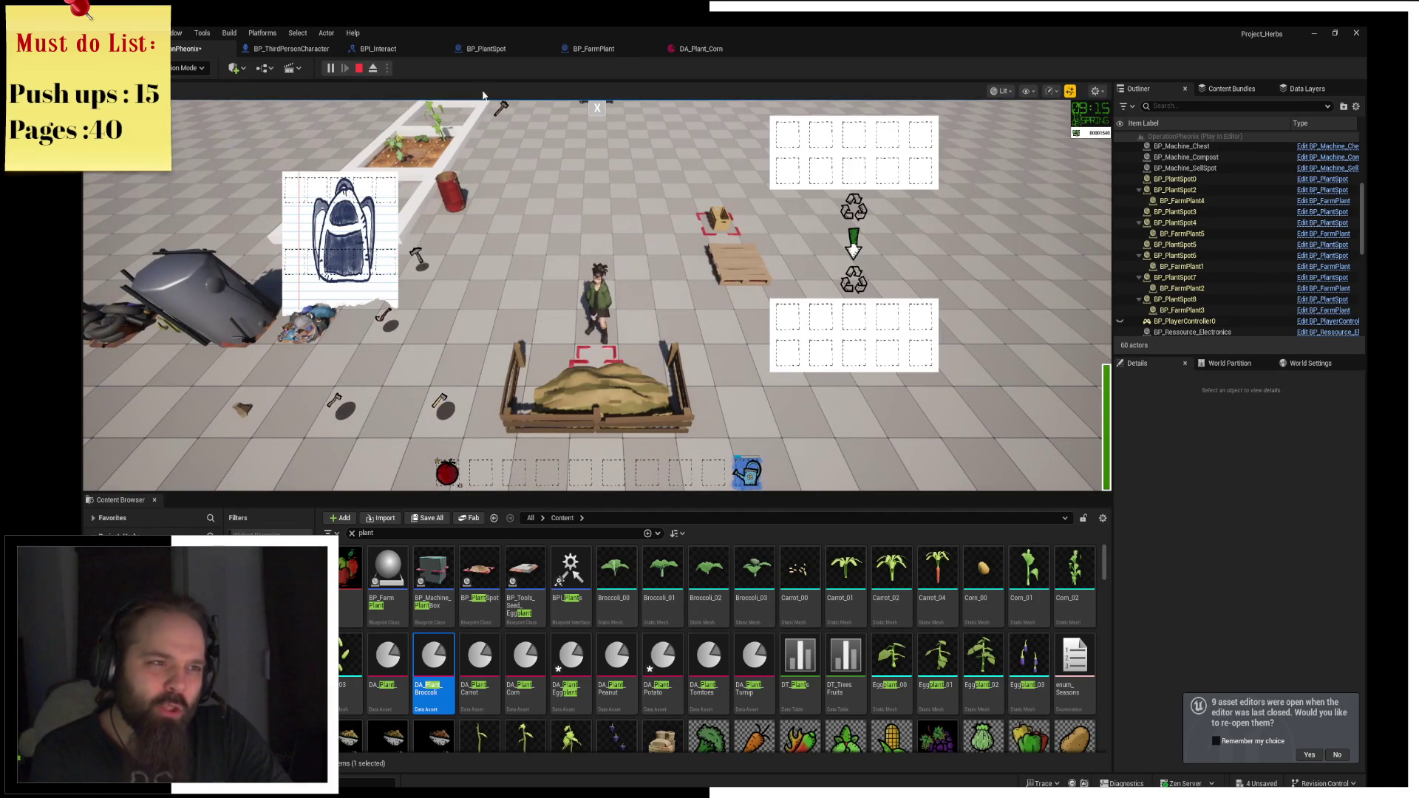
left_click(597, 108)
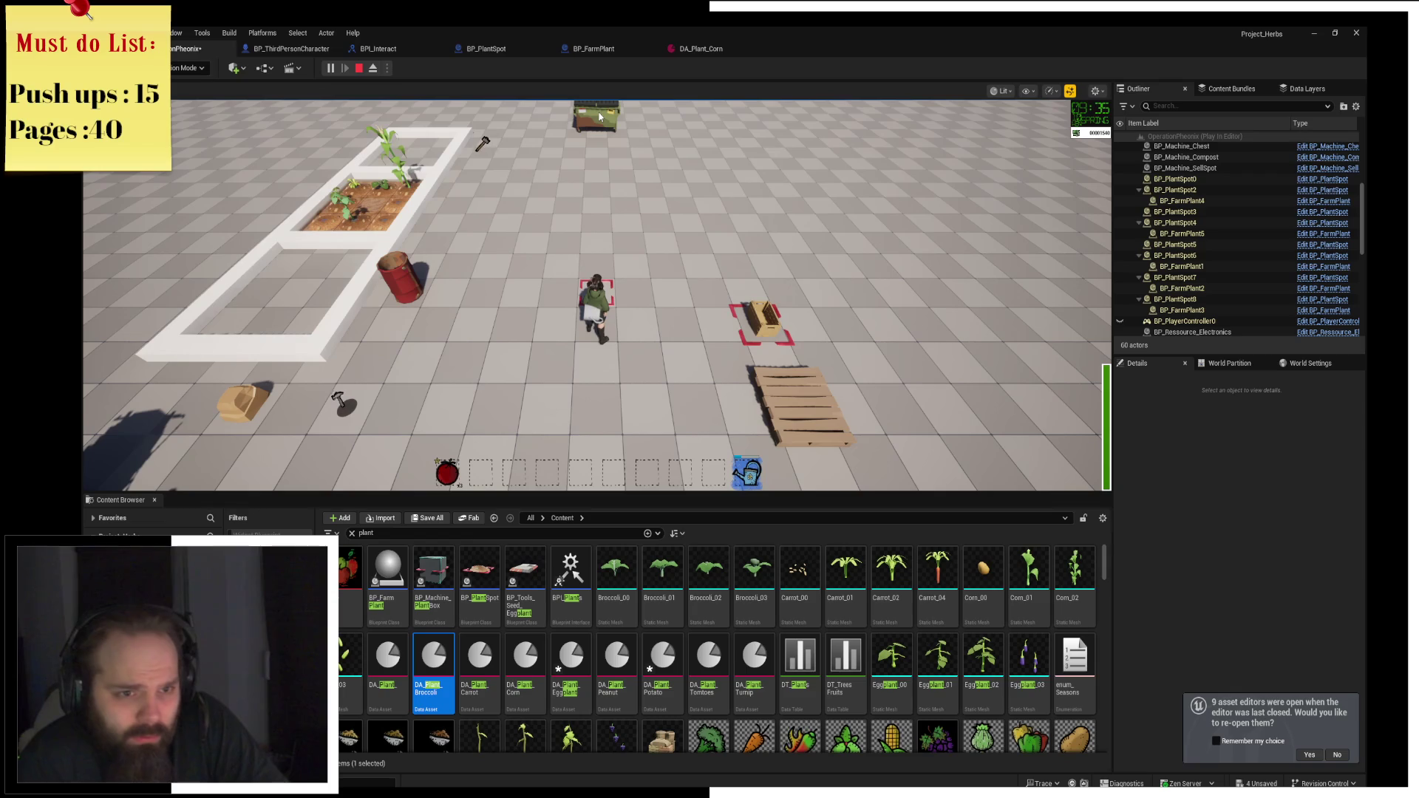
Sleep at the dumpster to reset the clock, then harvest the corn and broccoli.
key("w")
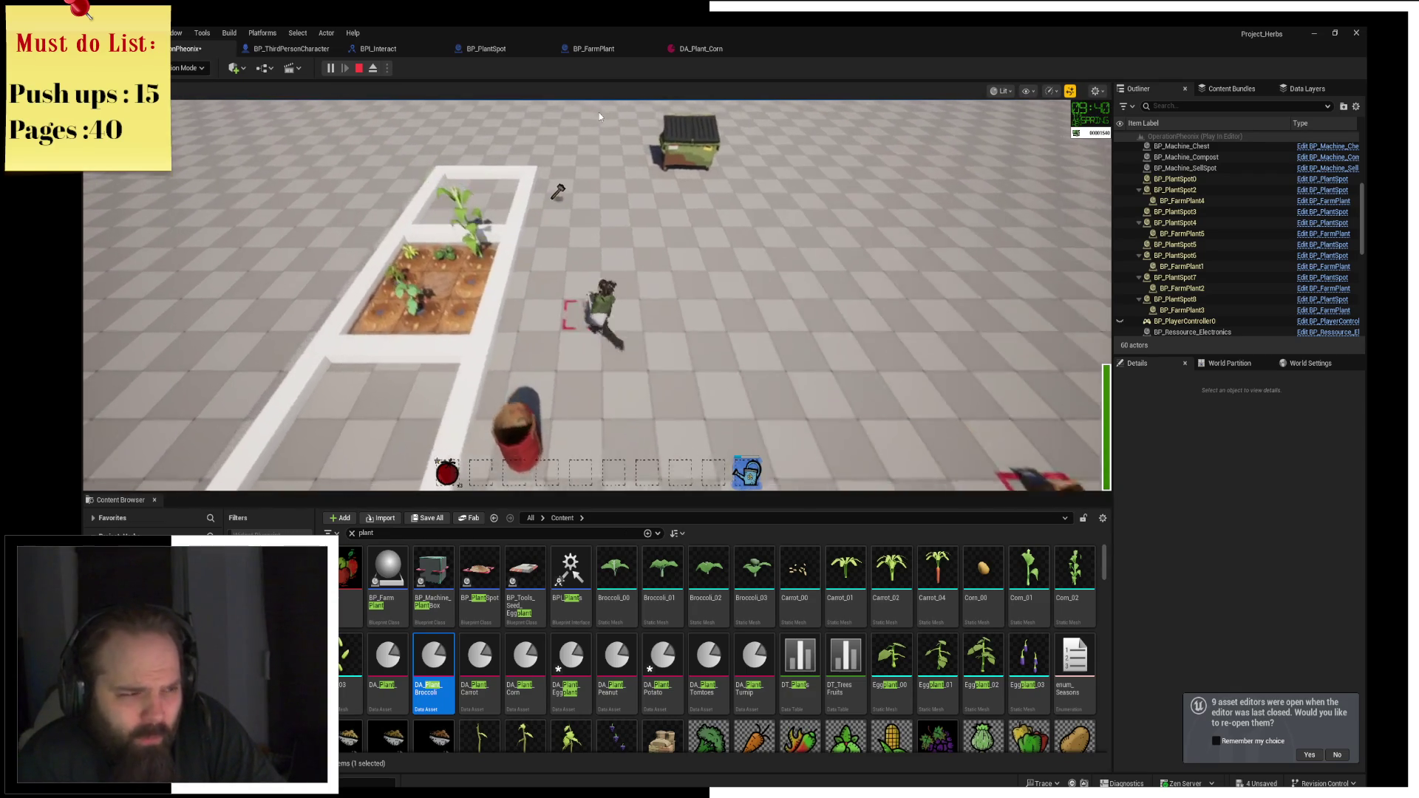
key("w")
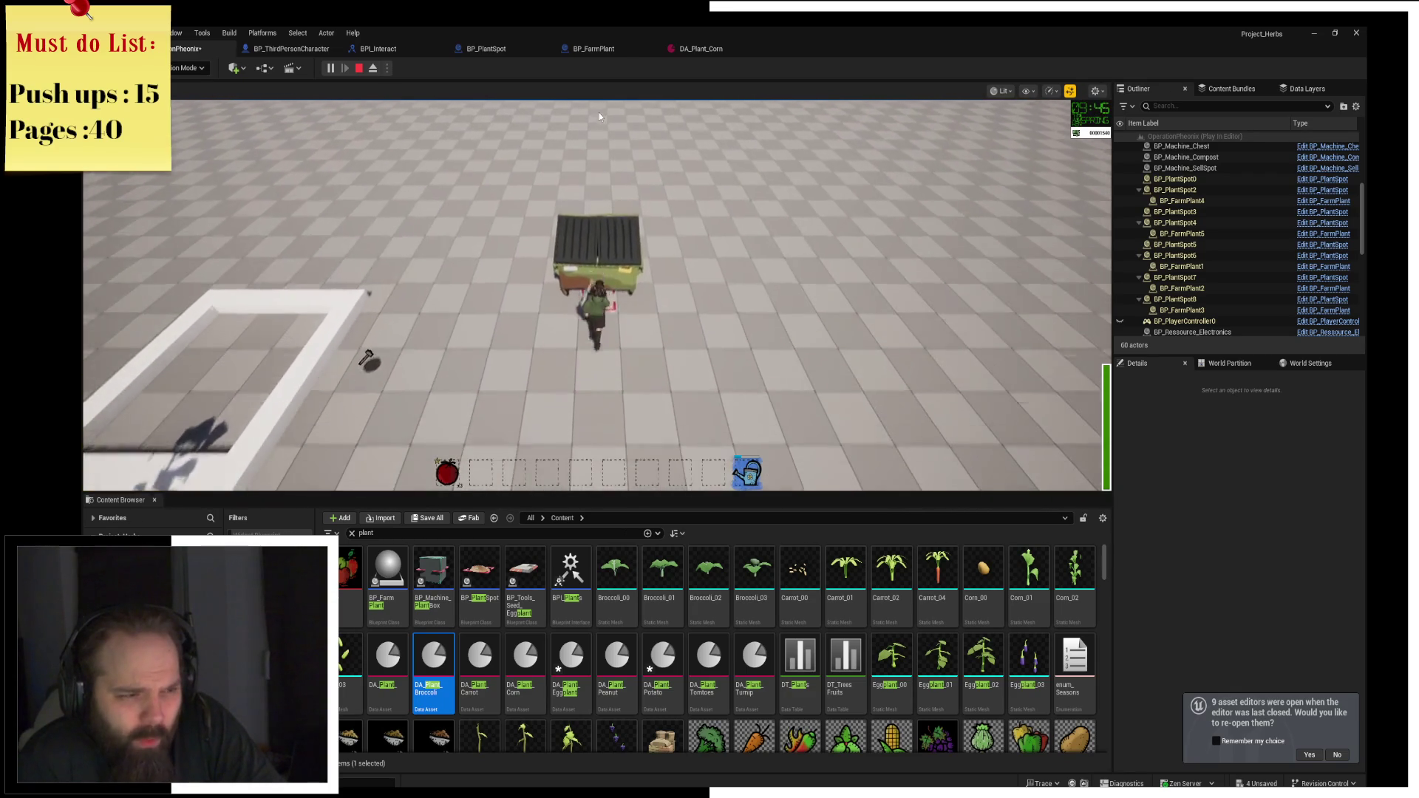
key("e")
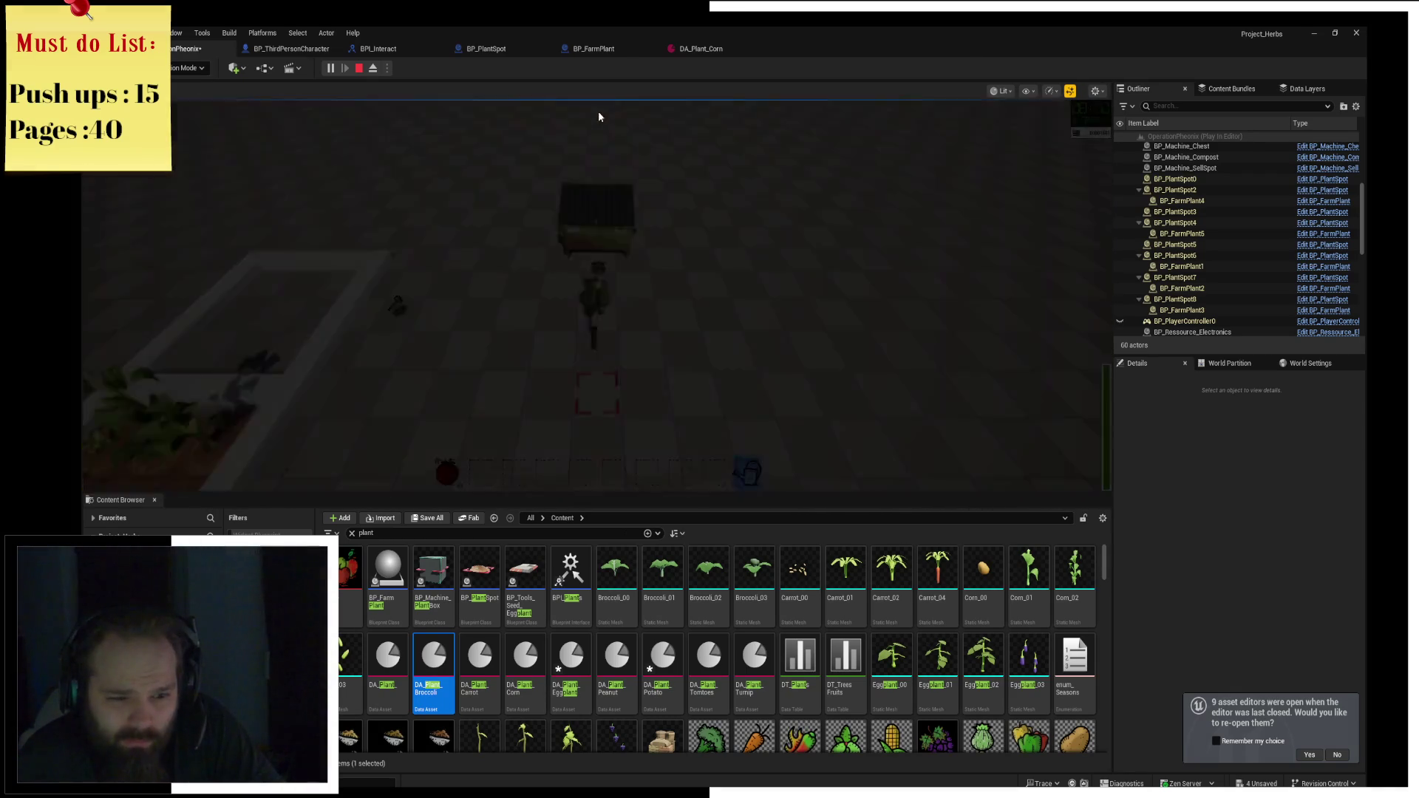
key("a")
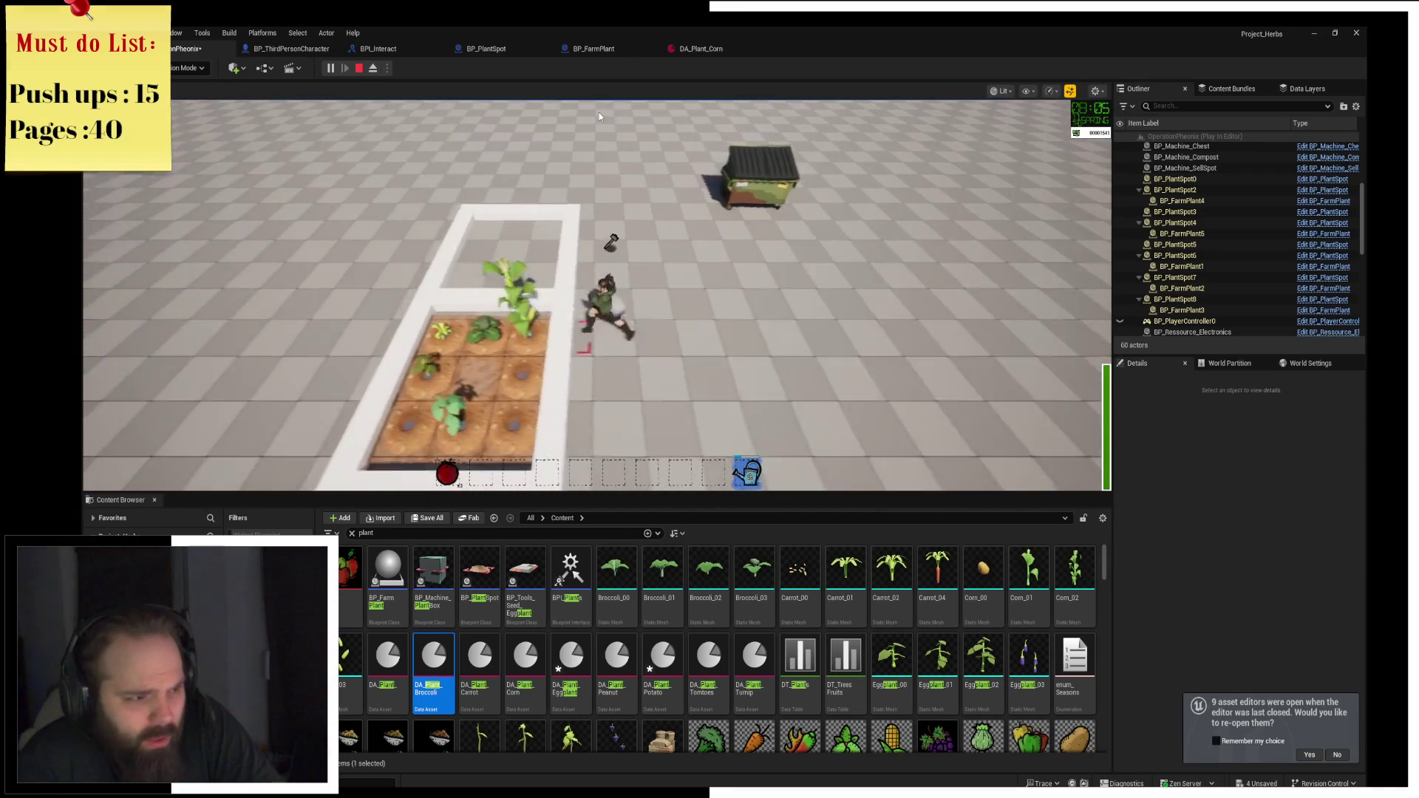
key("e")
key("a")
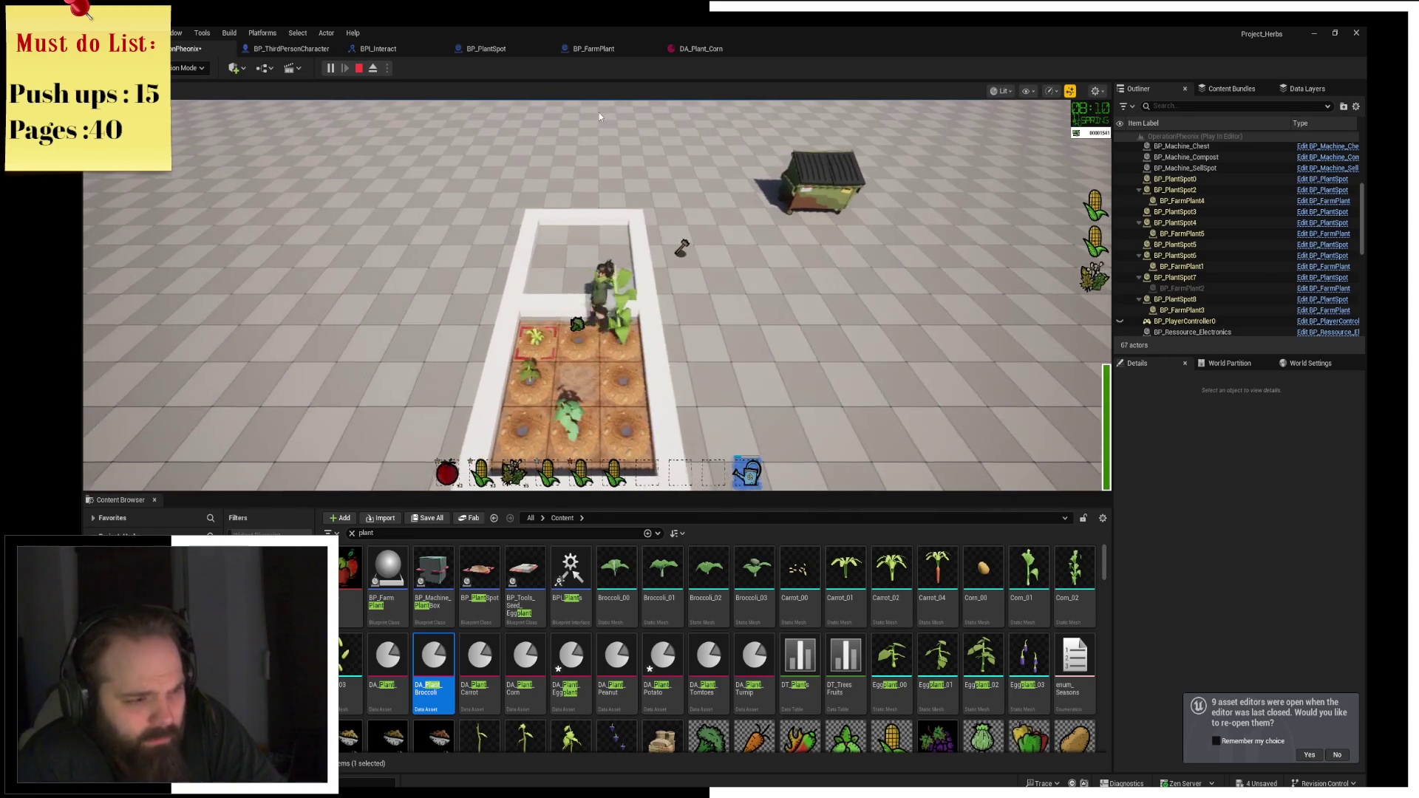
key("e")
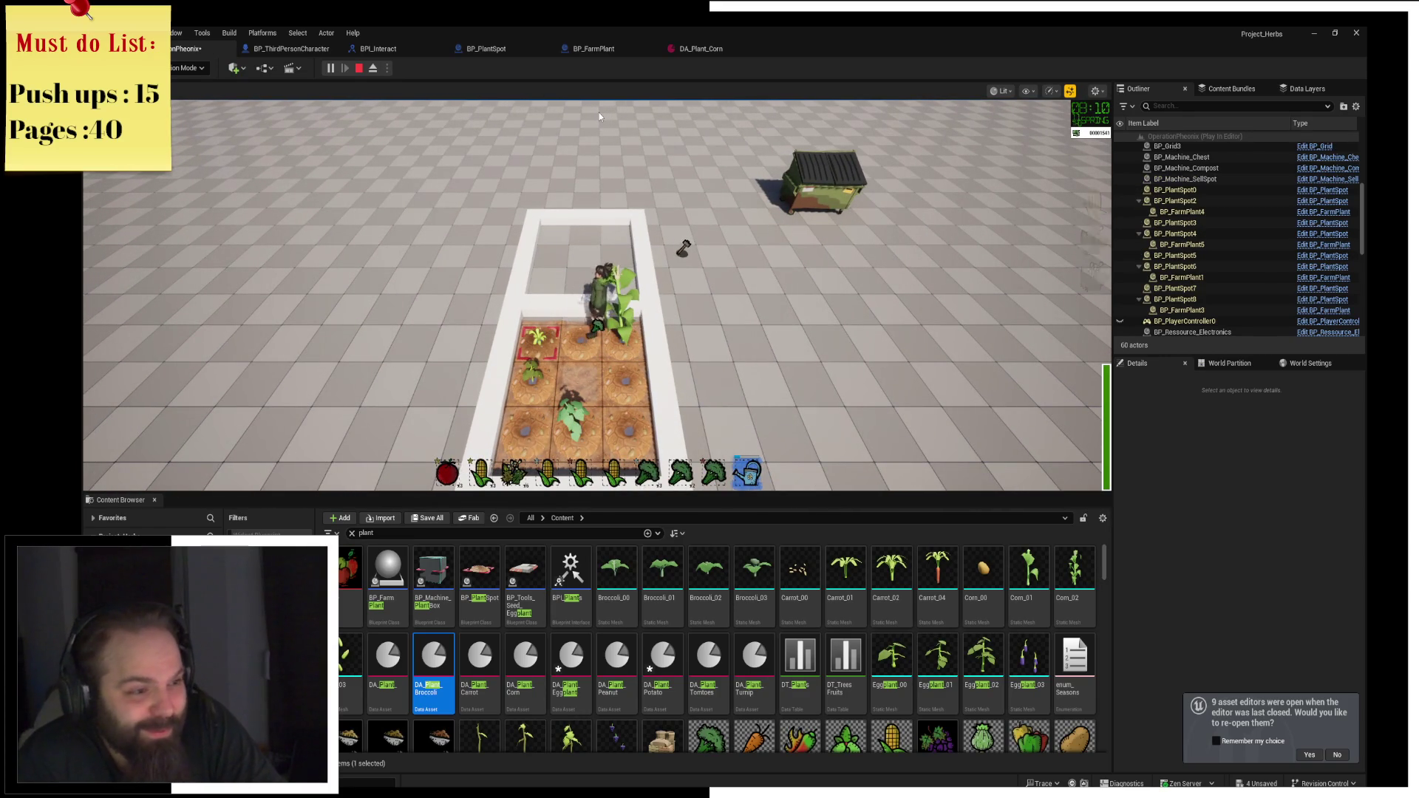
key("a")
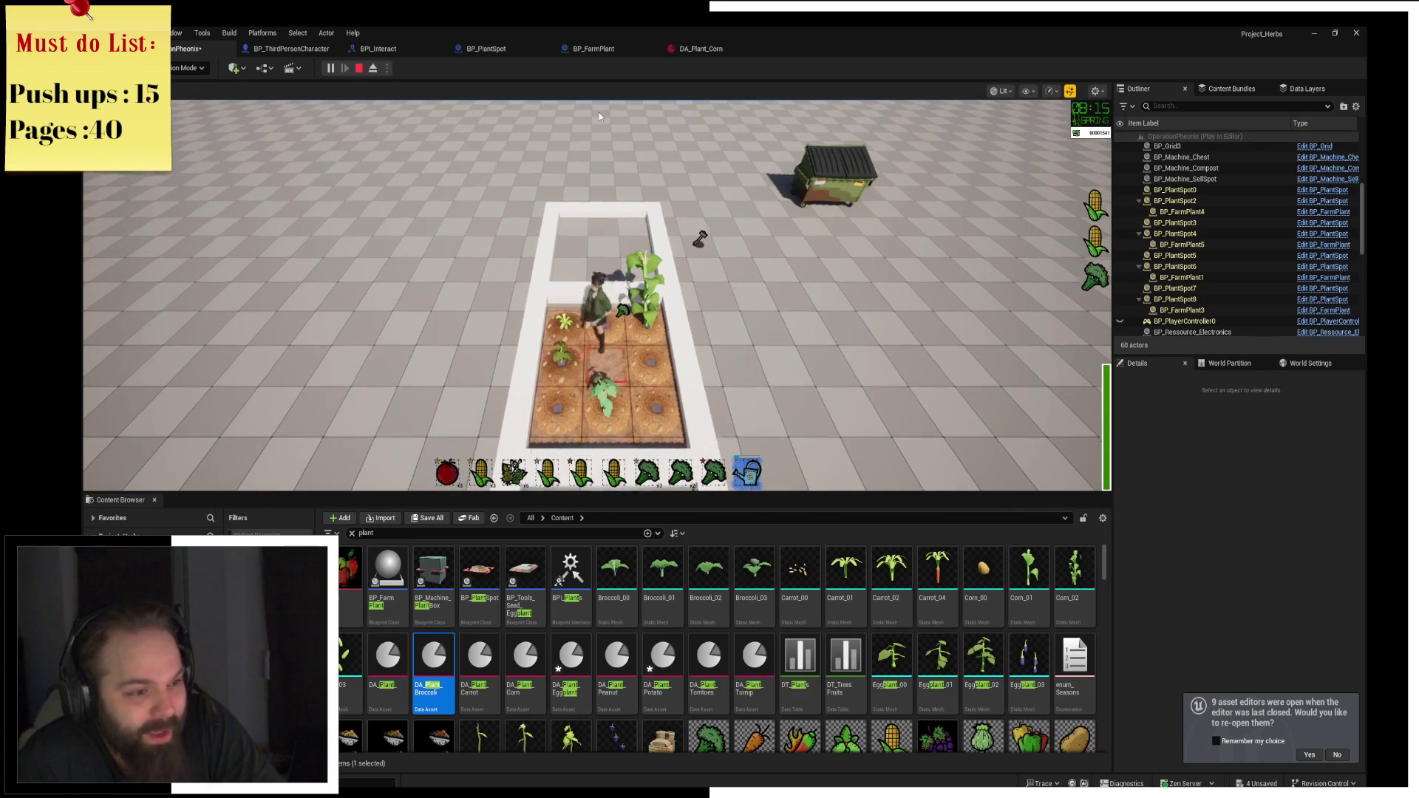
key("s")
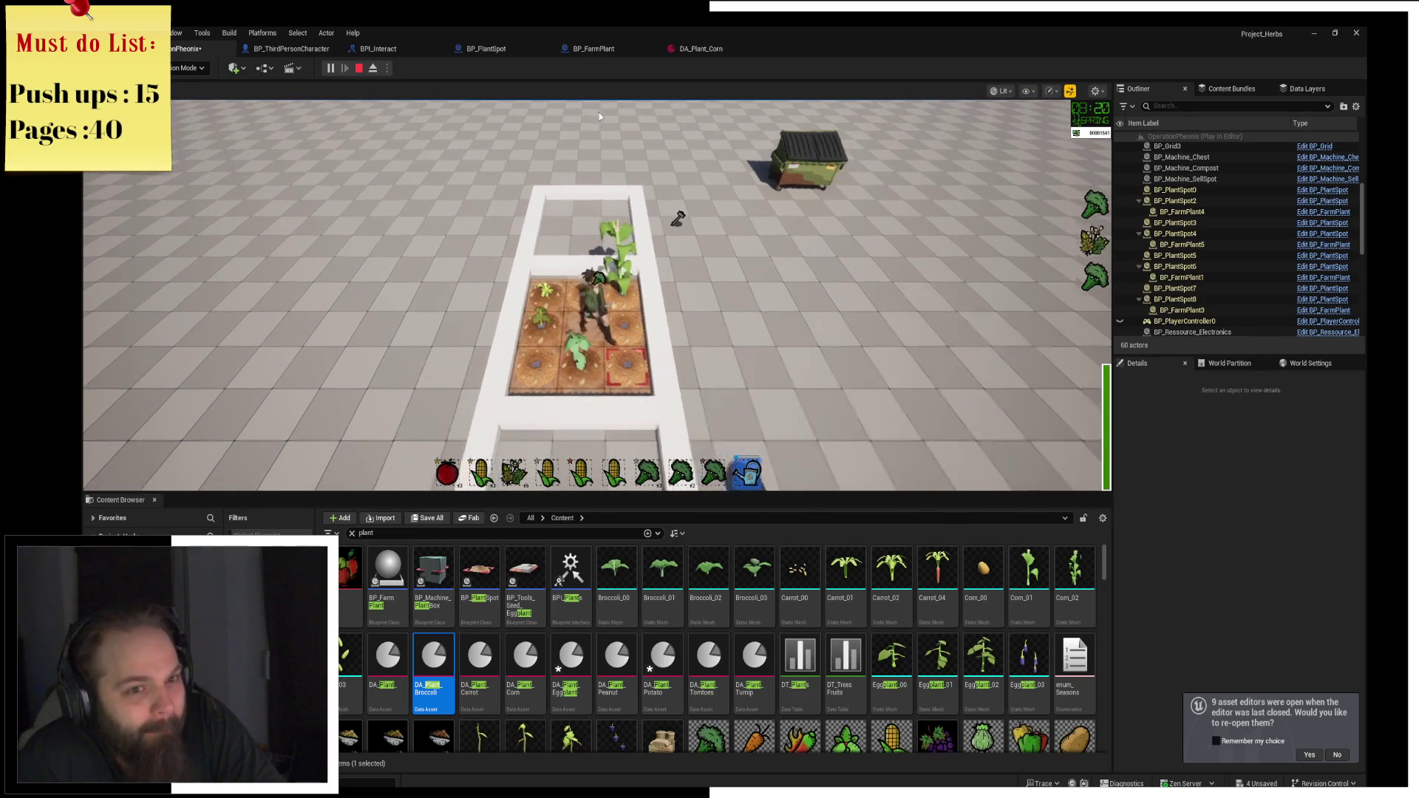
key("d")
key("d")
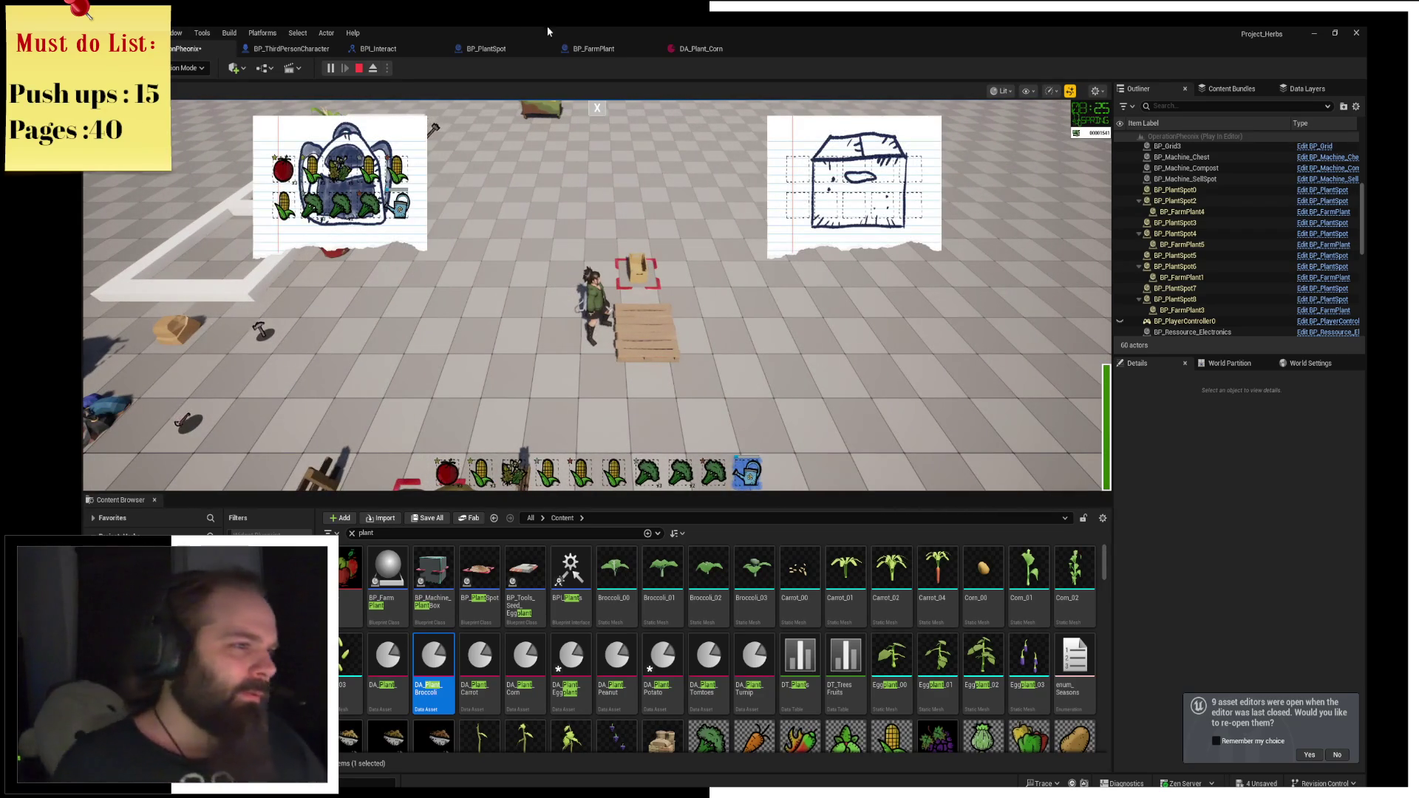
Move the harvested crops, broccoli and tomato into the chest, then collect the dropped broccoli.
left_click(547, 474)
left_click(581, 473)
left_click(713, 473)
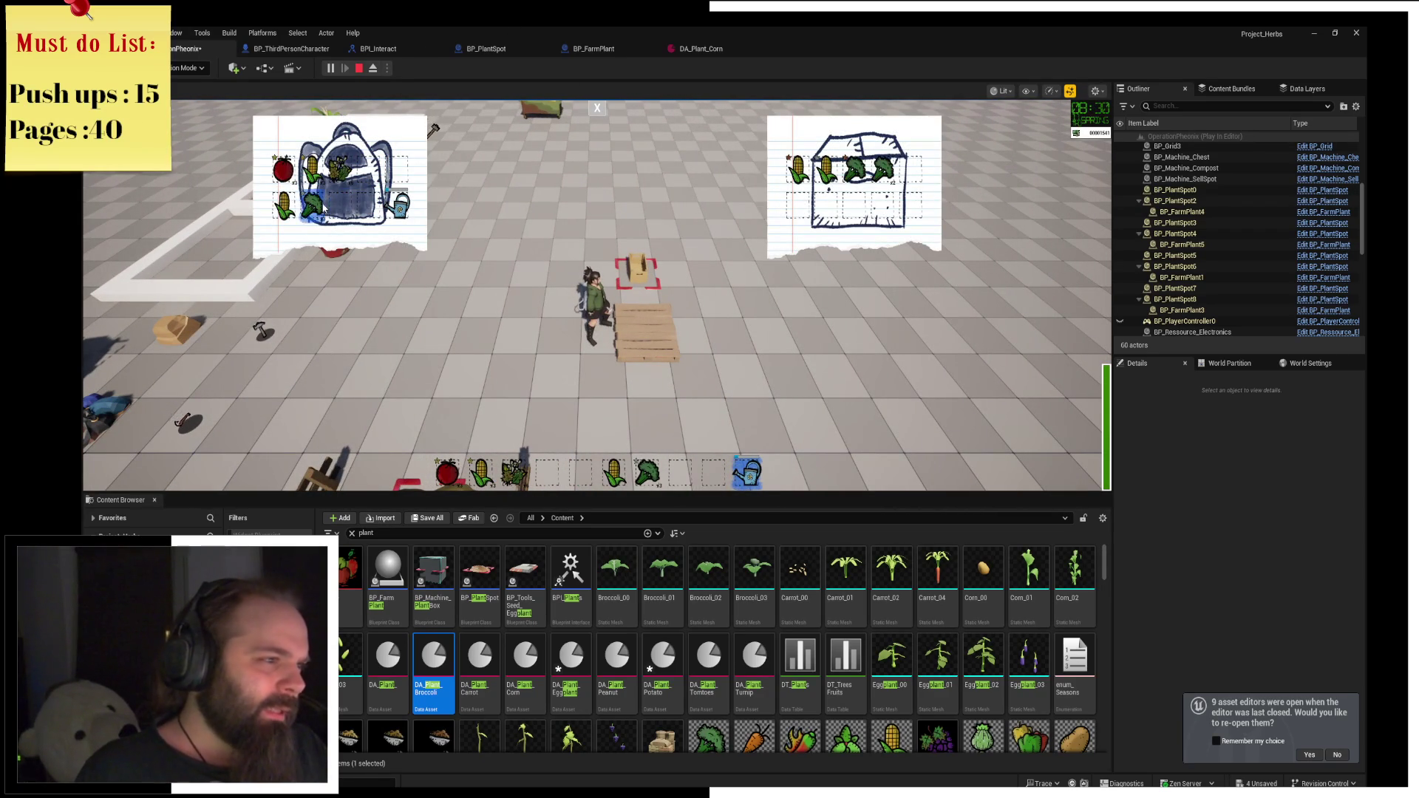
left_click(263, 164)
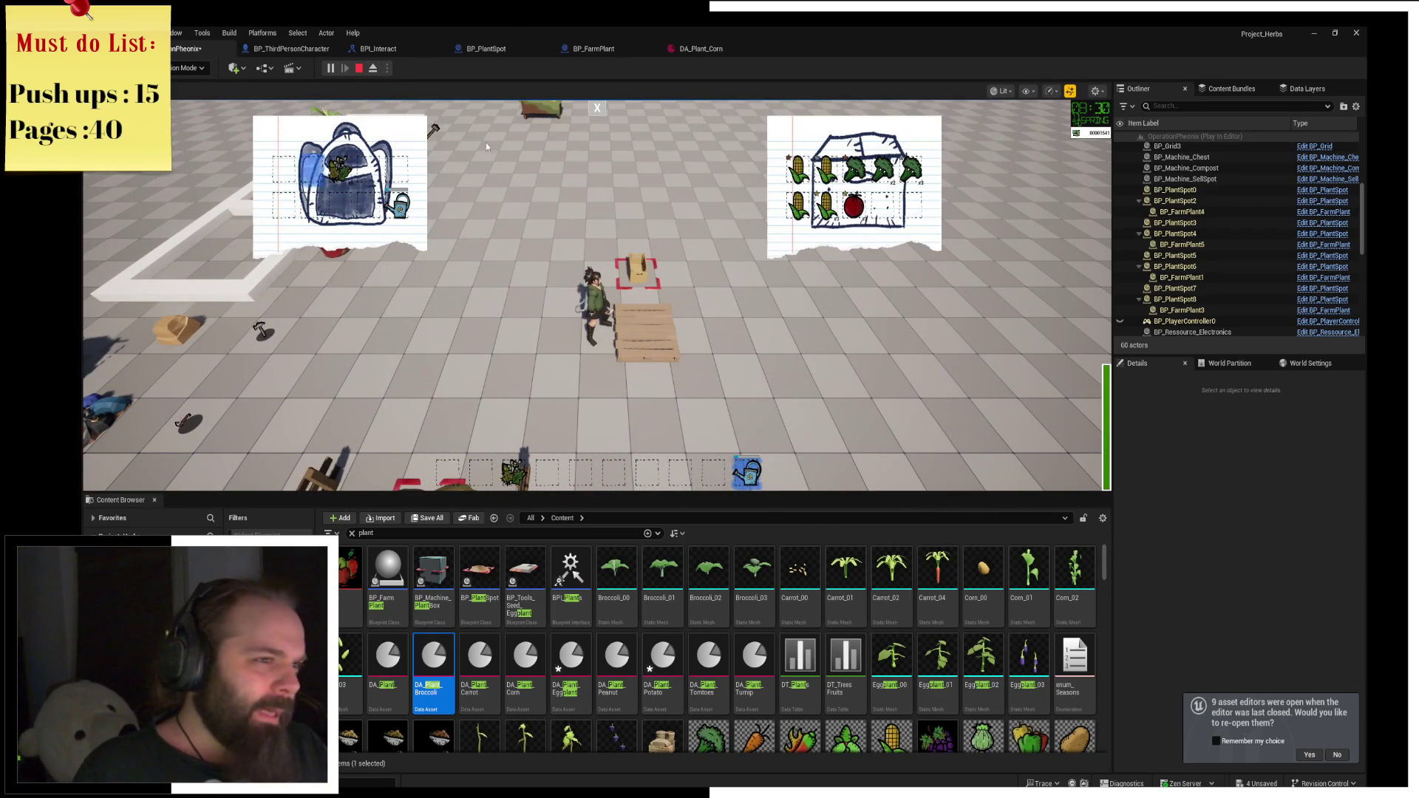
left_click(600, 117)
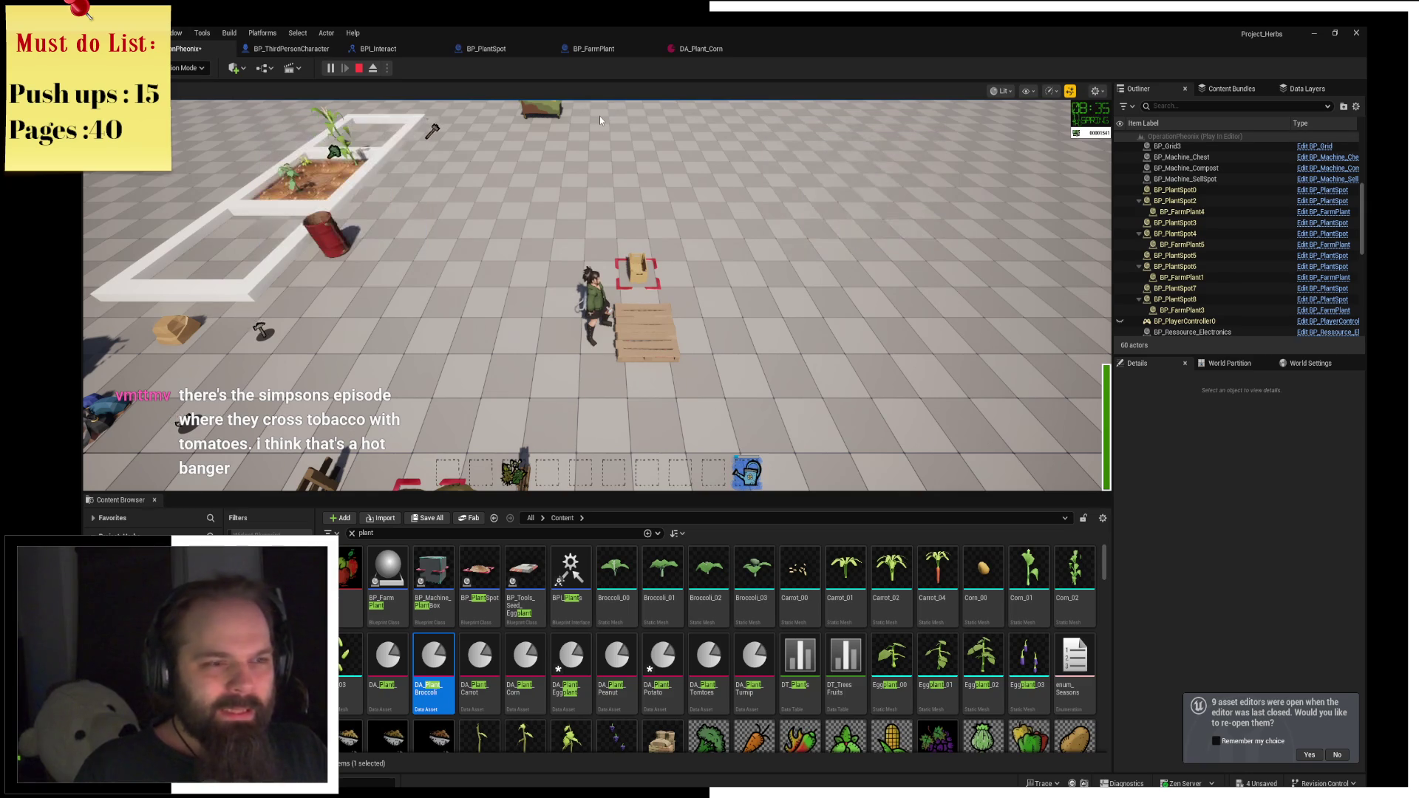
key("w")
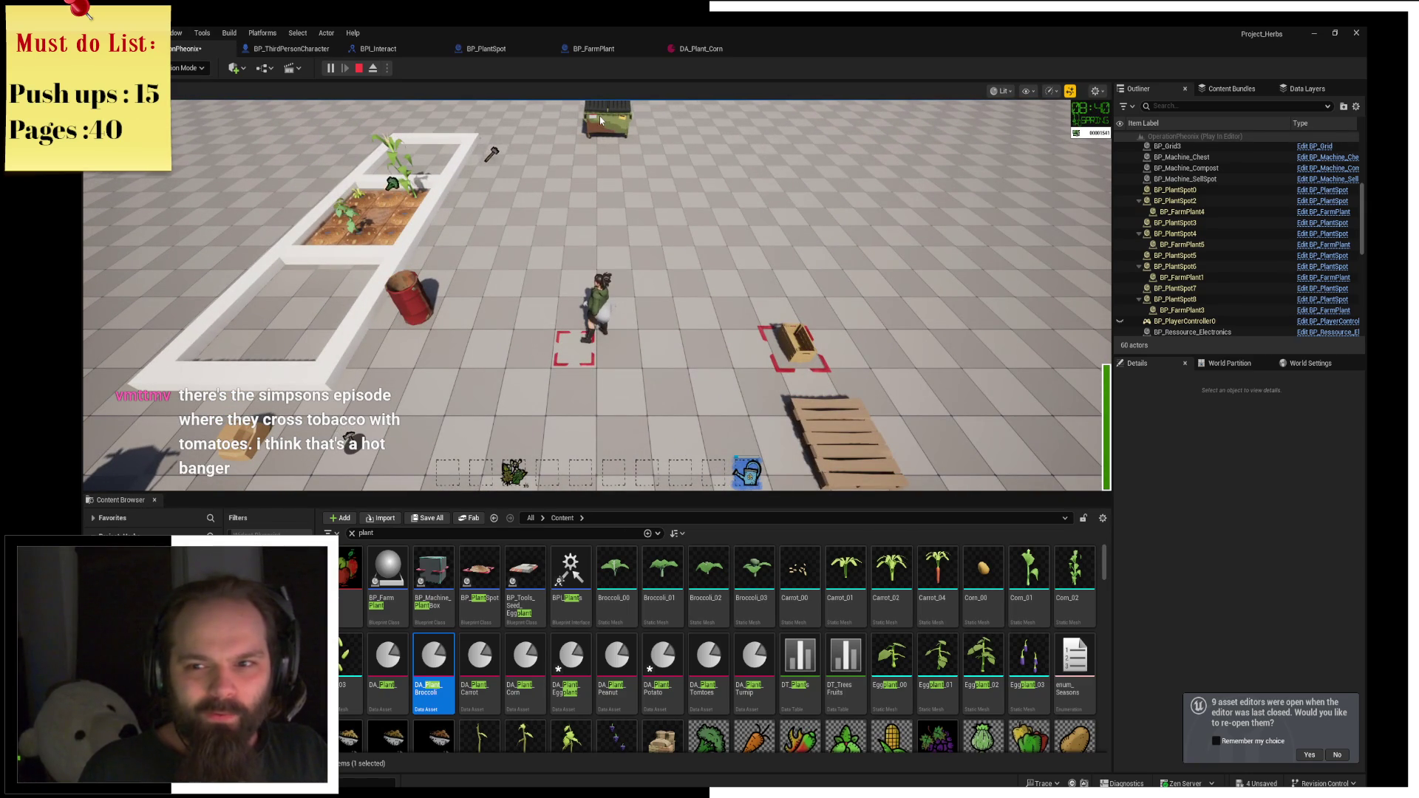
key("a")
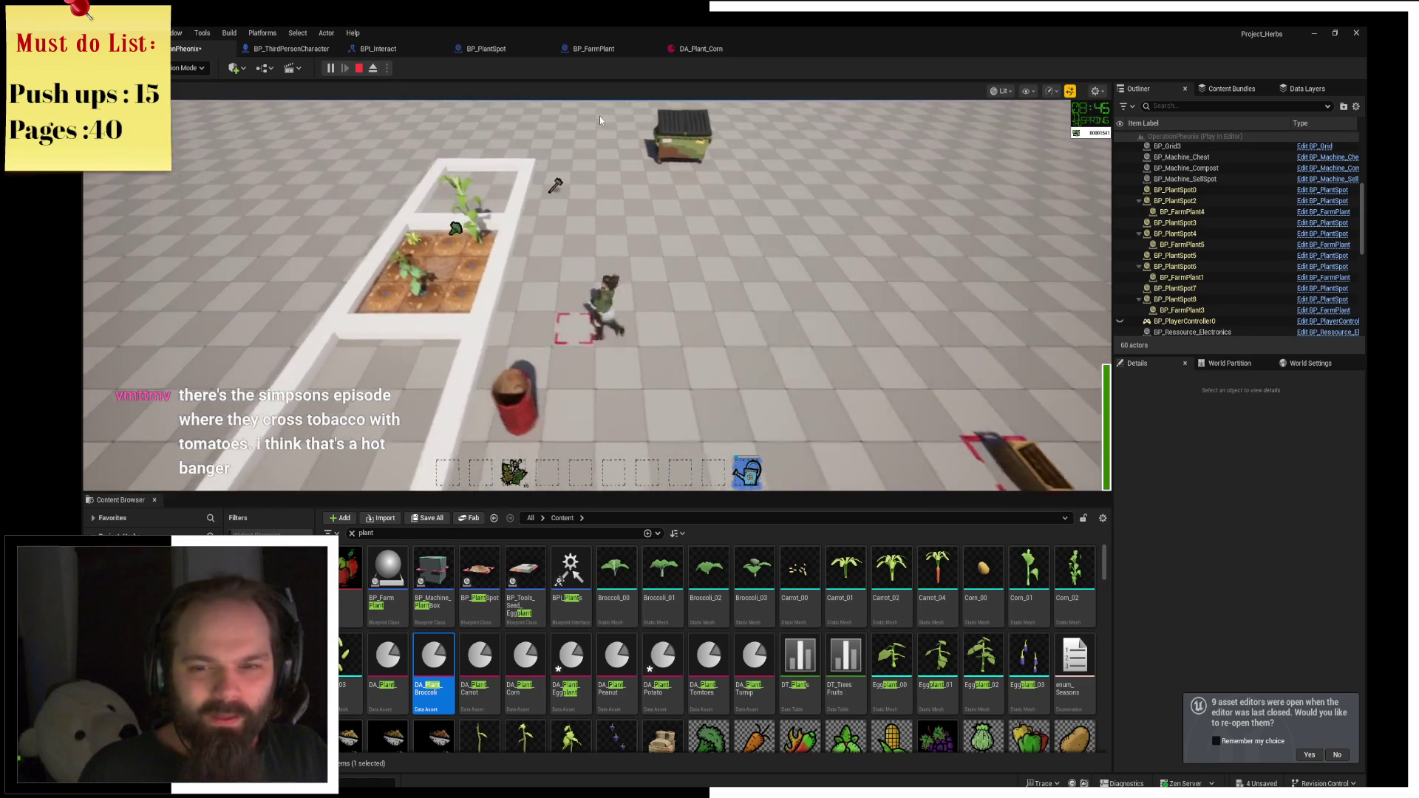
key("w")
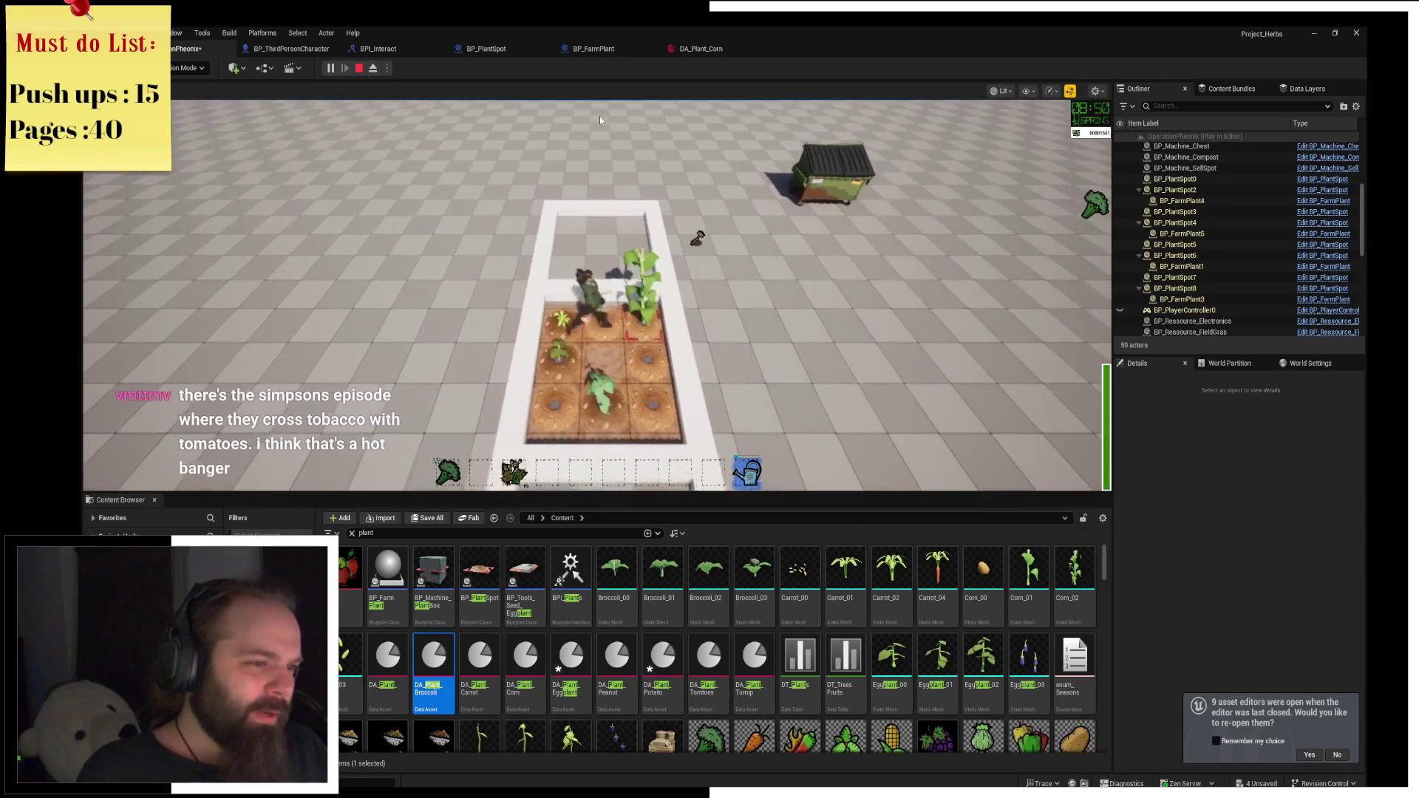
key("w")
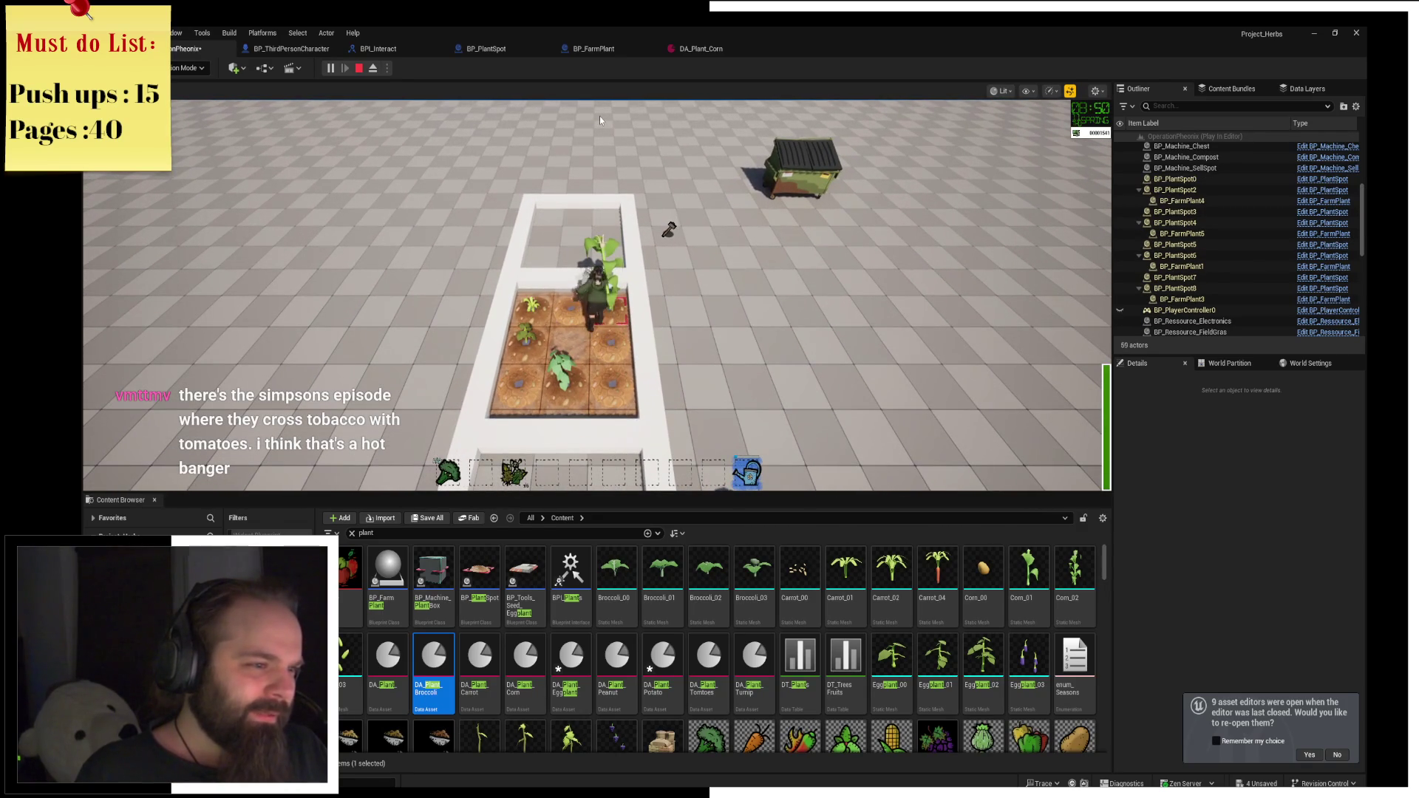
Stop the playtest and delete the Widget on Interact and Get Class nodes.
key("Escape")
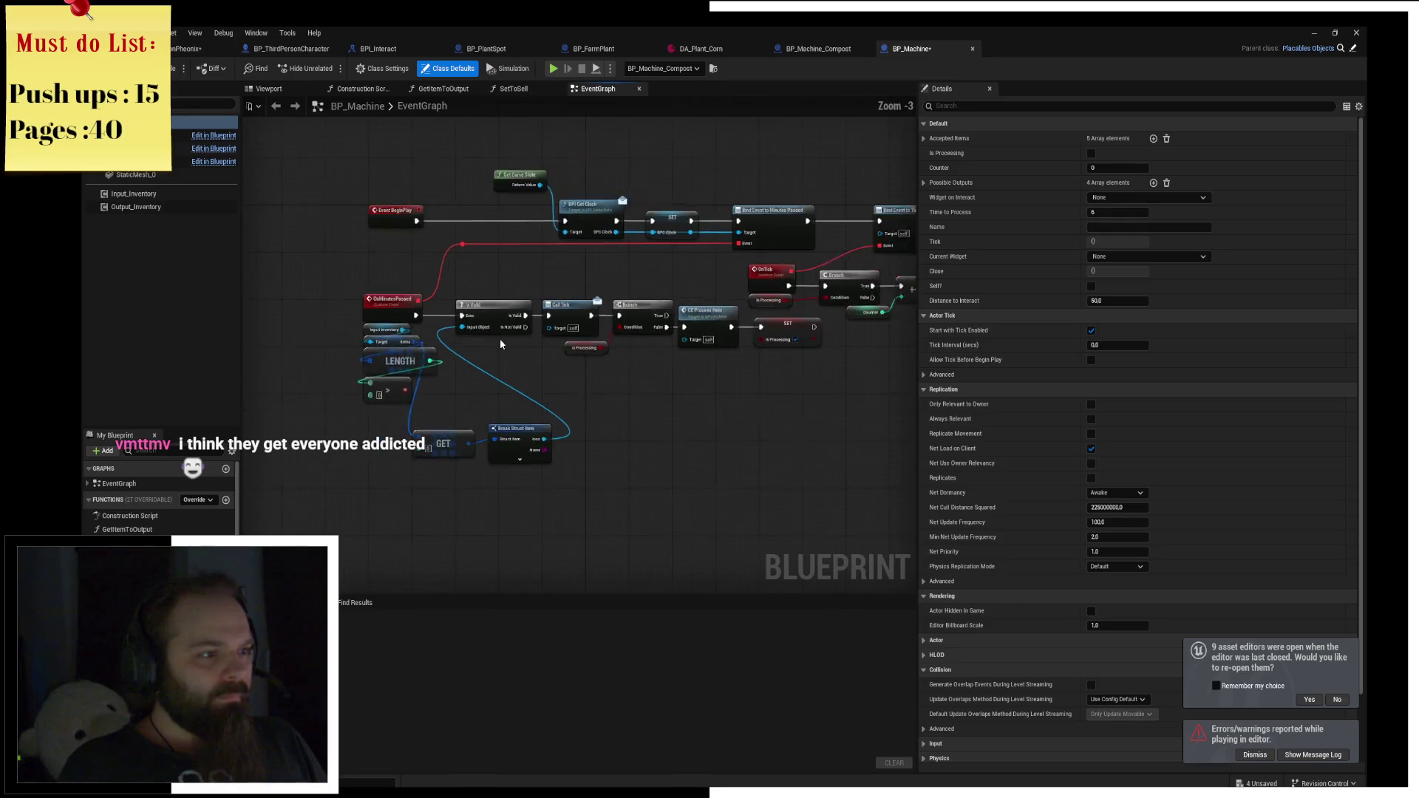
mouse_move(484, 404)
left_mouse_down()
mouse_move(644, 266)
mouse_move(656, 316)
mouse_move(547, 301)
mouse_move(519, 410)
left_mouse_up()
scroll(518, 410, "up", 3)
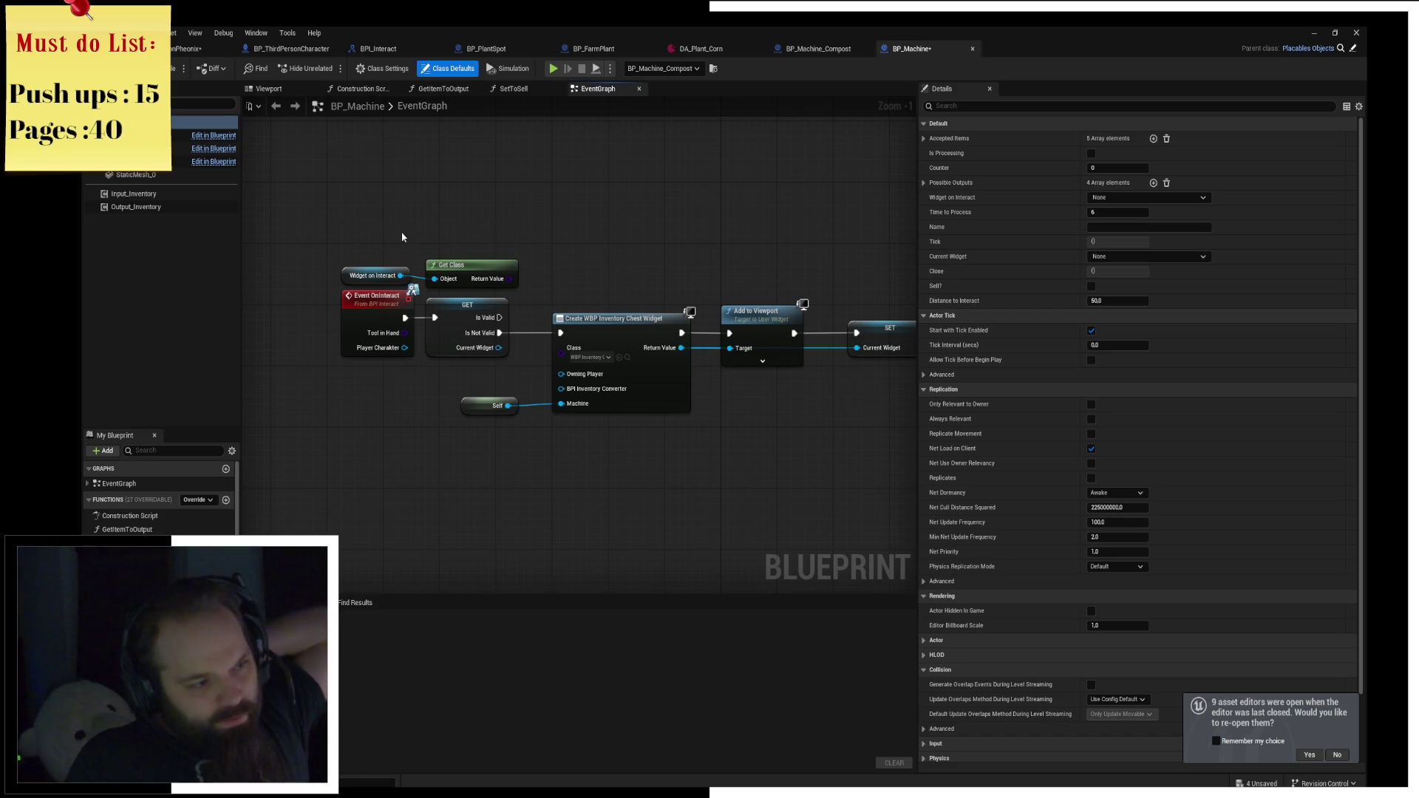
mouse_move(547, 247)
left_mouse_down()
mouse_move(473, 247)
mouse_move(651, 260)
left_mouse_up()
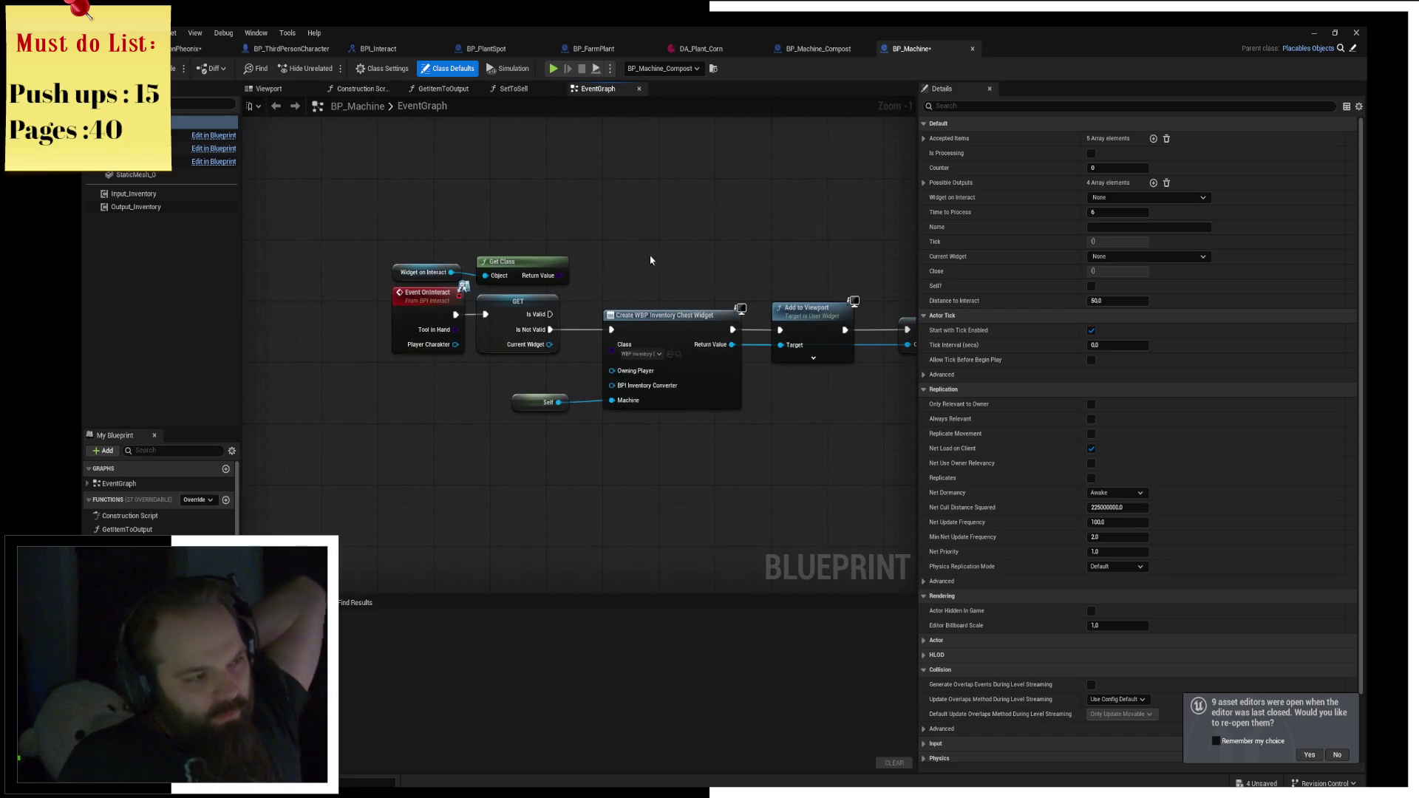
left_click_drag(452, 254, 537, 276)
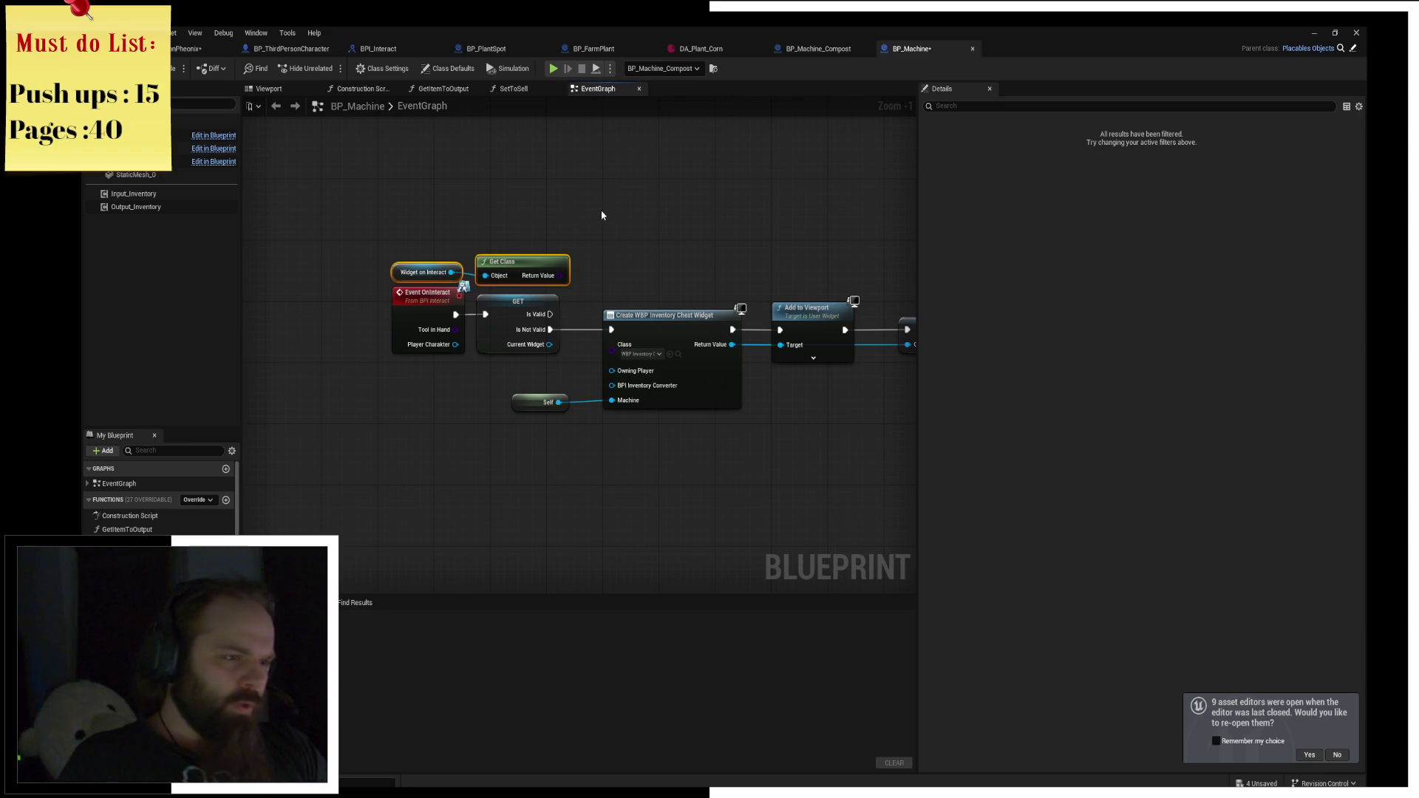
key("Delete")
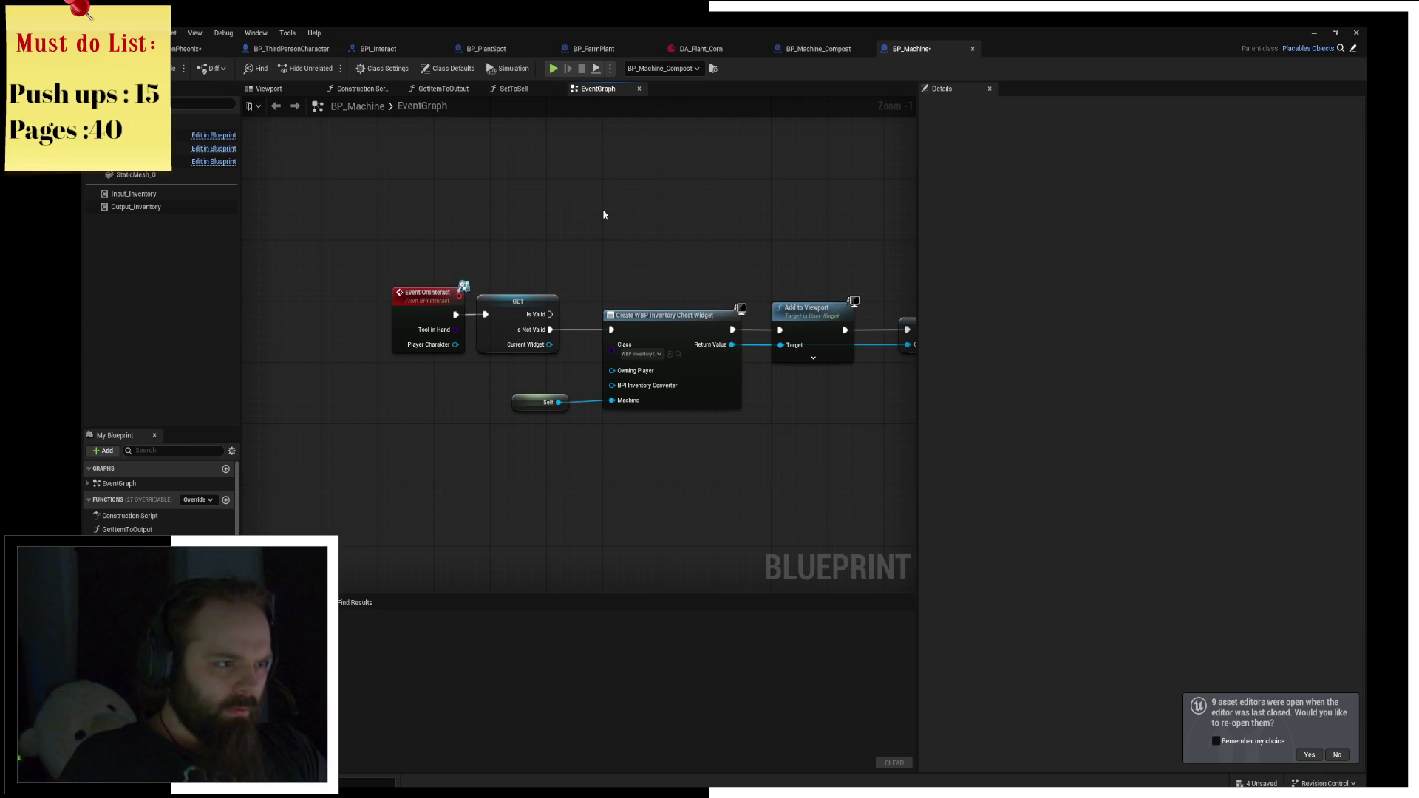
Add a CurrentWidget getter feeding Remove from Parent, run when the widget is valid.
mouse_move(130, 644)
left_mouse_down()
mouse_move(503, 225)
mouse_move(488, 218)
mouse_move(581, 206)
left_mouse_up()
left_click(515, 232)
type("remove from parent")
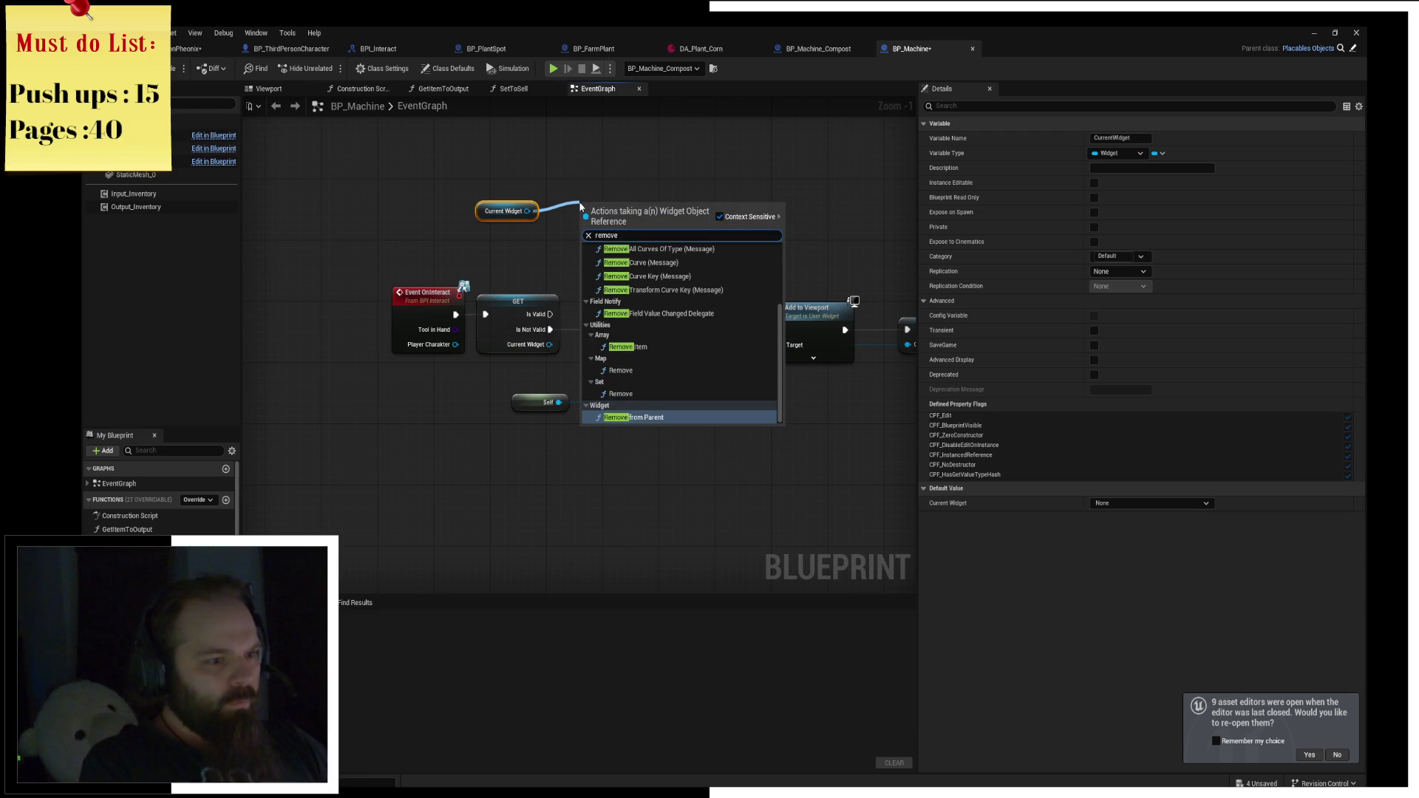
key("Return")
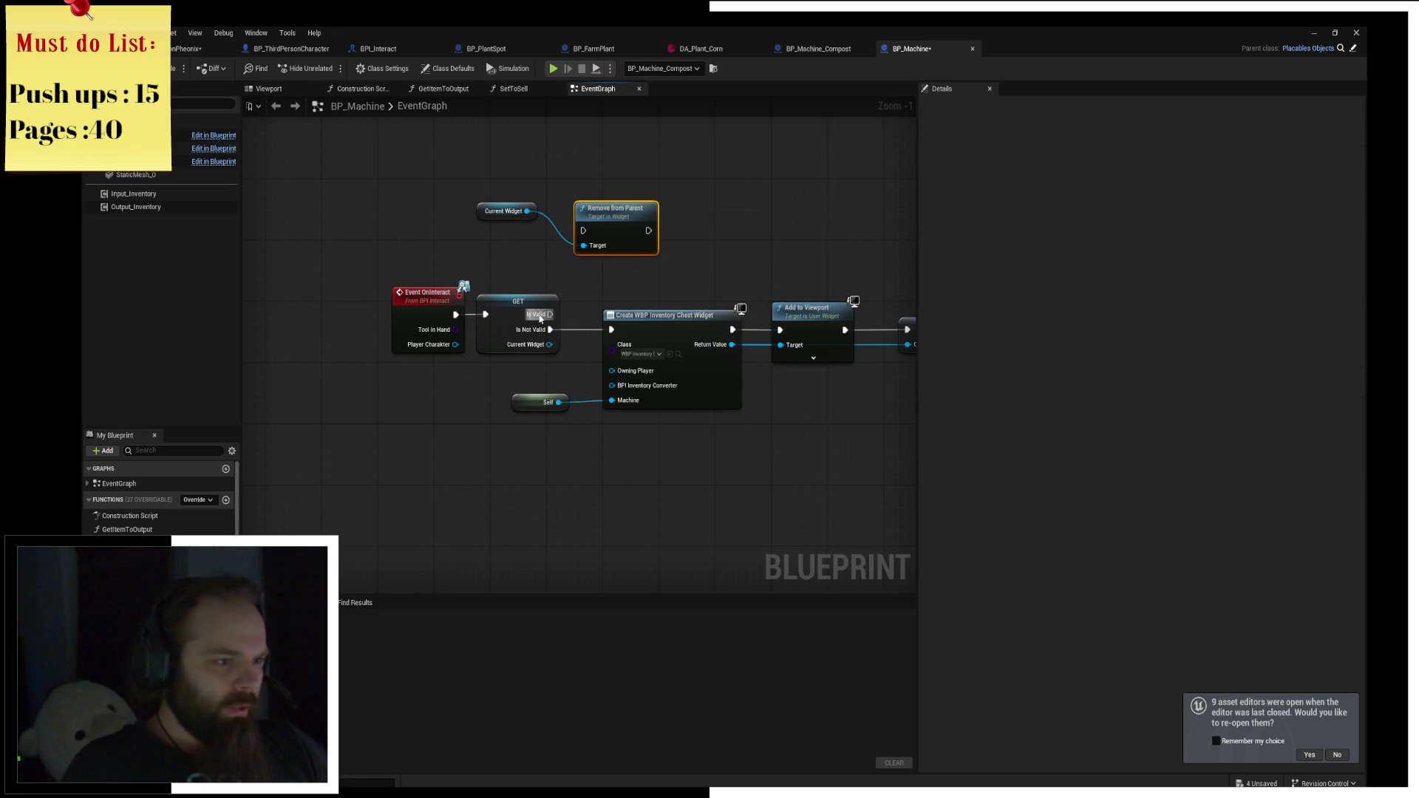
left_click_drag(550, 314, 584, 231)
Navigate to Event OnInteract and toggle a breakpoint on it with F9.
left_click_drag(642, 190, 338, 152)
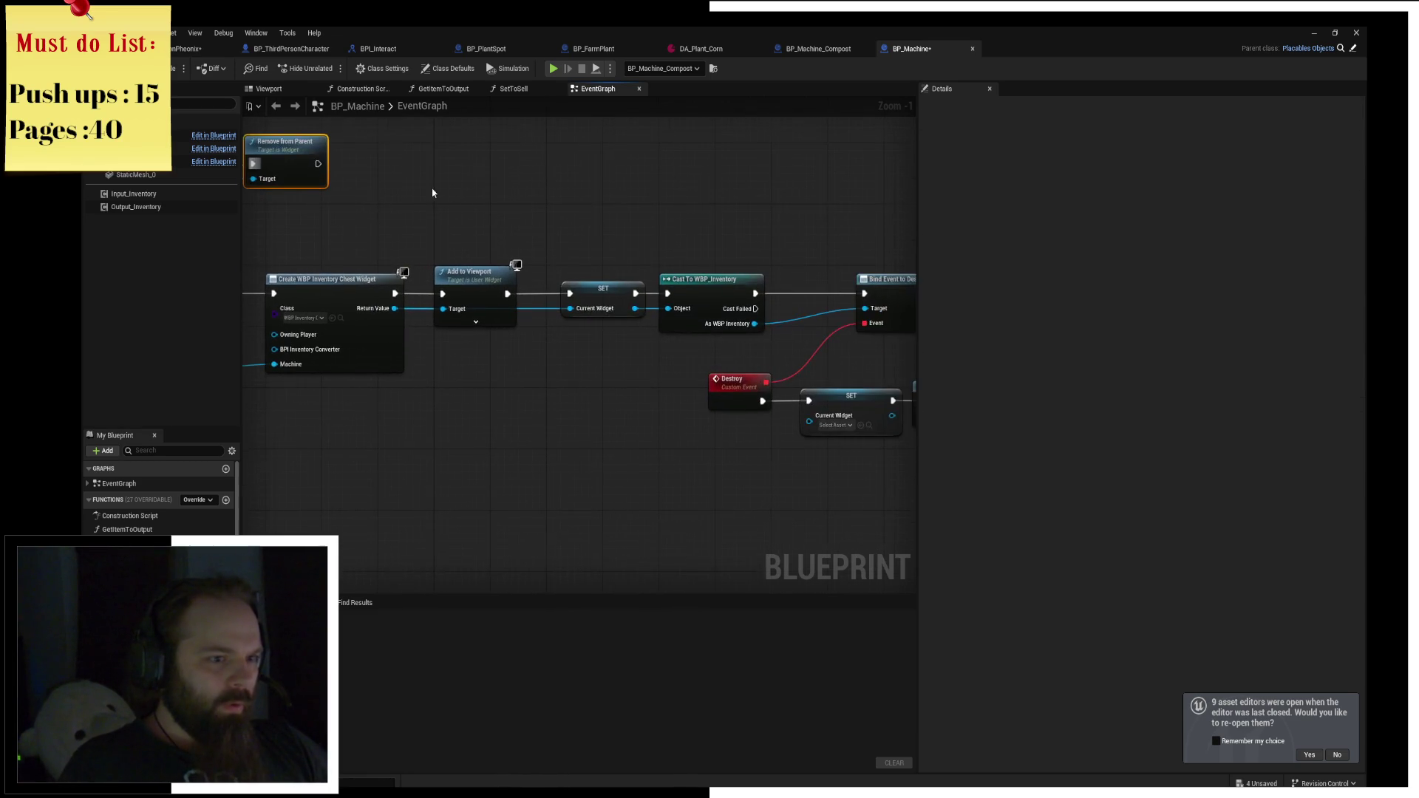
left_click_drag(636, 202, 469, 198)
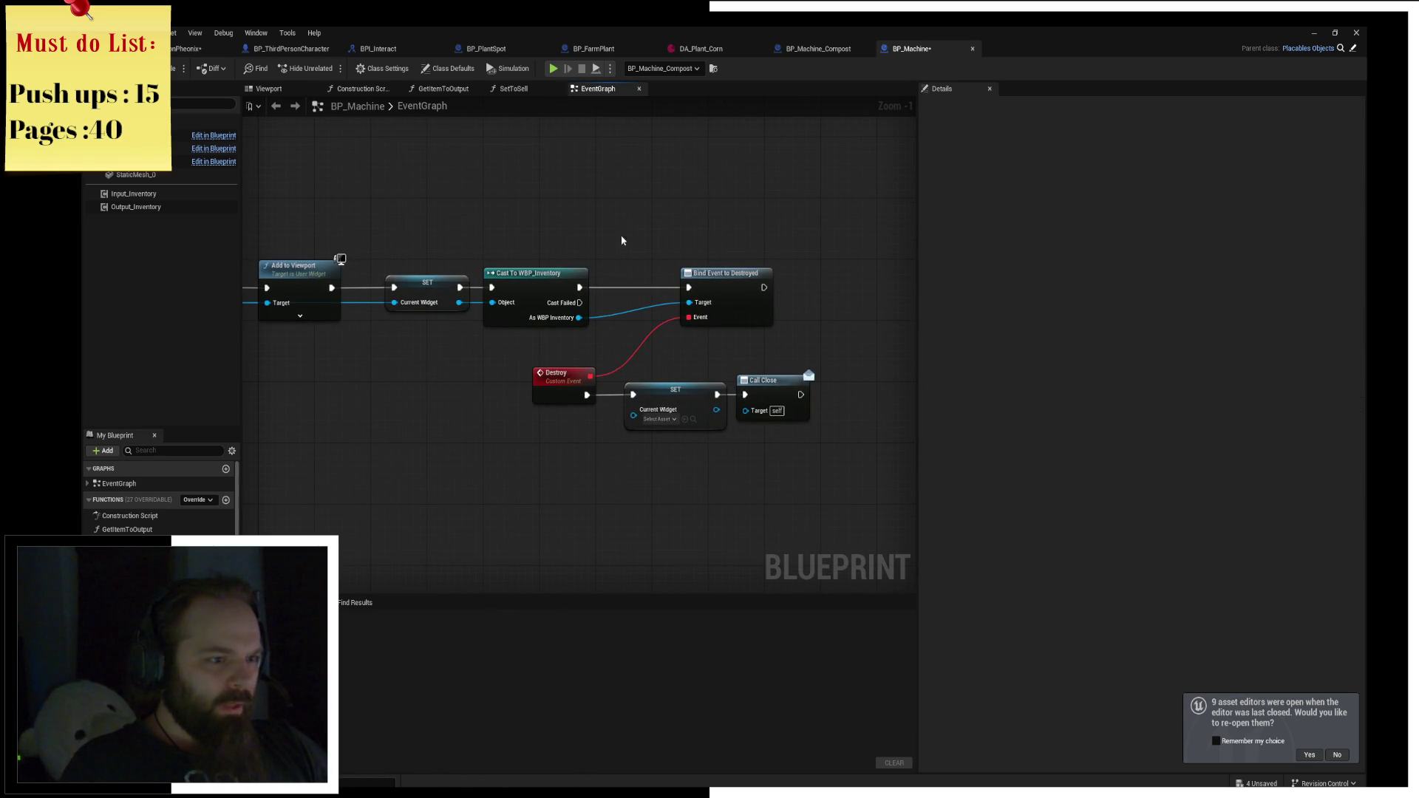
left_click_drag(552, 264, 703, 278)
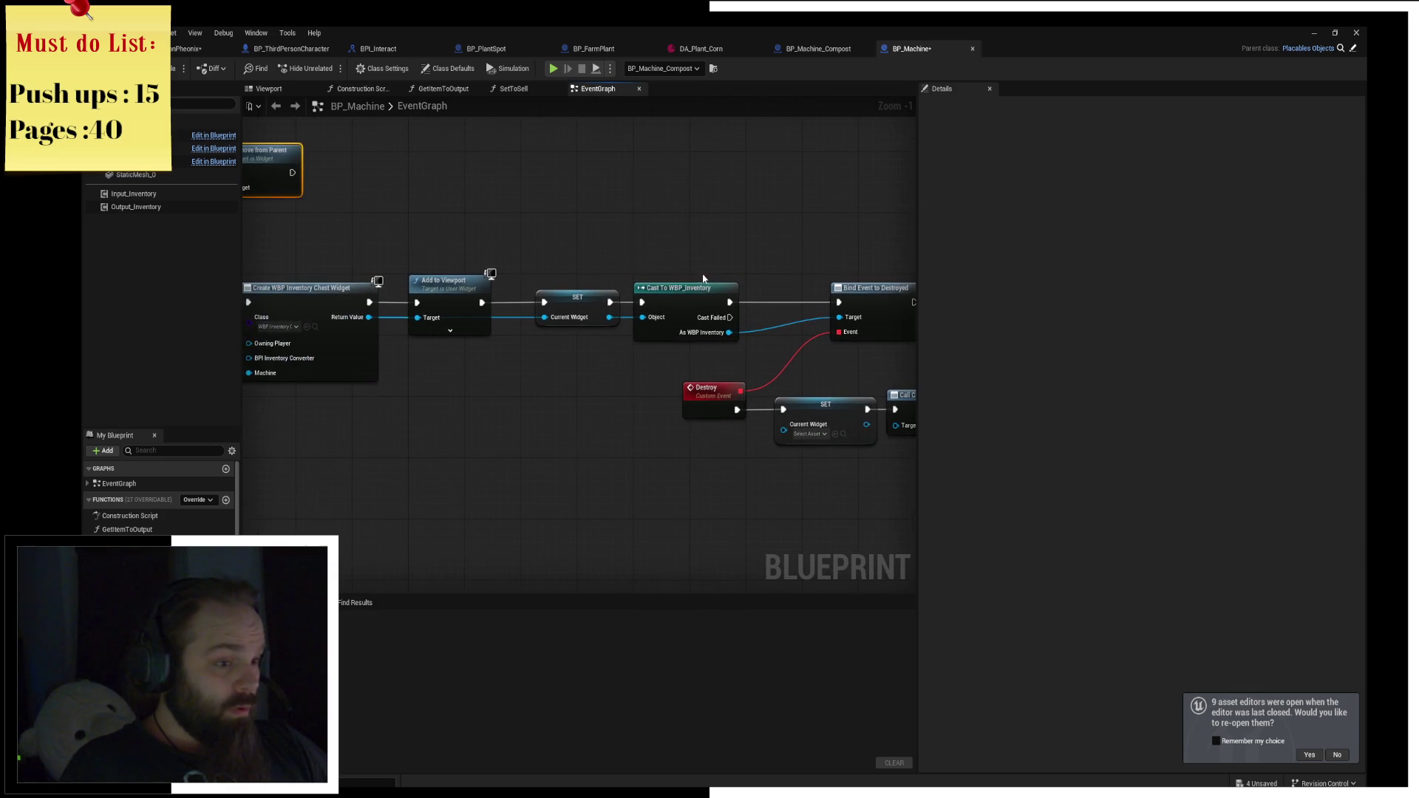
scroll(477, 240, "down", 1)
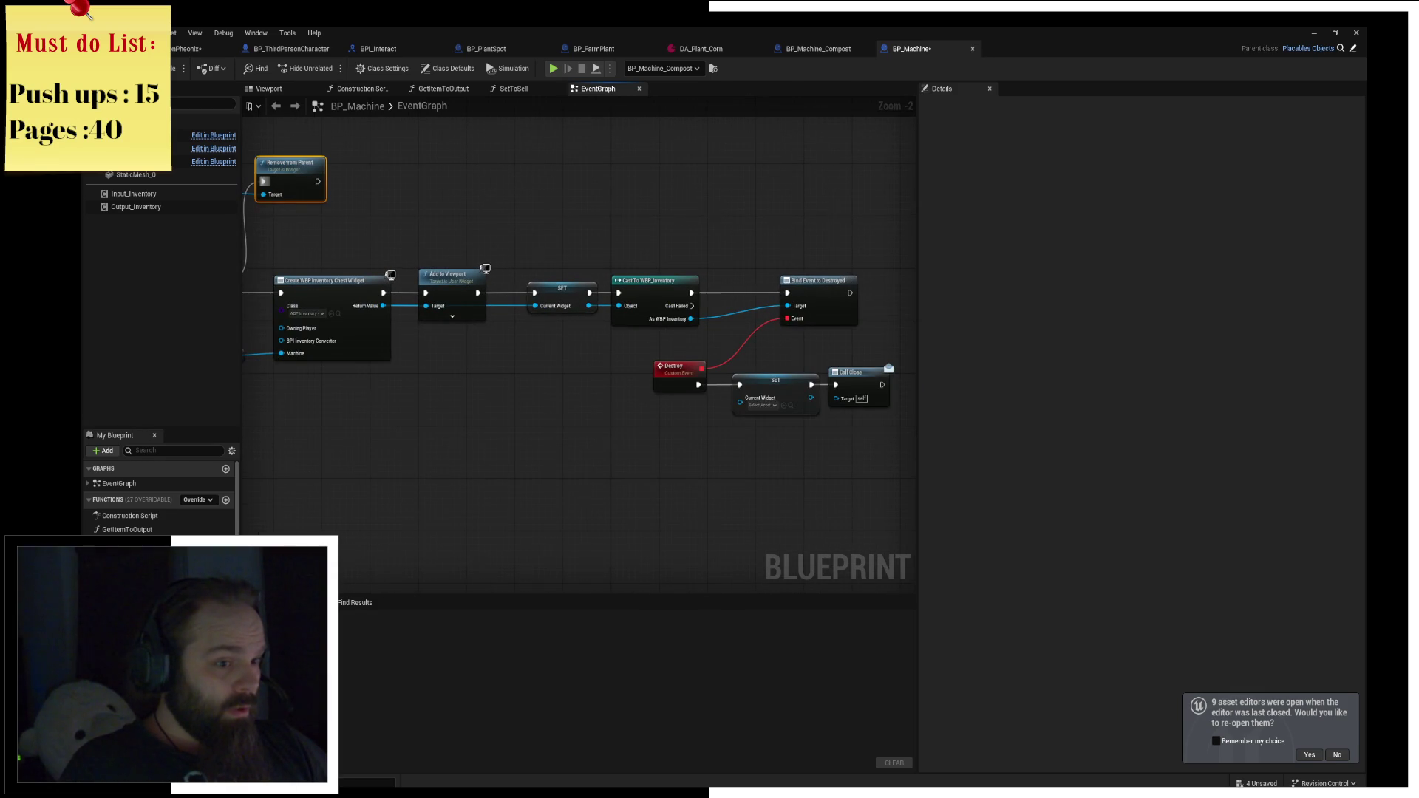
mouse_move(790, 369)
left_mouse_down()
mouse_move(585, 375)
mouse_move(627, 366)
left_mouse_up()
scroll(519, 363, "up", 2)
left_click(551, 201)
key("F9")
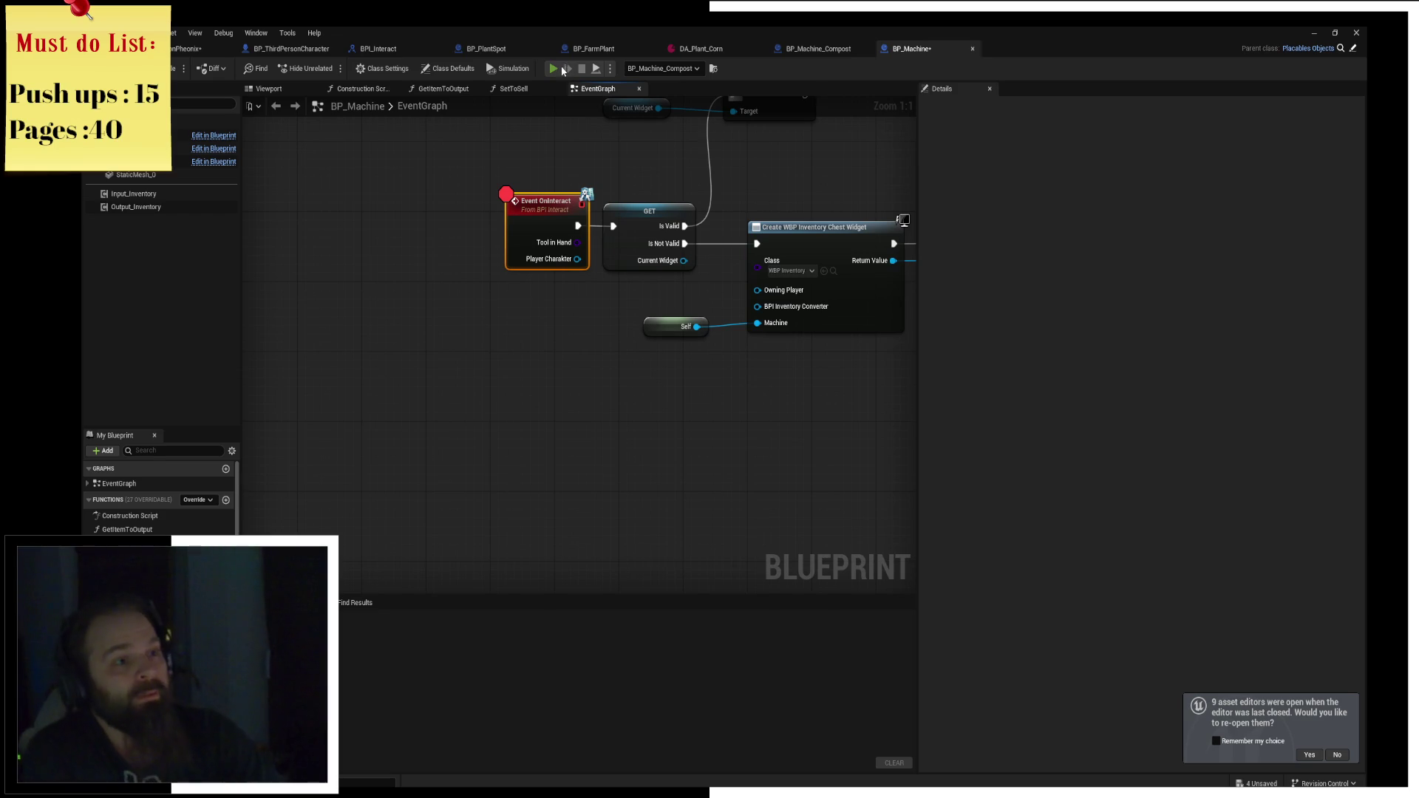
Launch Play with Alt+P, walk to the chest, open its inventory and close it.
key("alt+p")
key("d")
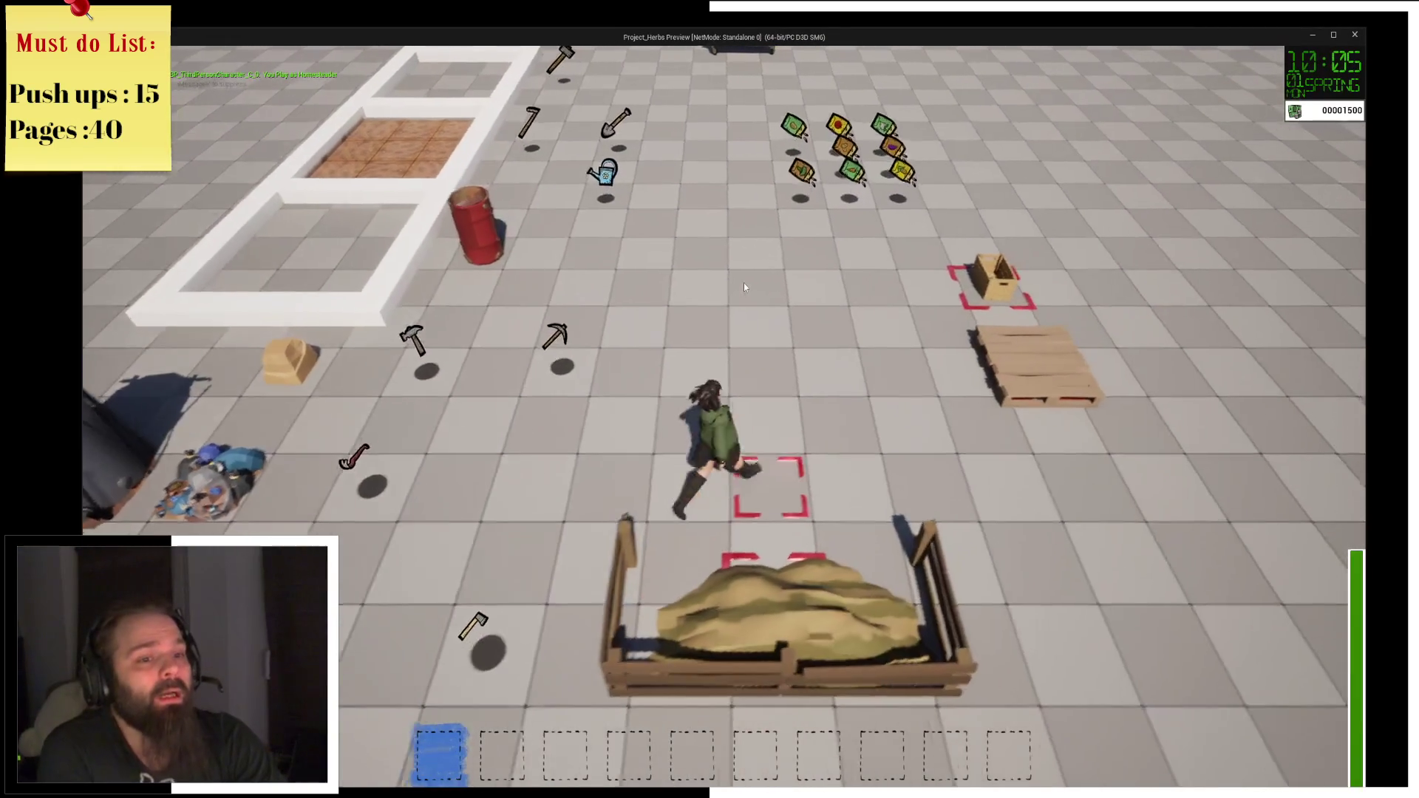
key("e")
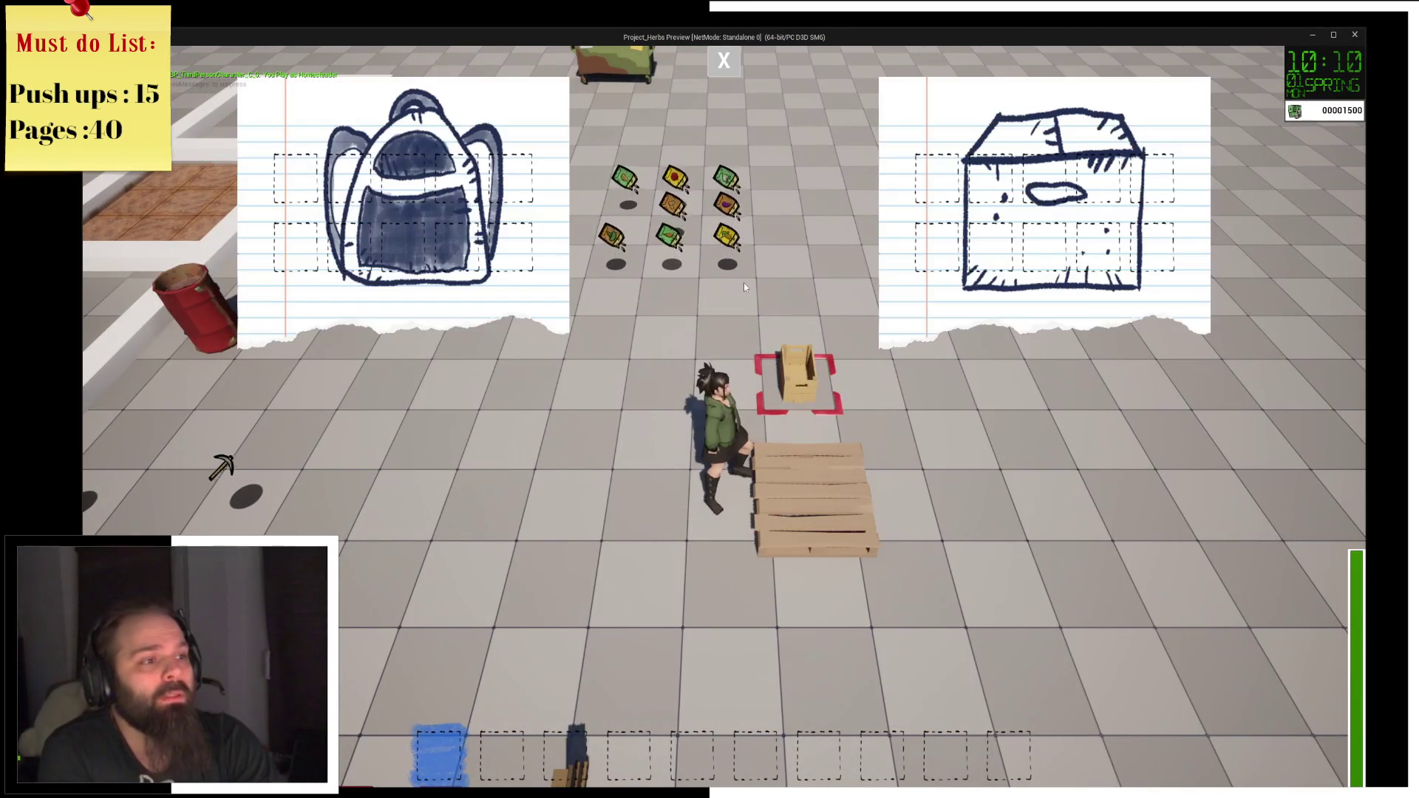
left_click(723, 69)
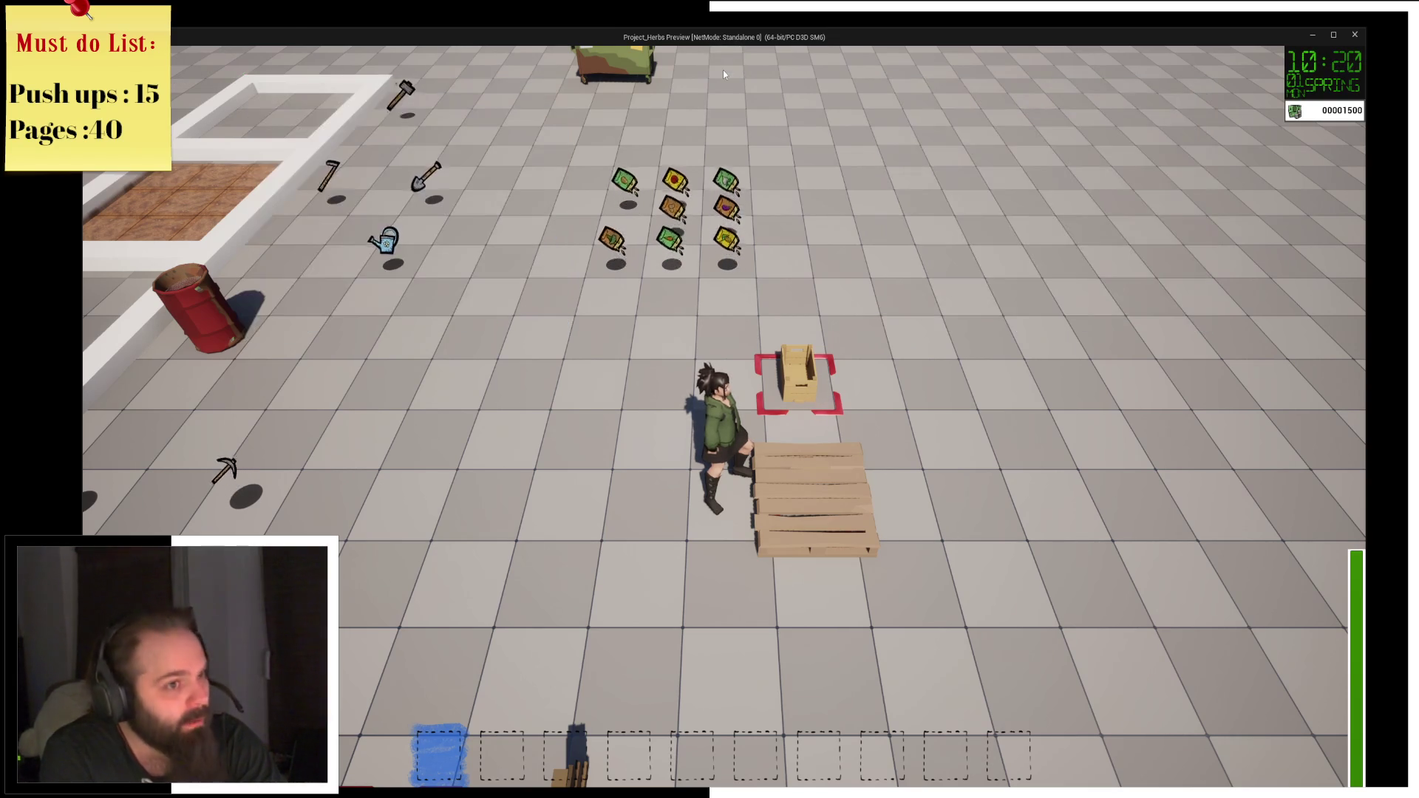
Inspect the OnInteract network and the parent Placables_Objects blueprint, then return to BP_Machine.
key("e")
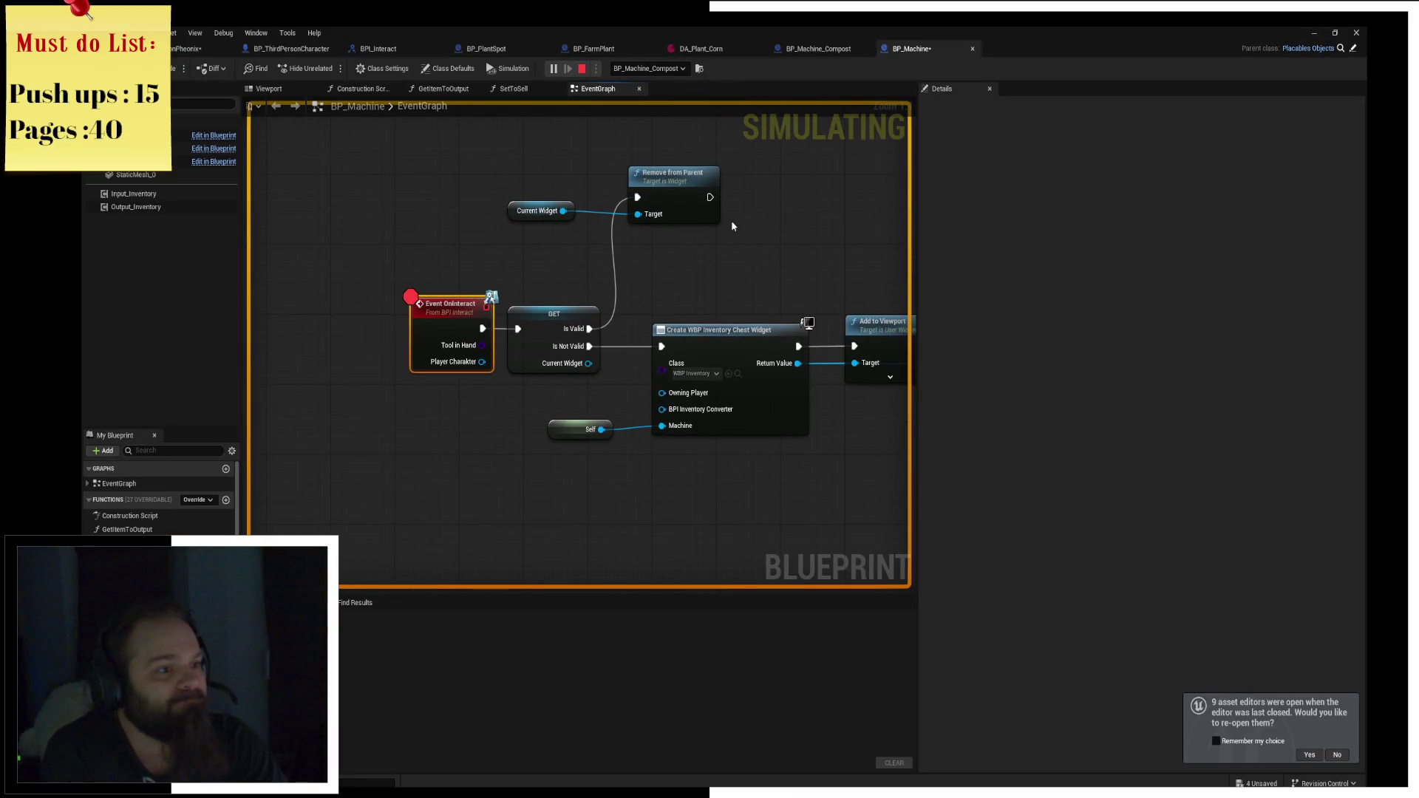
scroll(732, 226, "down", 5)
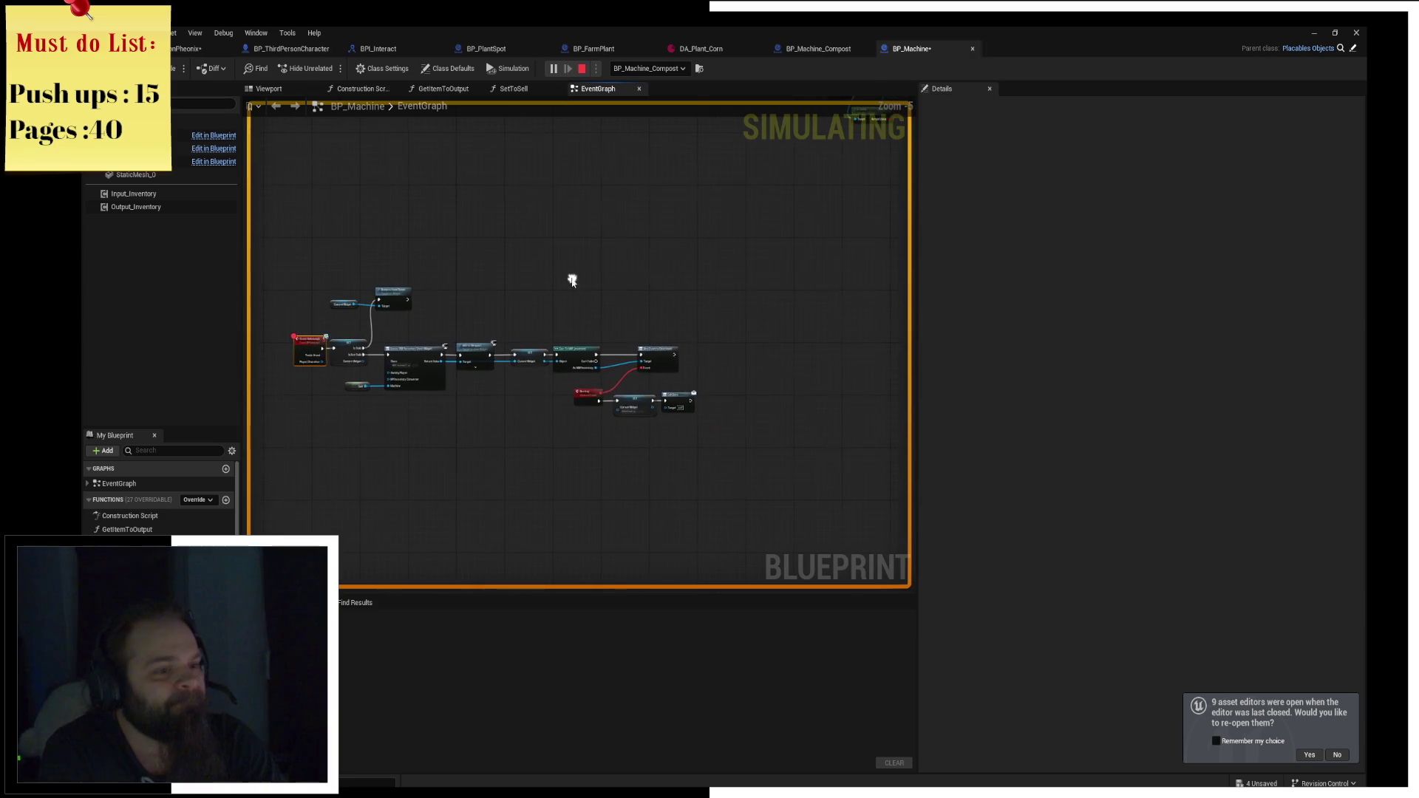
mouse_move(625, 233)
left_mouse_down()
mouse_move(738, 329)
mouse_move(709, 400)
mouse_move(764, 244)
mouse_move(799, 206)
left_mouse_up()
scroll(648, 292, "up", 4)
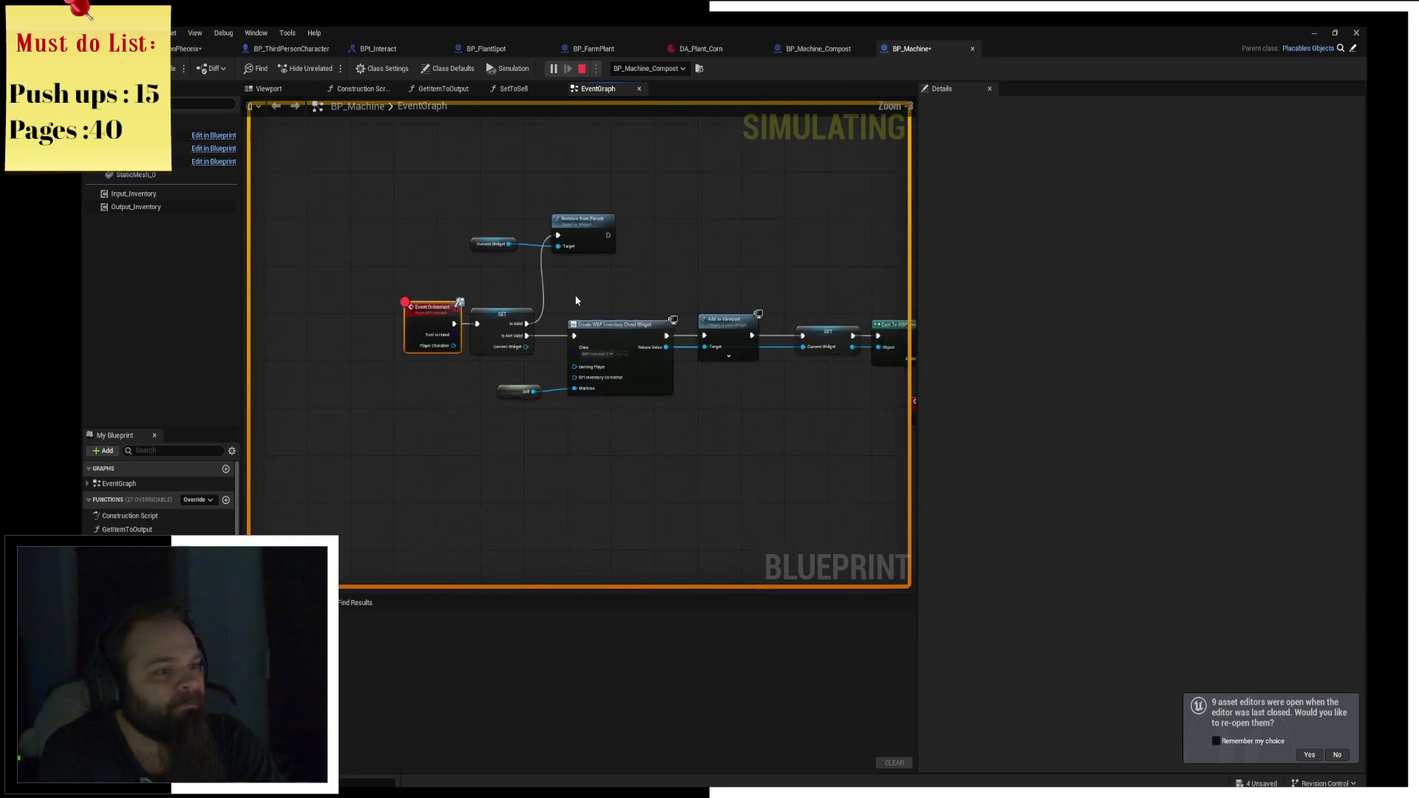
left_click_drag(648, 291, 702, 293)
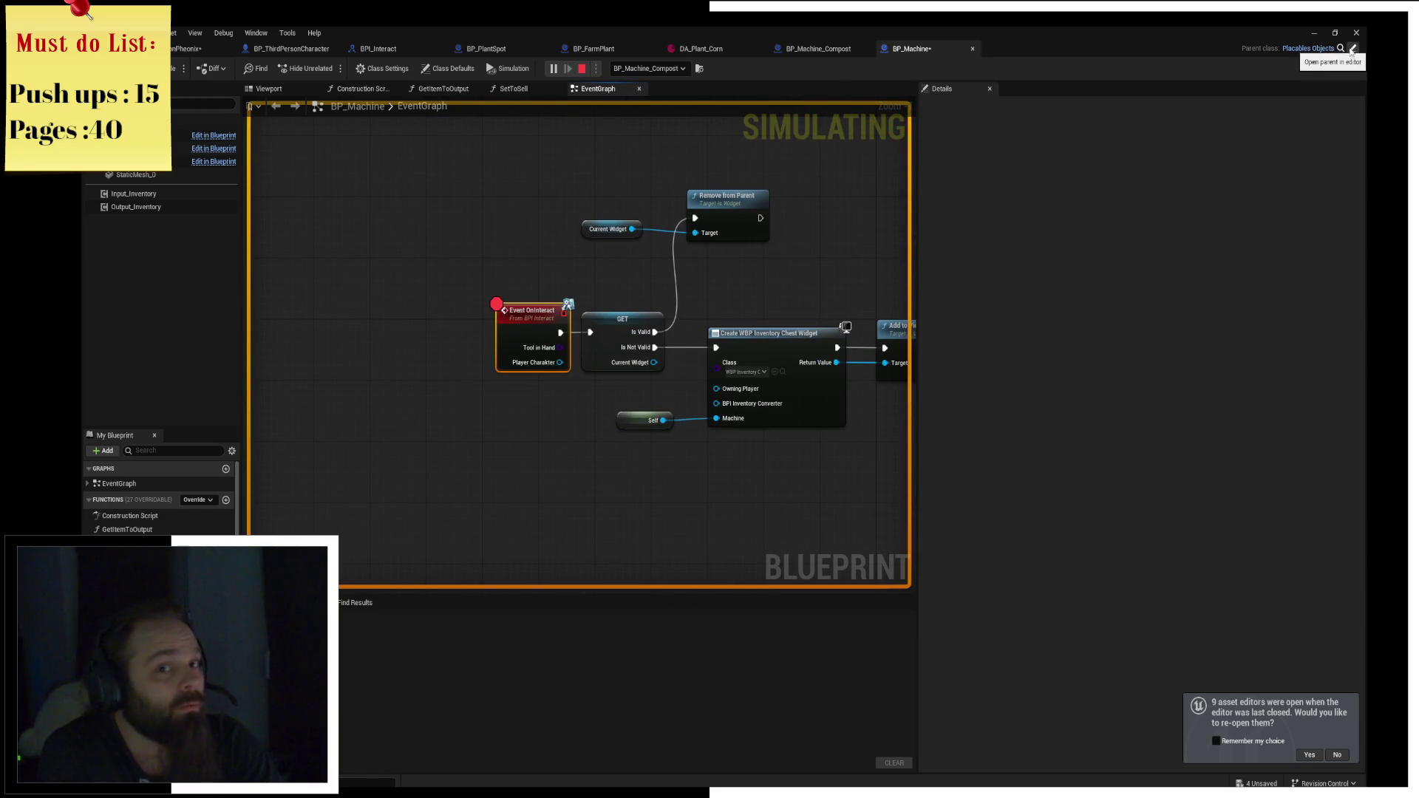
left_click(1309, 48)
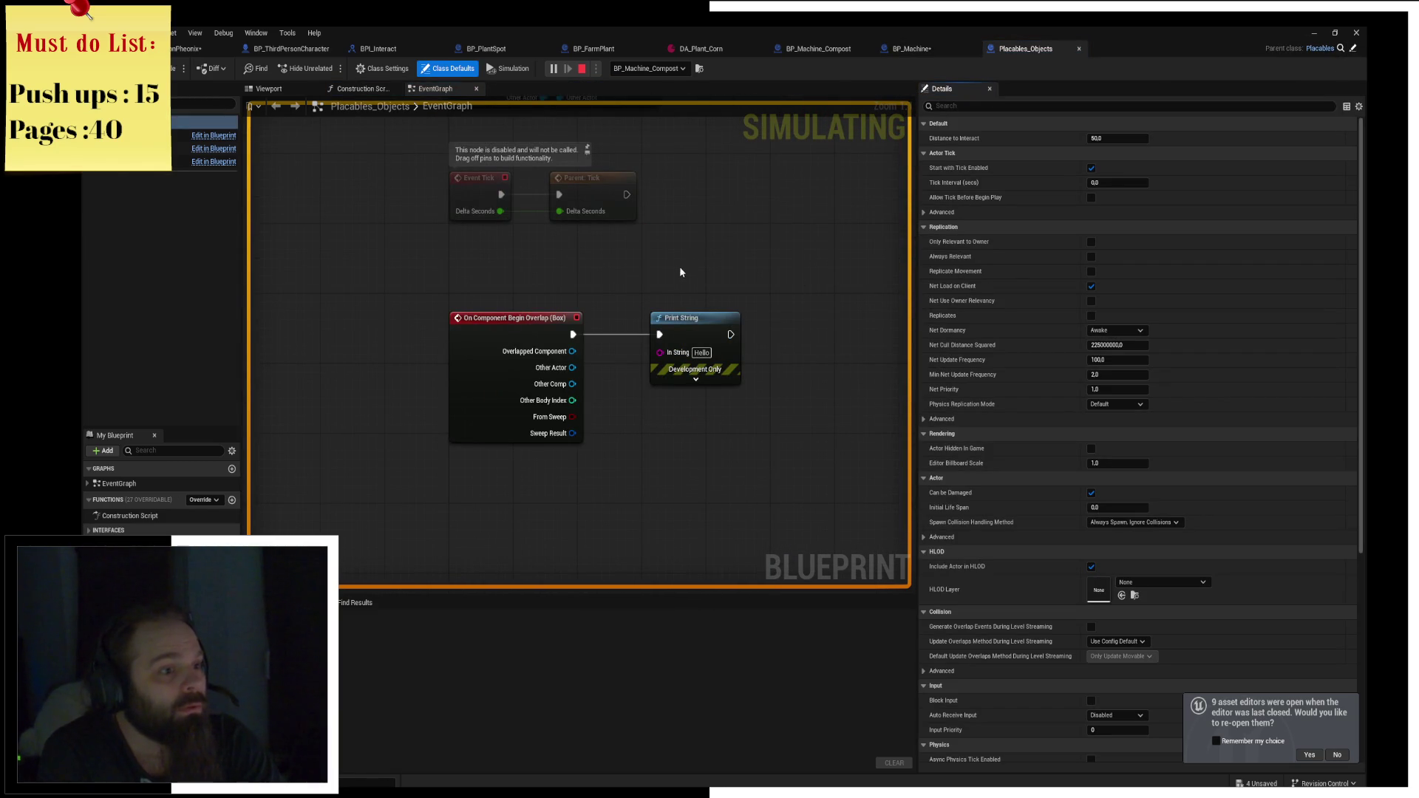
left_click_drag(634, 279, 634, 405)
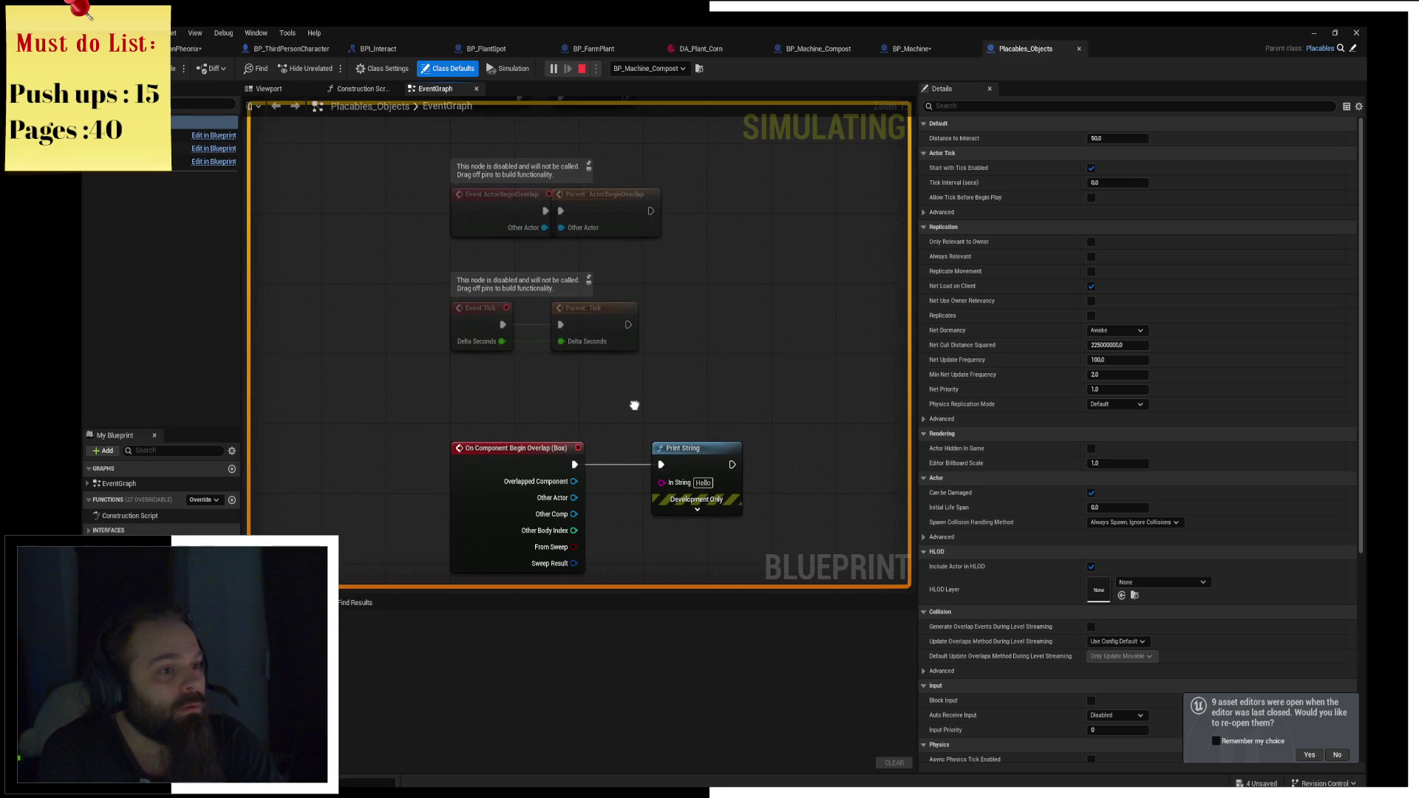
scroll(742, 338, "down", 5)
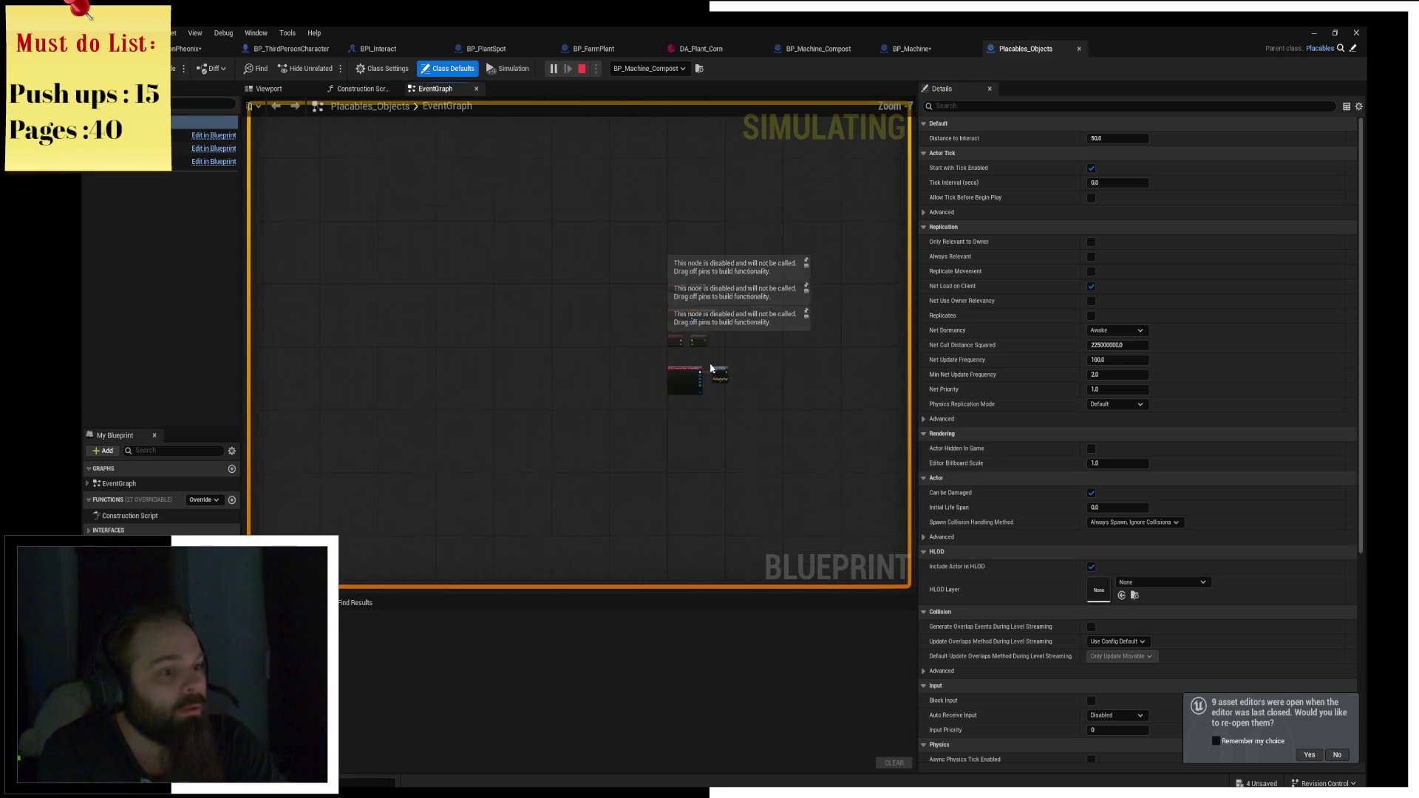
scroll(621, 402, "up", 5)
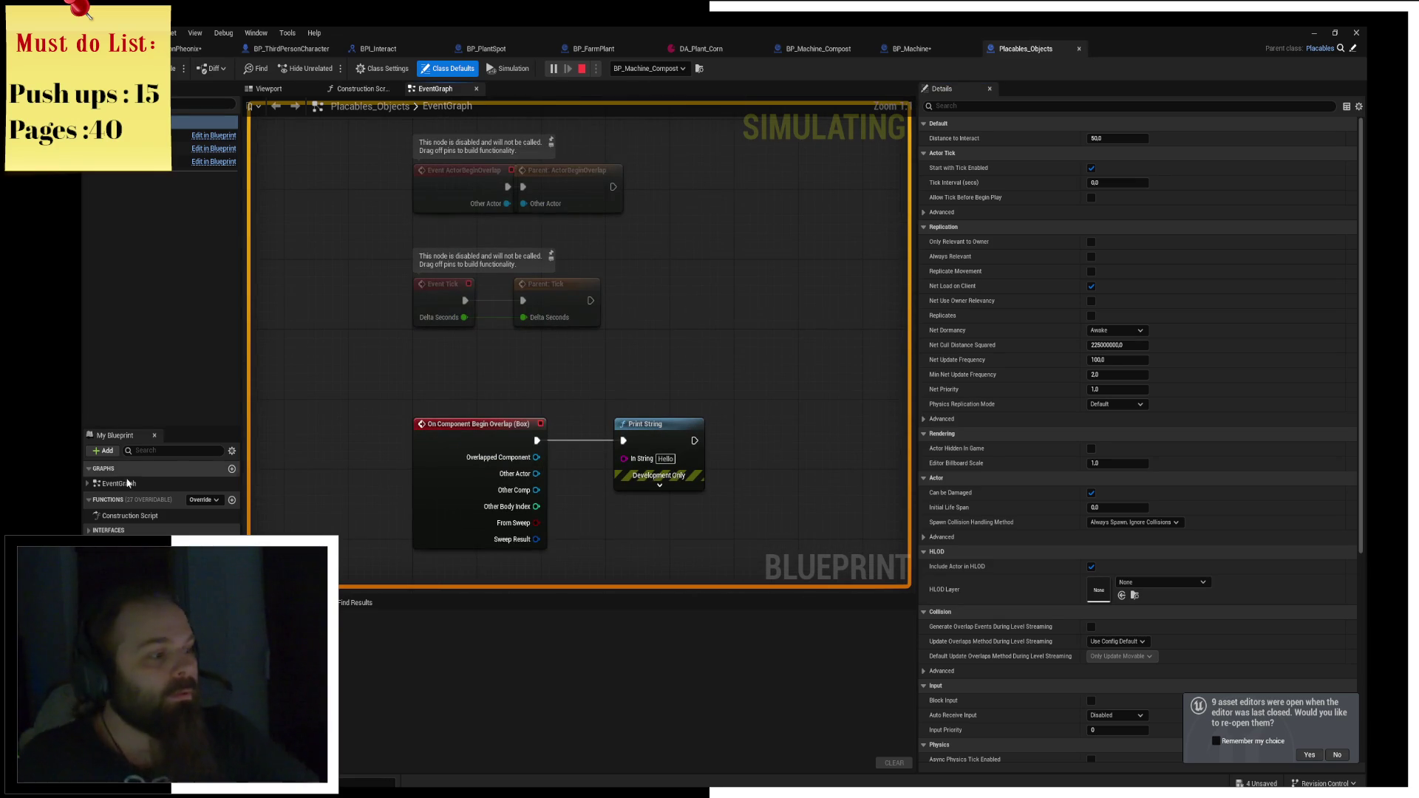
left_click(912, 48)
mouse_move(521, 373)
left_mouse_down()
mouse_move(453, 382)
mouse_move(582, 357)
mouse_move(454, 325)
left_mouse_up()
Add a parent OnInteract call before GET, wiring execution and Player Charakter.
right_click(471, 295)
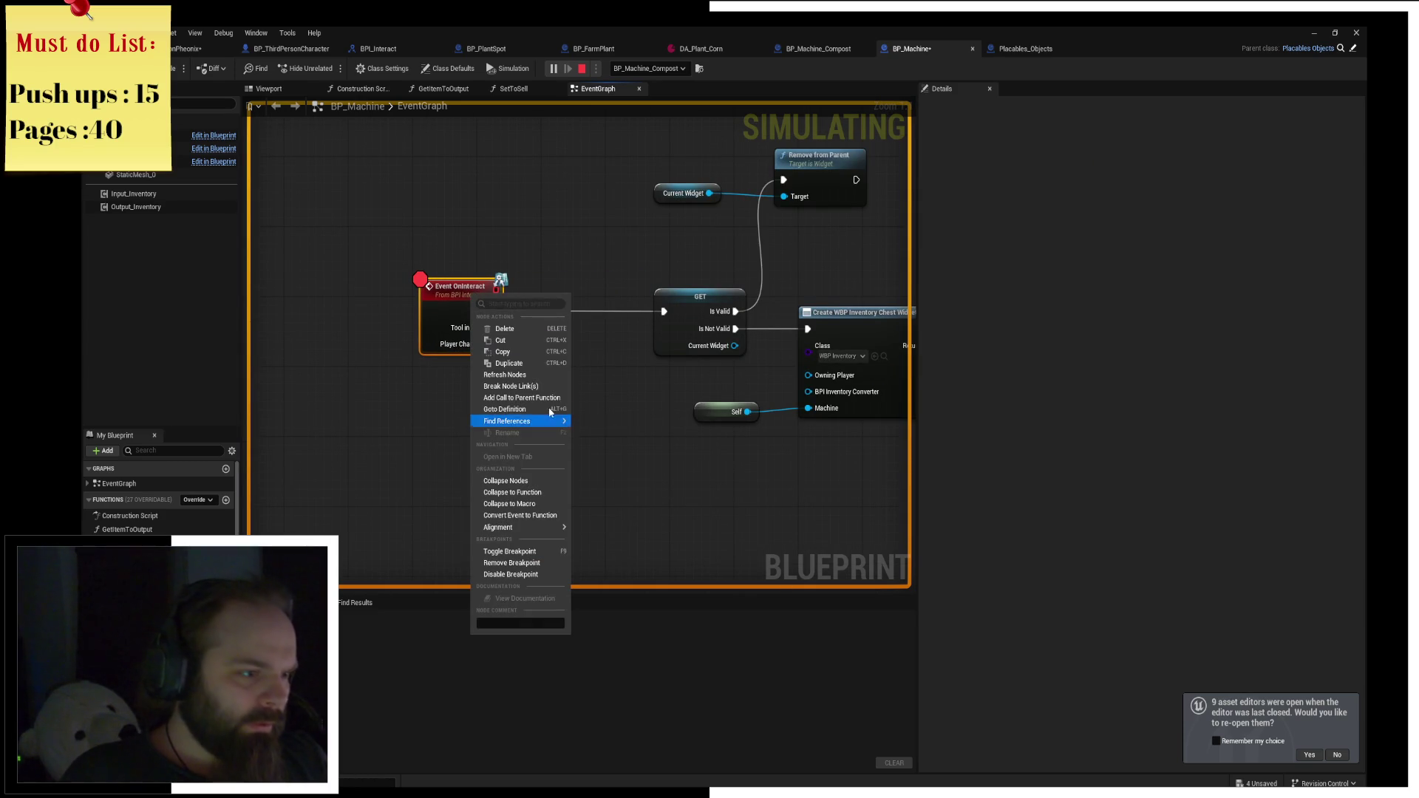
left_click(521, 398)
mouse_move(492, 386)
left_mouse_down()
mouse_move(589, 317)
mouse_move(664, 312)
left_mouse_up()
mouse_move(492, 327)
left_mouse_down()
mouse_move(527, 328)
mouse_move(510, 343)
mouse_move(555, 356)
mouse_move(527, 344)
left_mouse_up()
left_click(503, 365)
Stop and relaunch the simulation, then open and close the compost machine's inventory.
left_click(581, 69)
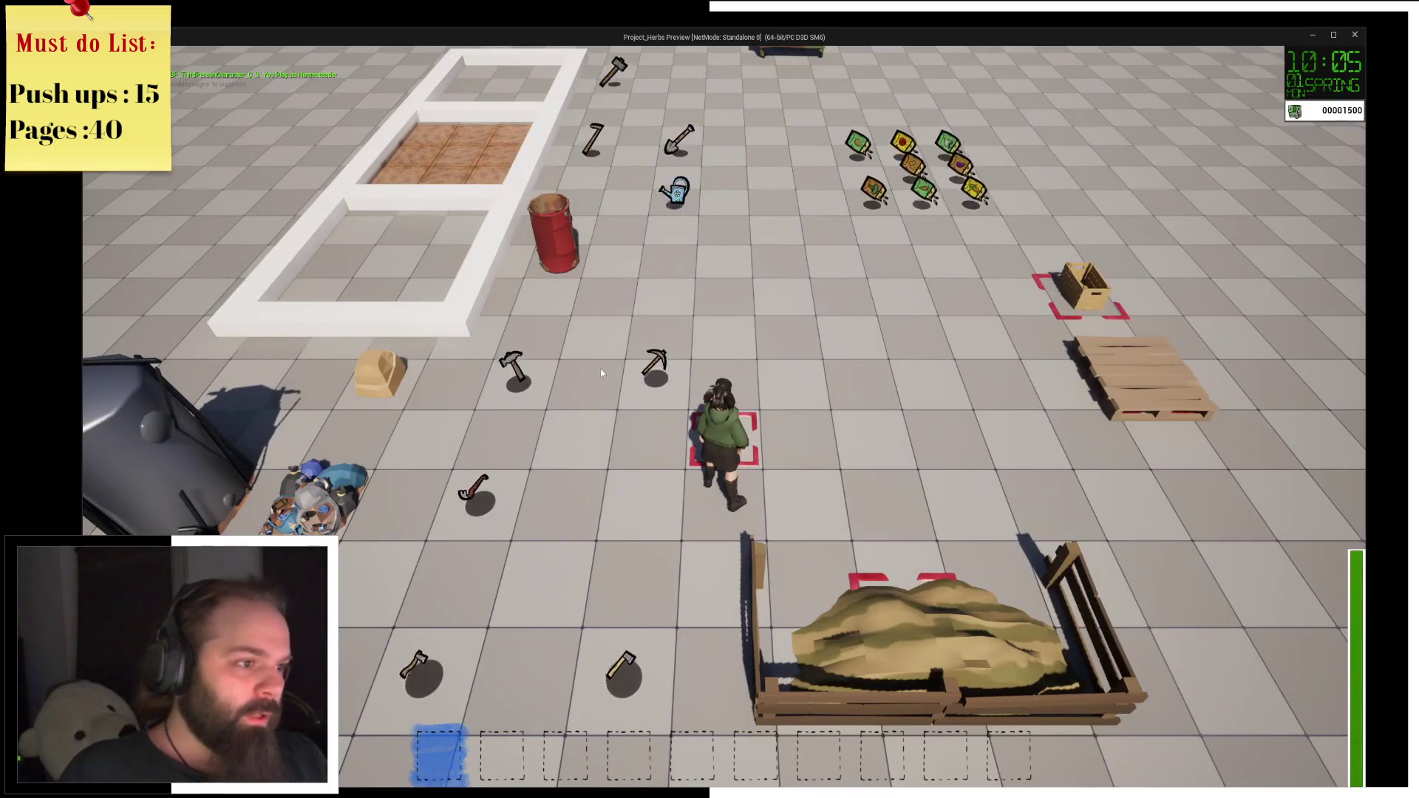
key("i")
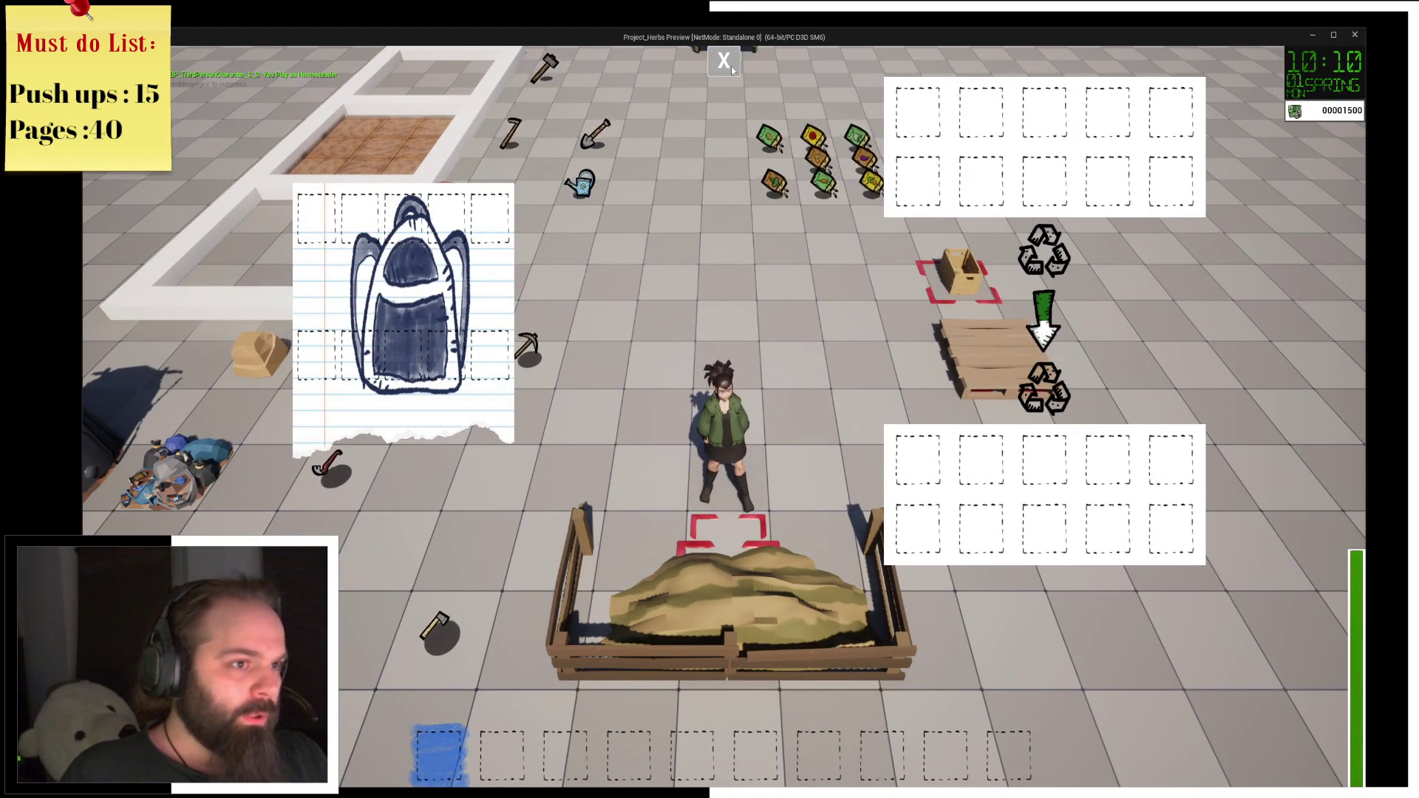
left_click(730, 66)
key("Escape")
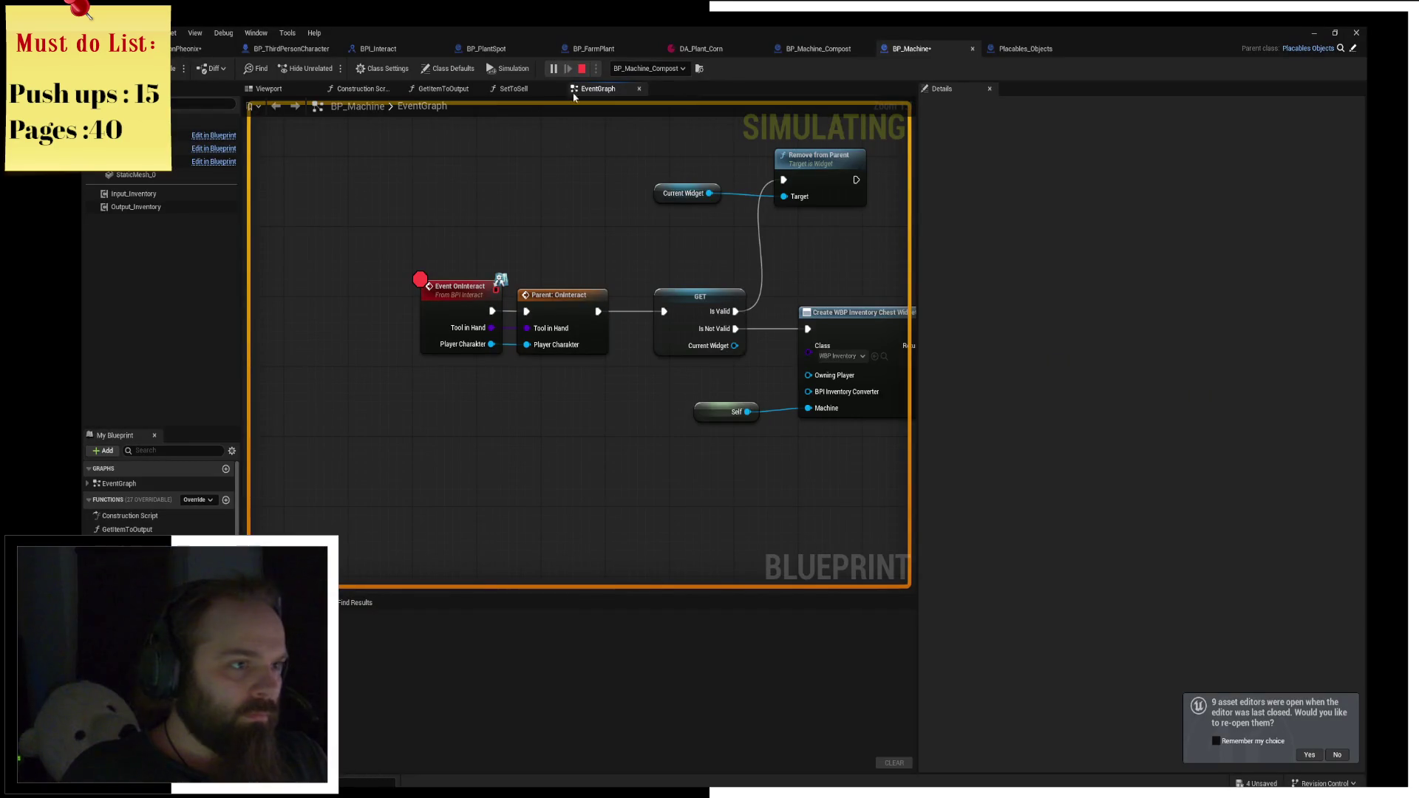
Stop the simulation and review the event's Tool in Hand input and the BPI_Interact interface.
left_click(584, 69)
left_click(463, 329)
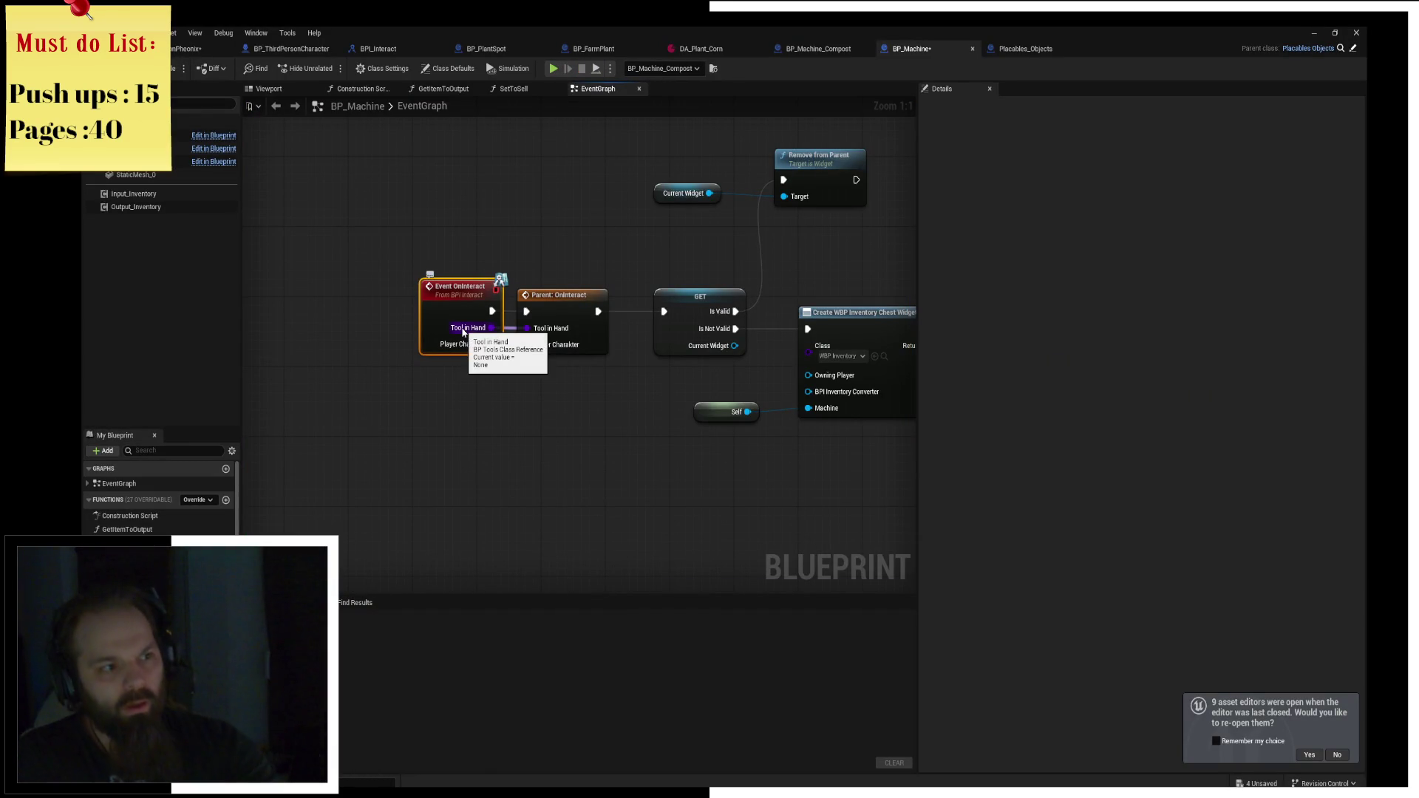
left_click(605, 408)
scroll(604, 408, "down", 2)
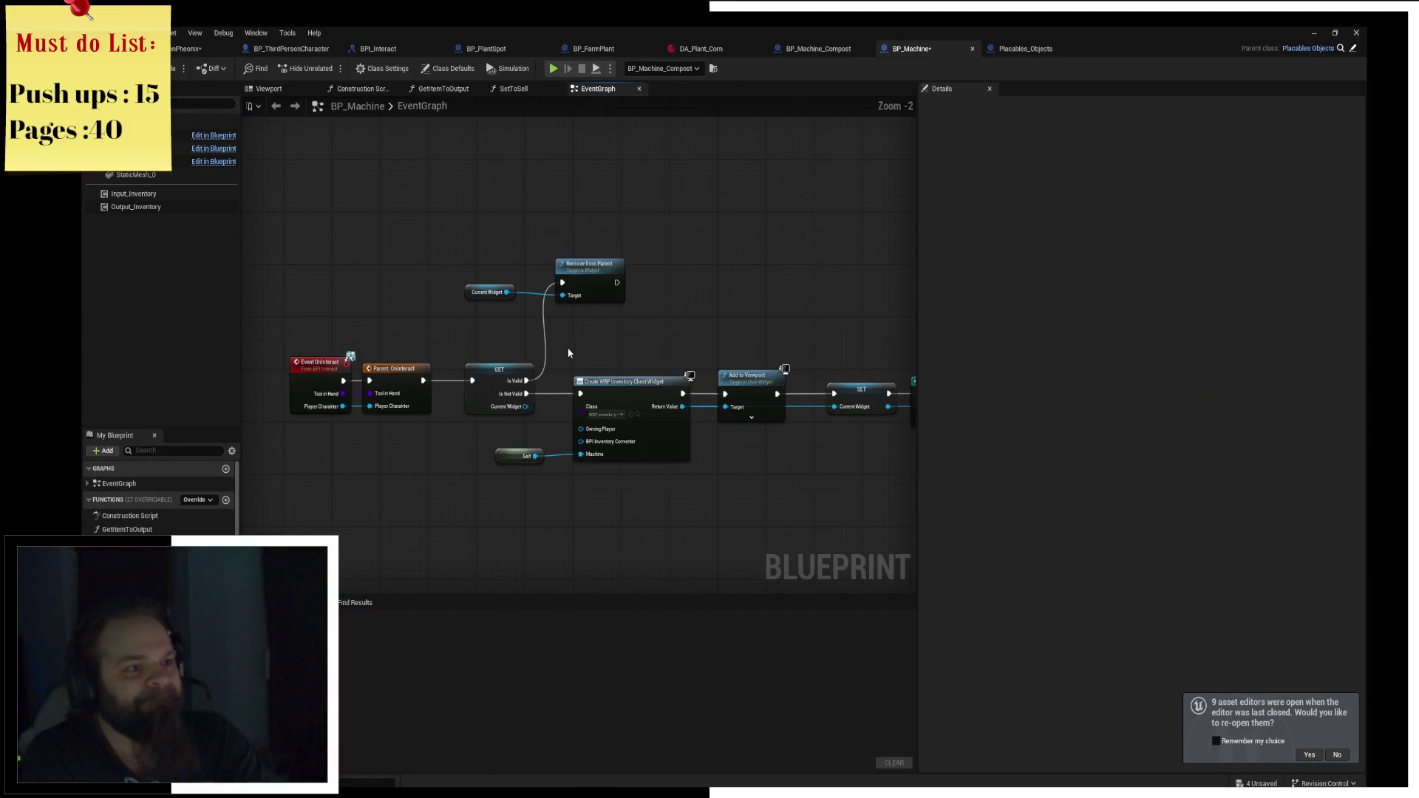
left_click_drag(484, 297, 558, 378)
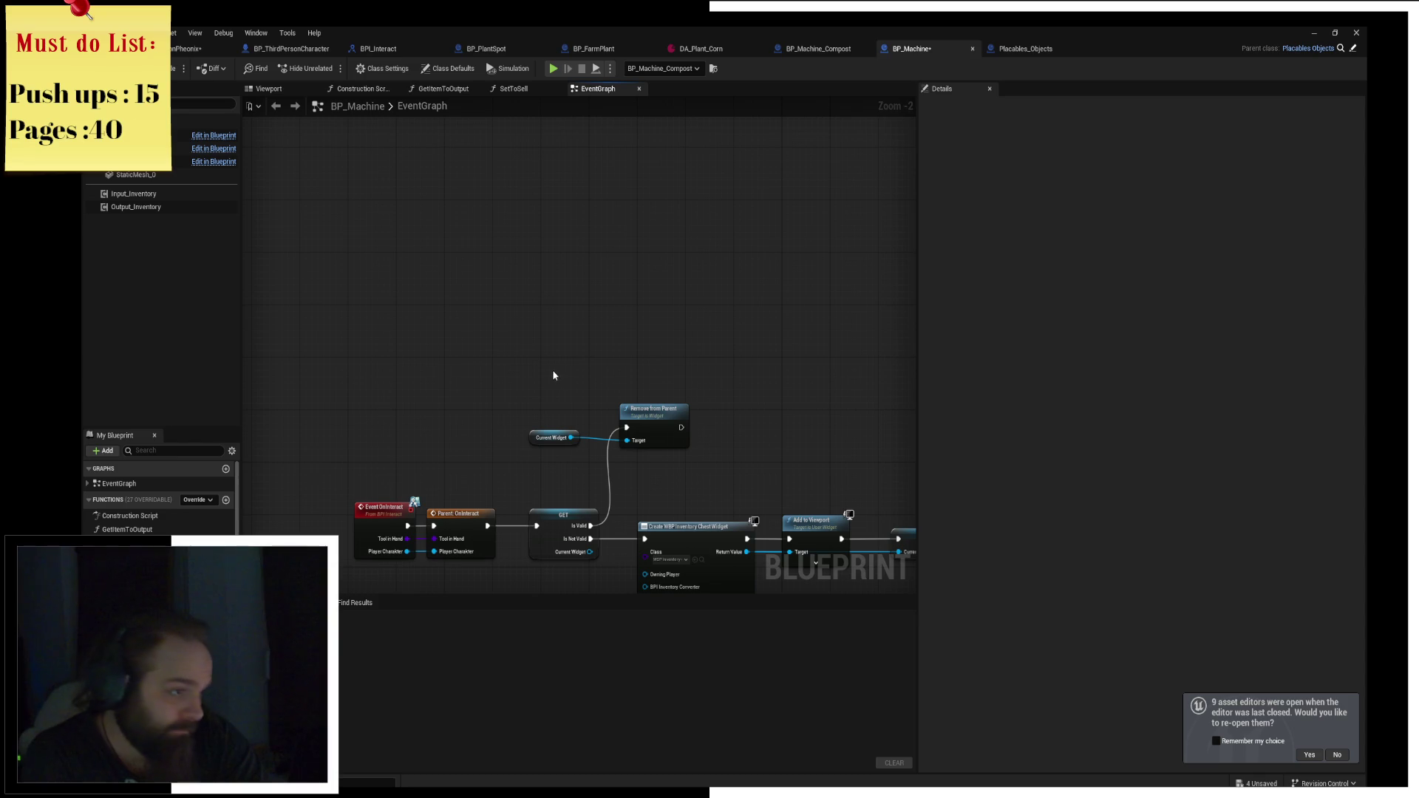
left_click(377, 48)
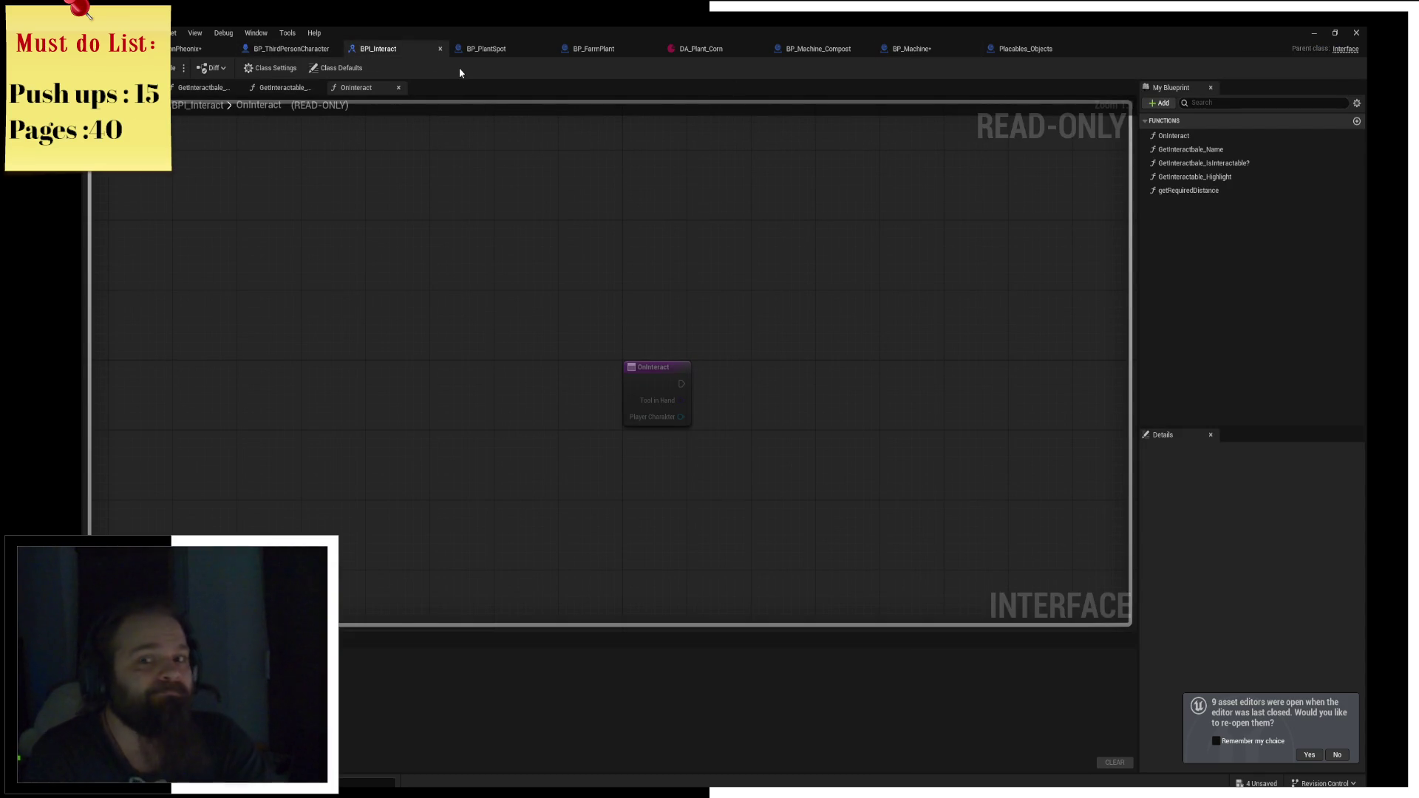
Add a breakpoint on the On Interact call in BP_ThirdPersonCharacter's event graph.
left_click(291, 48)
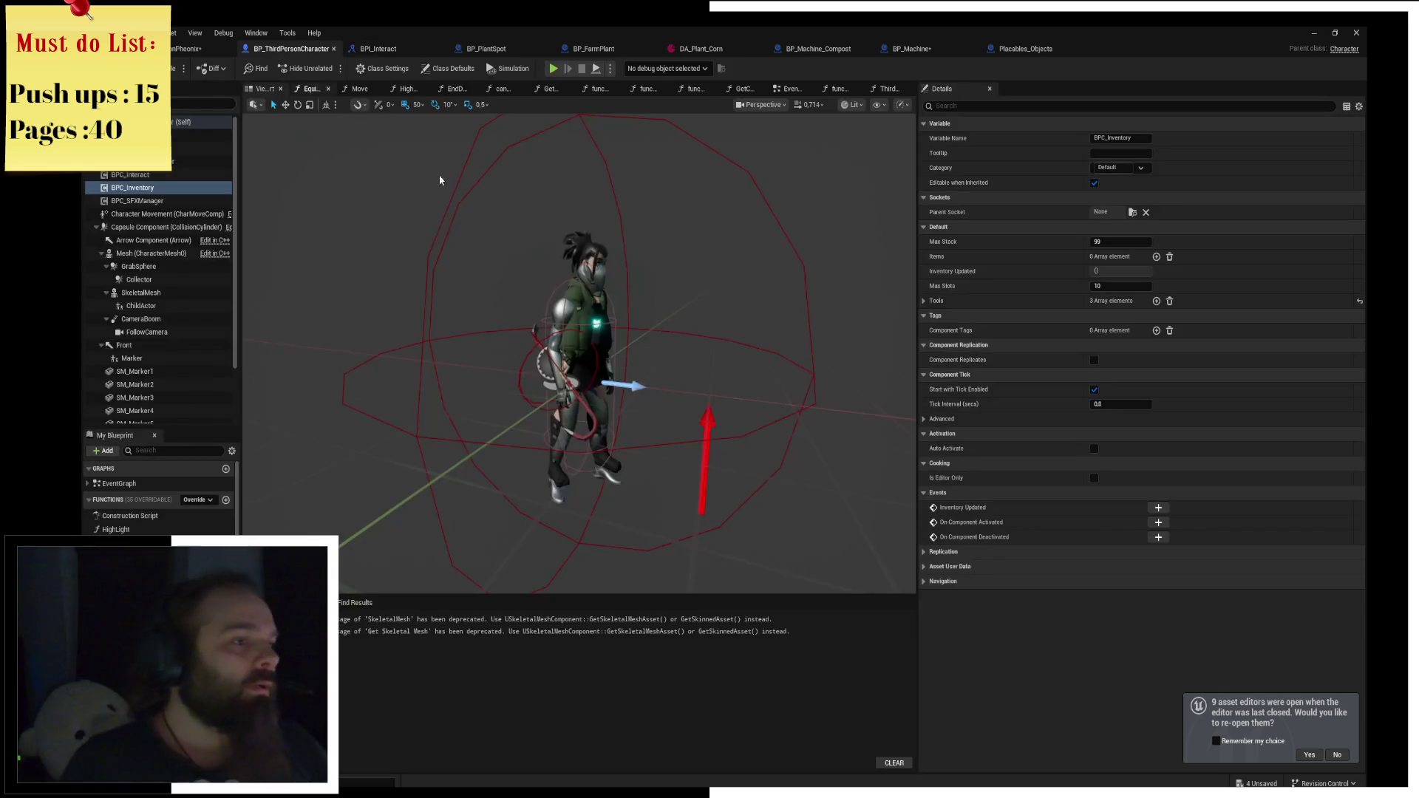
left_click(790, 90)
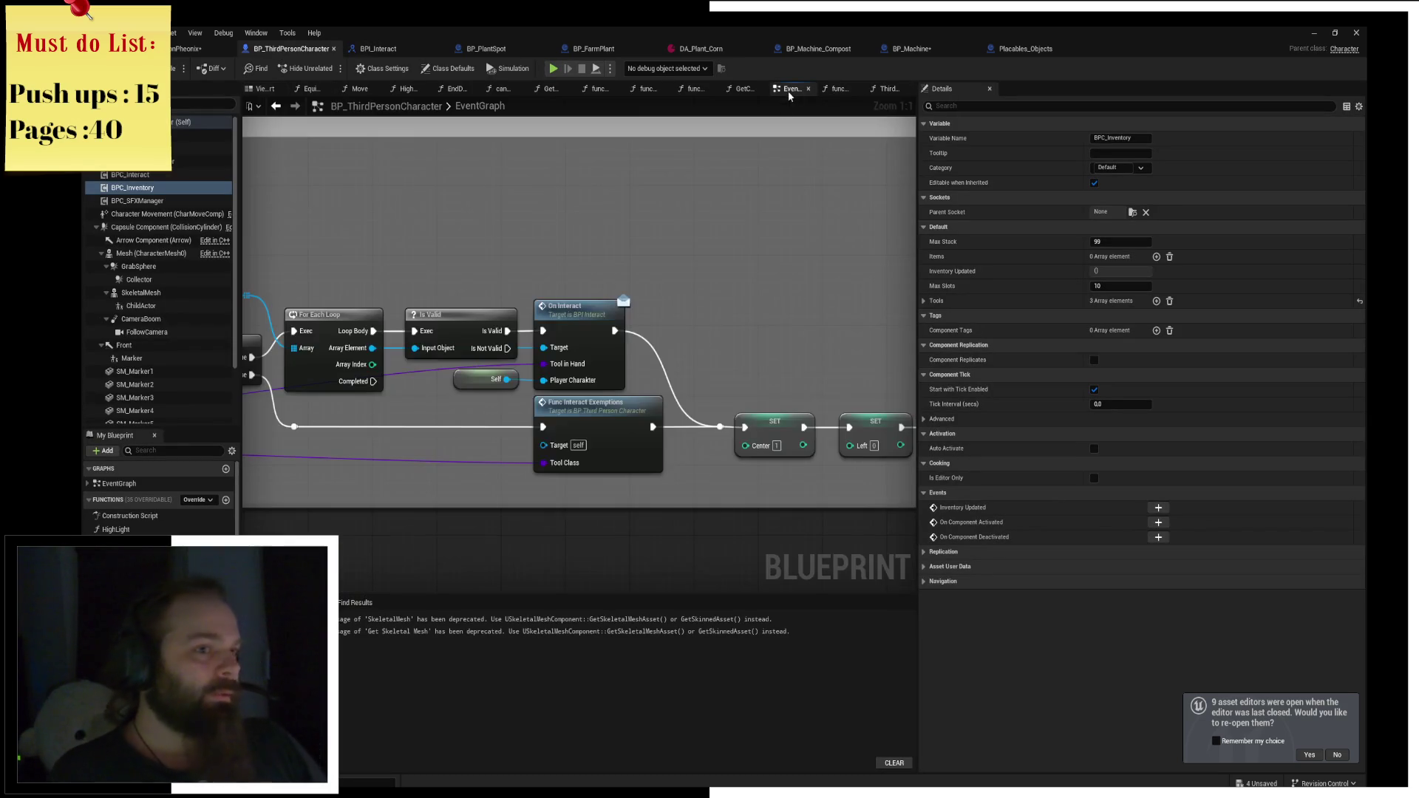
scroll(542, 300, "down", 2)
left_click(747, 264)
key("F9")
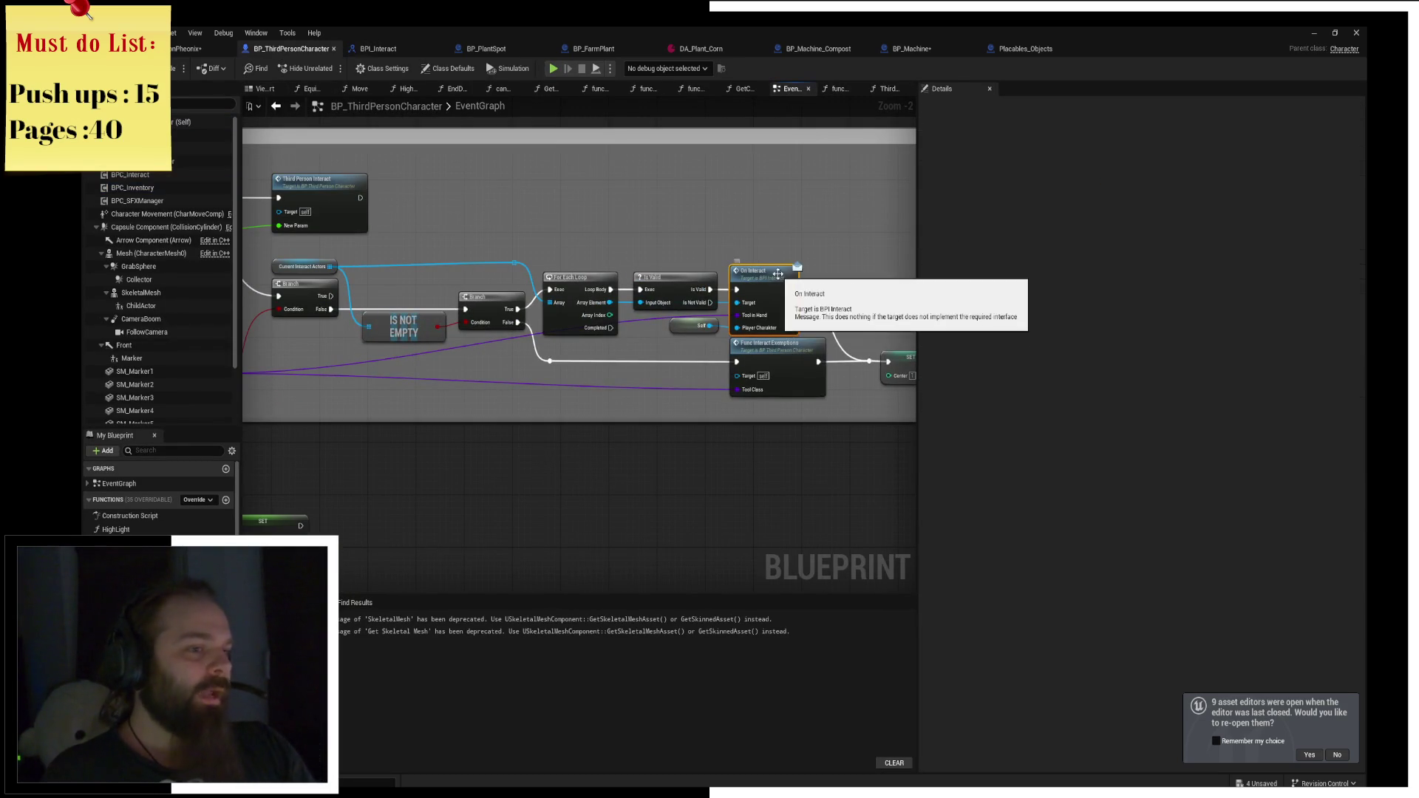
Play, interact with E, and step into BP_Machine_Compost to reach Create WBP Inventory Compost Widget.
left_click(554, 70)
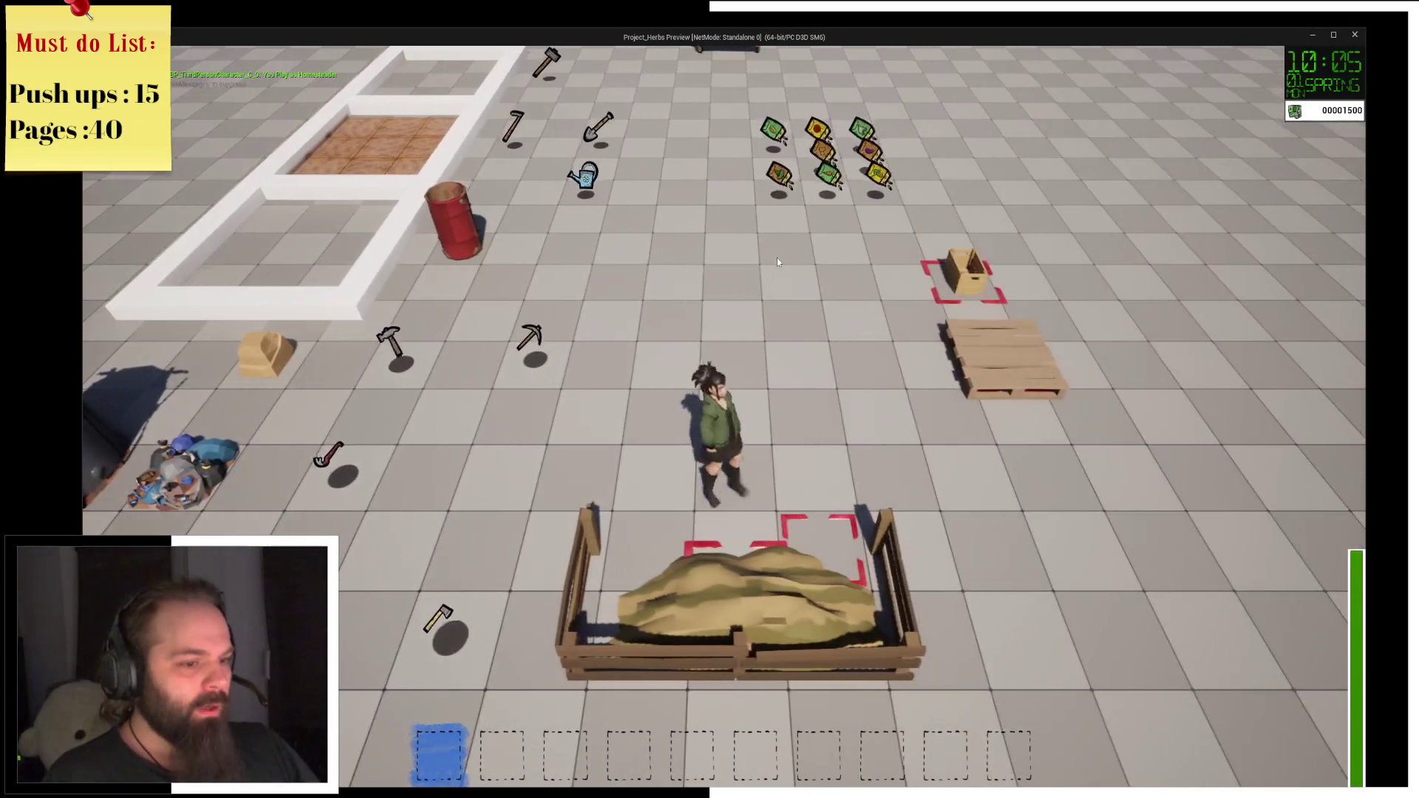
key("e")
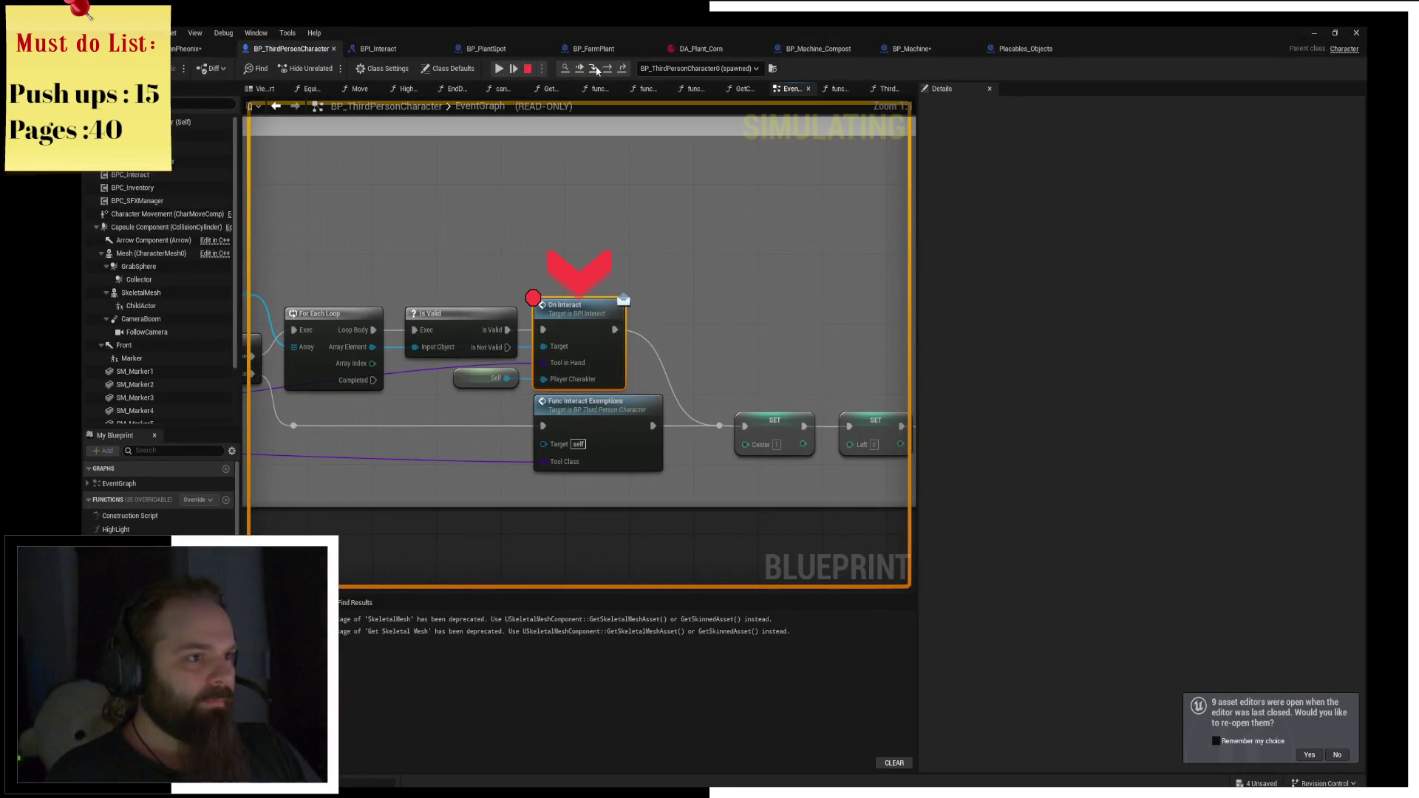
left_click(596, 69)
left_click(608, 69)
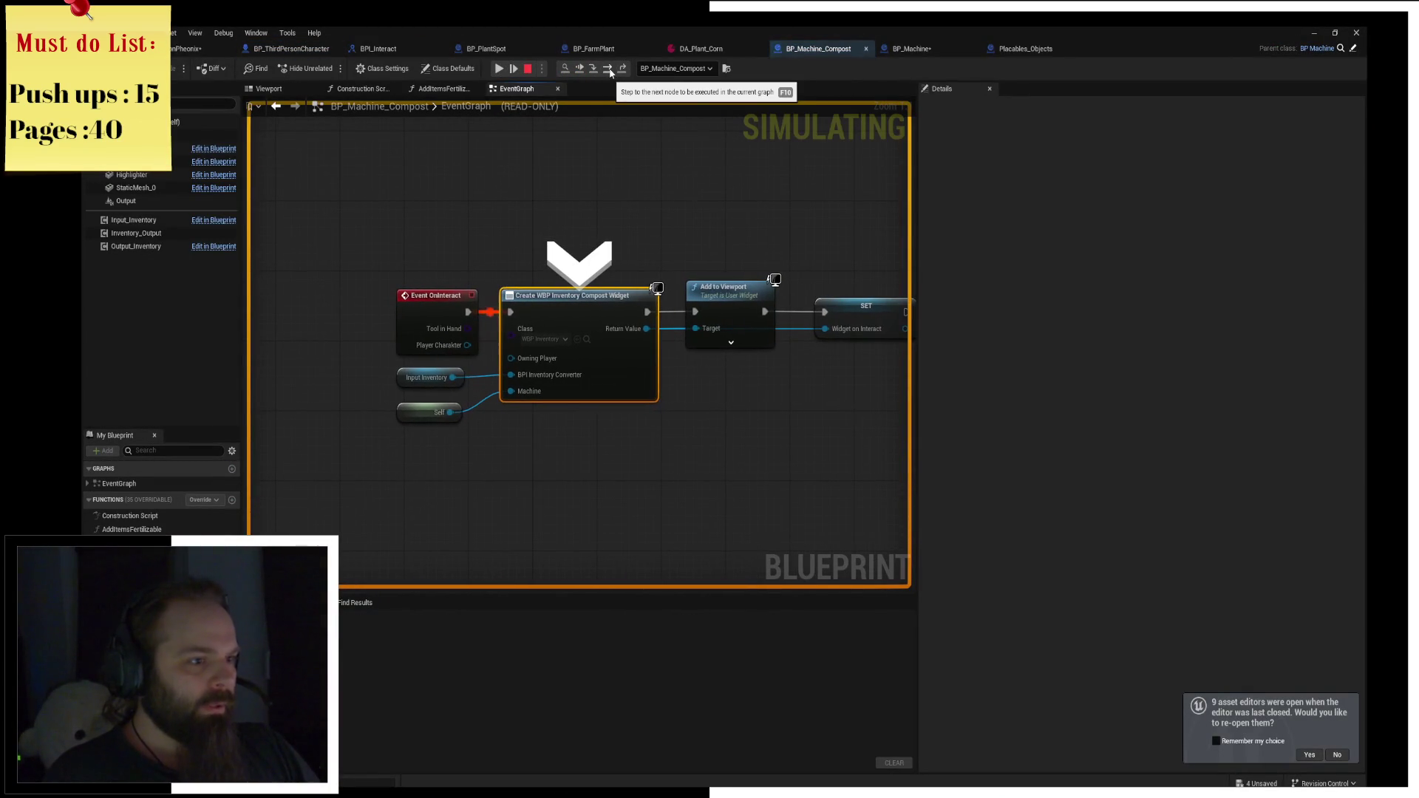
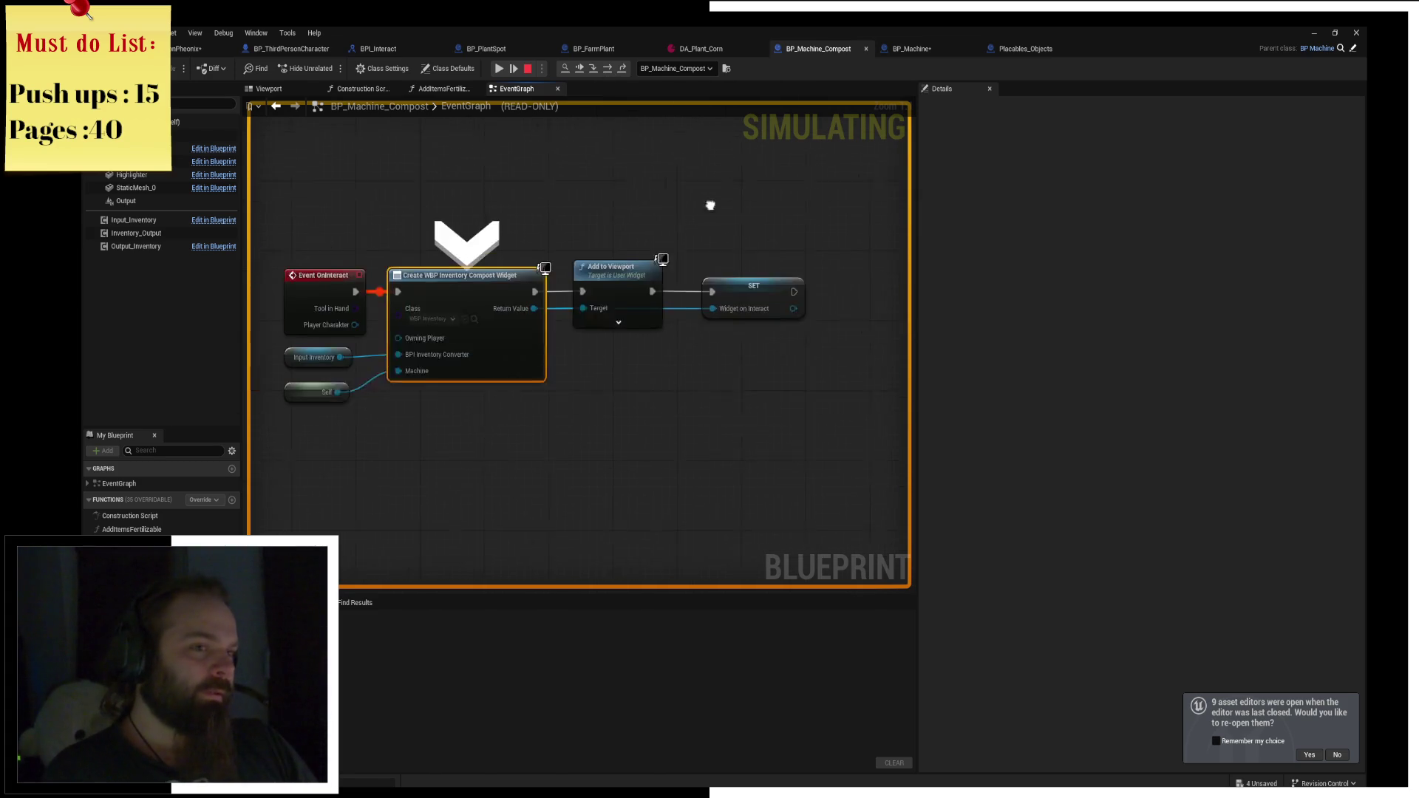
Stop the simulation, delete every node in the Compost event graph, and compile it.
left_click(526, 68)
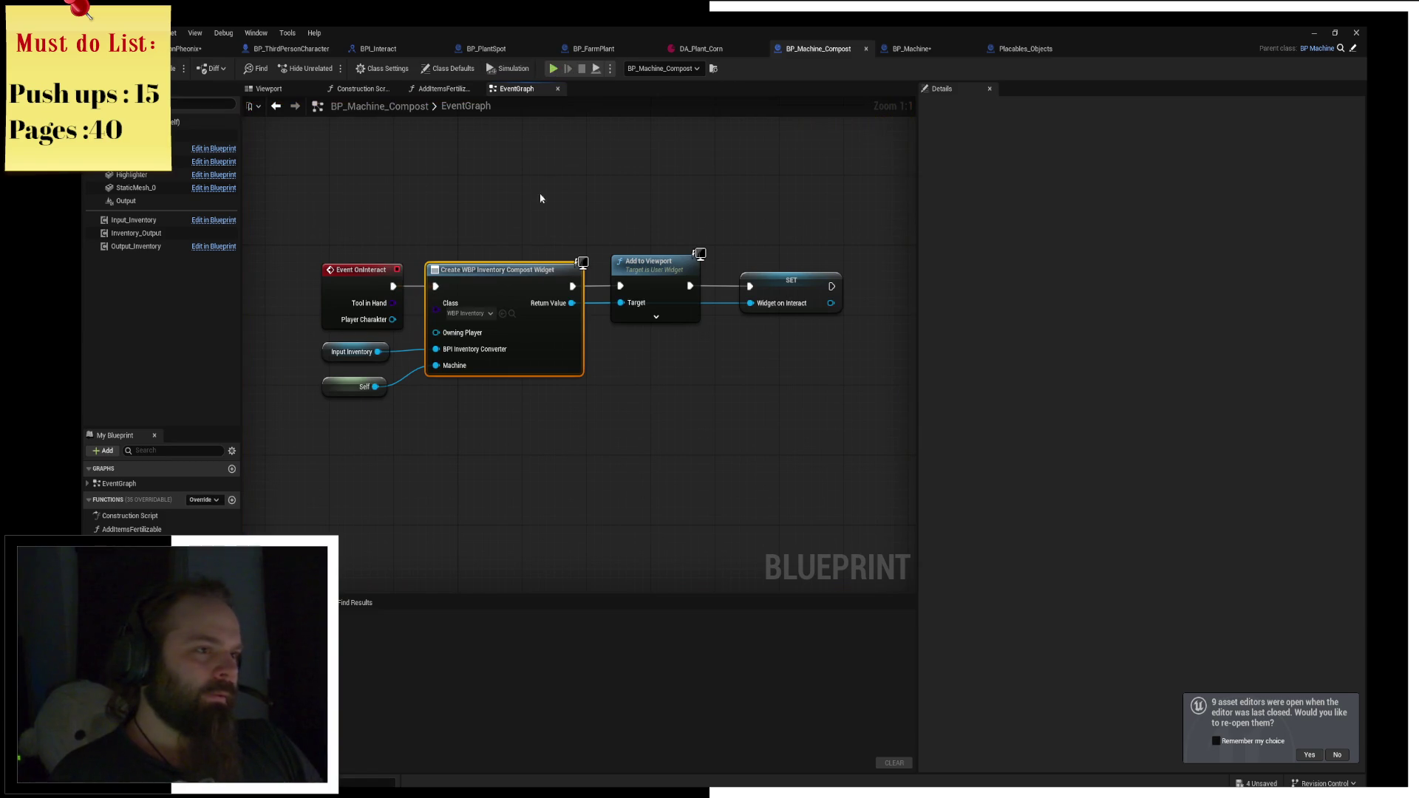
left_click_drag(371, 436, 448, 352)
left_click_drag(491, 211, 782, 423)
key("Delete")
left_click(361, 269)
key("Delete")
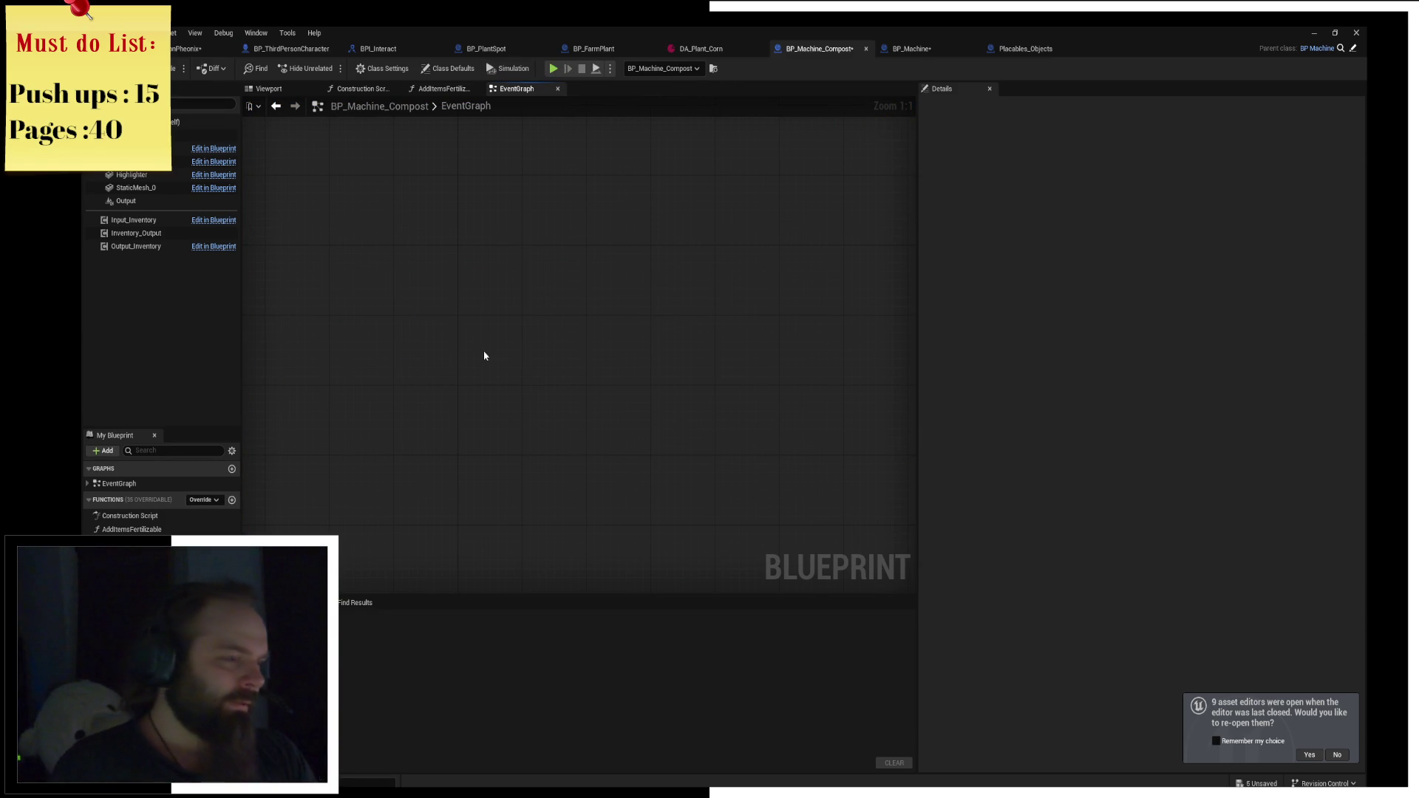
key("F7")
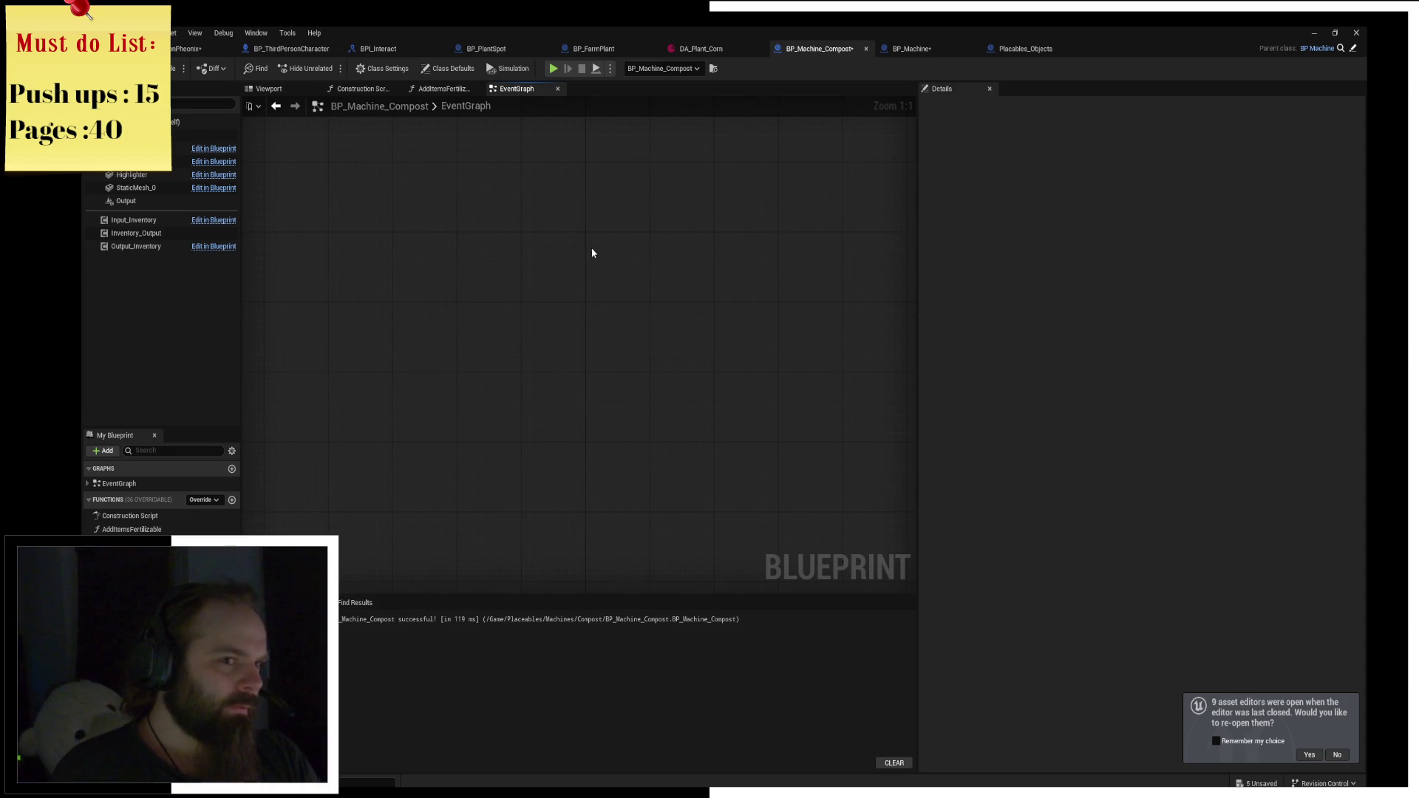
Delete the Print String node from the Placables_Objects blueprint.
left_click(1024, 49)
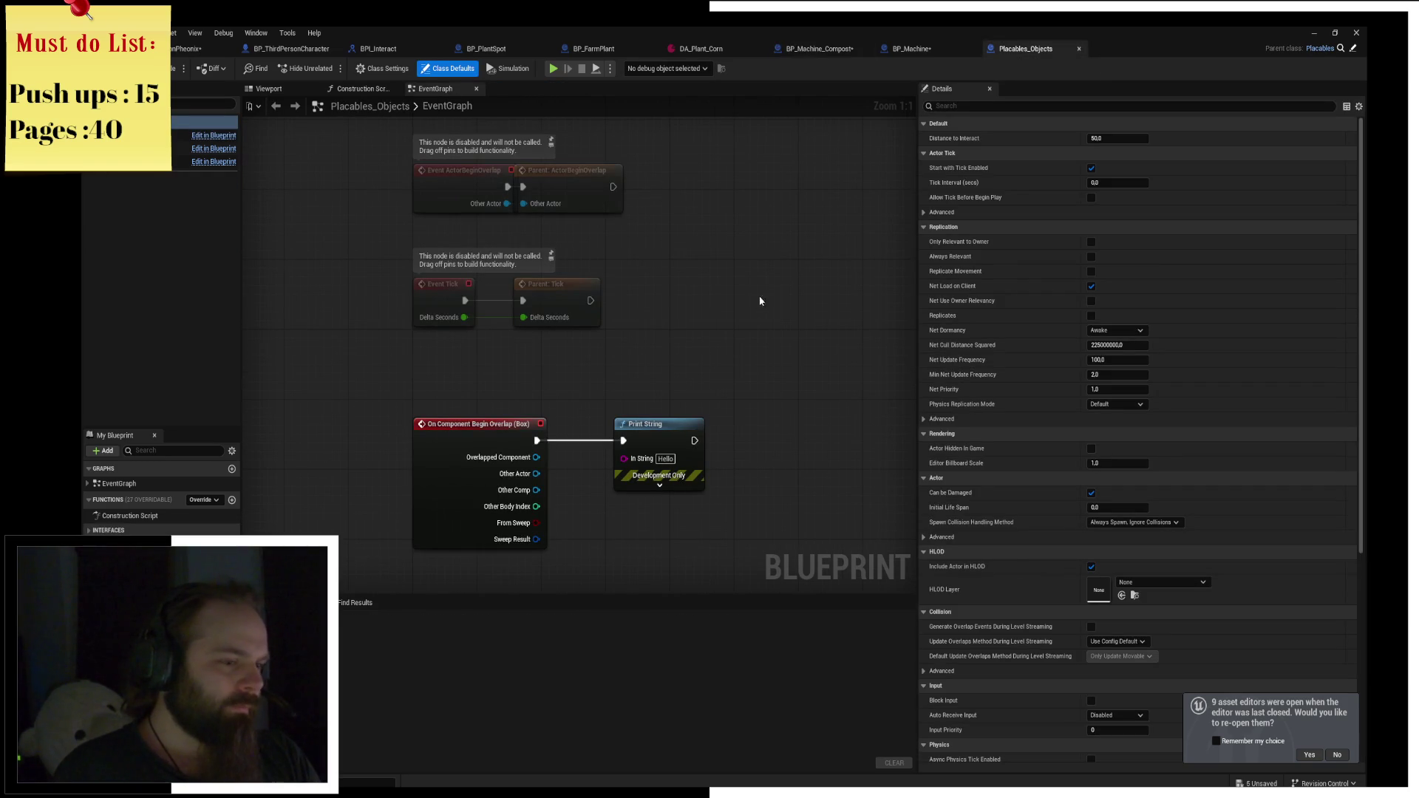
left_click(650, 425)
key("Delete")
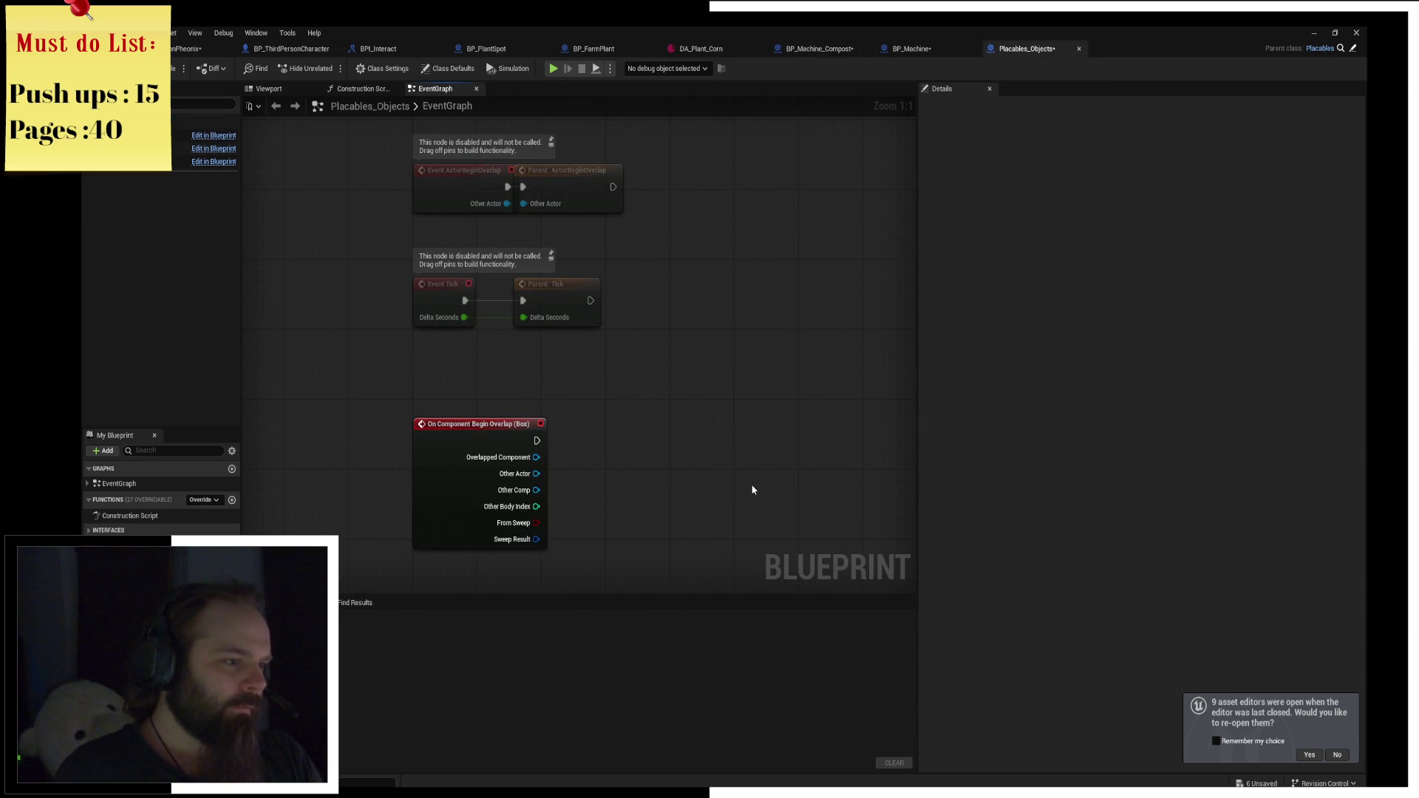
Select BP_Machine's Event OnInteract node and start a play session.
left_click(930, 49)
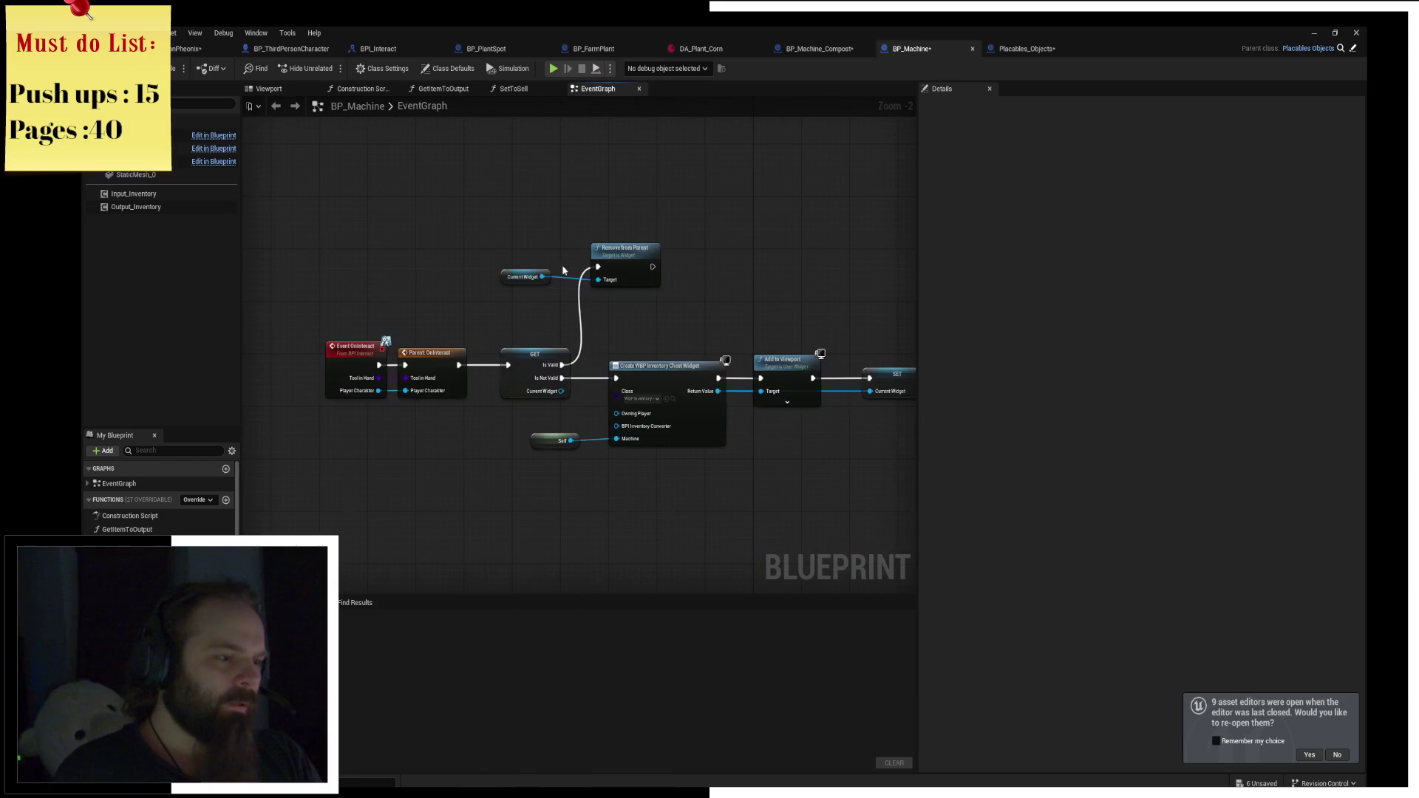
left_click(382, 355)
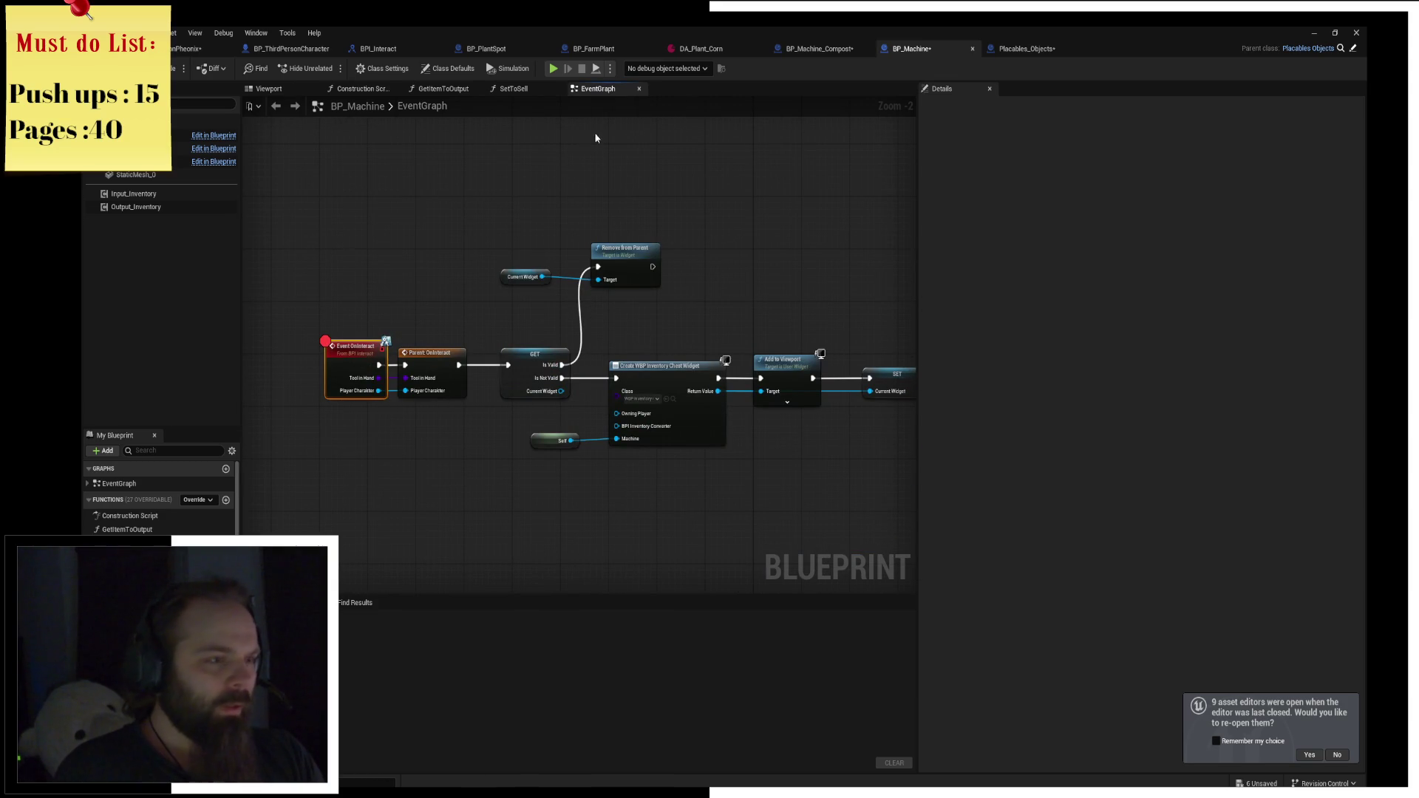
left_click(556, 68)
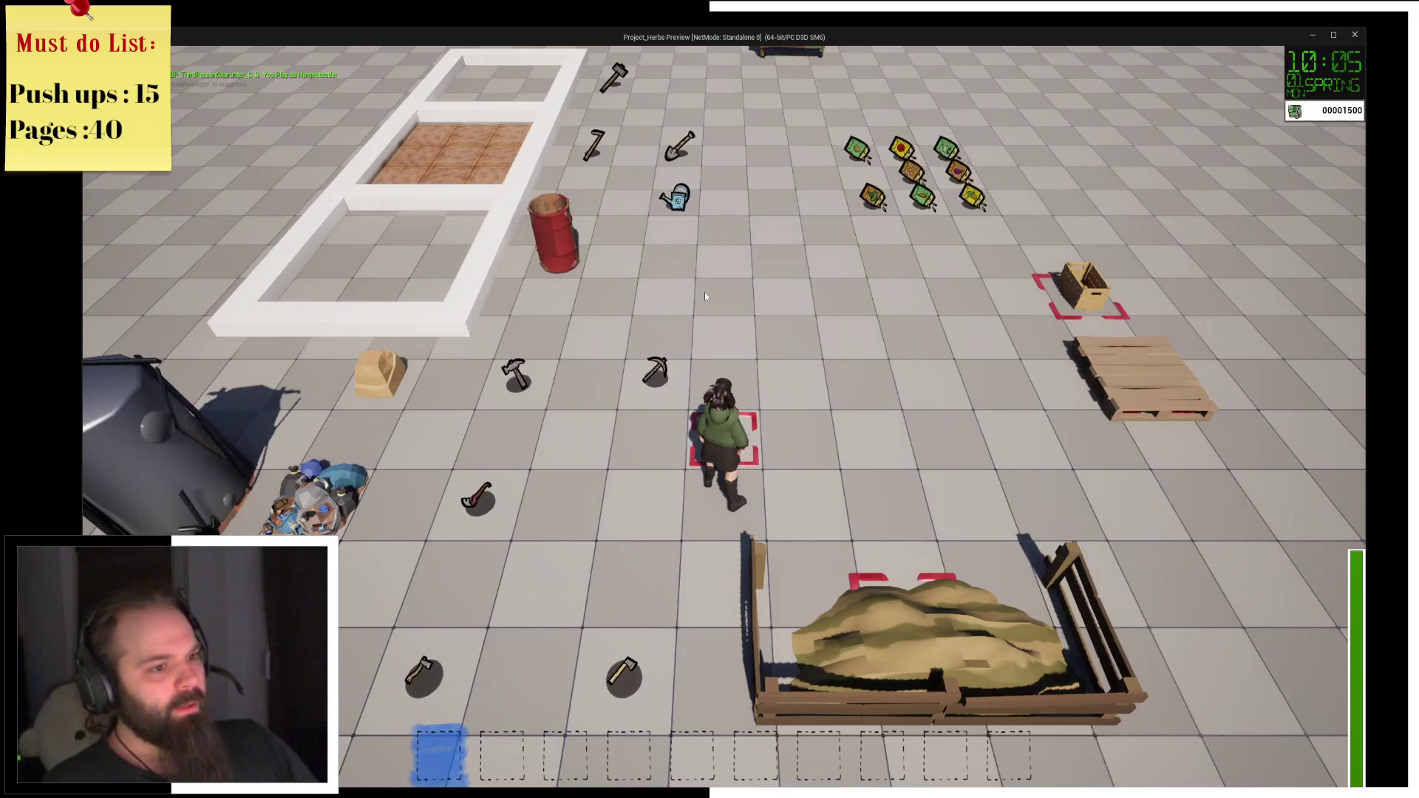
Interact with the machine in game and step twice to the Create WBP Inventory Chest Widget node.
key("e")
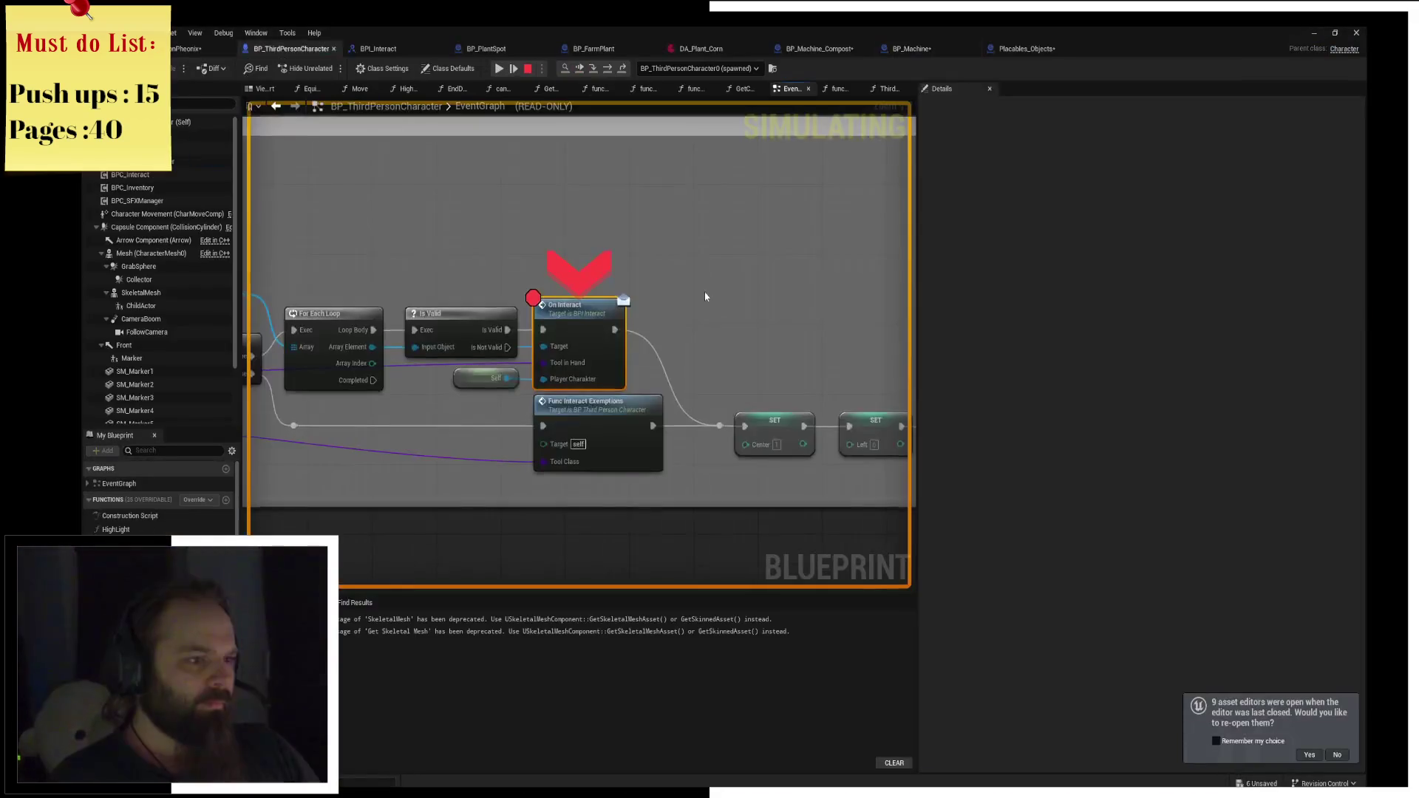
left_click(604, 69)
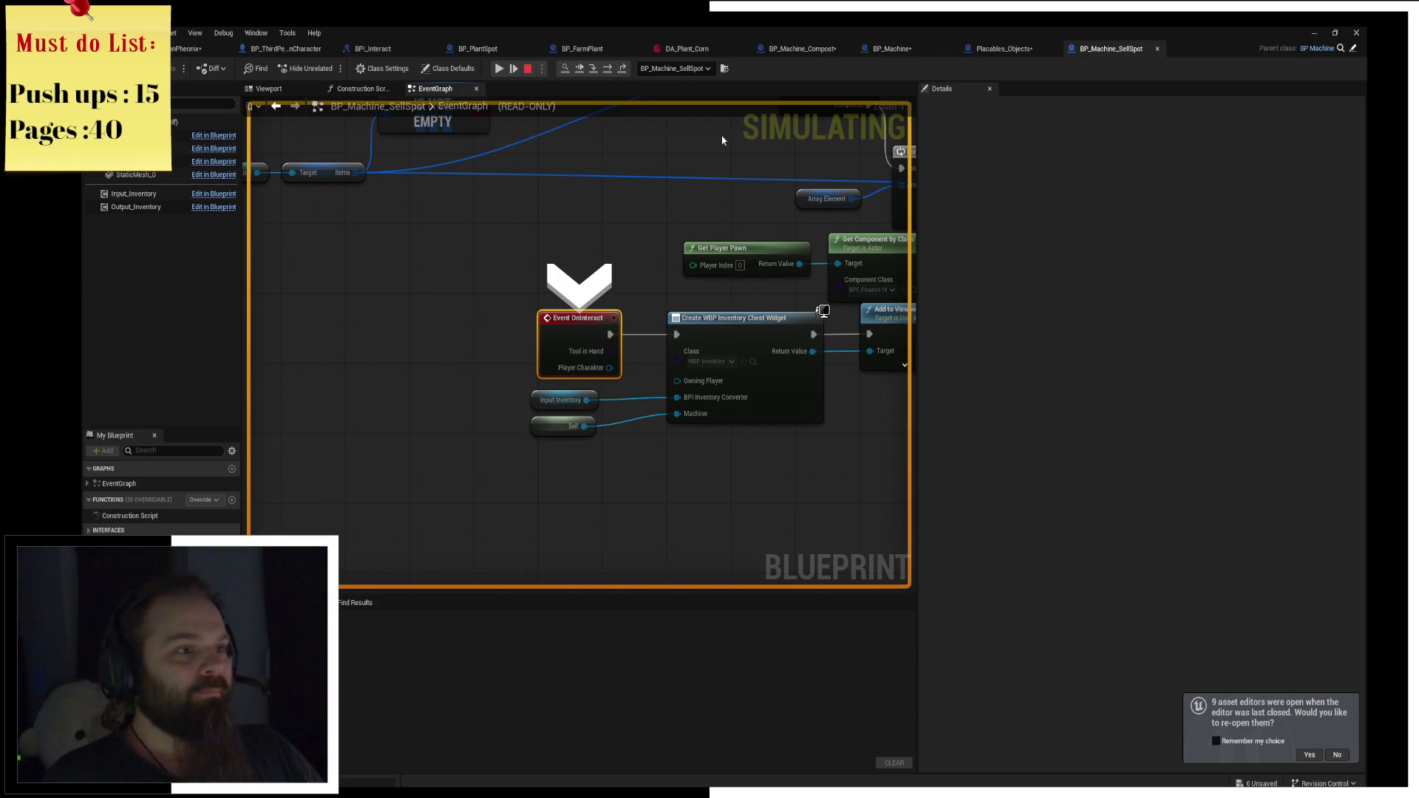
left_click(607, 68)
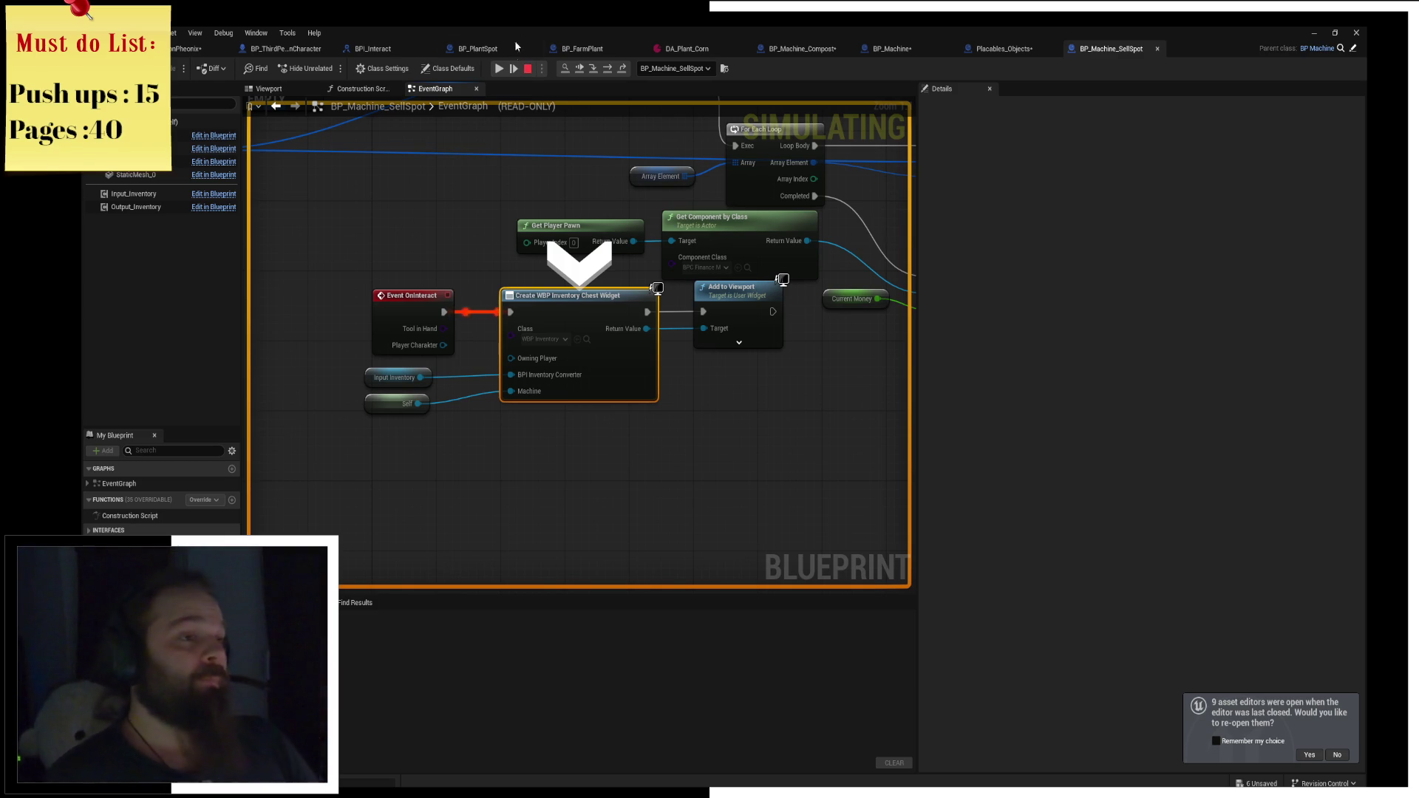
Stop debugging and rearrange the OnInteract chain nodes to make room.
left_click(530, 69)
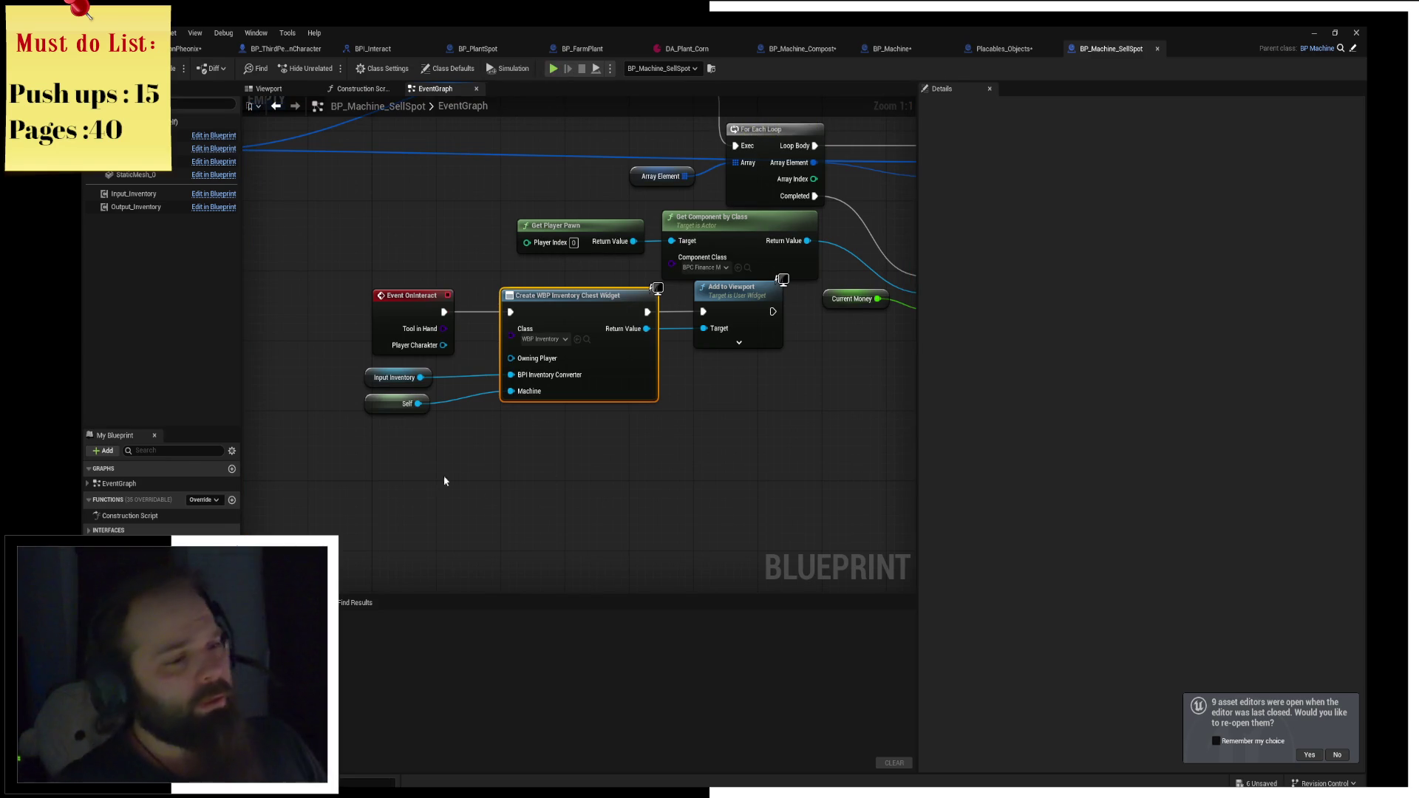
left_click_drag(444, 479, 710, 319)
left_click_drag(524, 434, 384, 369)
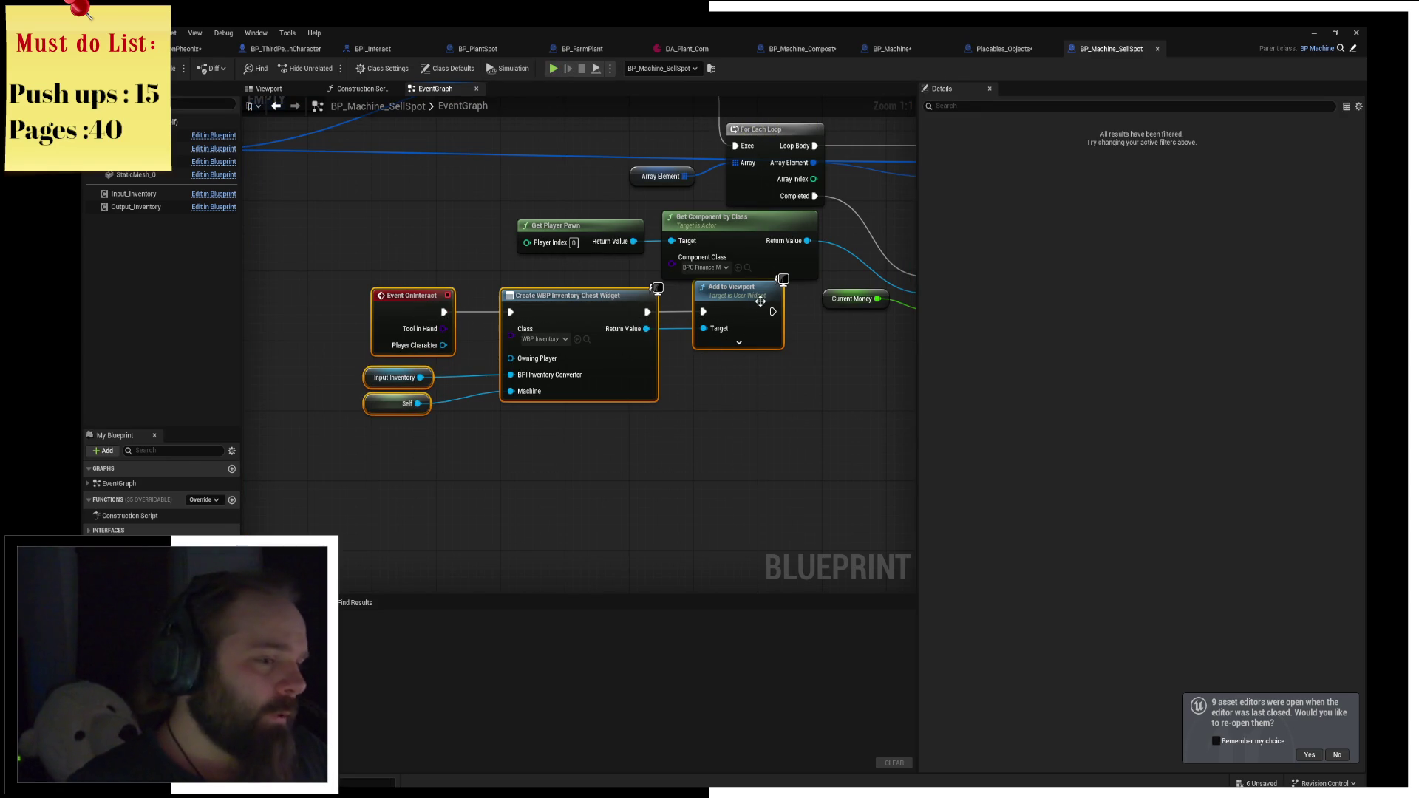
mouse_move(742, 344)
left_mouse_down()
mouse_move(752, 385)
mouse_move(745, 370)
left_mouse_up()
left_click(652, 485)
scroll(669, 473, "up", 4)
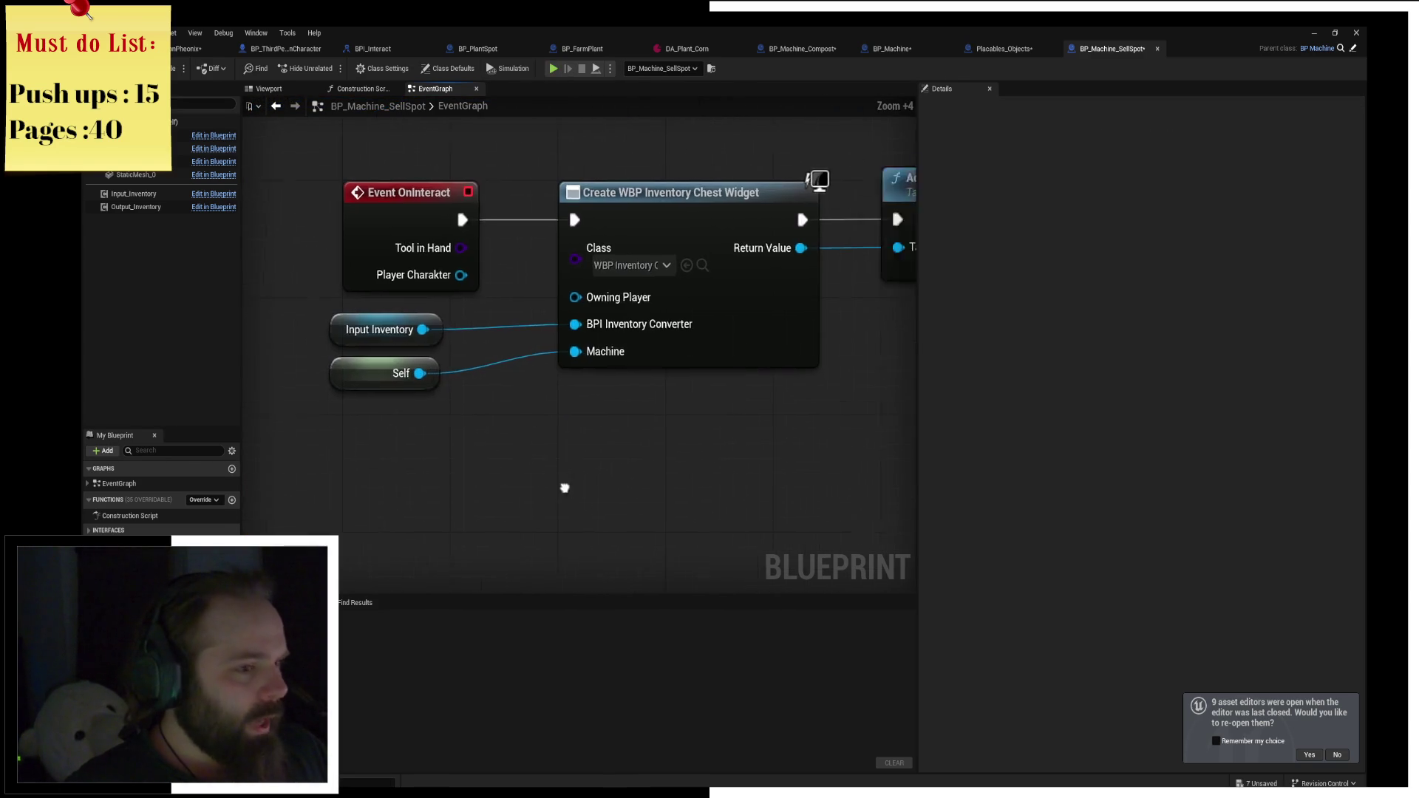
left_click_drag(540, 330, 712, 330)
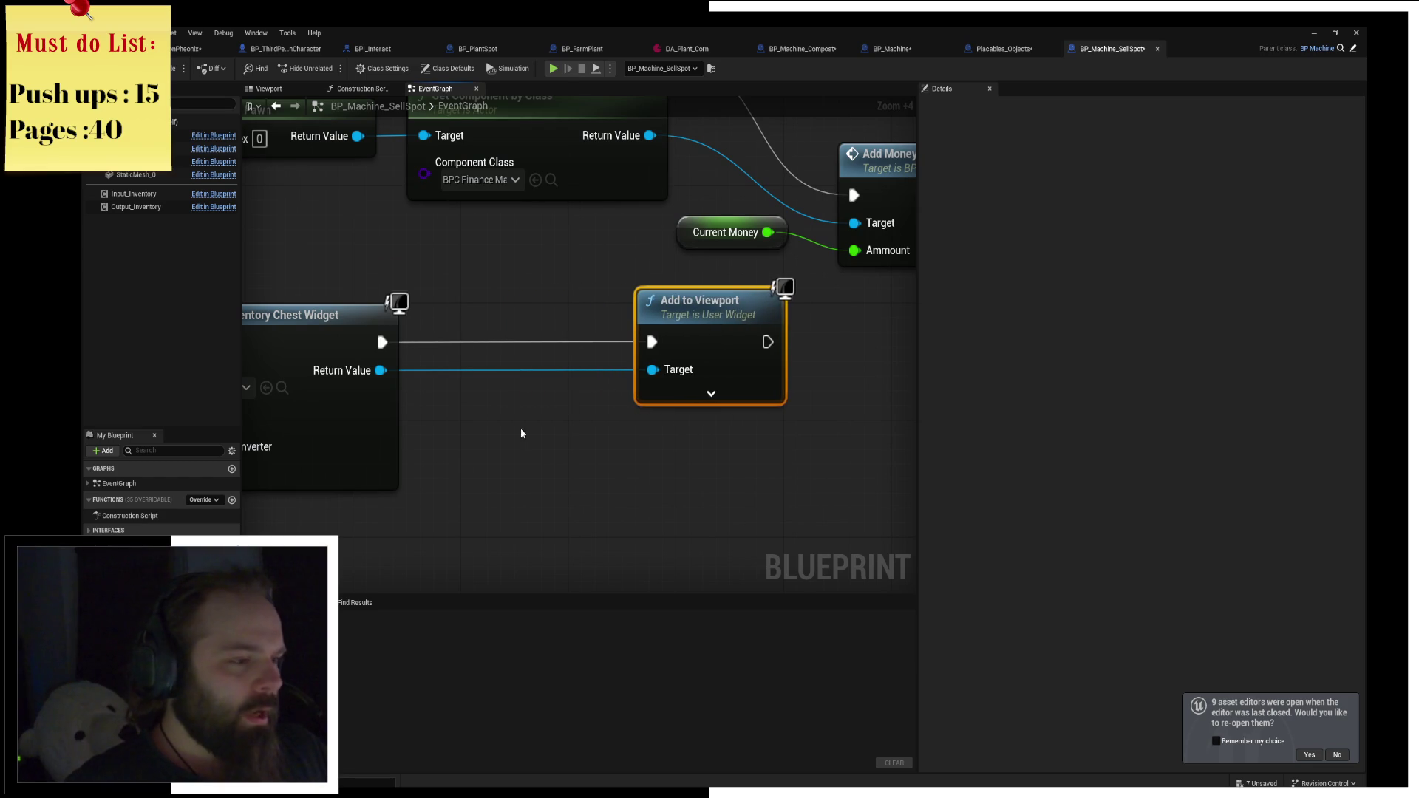
Promote the widget's Return Value to a variable named Widget and wire its SET into Add to Viewport.
left_click_drag(380, 370, 469, 323)
left_click(507, 388)
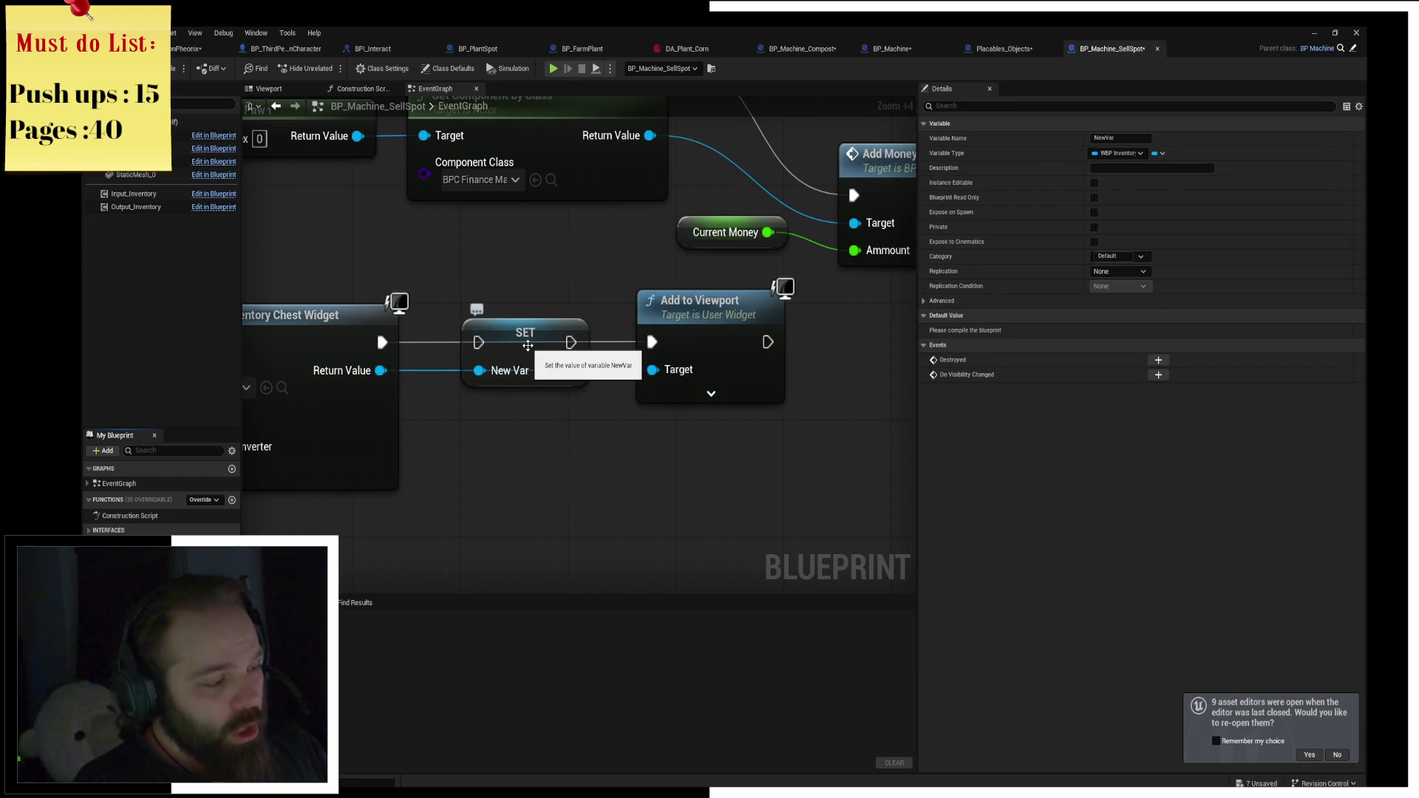
type("Widget")
key("Return")
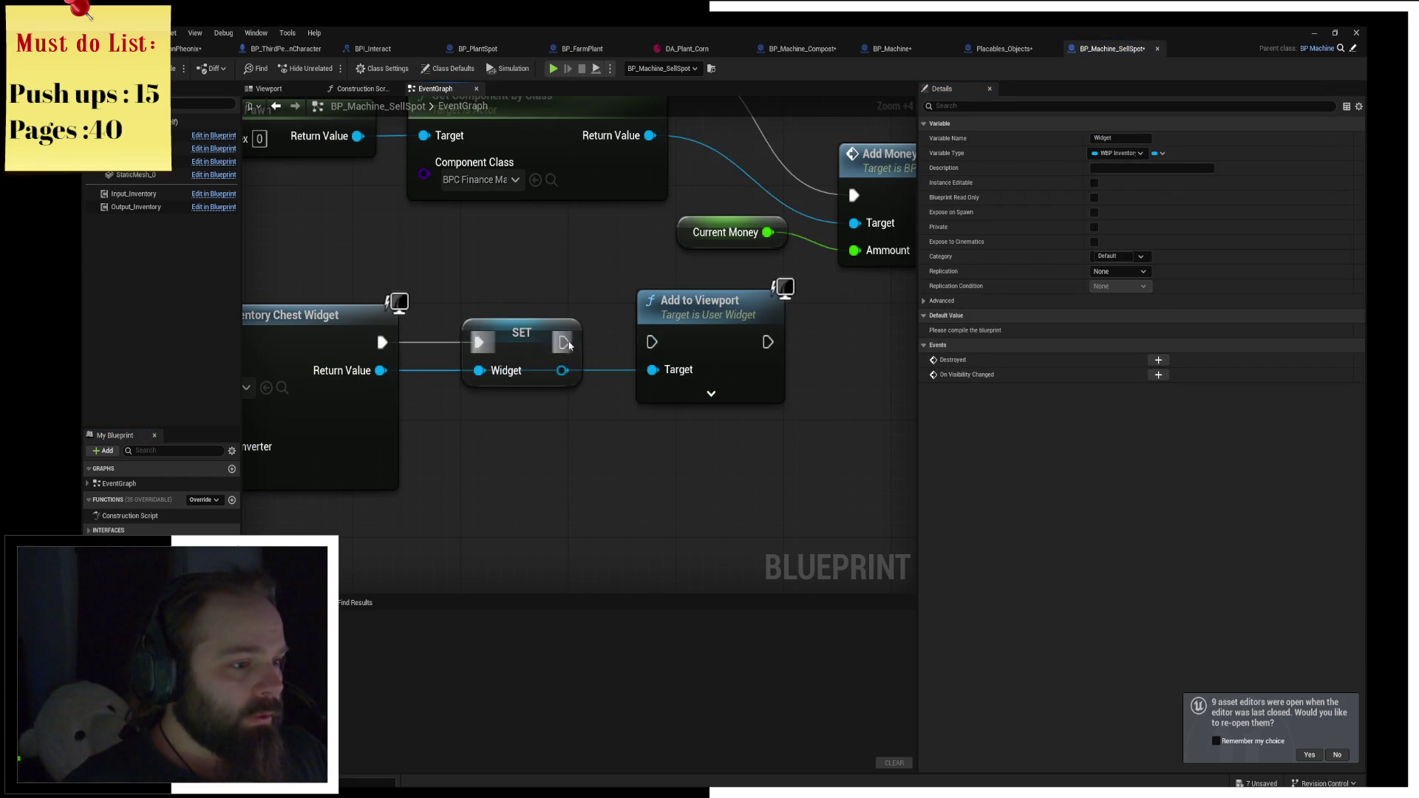
left_click_drag(569, 346, 652, 342)
left_click(556, 379)
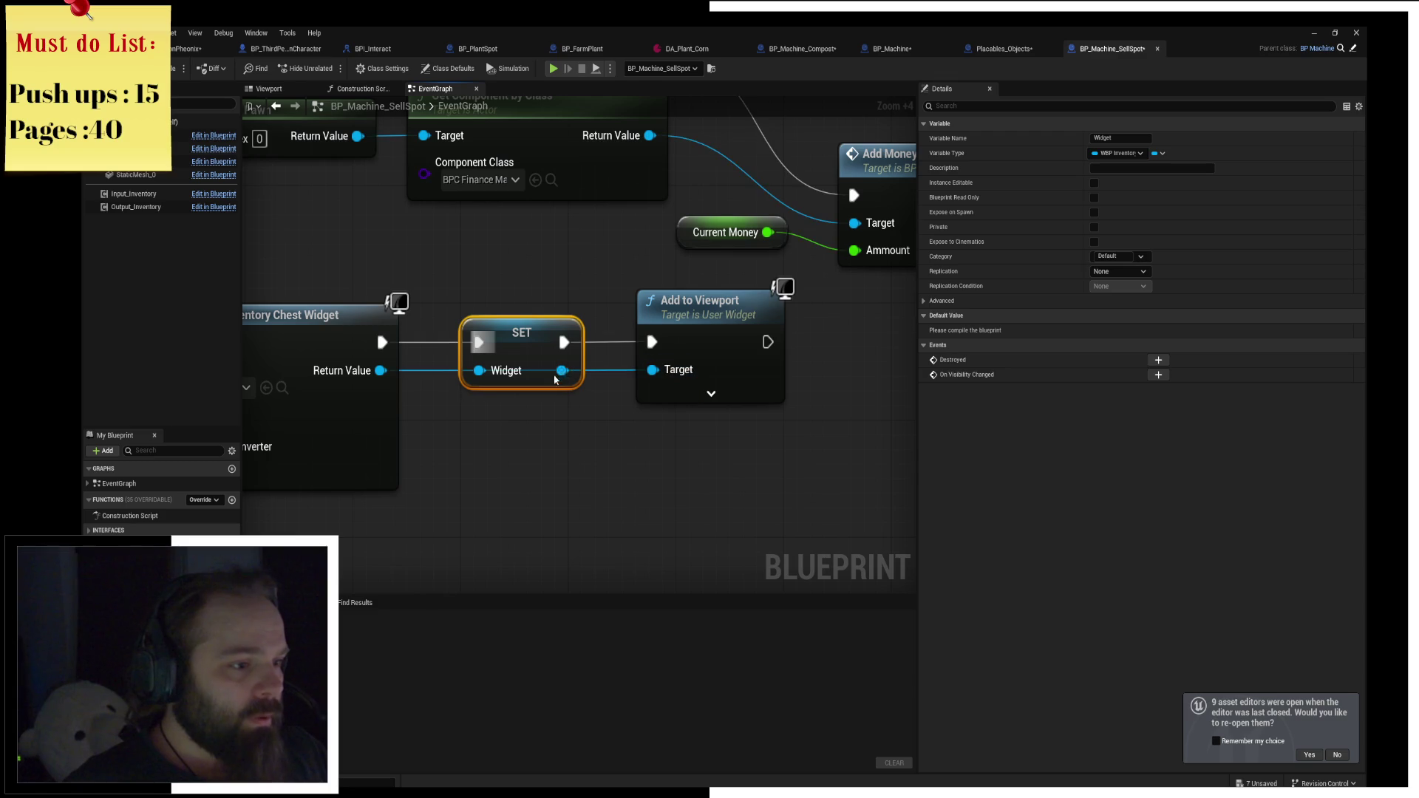
Search the Widget variable's actions for a destroy binding, ending on 'destro'.
left_click_drag(562, 370, 798, 479)
type("bind e")
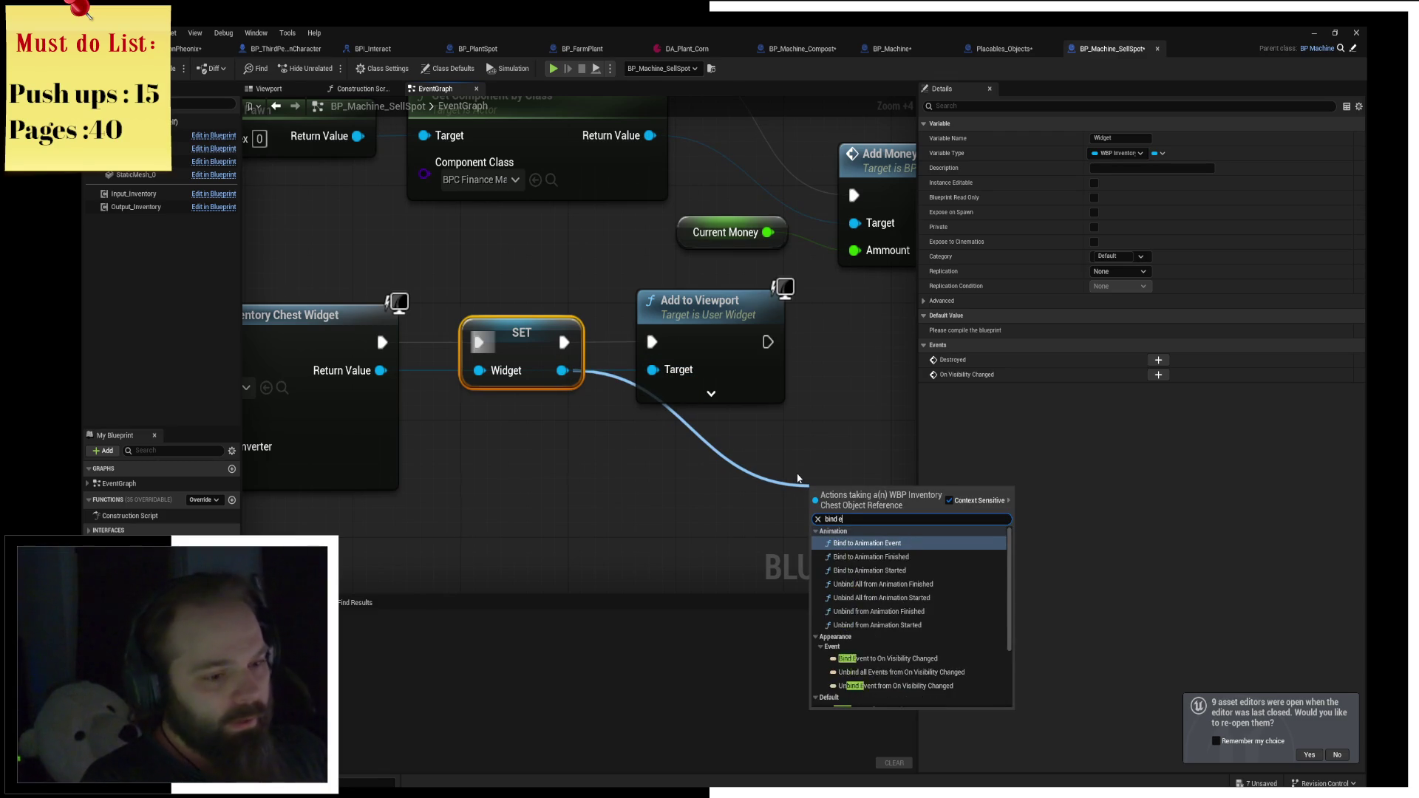
type("vent on dest")
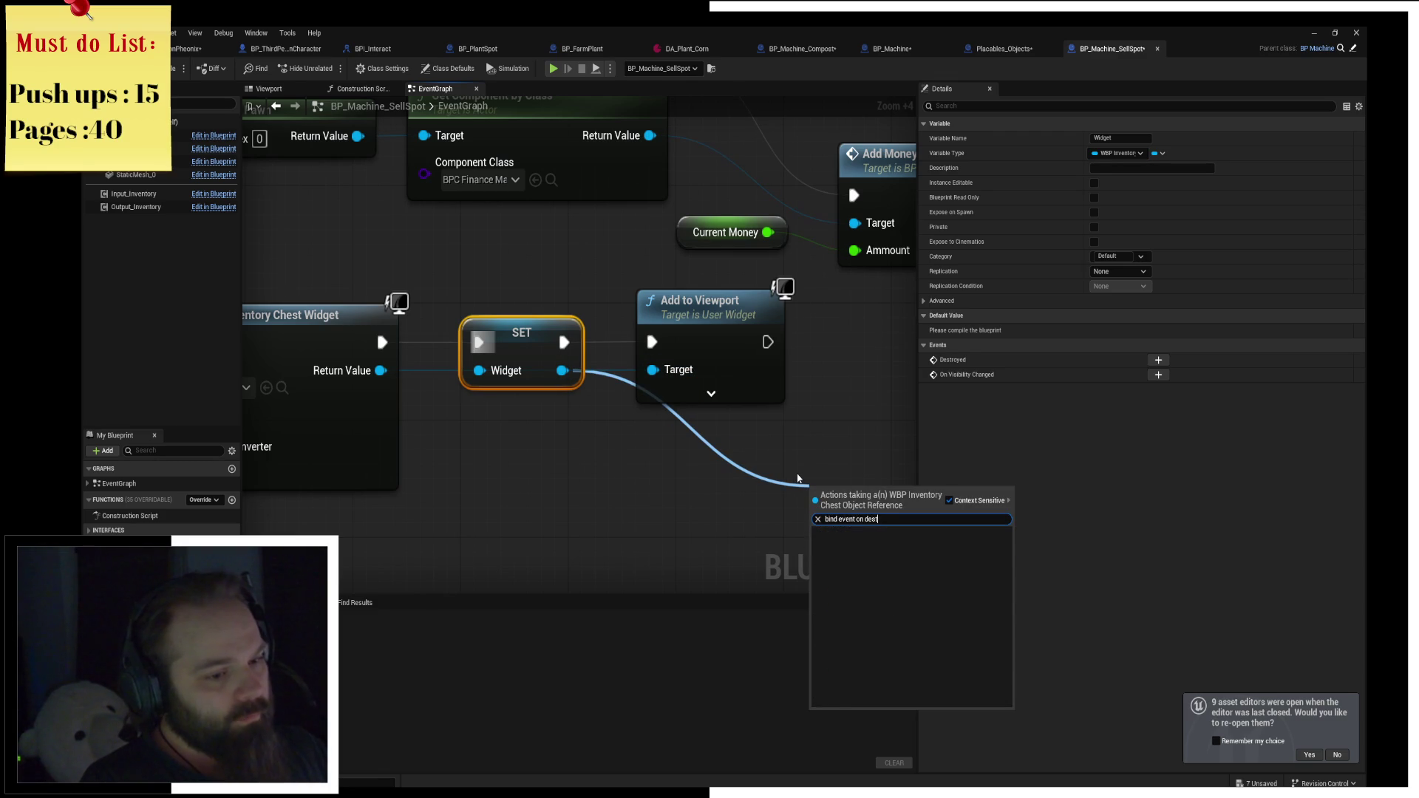
key("ctrl+a")
type("on destroy")
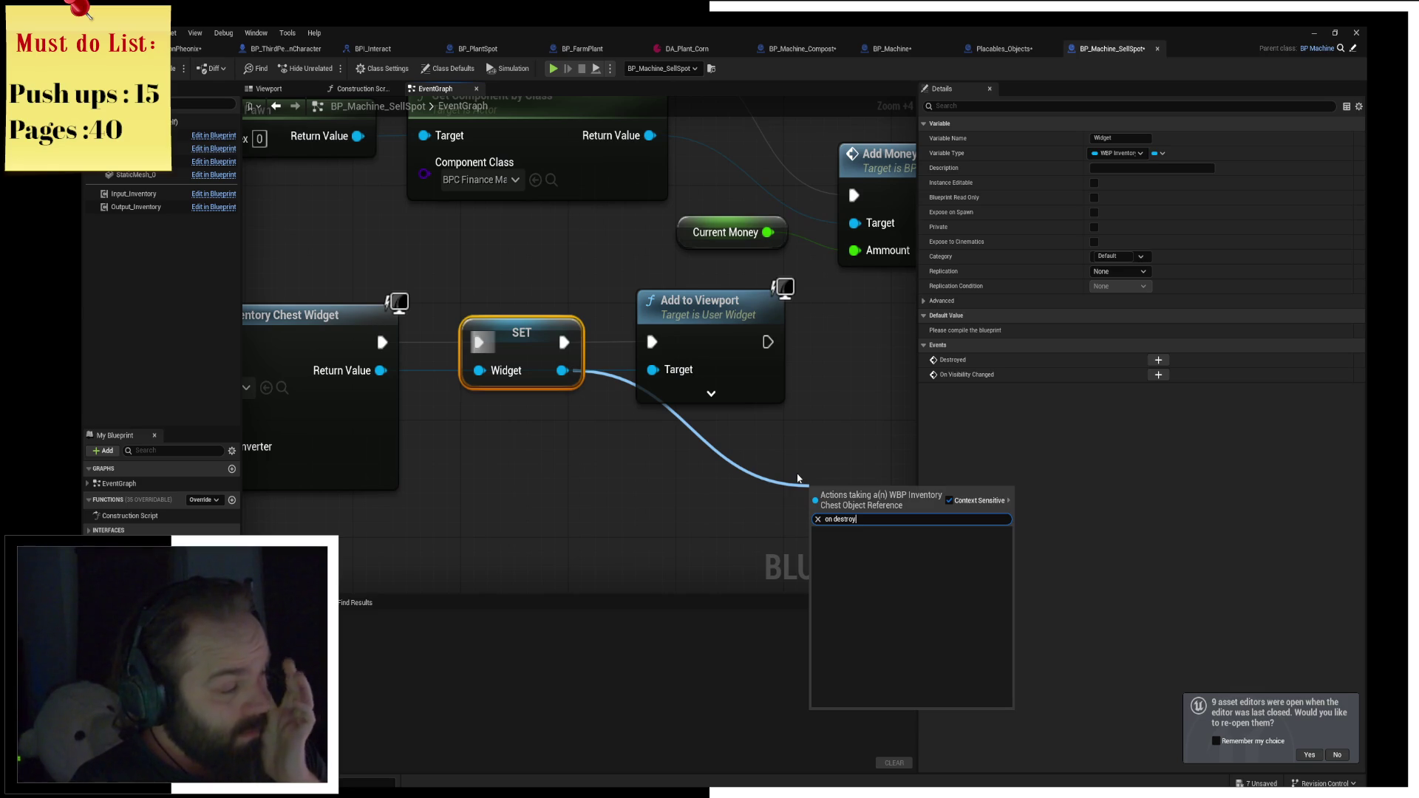
key("ctrl+a")
key("BackSpace")
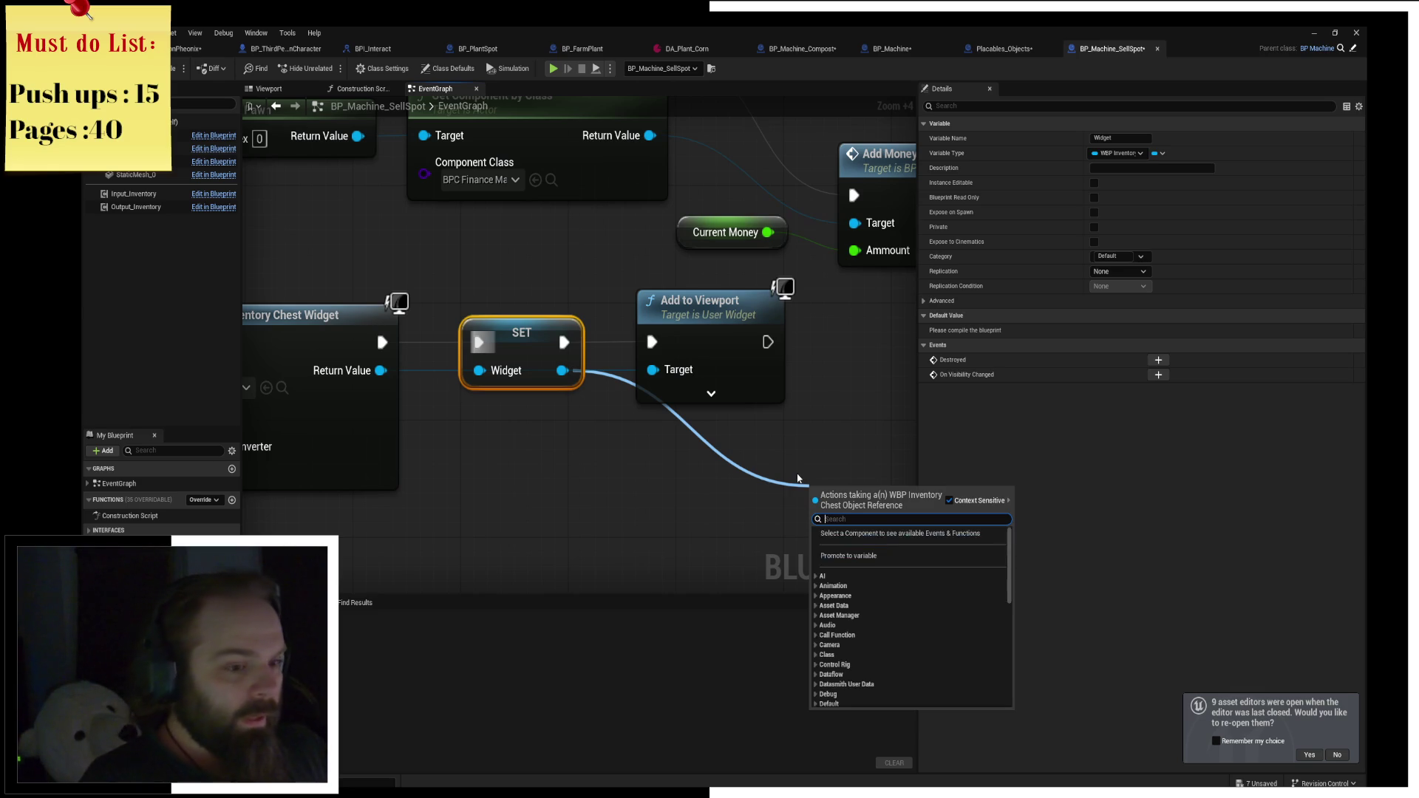
type("visib")
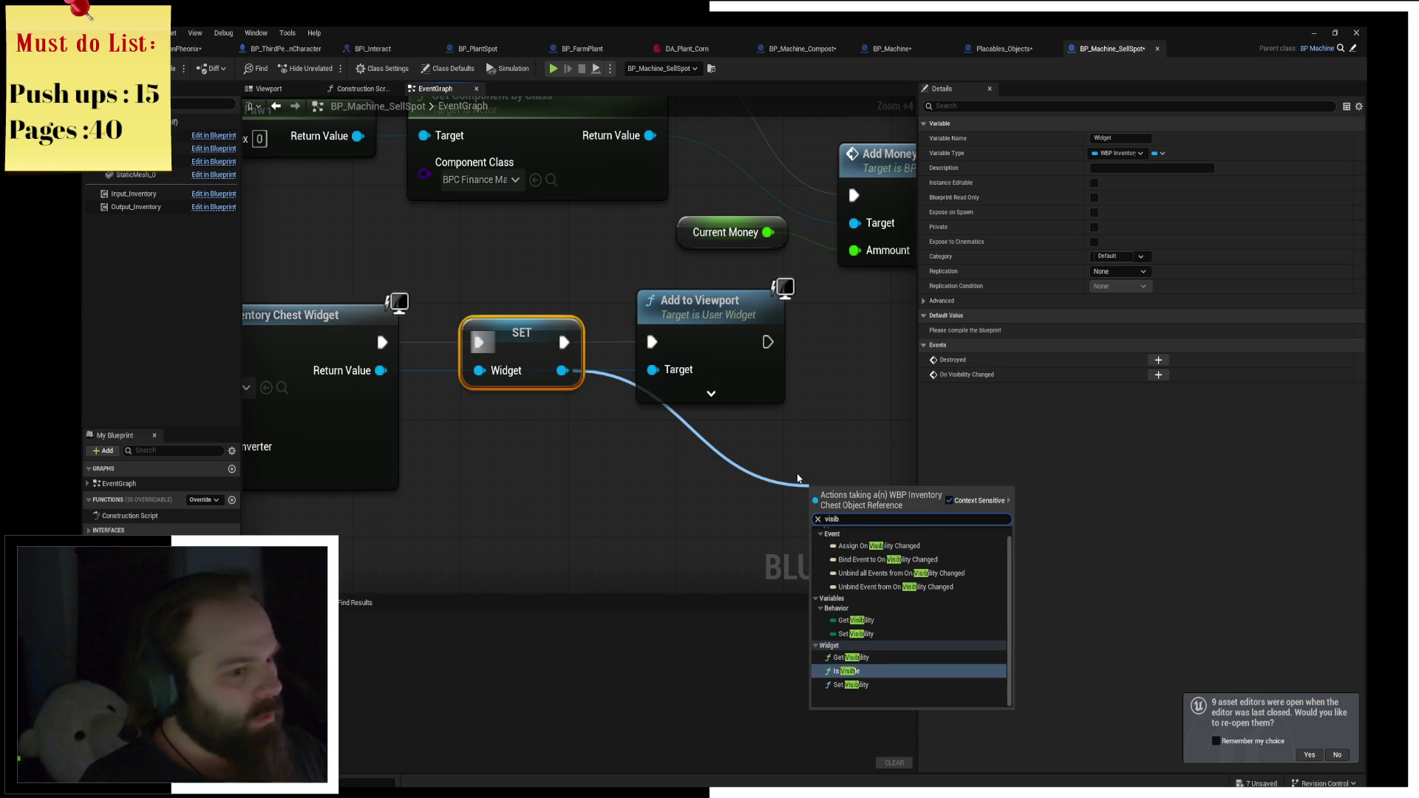
key("ctrl+a")
key("BackSpace")
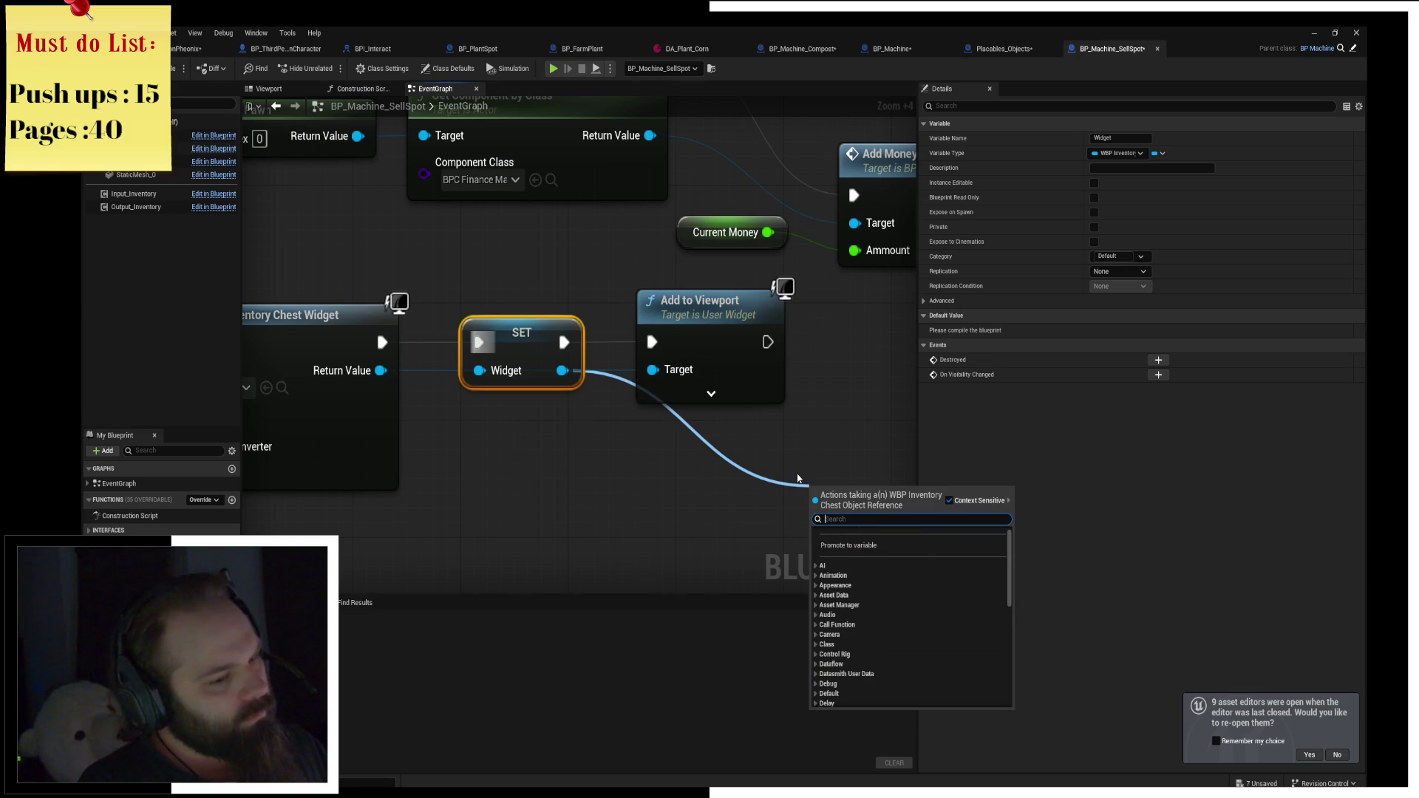
type("dec")
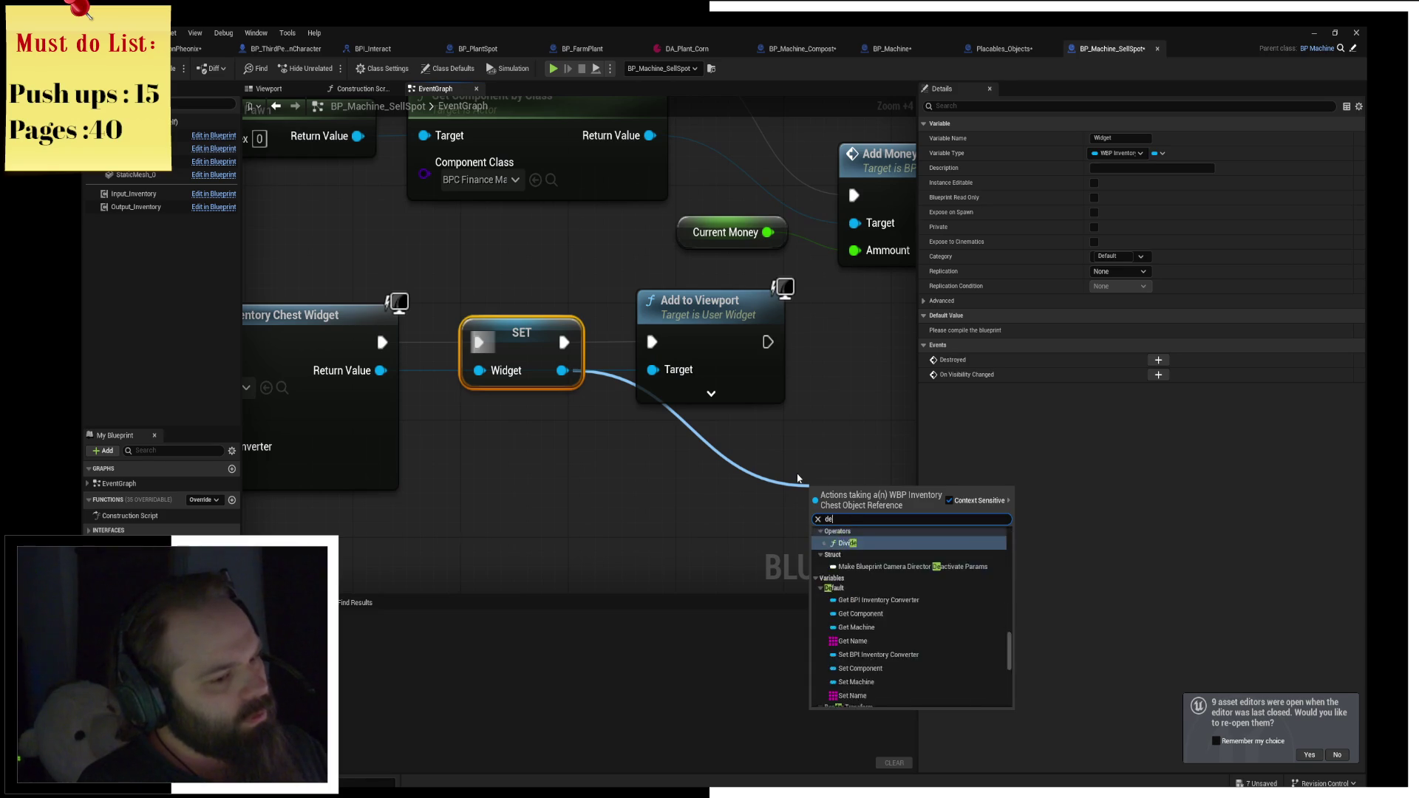
key("BackSpace")
key("BackSpace")
key("BackSpace")
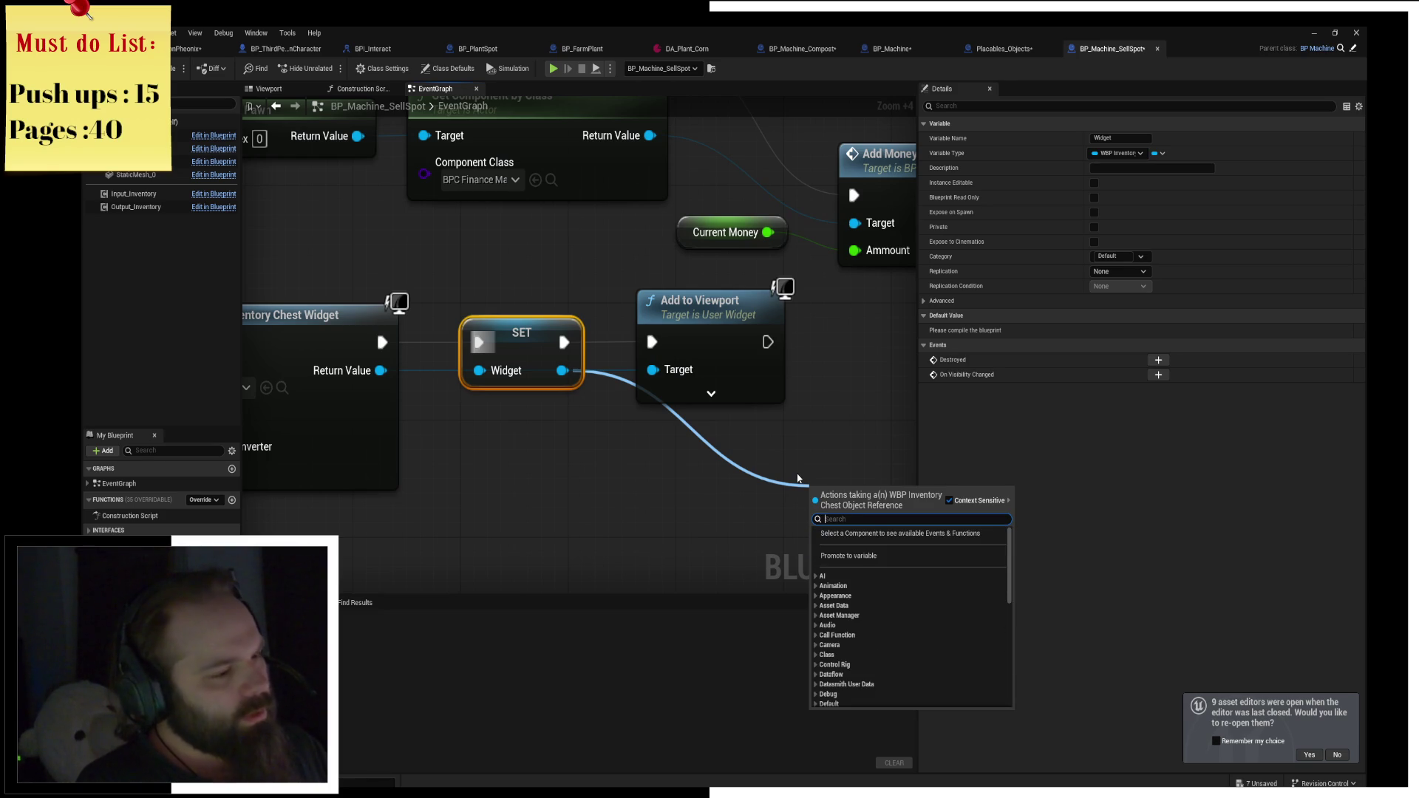
type("destro")
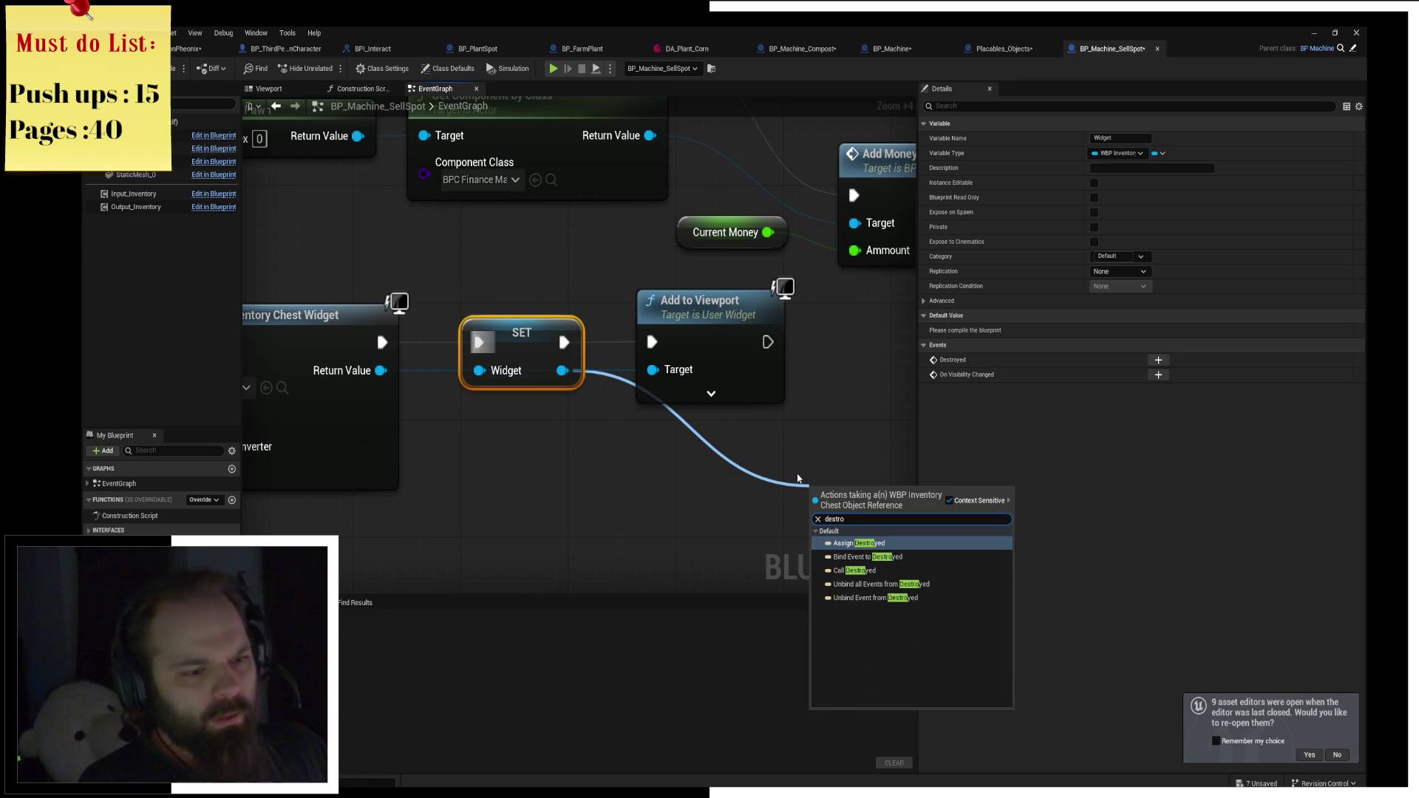
Add a Bind Event to Destroyed node chained after Add to Viewport.
left_click(862, 556)
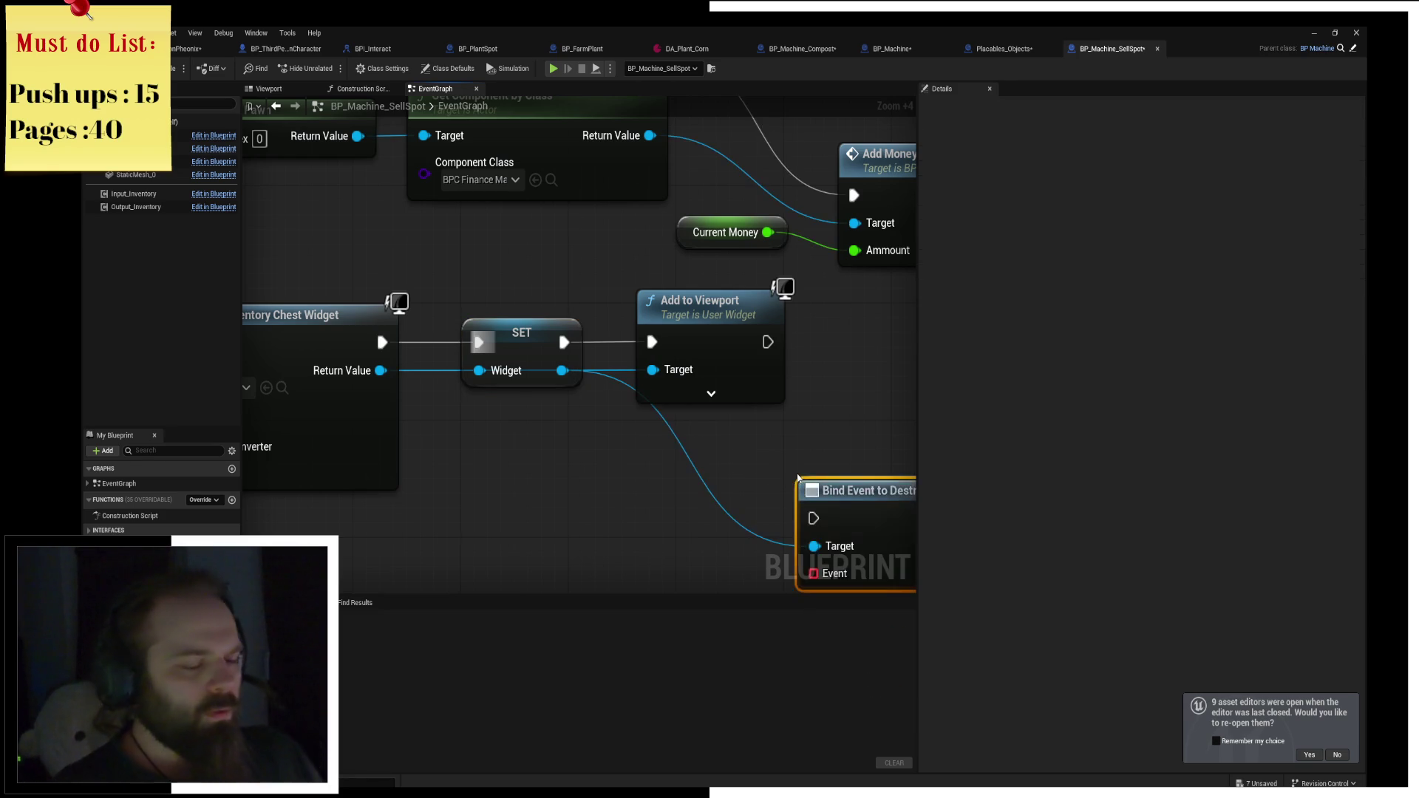
mouse_move(649, 454)
left_mouse_down()
mouse_move(678, 334)
mouse_move(664, 275)
left_mouse_up()
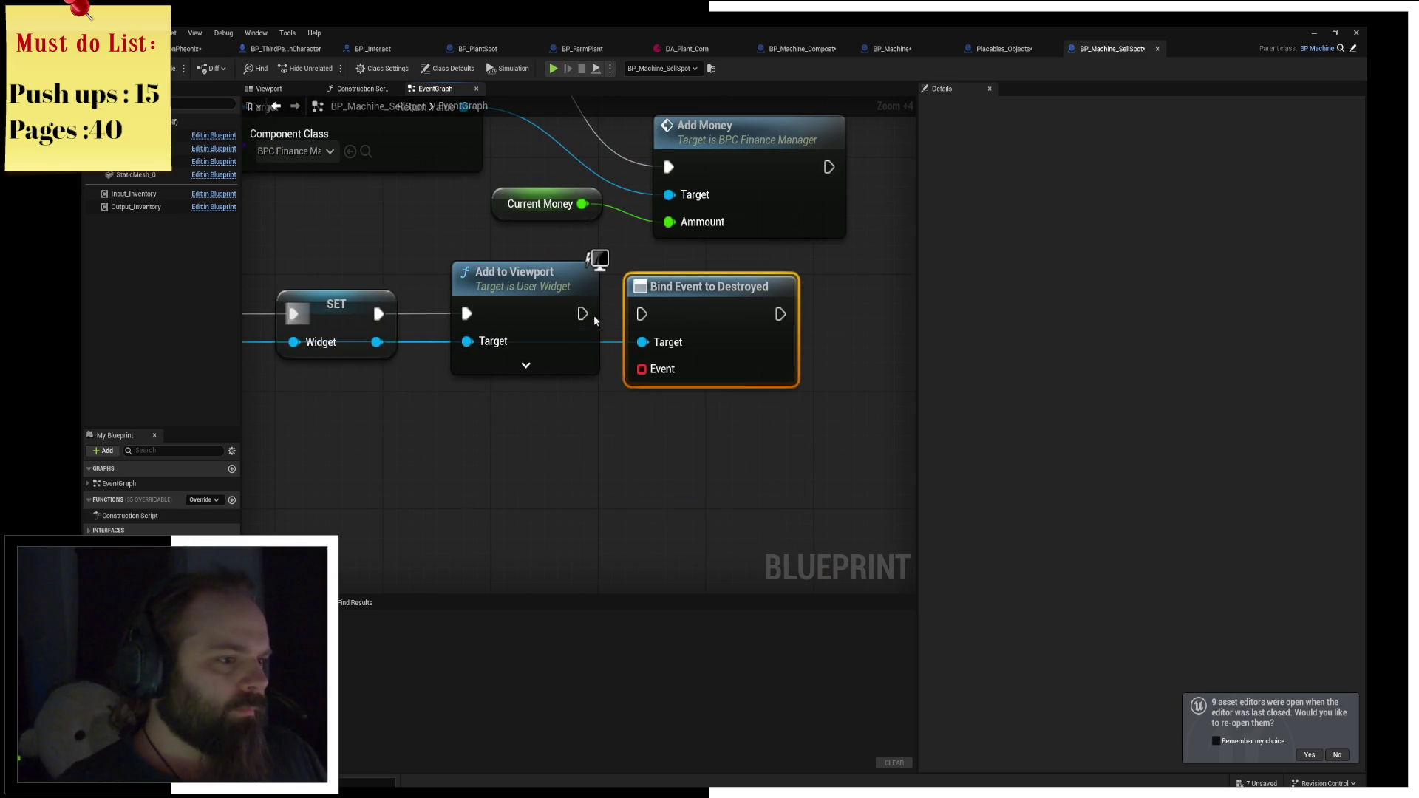
left_click_drag(584, 313, 642, 313)
Plug a new custom event named OnDestroy into the bind node's Event pin.
left_click_drag(663, 372, 473, 442)
type("custom")
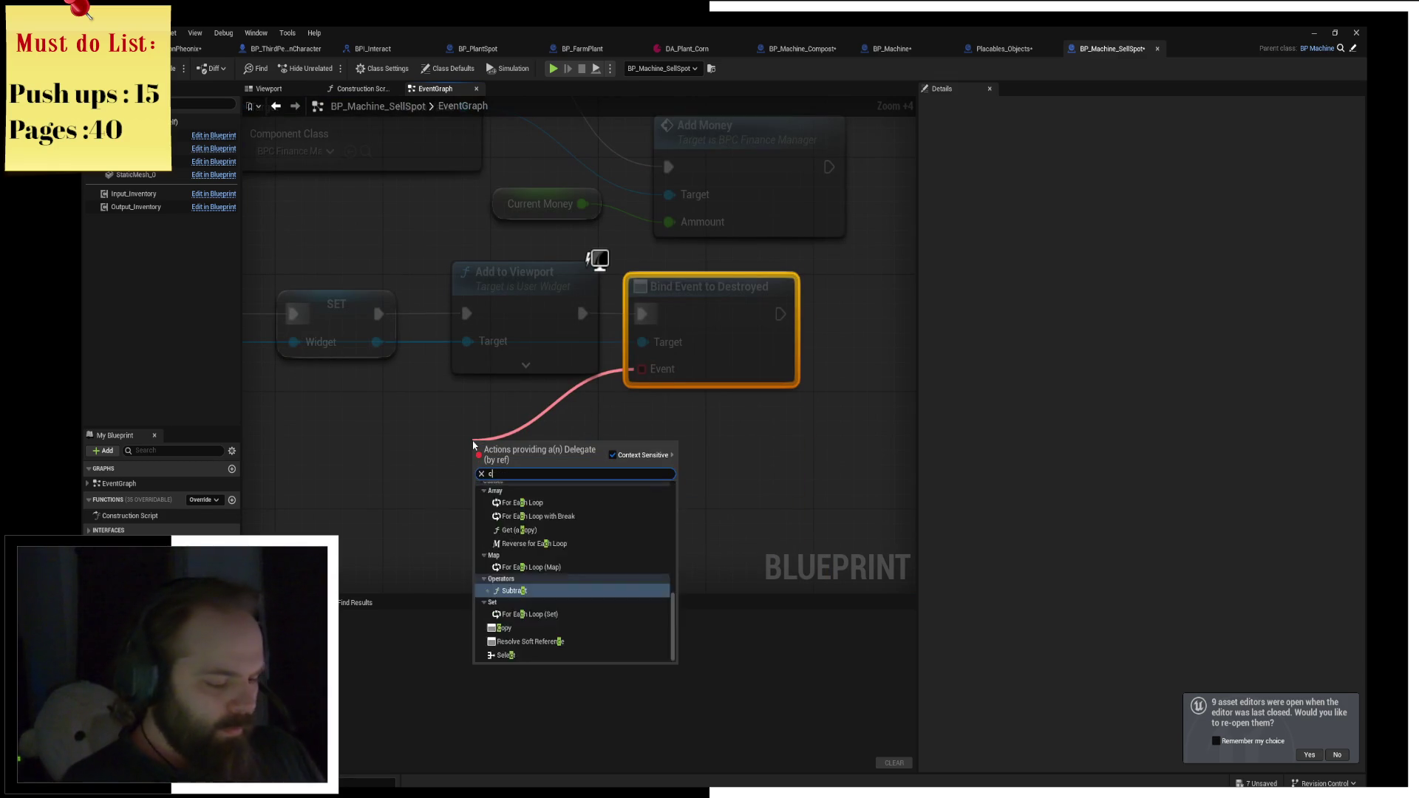
key("Return")
key("BackSpace")
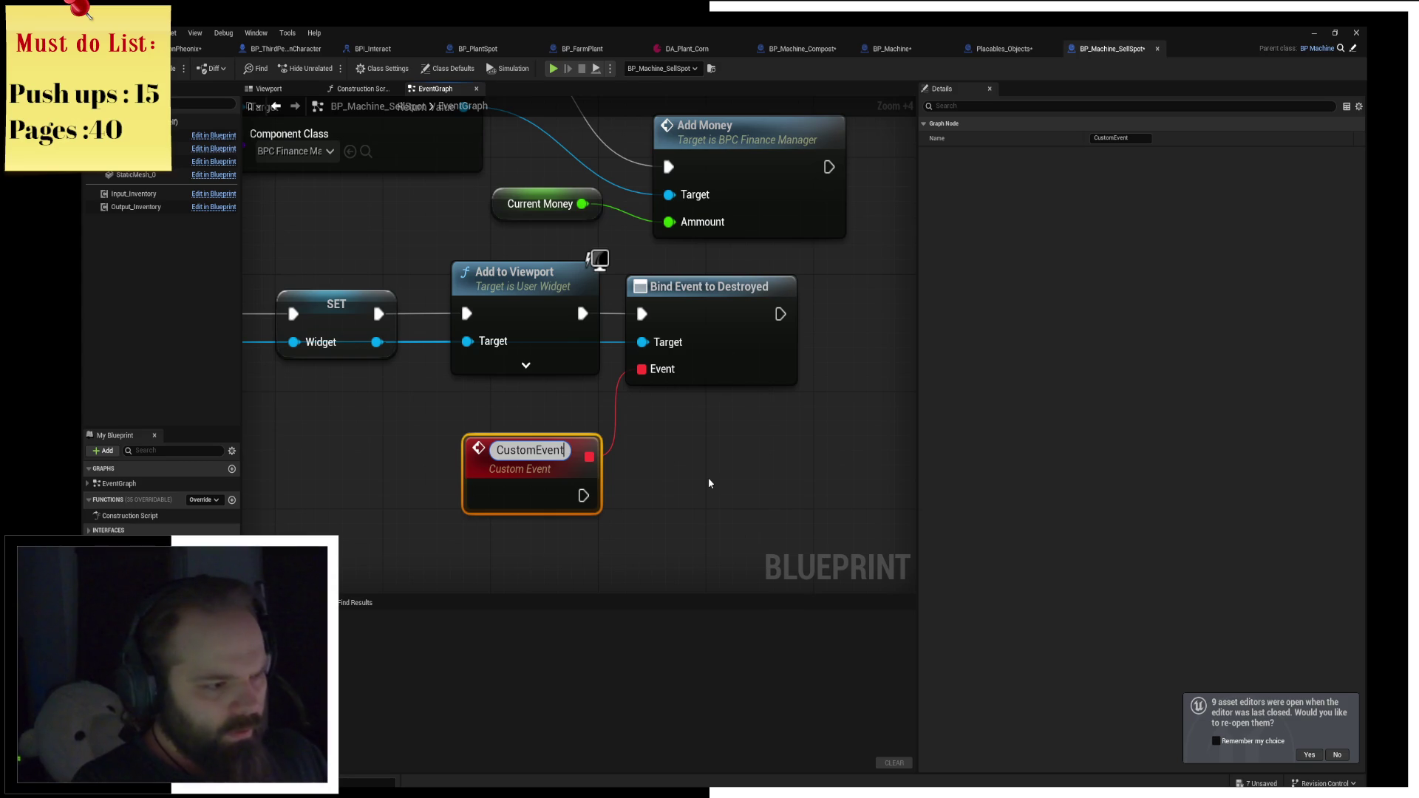
type("OnDestroy")
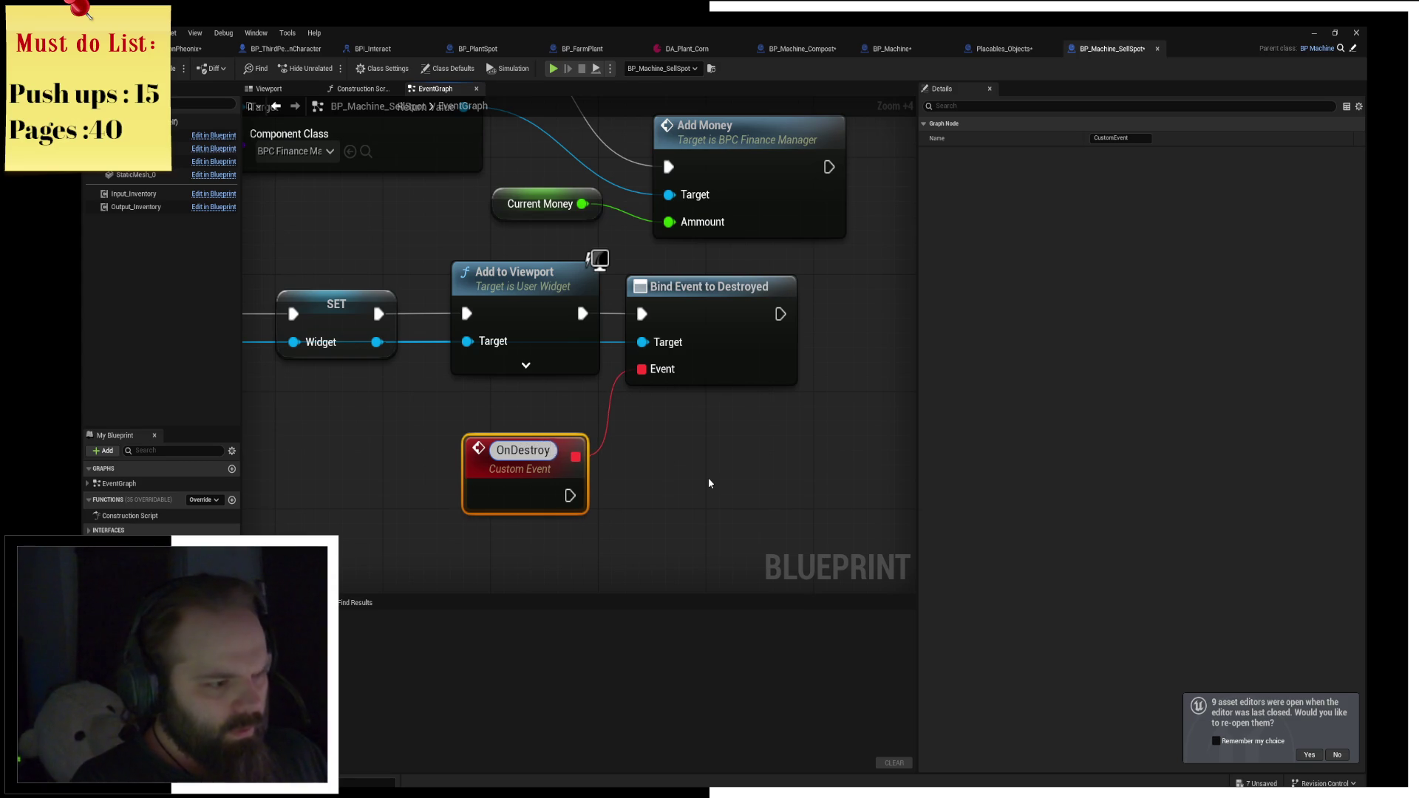
key("Return")
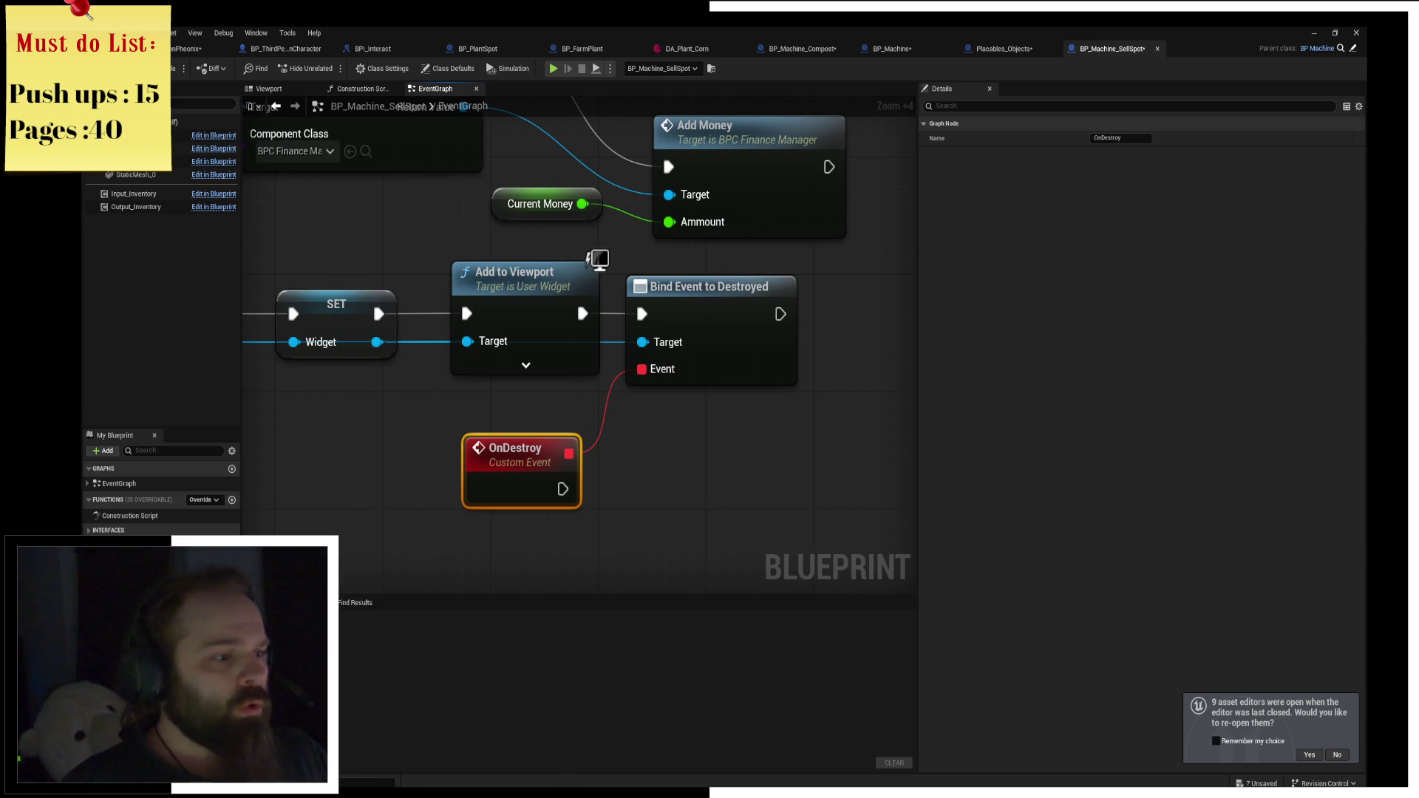
Have OnDestroy execute a SET Widget node.
mouse_move(577, 300)
left_mouse_down()
mouse_move(521, 386)
mouse_move(494, 384)
left_mouse_up()
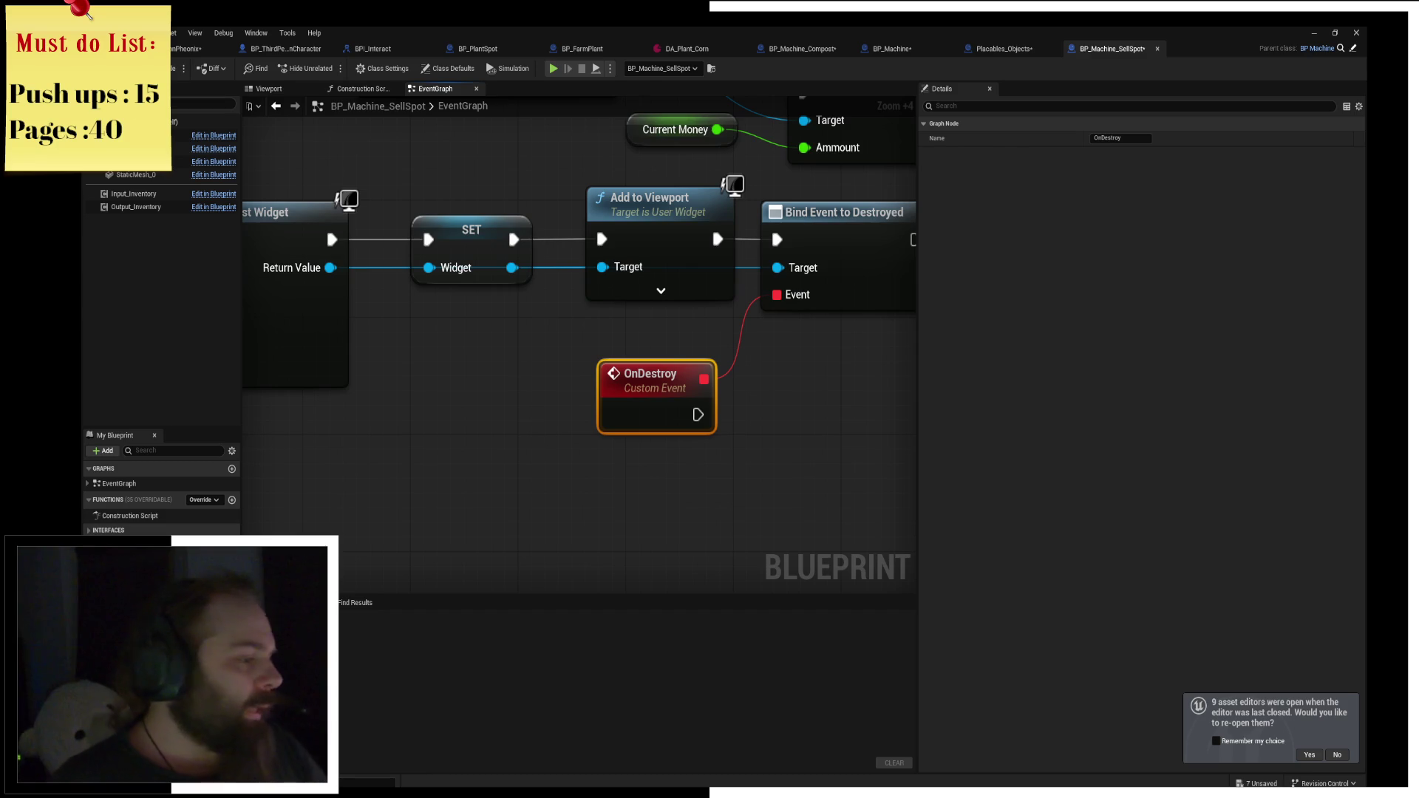
mouse_move(133, 562)
left_mouse_down()
mouse_move(766, 390)
mouse_move(778, 416)
left_mouse_up()
mouse_move(692, 401)
left_mouse_down()
mouse_move(271, 428)
mouse_move(608, 434)
left_mouse_up()
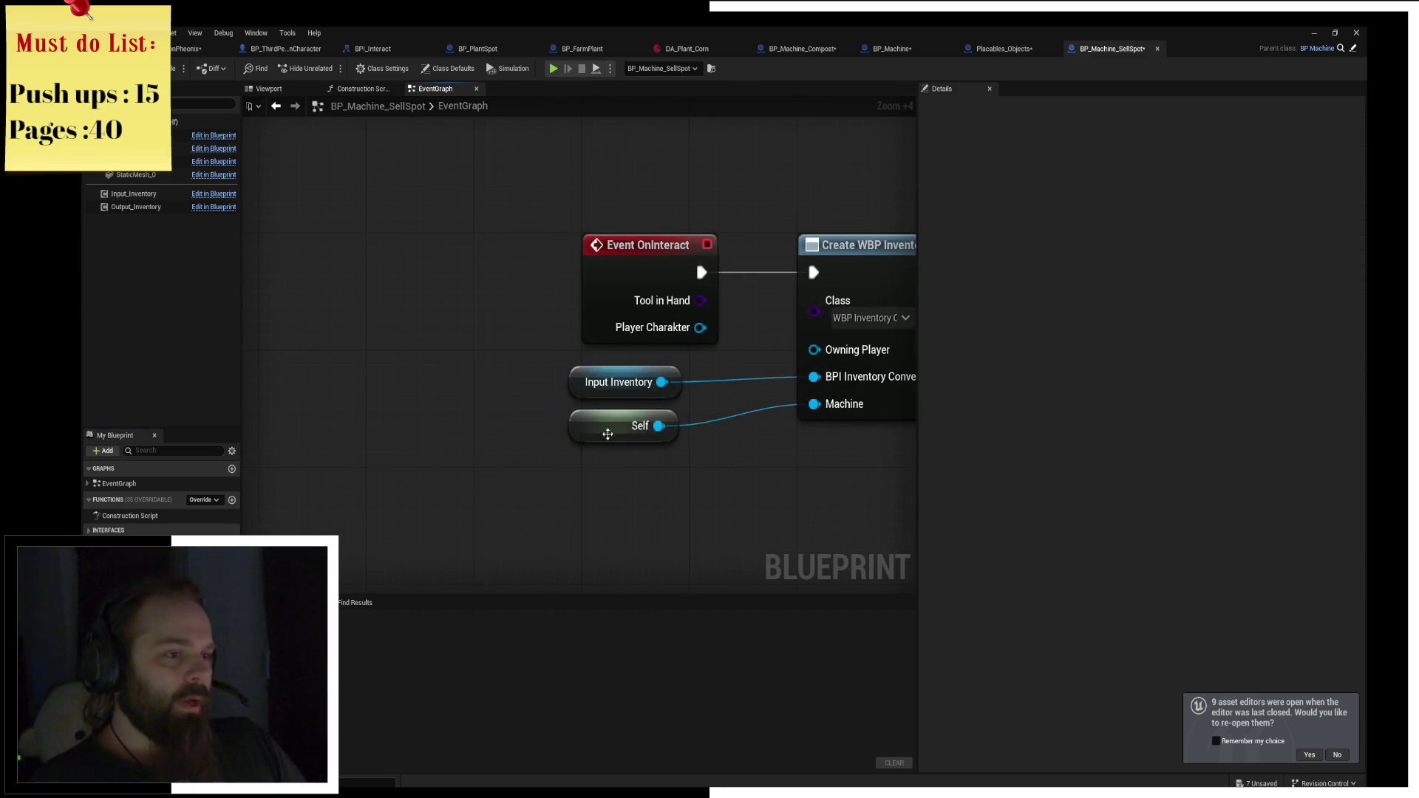
Place a Widget getter beside Event OnInteract and convert it to a validated get.
left_click_drag(619, 290, 323, 291)
left_click(475, 229)
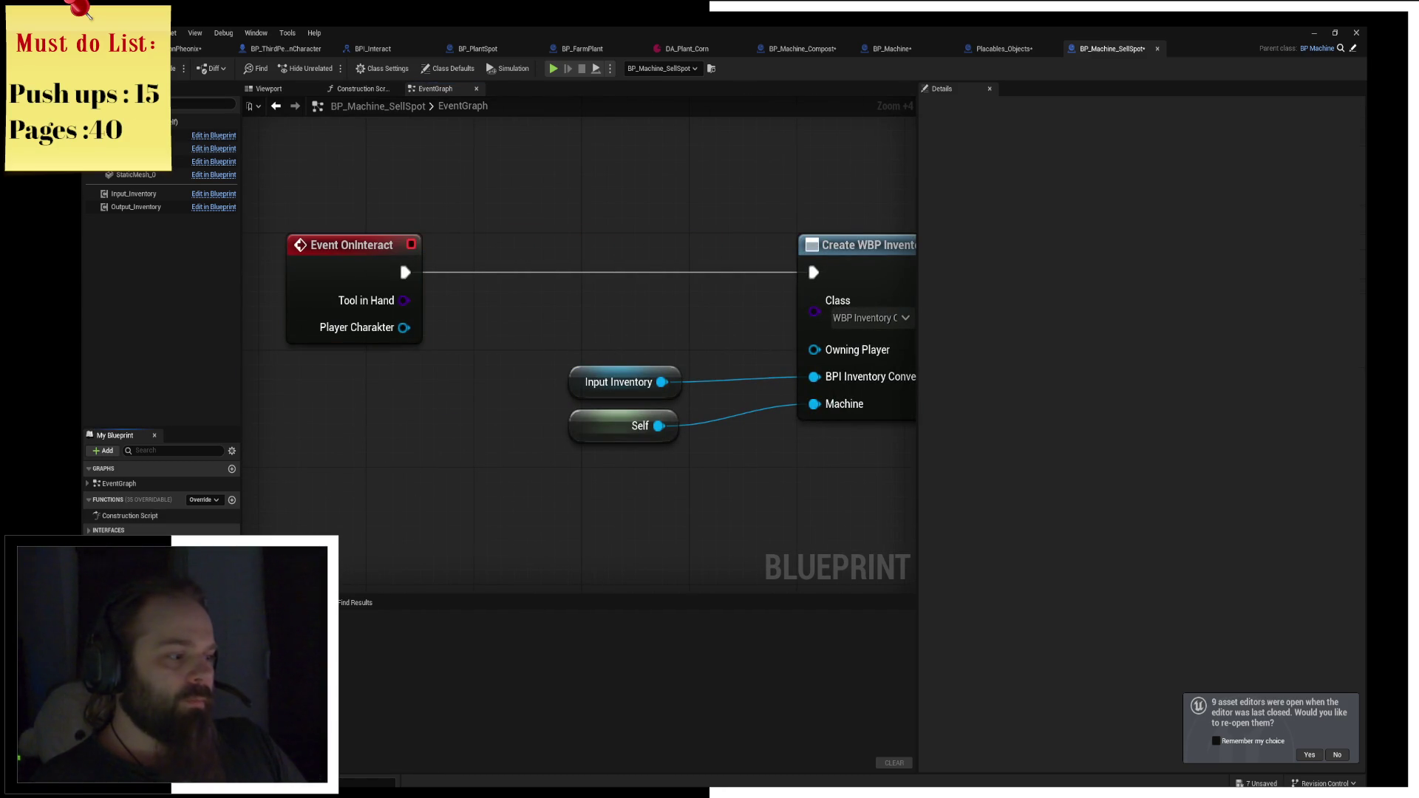
mouse_move(133, 562)
left_mouse_down()
mouse_move(403, 449)
mouse_move(366, 403)
mouse_move(517, 322)
left_mouse_up()
left_click(388, 416)
left_click(473, 355)
right_click(399, 411)
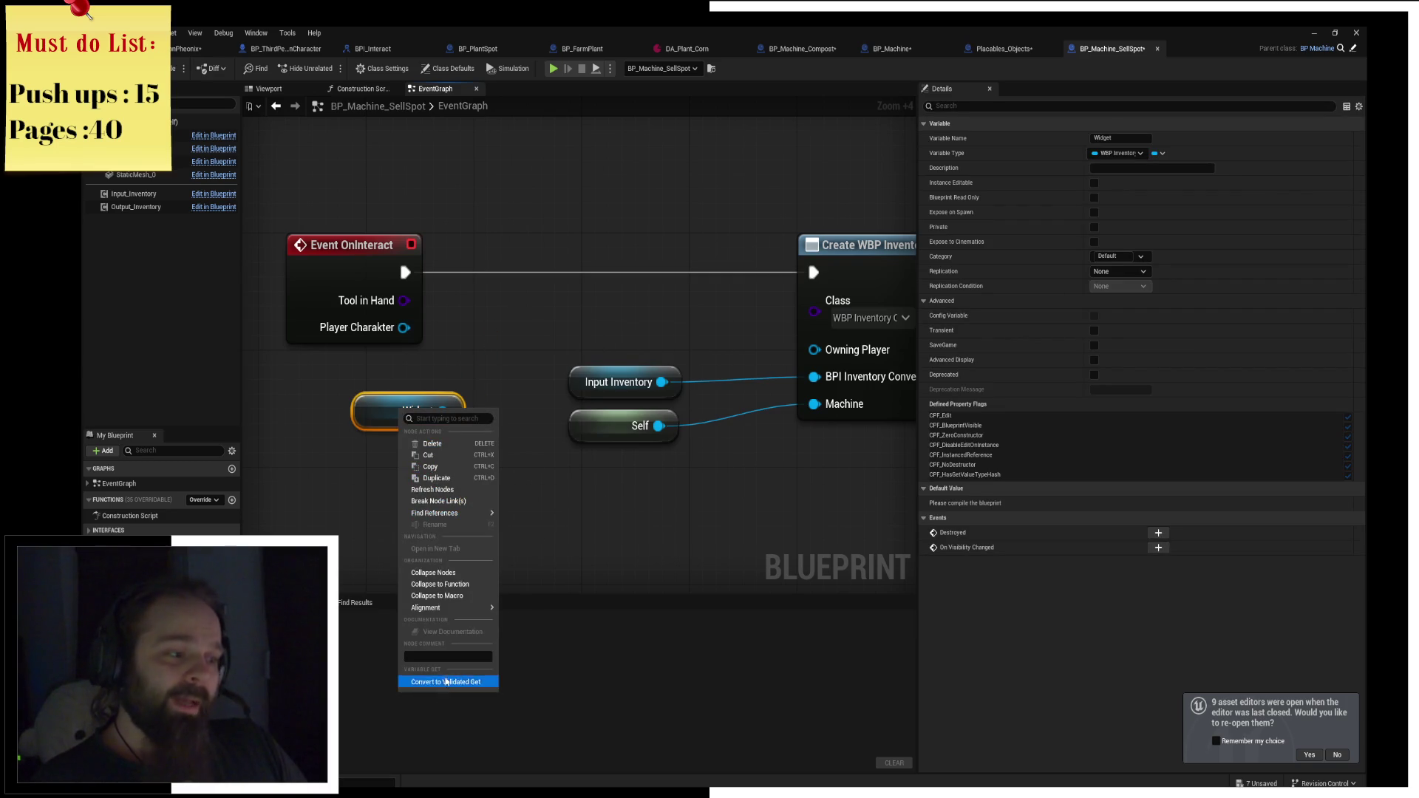
left_click(446, 681)
left_click_drag(397, 420, 492, 259)
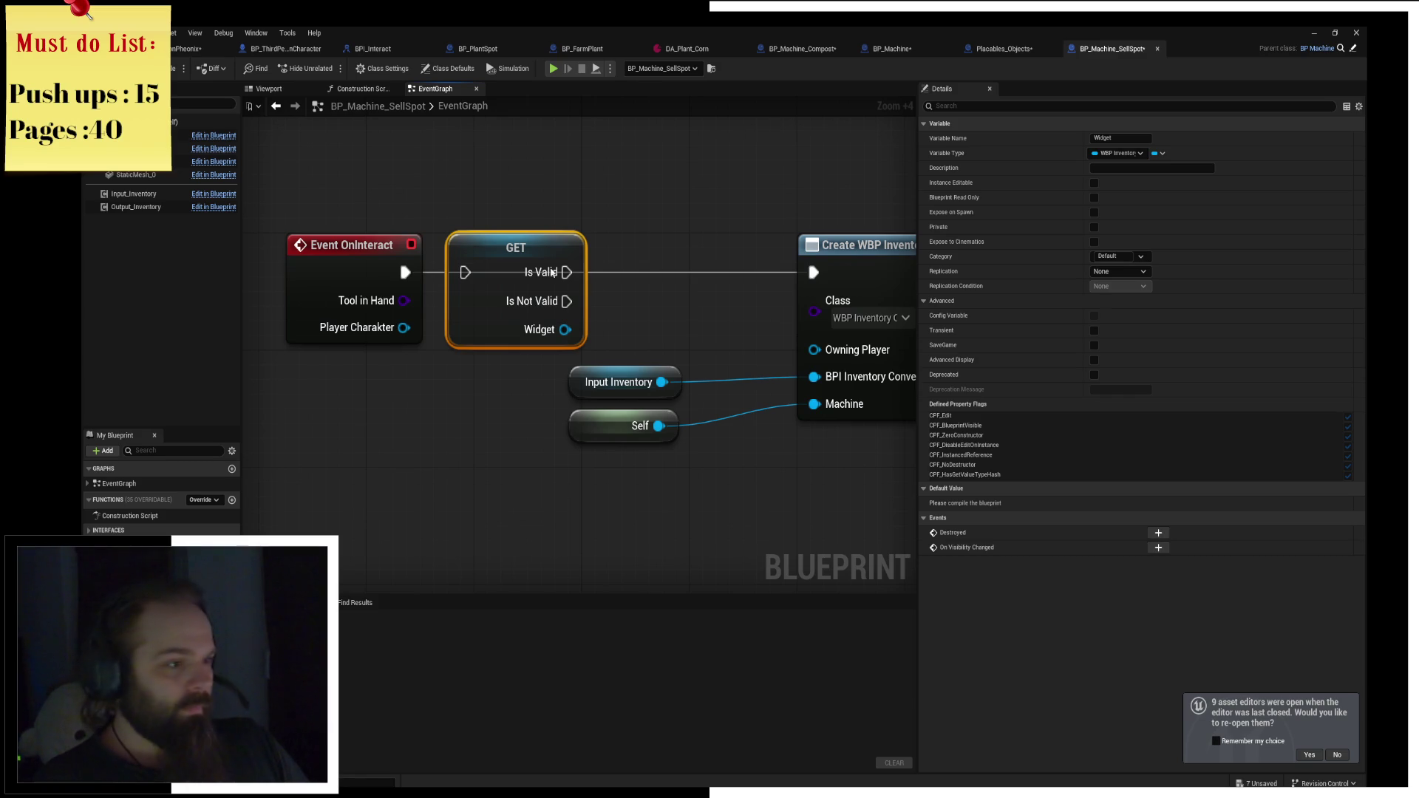
Wire OnInteract into the GET and its Is Not Valid output into widget creation.
left_click_drag(405, 272, 465, 272)
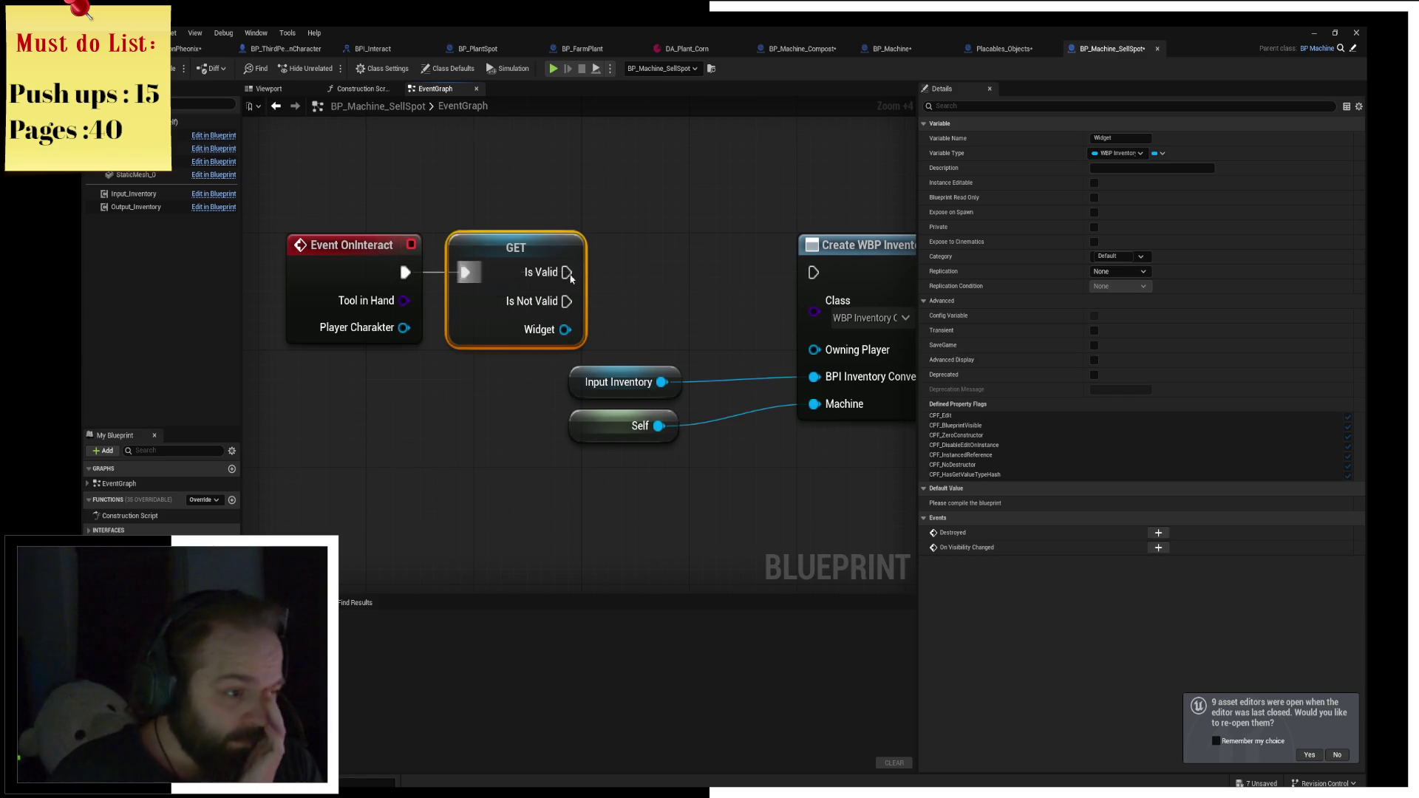
left_click_drag(566, 272, 813, 272)
left_click(644, 232)
mouse_move(644, 232)
left_mouse_down()
mouse_move(580, 218)
mouse_move(537, 232)
left_mouse_up()
left_click_drag(423, 288, 664, 246)
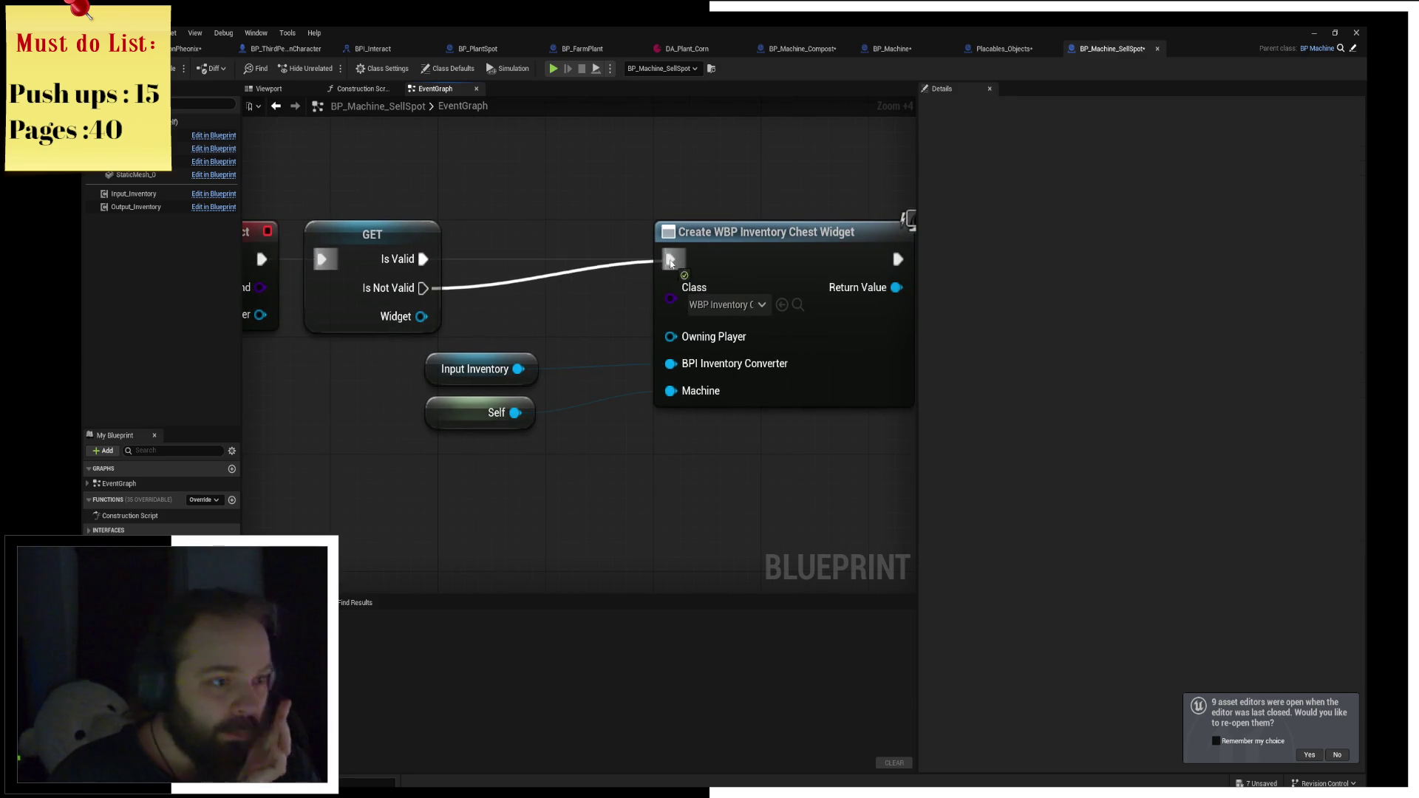
left_click(422, 259, "alt")
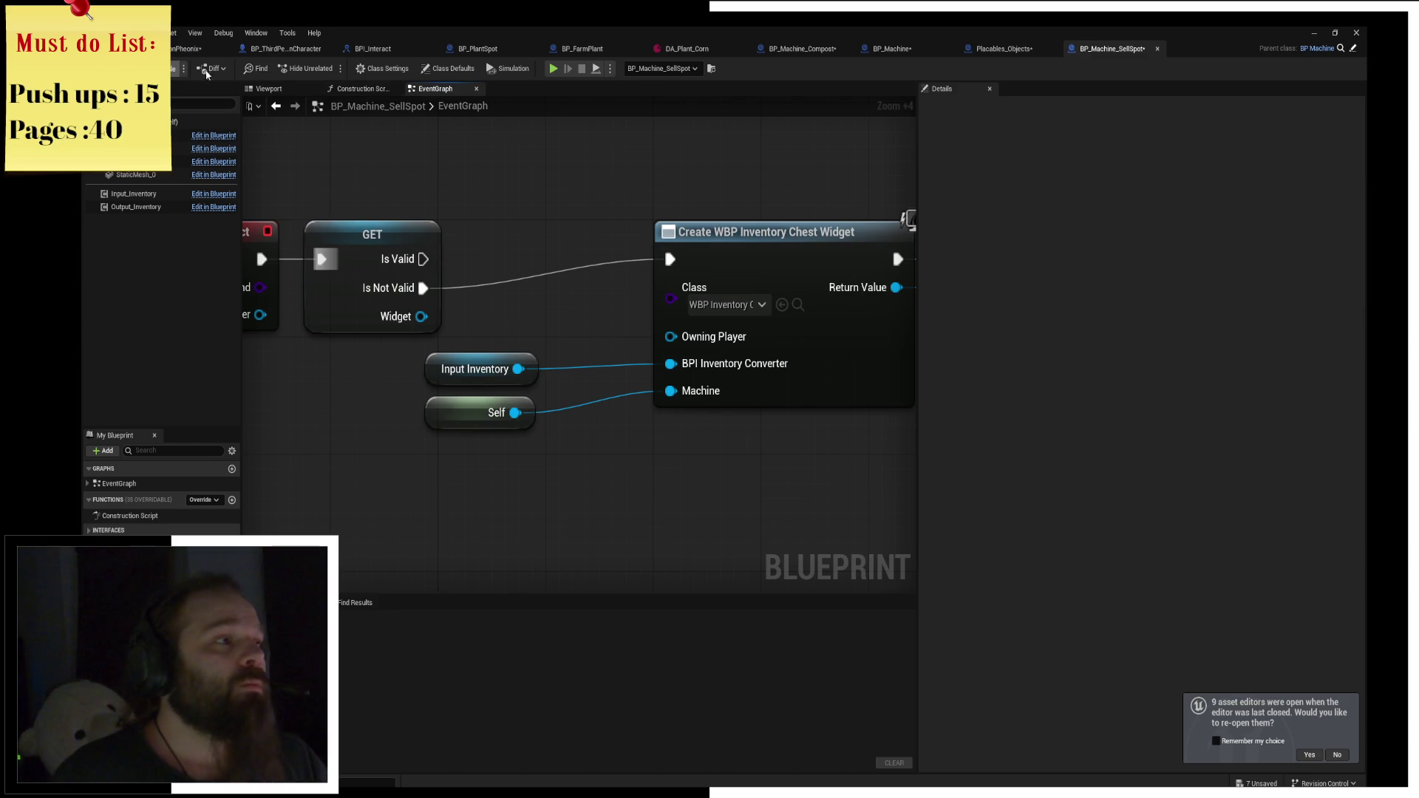
Start a play session, interact with the machine, and step through to the next breakpoint.
left_click(557, 68)
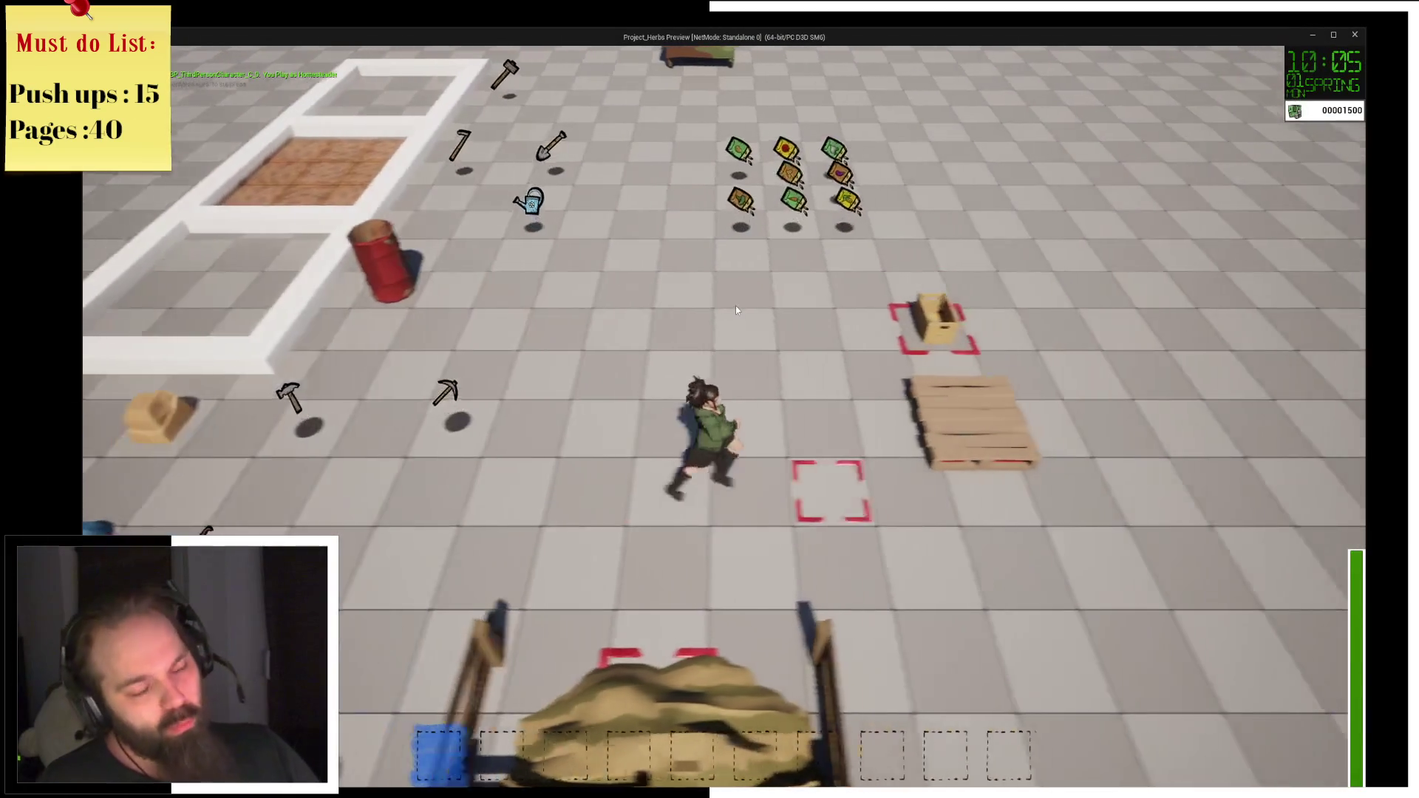
key("d")
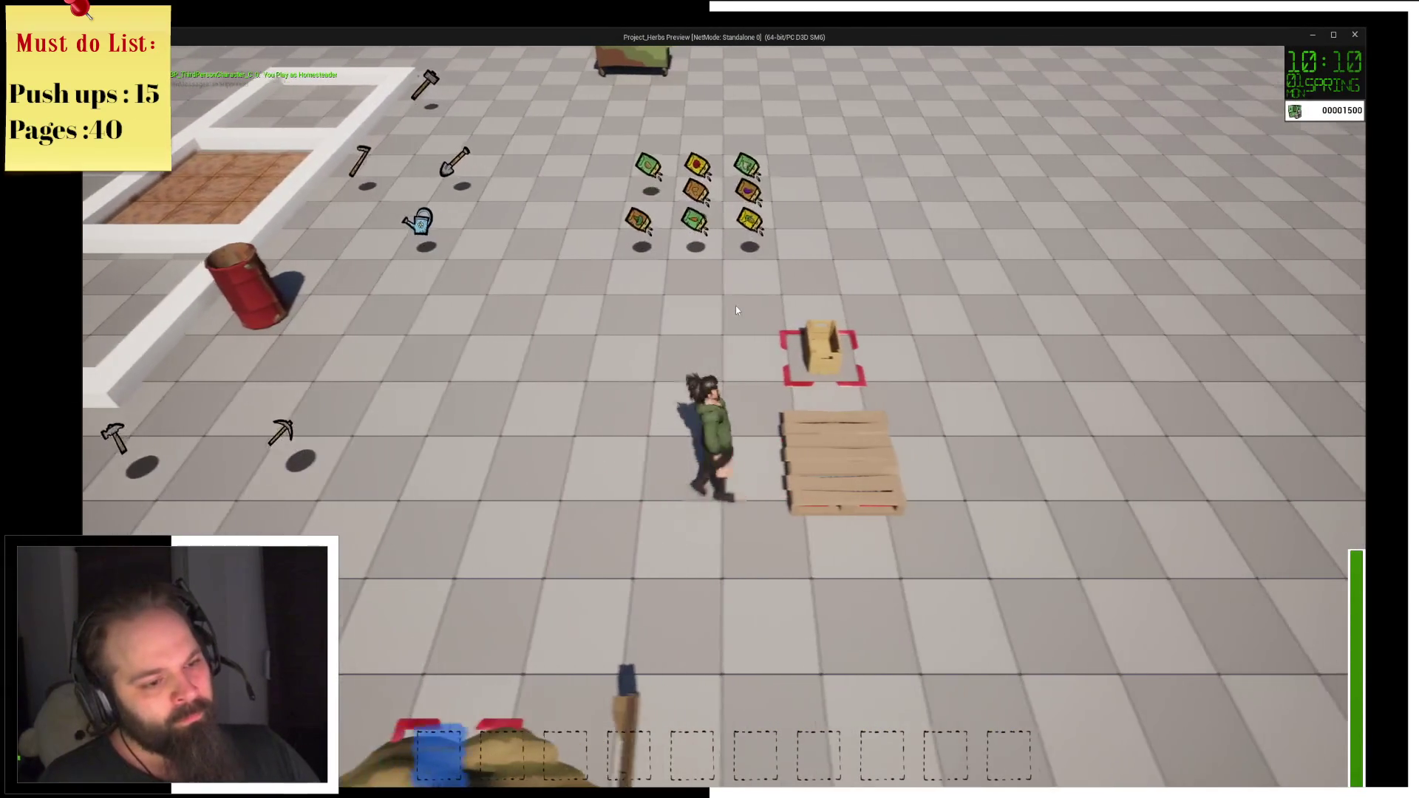
key("e")
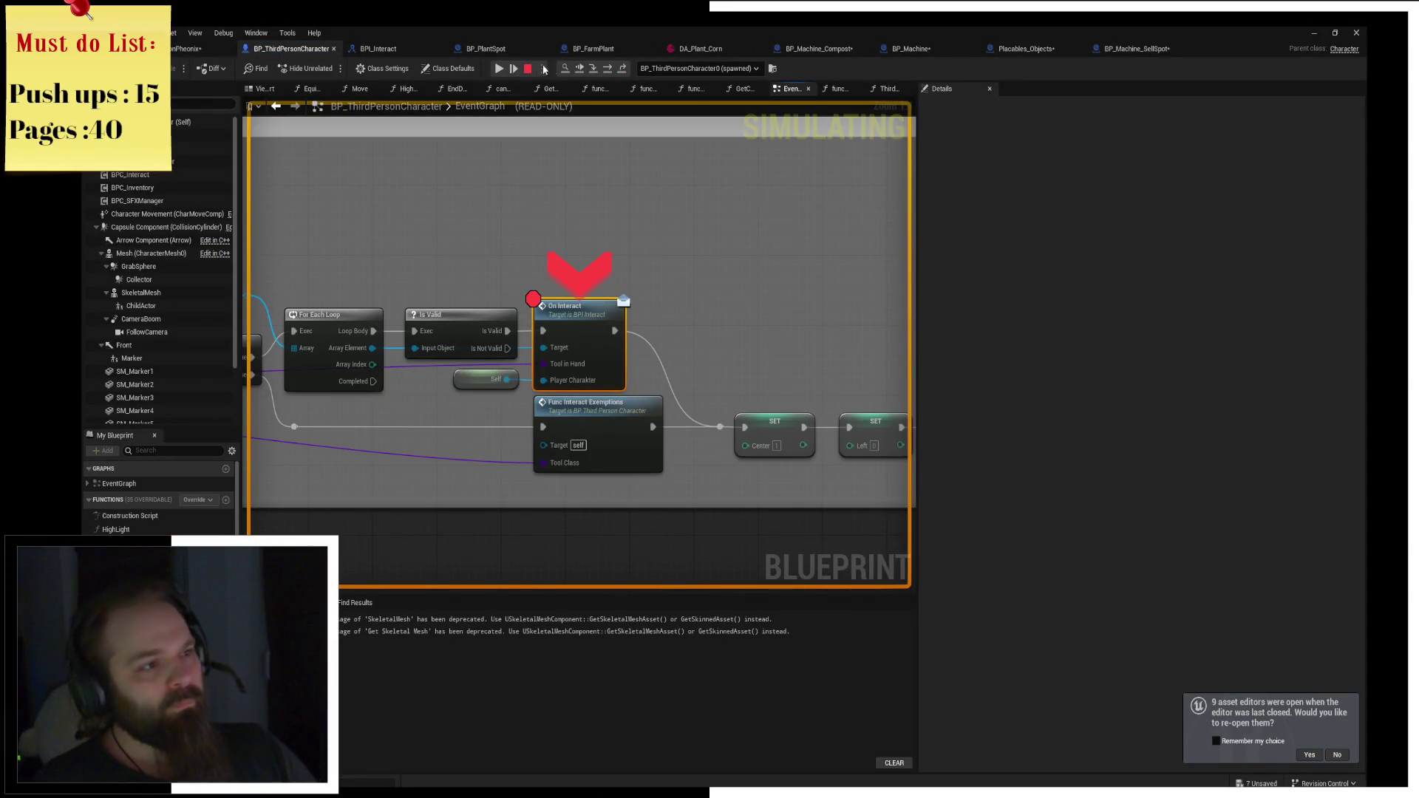
left_click(591, 71)
left_click(591, 72)
left_click(591, 72)
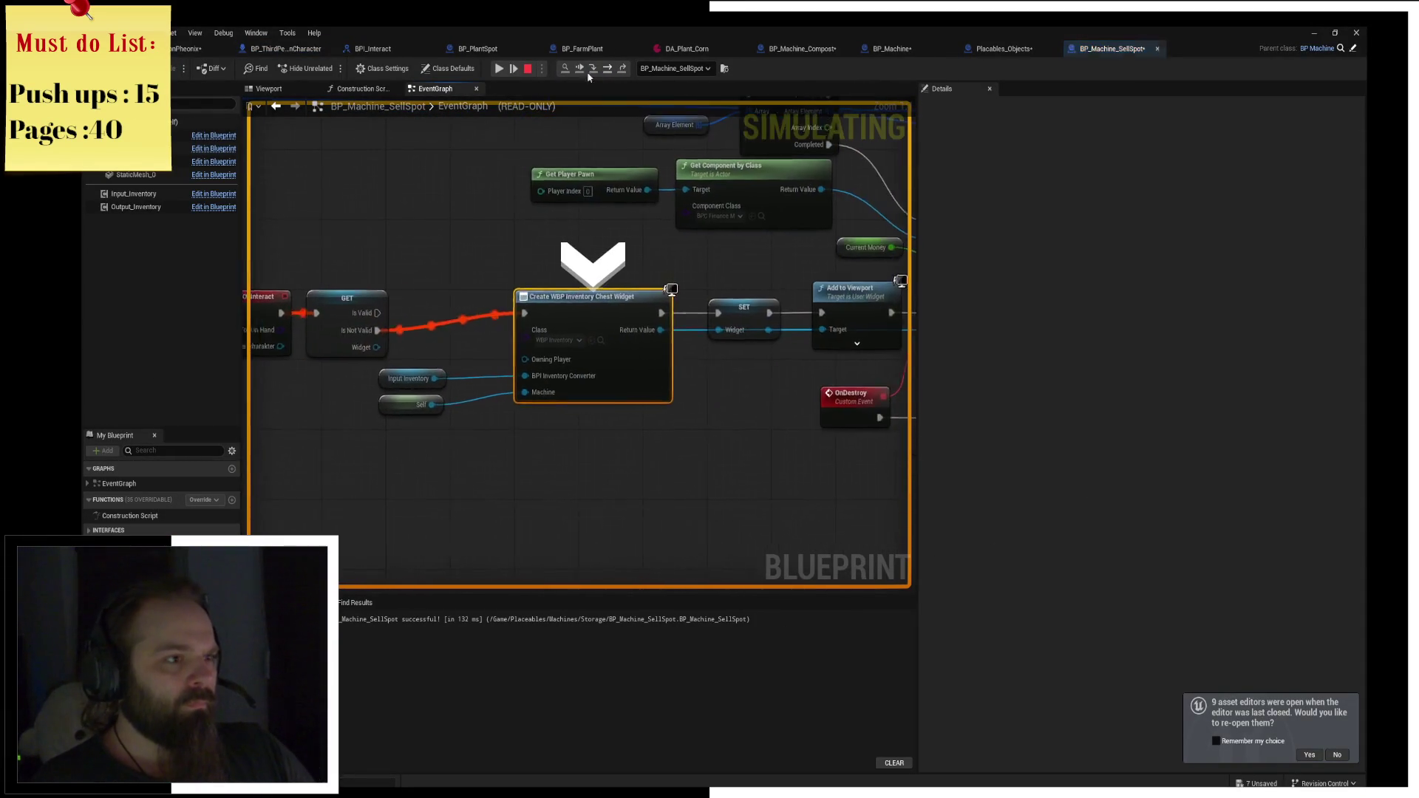
left_click(512, 65)
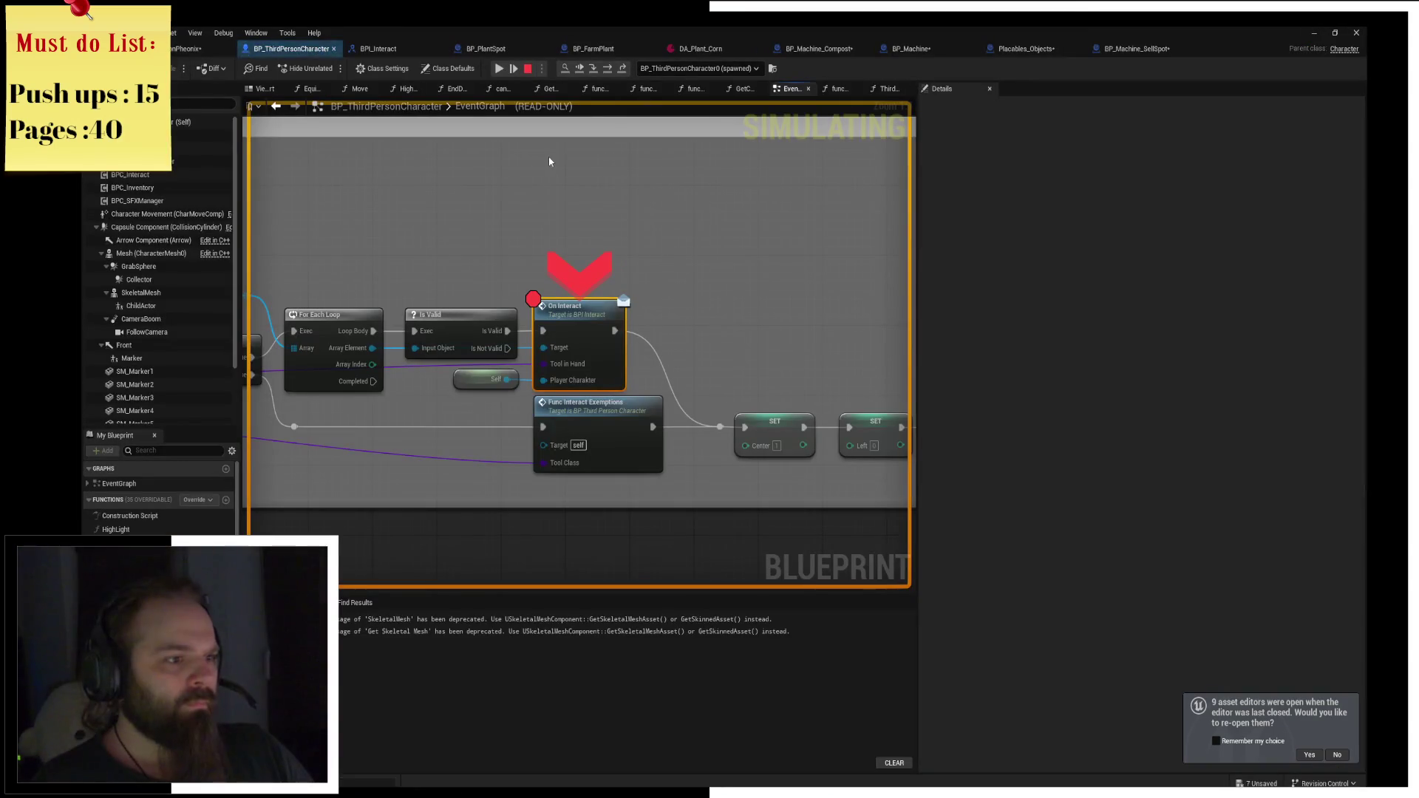
Step through the character's interaction logic, resume, and close the backpack and crate panels.
left_click(607, 69)
left_click(608, 69)
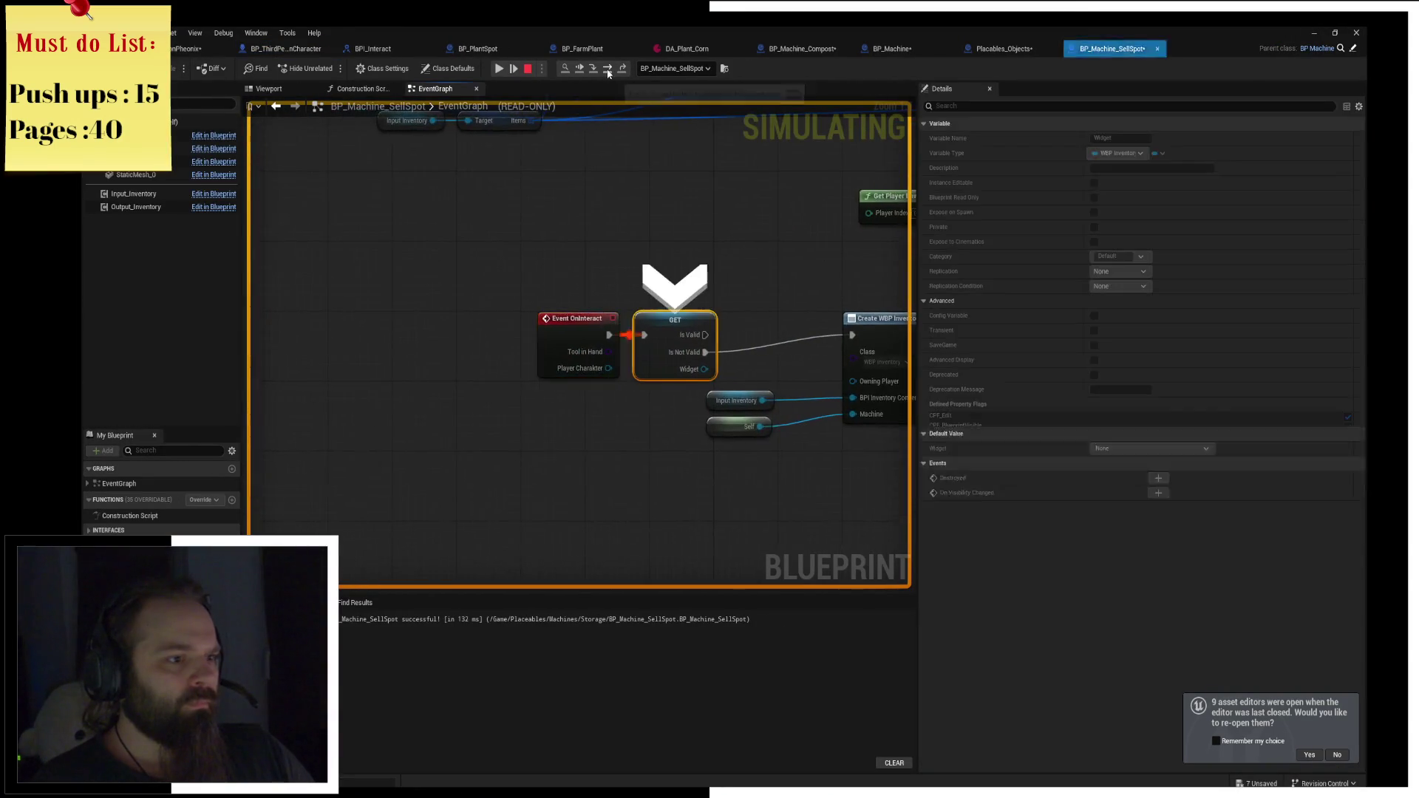
left_click(608, 69)
left_click(608, 69)
left_click(607, 69)
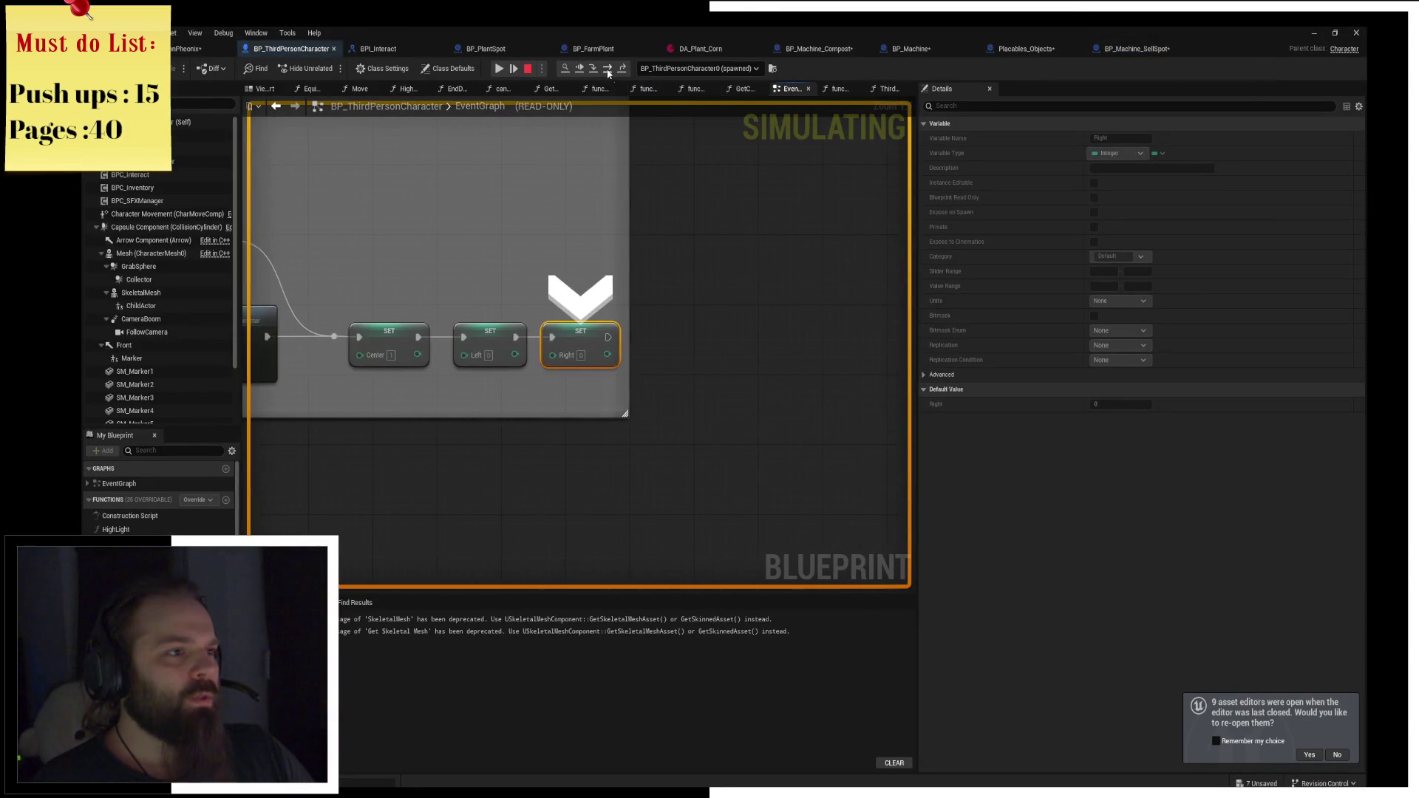
left_click(608, 69)
left_click(498, 68)
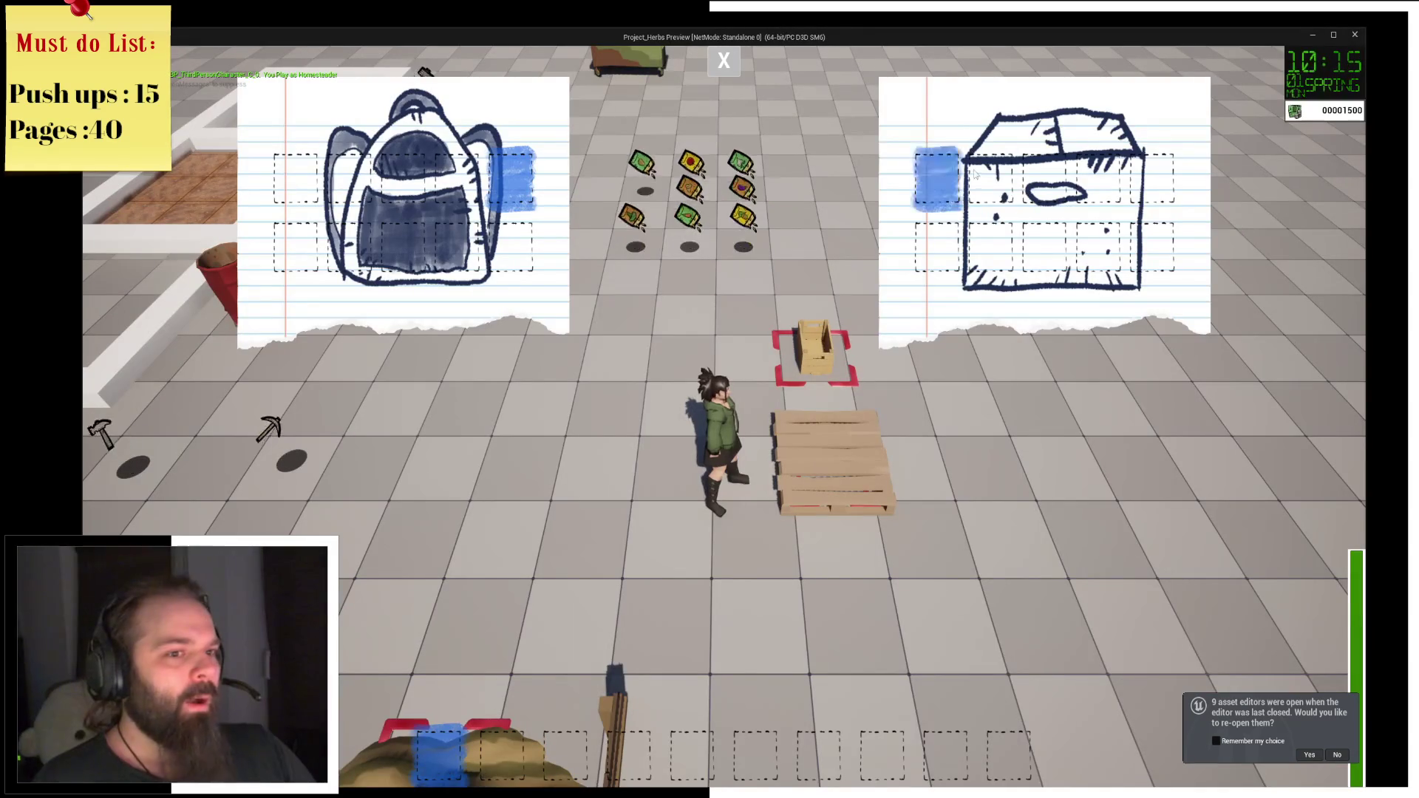
left_click(716, 60)
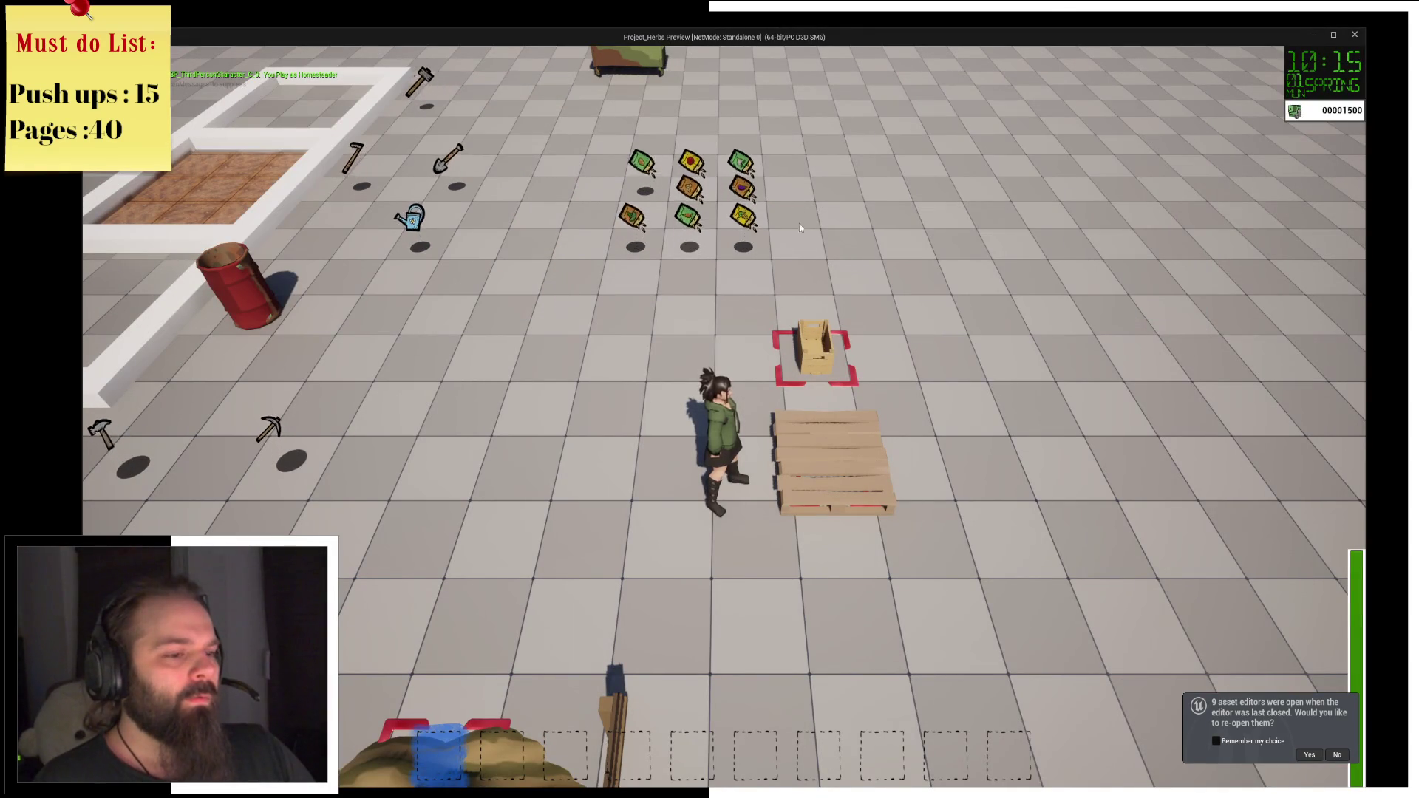
Interact again, step through the SellSpot graph to widget creation, then resume.
key("e")
left_click(606, 69)
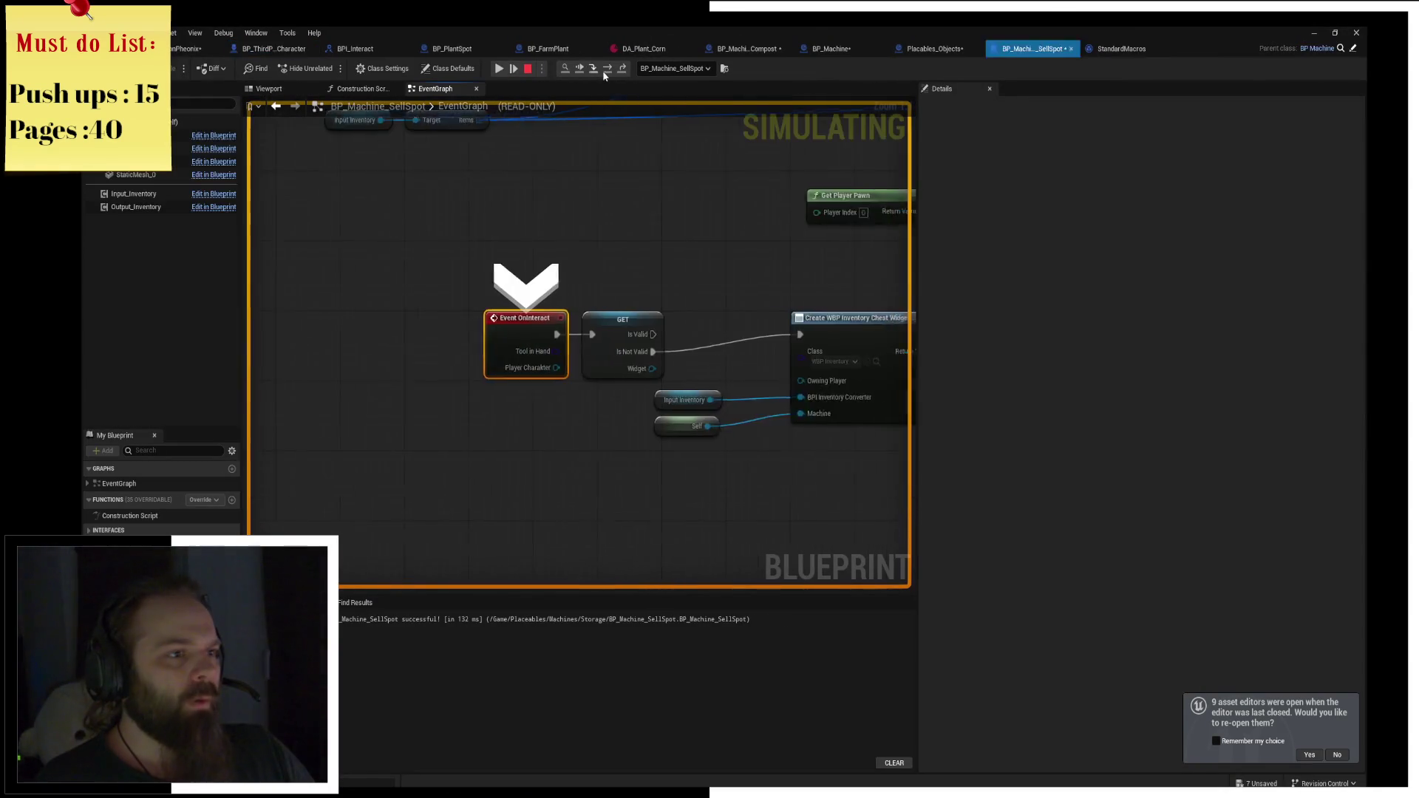
left_click(607, 68)
left_click(607, 69)
left_click(607, 68)
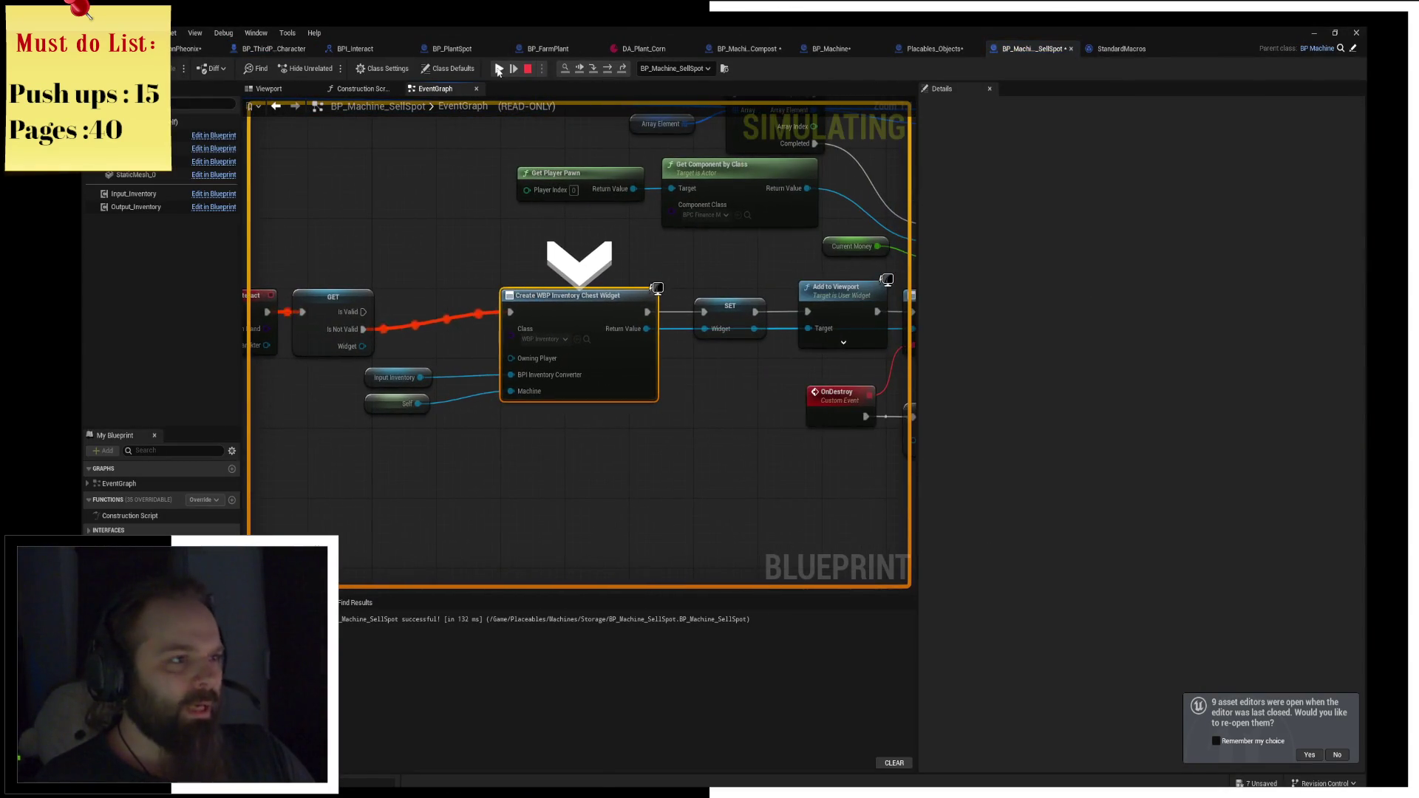
left_click(607, 68)
Walk to the hay pile machine, step through BP_Machine's OnInteract, and stop the session.
key("s")
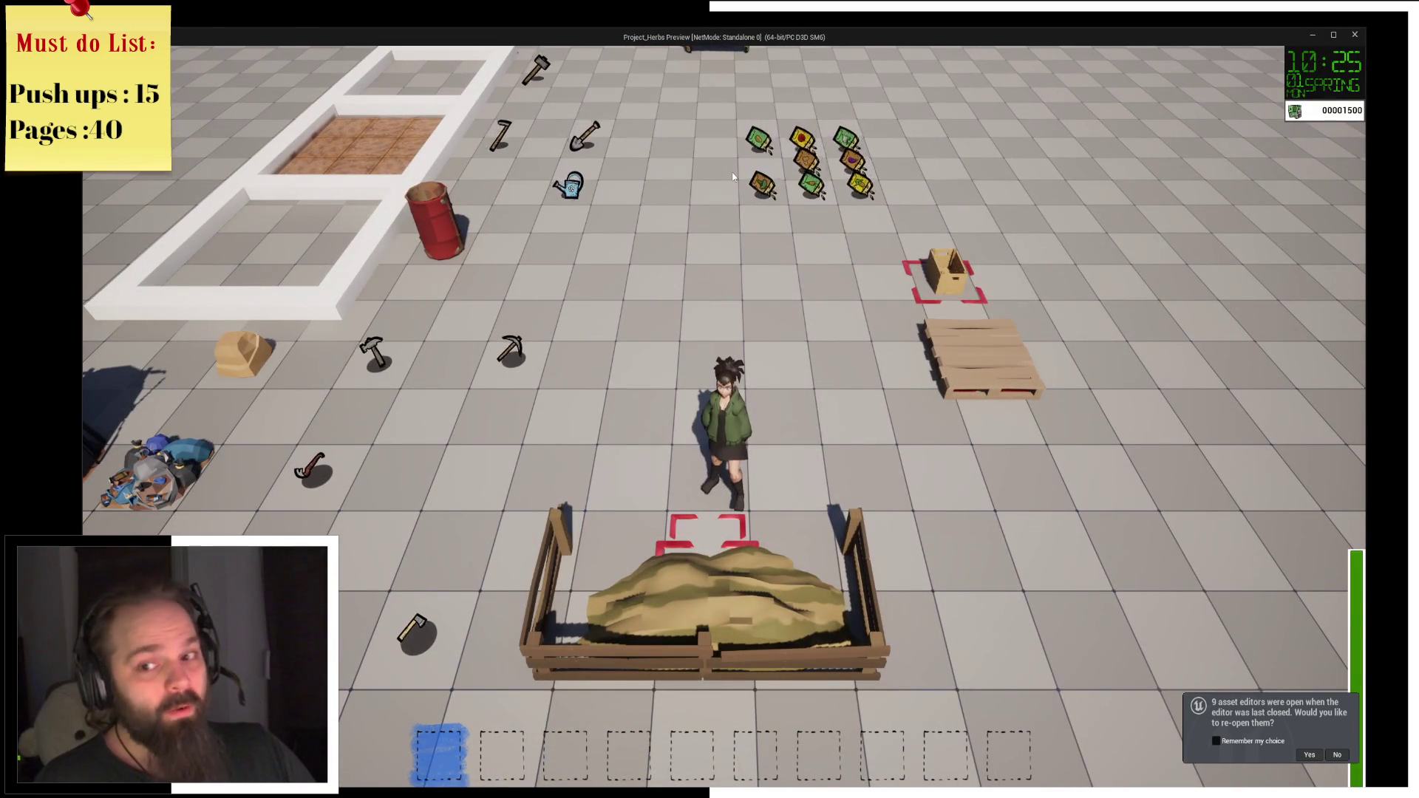
key("e")
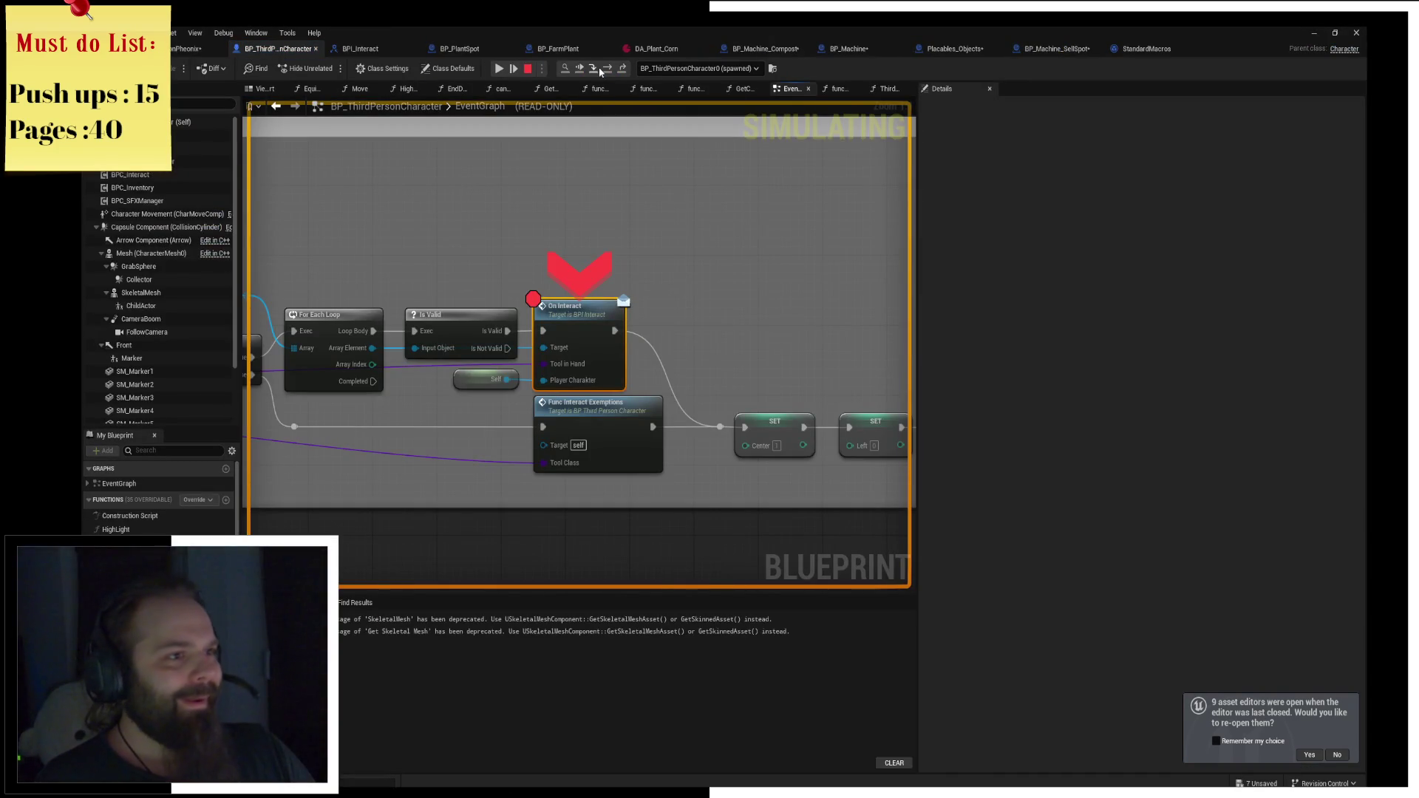
left_click(607, 69)
left_click(607, 68)
left_click(607, 69)
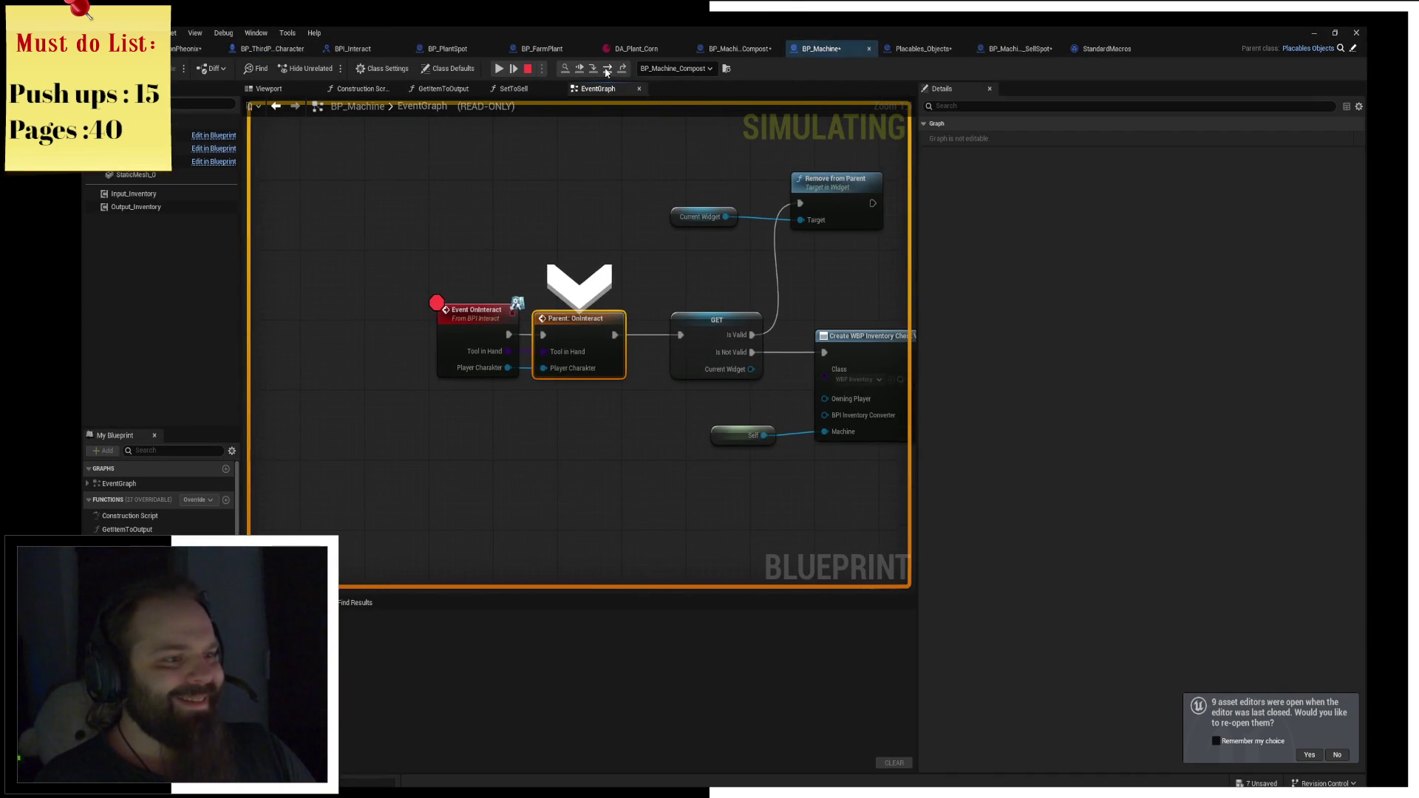
left_click(607, 68)
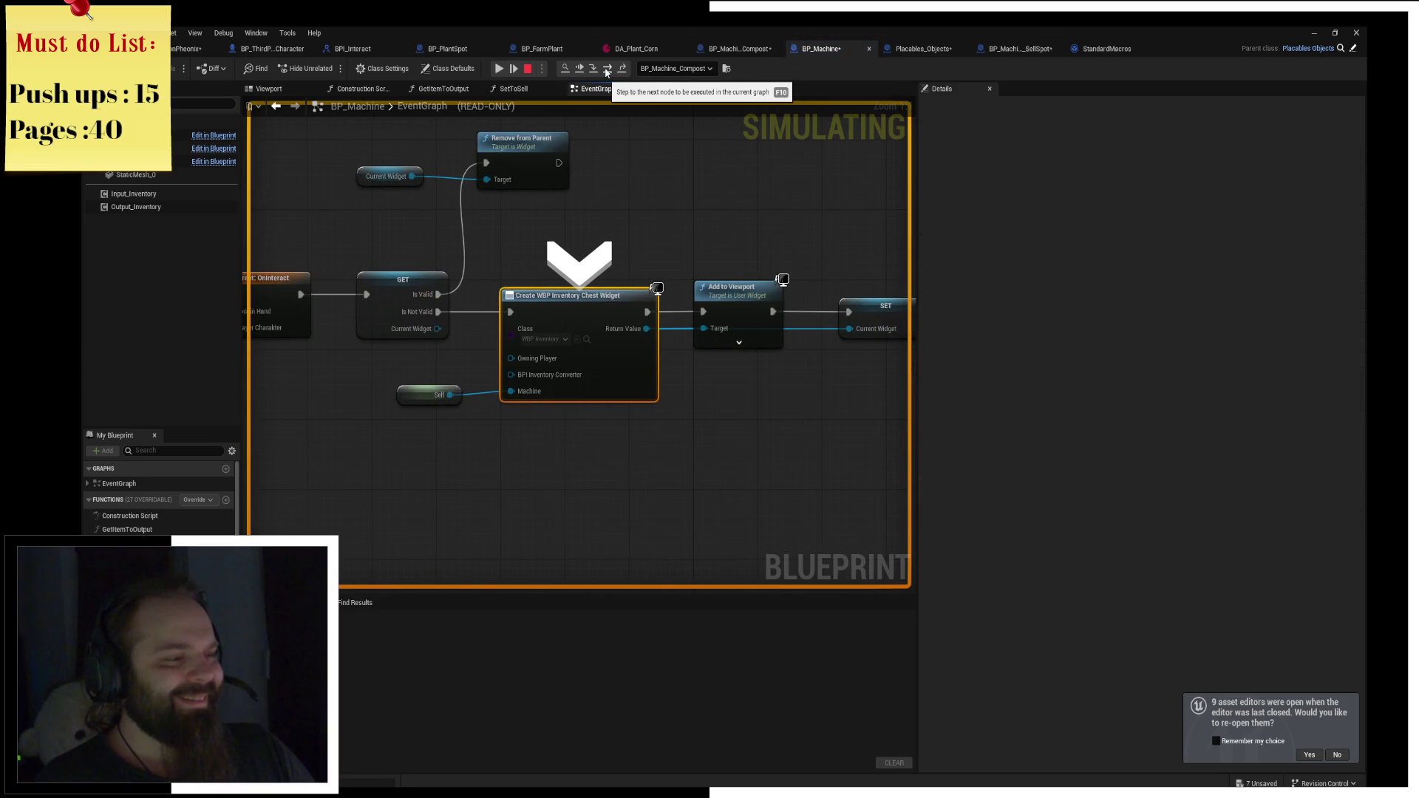
left_click(528, 69)
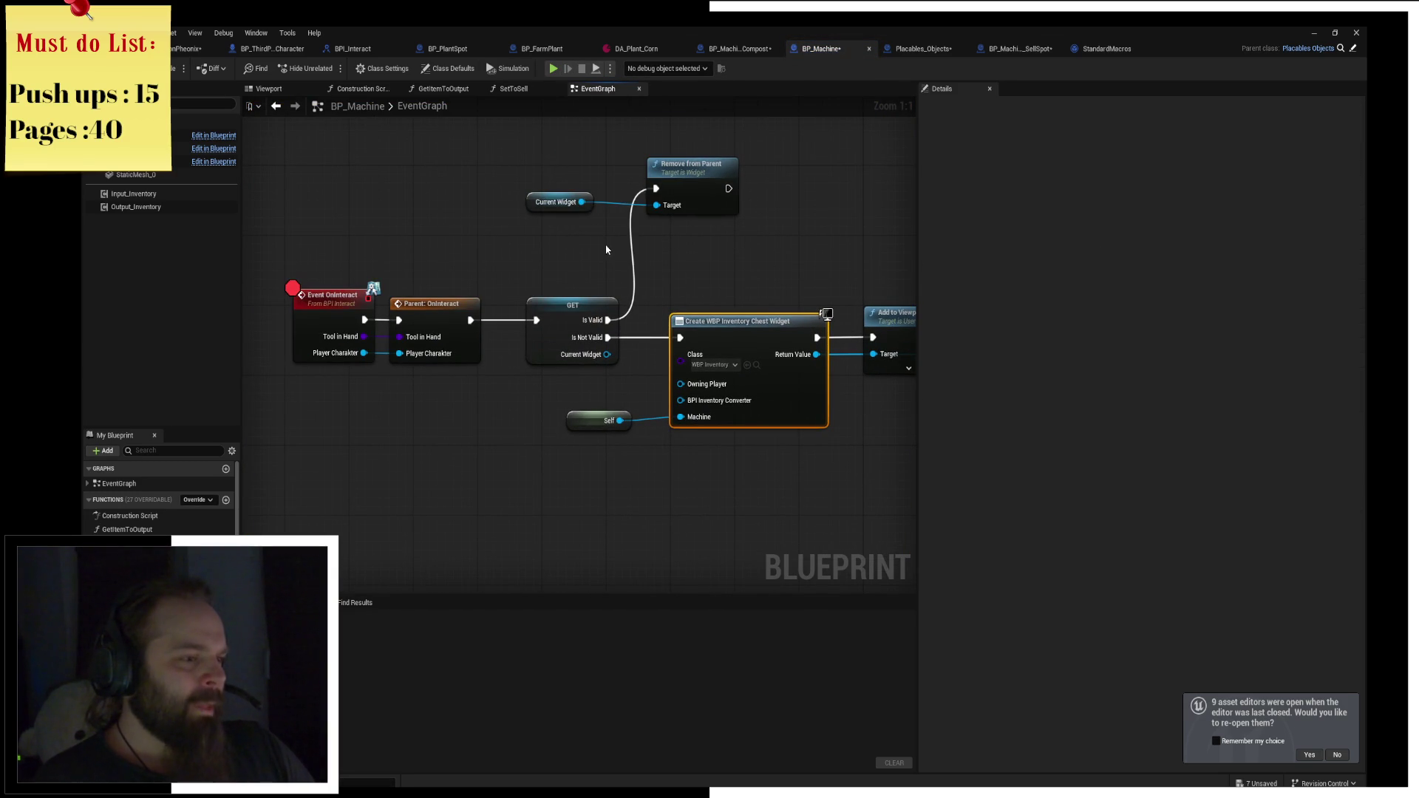
Delete the Current Widget and Remove from Parent nodes from BP_Machine's graph.
left_click(563, 326)
left_click(506, 250)
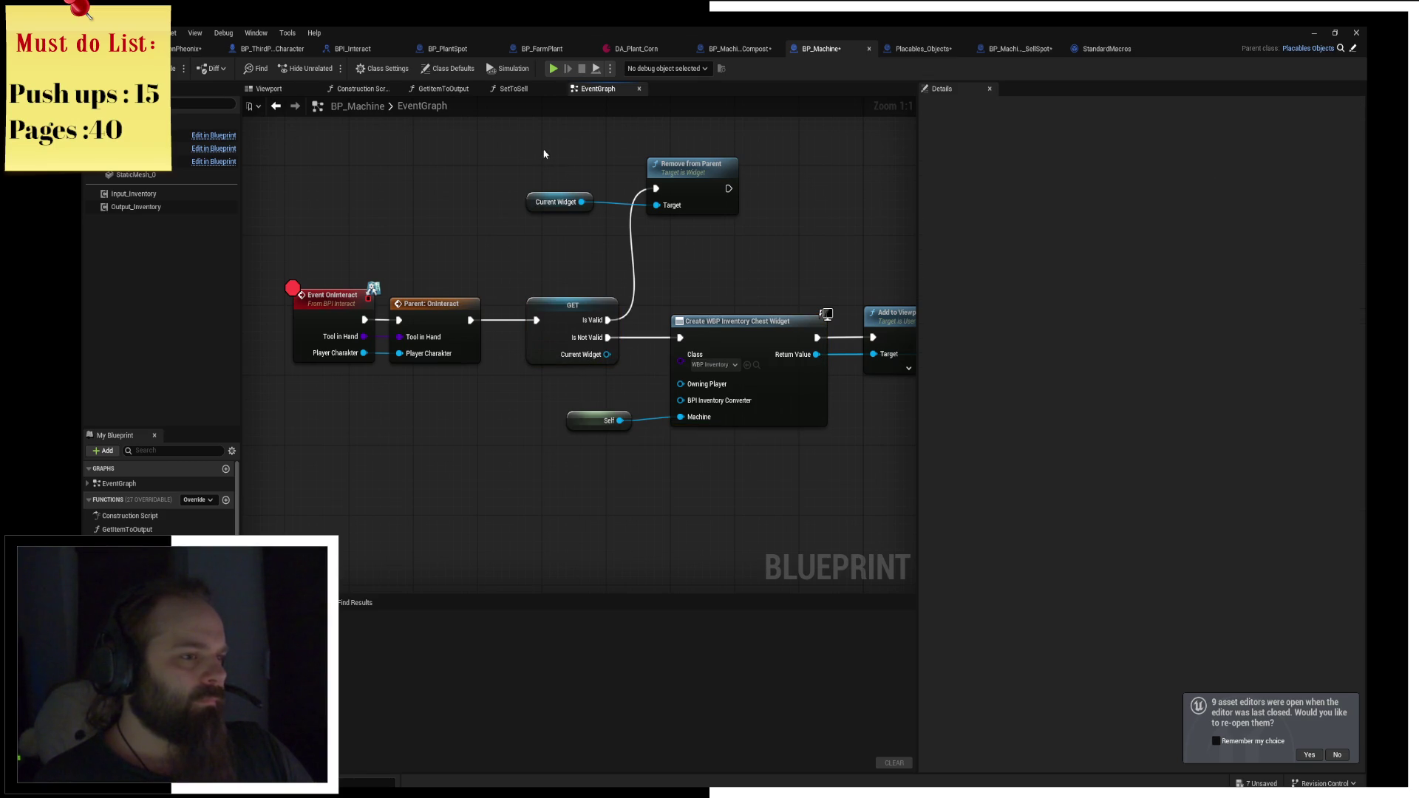
mouse_move(518, 148)
left_mouse_down()
mouse_move(731, 241)
mouse_move(405, 243)
left_mouse_up()
key("Delete")
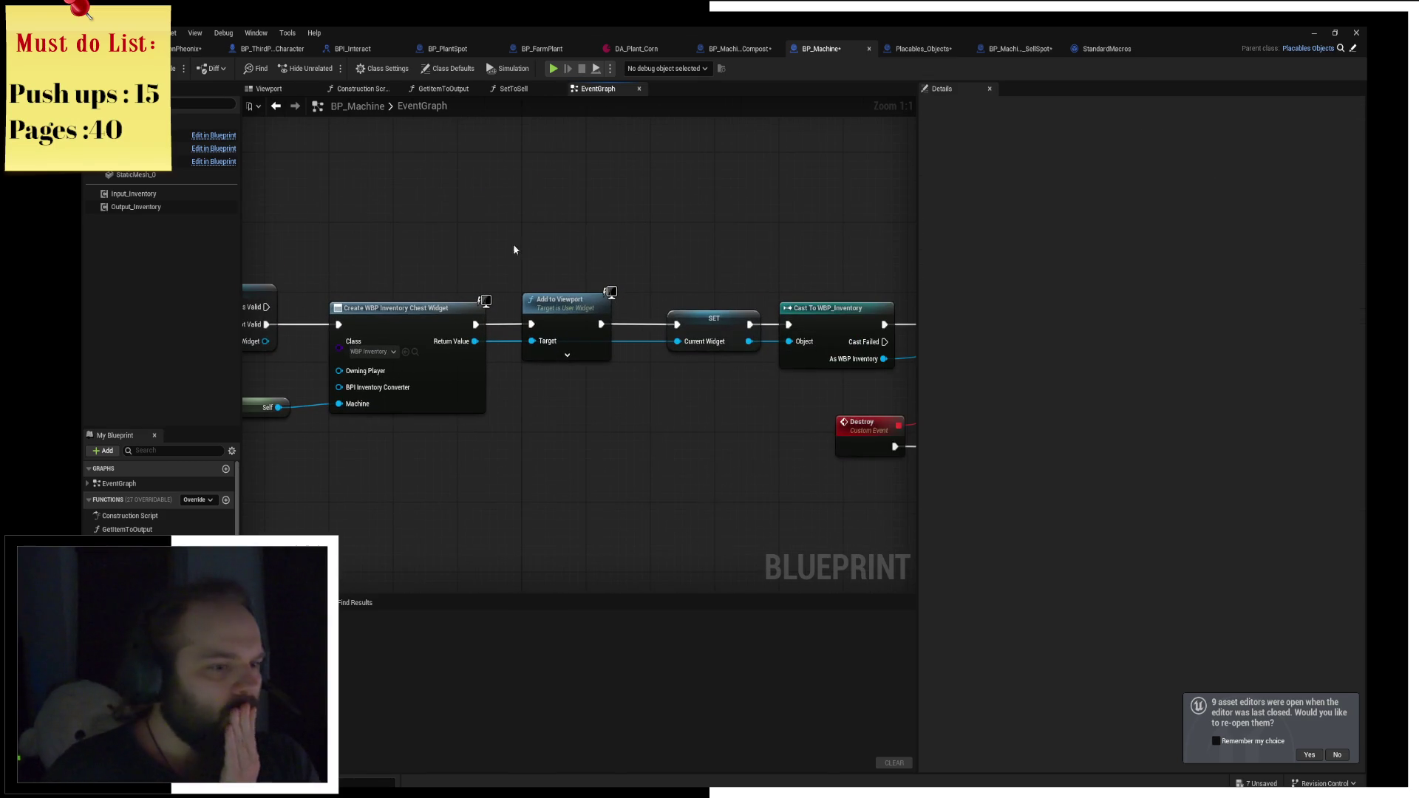
Compile BP_Machine and return to BP_Machine_SellSpot's event graph.
left_click_drag(513, 244, 251, 218)
left_click_drag(251, 392, 709, 404)
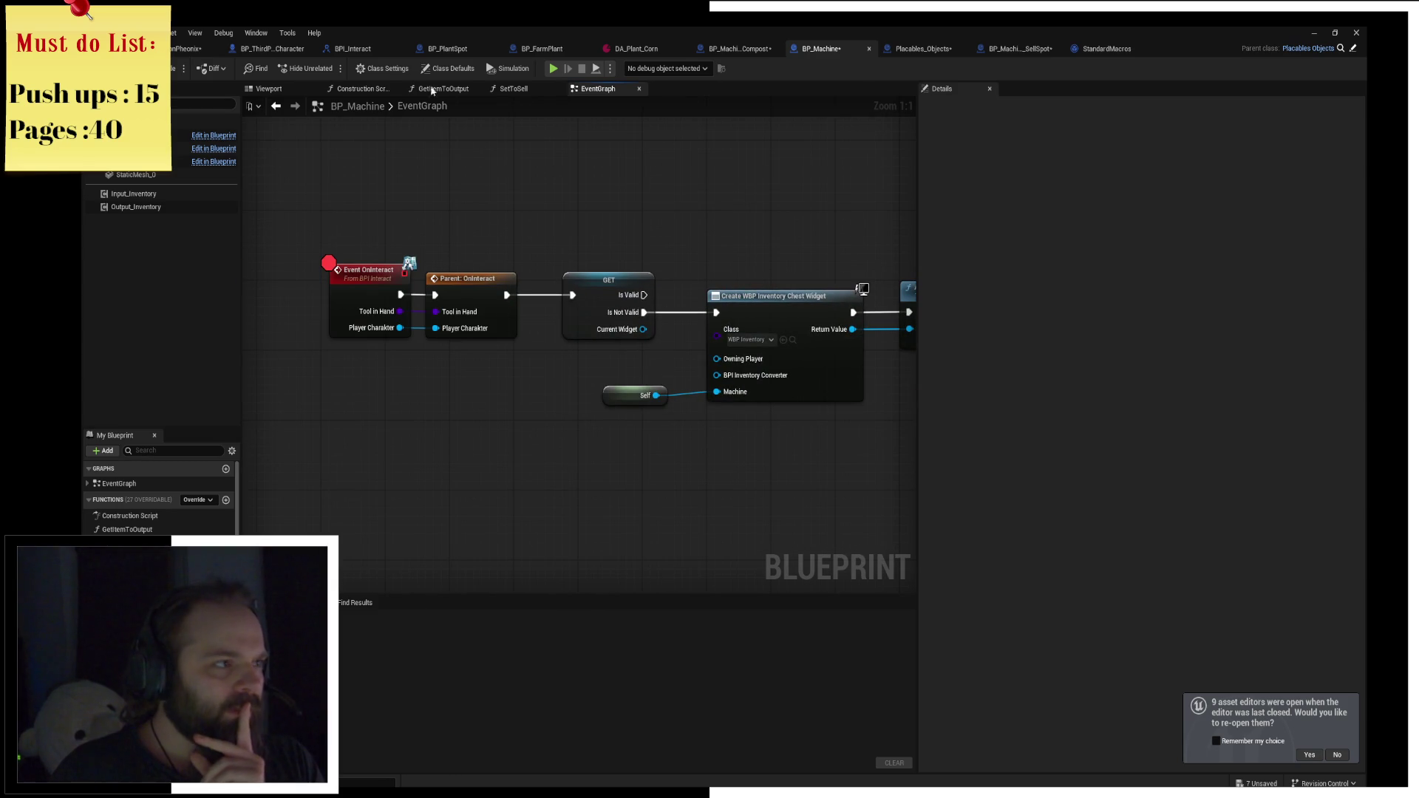
key("F7")
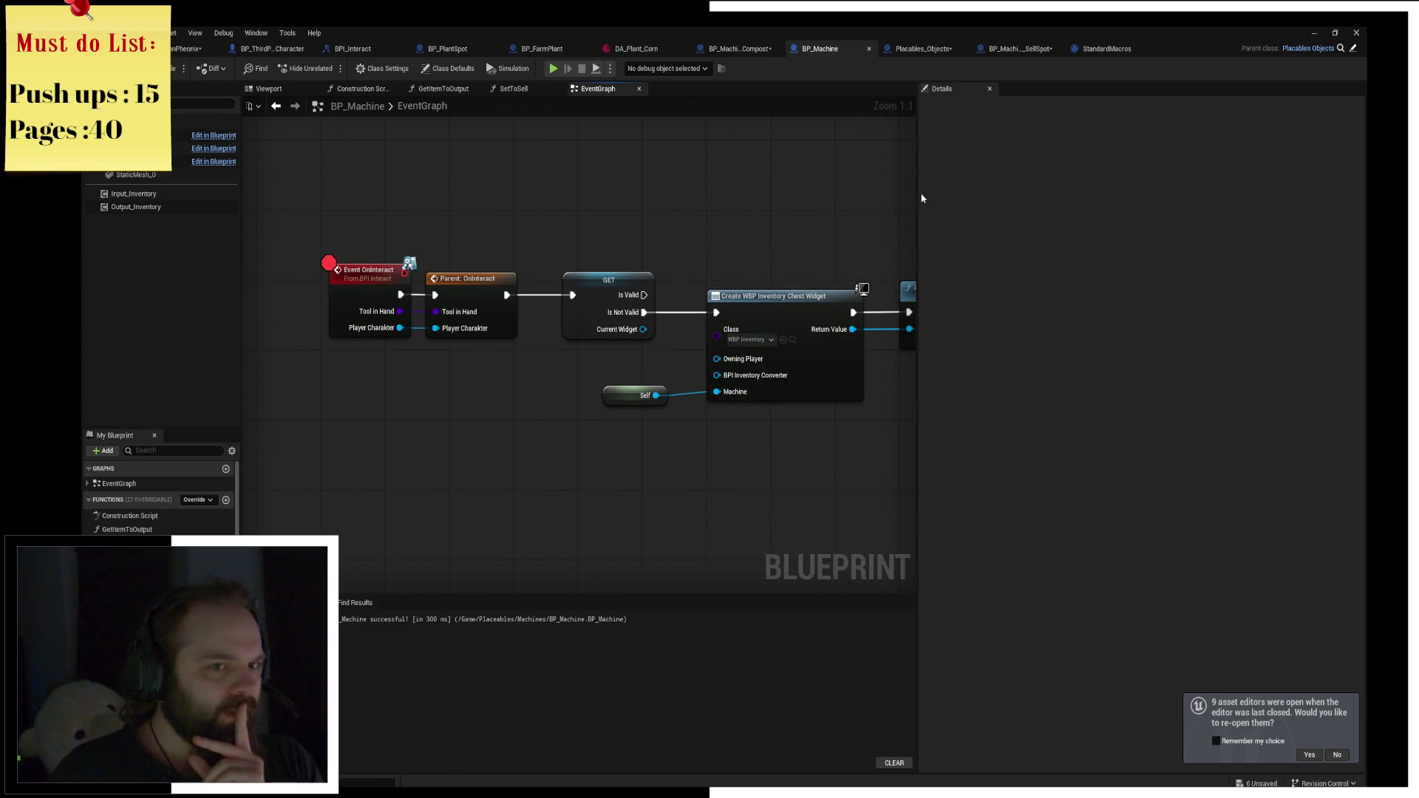
left_click(924, 48)
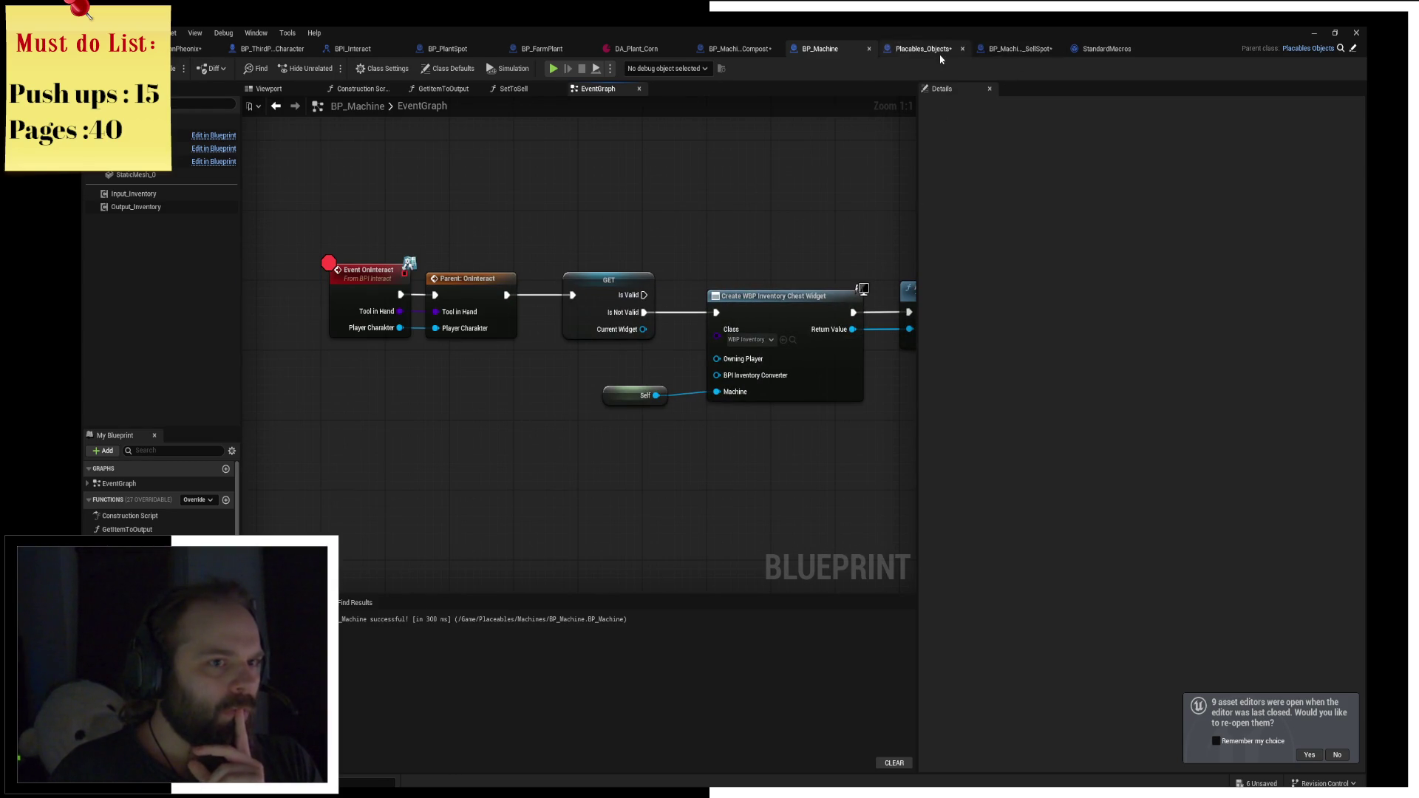
left_click(1021, 46)
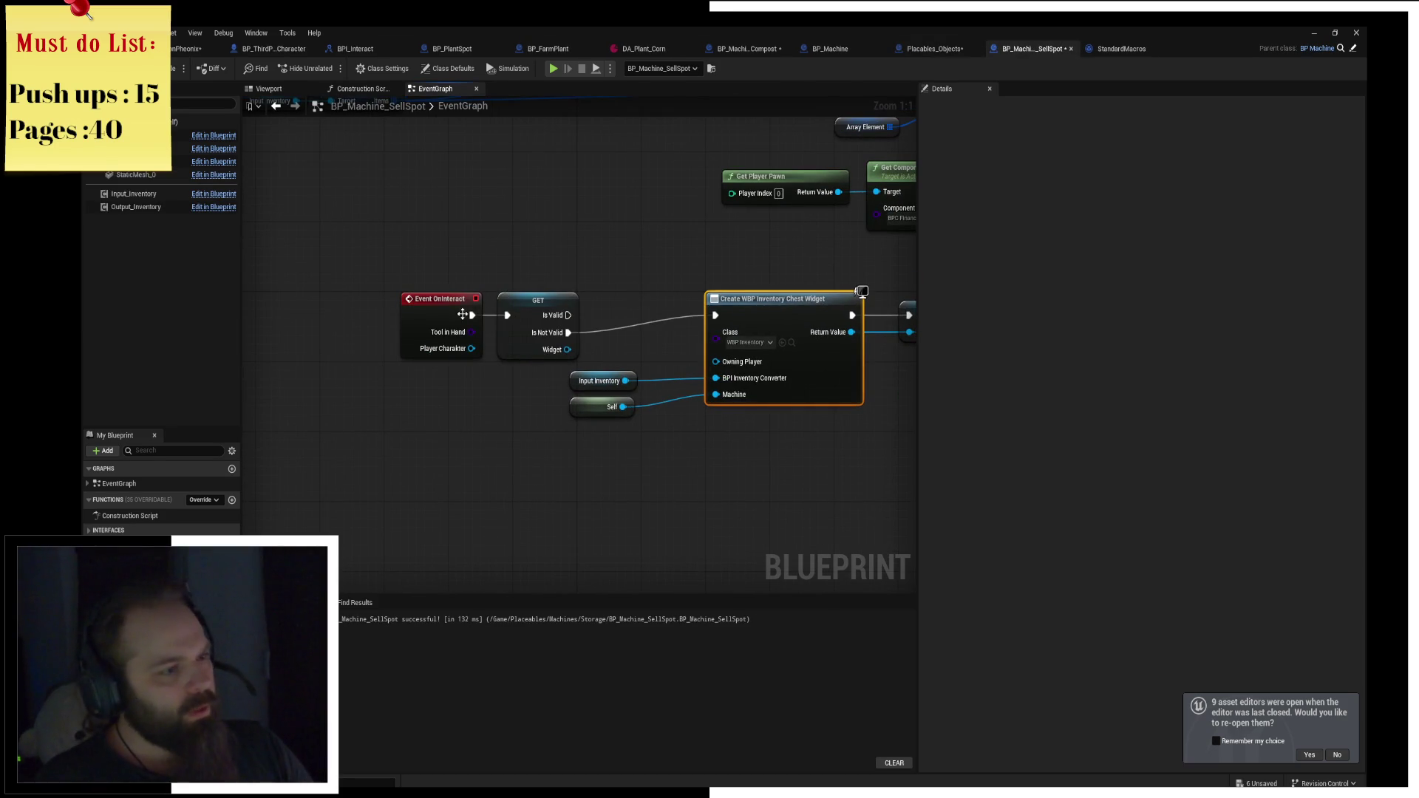
Add a Parent: OnInteract call passing Player Charakter through, then save the blueprint.
left_click_drag(444, 299, 305, 447)
right_click(317, 460)
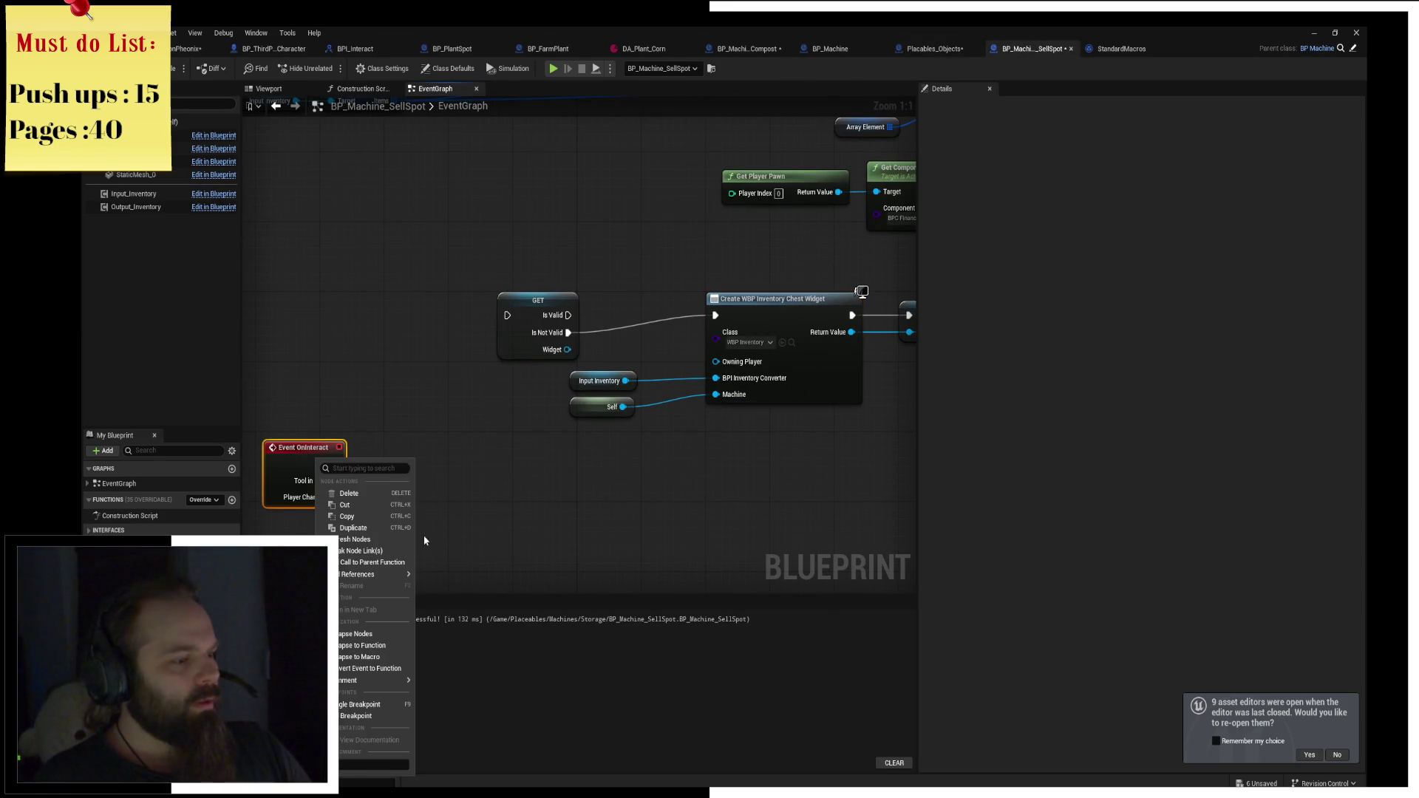
left_click(372, 562)
mouse_move(271, 556)
left_mouse_down()
mouse_move(404, 467)
mouse_move(335, 481)
mouse_move(378, 497)
left_mouse_up()
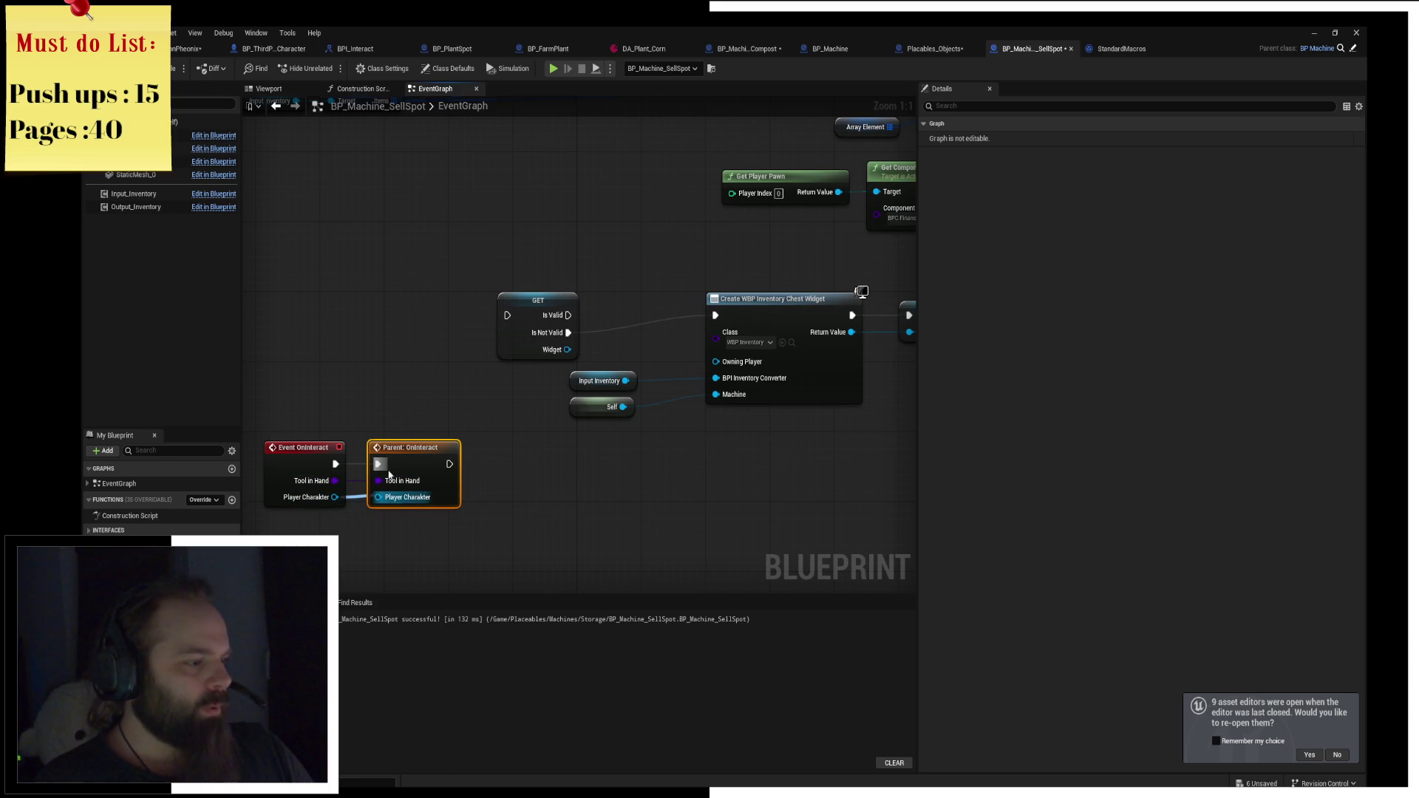
key("ctrl+s")
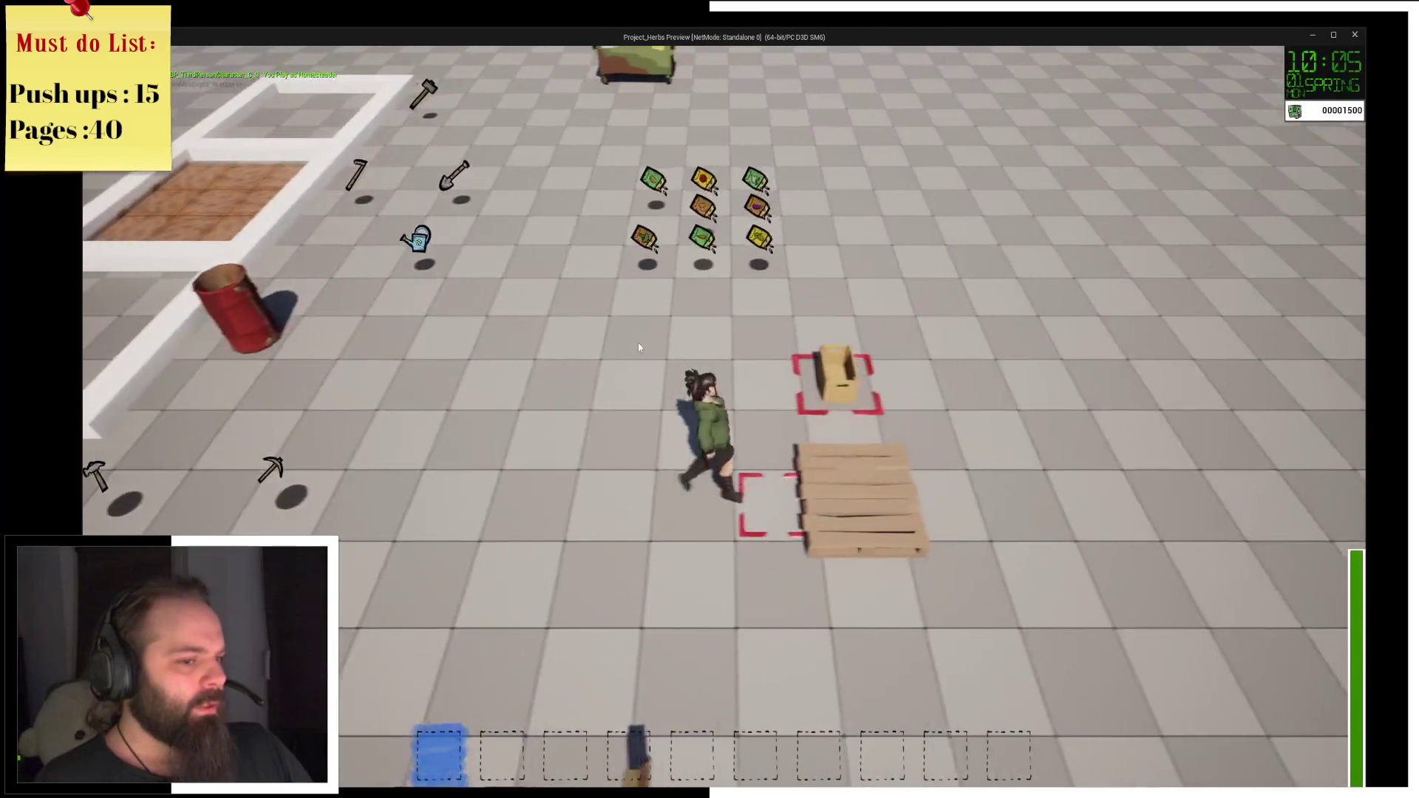
Close the backpack and box panels in the running game, then stop the simulation.
key("alt+Tab")
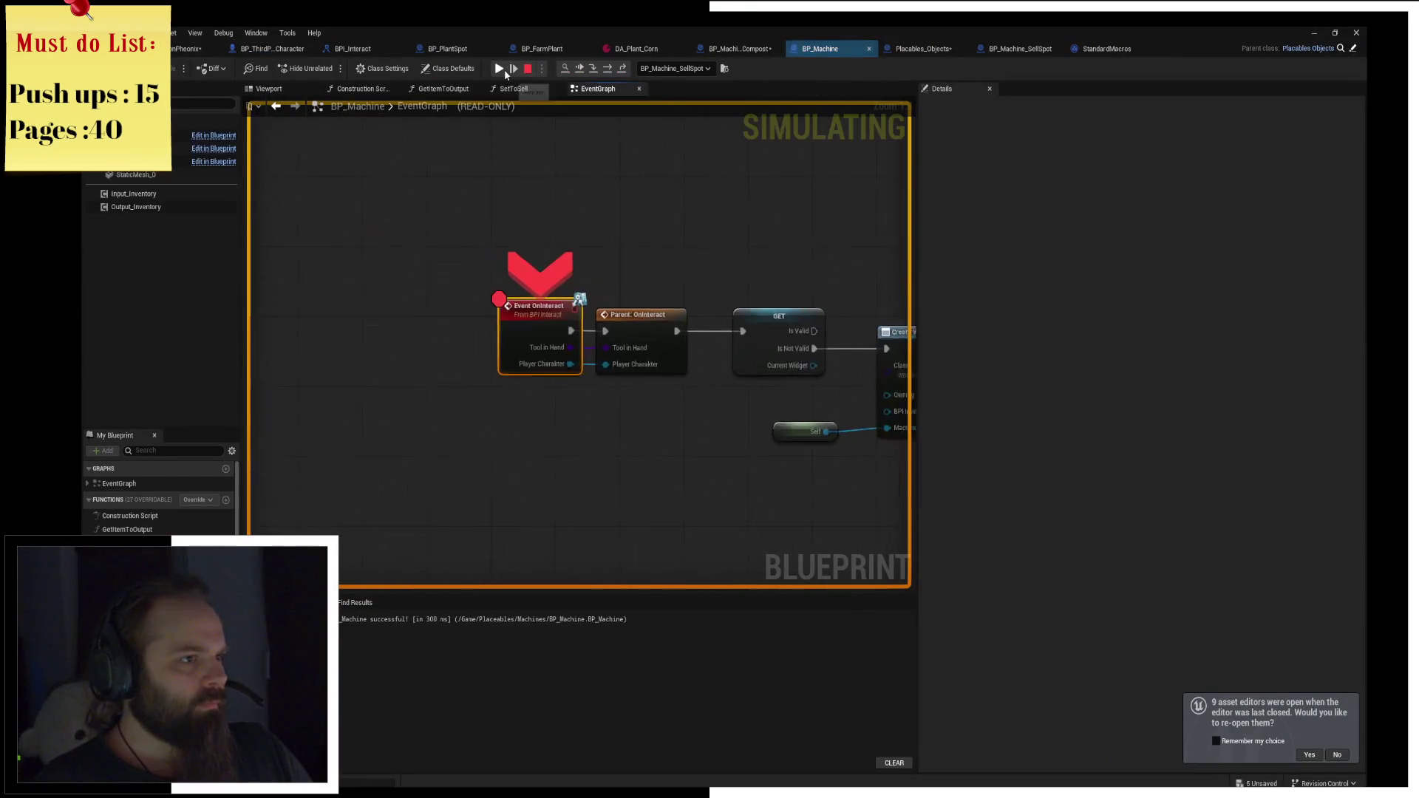
key("alt+Tab")
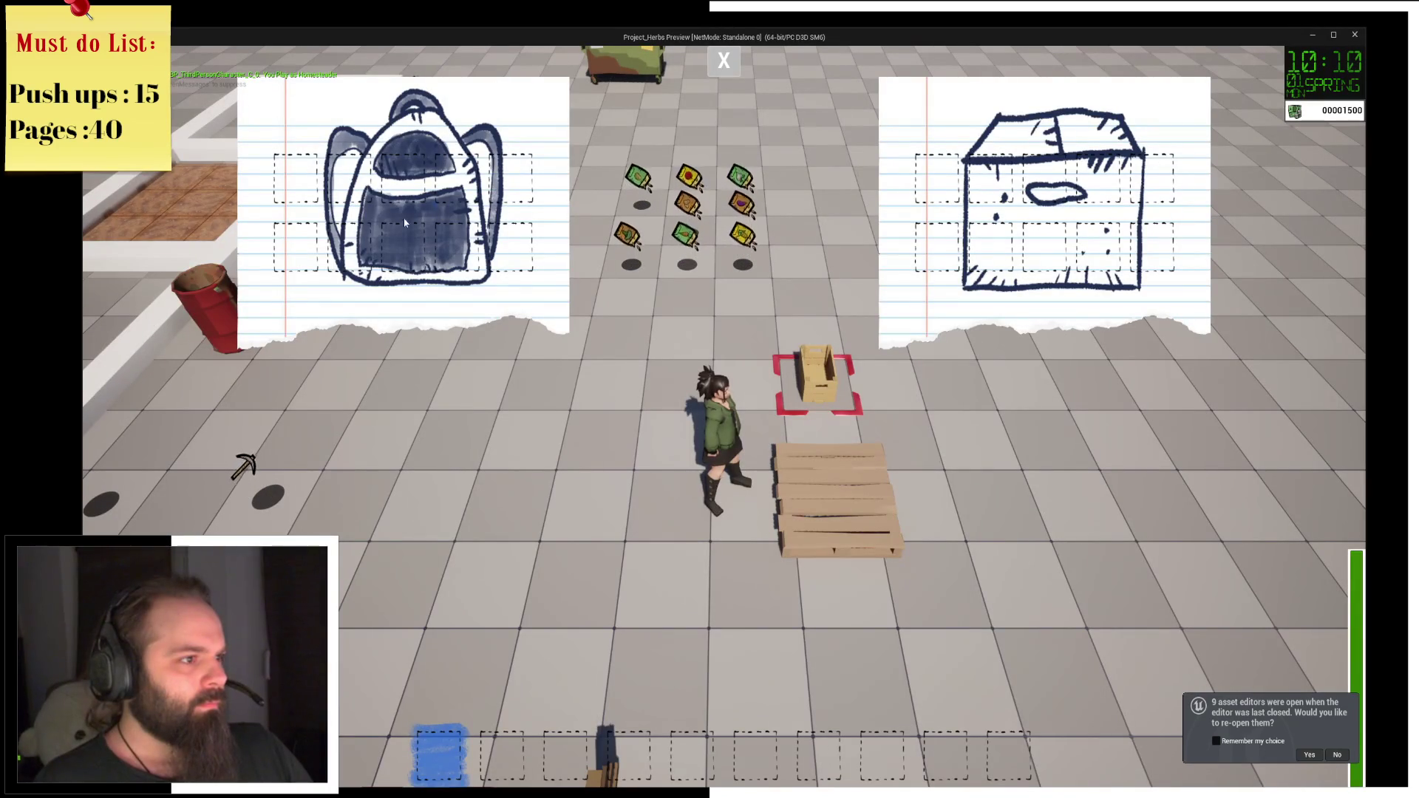
left_click(724, 60)
key("alt+Tab")
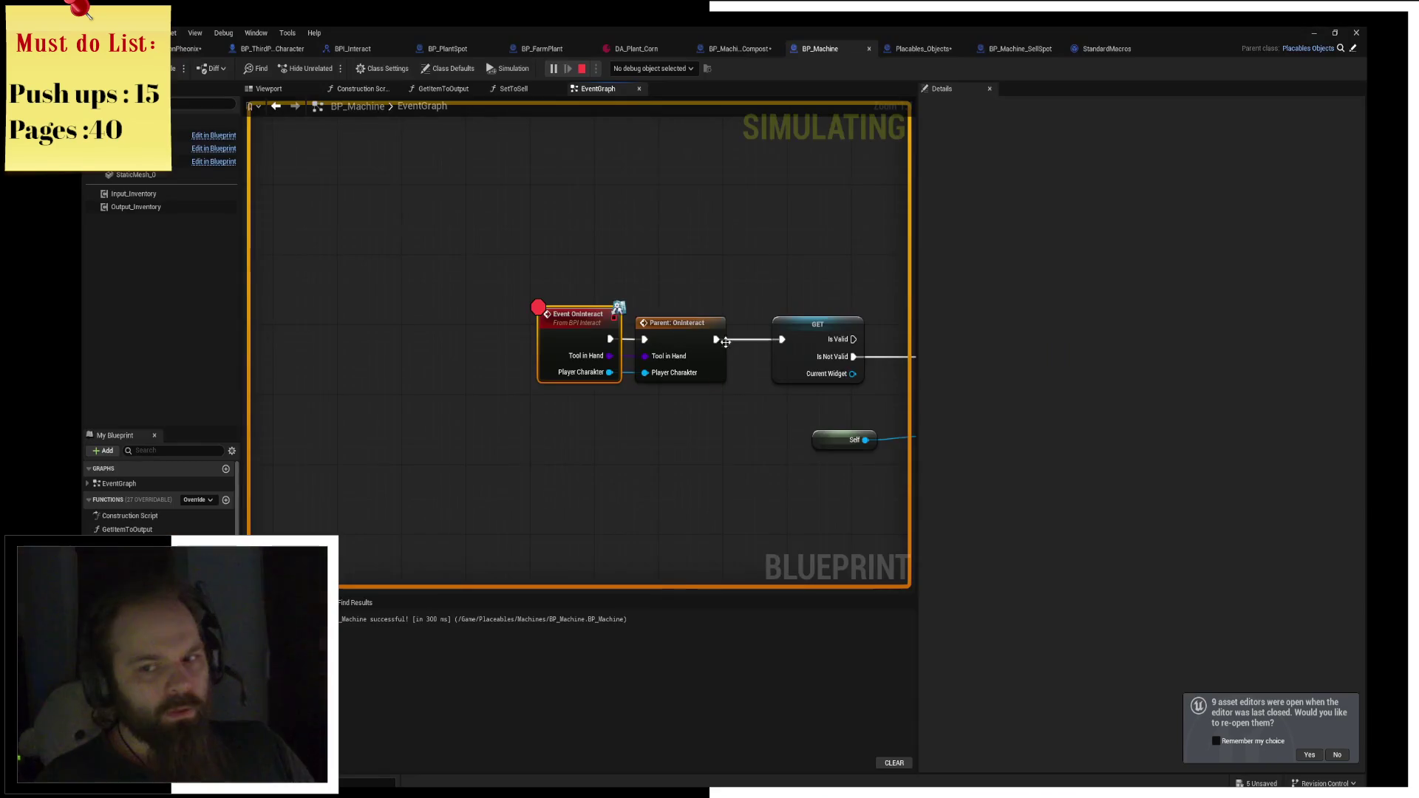
left_click(582, 68)
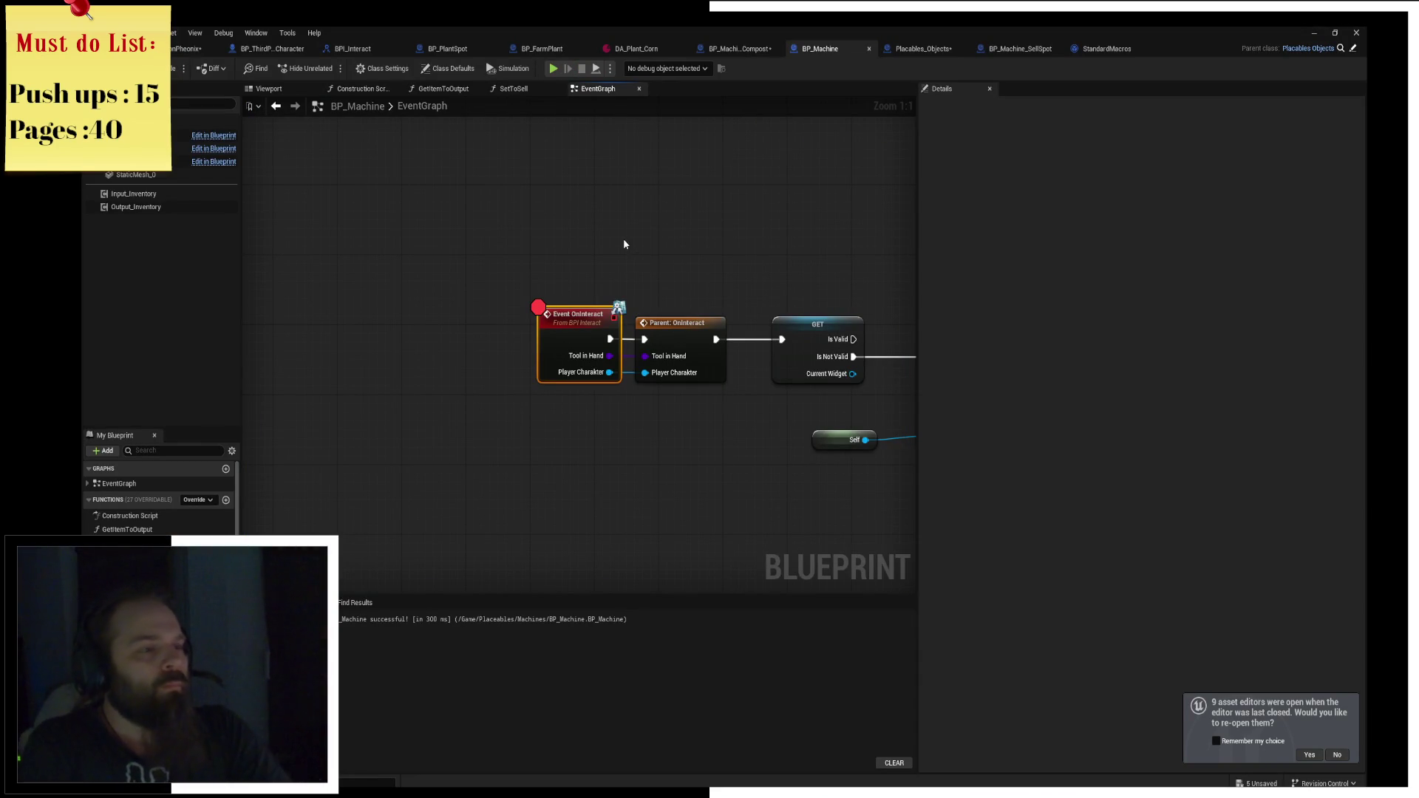
Inspect BP_Machine's CurrentWidget variable, then return to the BP_Machine_SellSpot blueprint.
left_click_drag(615, 225, 560, 164)
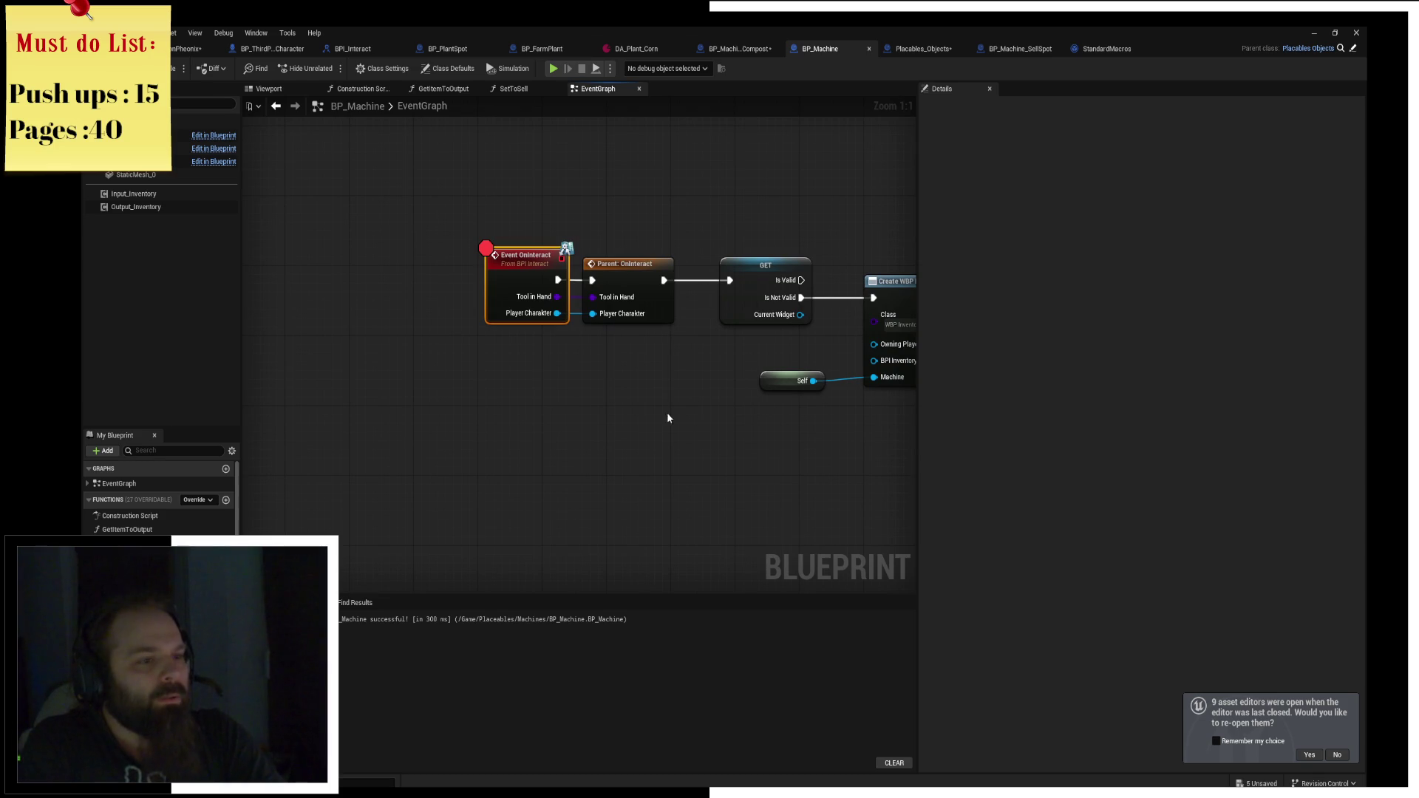
left_click_drag(662, 420, 554, 412)
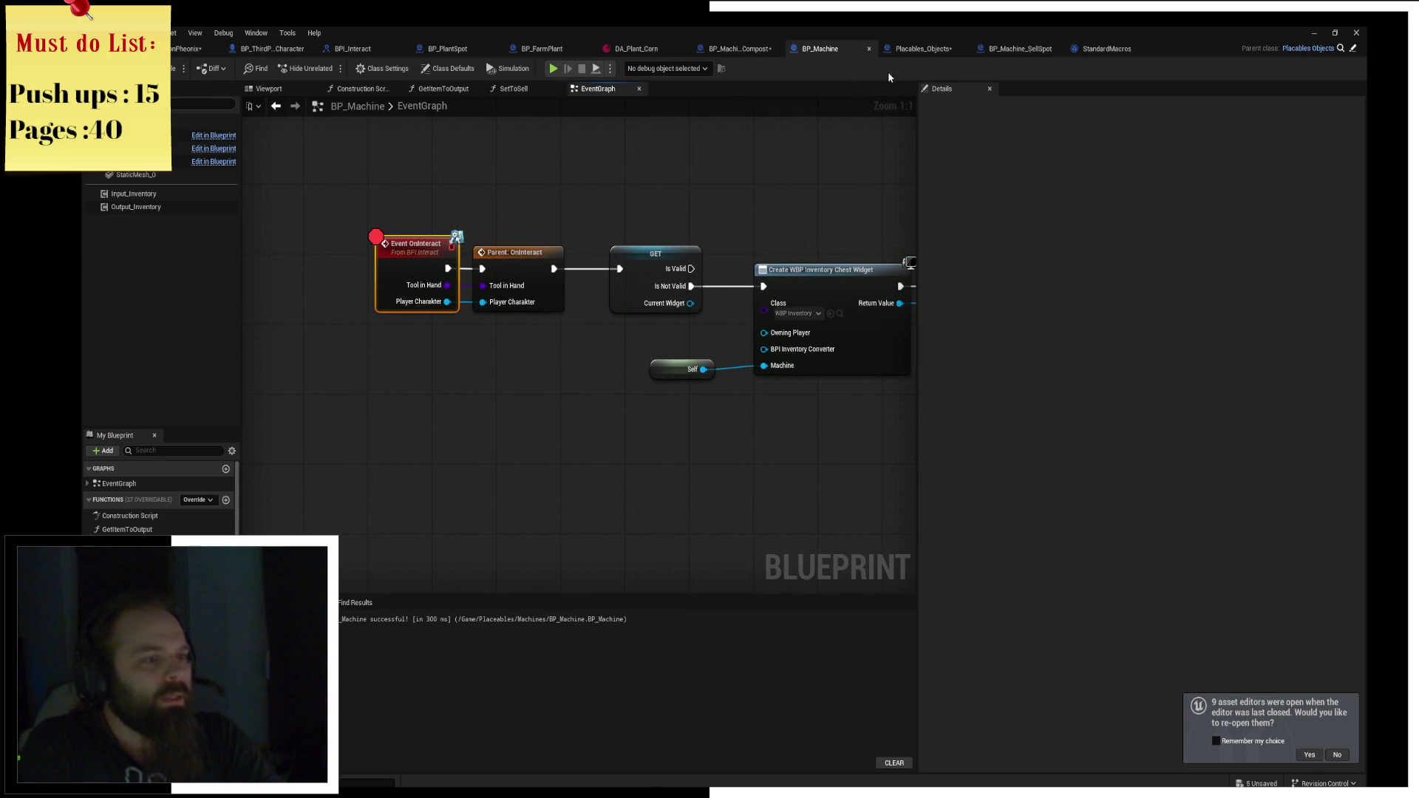
left_click(126, 706)
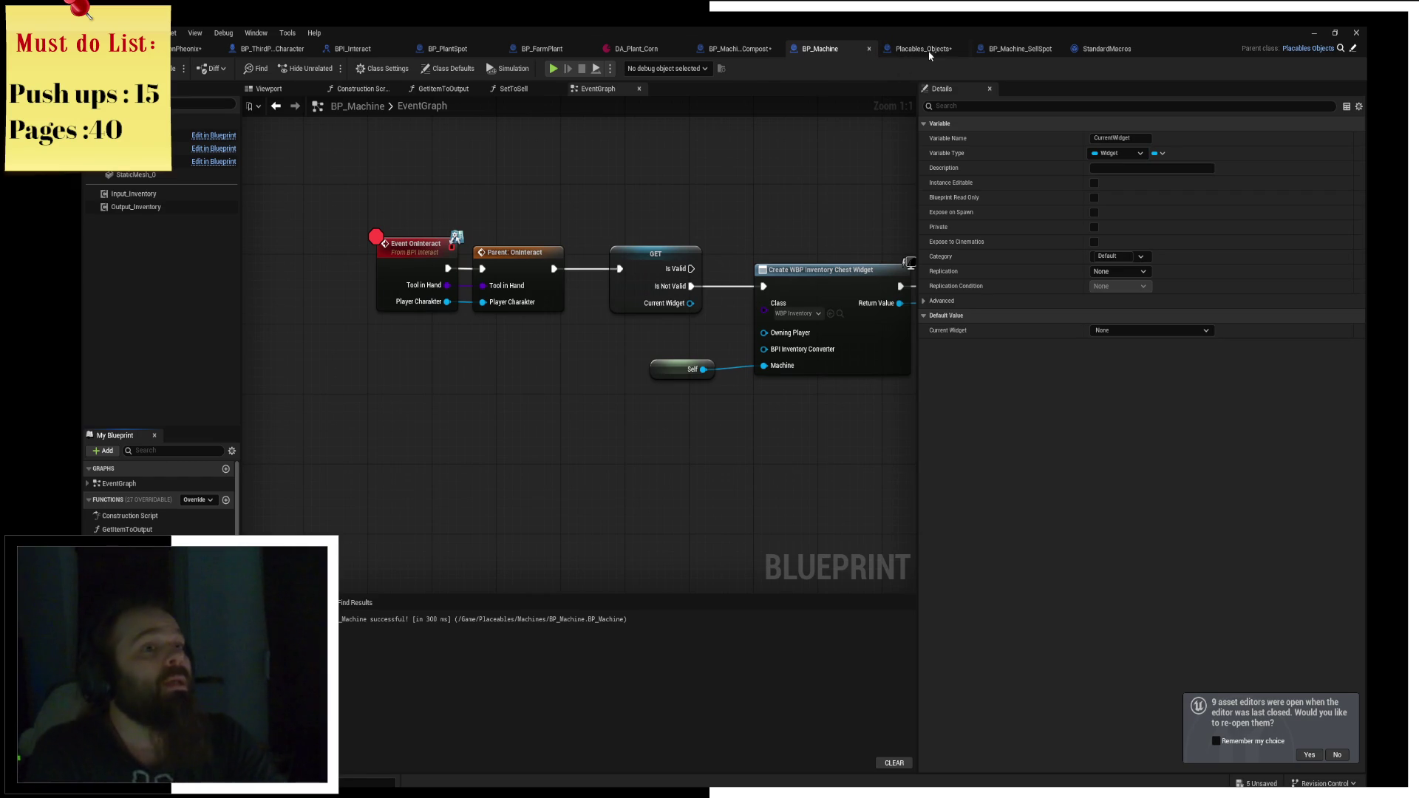
left_click(1010, 51)
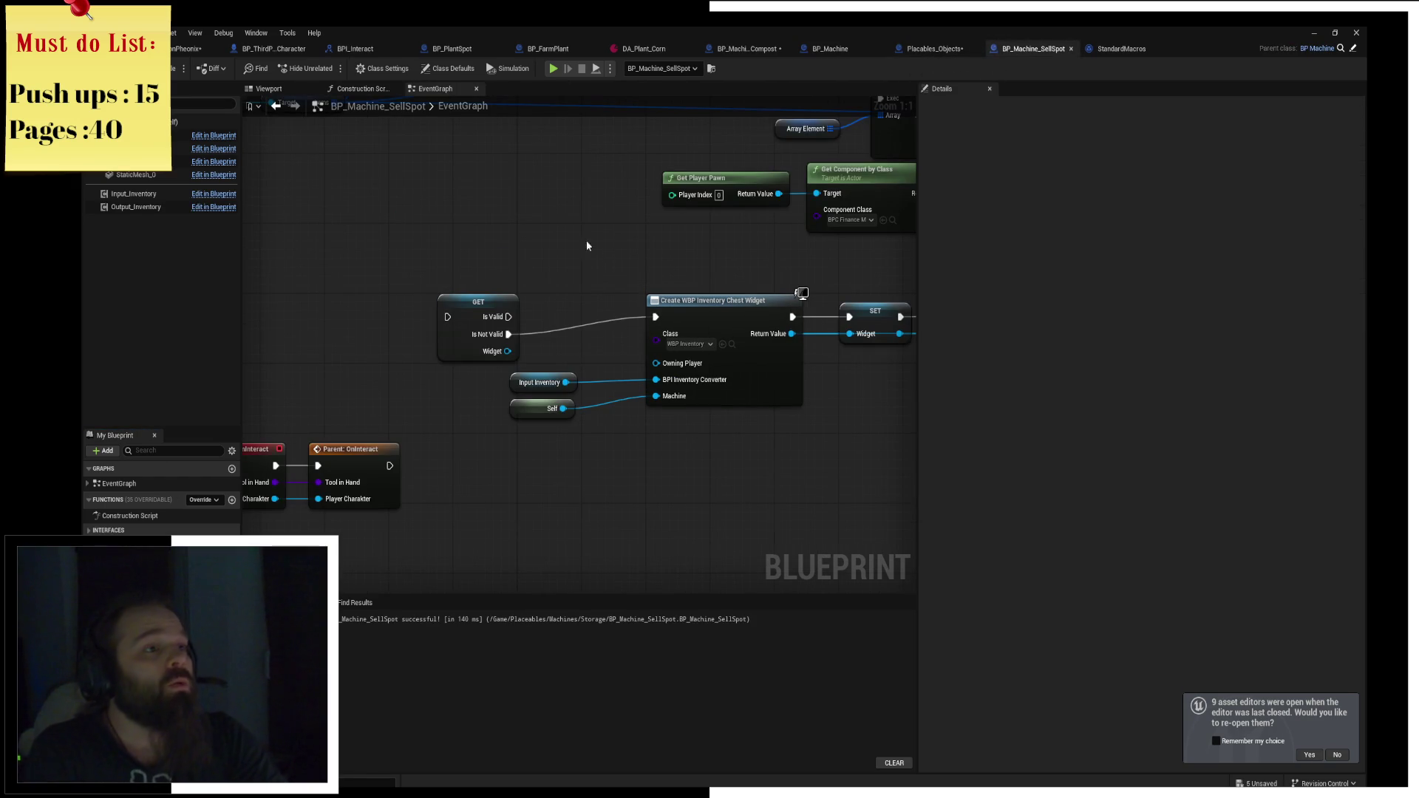
Check the Widget default (None) in Class Defaults, then delete the Widget variable.
left_click(449, 69)
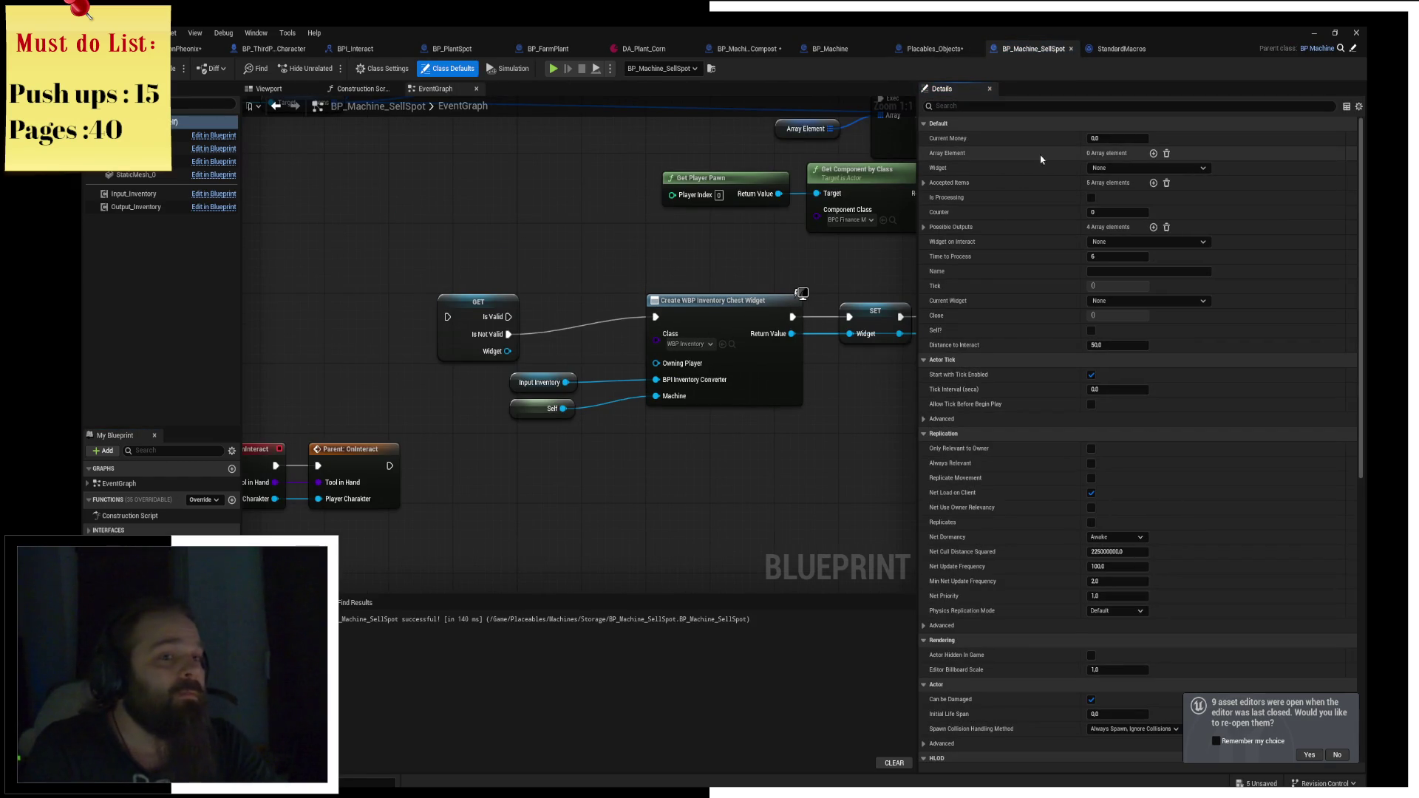
left_click(1112, 168)
type("se")
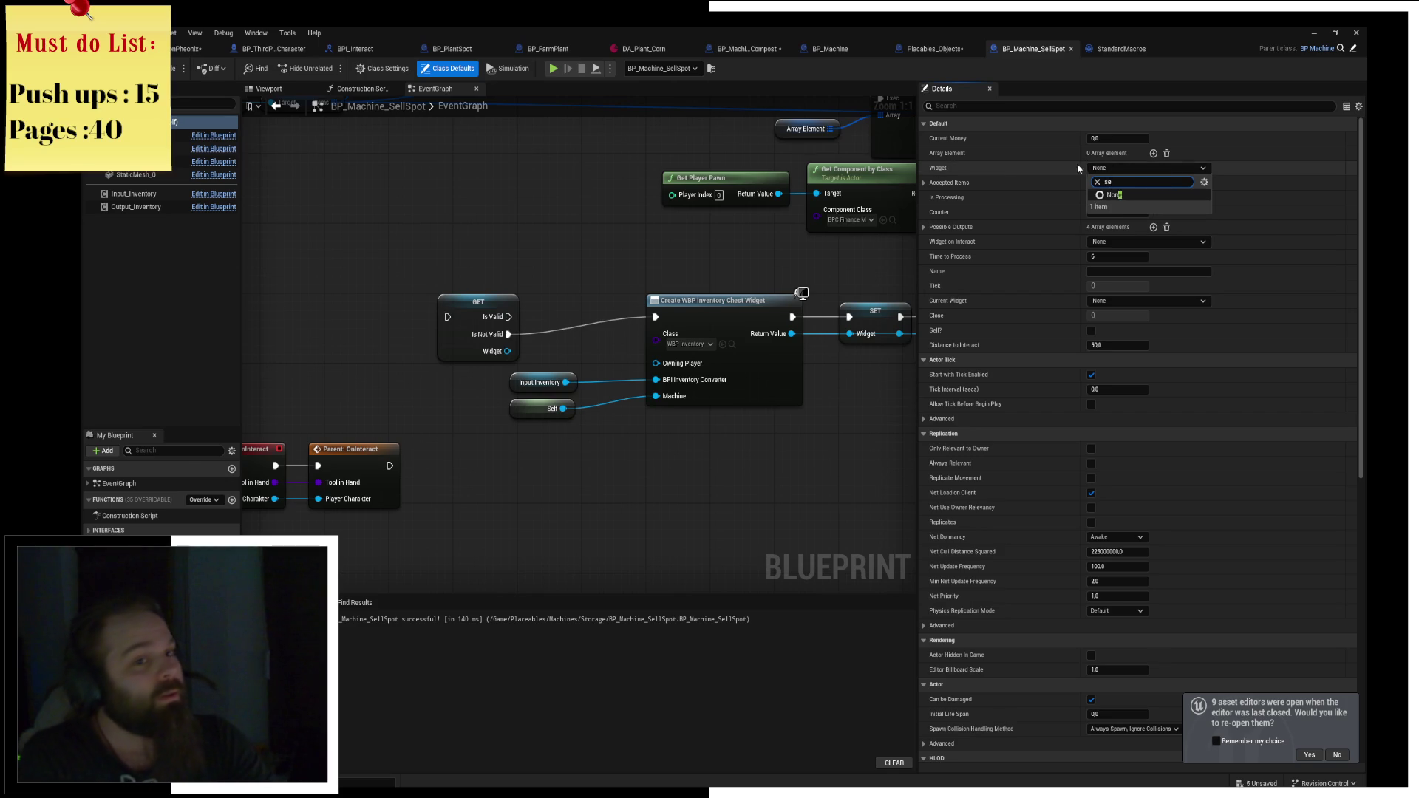
left_click(1103, 169)
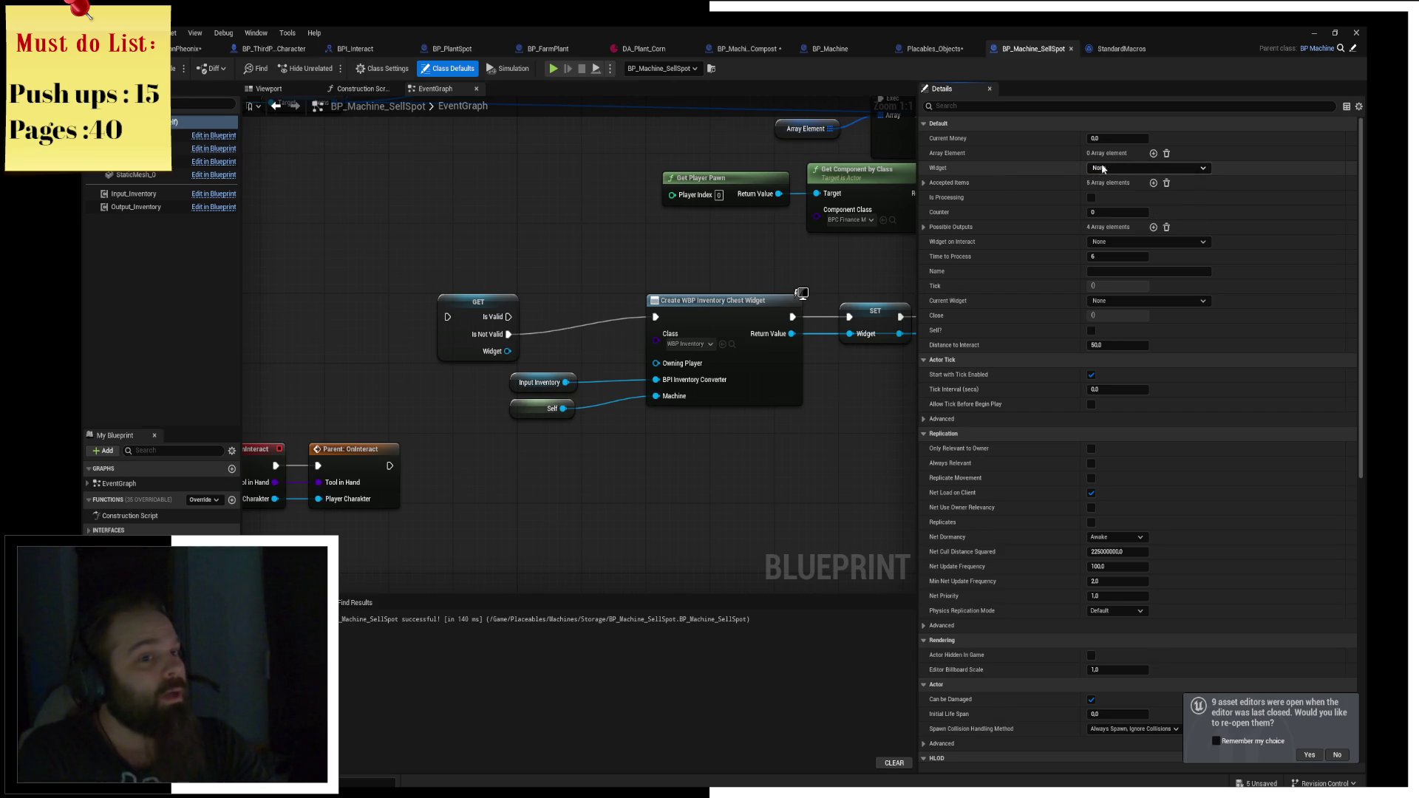
left_click(802, 294)
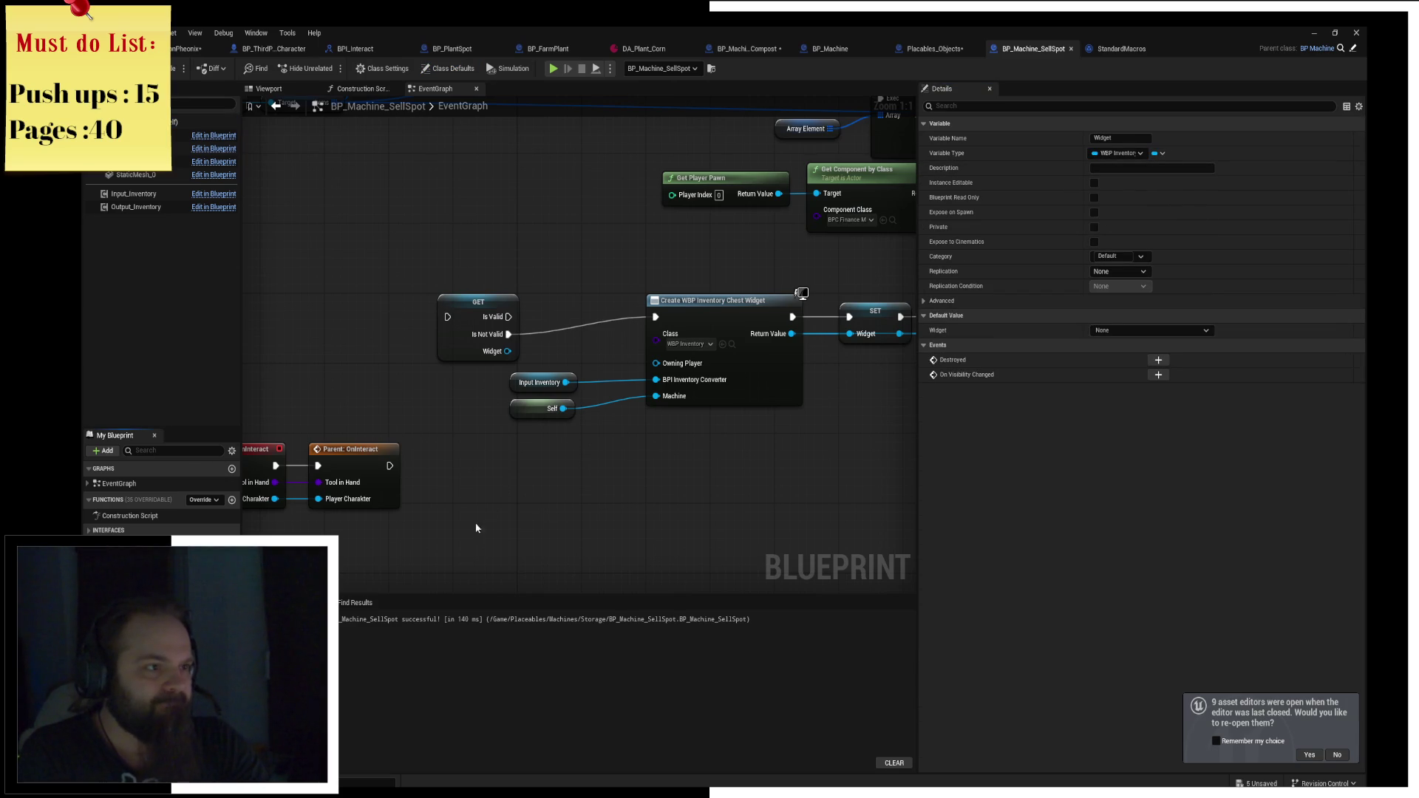
key("Delete")
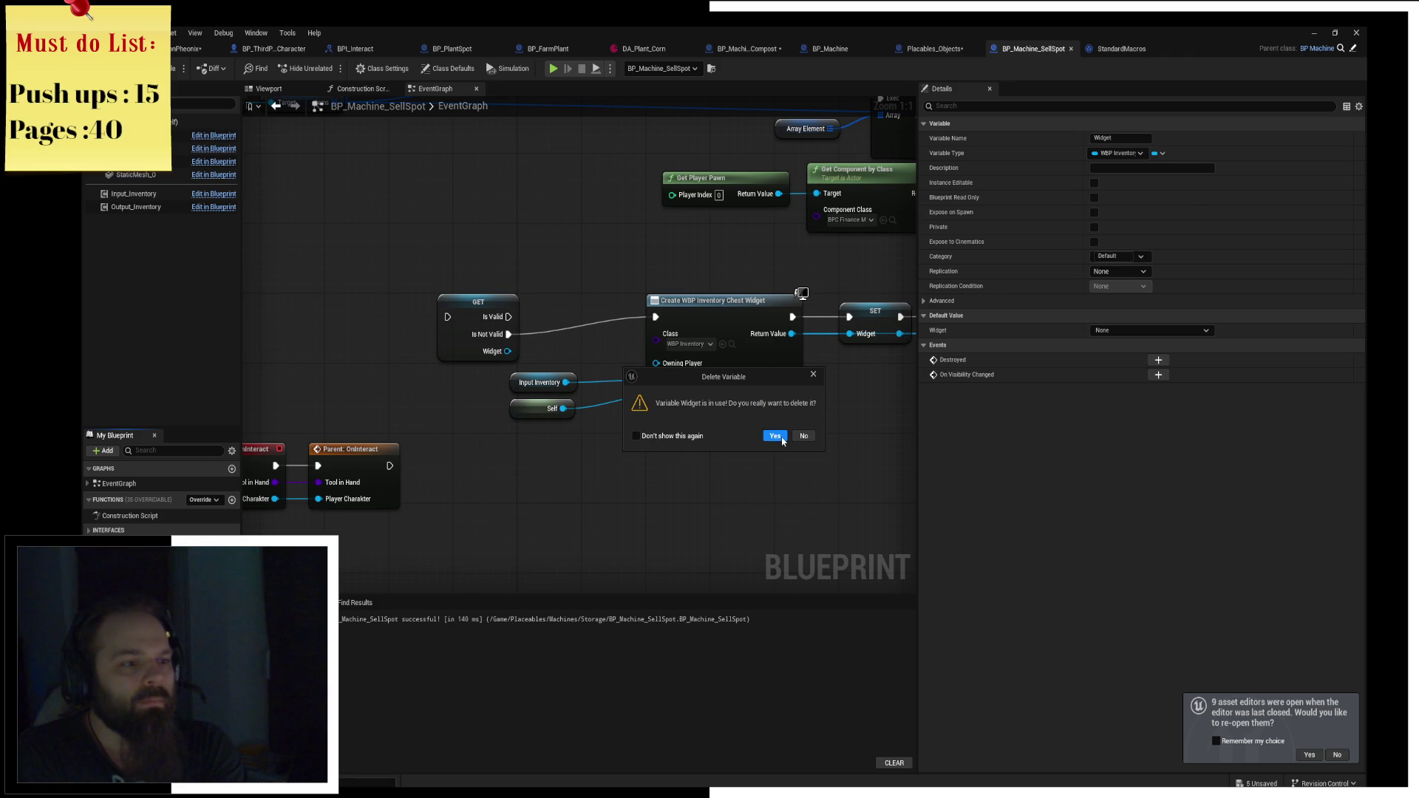
left_click(776, 436)
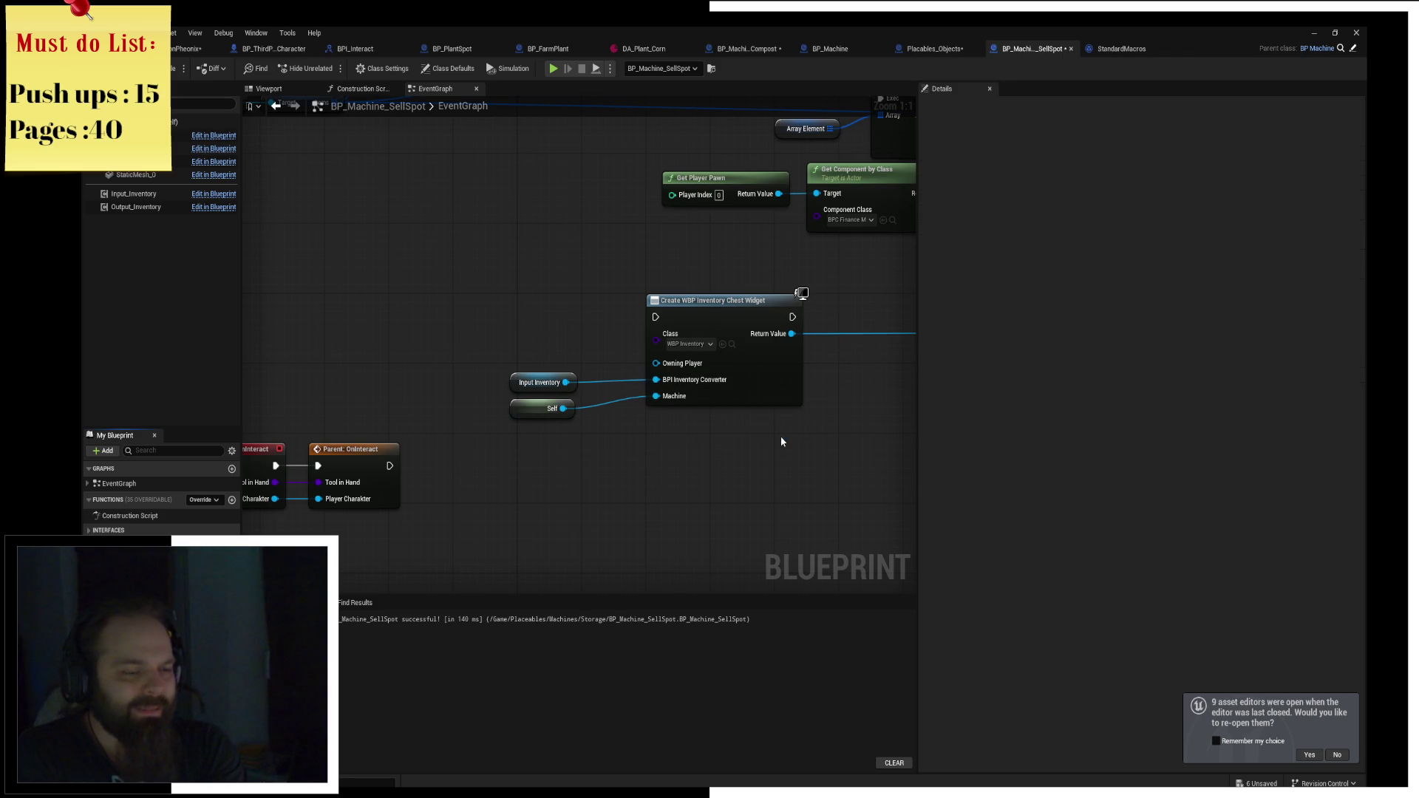
Delete the Create Widget, Add to Viewport, Bind Event and OnDestroy nodes.
scroll(534, 434, "down", 2)
left_click_drag(503, 427, 749, 463)
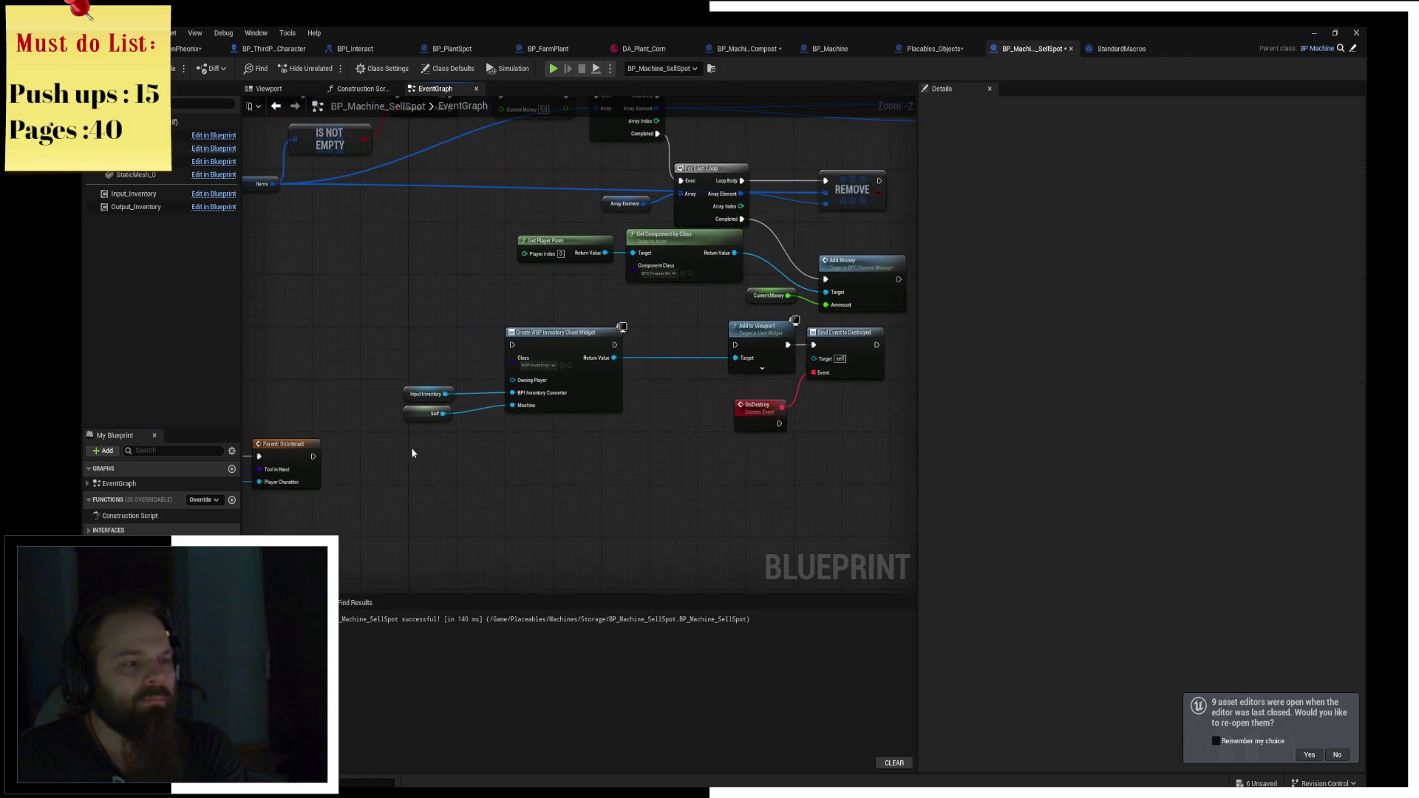
left_click_drag(403, 325, 883, 447)
key("Delete")
mouse_move(530, 371)
left_mouse_down()
mouse_move(656, 336)
mouse_move(432, 440)
mouse_move(523, 409)
left_mouse_up()
Show BP_Machine_SellSpot's class defaults and review Widget on Interact, leaving it None.
left_click(530, 299)
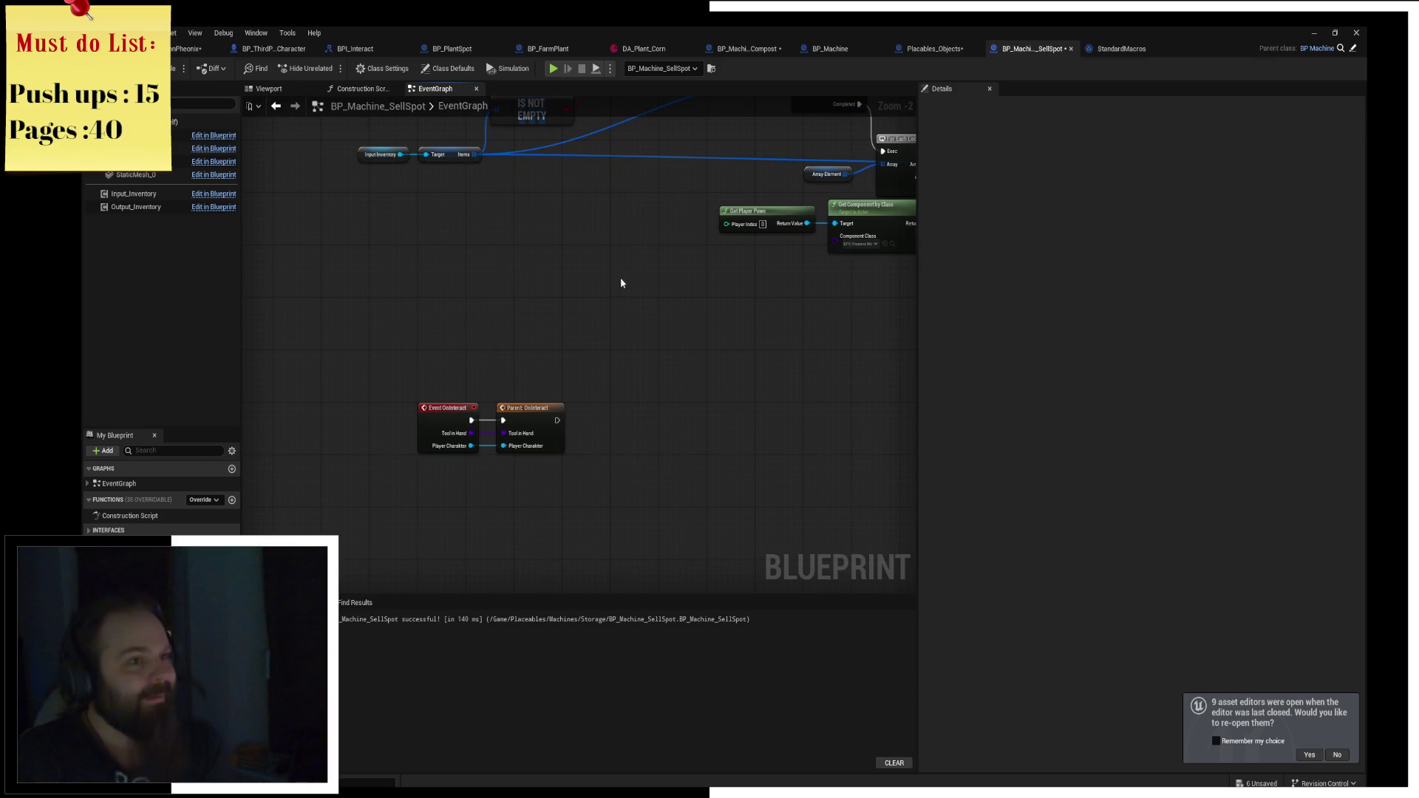
left_click(845, 49)
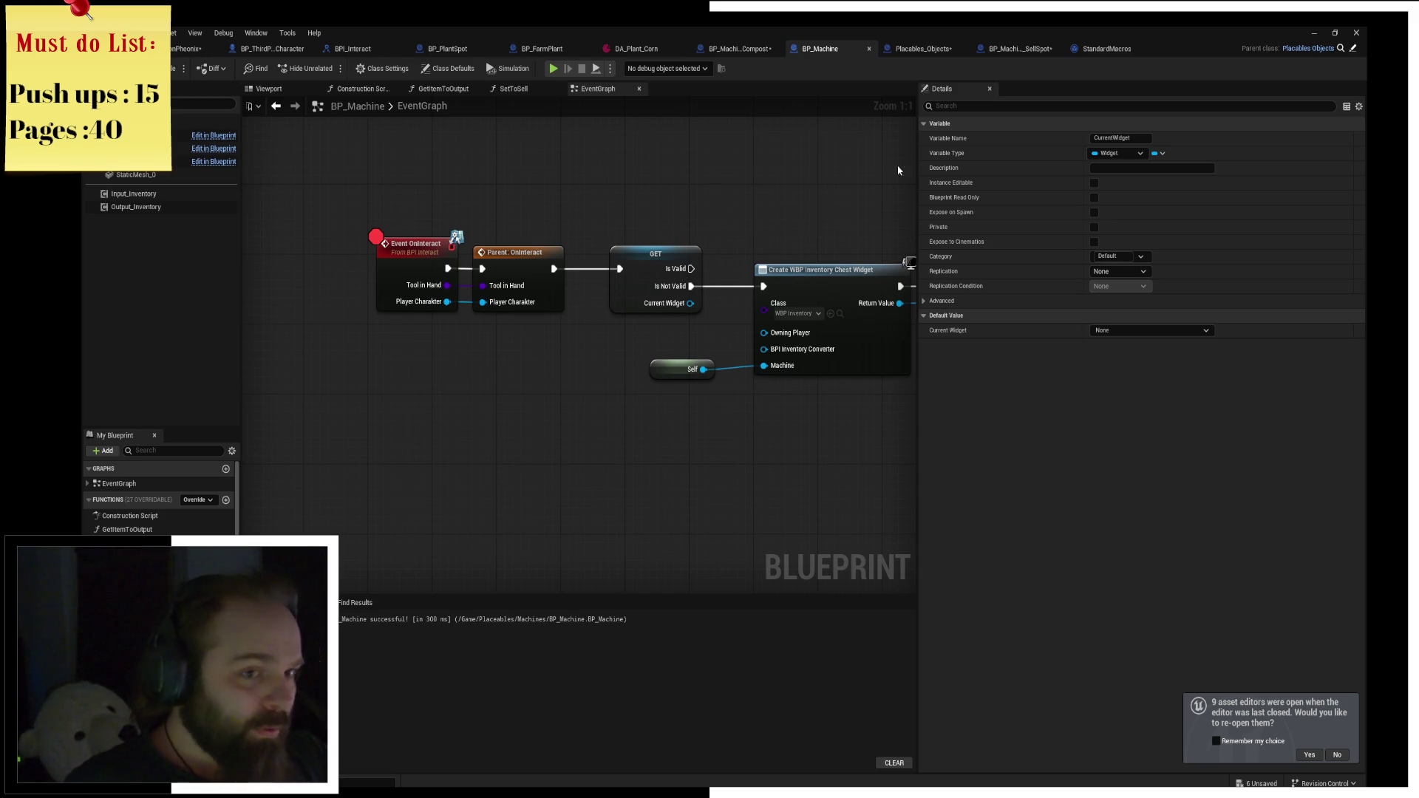
left_click(930, 50)
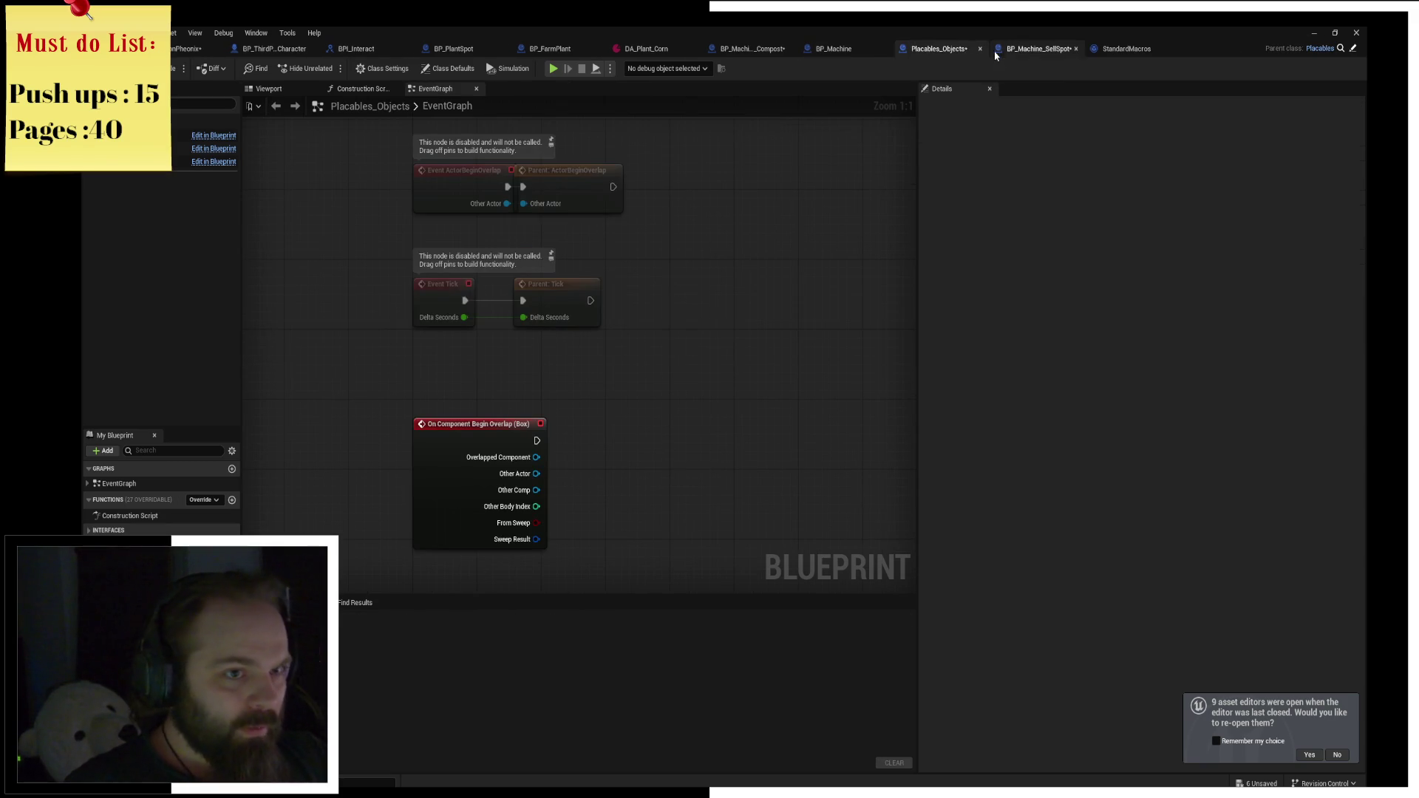
left_click(1044, 52)
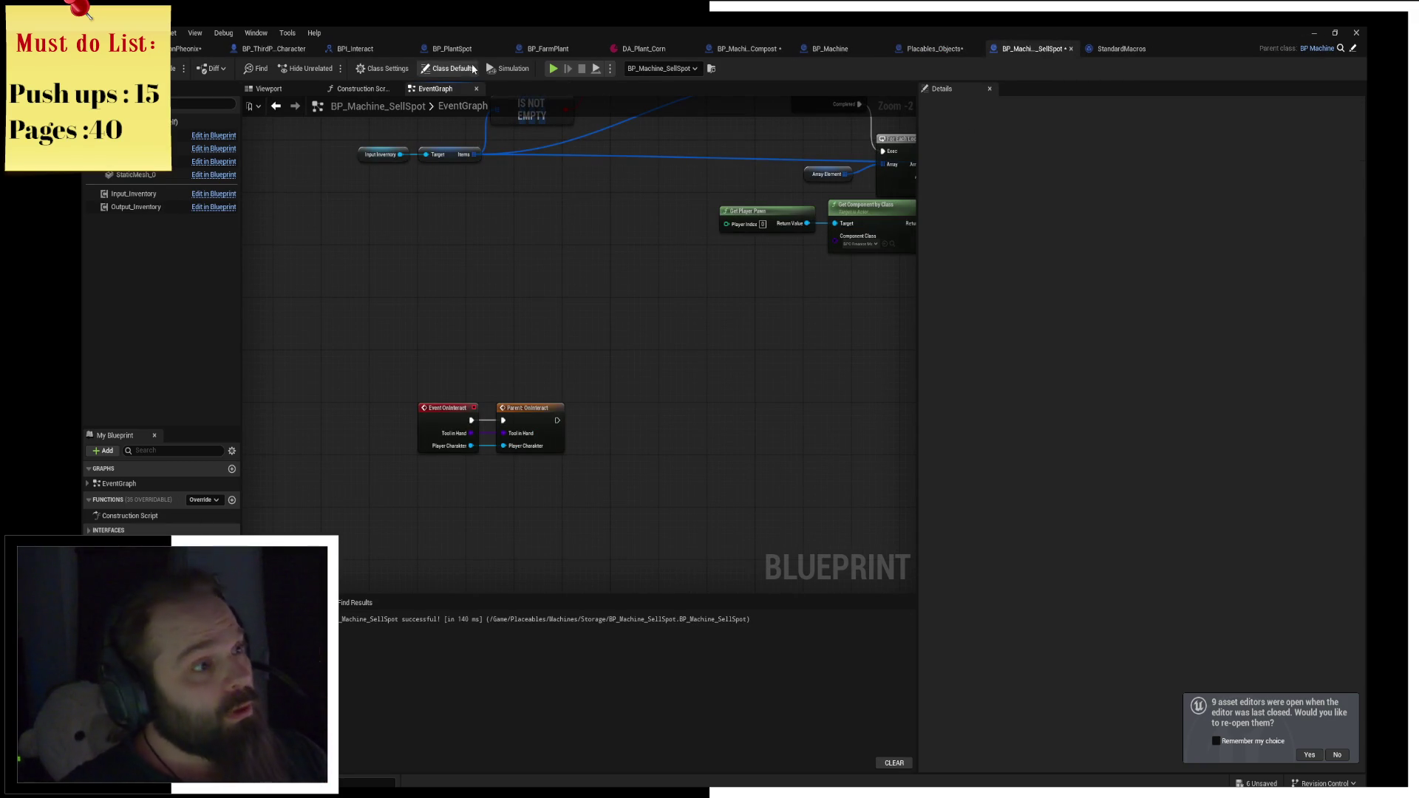
left_click(449, 68)
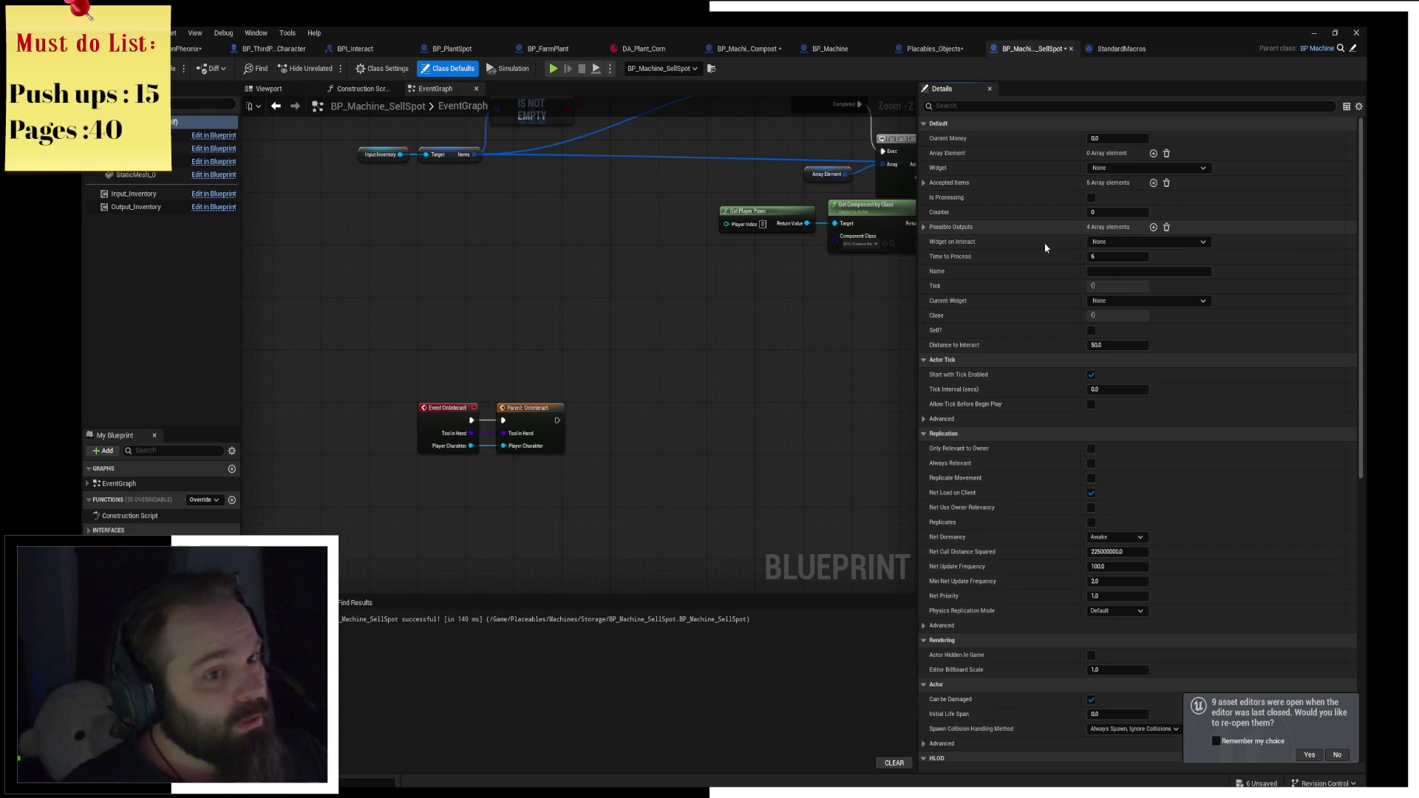
left_click(1109, 243)
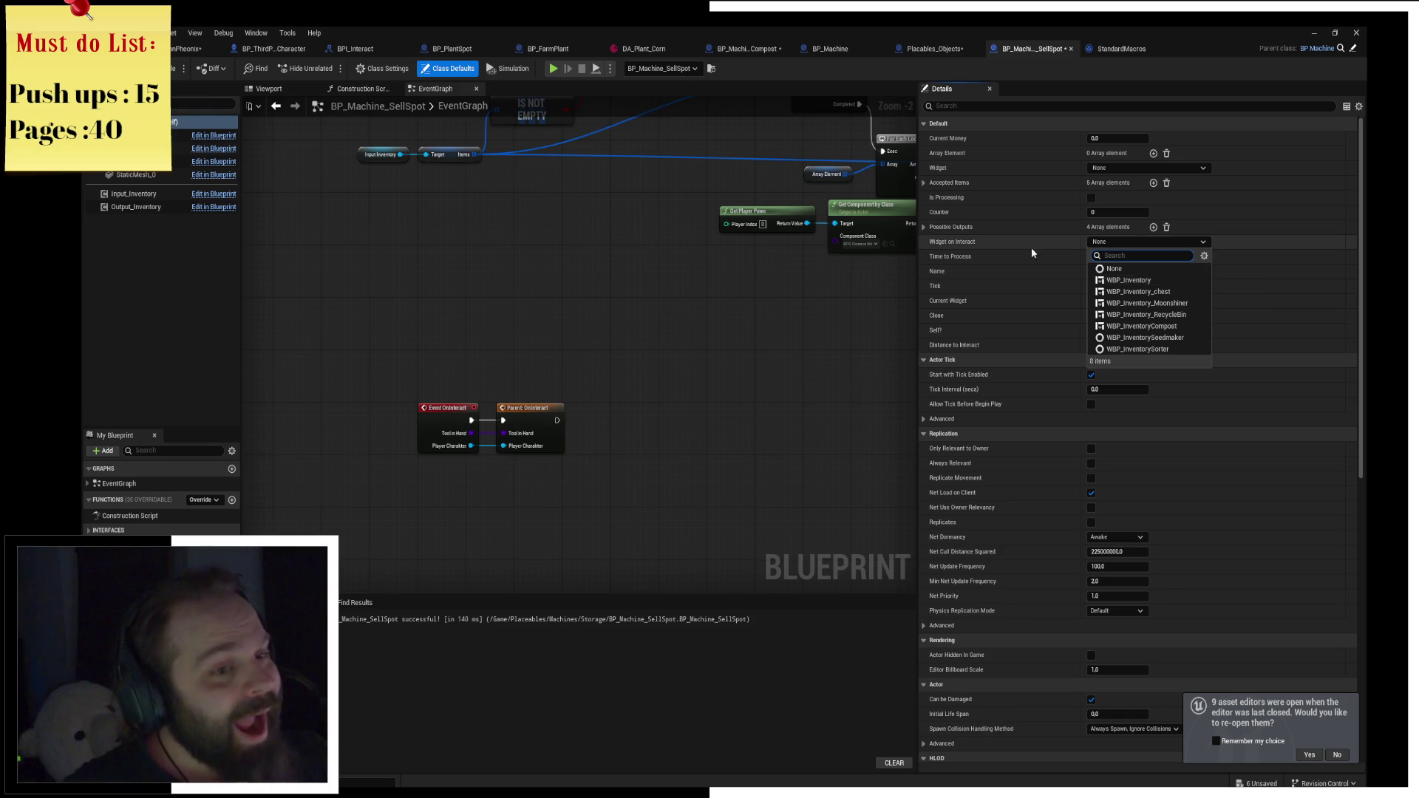
left_click(997, 244)
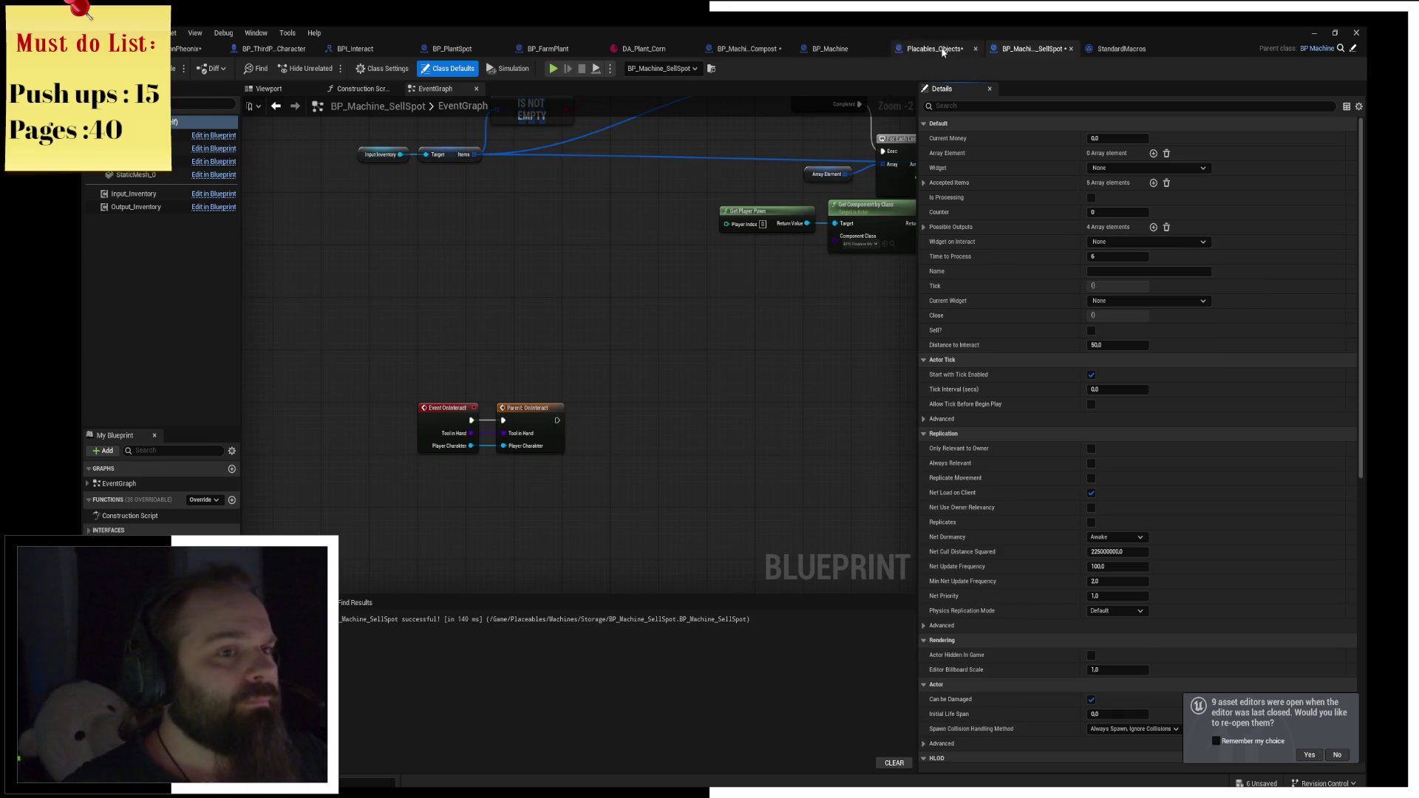
Inspect BP_Machine's CurrentWidget variable type unchanged, then return to BP_Machine_SellSpot.
left_click(824, 49)
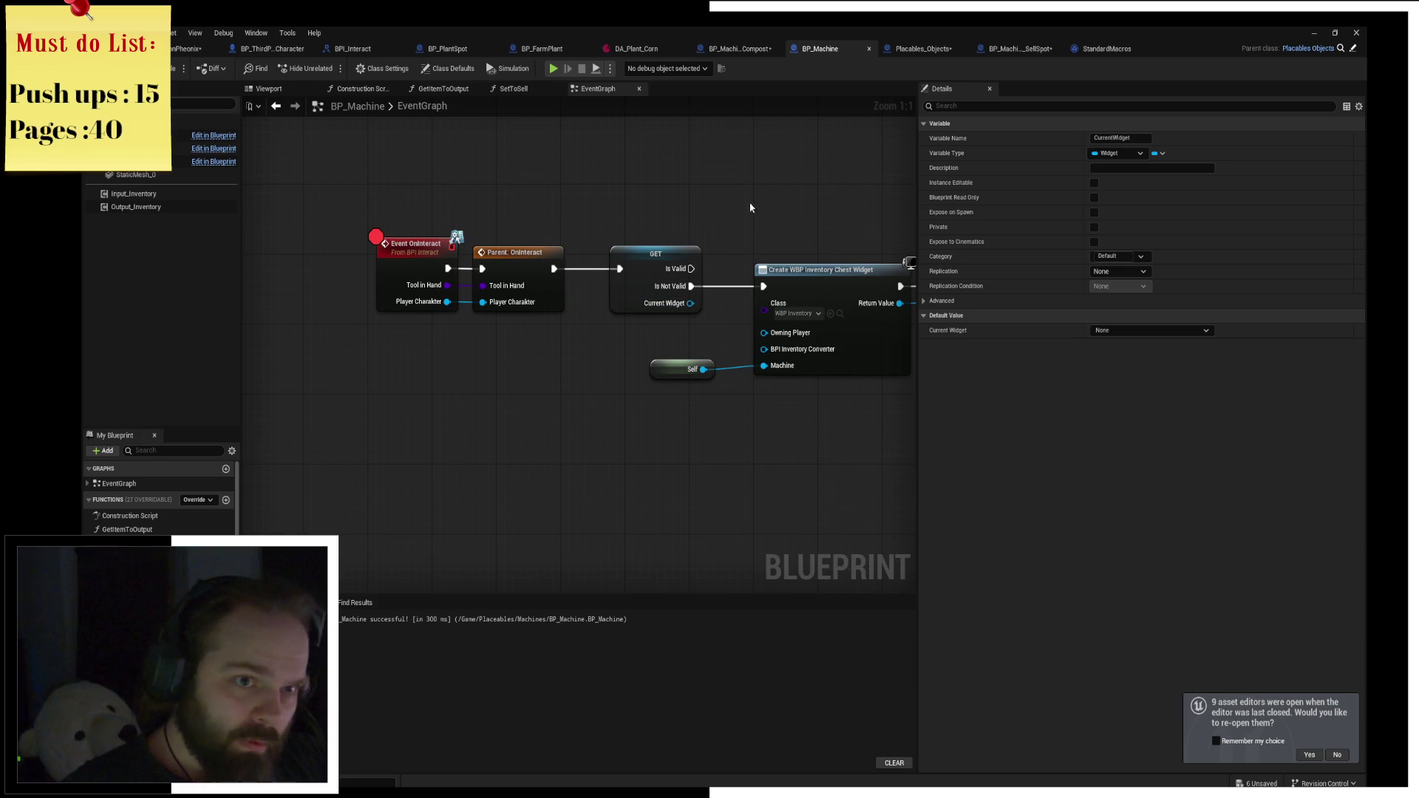
left_click(1352, 52)
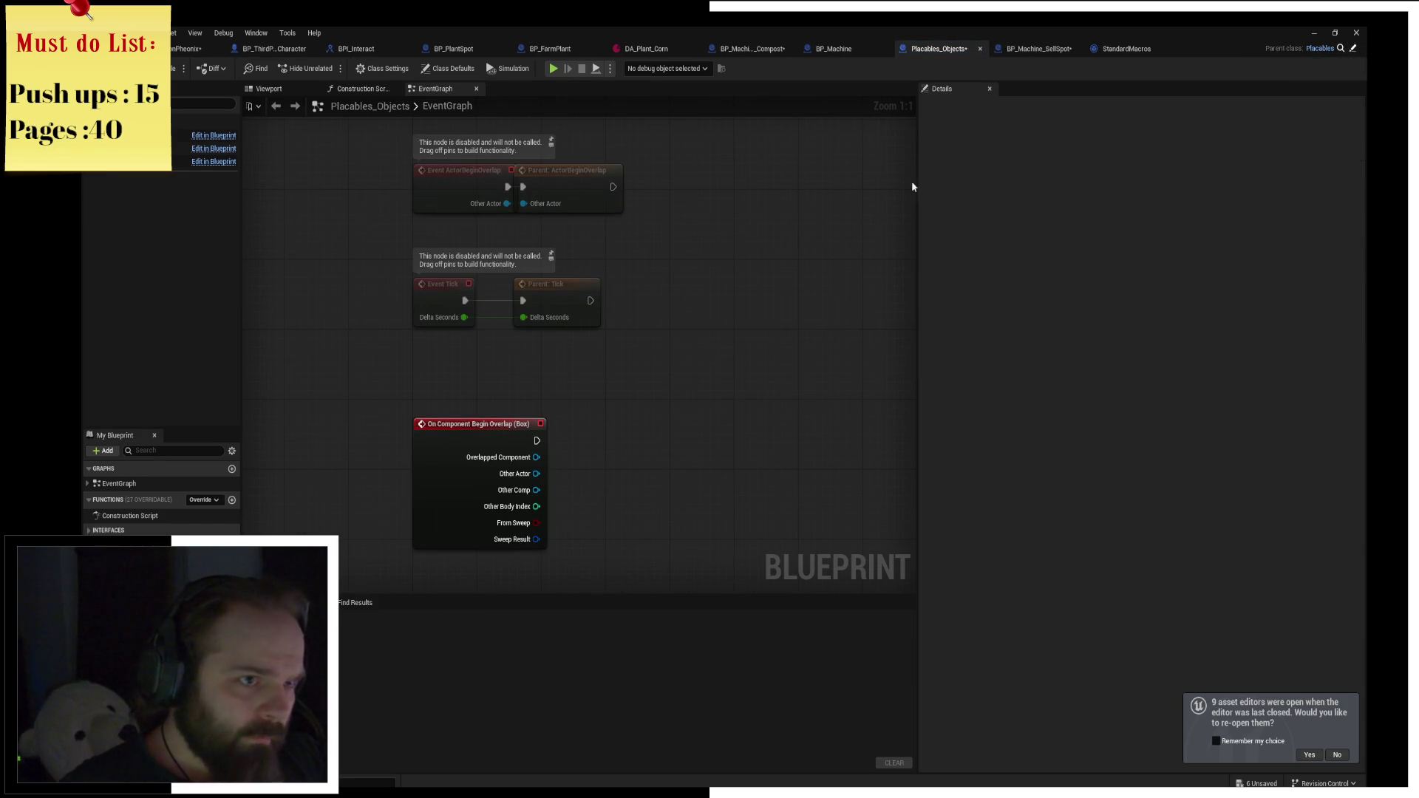
left_click(855, 50)
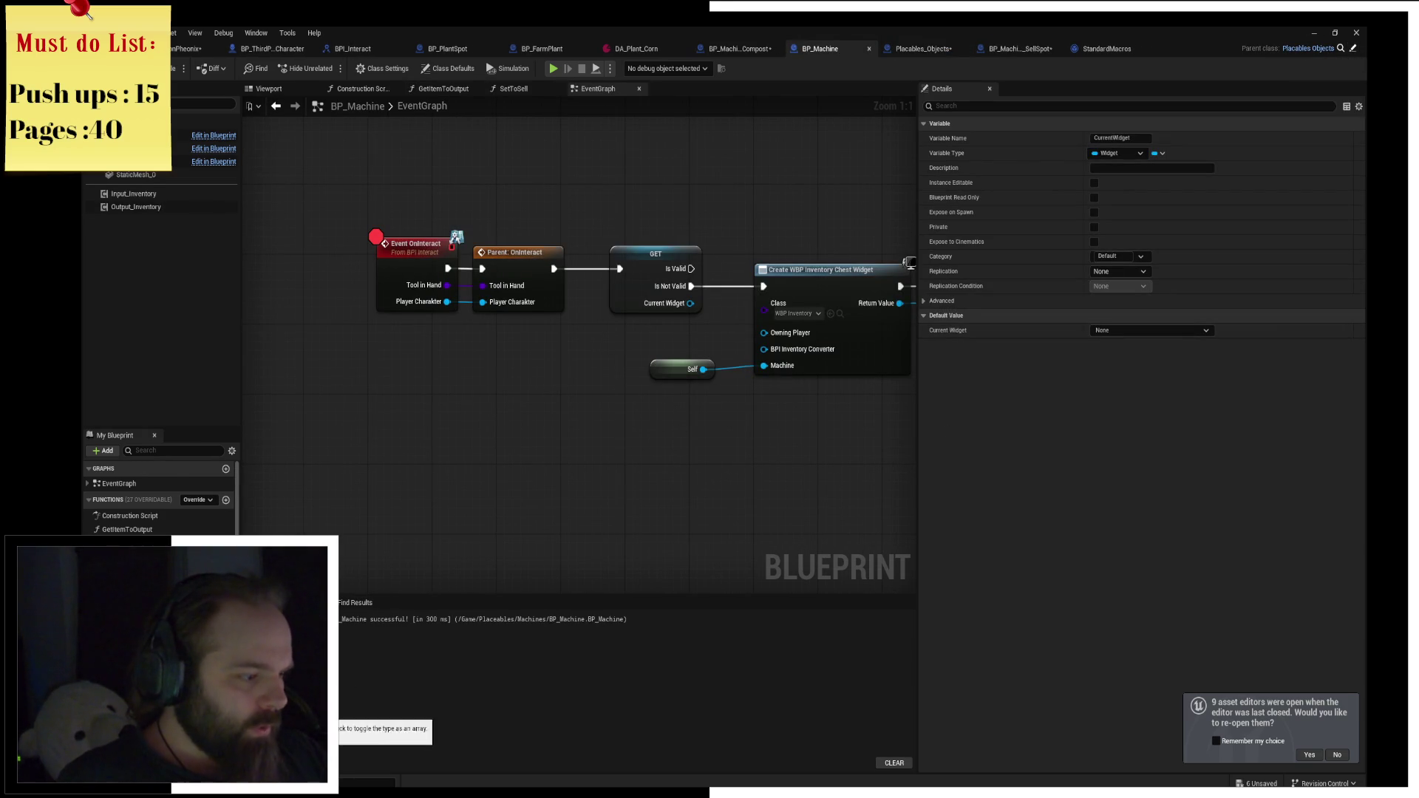
left_click(214, 713)
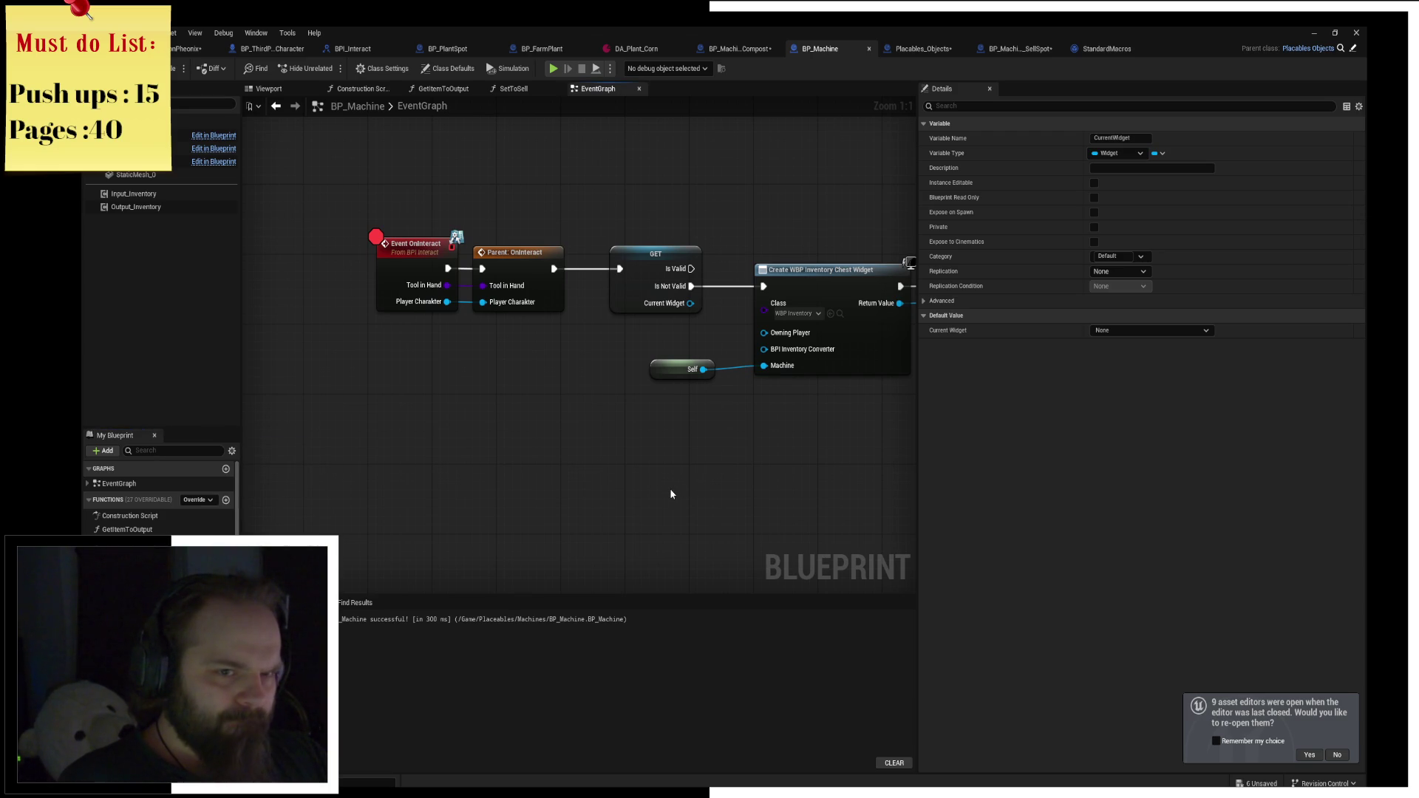
left_click(1129, 154)
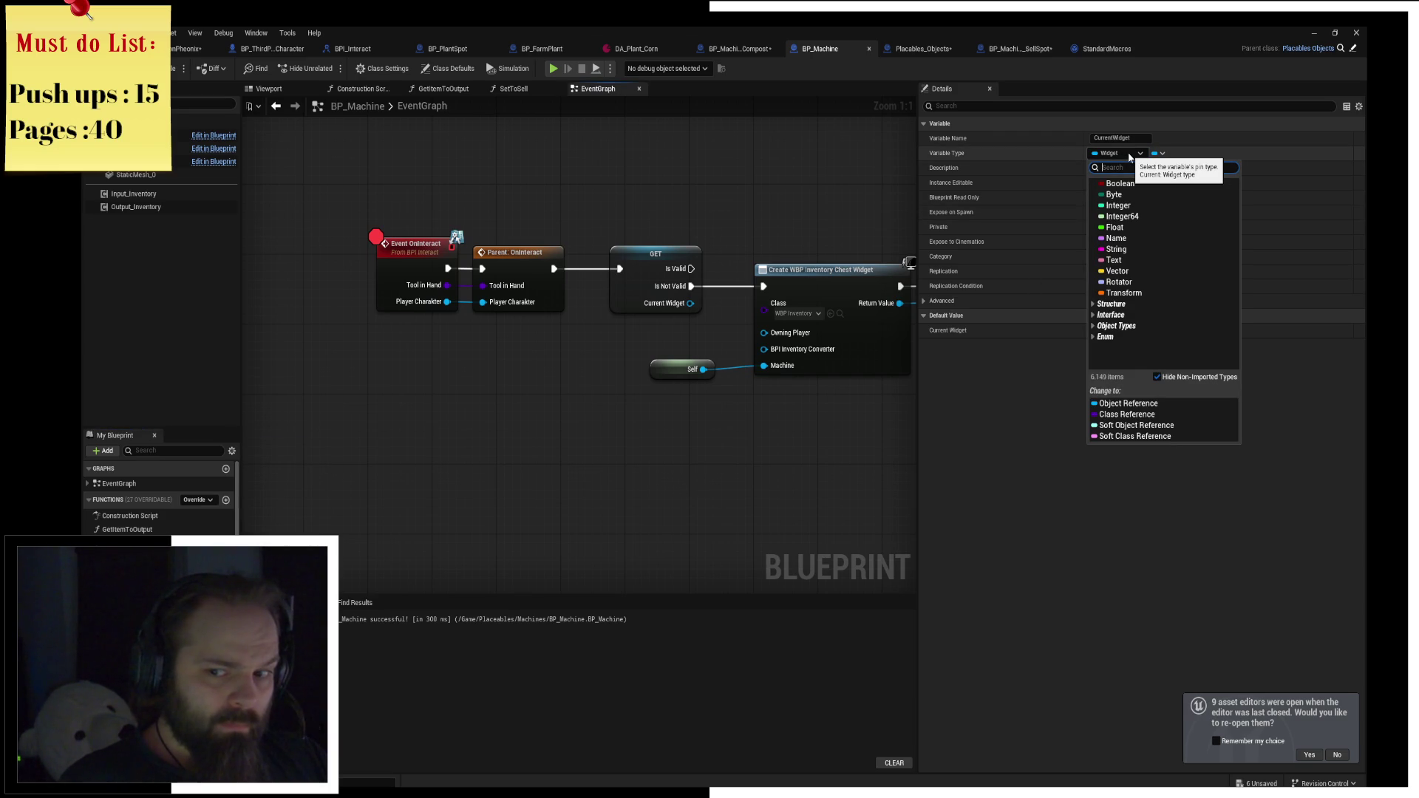
left_click(1129, 154)
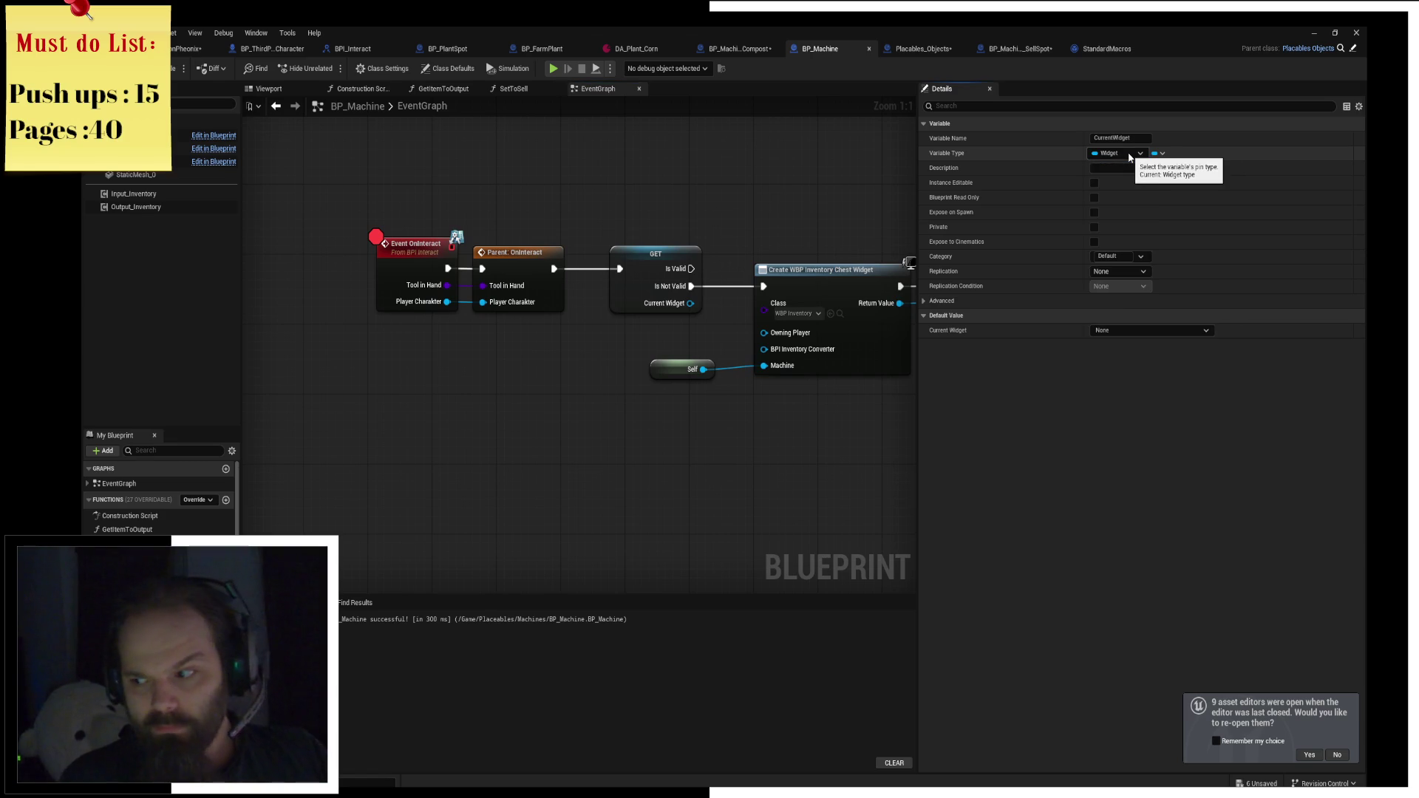
left_click(925, 50)
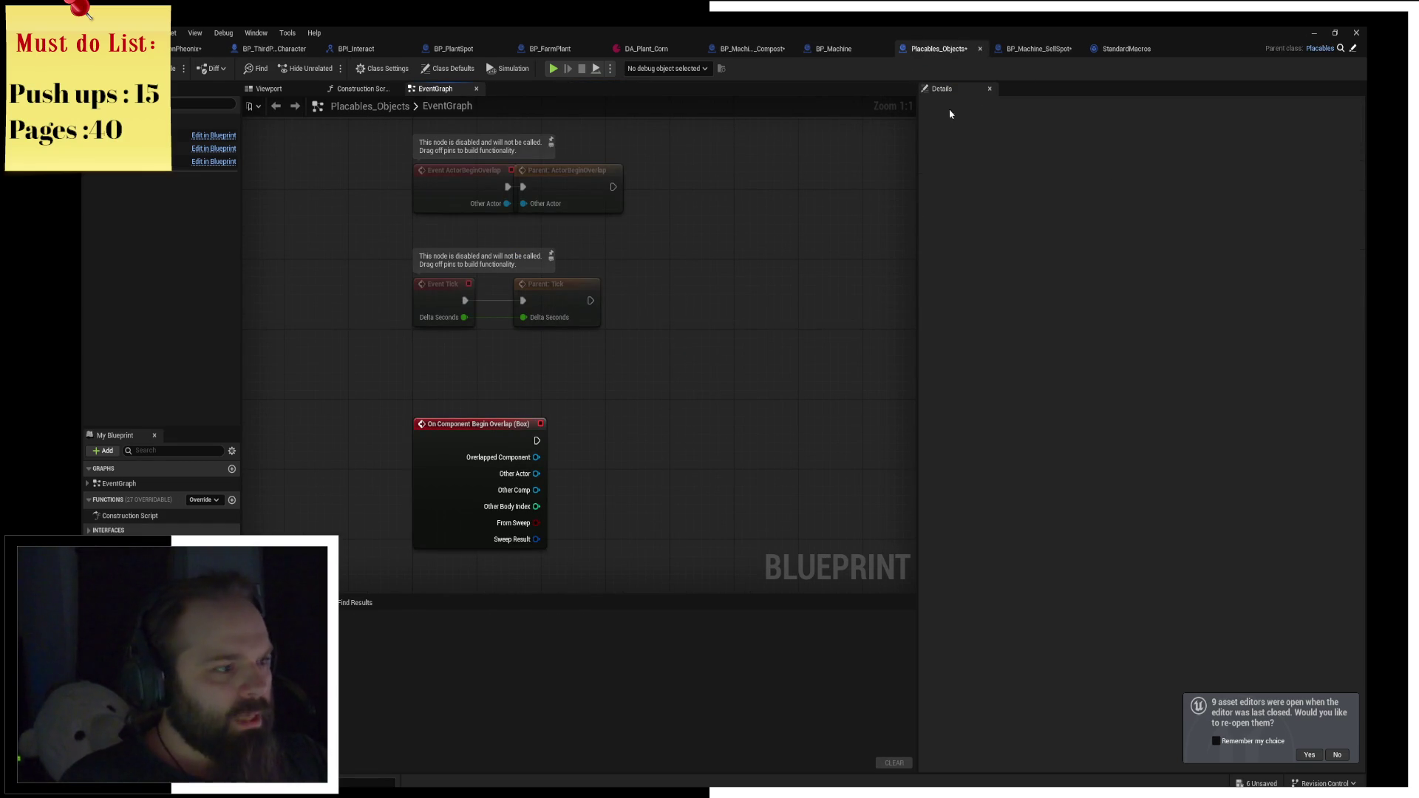
left_click(1035, 48)
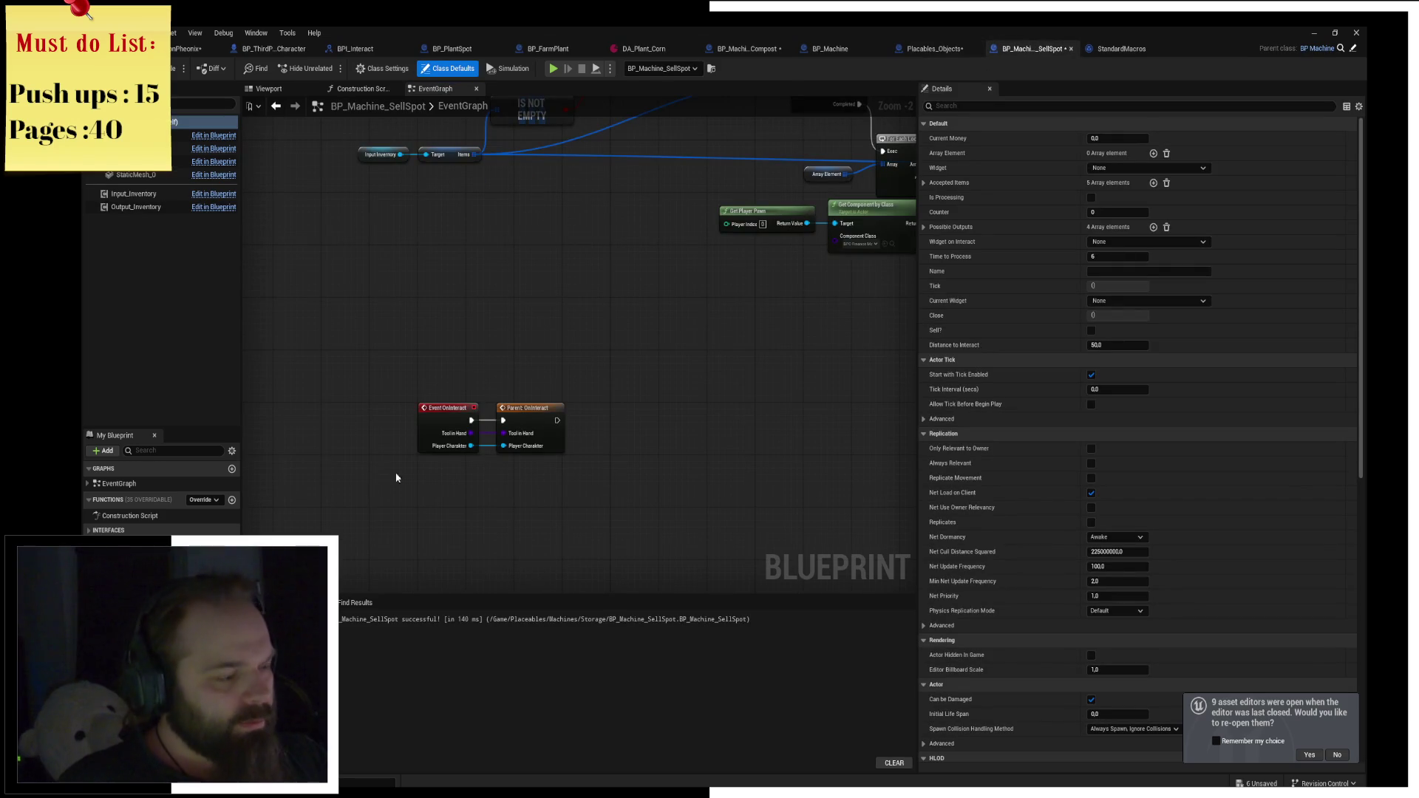
Set the sell spot's Widget on Interact to WBP Inventory Chest.
left_click_drag(572, 296, 468, 349)
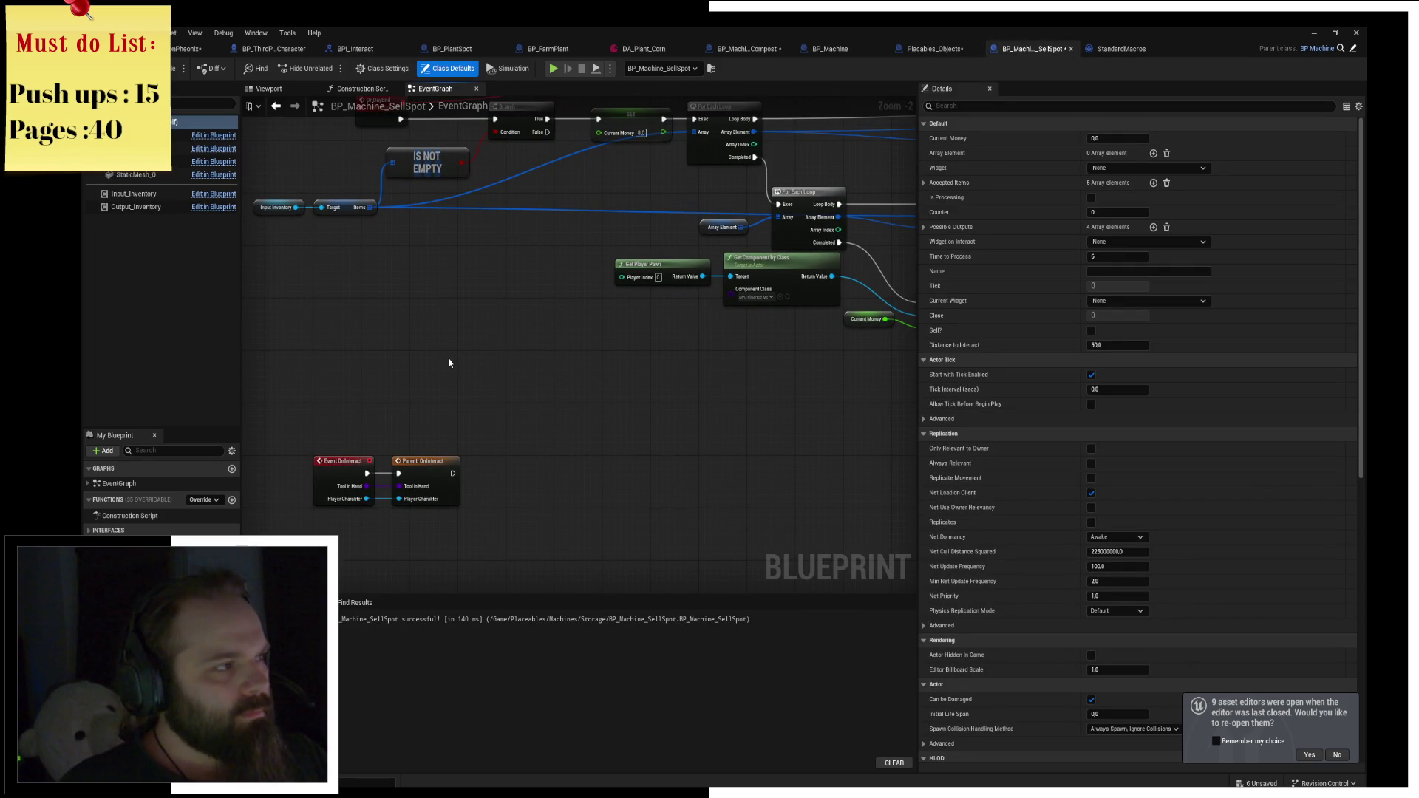
left_click_drag(449, 363, 545, 266)
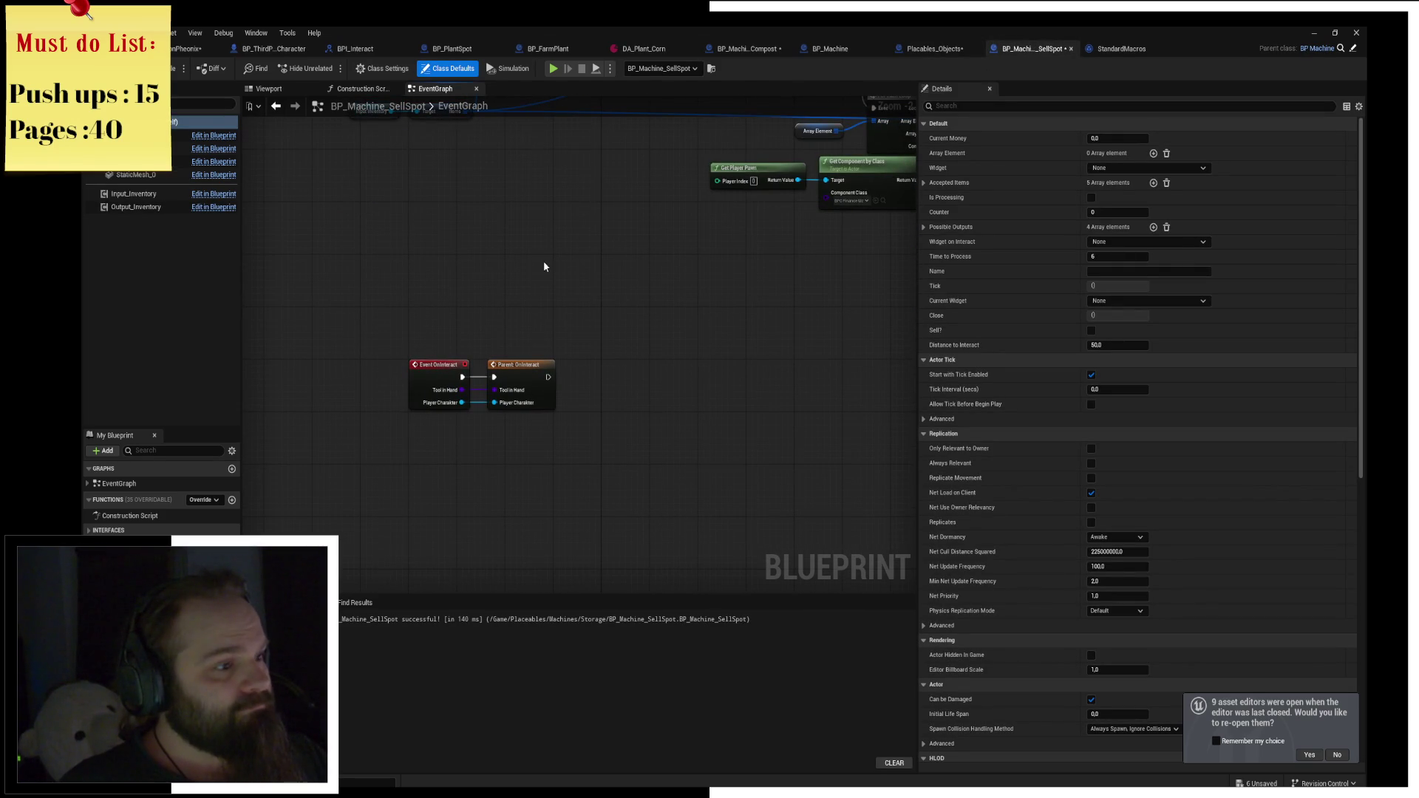
left_click(1126, 168)
left_click(1126, 170)
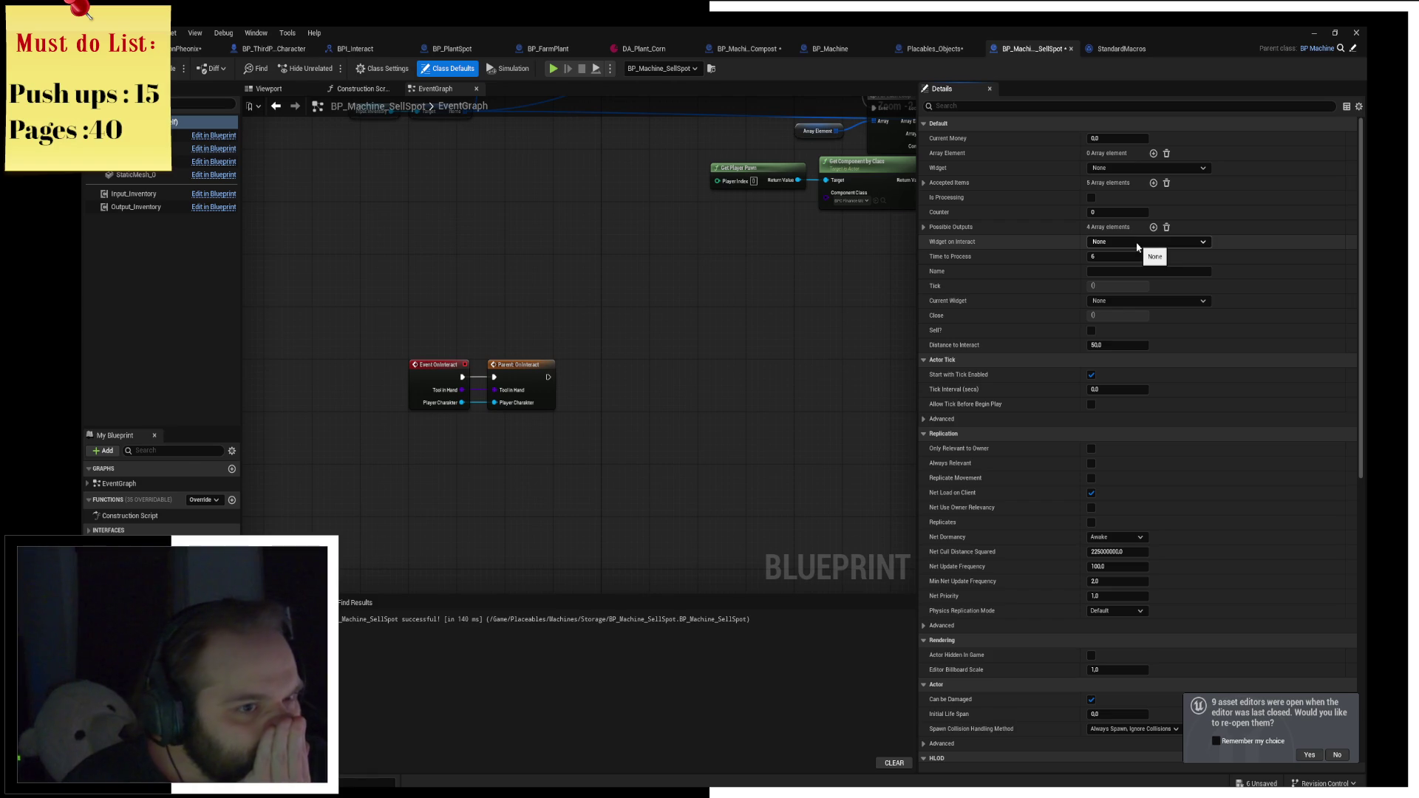
left_click(1130, 168)
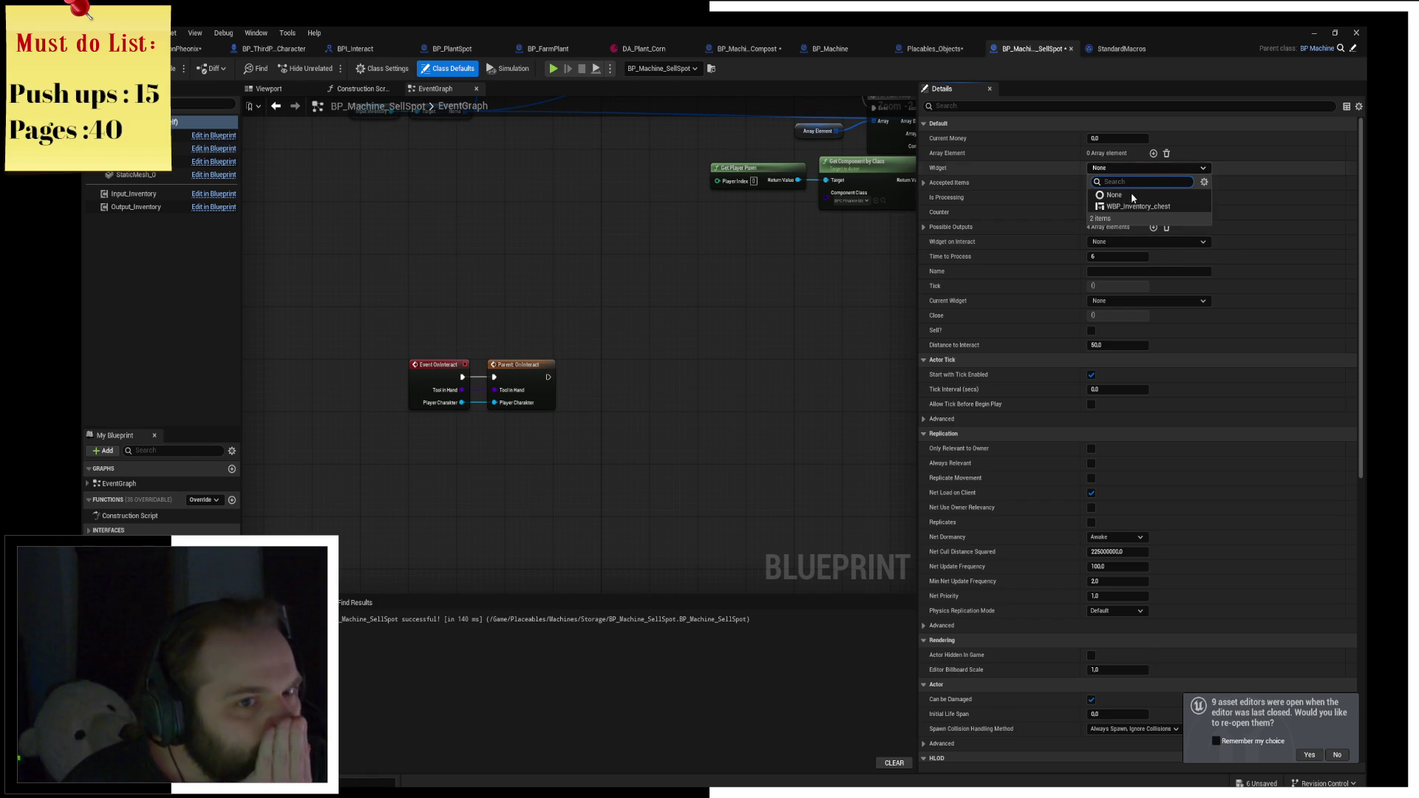
left_click(1049, 166)
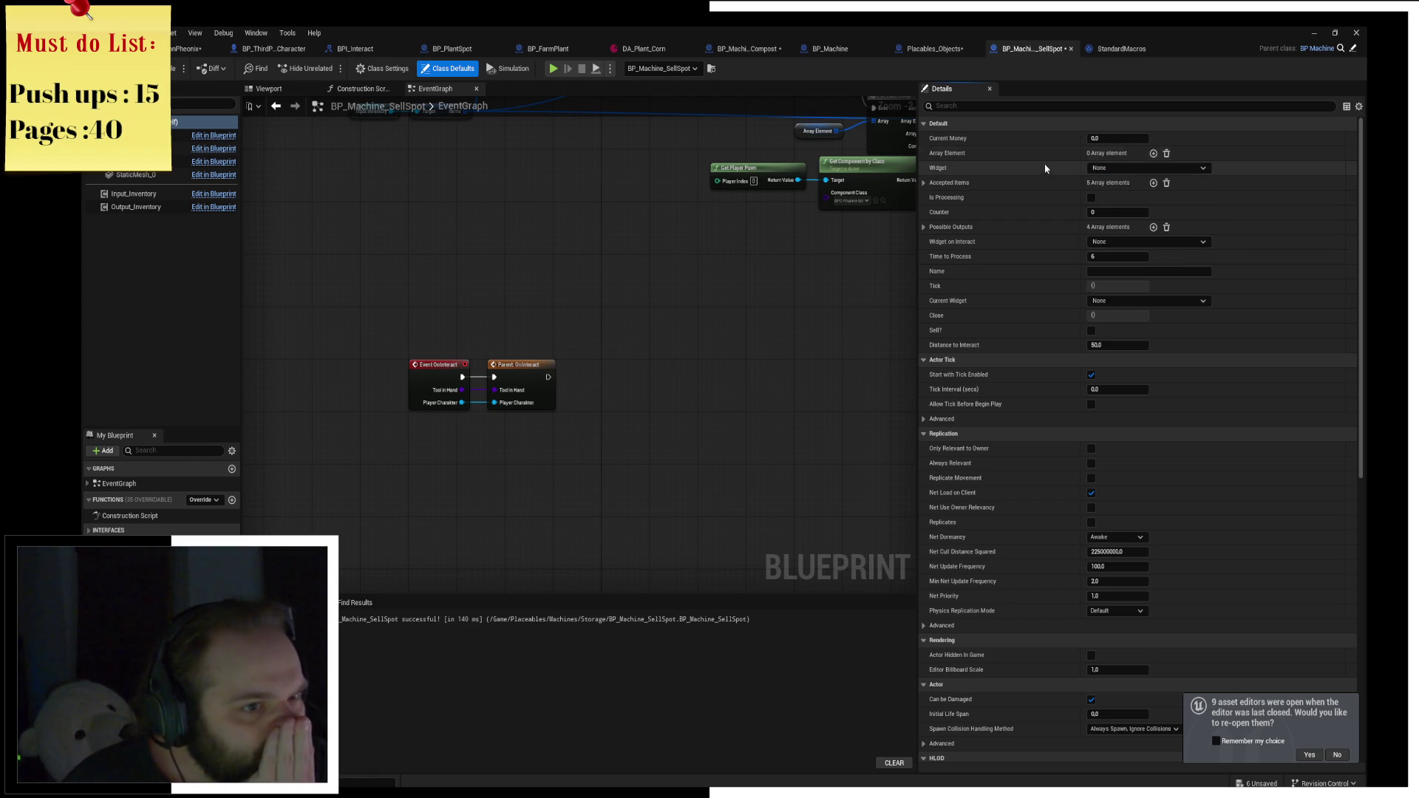
left_click(1126, 244)
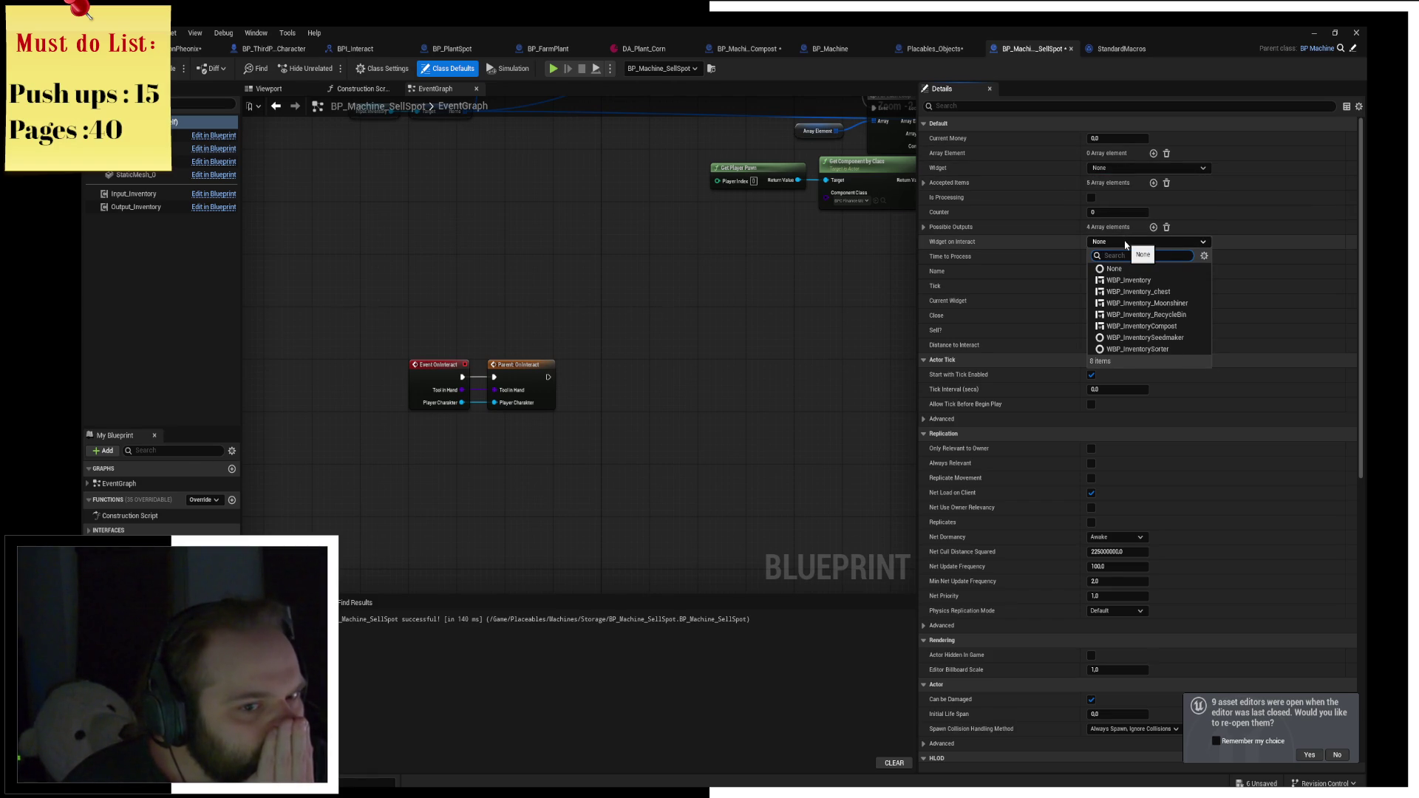
left_click(1153, 291)
Recompile, set Input_Inventory Max Slots to 15, and start a play-test.
left_click_drag(799, 296, 628, 350)
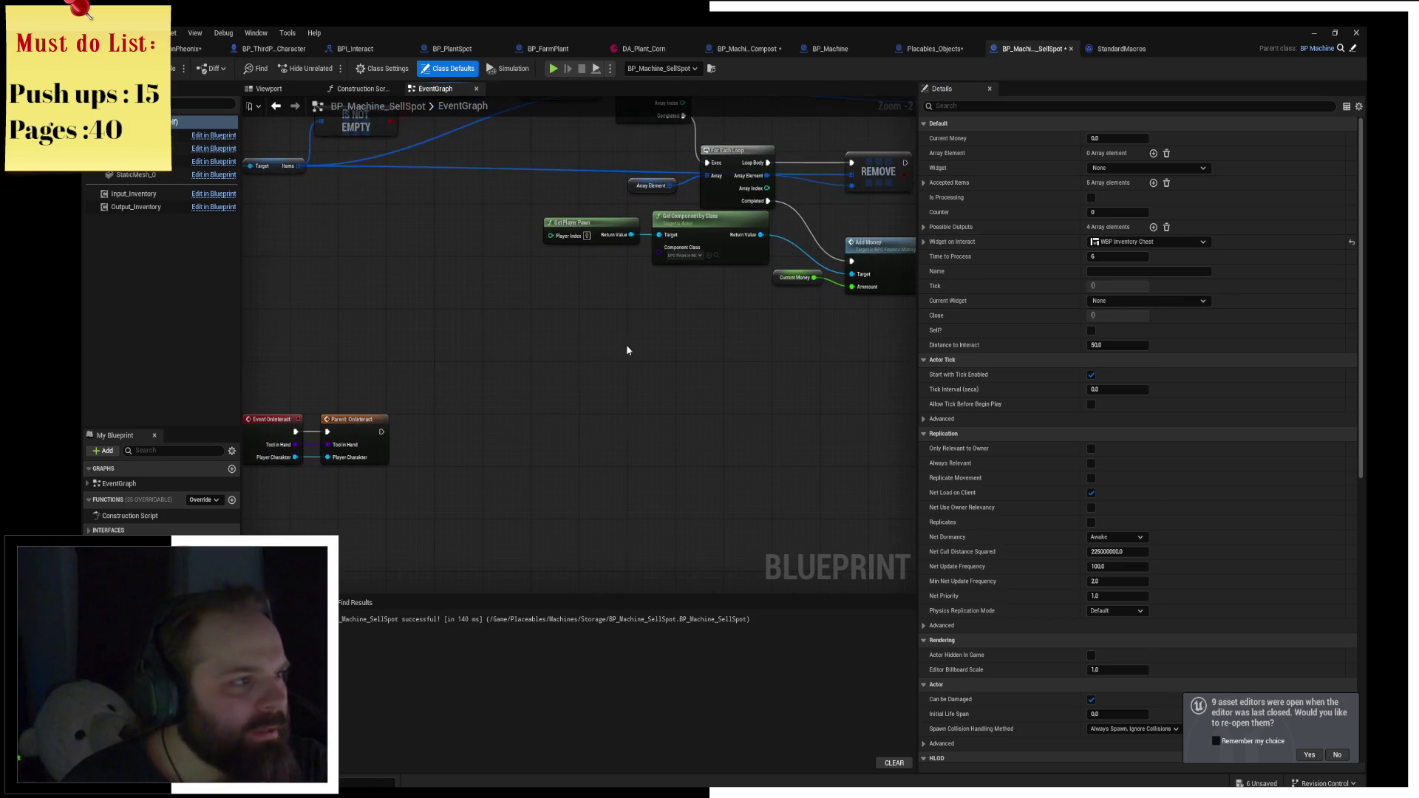
key("F7")
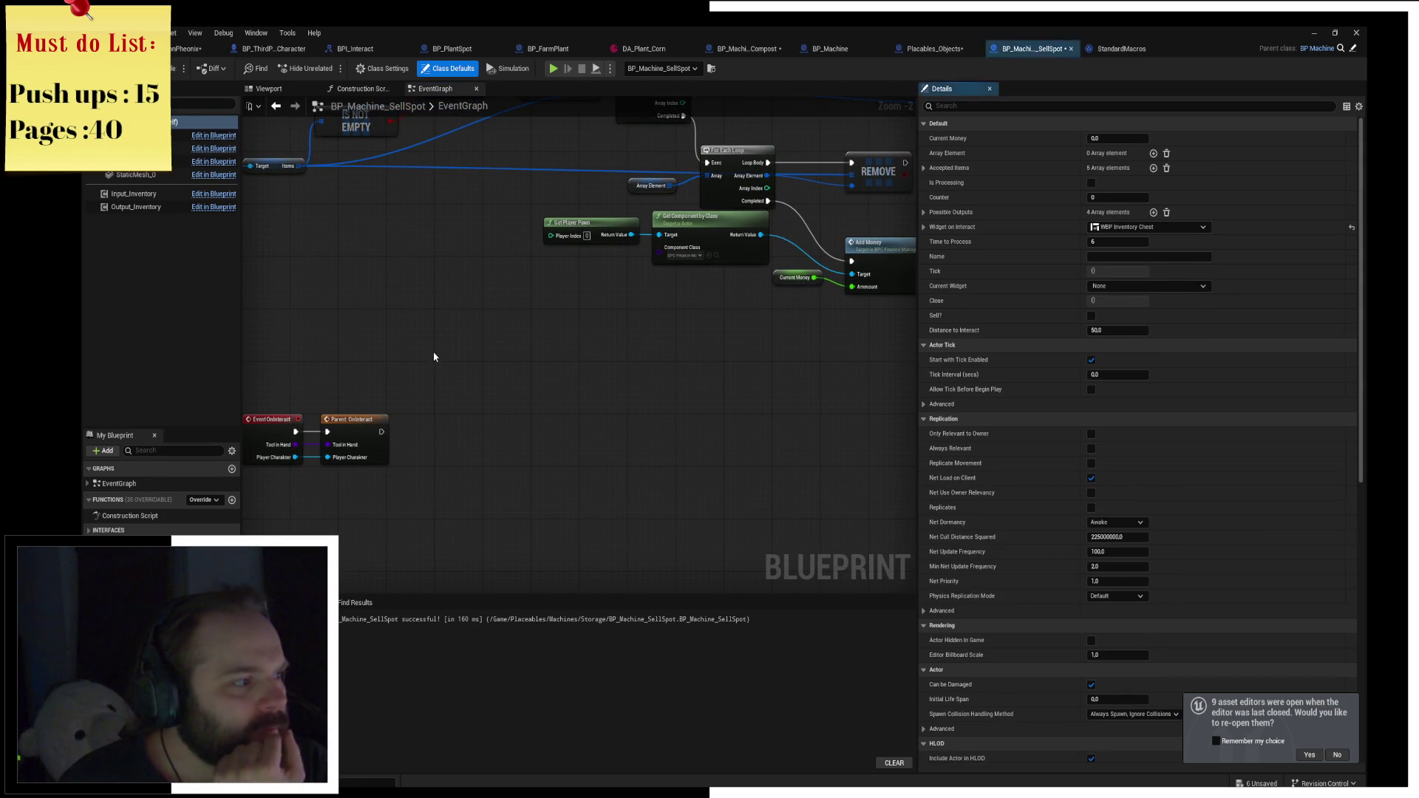
left_click(137, 194)
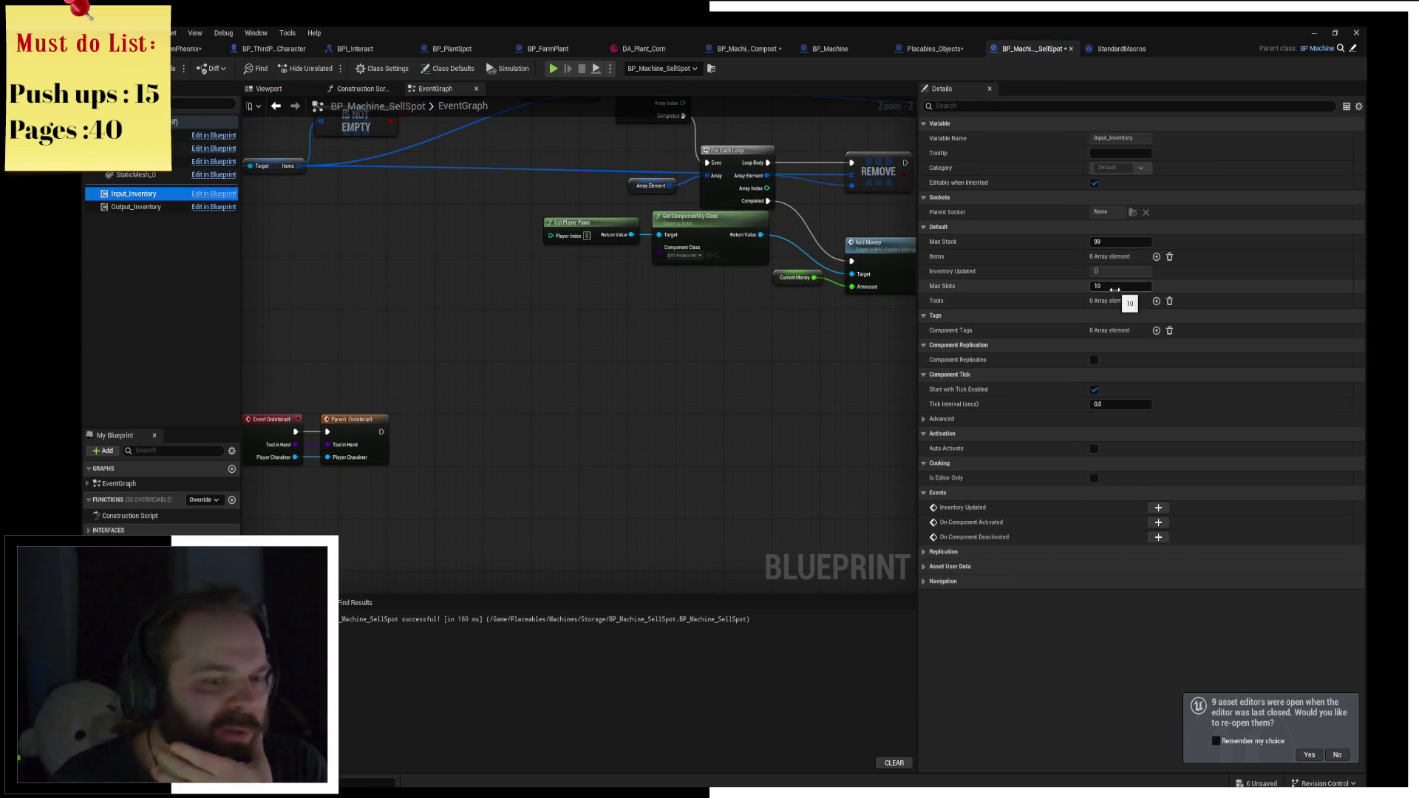
left_click(1115, 289)
type("15")
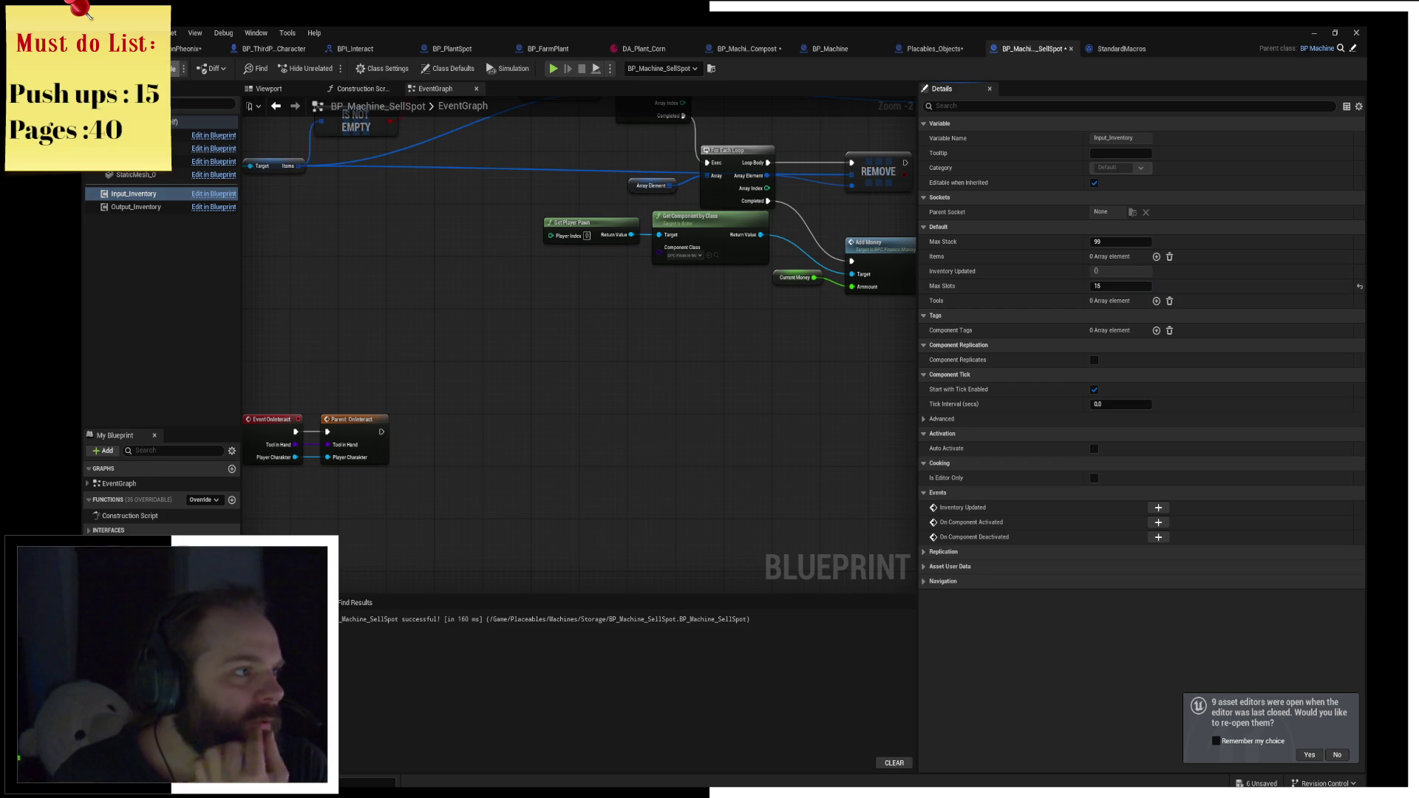
key("alt+p")
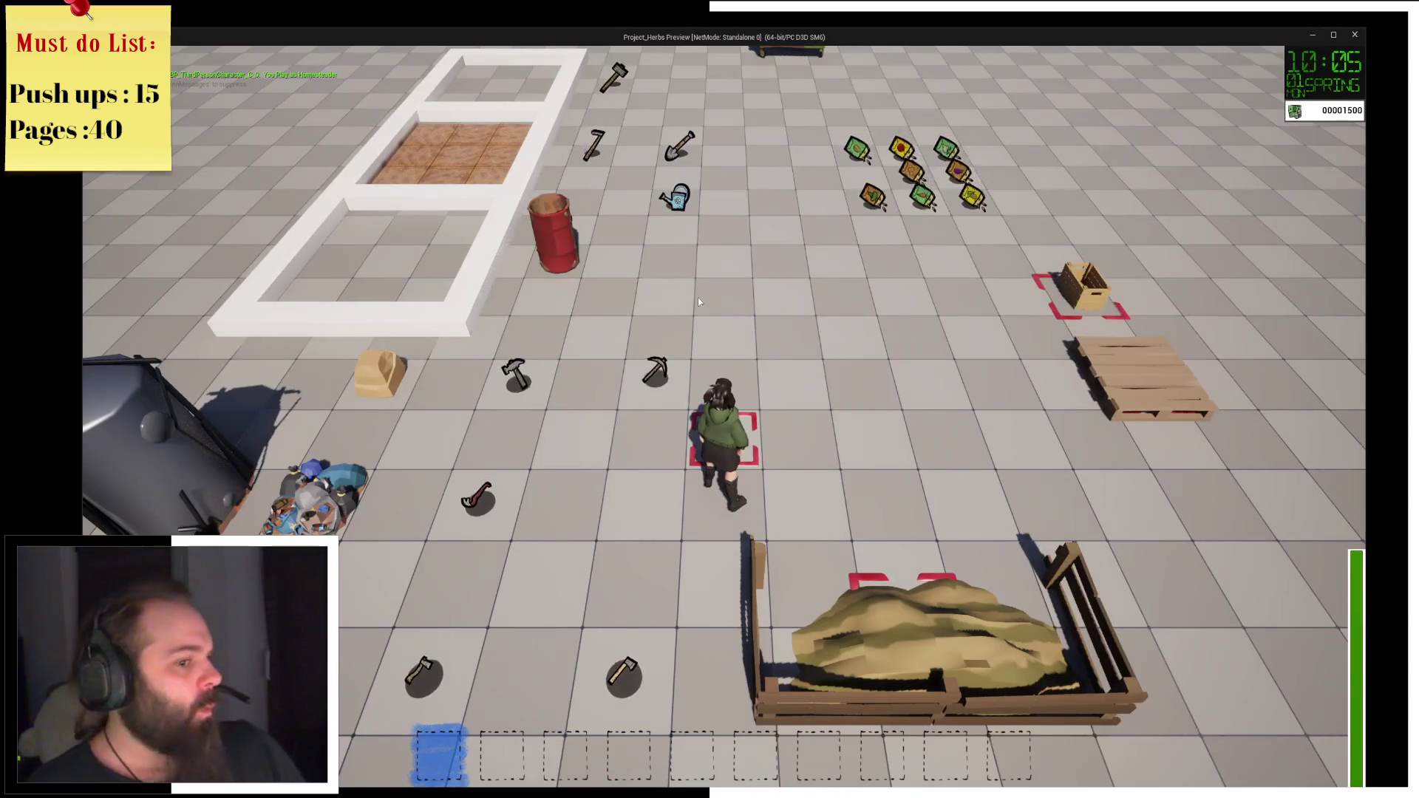
Interact with a machine and the compost heap, resuming past breakpoints and closing the inventory panels.
key("d")
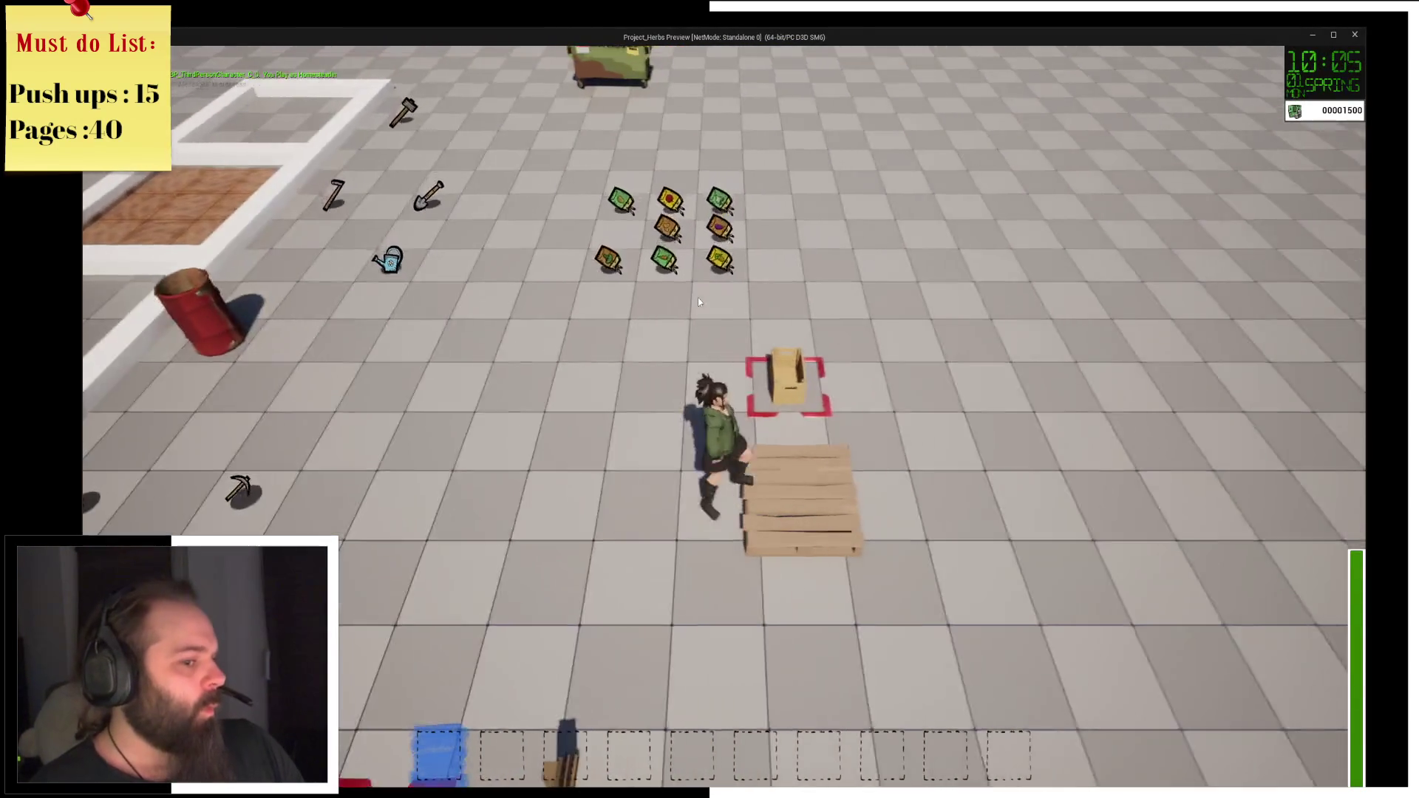
key("e")
left_click(499, 69)
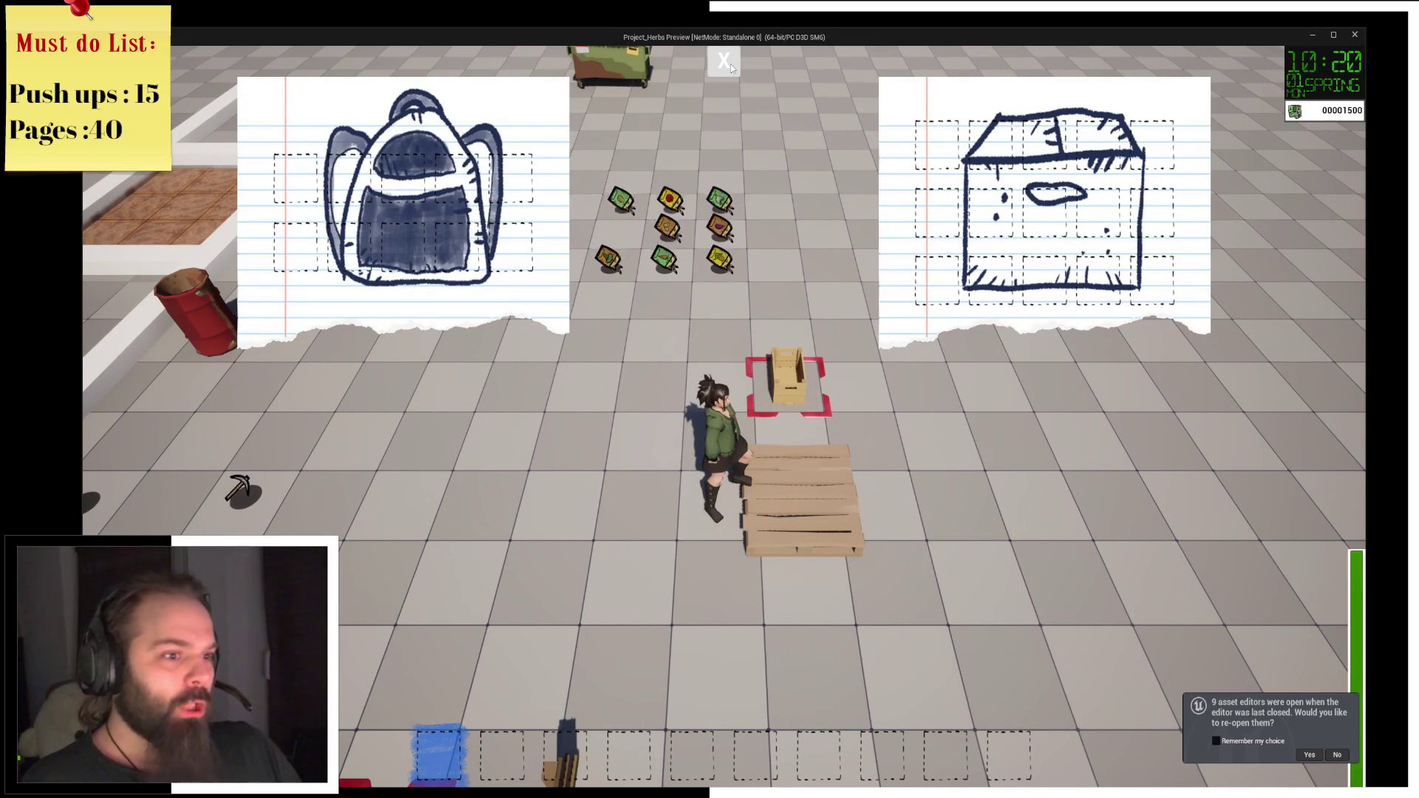
left_click(730, 68)
key("s")
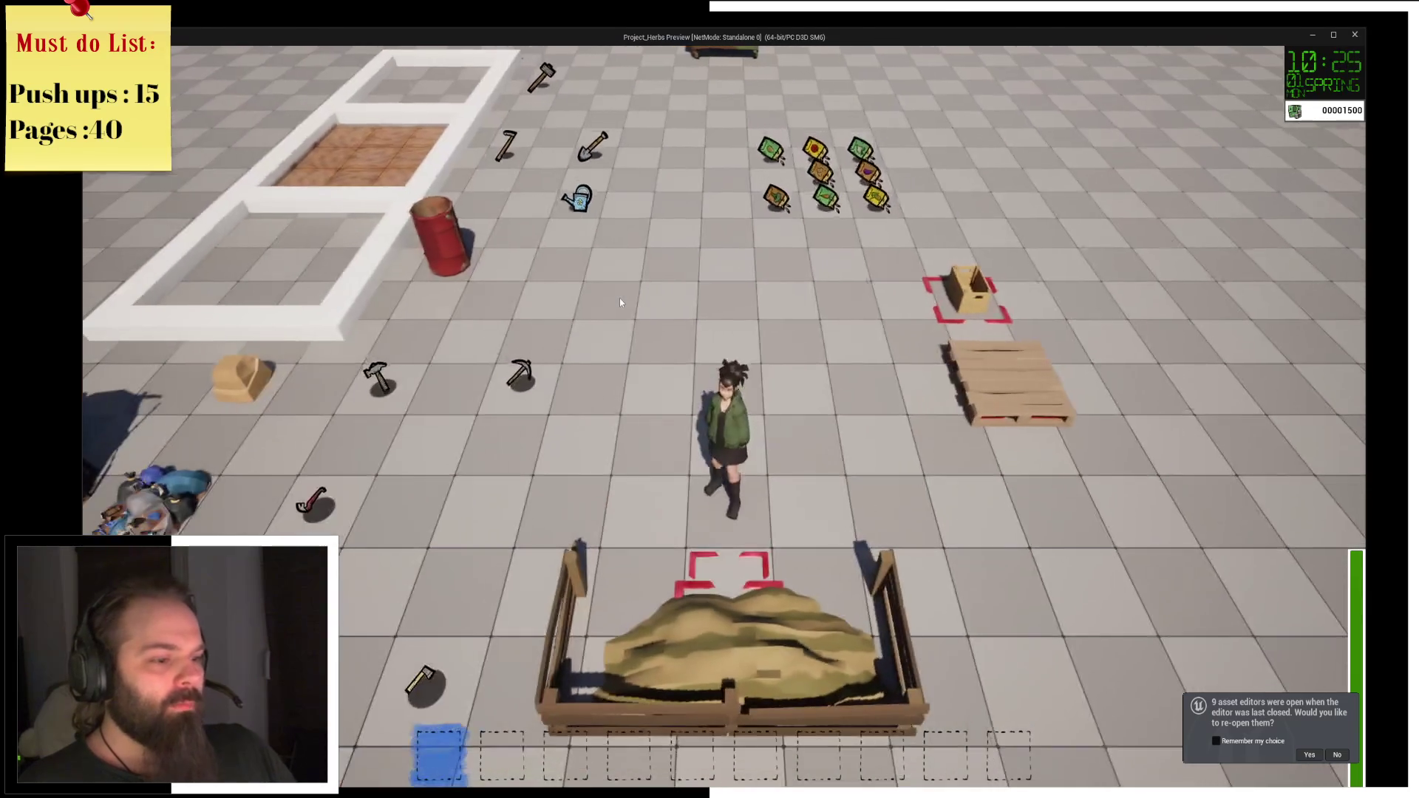
key("e")
left_click(503, 69)
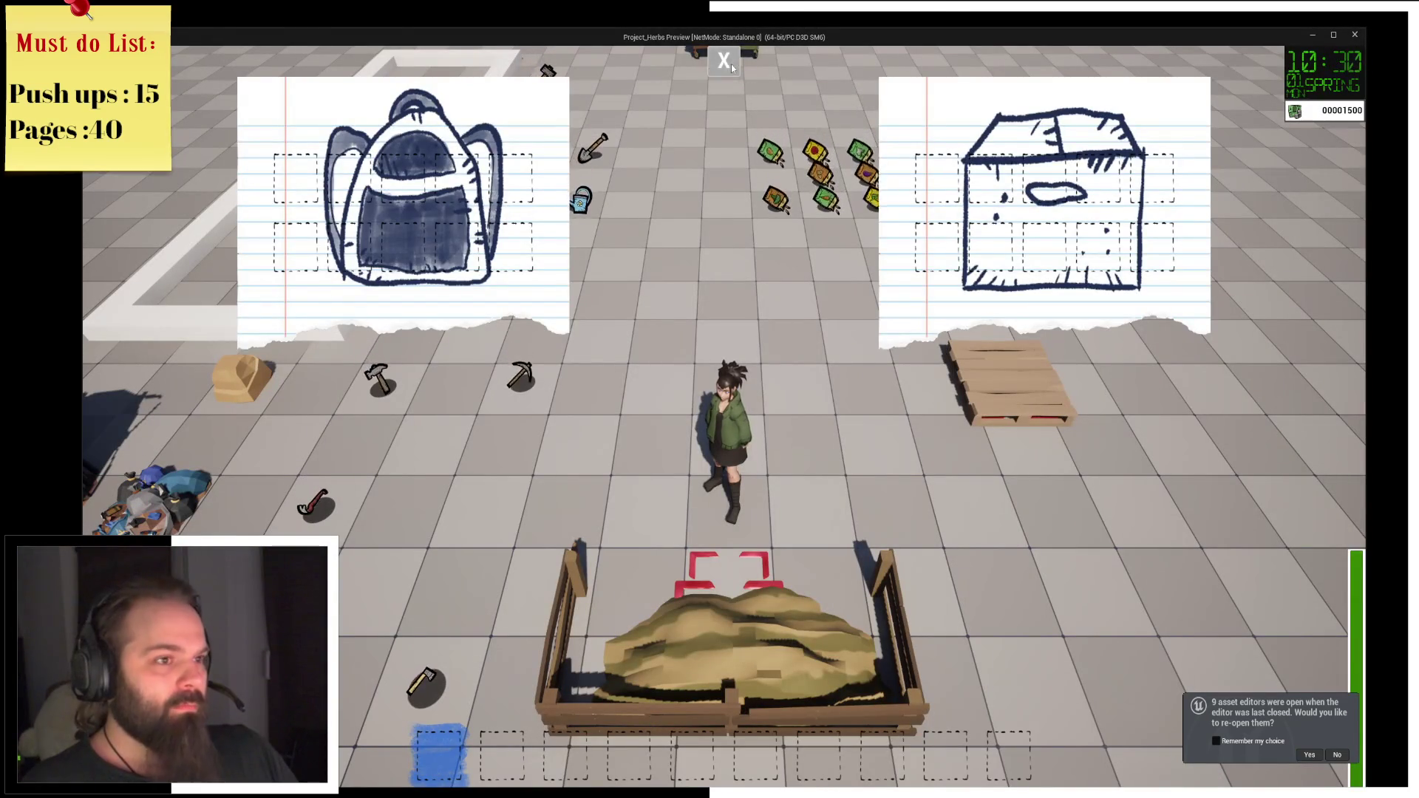
left_click(728, 63)
key("alt+Tab")
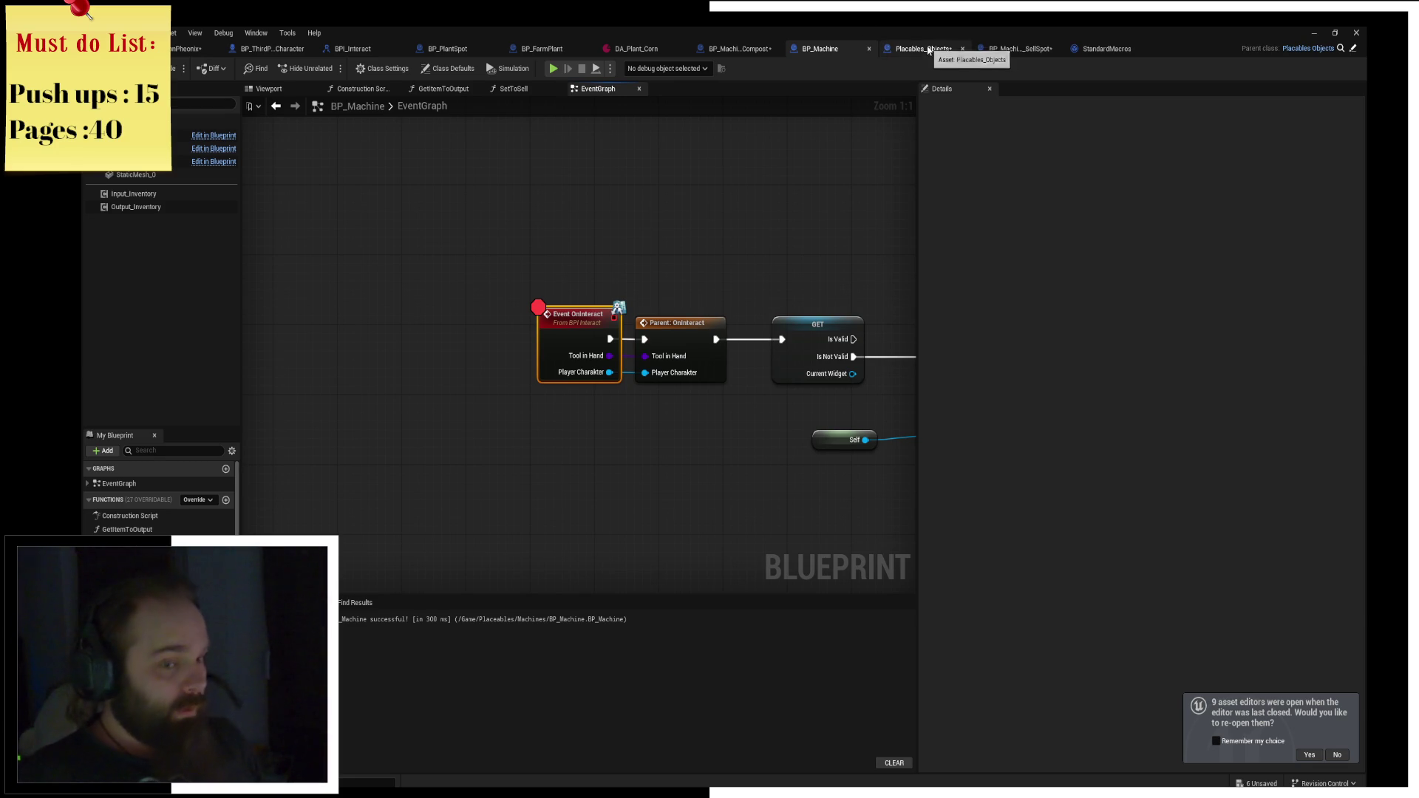
In BP_Machine_Compost's class defaults choose WBP Inventory Compost for Widget on Interact, then play.
left_click(743, 48)
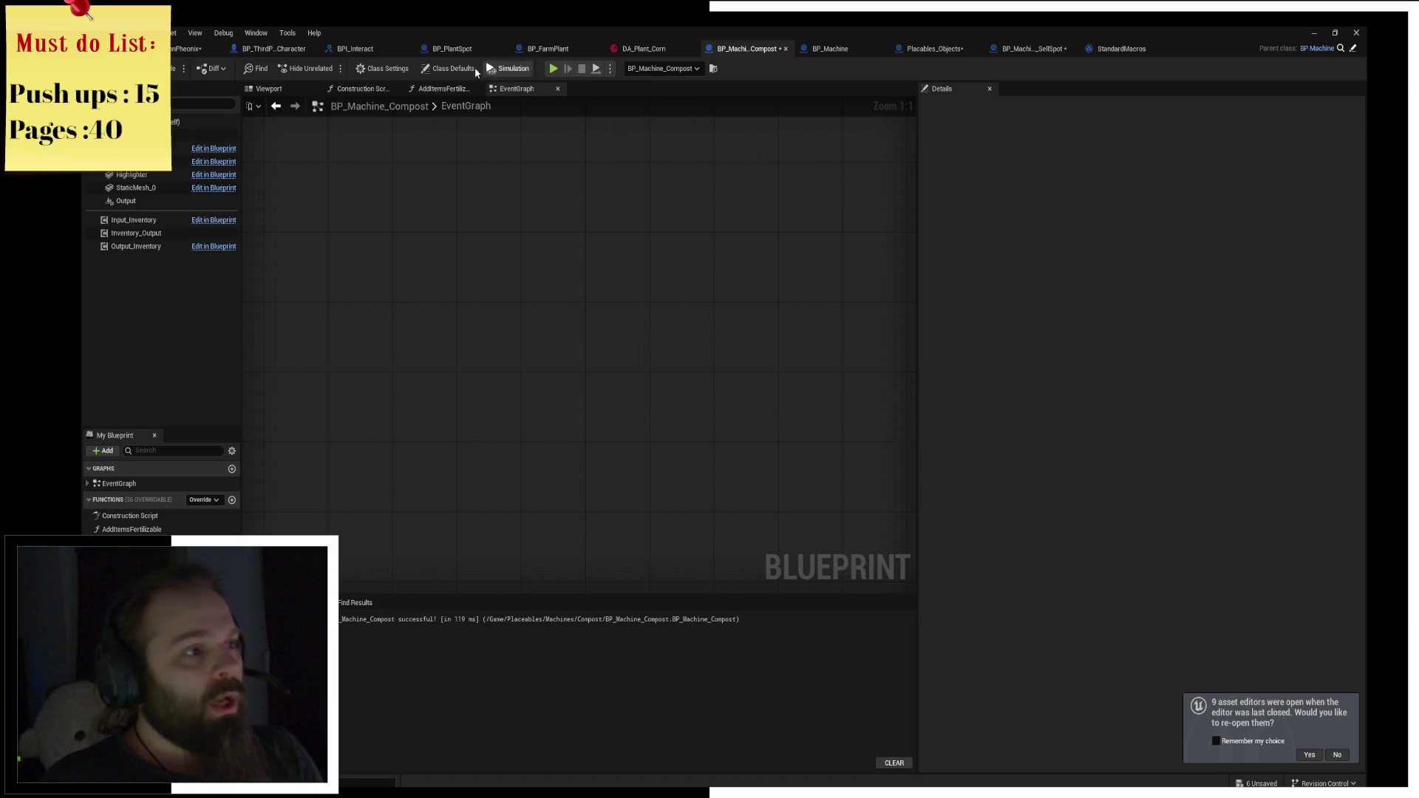
left_click(447, 68)
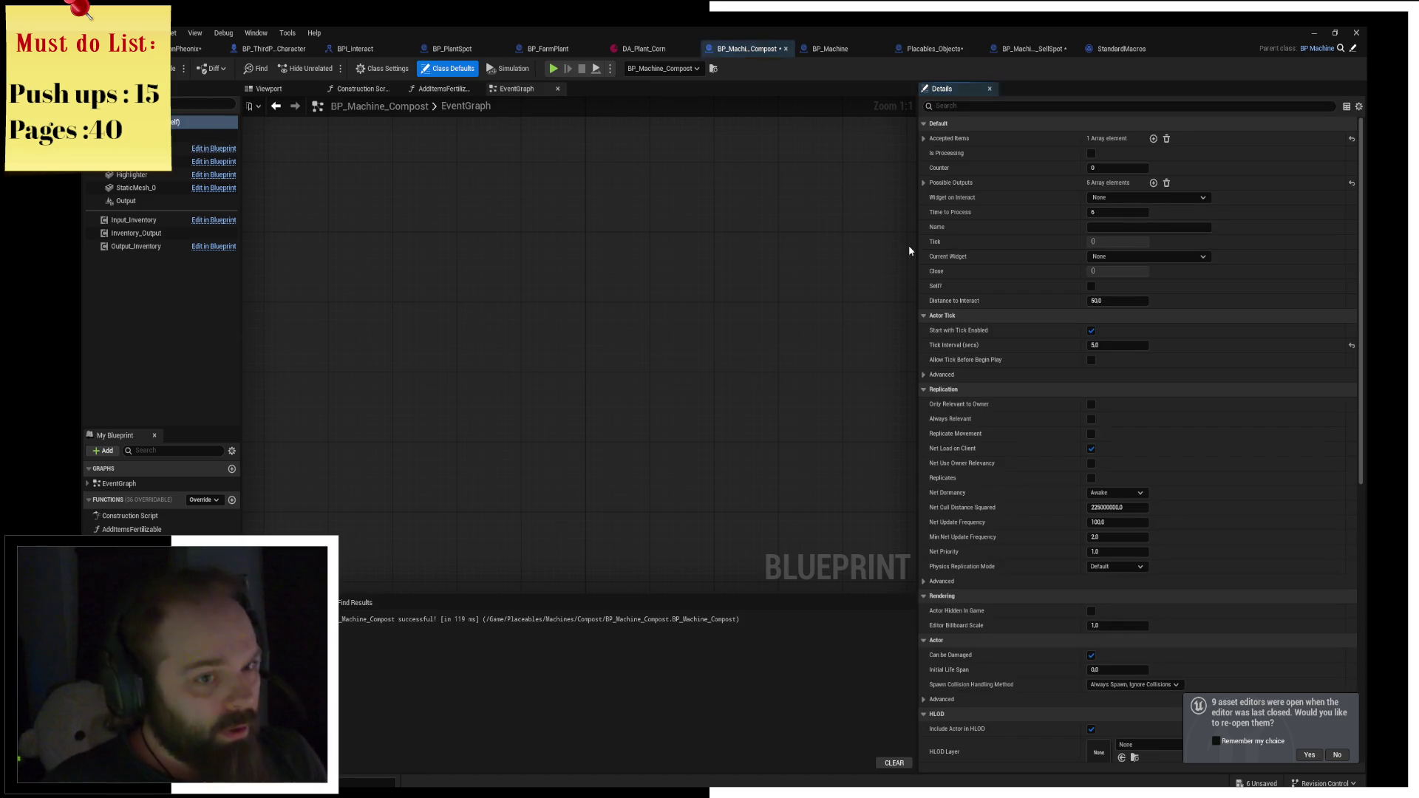
left_click(1152, 198)
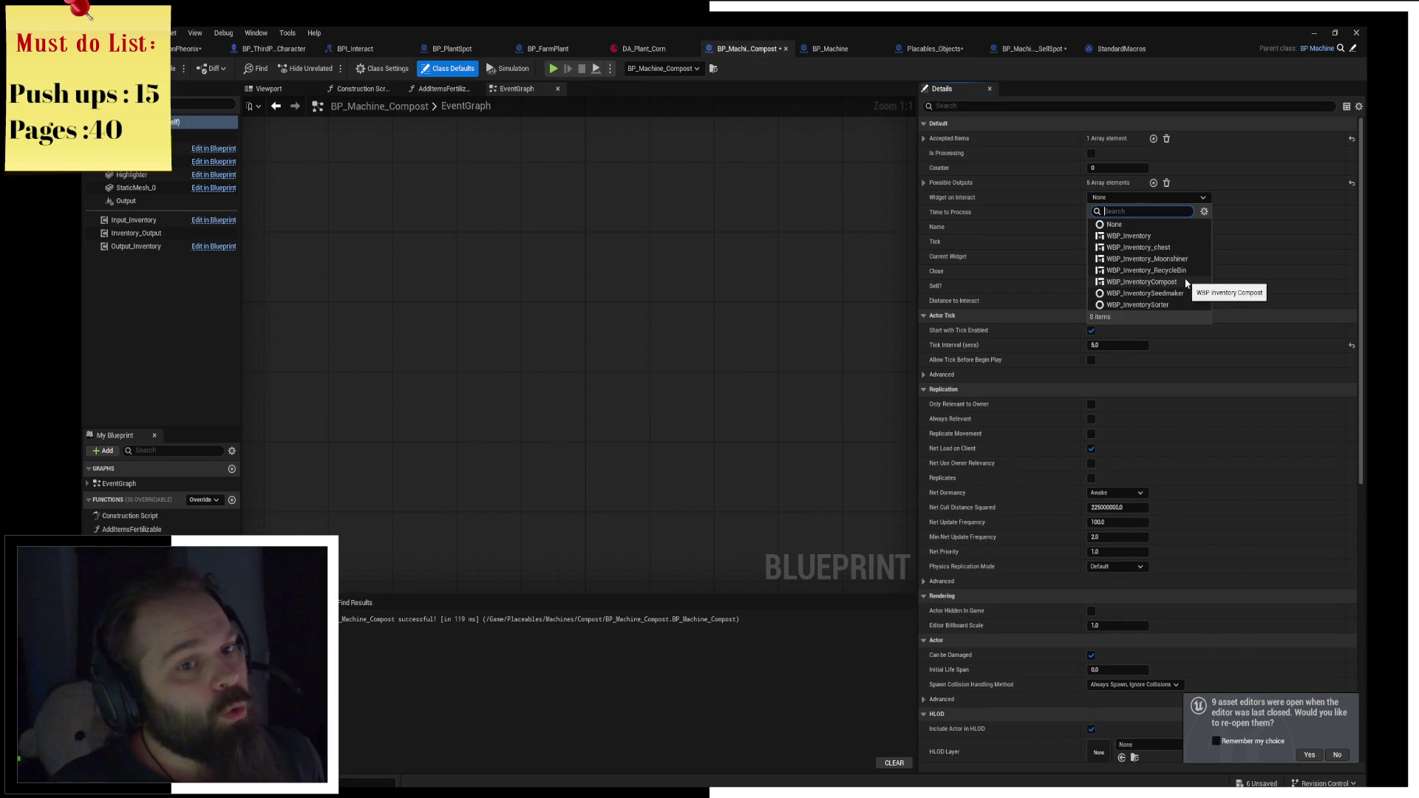
left_click(1185, 282)
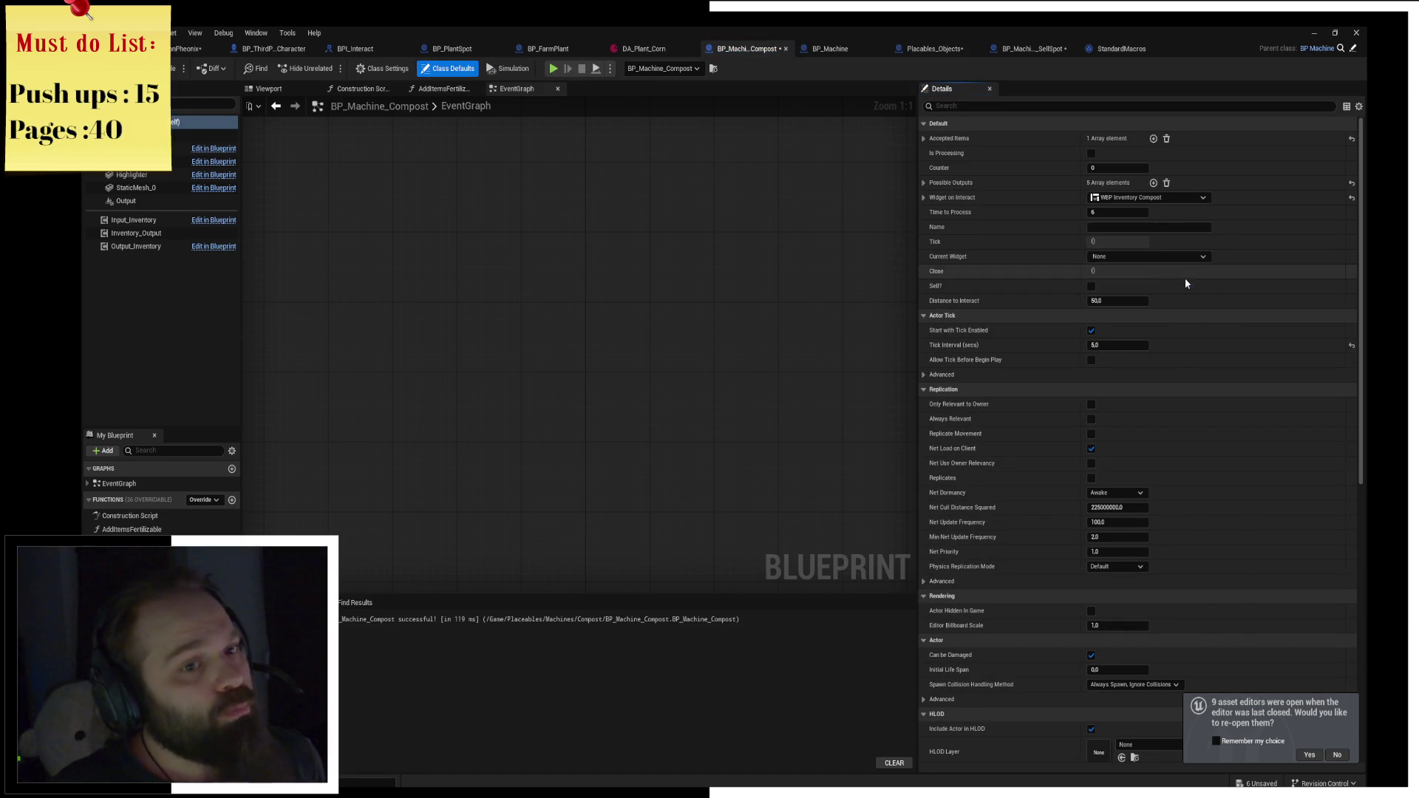
left_click(553, 68)
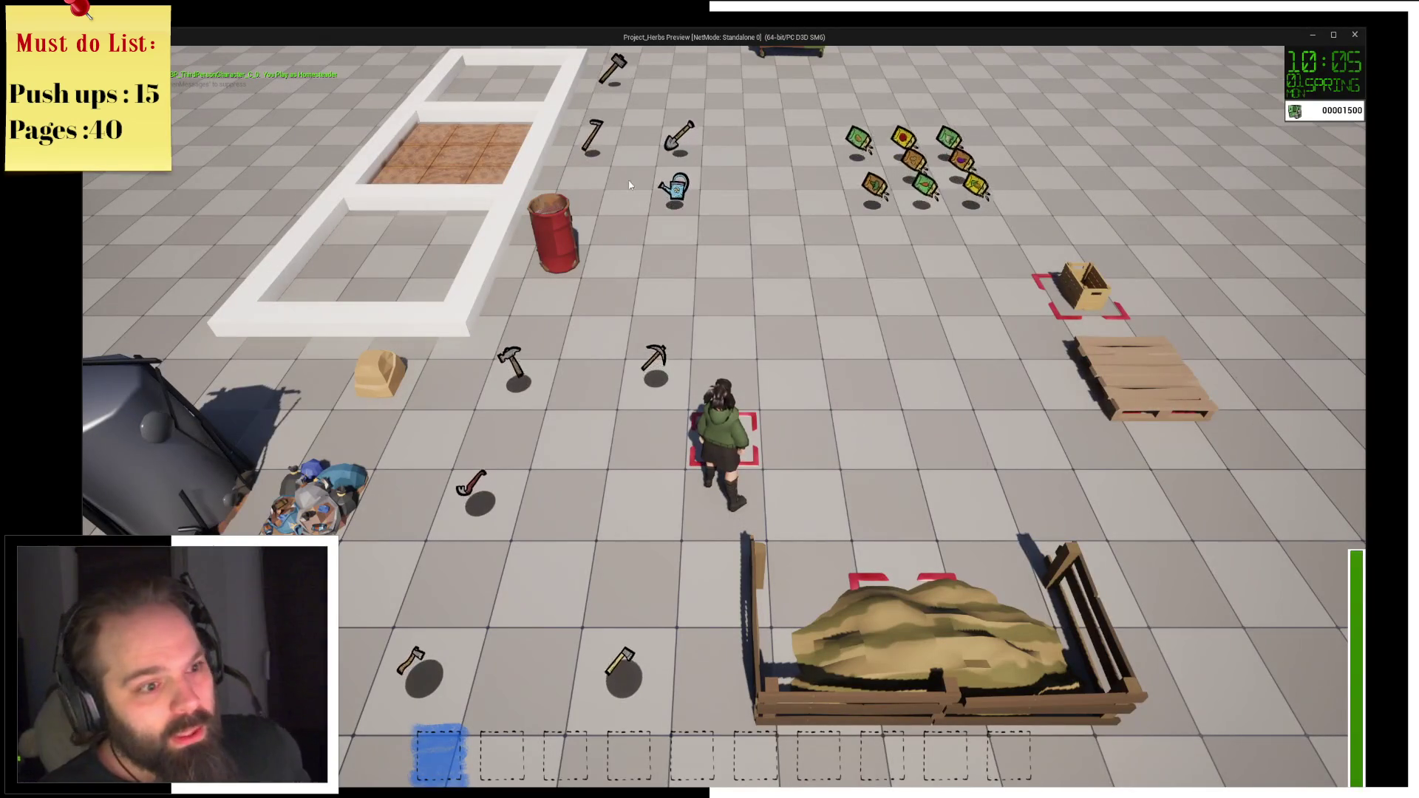
Interact with the compost heap, resume past the breakpoints, and close the opened inventories.
key("d")
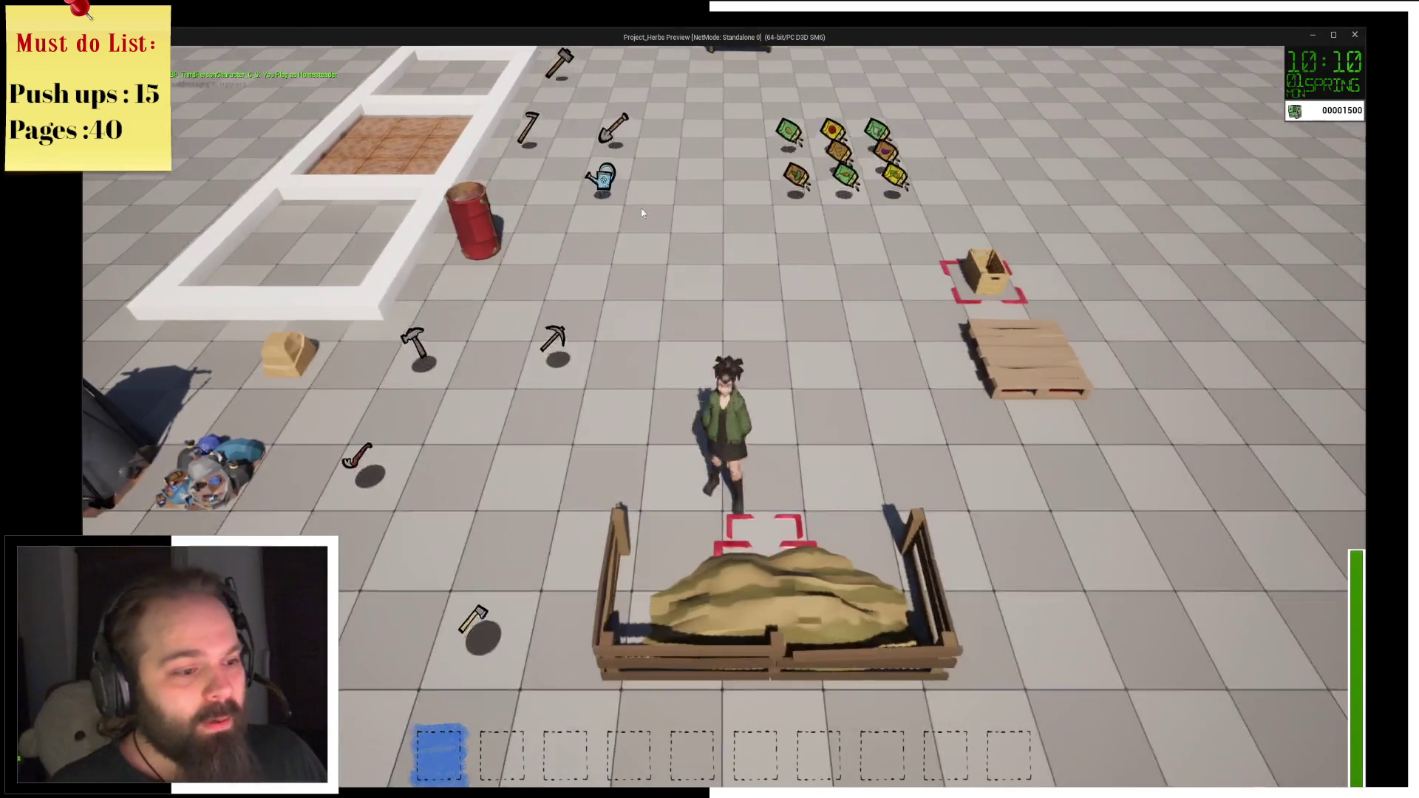
key("e")
left_click(498, 69)
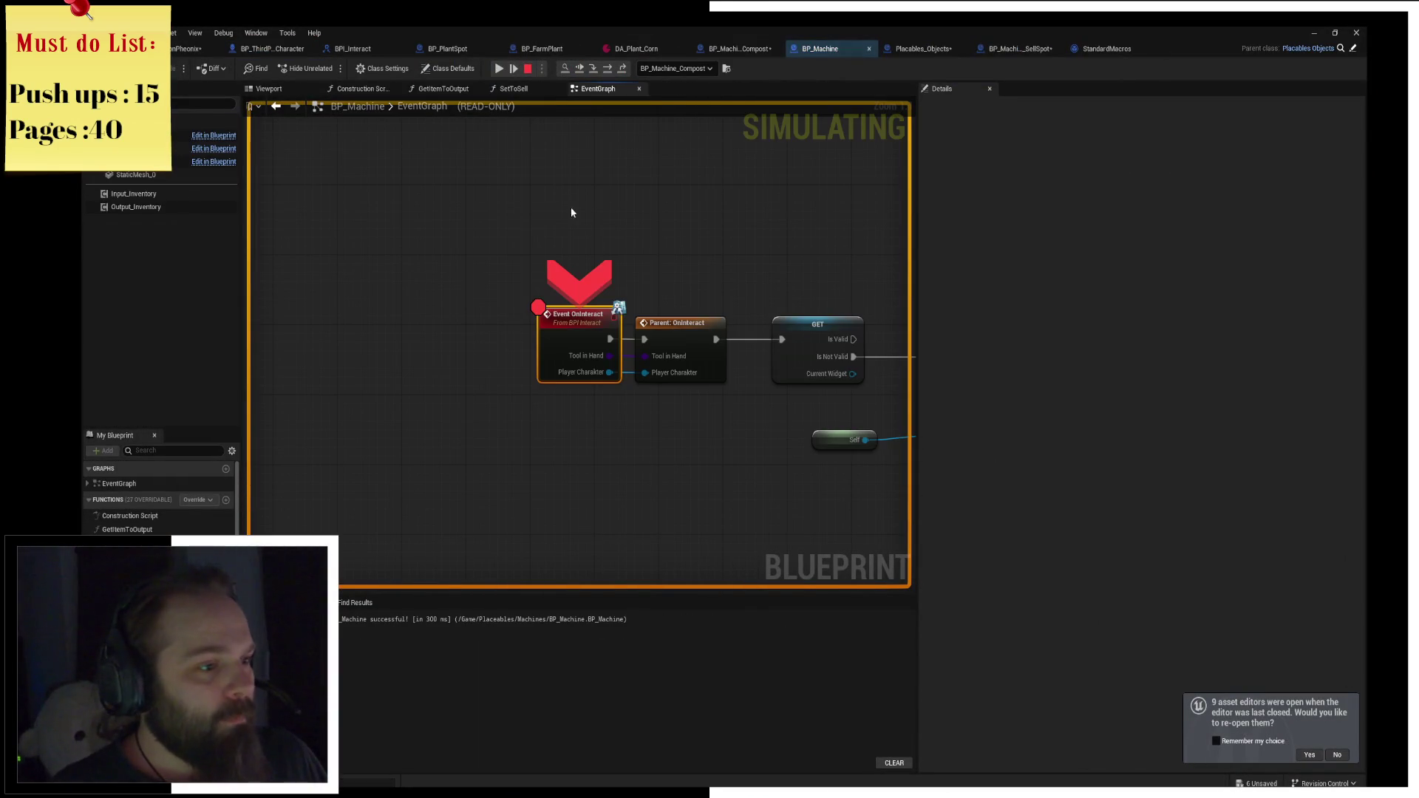
left_click(499, 68)
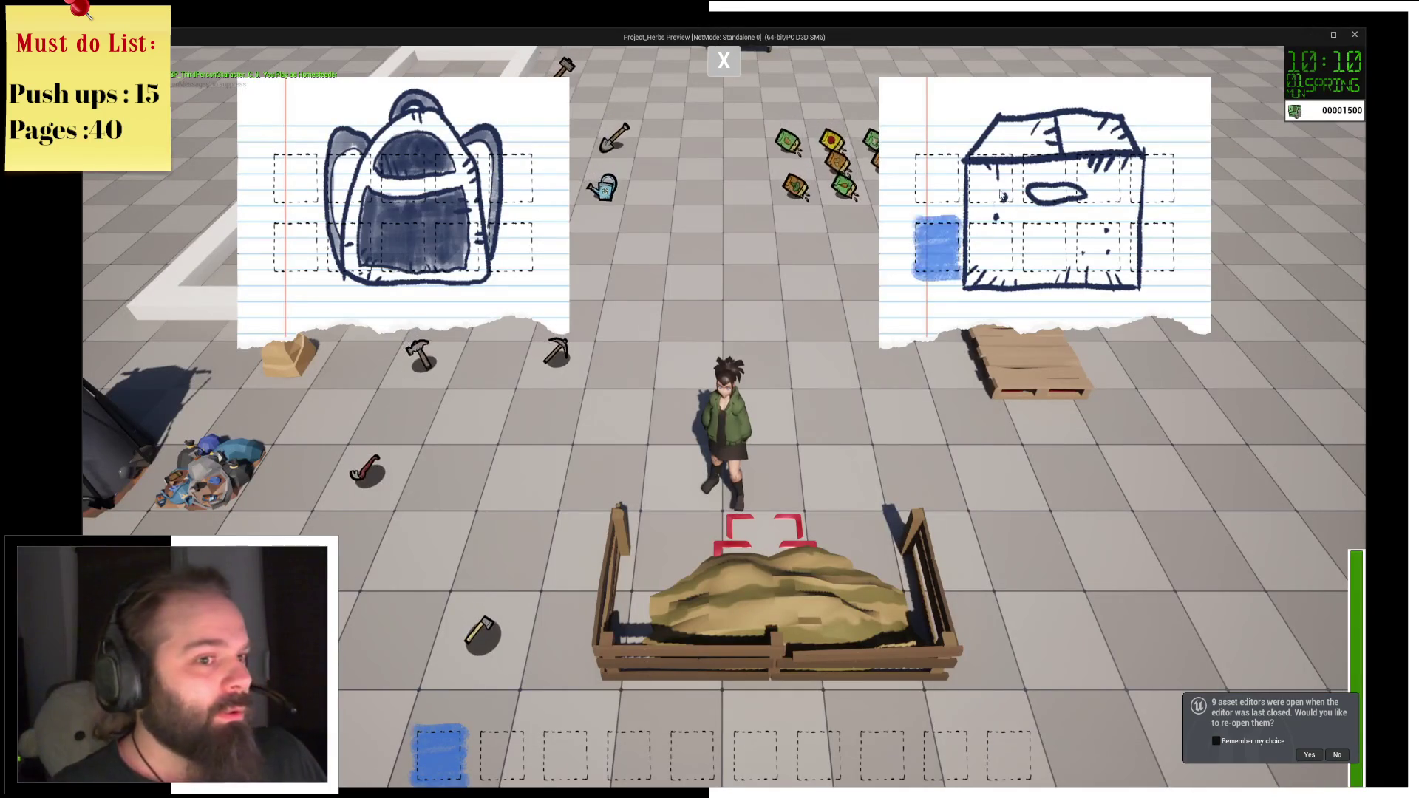
left_click(721, 62)
key("alt+Tab")
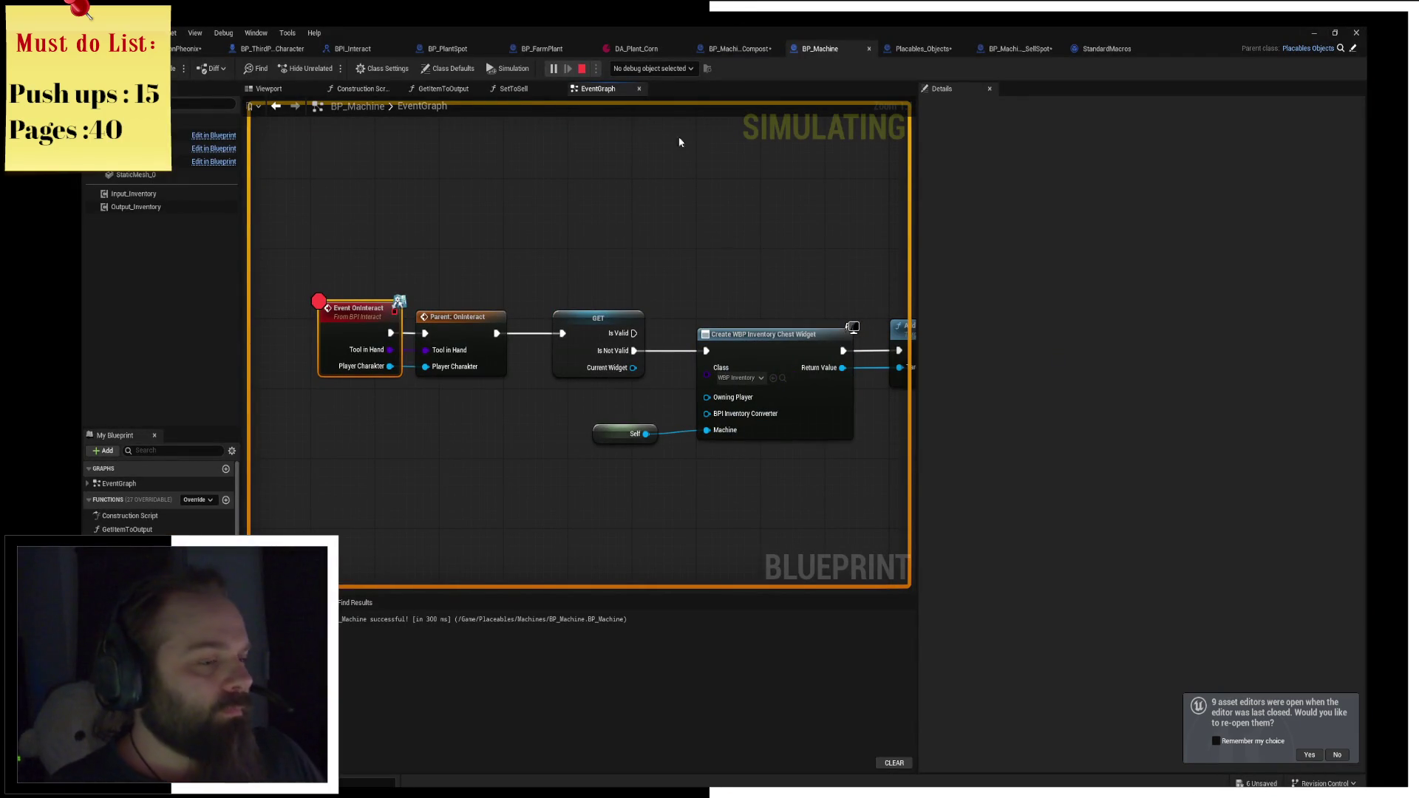
Step execution through to the Create WBP Inventory Chest Widget node, then stop the simulation.
left_click(556, 72)
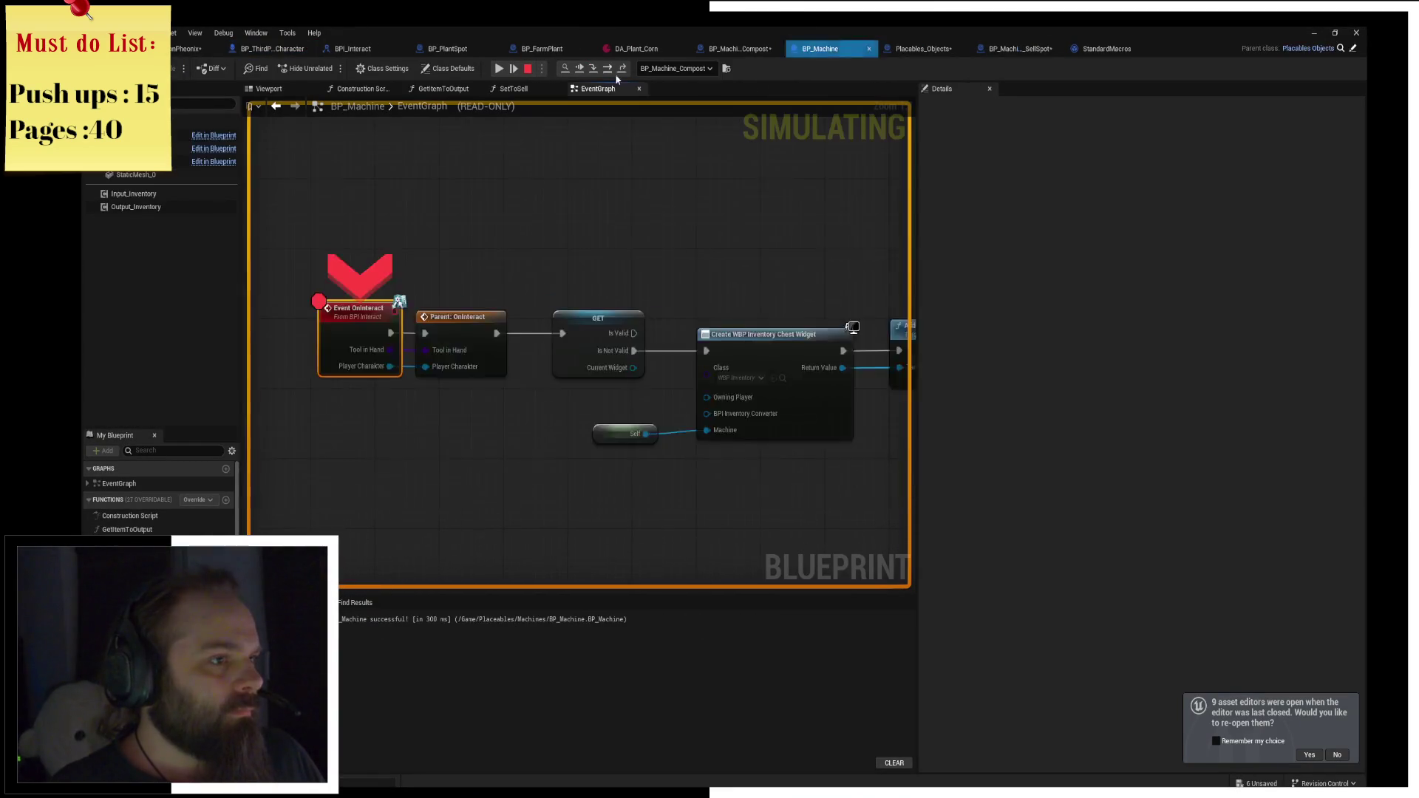
left_click(608, 70)
left_click(608, 70)
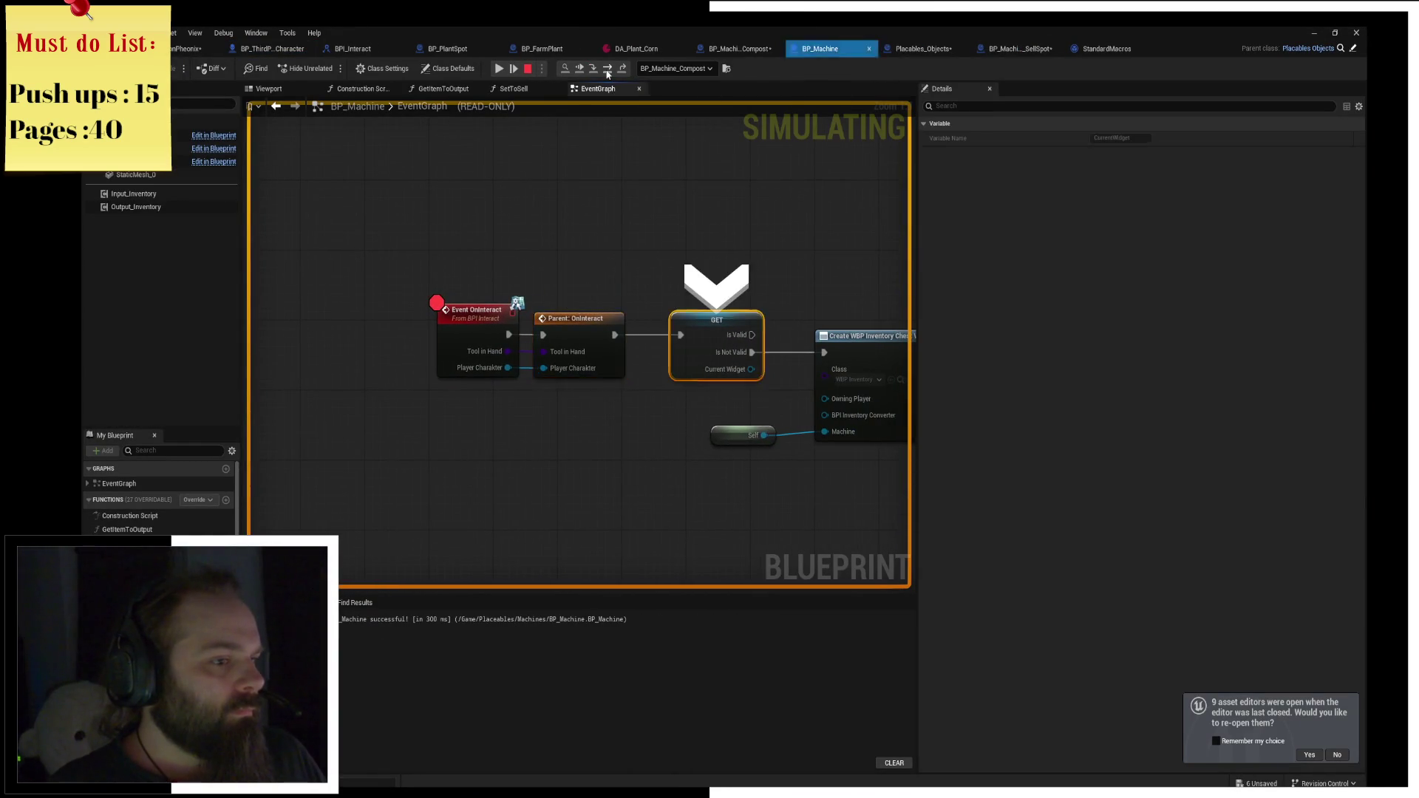
left_click(608, 70)
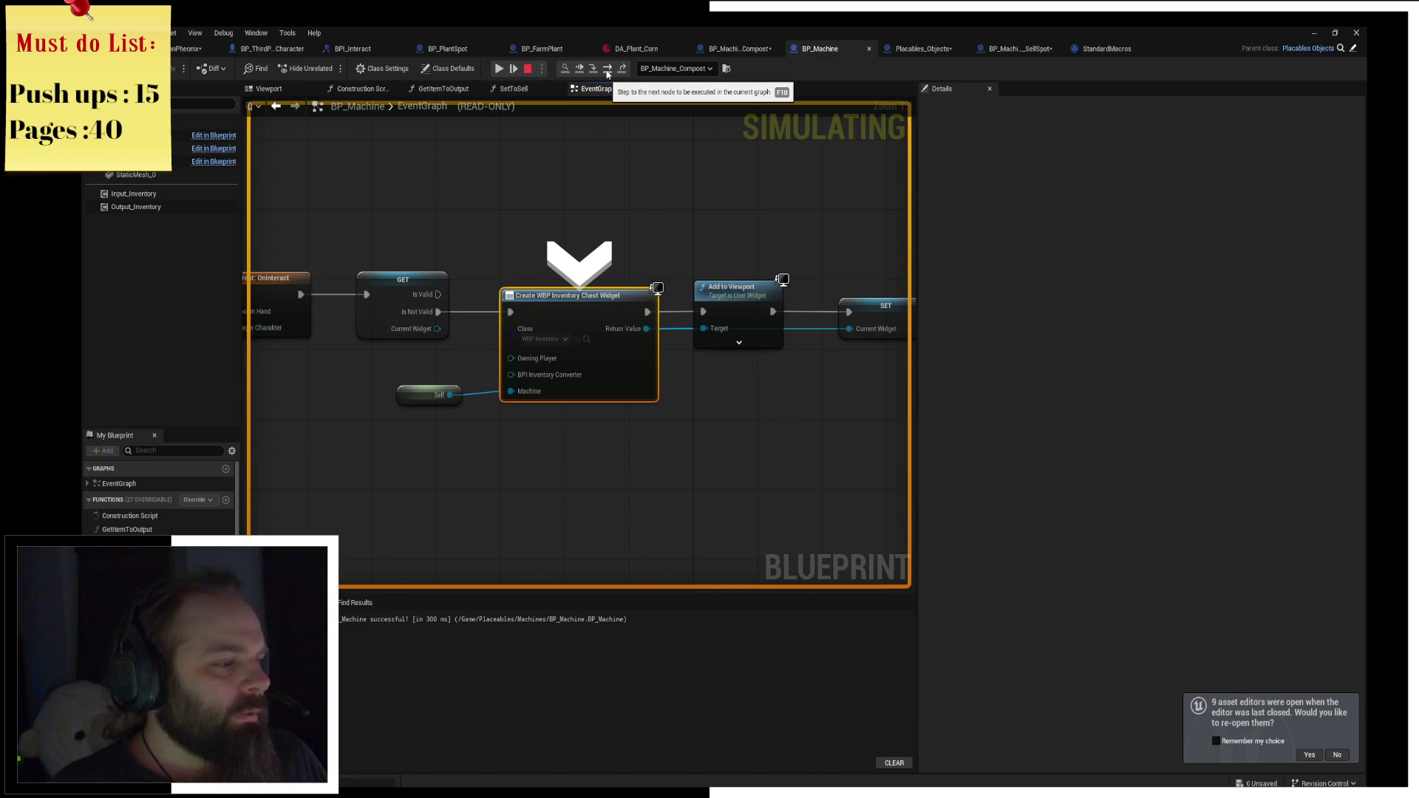
left_click(528, 71)
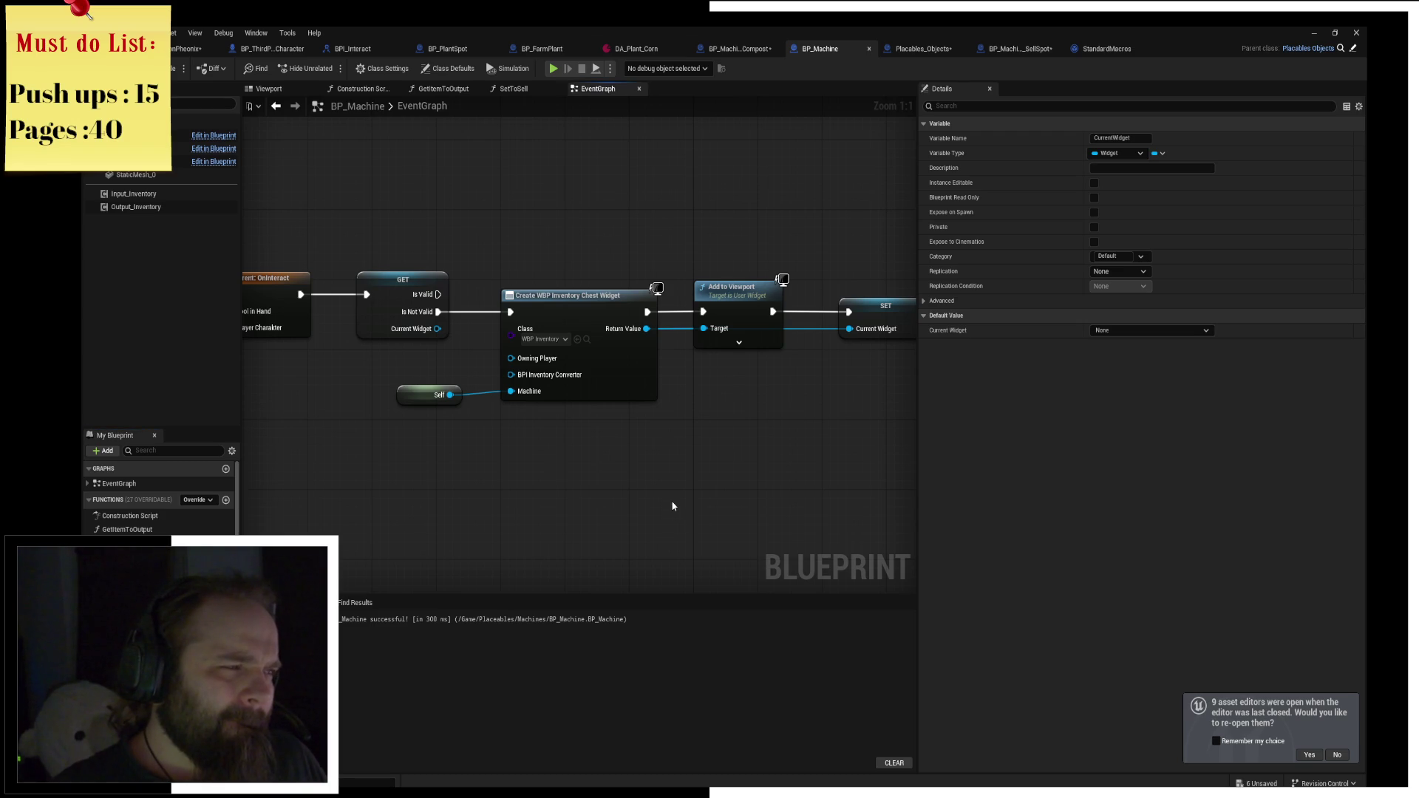
Add a Get Widget on Interact node beside the Create Widget node.
left_click(467, 73)
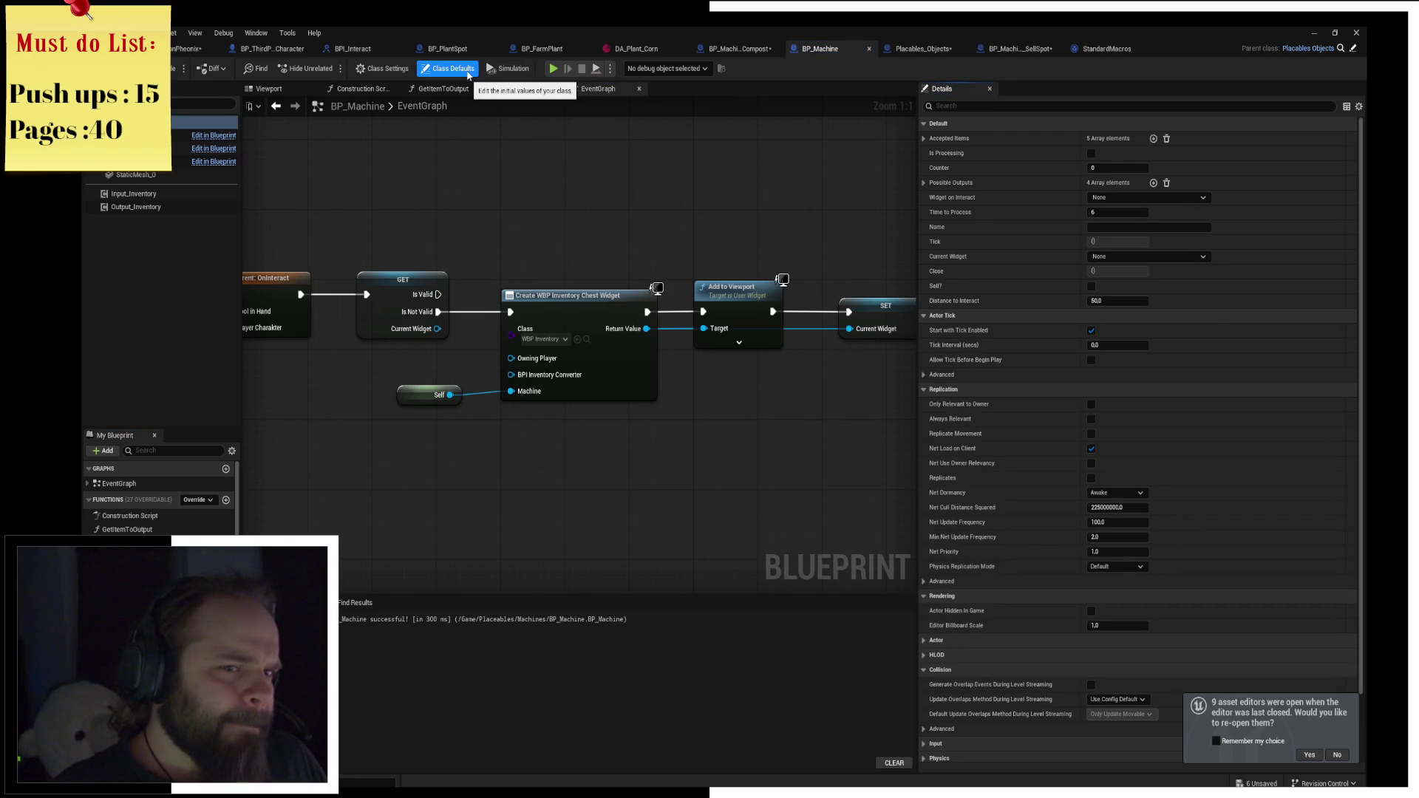
left_click(1198, 197)
left_click(1181, 204)
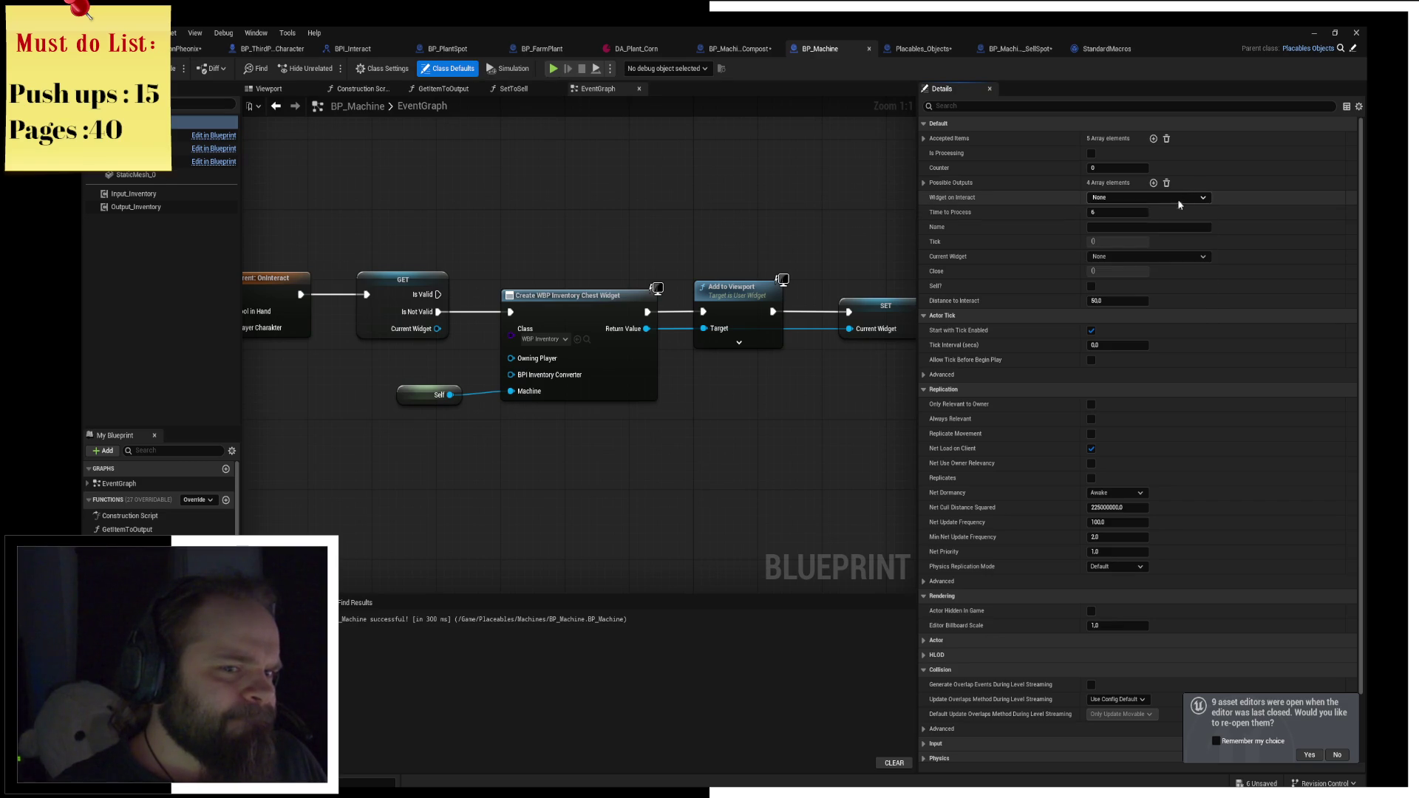
right_click(361, 497)
type("get widget")
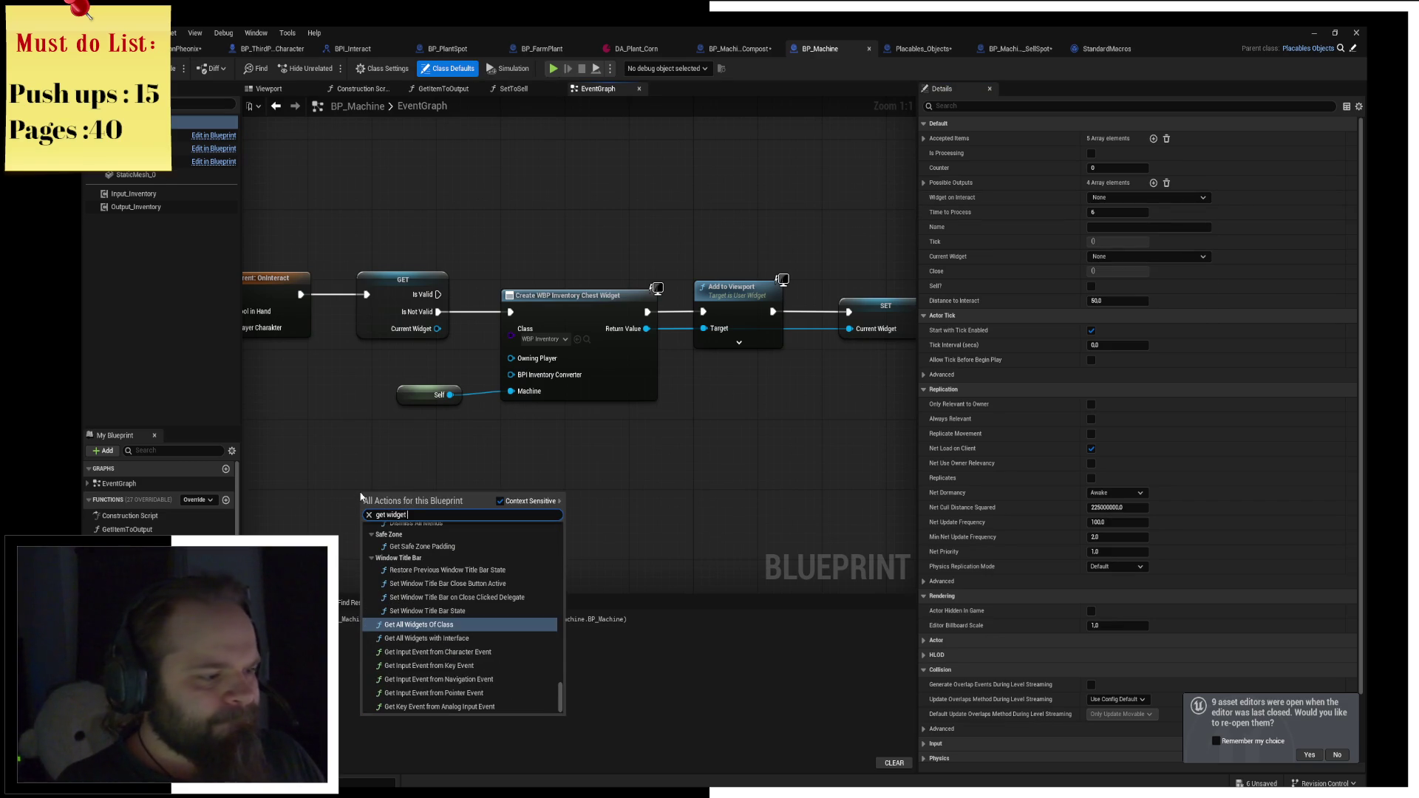
type(" on inter")
key("Return")
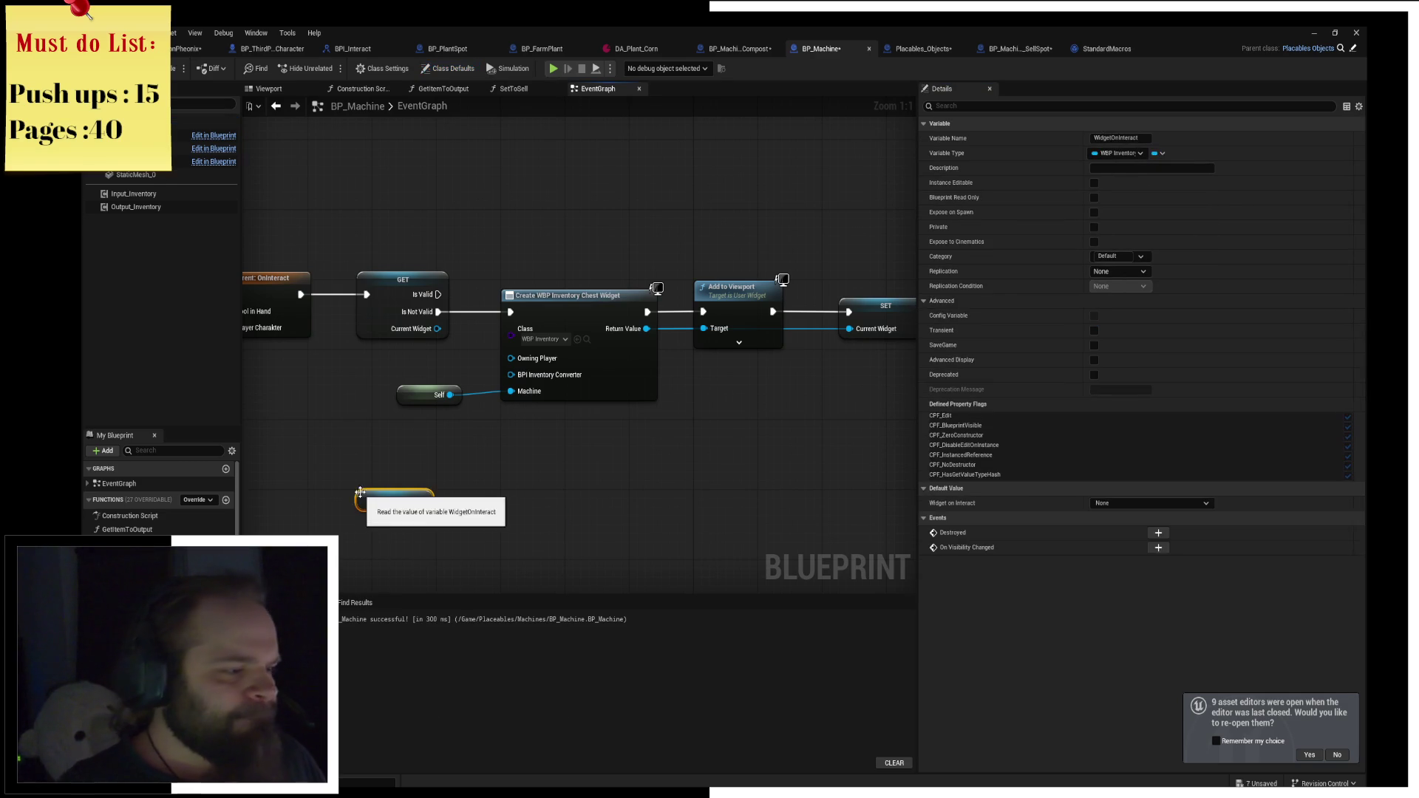
mouse_move(433, 509)
left_mouse_down()
mouse_move(444, 366)
mouse_move(519, 382)
mouse_move(515, 339)
mouse_move(343, 379)
left_mouse_up()
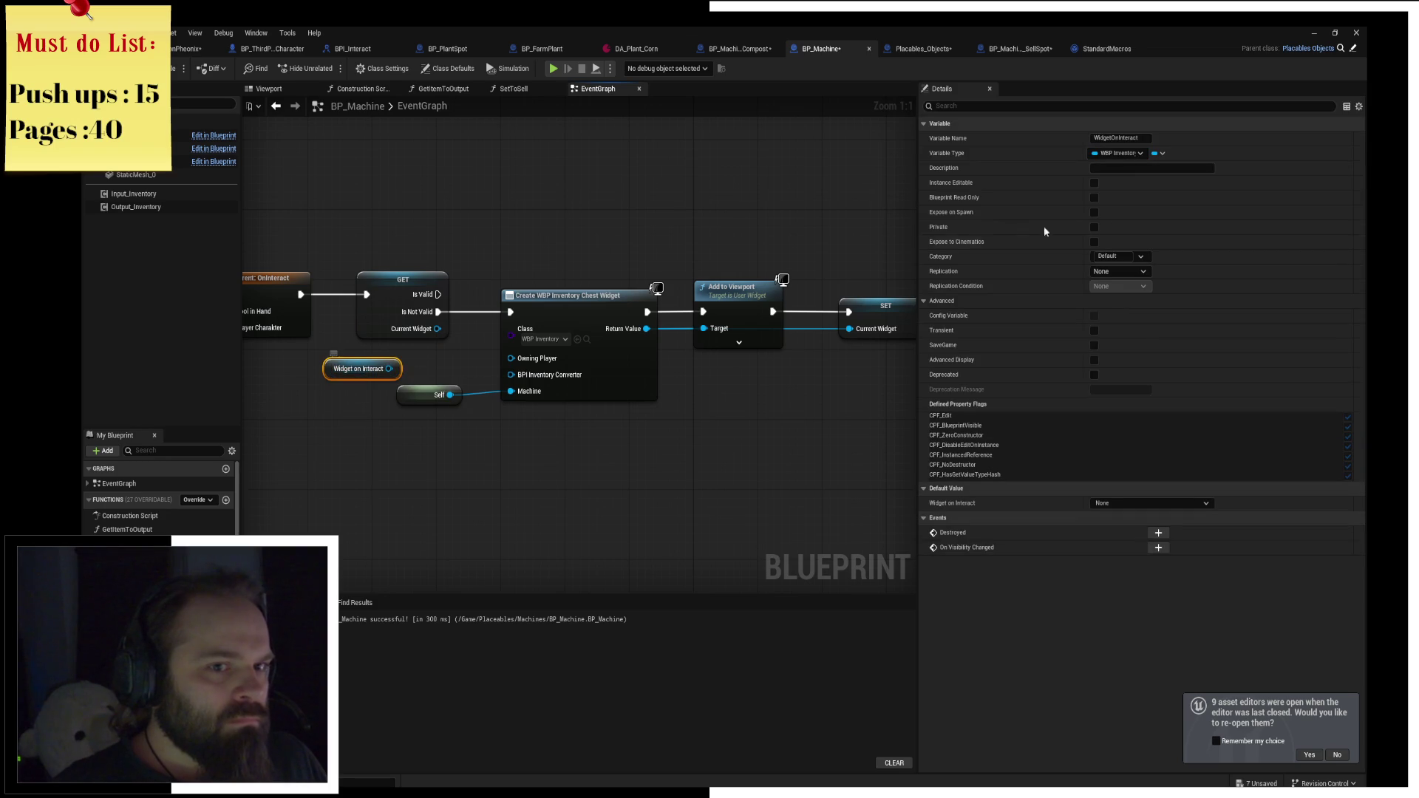
Change Widget on Interact to a class reference and wire it into the Class input.
left_click(1157, 153)
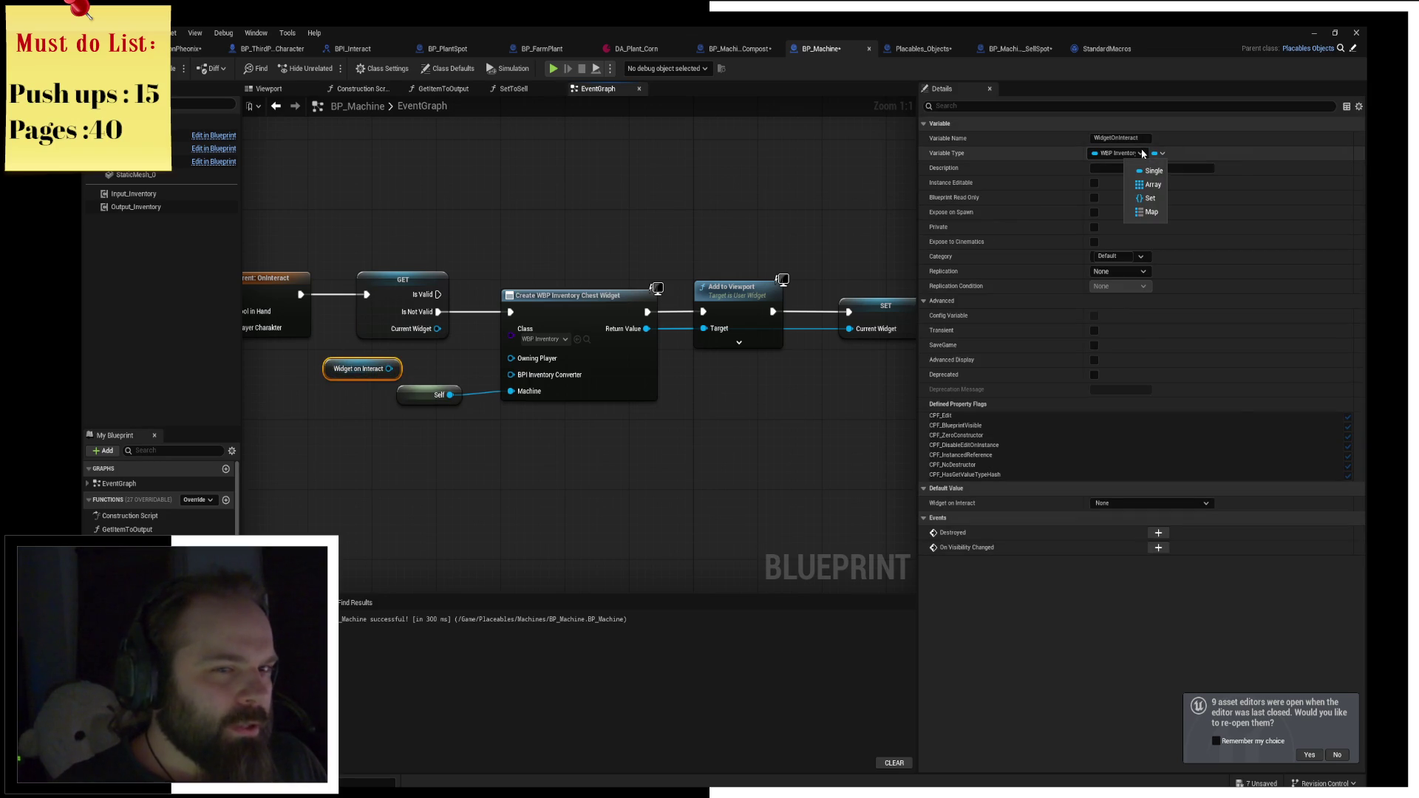
left_click(1143, 153)
left_click(1143, 153)
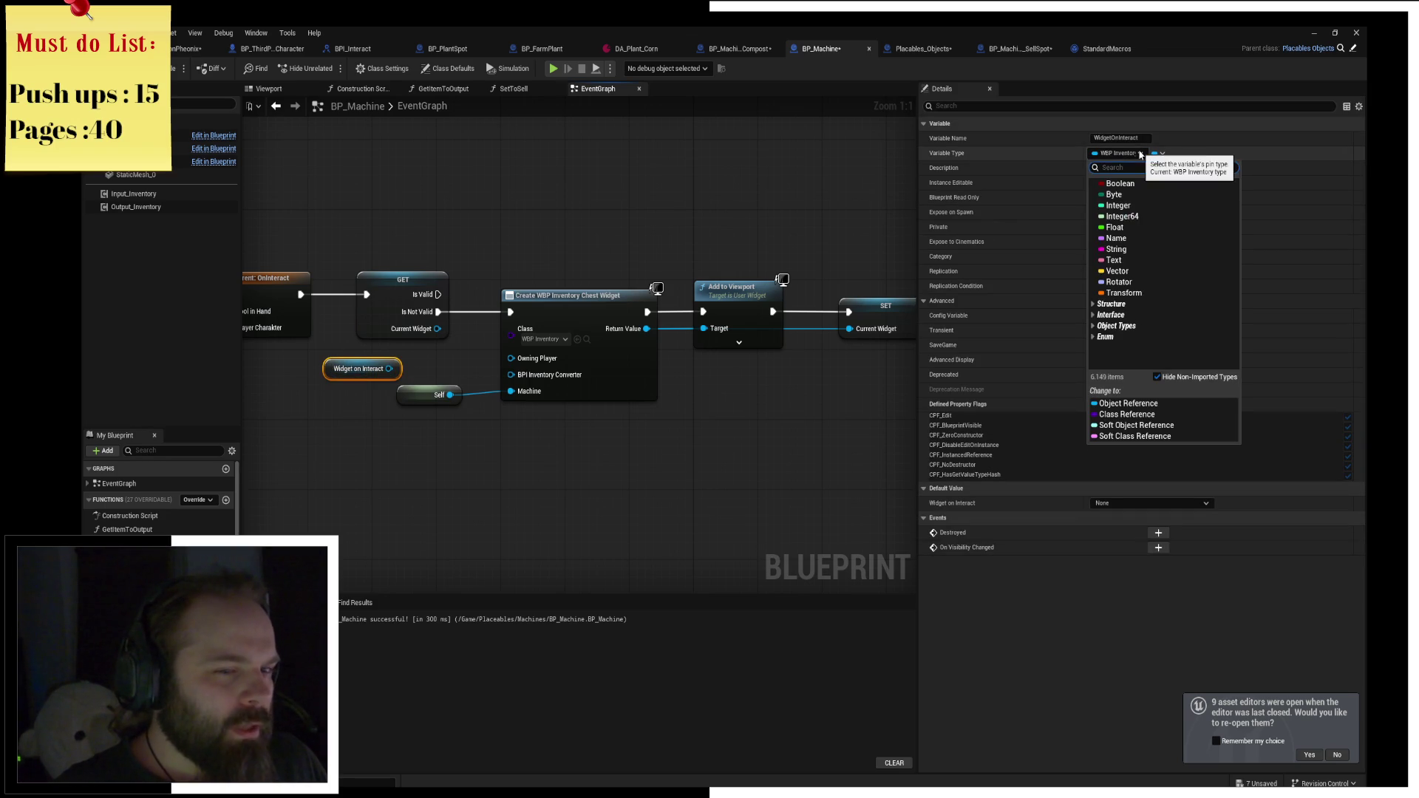
left_click(1157, 425)
left_click(766, 434)
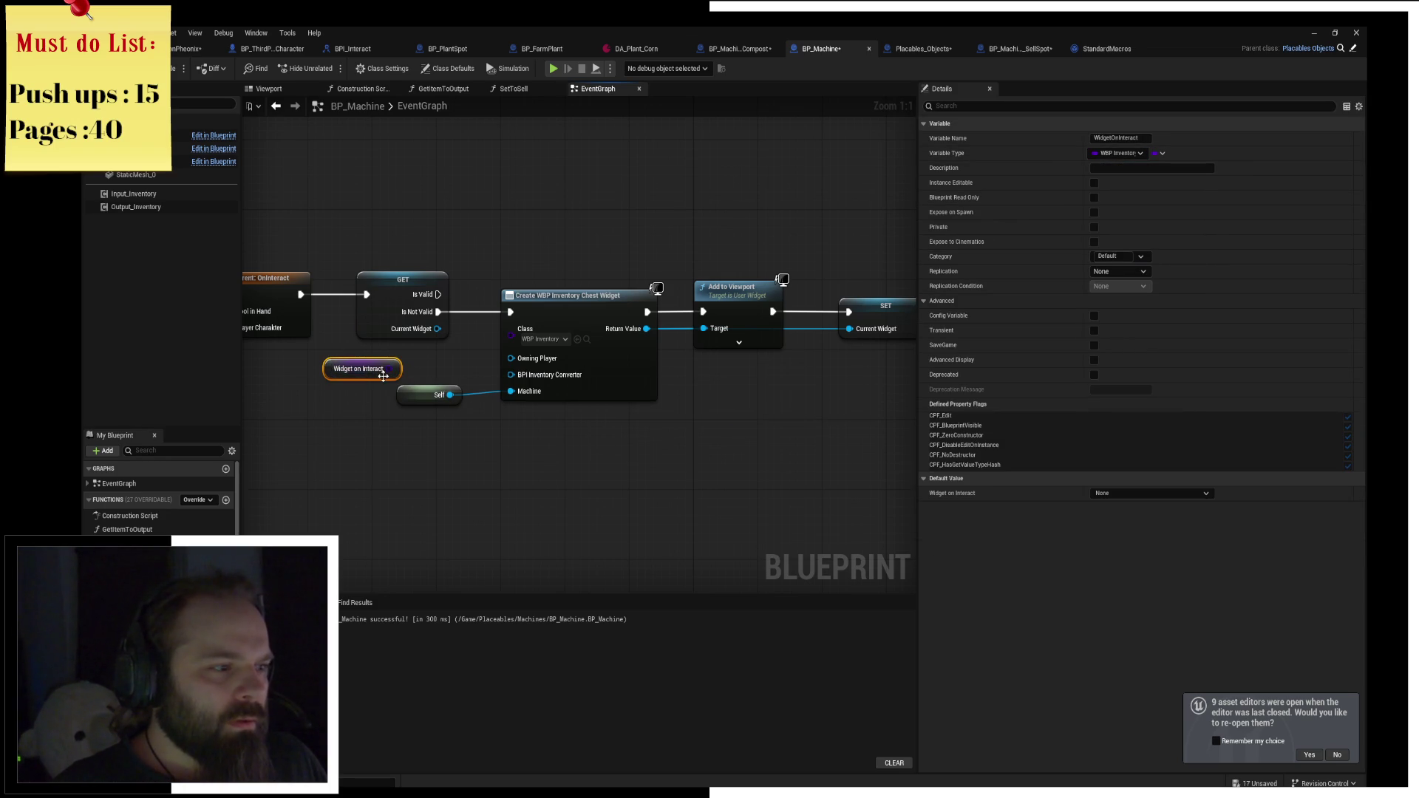
mouse_move(383, 377)
left_mouse_down()
mouse_move(517, 344)
mouse_move(420, 366)
mouse_move(511, 329)
left_mouse_up()
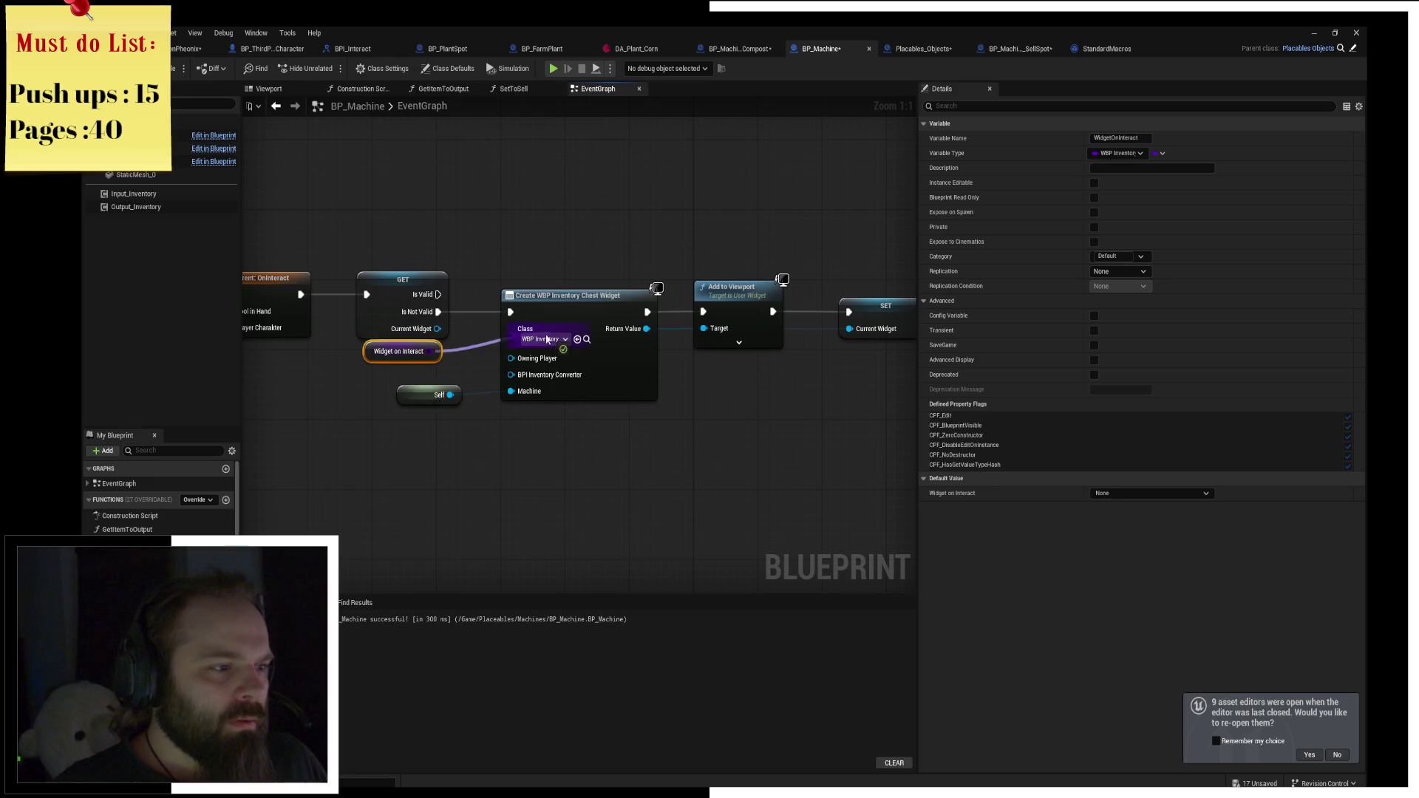
left_click(515, 420)
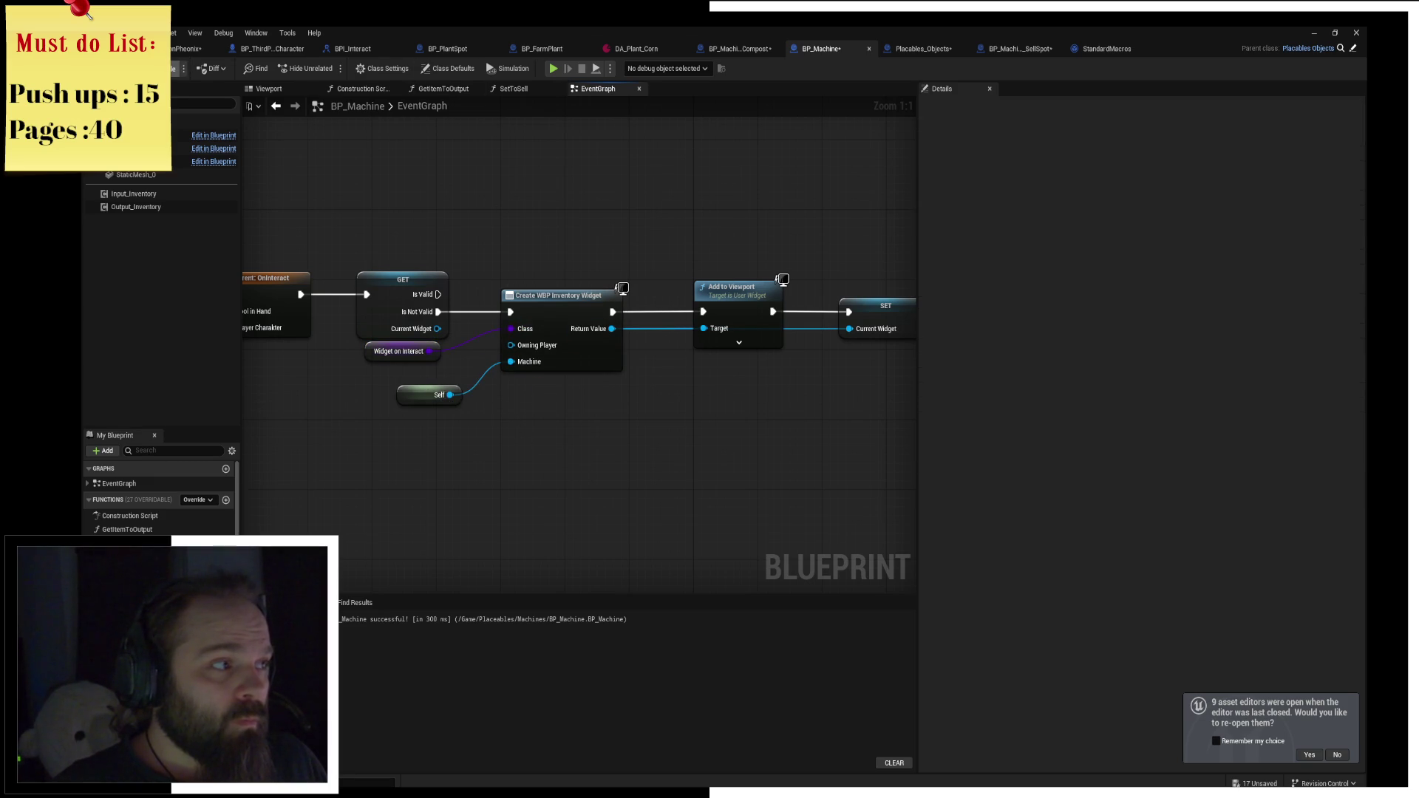
Compile BP_Machine, undo the last graph change, and recompile.
key("F7")
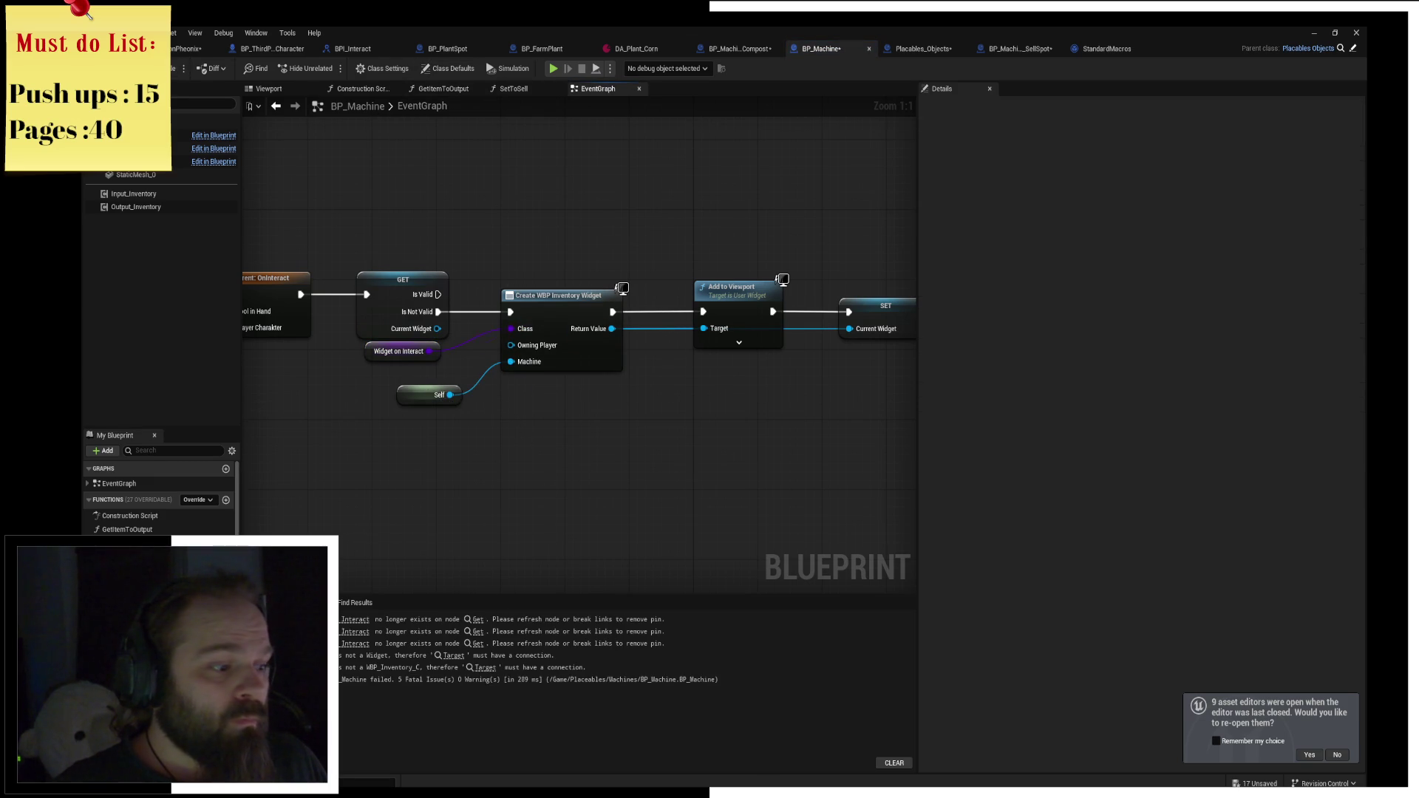
key("Home")
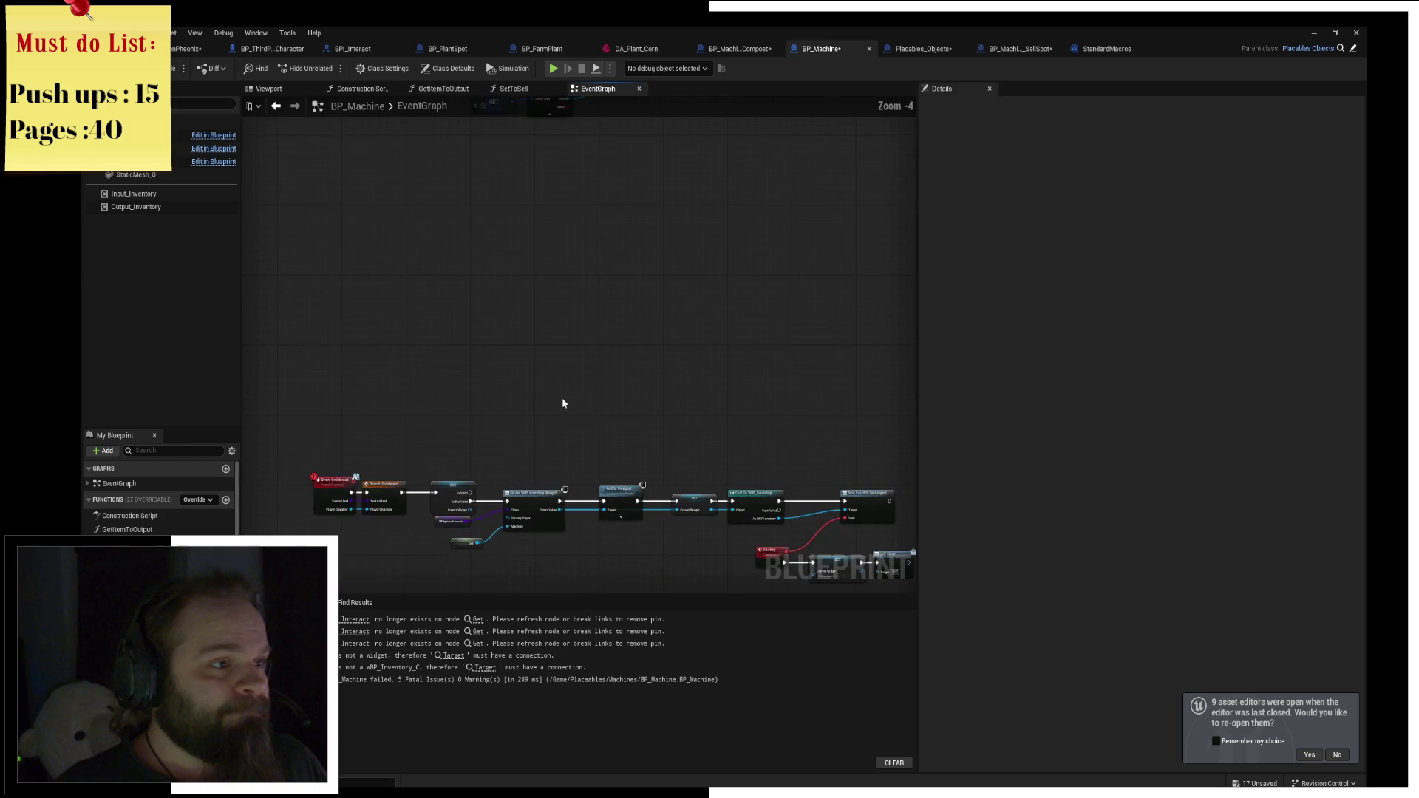
scroll(688, 451, "up", 1)
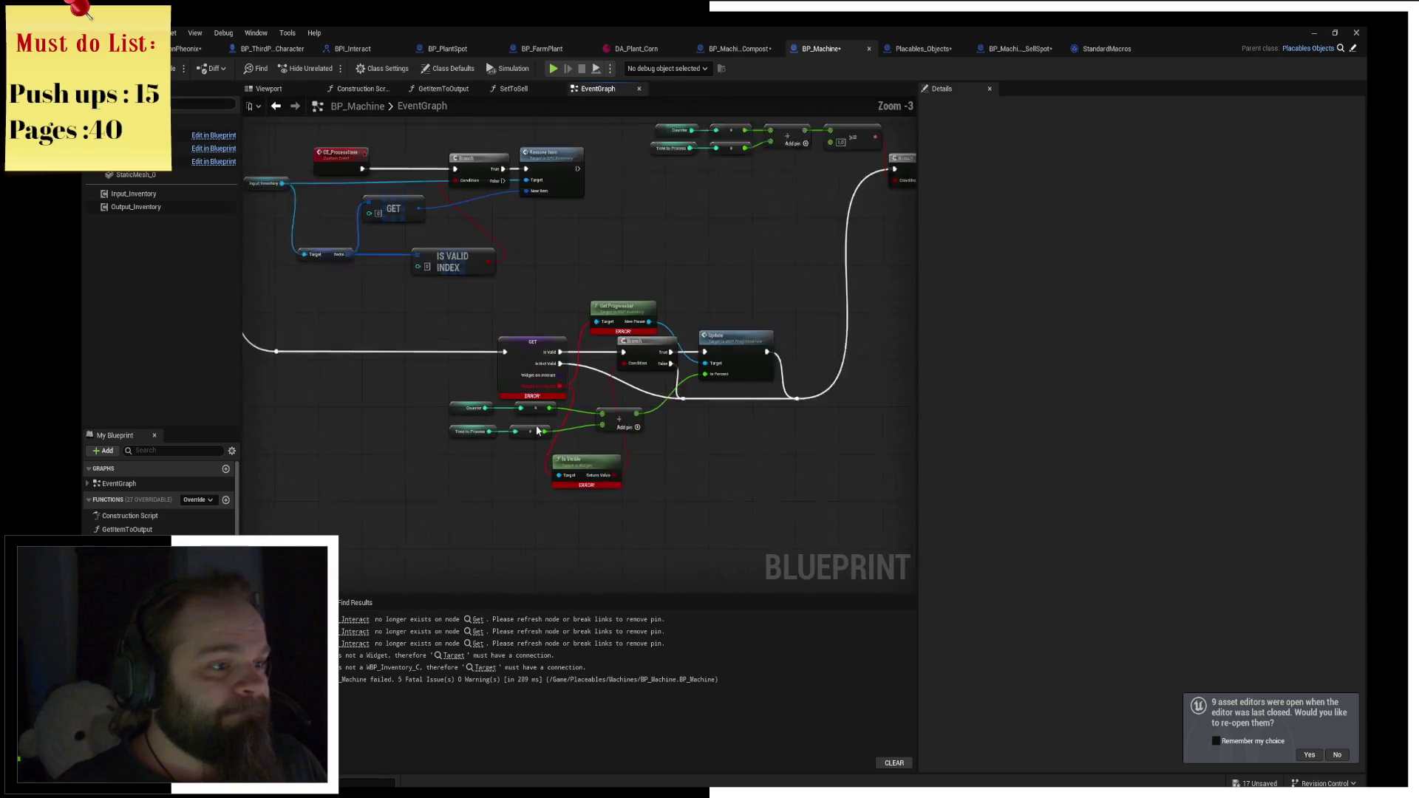
scroll(538, 430, "up", 1)
key("ctrl+z")
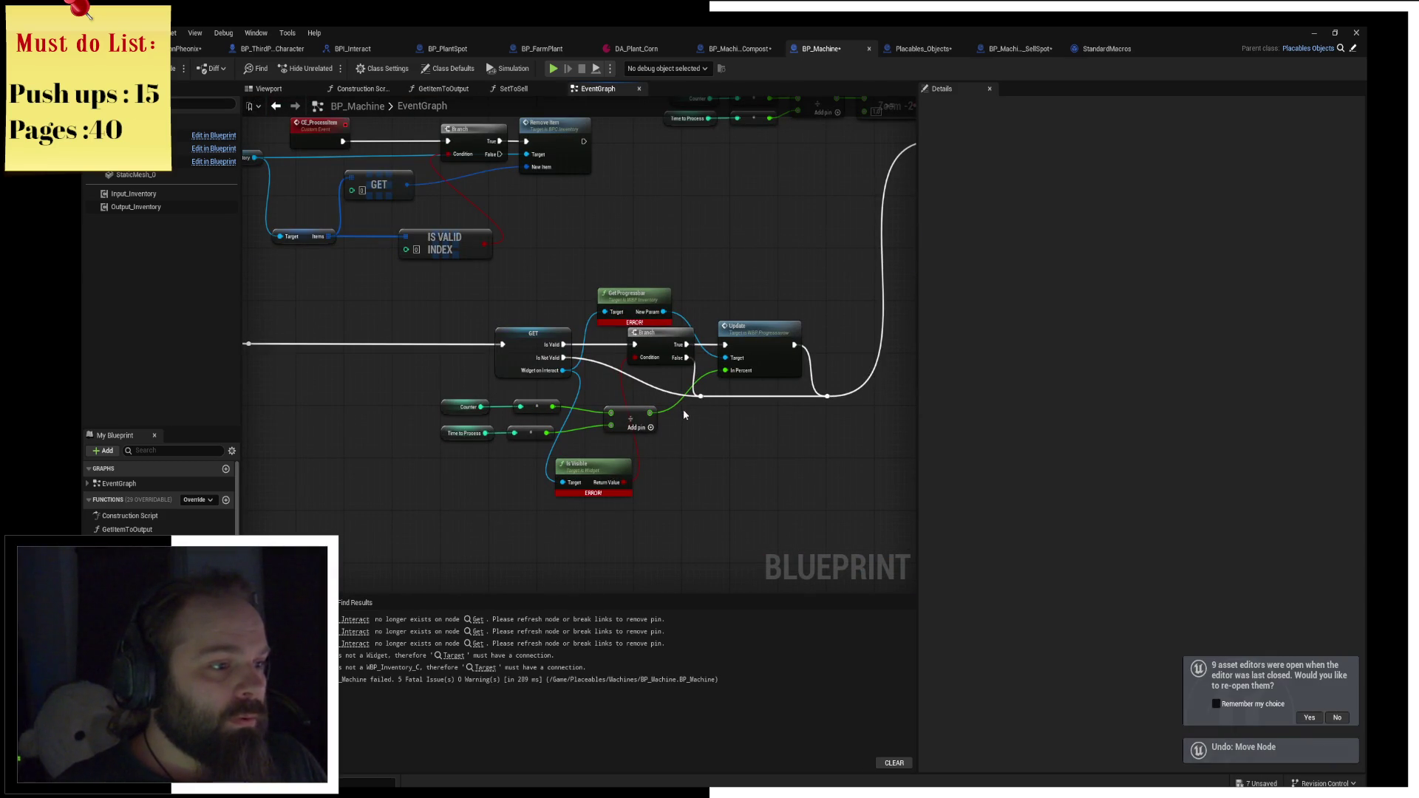
left_click_drag(683, 410, 410, 147)
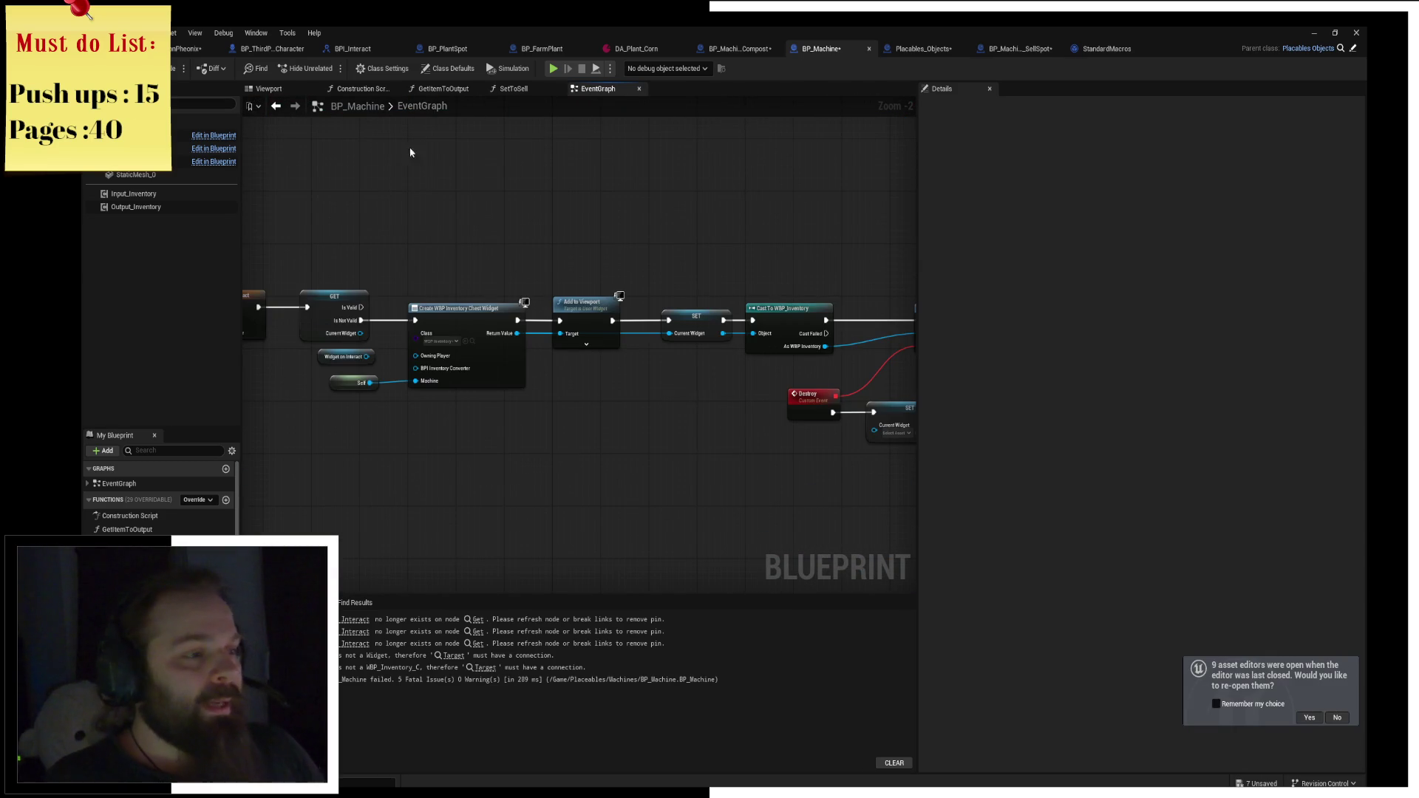
key("F7")
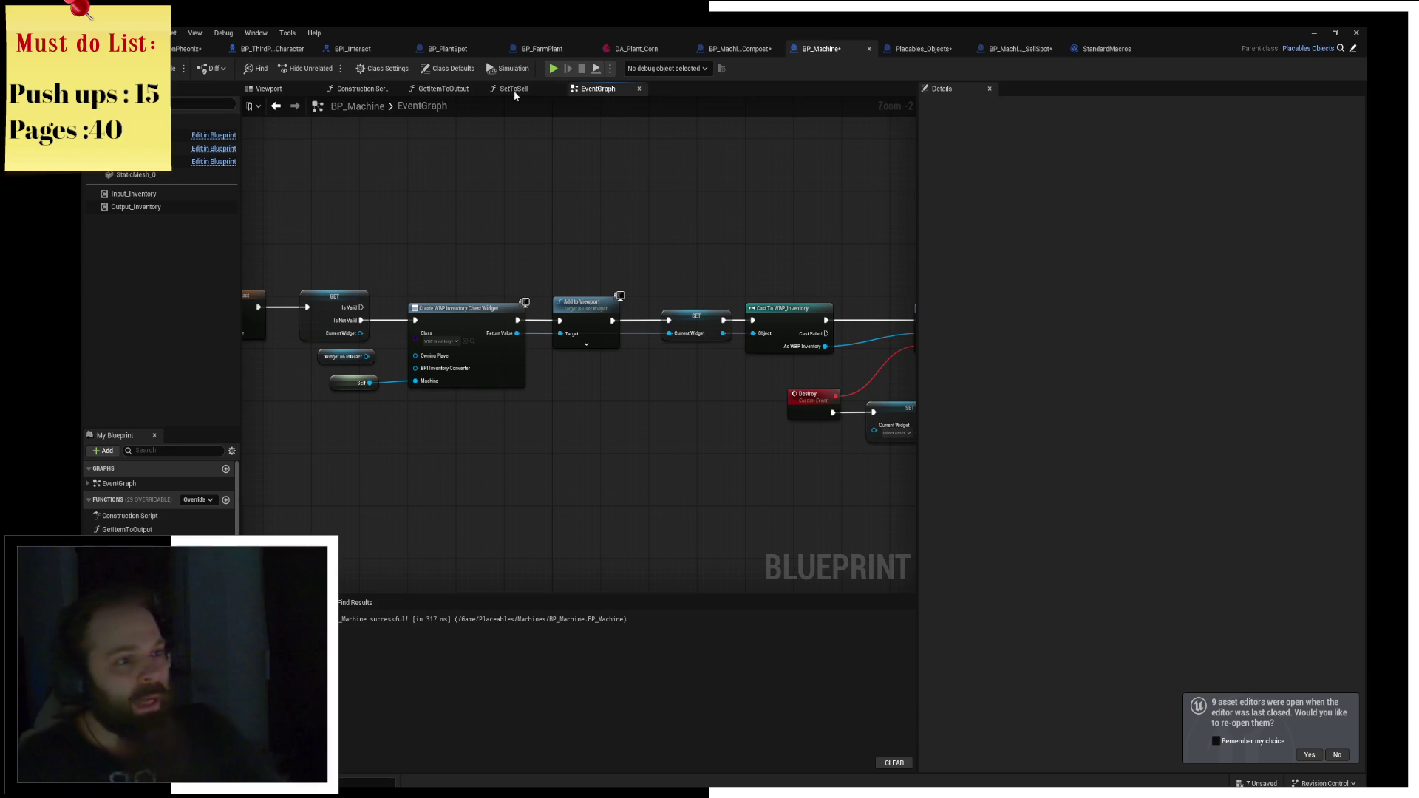
Delete the leftover Widget on Interact getter node.
left_click_drag(421, 306, 585, 339)
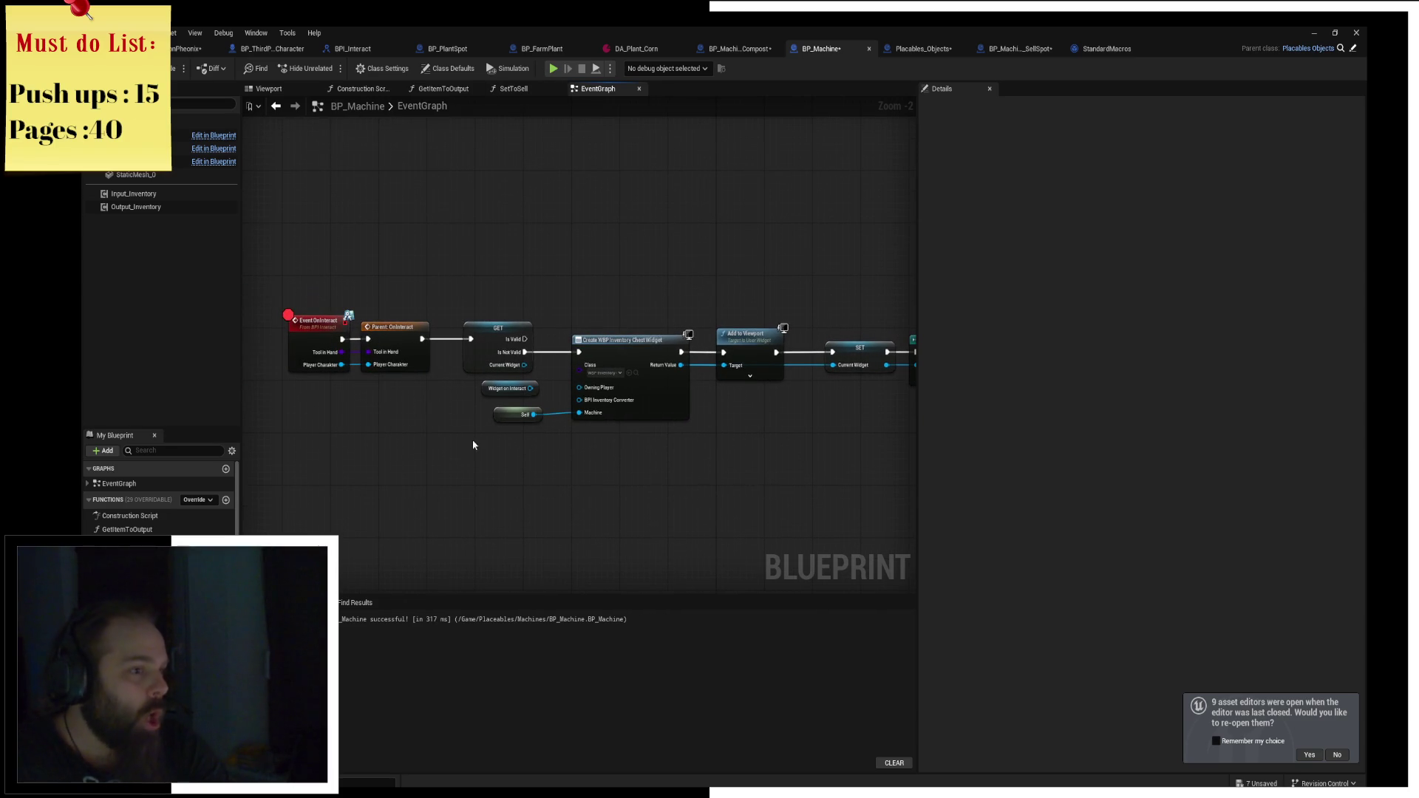
left_click(509, 388)
key("Delete")
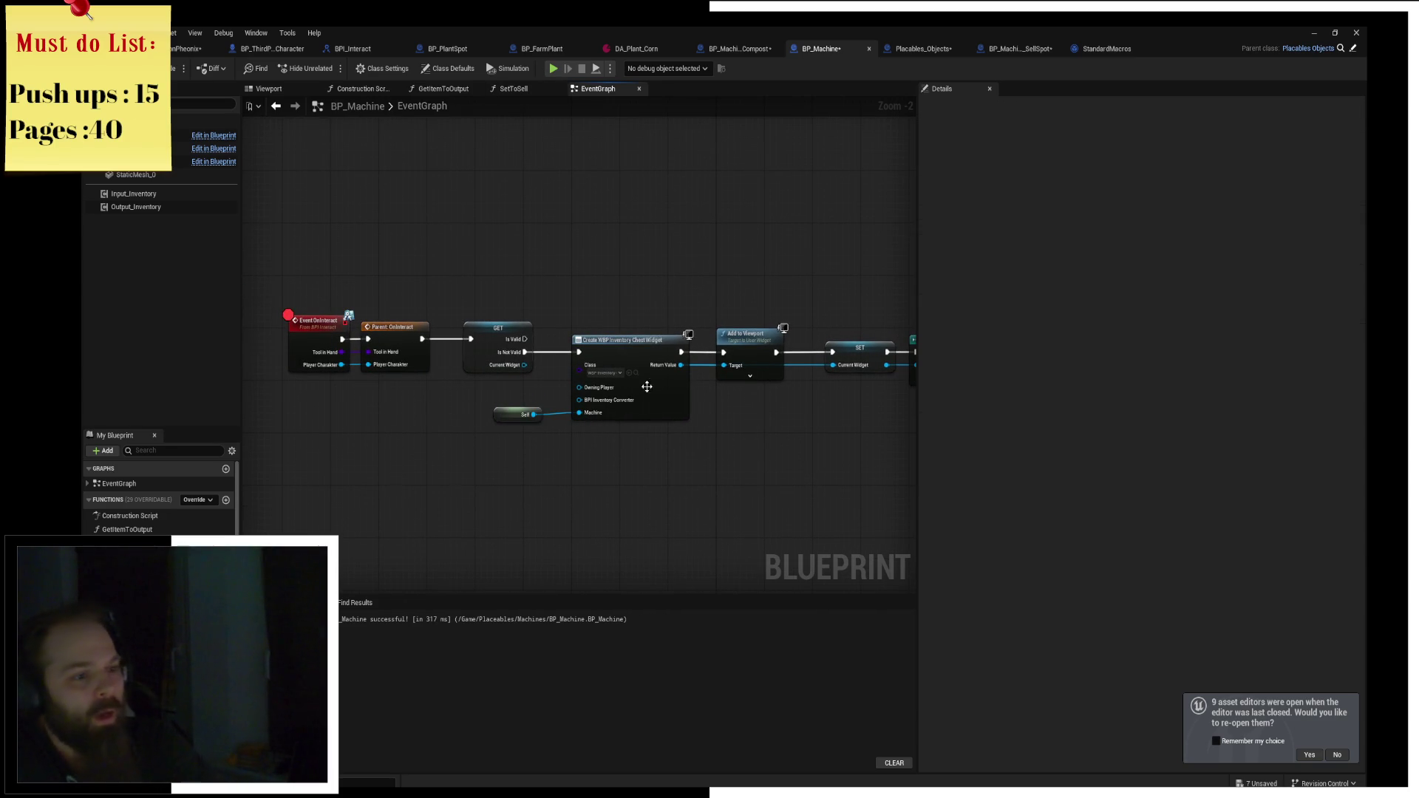
mouse_move(656, 384)
left_mouse_down()
mouse_move(549, 407)
mouse_move(604, 410)
mouse_move(678, 383)
left_mouse_up()
scroll(548, 407, "up", 2)
left_click(679, 384)
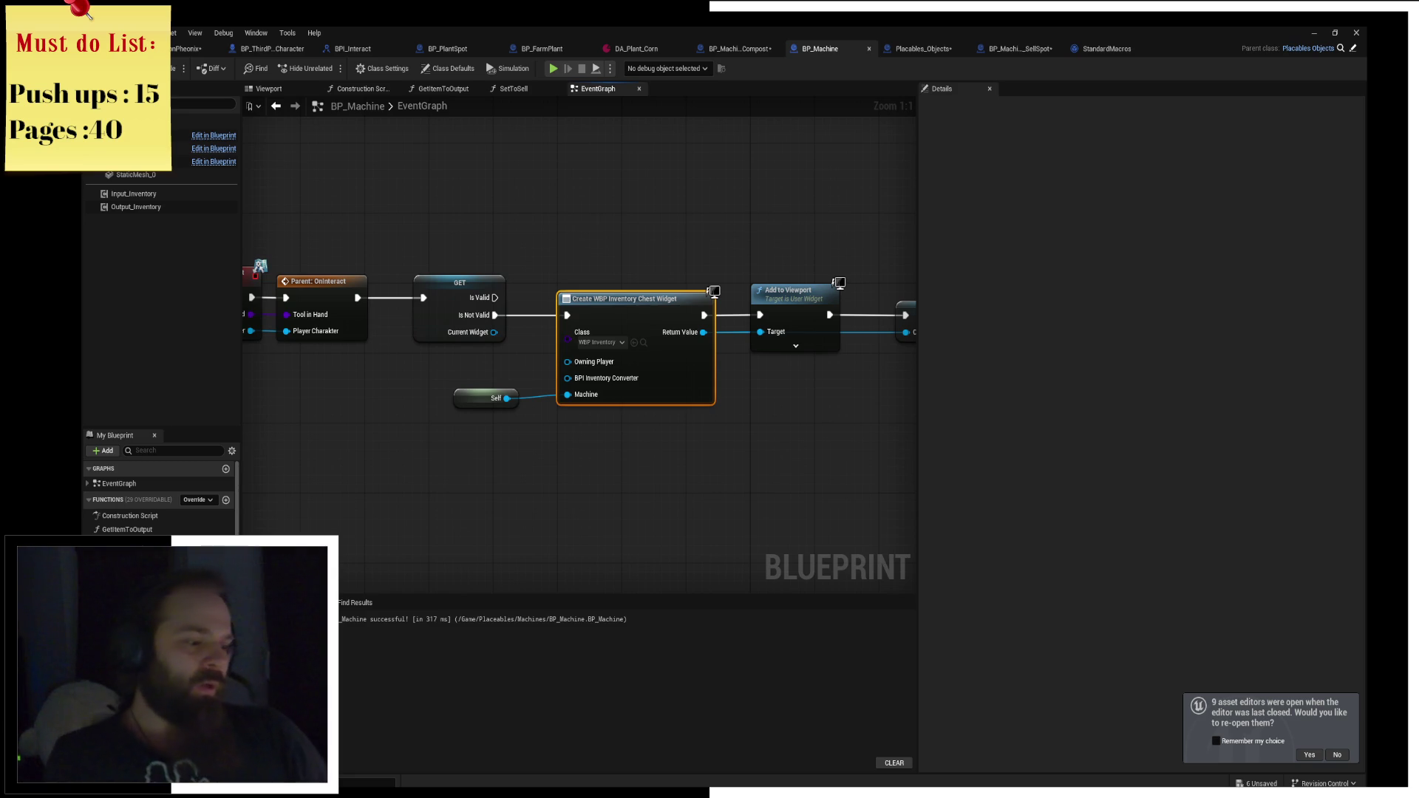
Launch Paint from the Start menu and move its window out of full-screen.
key("super")
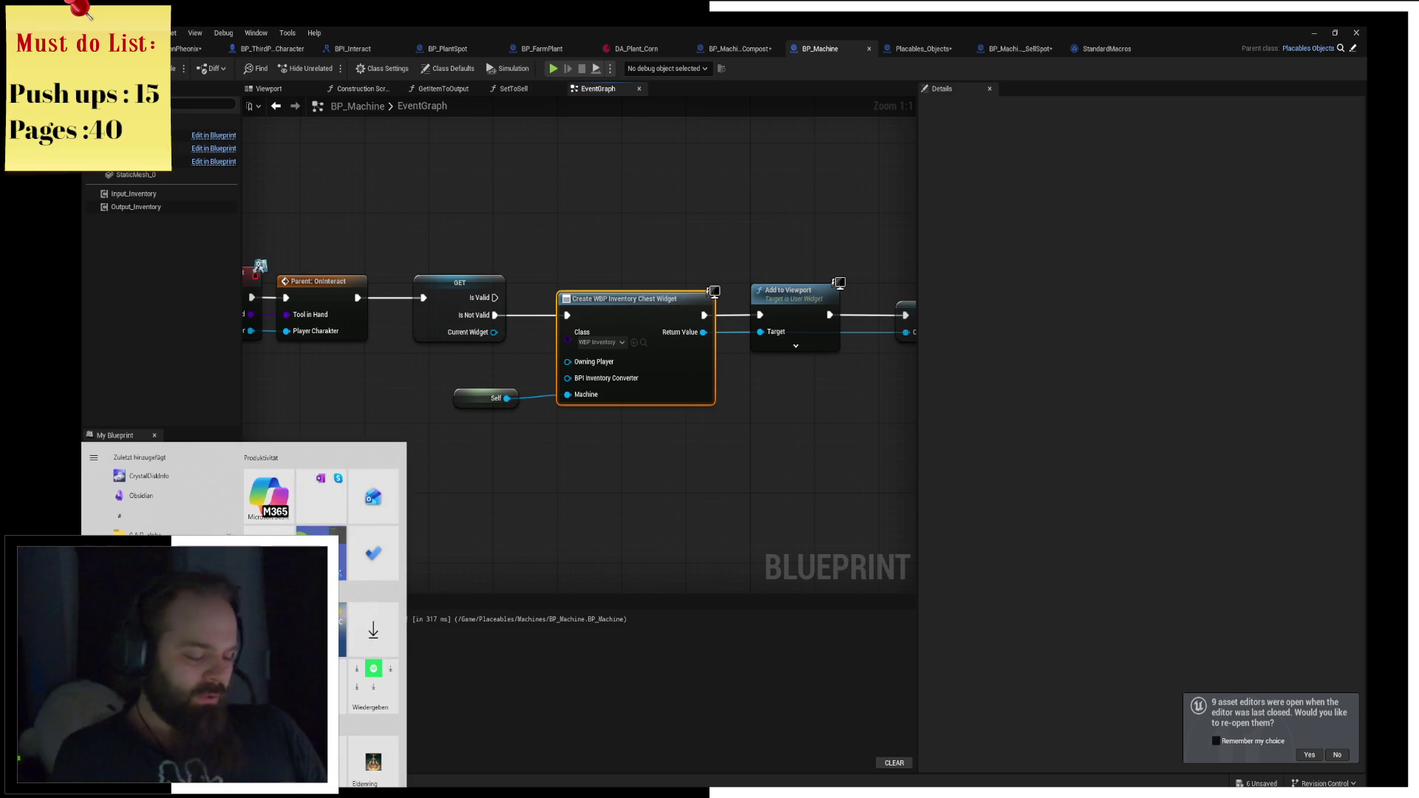
type("paint")
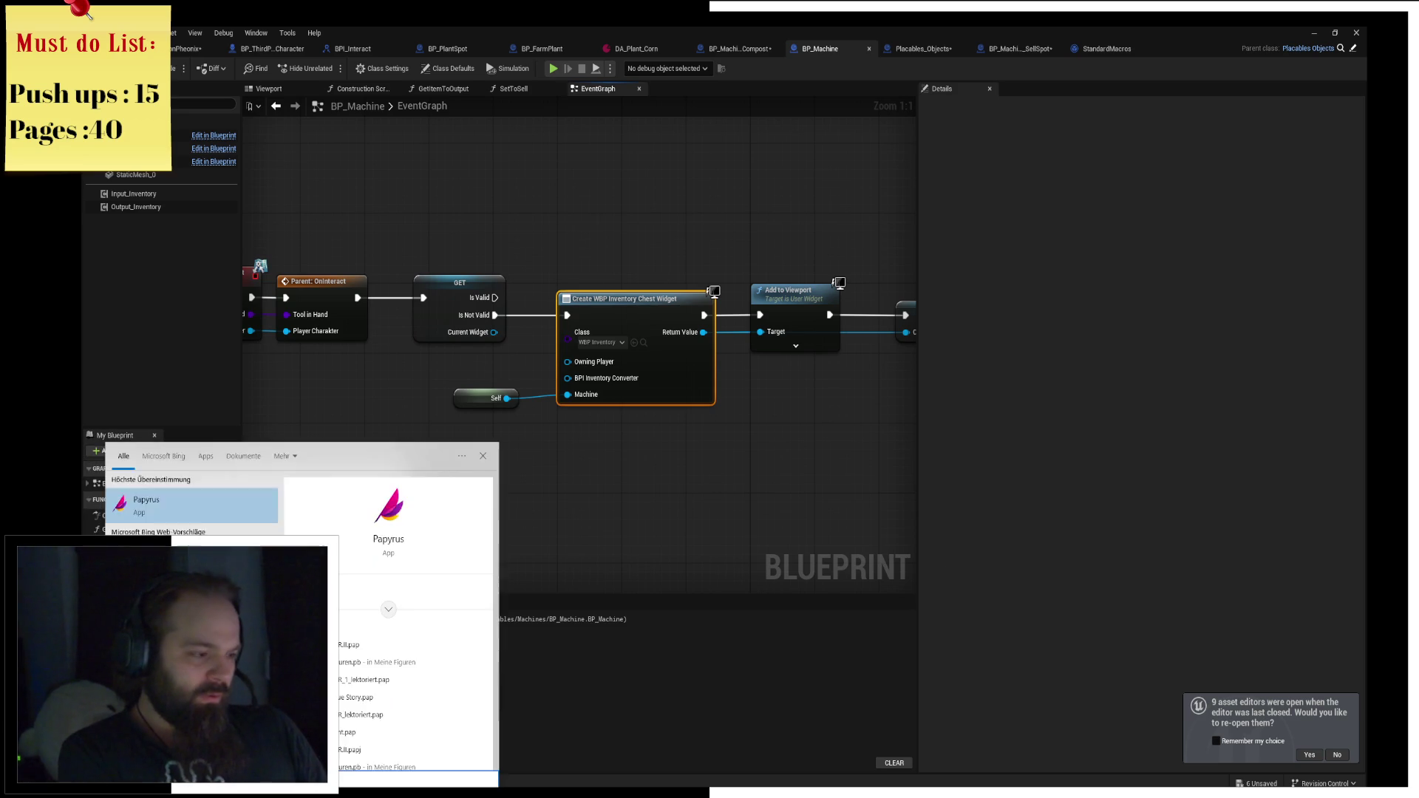
key("Return")
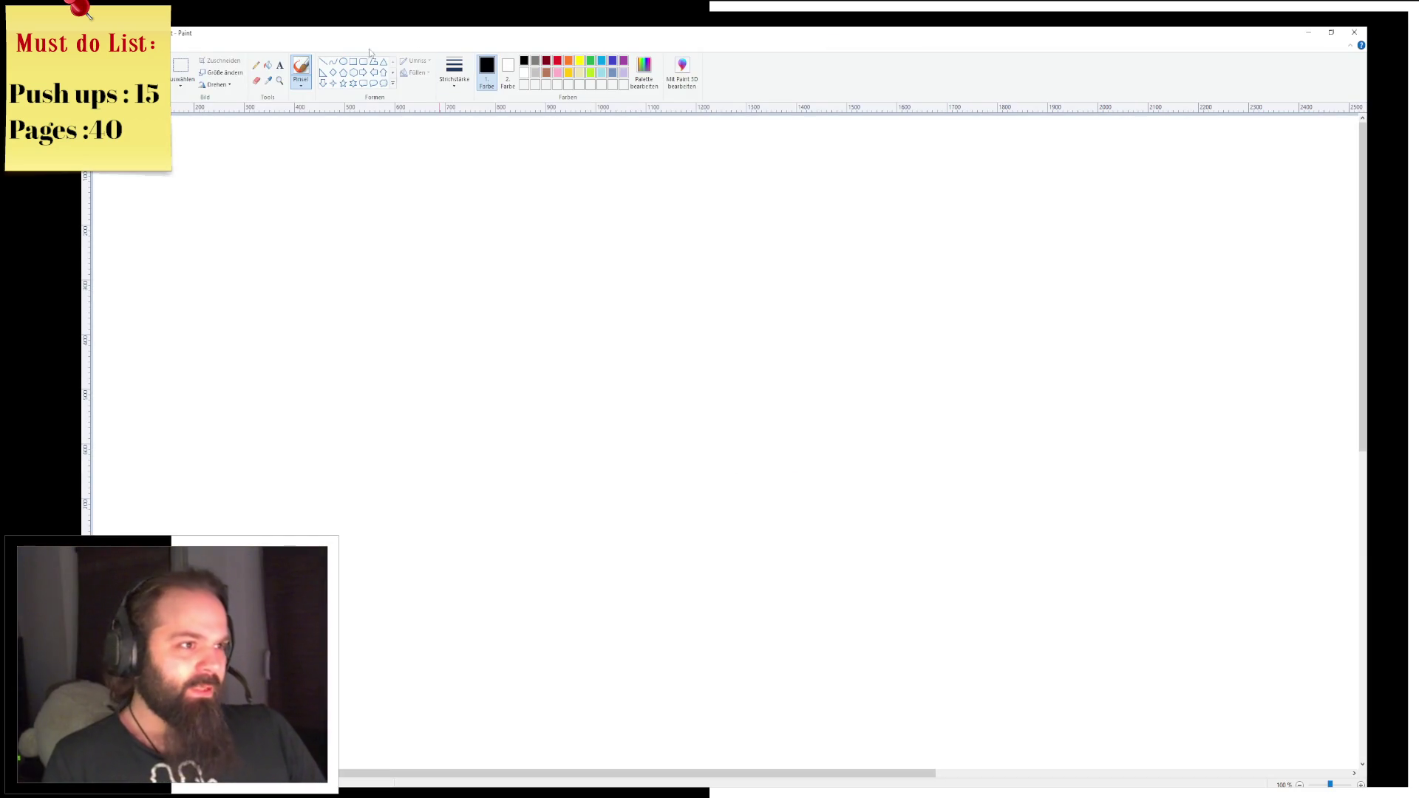
left_click(1309, 32)
left_click_drag(1284, 177, 1284, 797)
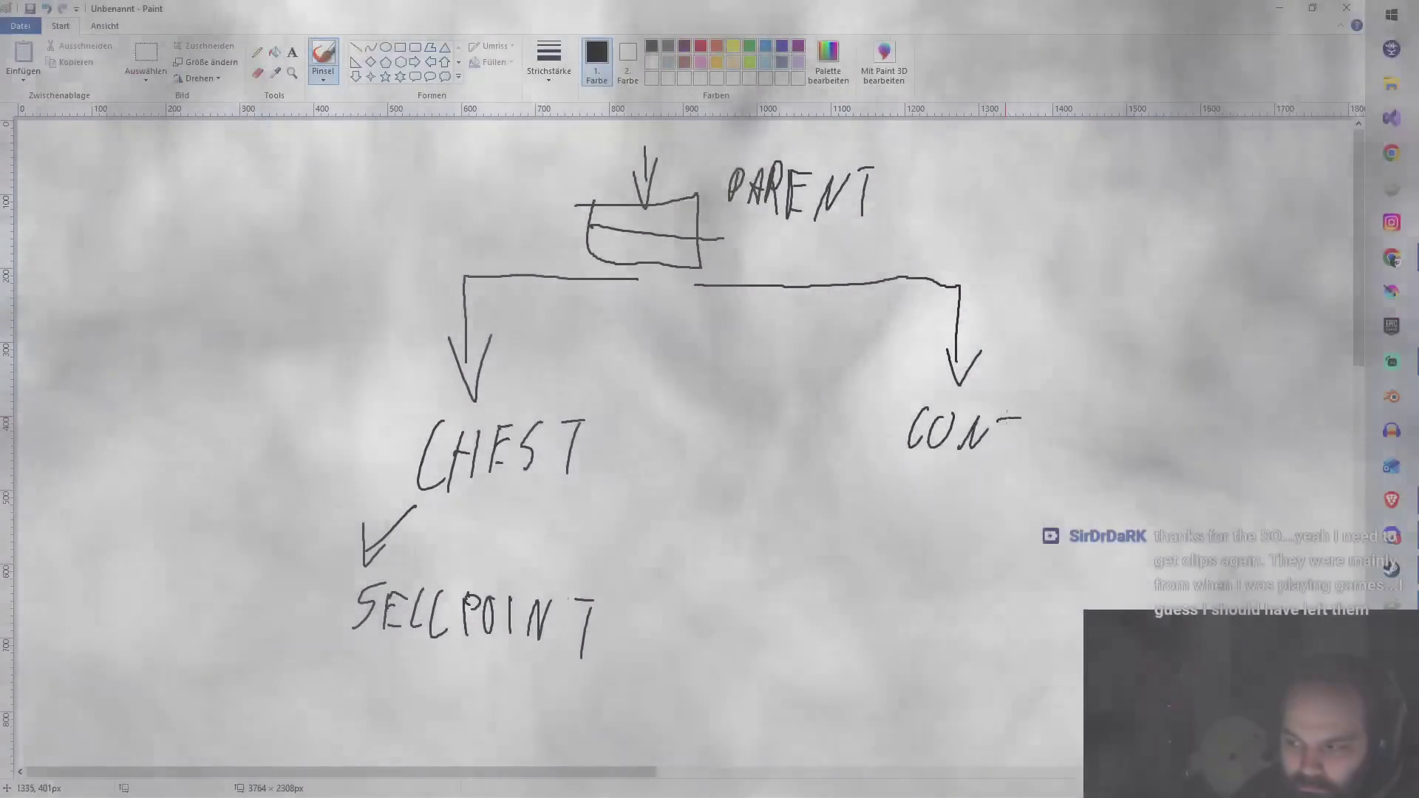
Finish lettering the converter label so it reads CONTERTER.
left_click_drag(997, 420, 1021, 419)
mouse_move(1009, 420)
left_mouse_down()
mouse_move(1007, 462)
mouse_move(1026, 462)
left_mouse_up()
mouse_move(1026, 425)
left_mouse_down()
mouse_move(1043, 424)
mouse_move(1034, 441)
left_mouse_up()
left_click_drag(1024, 465, 1032, 465)
mouse_move(1054, 418)
left_mouse_down()
mouse_move(1063, 465)
mouse_move(1089, 440)
left_mouse_up()
mouse_move(1081, 443)
left_mouse_down()
mouse_move(1078, 468)
mouse_move(1119, 436)
mouse_move(1100, 477)
mouse_move(1113, 458)
mouse_move(1122, 479)
left_mouse_up()
left_click_drag(1120, 438, 1146, 488)
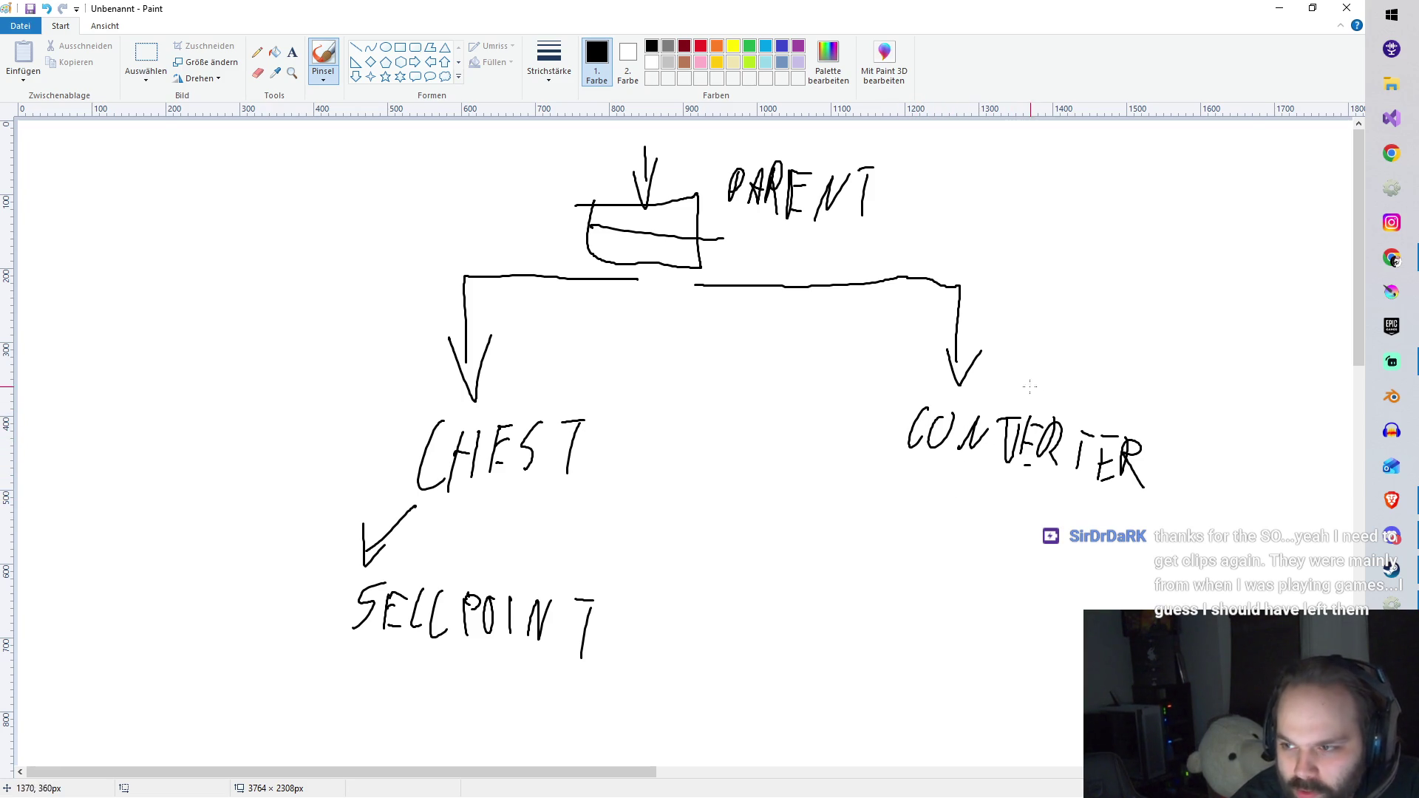
Write COMPOST, circle CHEST and SELLPOINT, and draw a sad face inside.
mouse_move(1061, 368)
left_mouse_down()
mouse_move(1057, 384)
mouse_move(1107, 378)
mouse_move(1113, 396)
mouse_move(1159, 403)
left_mouse_up()
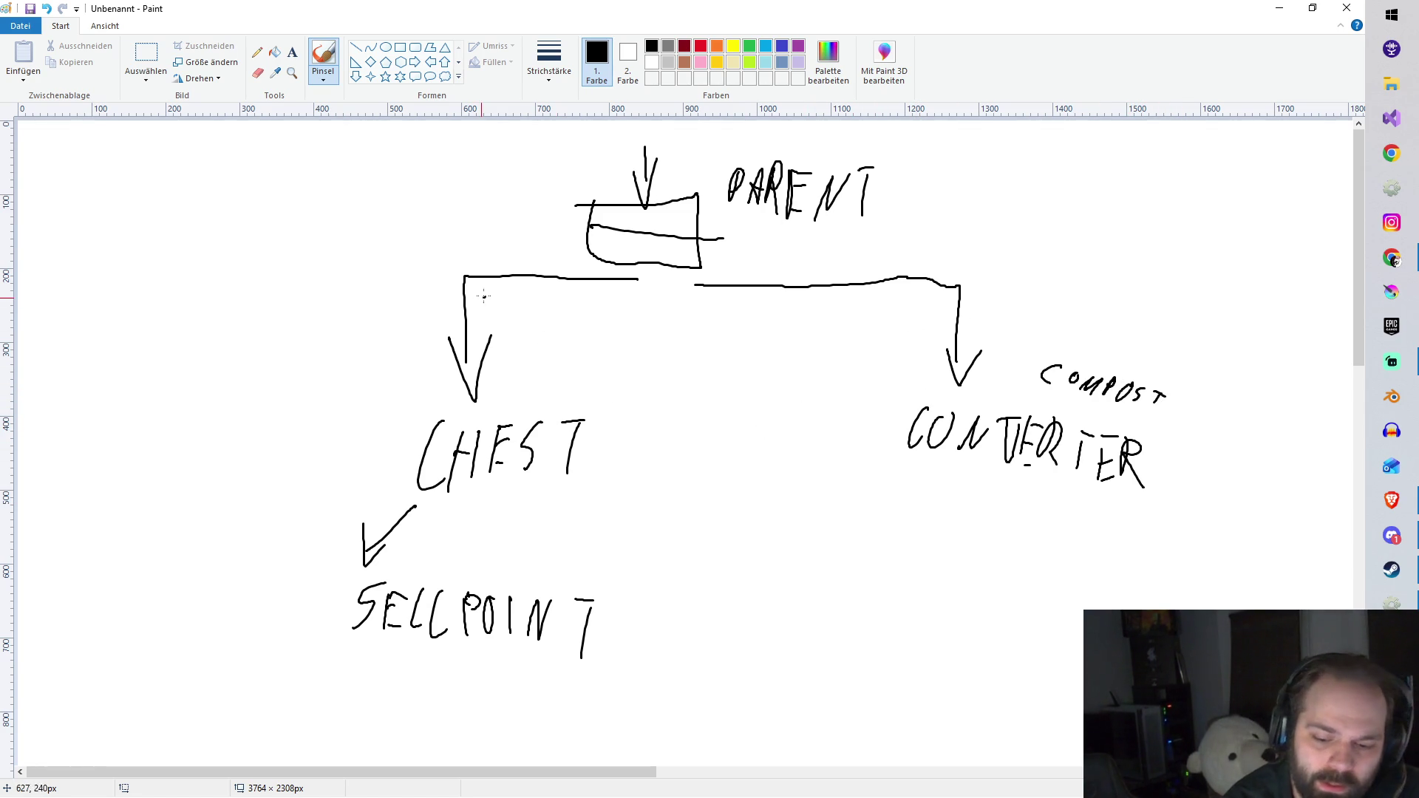
mouse_move(484, 297)
left_mouse_down()
mouse_move(313, 423)
mouse_move(403, 723)
mouse_move(698, 668)
mouse_move(605, 402)
mouse_move(450, 298)
left_mouse_up()
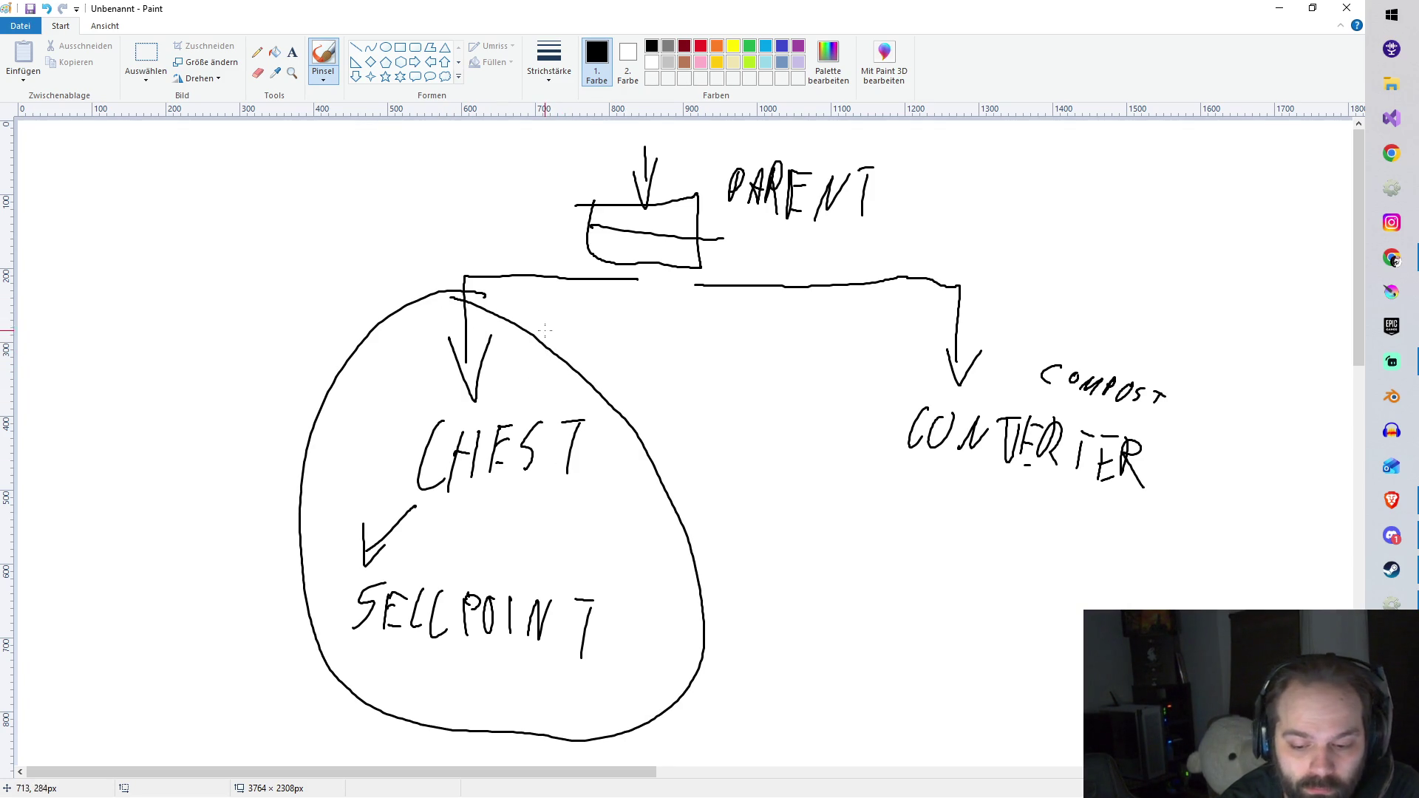
mouse_move(588, 543)
left_mouse_down()
mouse_move(634, 549)
mouse_move(637, 575)
left_mouse_up()
left_click_drag(598, 473, 608, 507)
left_click_drag(623, 474, 628, 509)
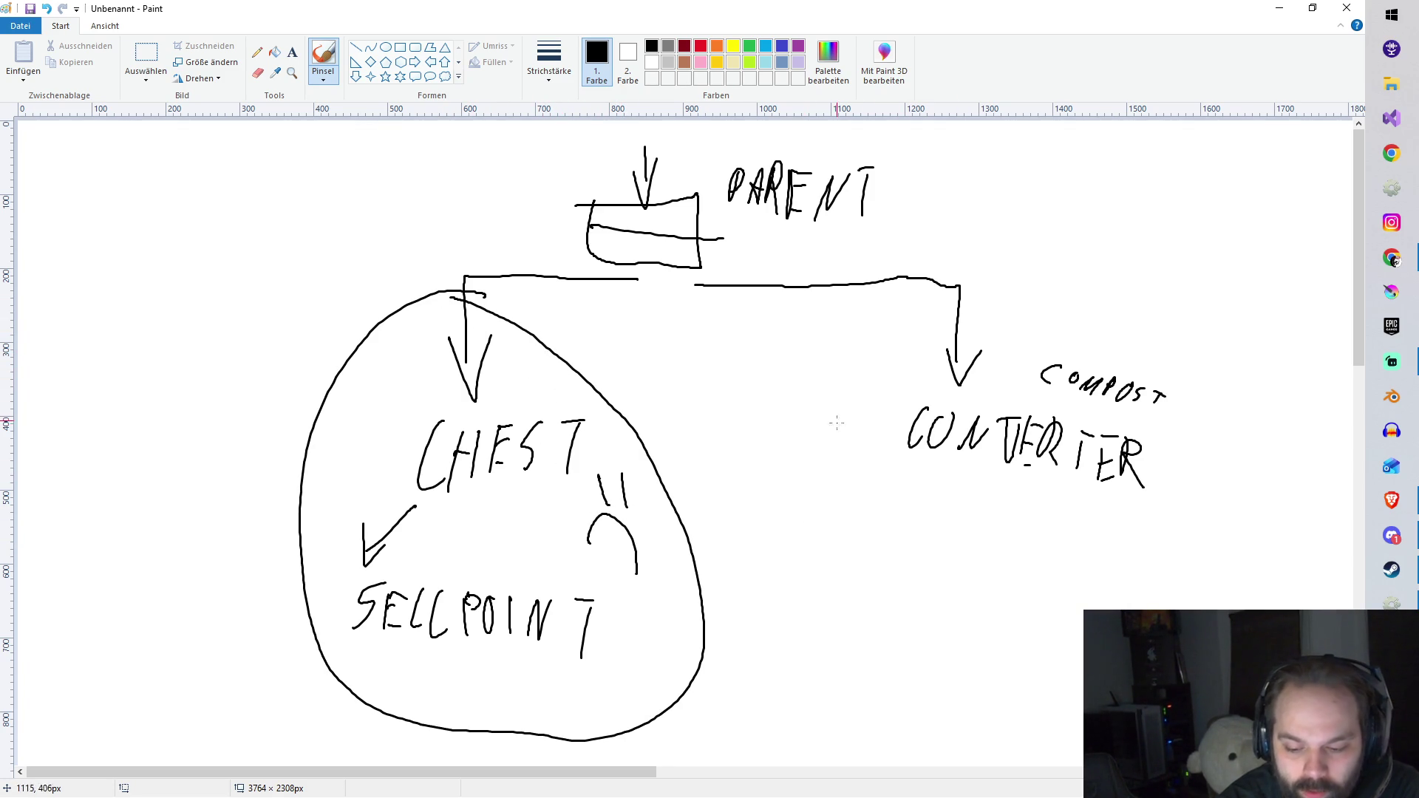
Draw linking lines with an arrowhead to CONTERTER and circle CONTERTER with COMPOST.
left_click_drag(708, 456, 887, 392)
left_click_drag(722, 491, 848, 436)
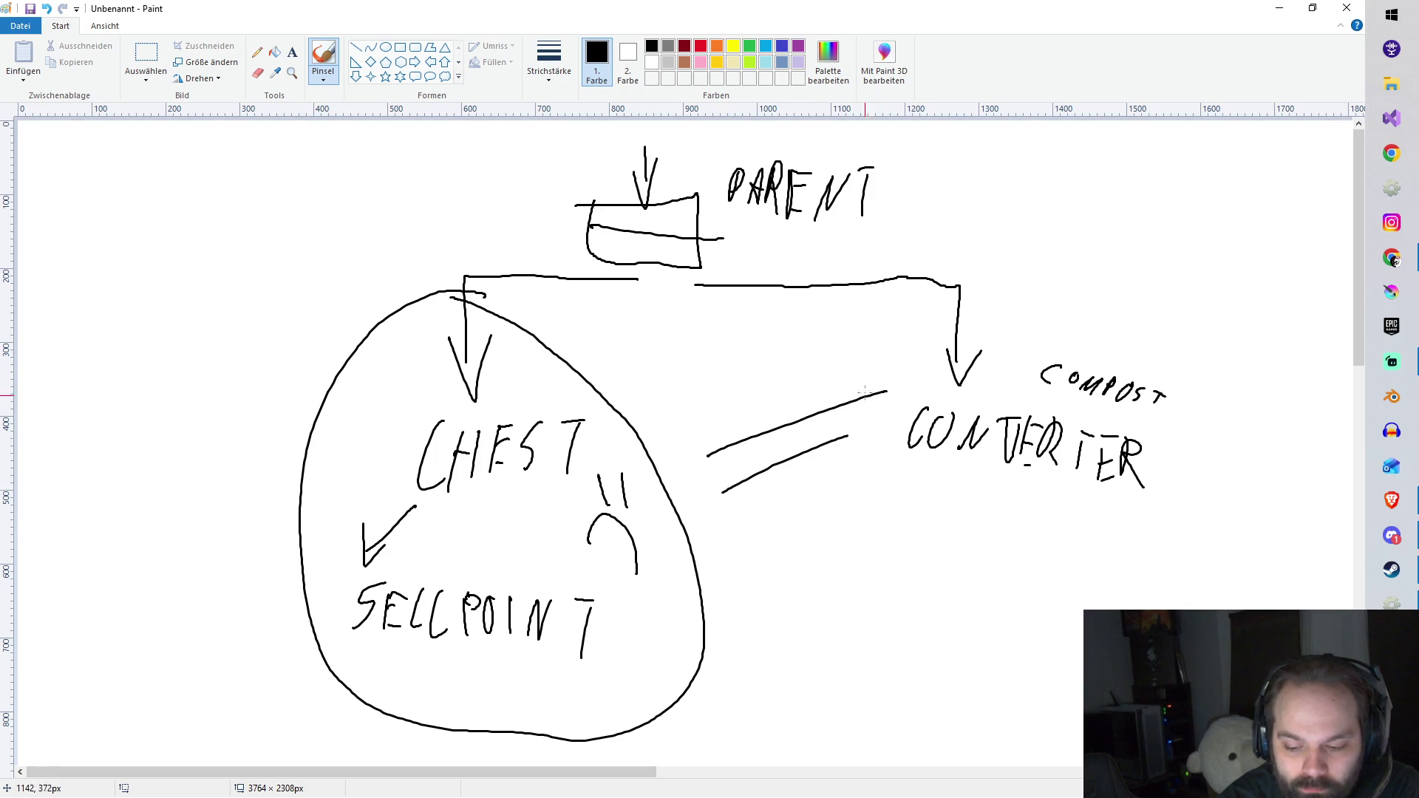
mouse_move(892, 355)
left_mouse_down()
mouse_move(912, 378)
mouse_move(844, 491)
left_mouse_up()
mouse_move(1034, 303)
left_mouse_down()
mouse_move(905, 399)
mouse_move(1153, 518)
mouse_move(1169, 331)
mouse_move(1020, 303)
mouse_move(1102, 345)
mouse_move(1075, 341)
mouse_move(1086, 345)
left_mouse_up()
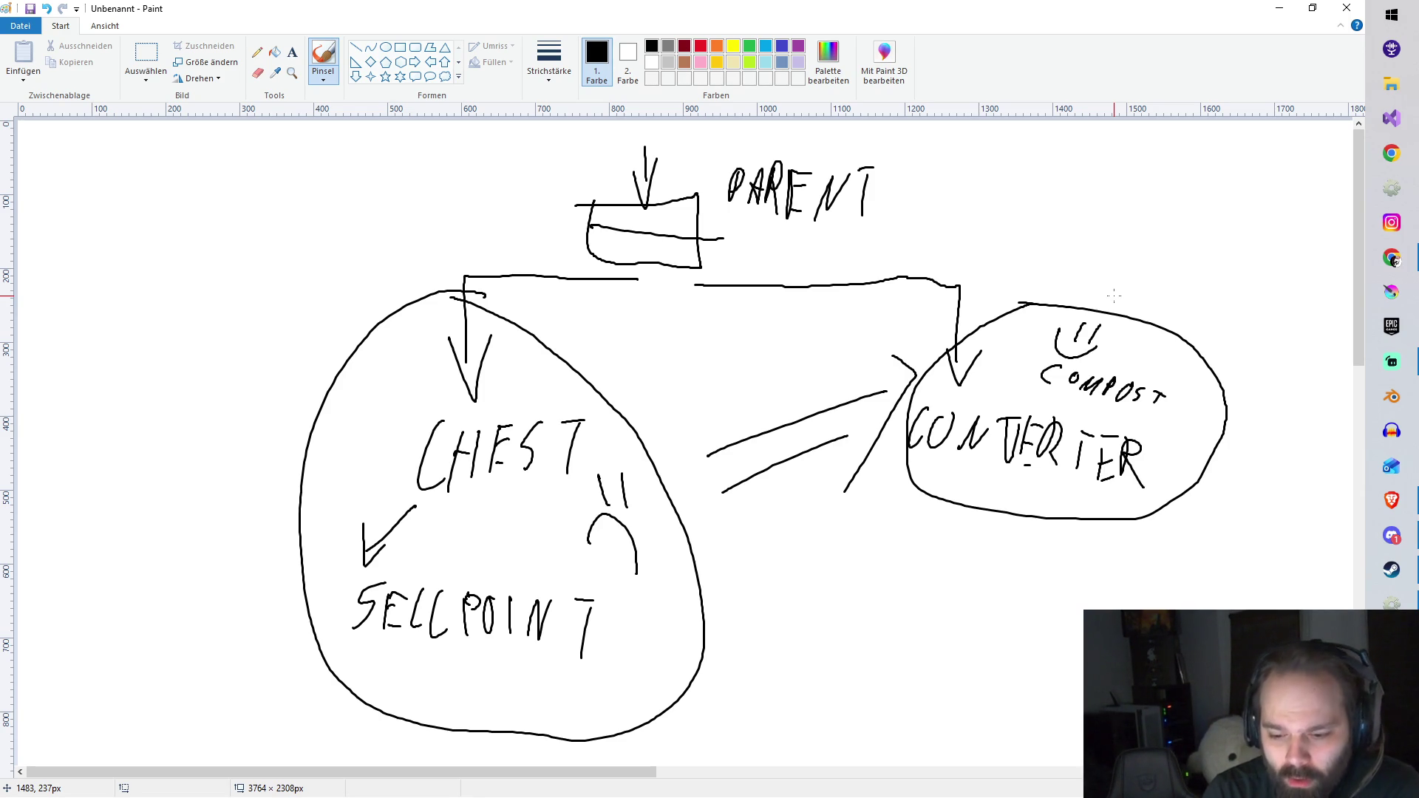
Close Paint, choosing 'Nicht speichern' to discard the sketch.
left_click(1348, 11)
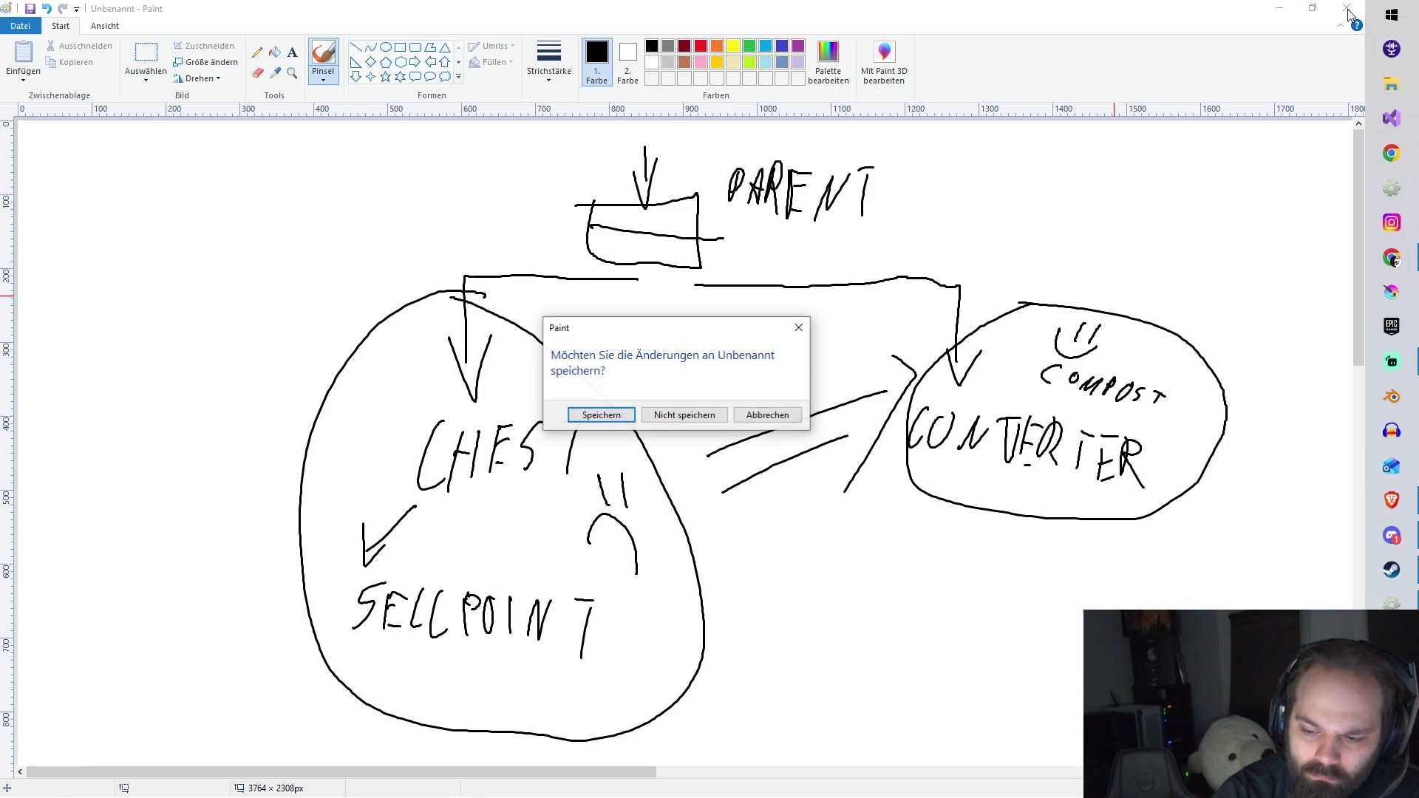
left_click(671, 417)
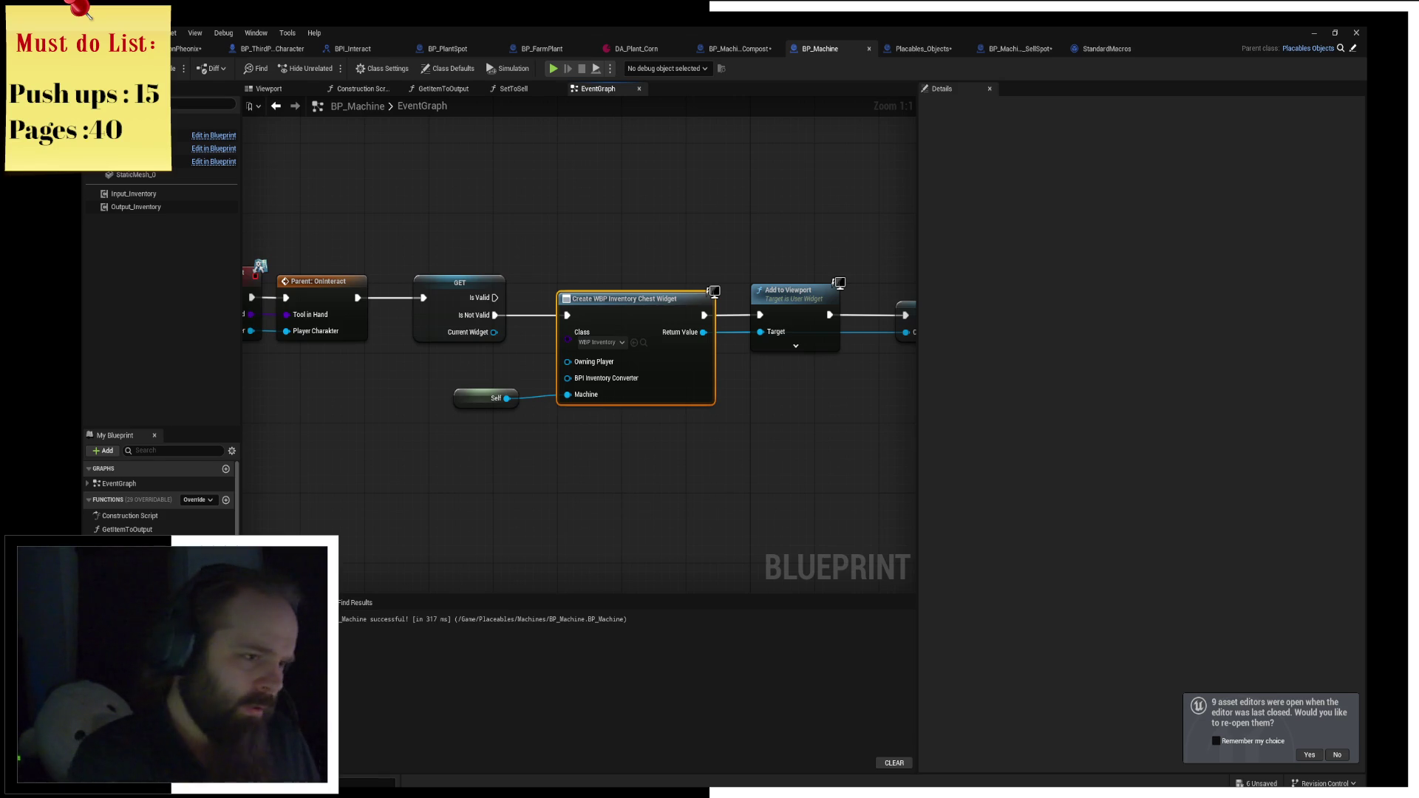
Zoom out and box-select the OnInteract, Create Widget, Add to Viewport and Cast nodes in BP_Machine.
scroll(553, 231, "down", 1)
scroll(453, 244, "down", 2)
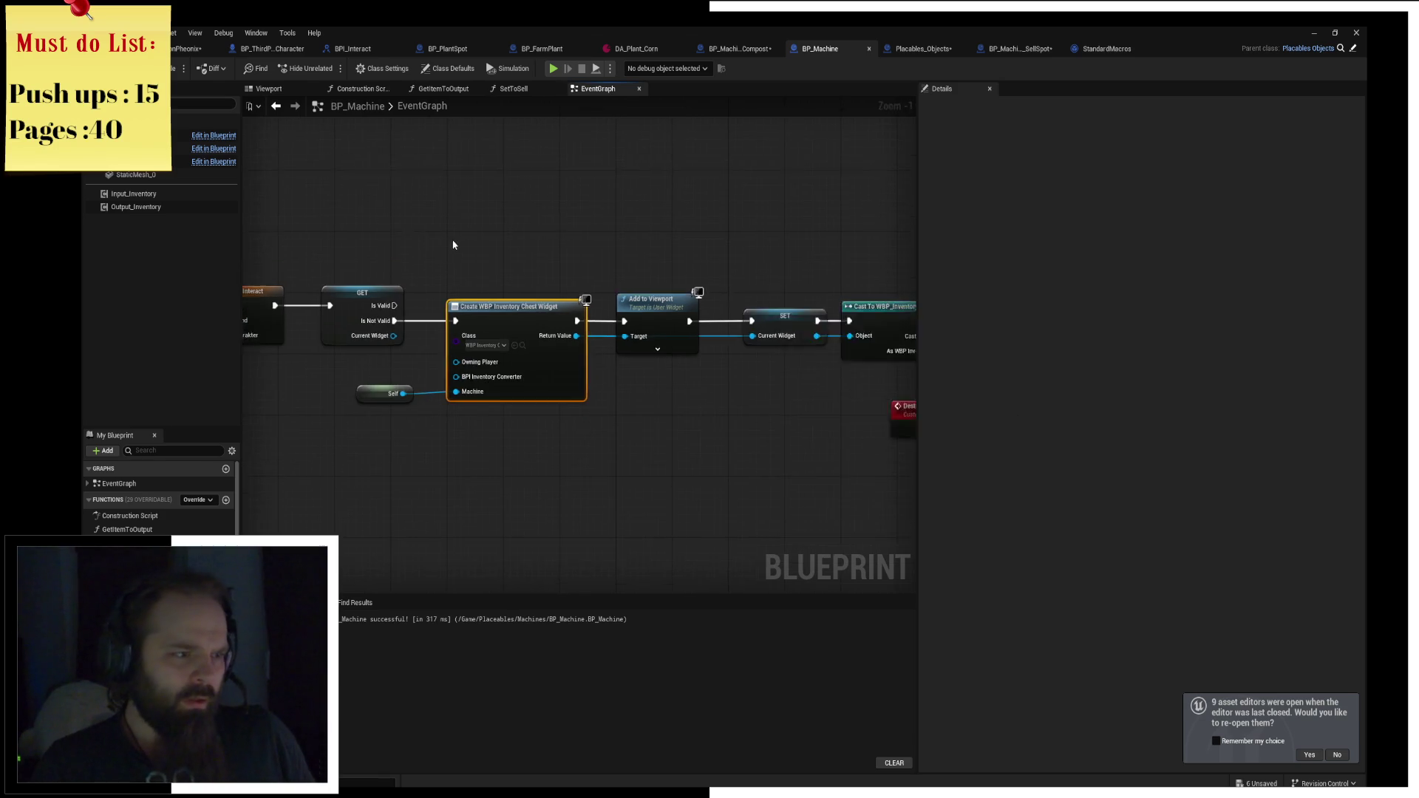
scroll(355, 246, "down", 1)
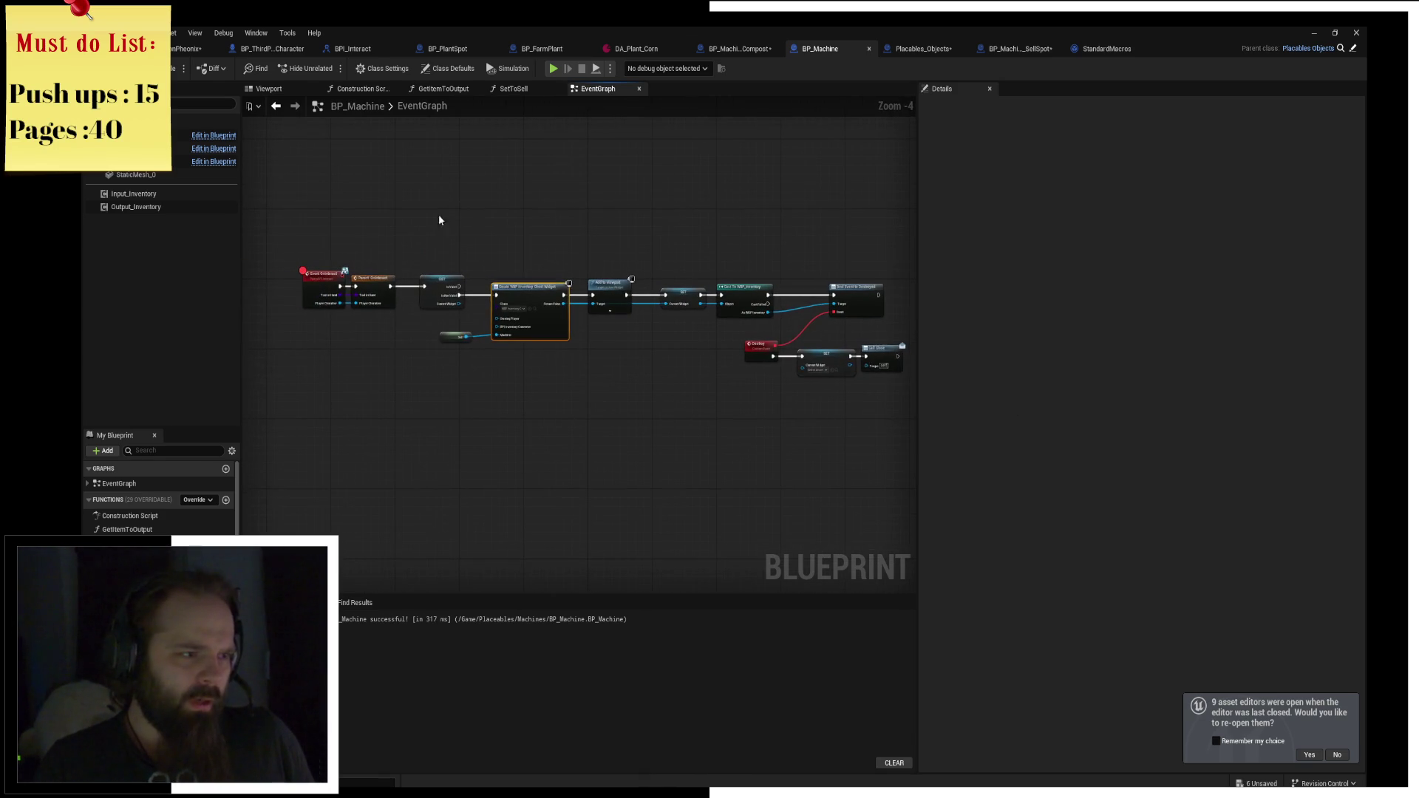
mouse_move(435, 213)
left_mouse_down()
mouse_move(763, 441)
mouse_move(886, 455)
mouse_move(868, 456)
left_mouse_up()
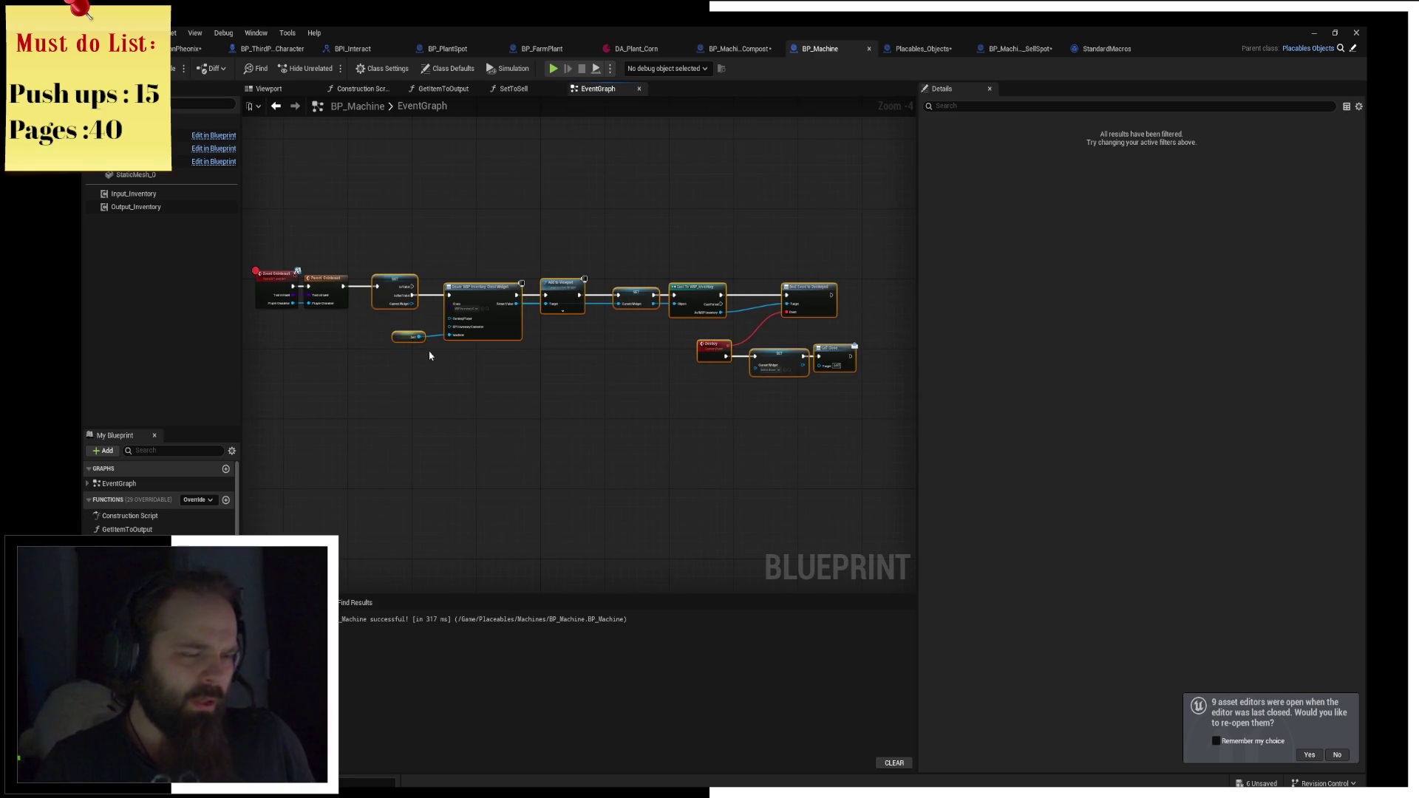
left_click_drag(428, 355, 649, 414)
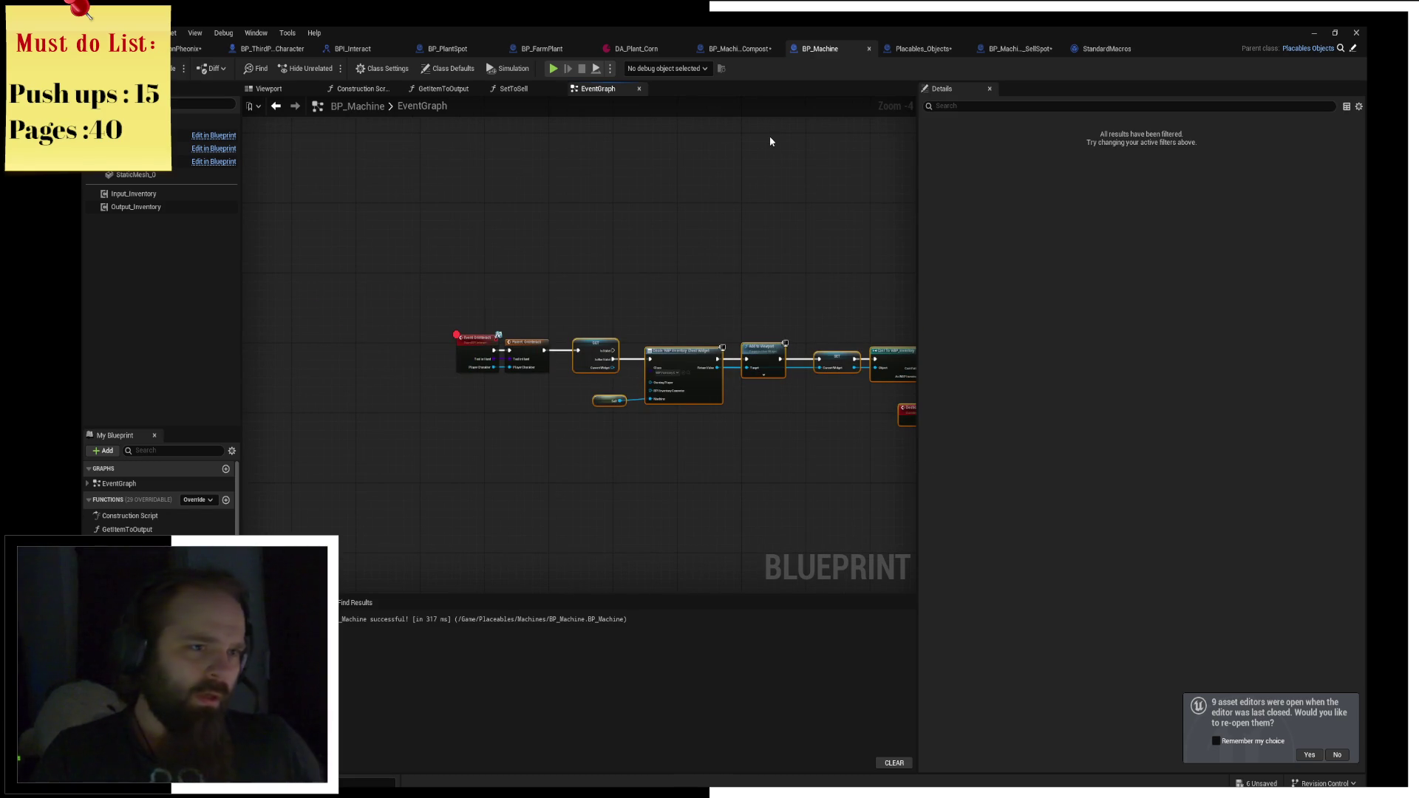
Paste the OnInteract widget chain into BP_Machine_Compost and place it below the BeginPlay loop.
left_click(744, 50)
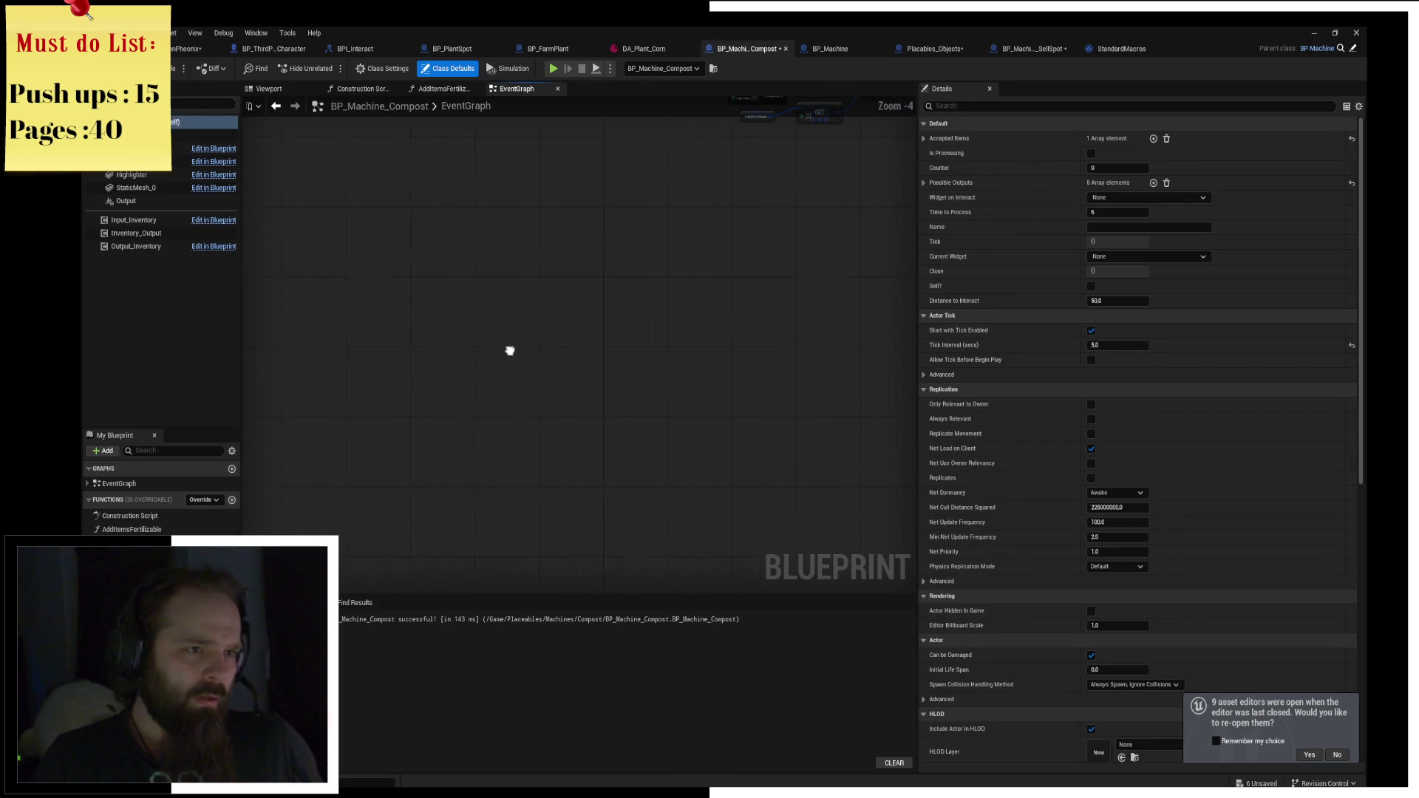
scroll(530, 355, "up", 3)
scroll(538, 346, "up", 1)
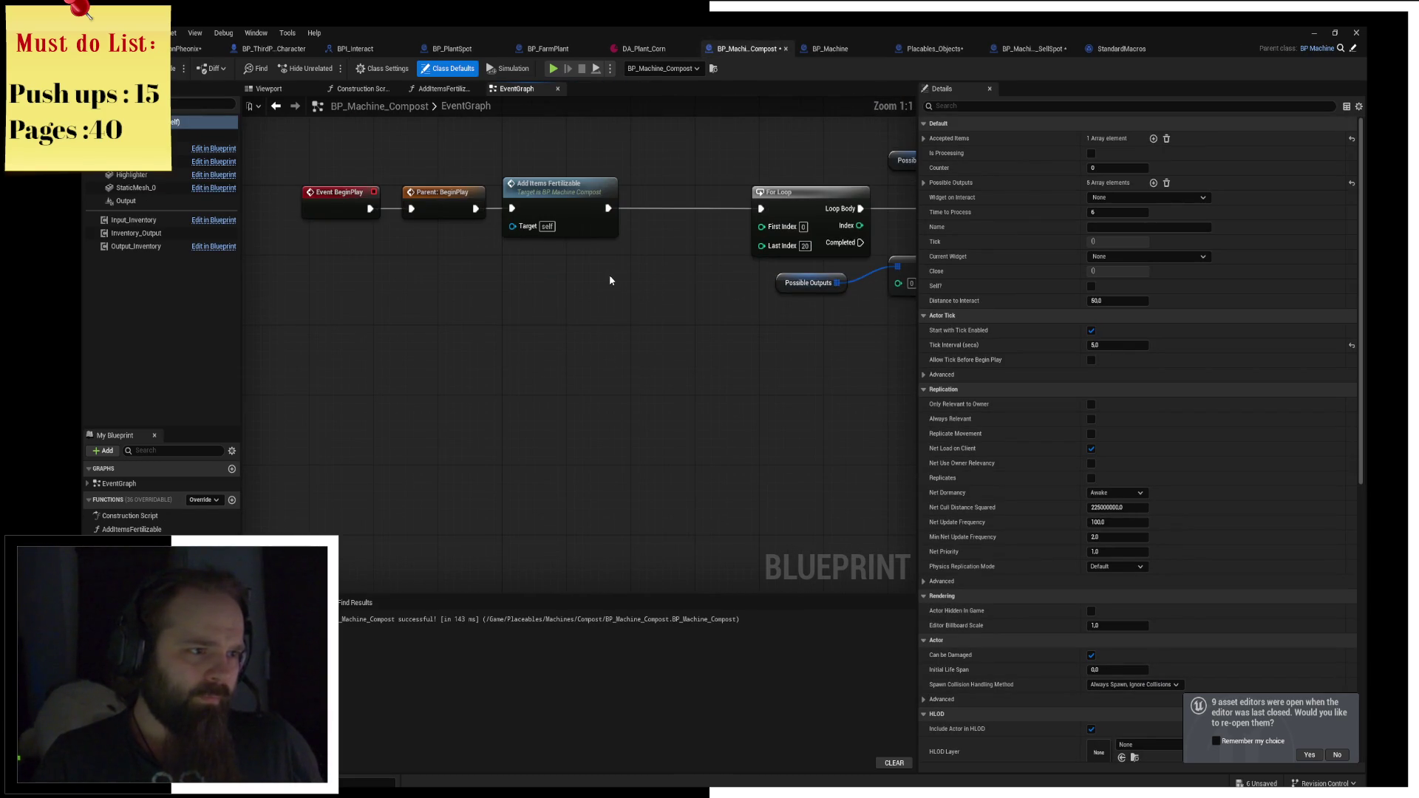
scroll(609, 274, "down", 3)
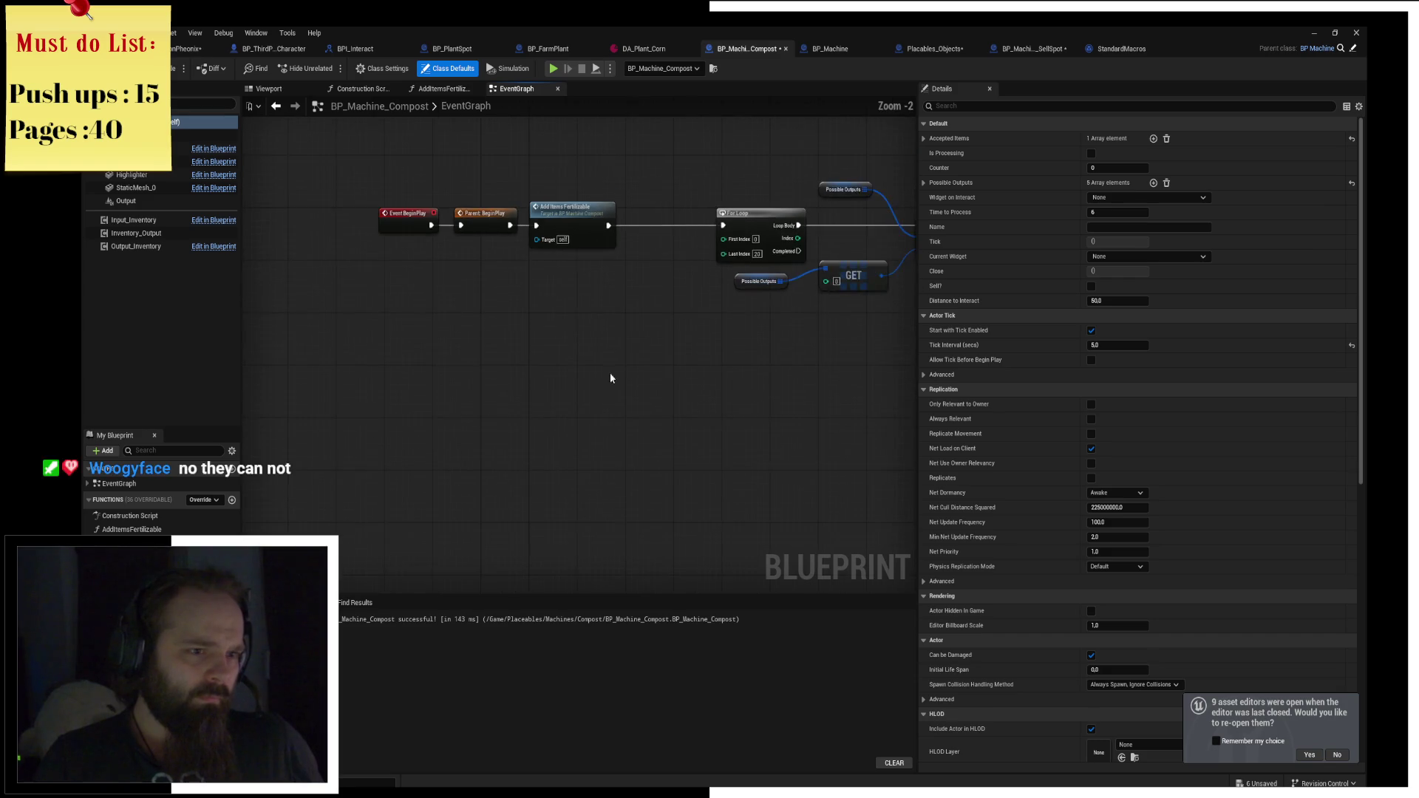
key("ctrl+v")
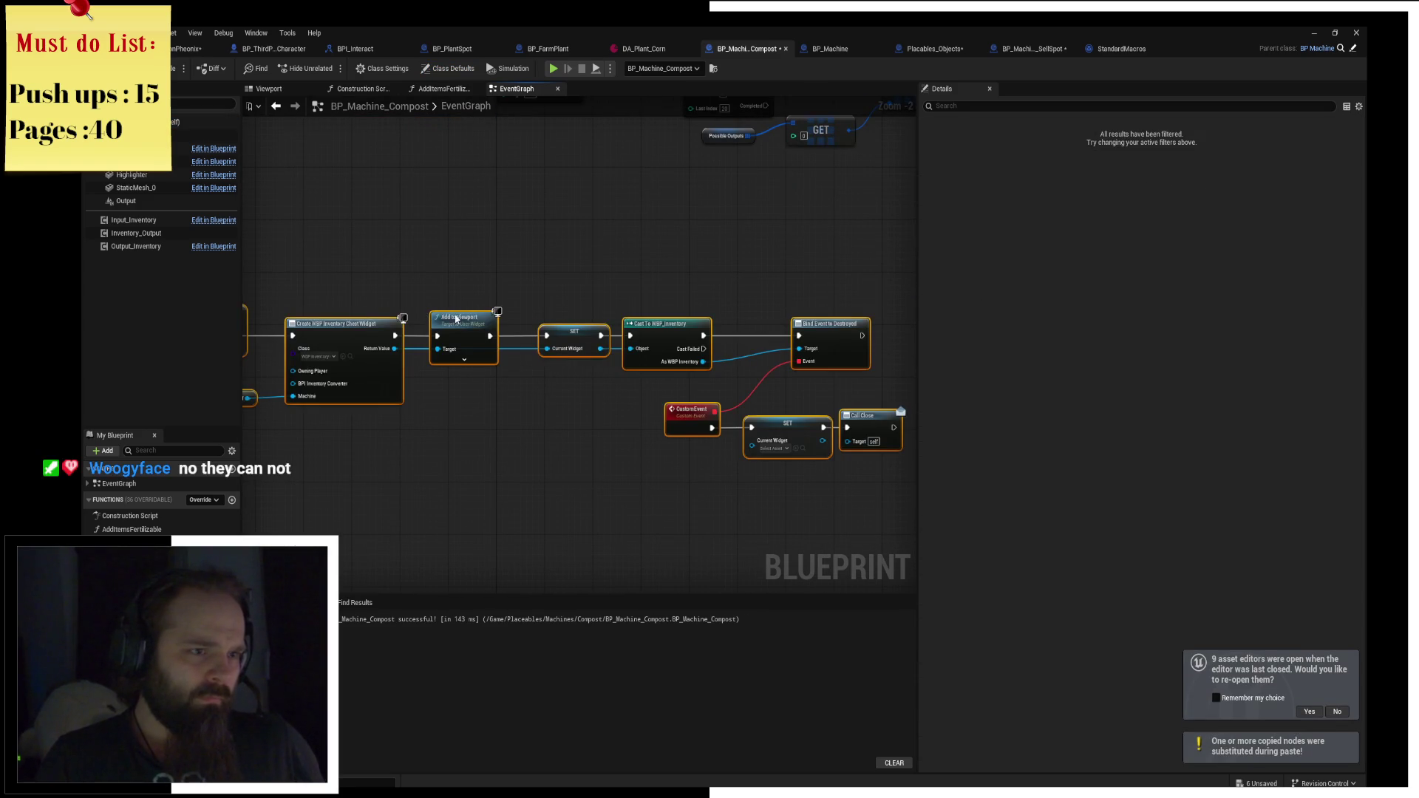
left_click_drag(456, 319, 637, 327)
left_click_drag(631, 222, 597, 341)
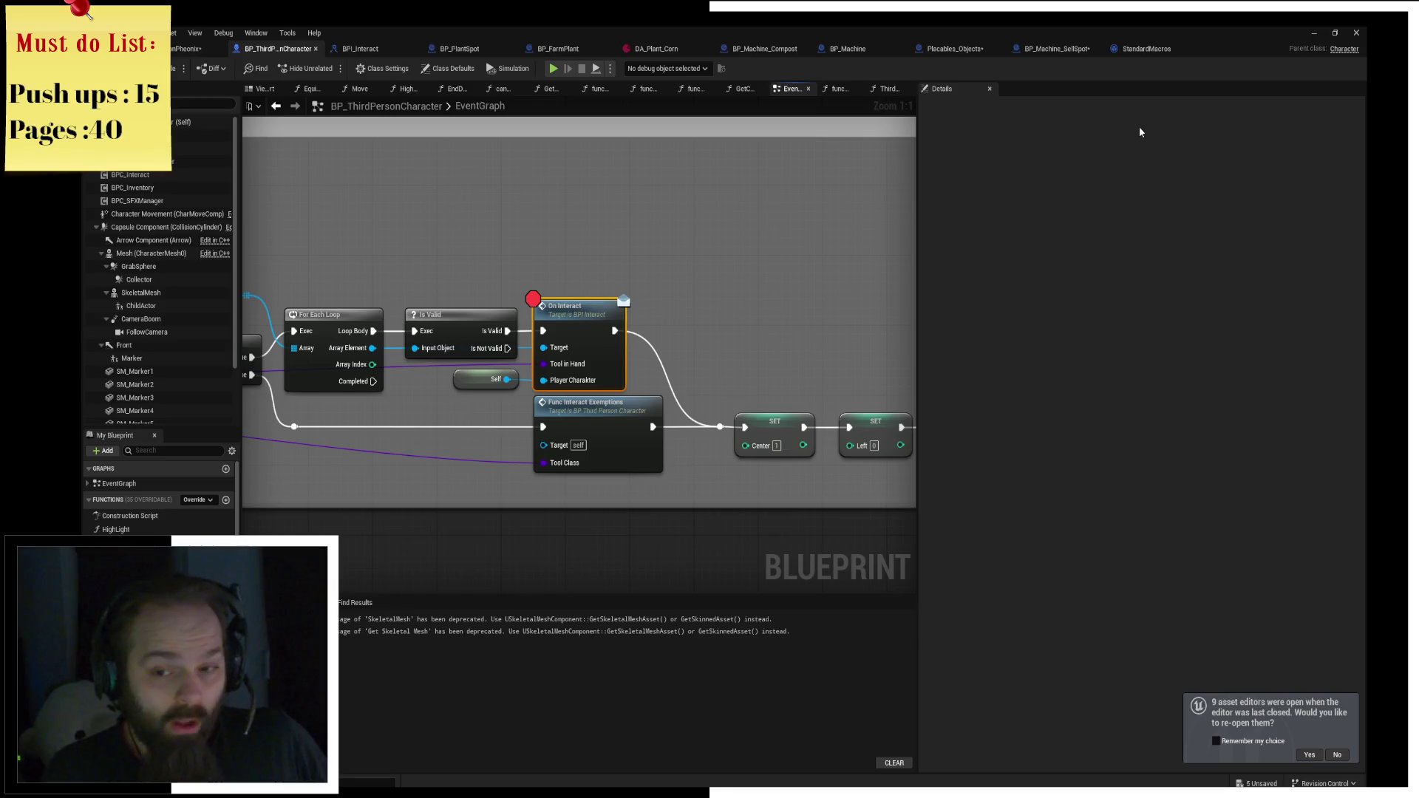
Save all assets and move the For Loop node closer to the BeginPlay chain.
key("ctrl+s")
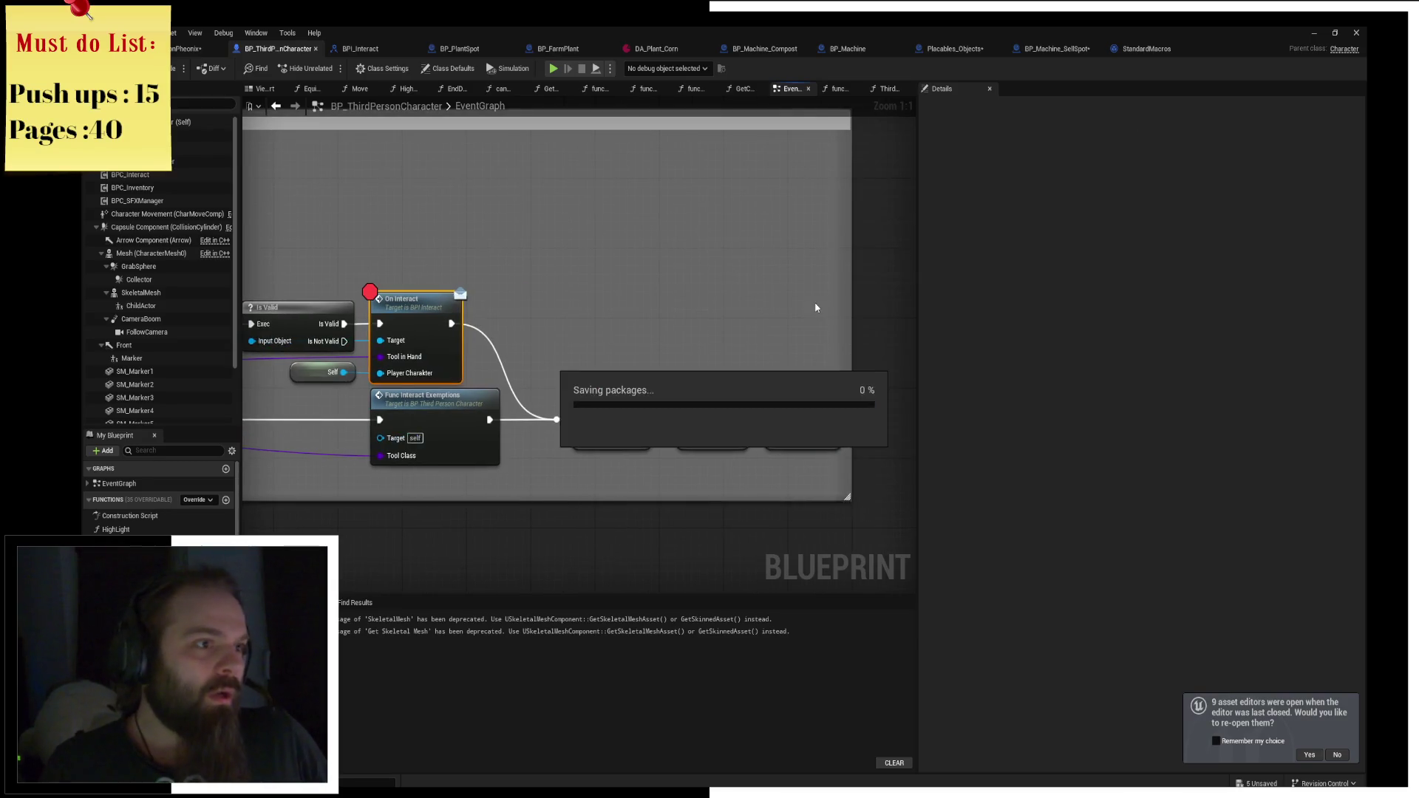
left_click(750, 49)
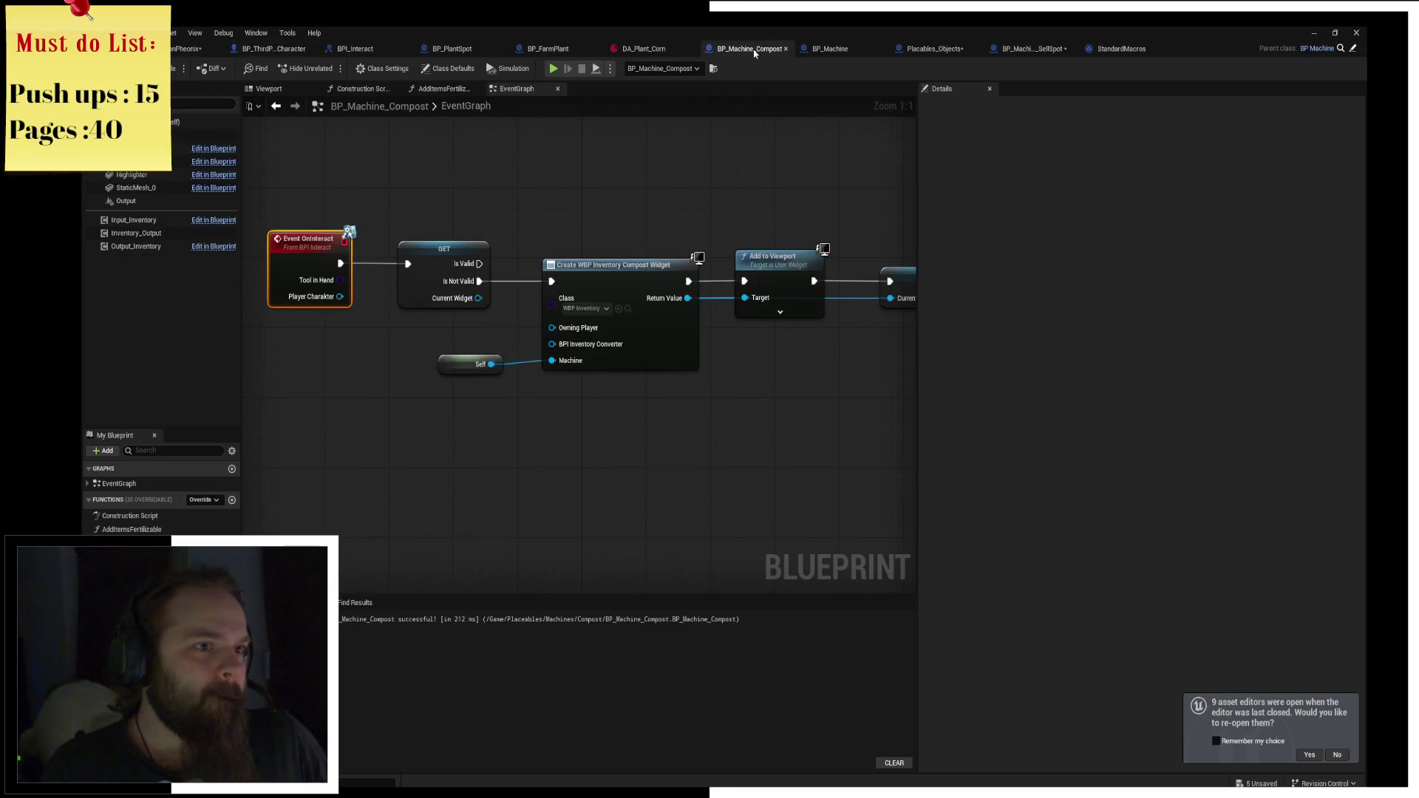
scroll(630, 338, "down", 3)
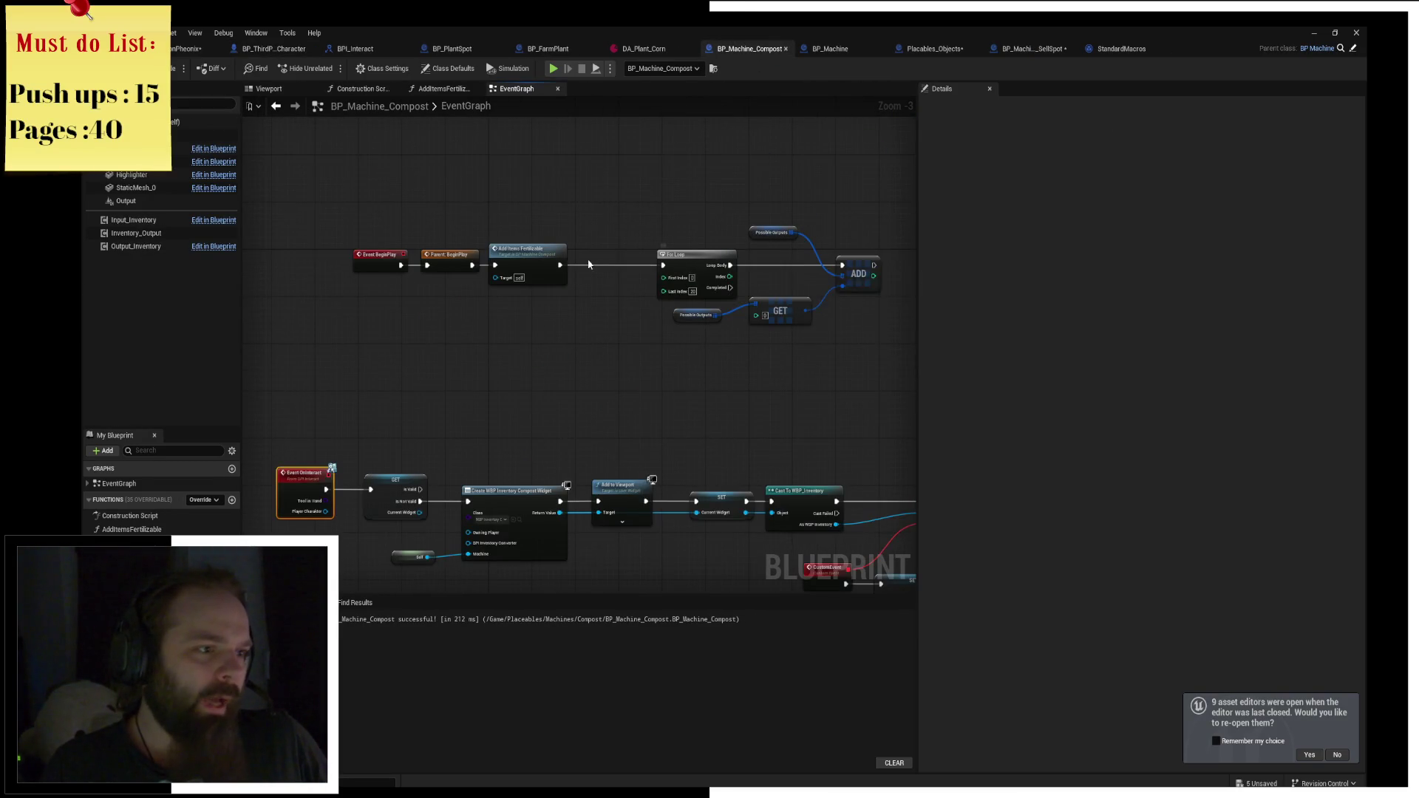
scroll(643, 260, "up", 1)
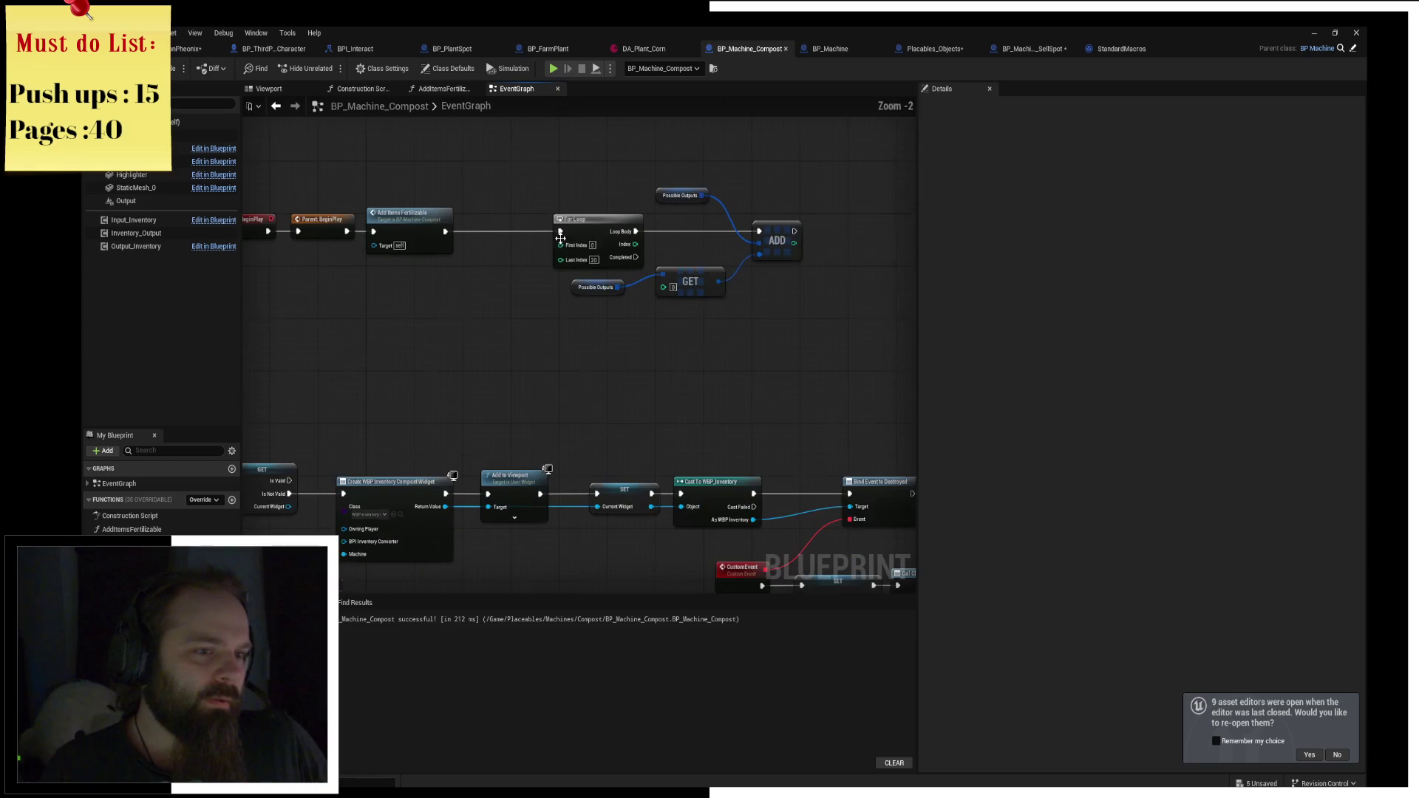
left_click_drag(579, 239, 487, 241)
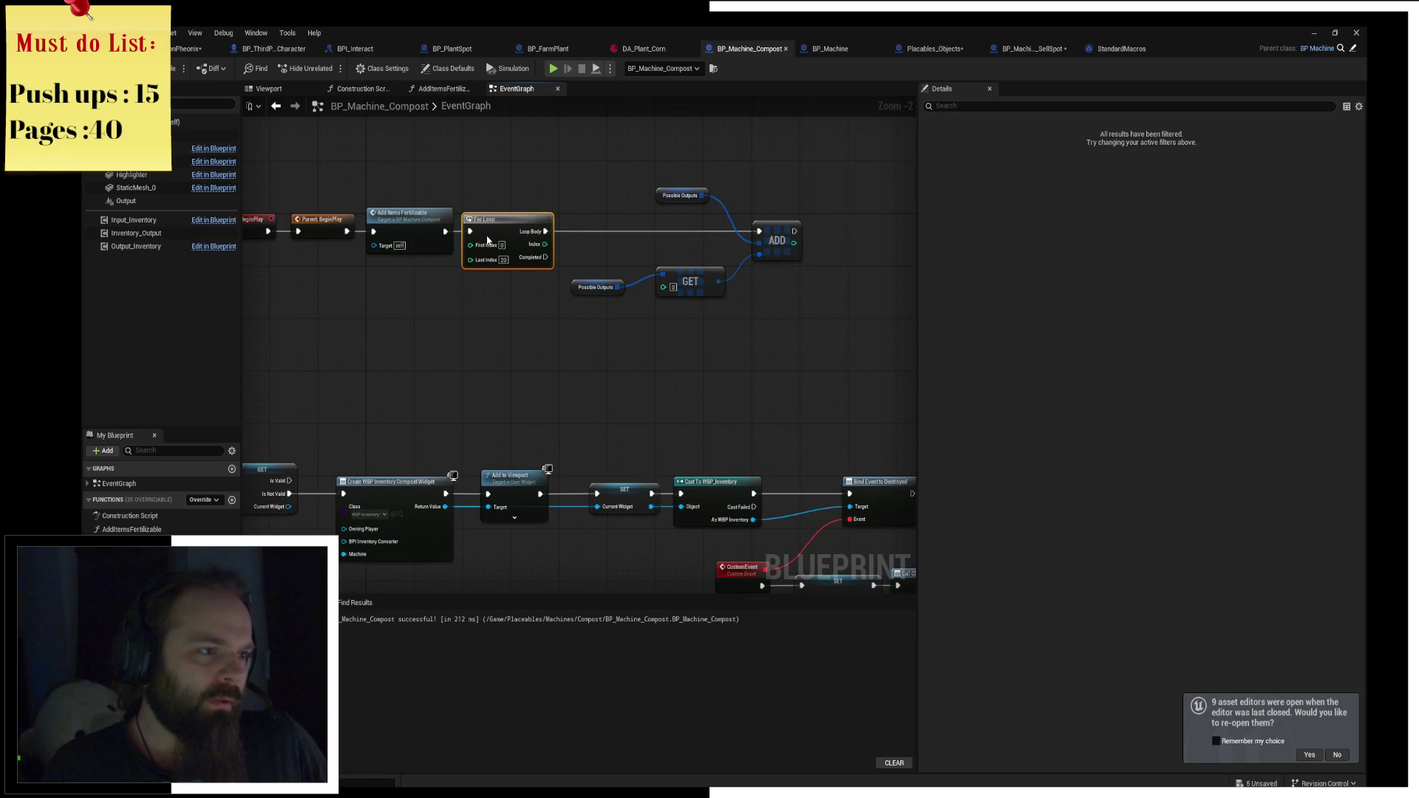
left_click(469, 309)
scroll(469, 309, "down", 2)
mouse_move(469, 309)
left_mouse_down()
mouse_move(590, 315)
mouse_move(507, 232)
mouse_move(623, 357)
left_mouse_up()
left_click(828, 49)
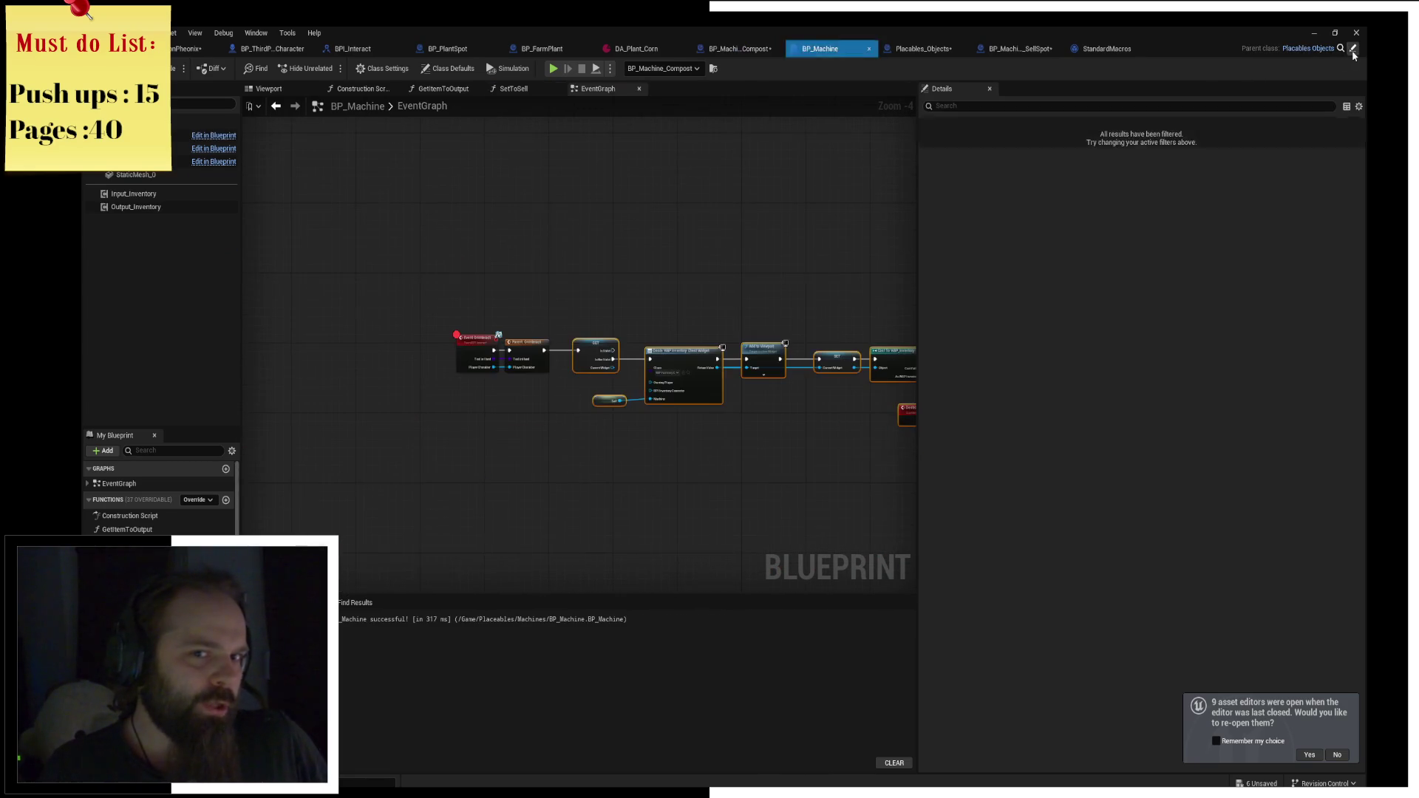
Override CE_ProcessItem from the My Blueprint Functions list to place its event node in the graph.
left_click(734, 49)
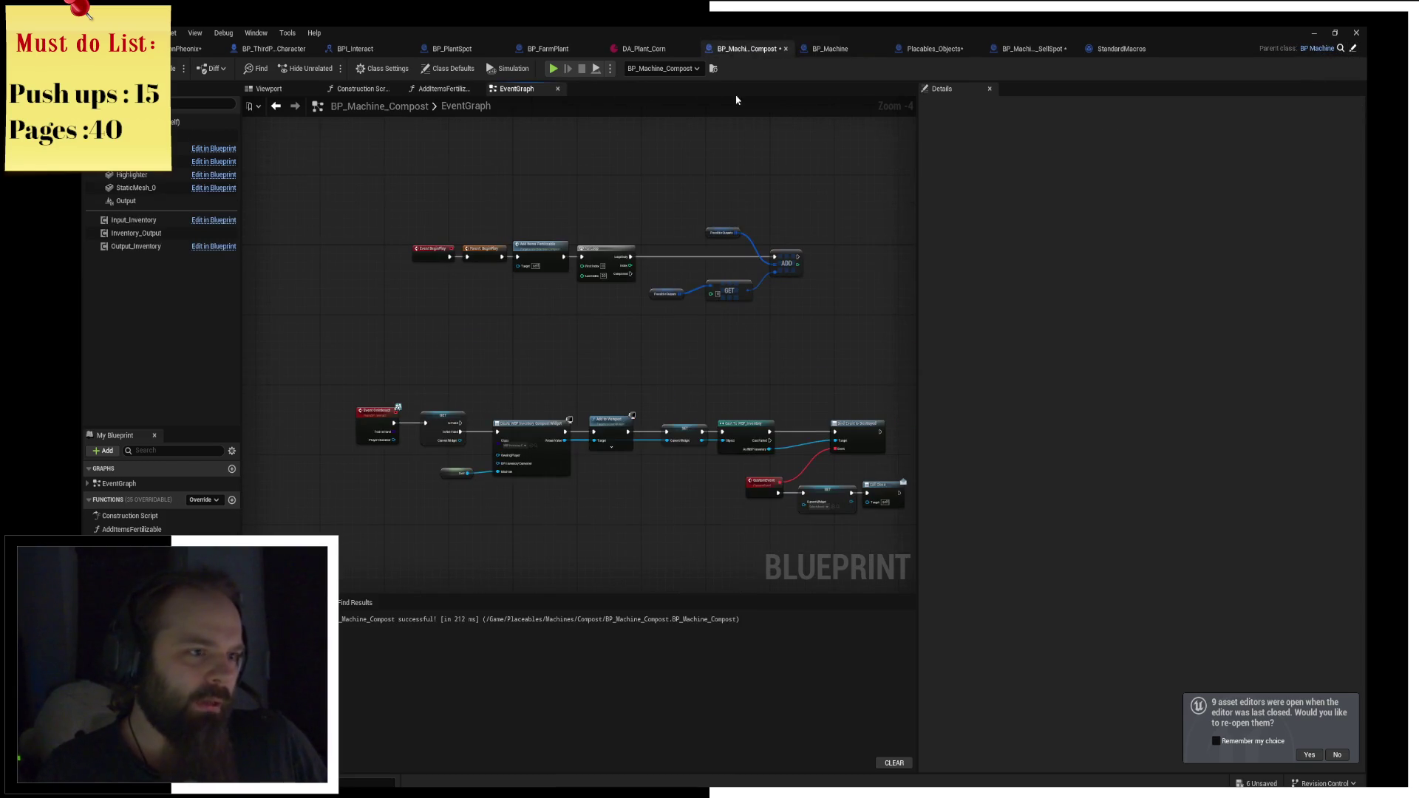
scroll(522, 324, "up", 2)
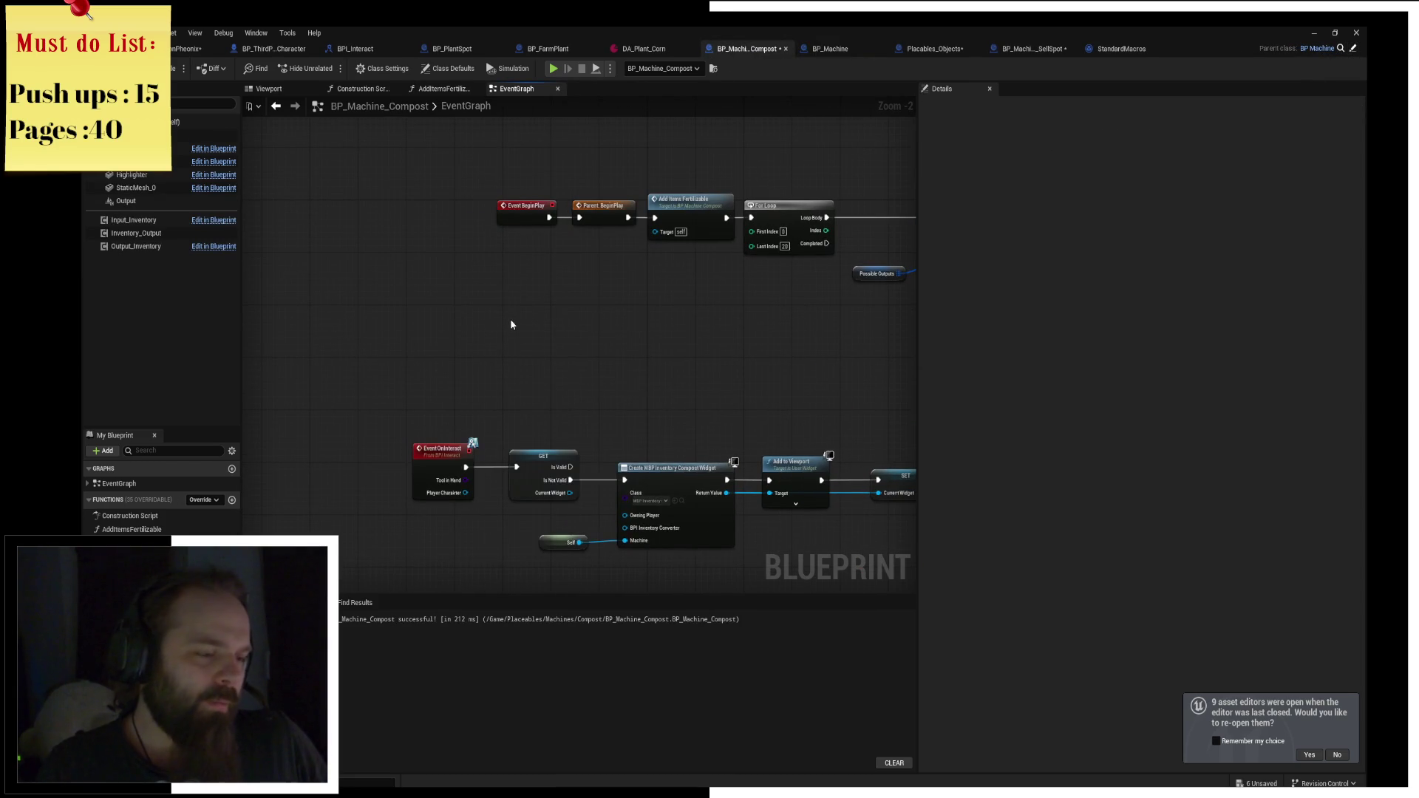
right_click(511, 324)
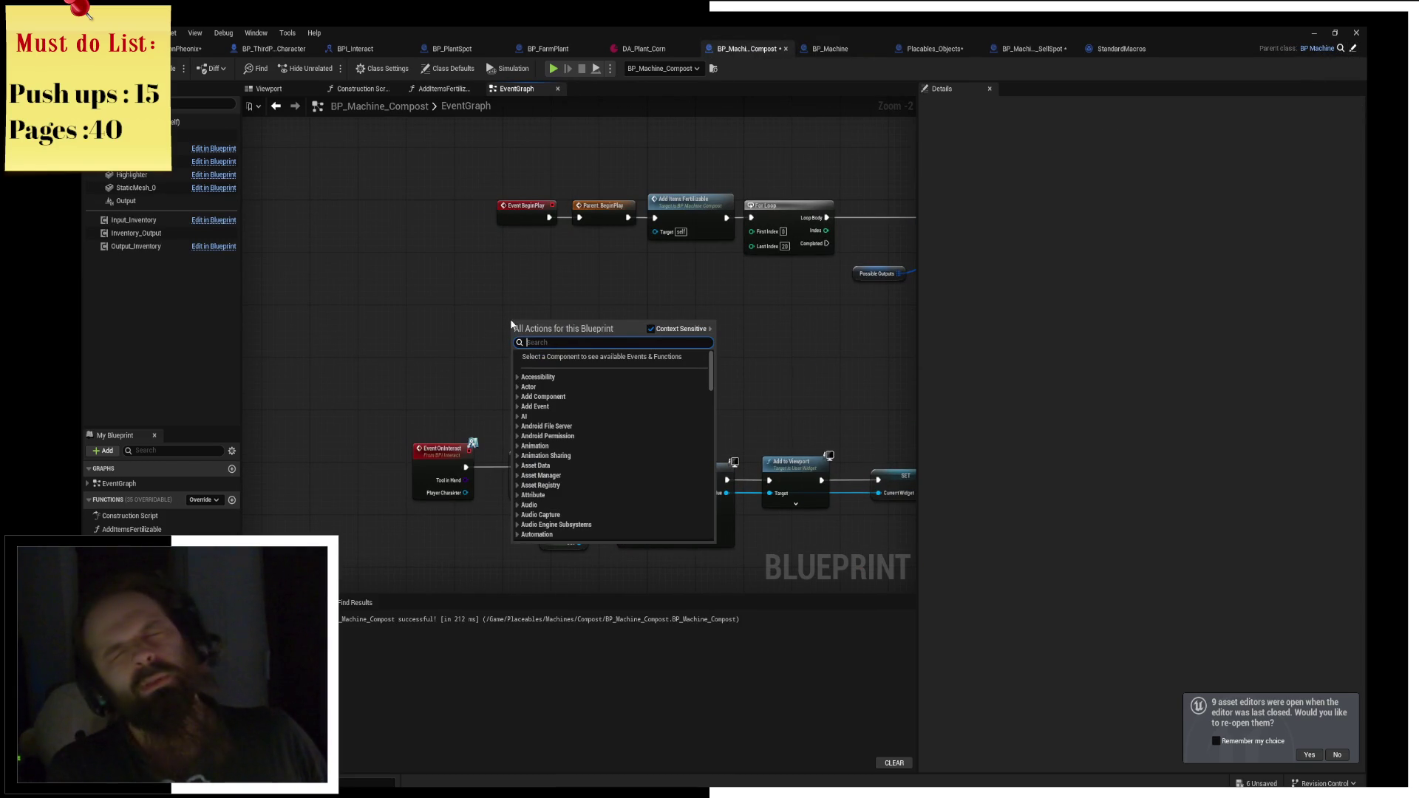
type("eve")
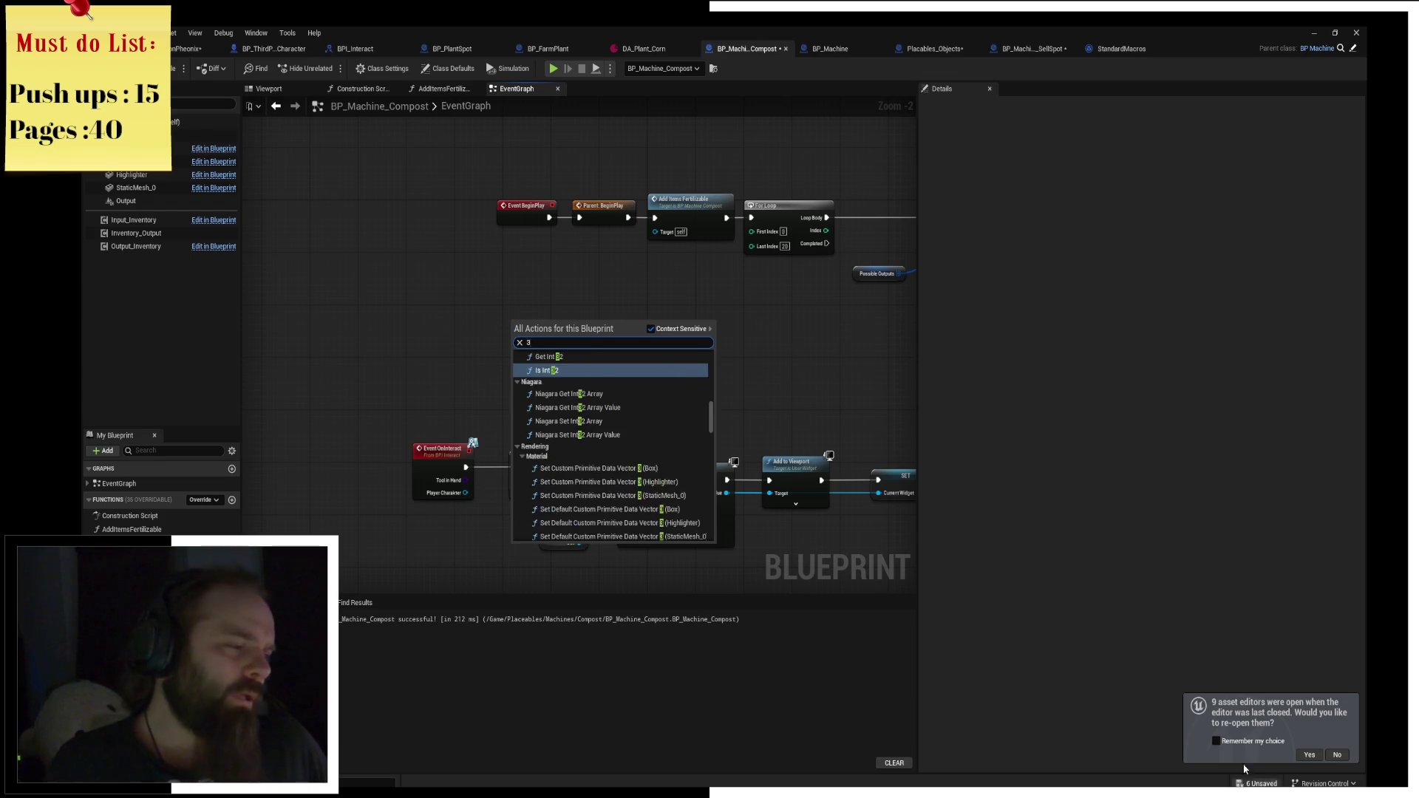
key("Escape")
left_click(201, 500)
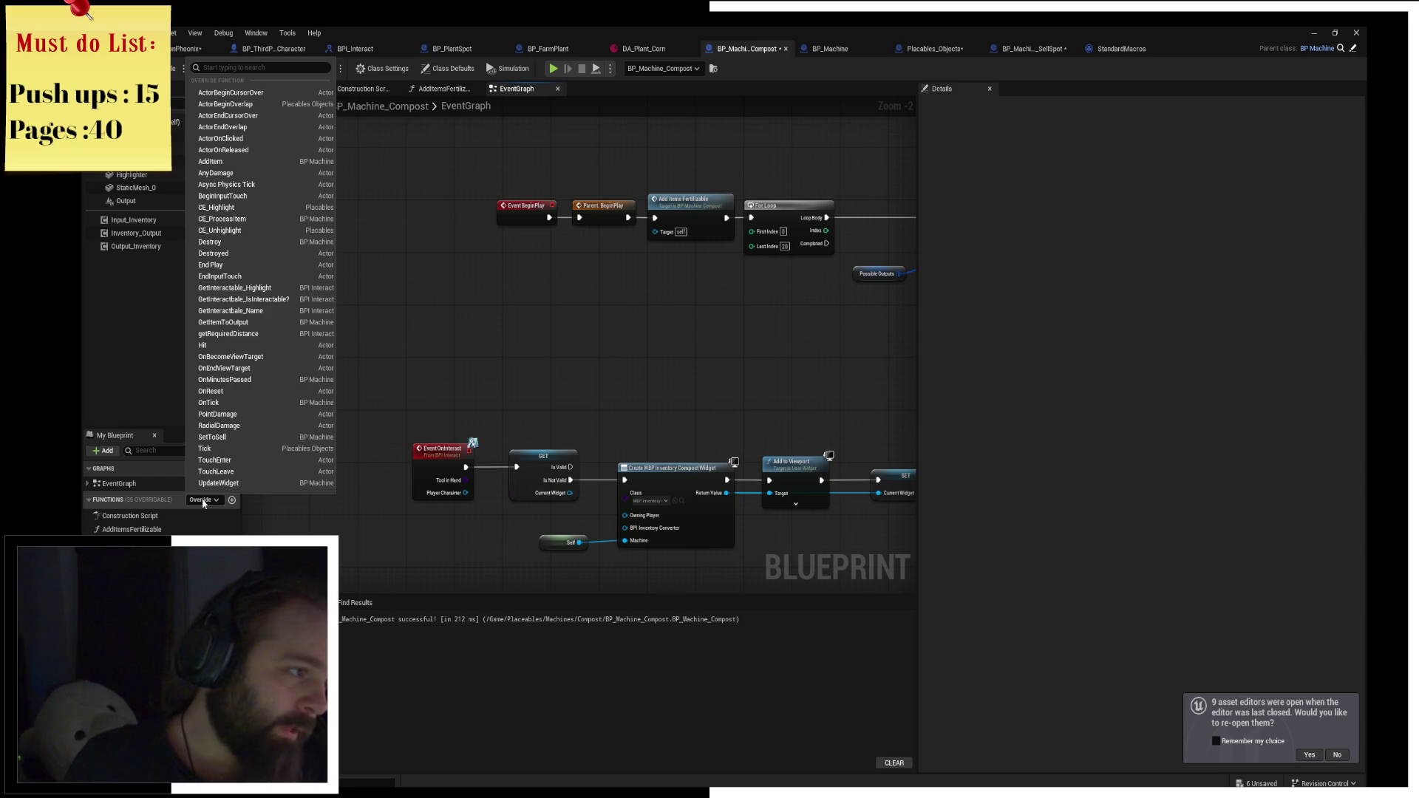
left_click(227, 222)
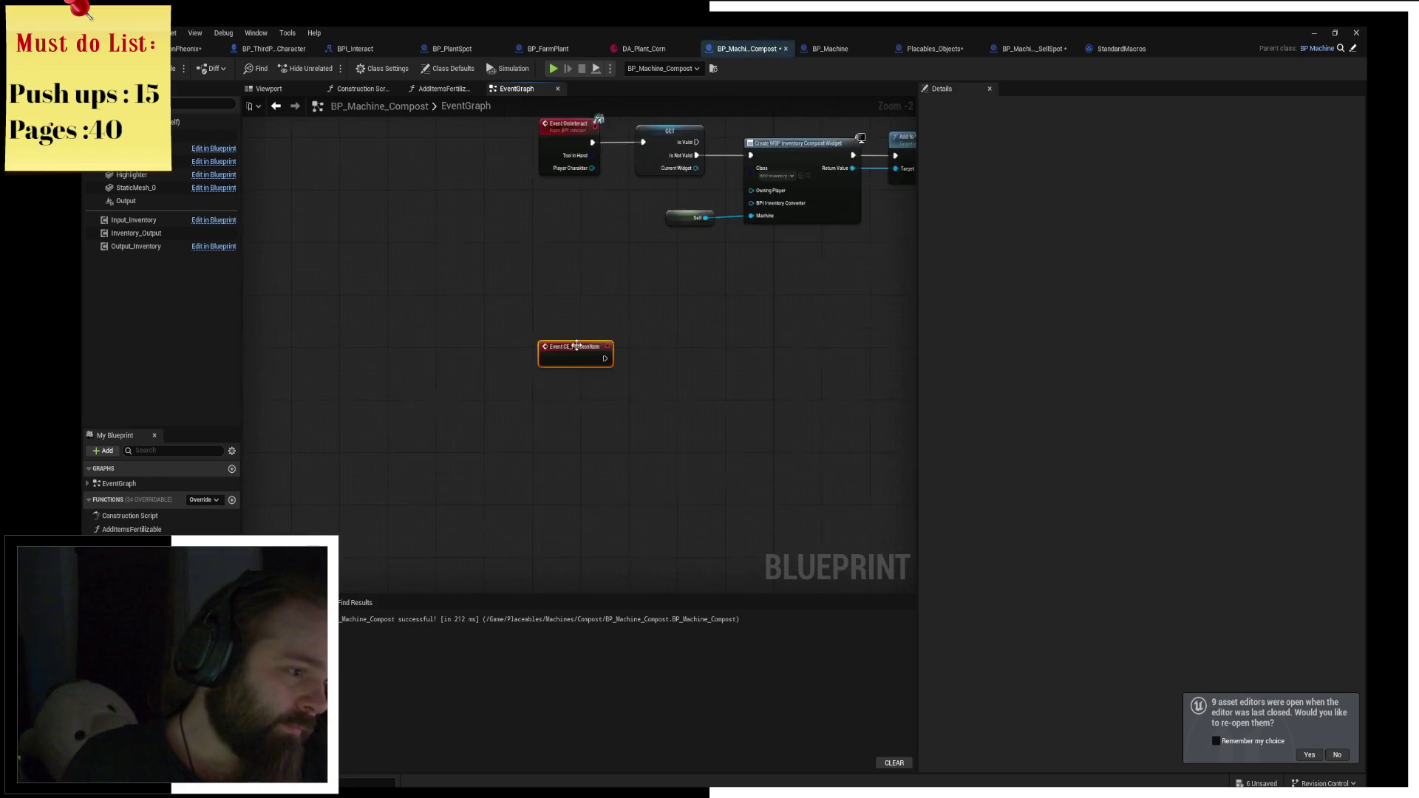
right_click(499, 340)
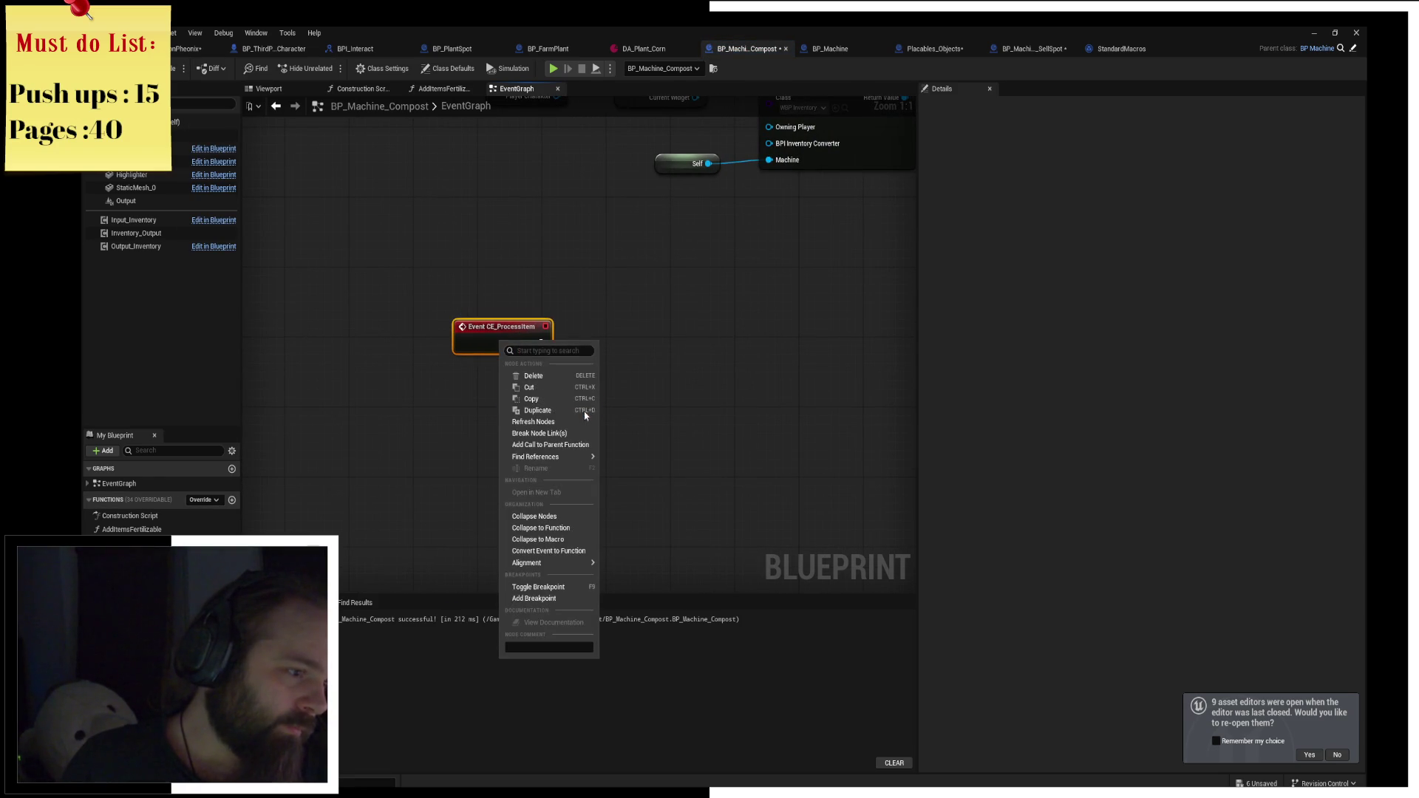
left_click(529, 313)
left_click_drag(530, 313, 605, 409)
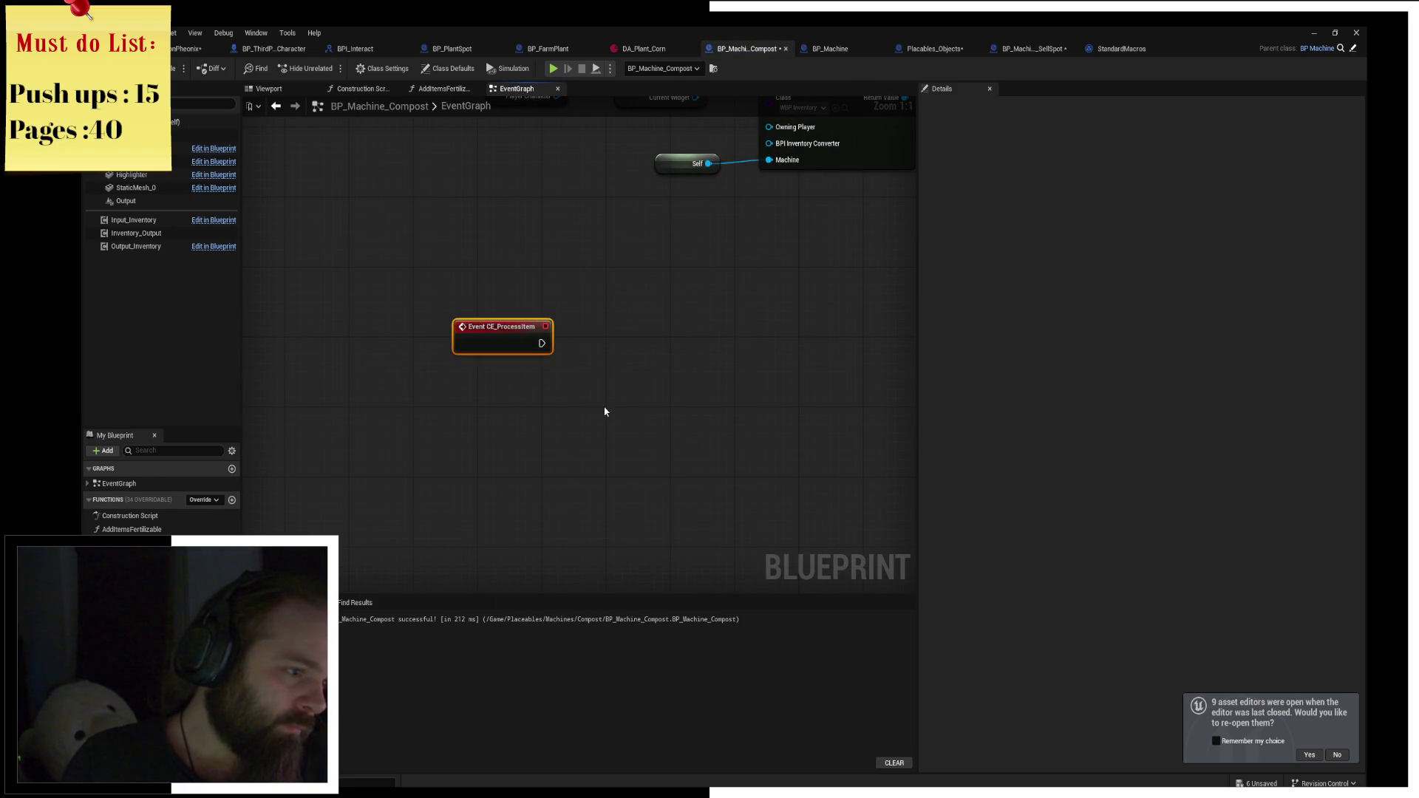
left_click(595, 359)
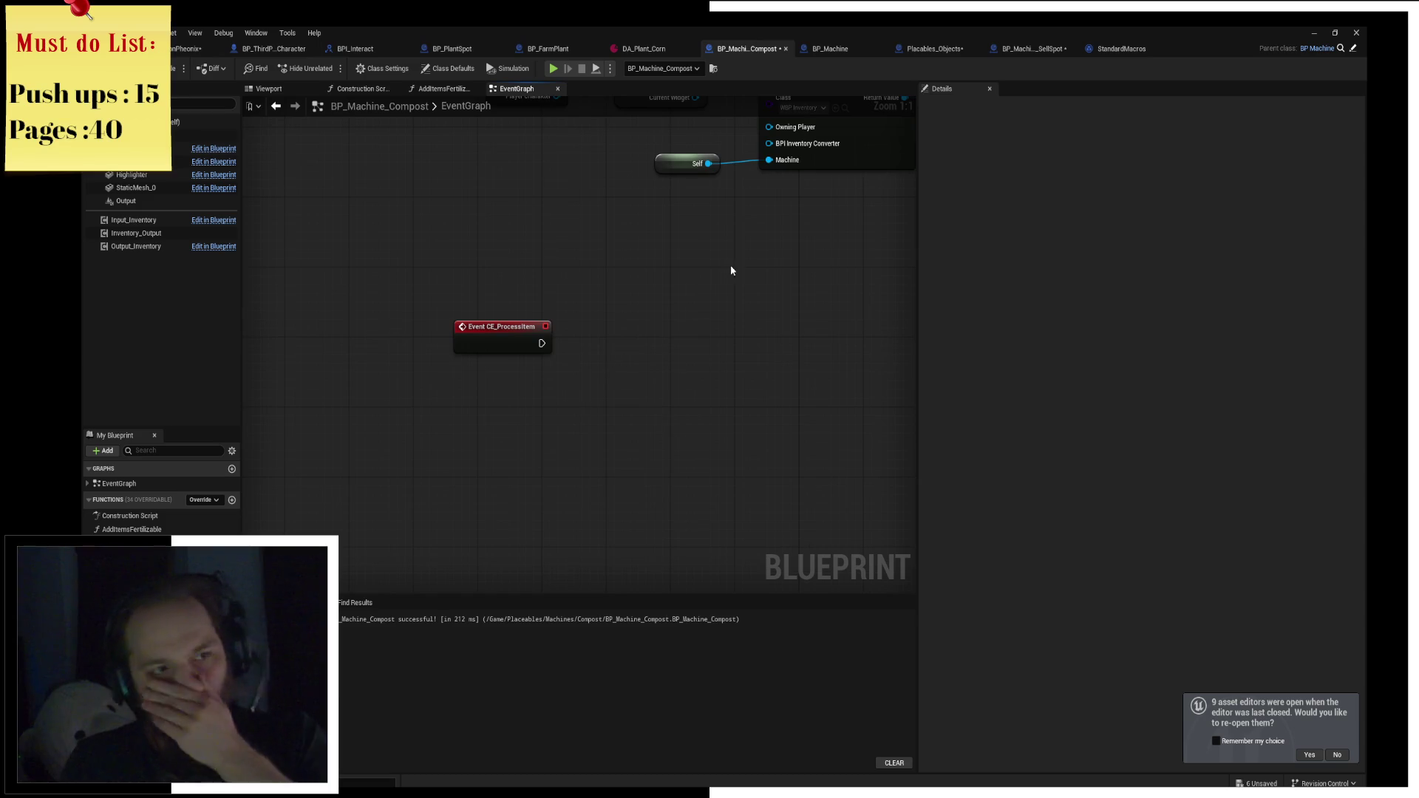
scroll(730, 268, "down", 3)
scroll(646, 278, "up", 1)
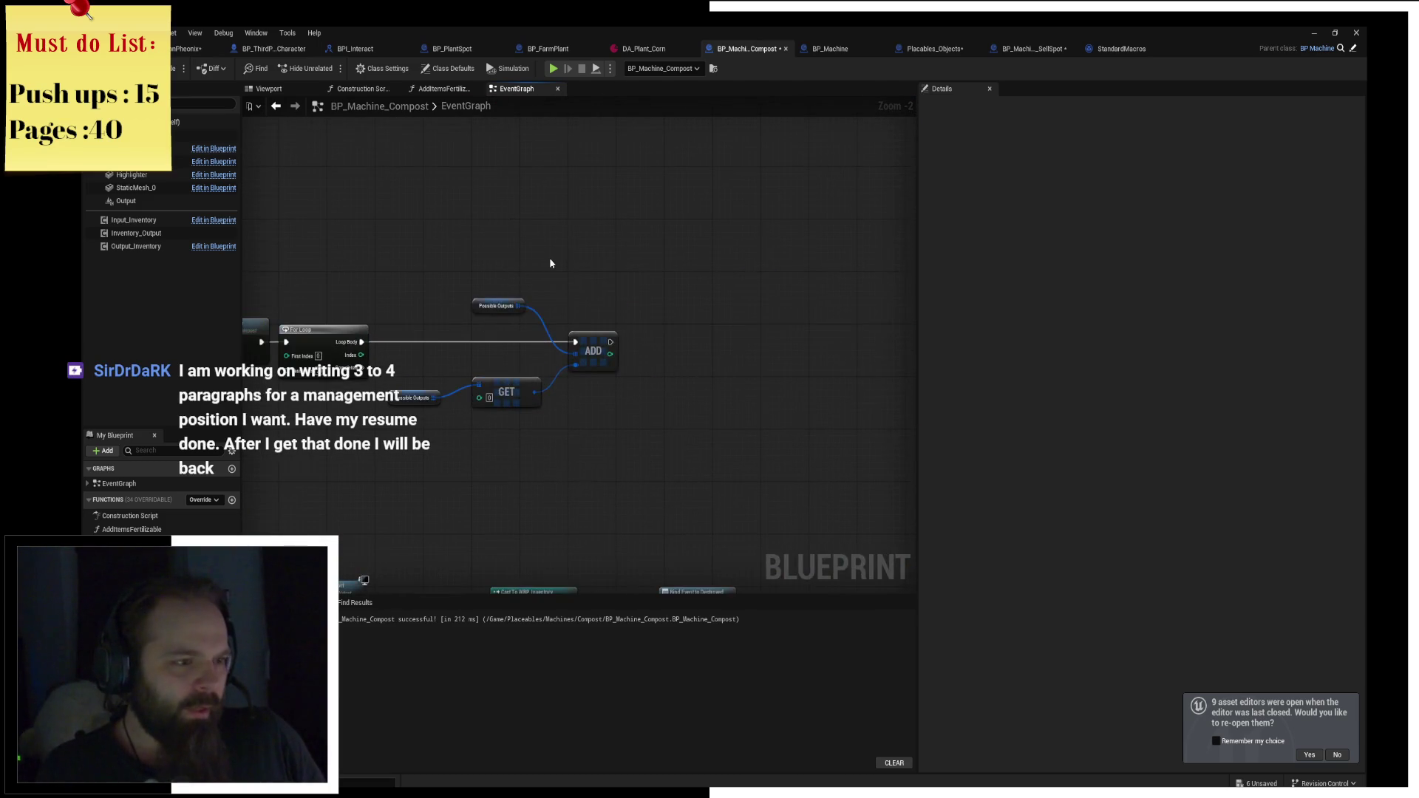
Search 'get game st' and place a Get Game State node above the ADD node.
right_click(474, 243)
type("get game stat")
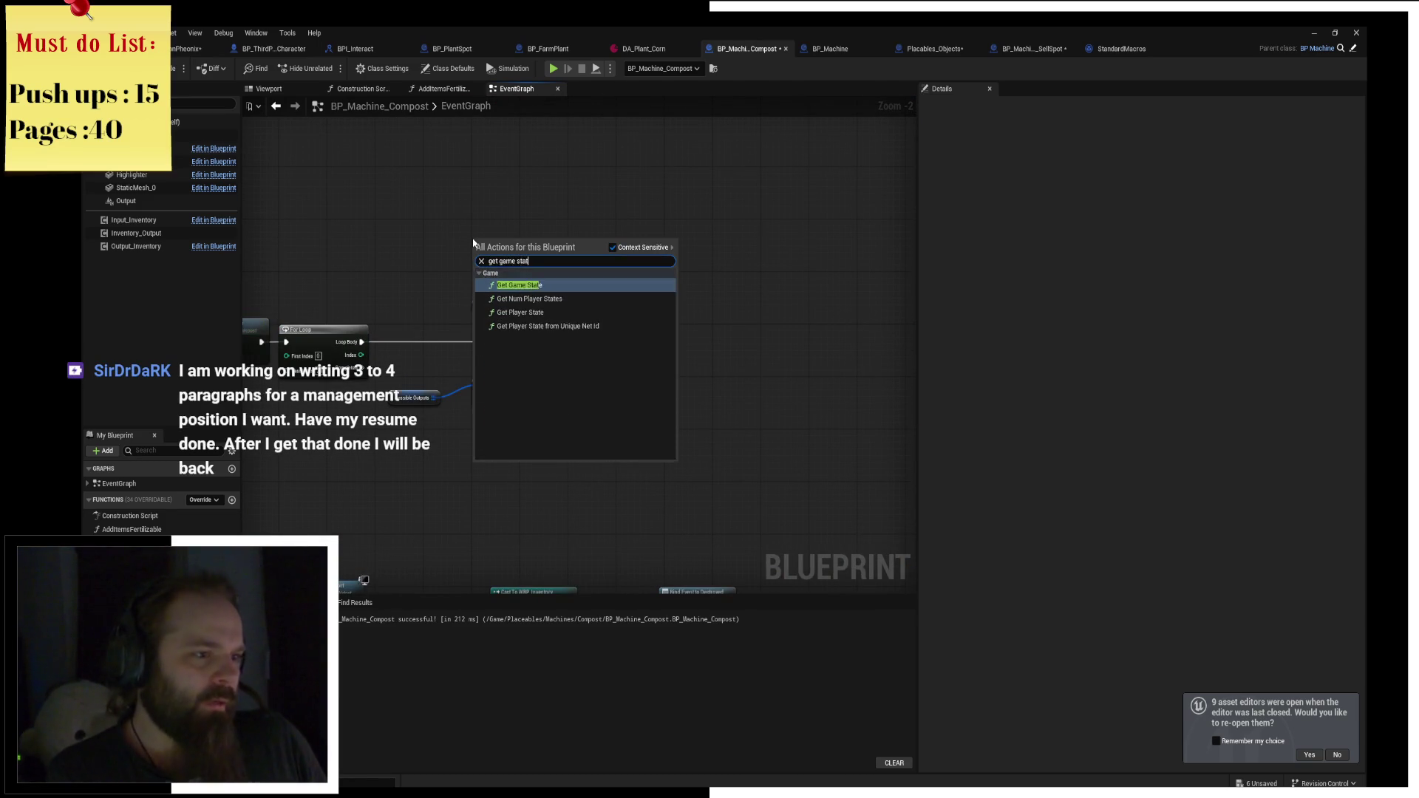
key("Return")
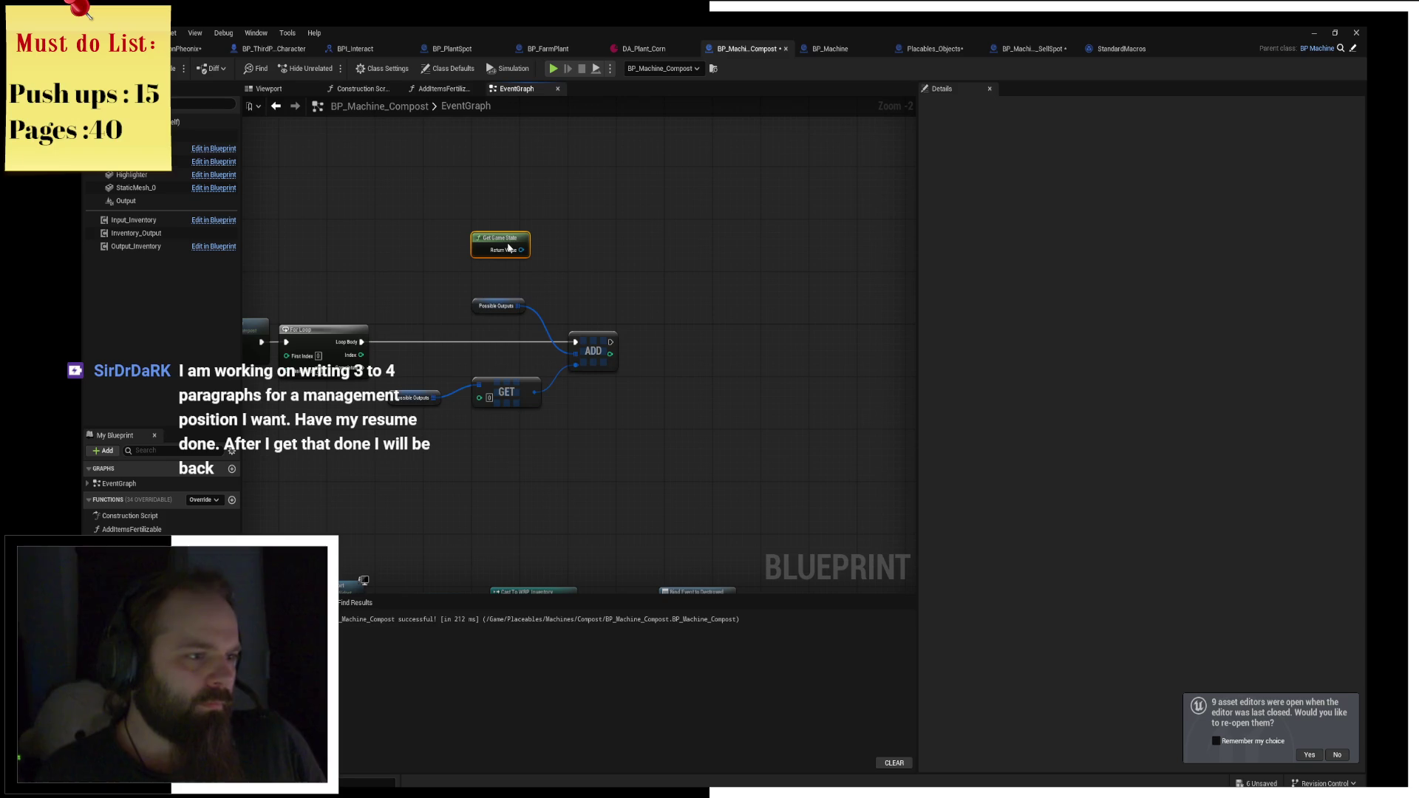
left_click_drag(509, 244, 510, 235)
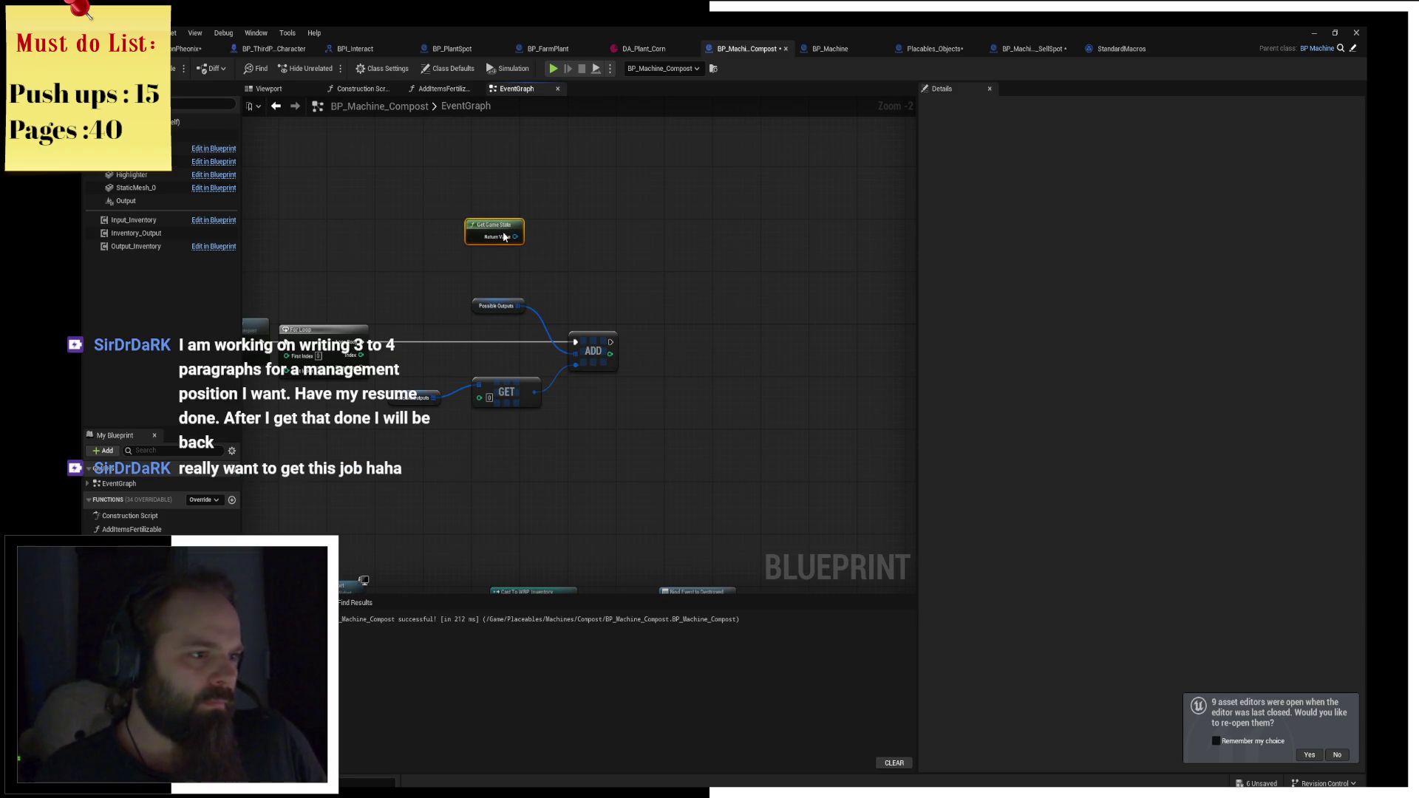
left_click(602, 234)
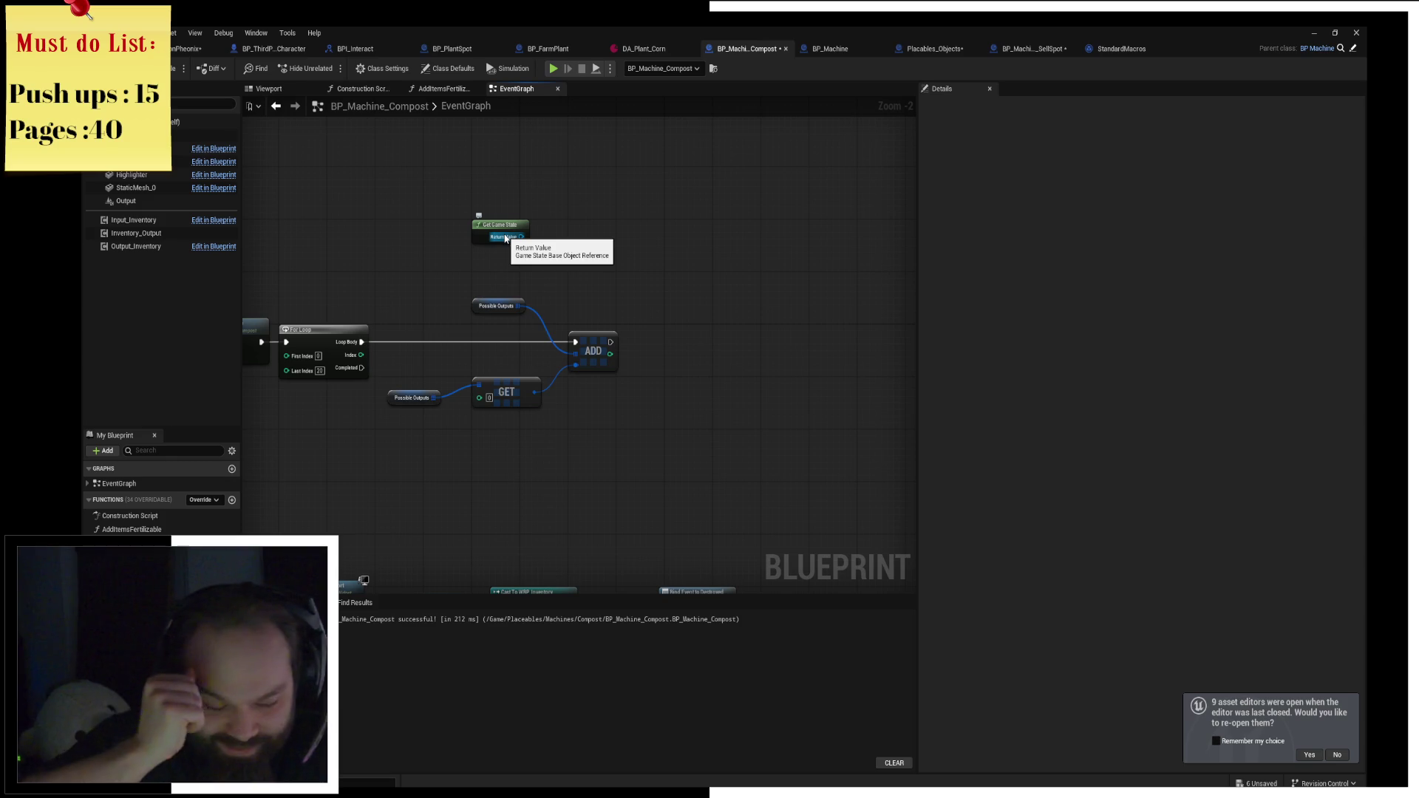
left_click_drag(505, 238, 551, 237)
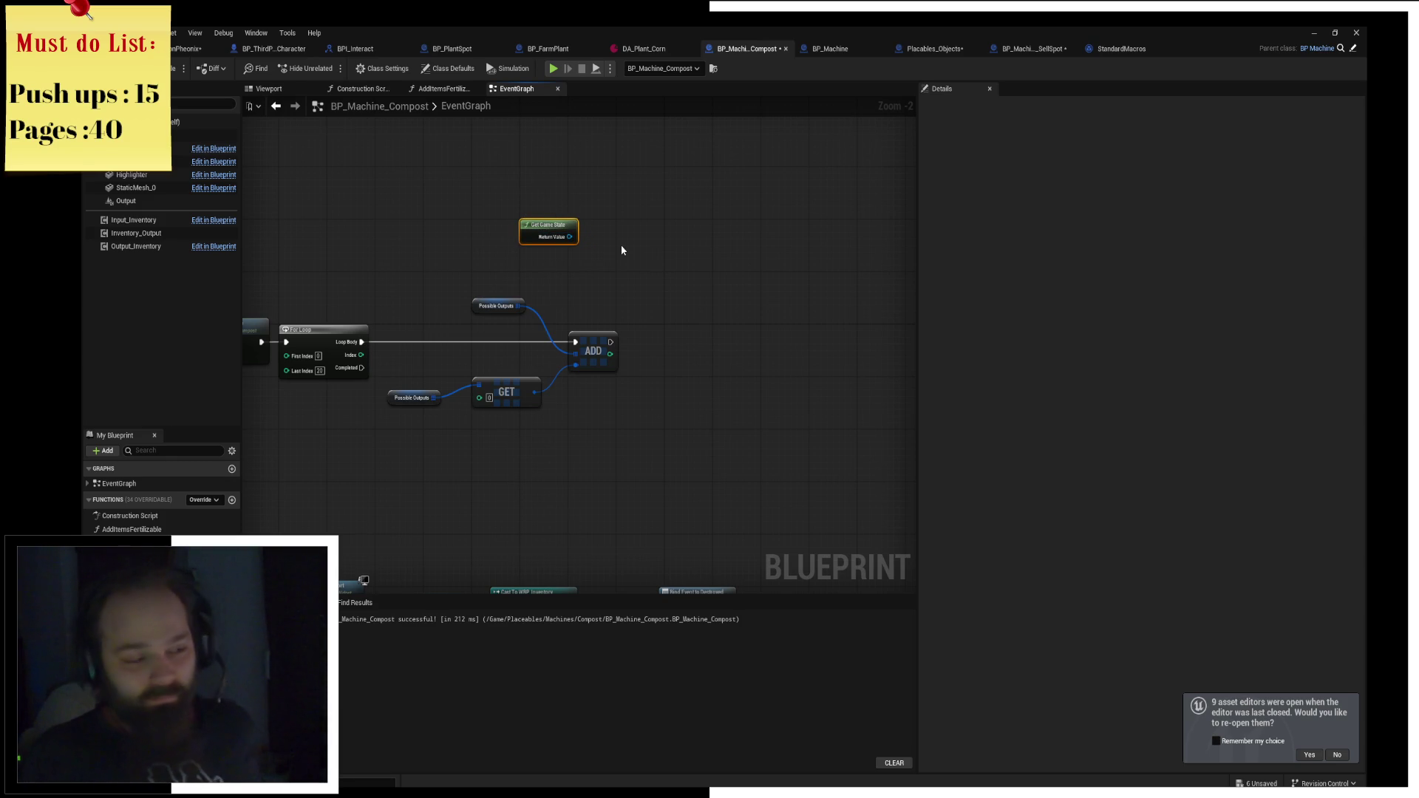
Wire Get Game State's Return Value into a new Get Component by Class node placed beside it.
left_click_drag(569, 236, 656, 238)
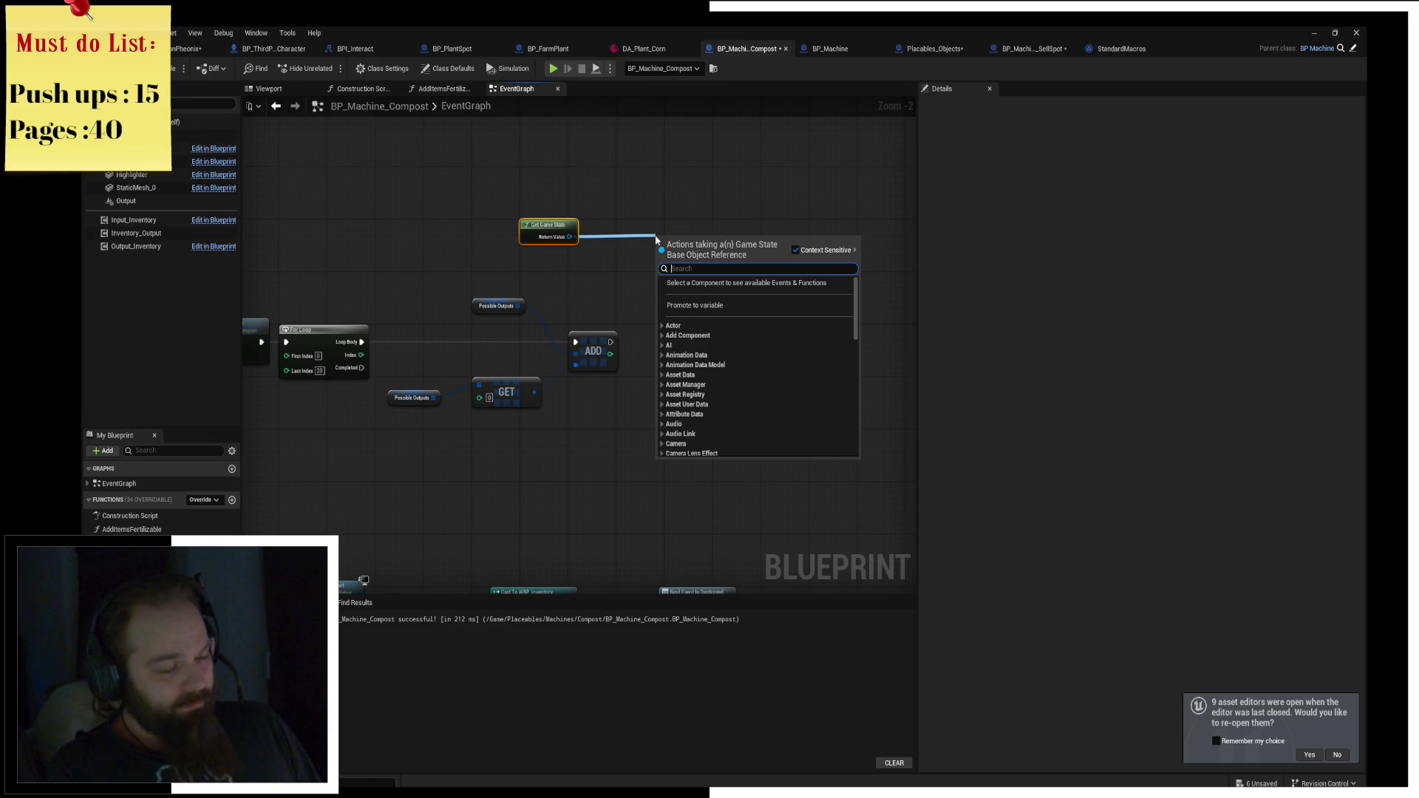
type("cast t")
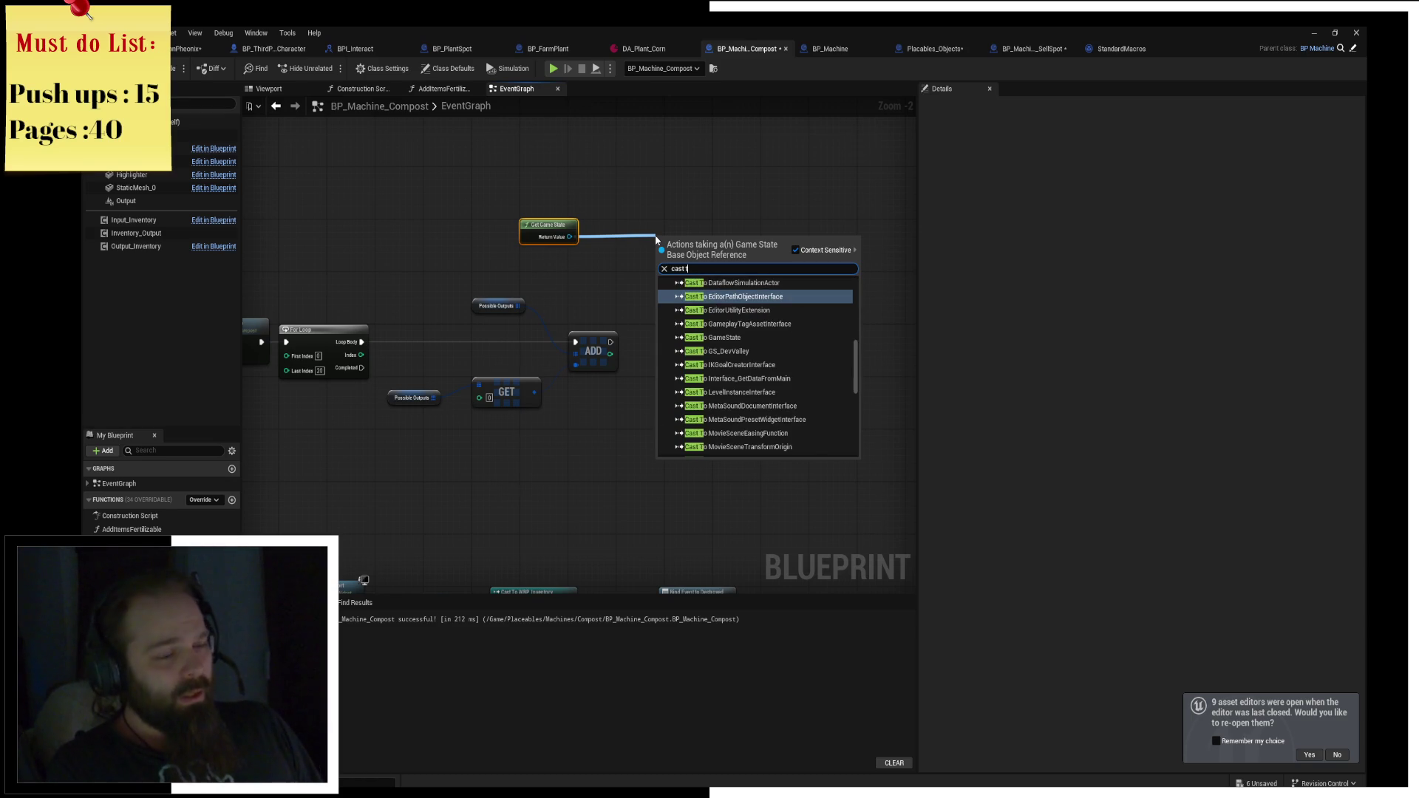
key("BackSpace")
key("BackSpace")
key("BackSpace")
type("get compoen")
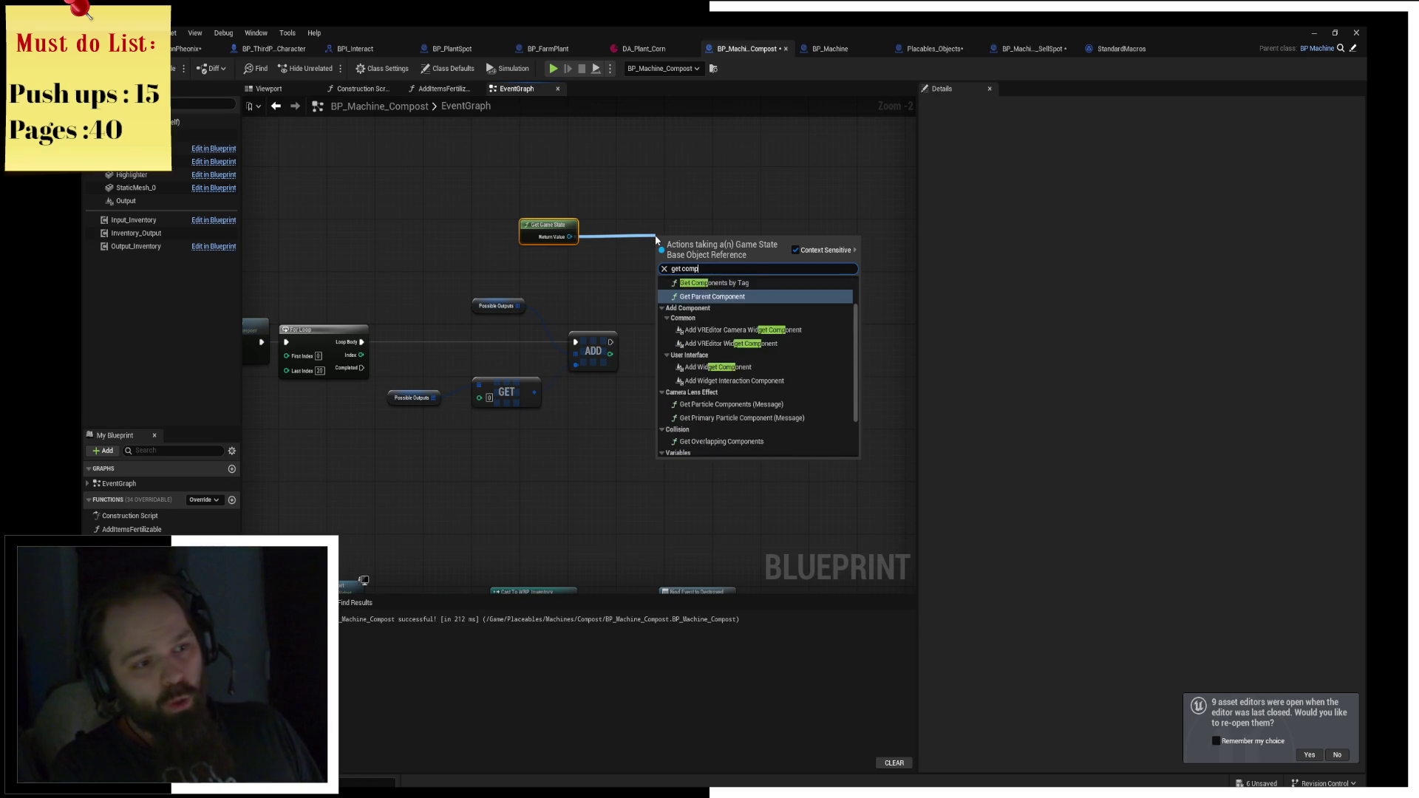
key("BackSpace")
key("BackSpace")
type("nent by cl")
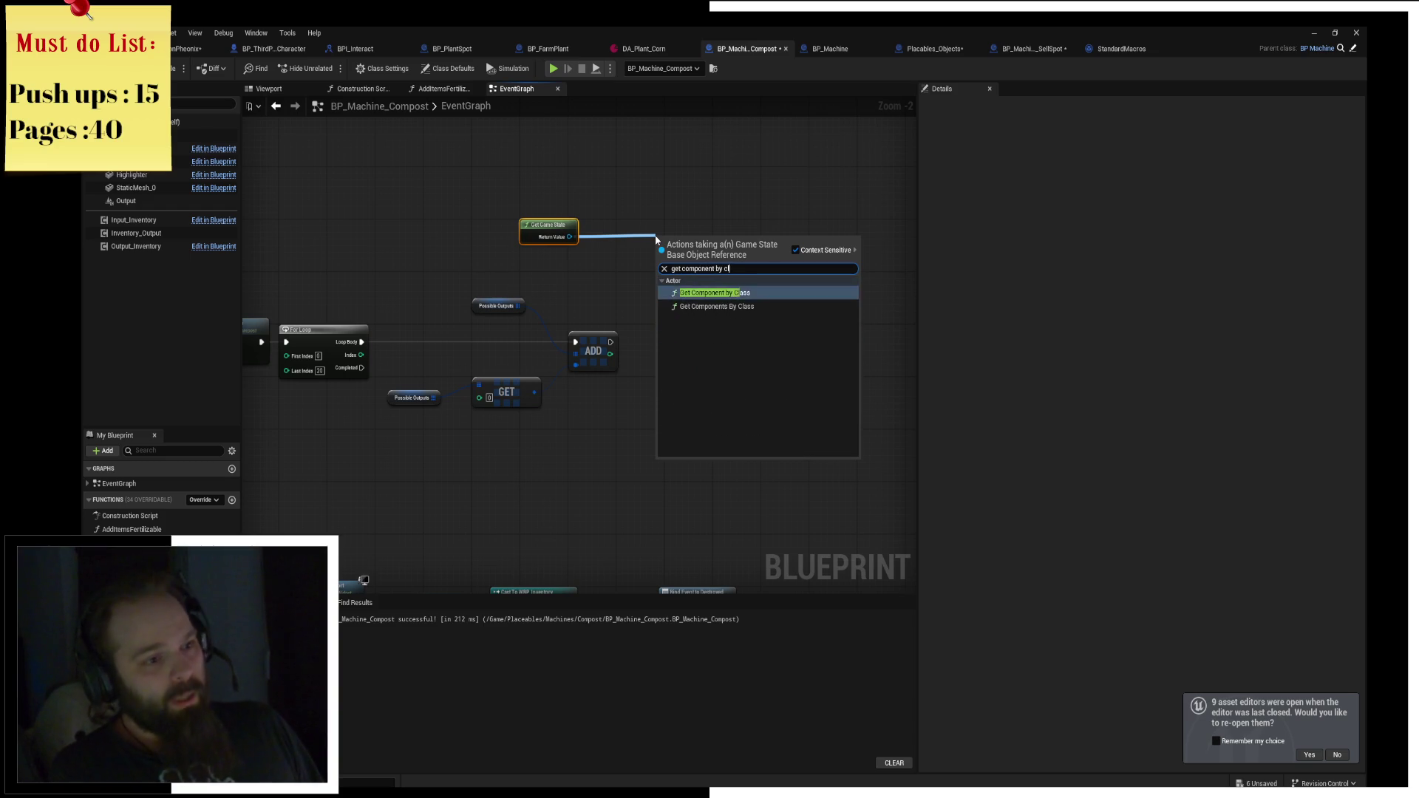
key("Return")
left_click_drag(656, 220, 592, 220)
scroll(712, 191, "up", 3)
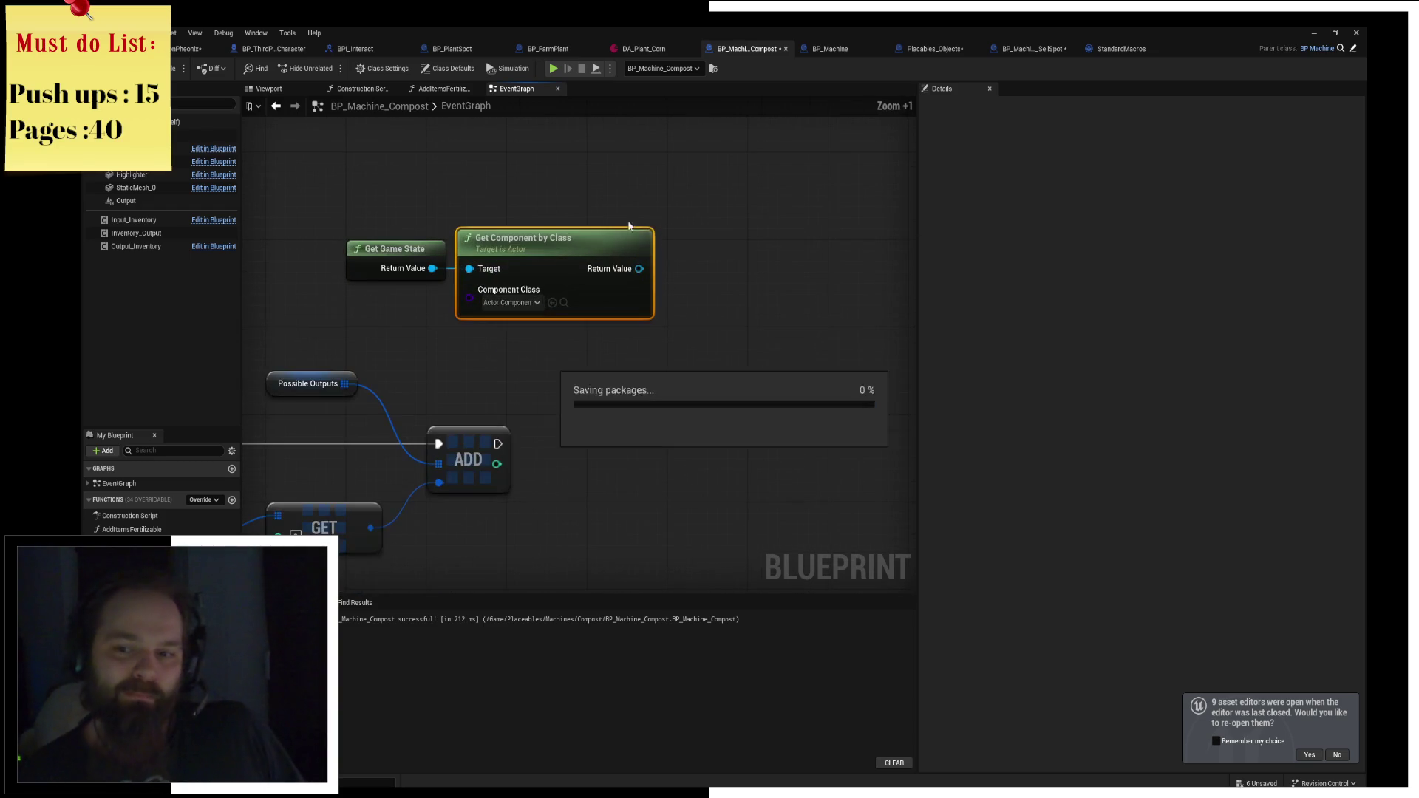
left_click_drag(376, 197, 584, 250)
left_click(640, 187)
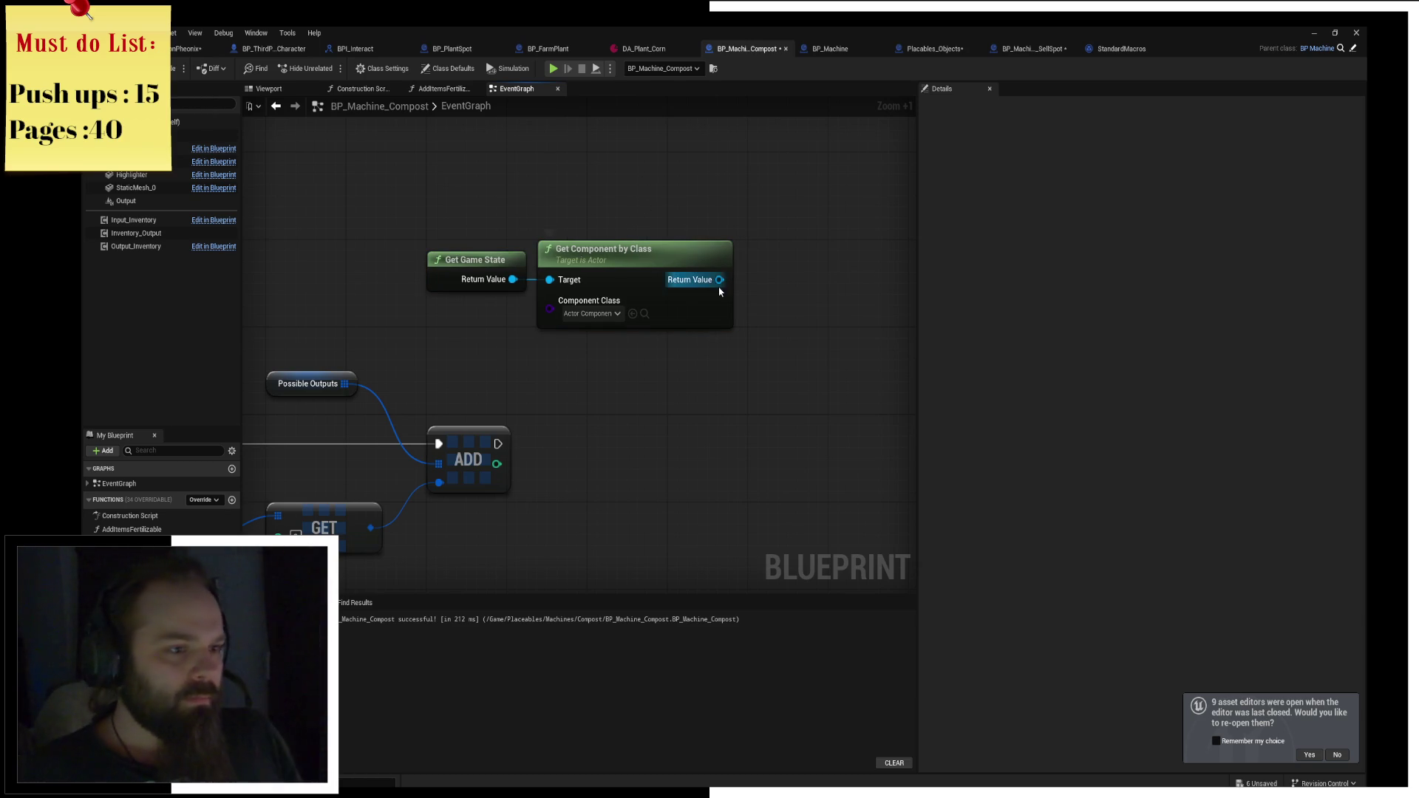
left_click_drag(719, 279, 776, 310)
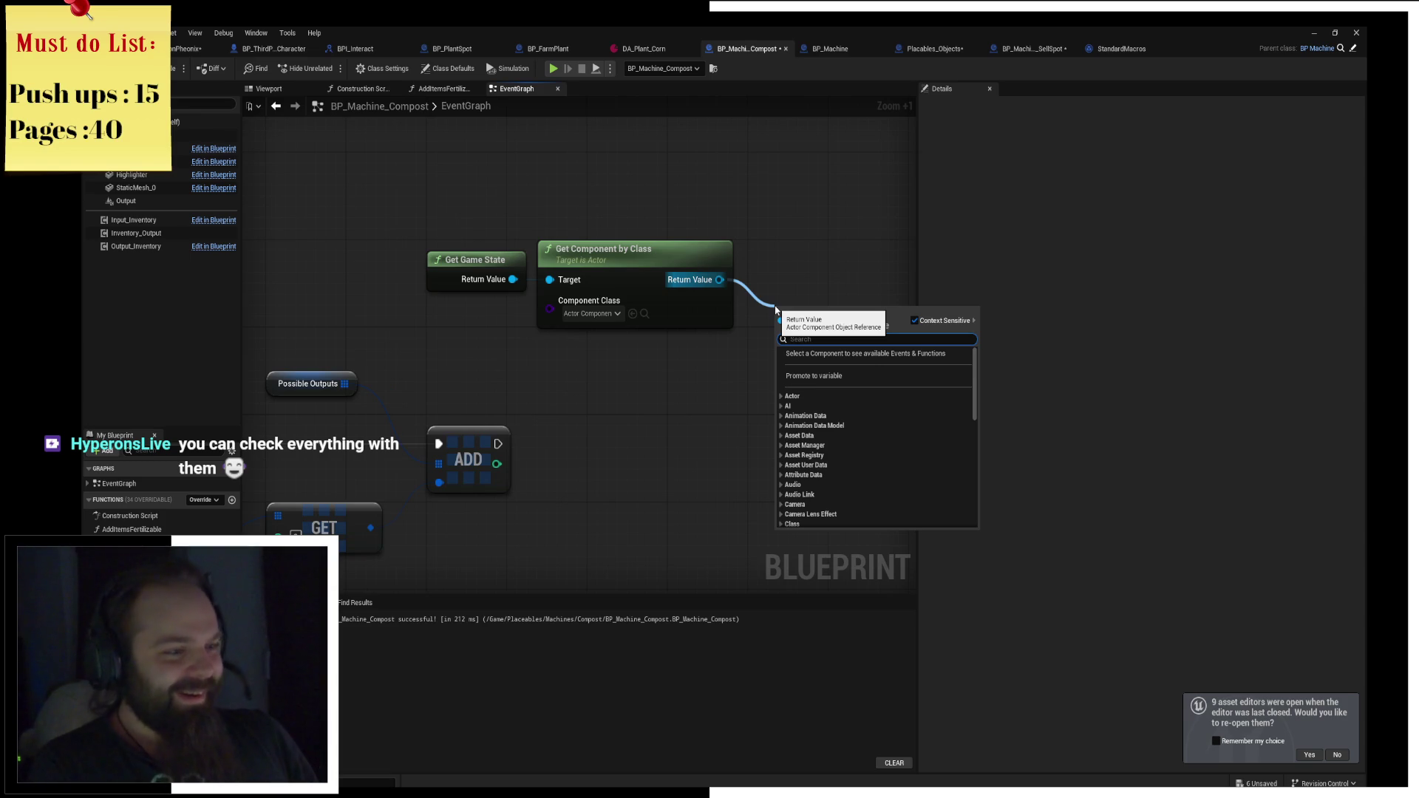
Set Component Class to BPC Clock Manager and add a Bind Event to Minutes Passed node.
type("inv")
key("Escape")
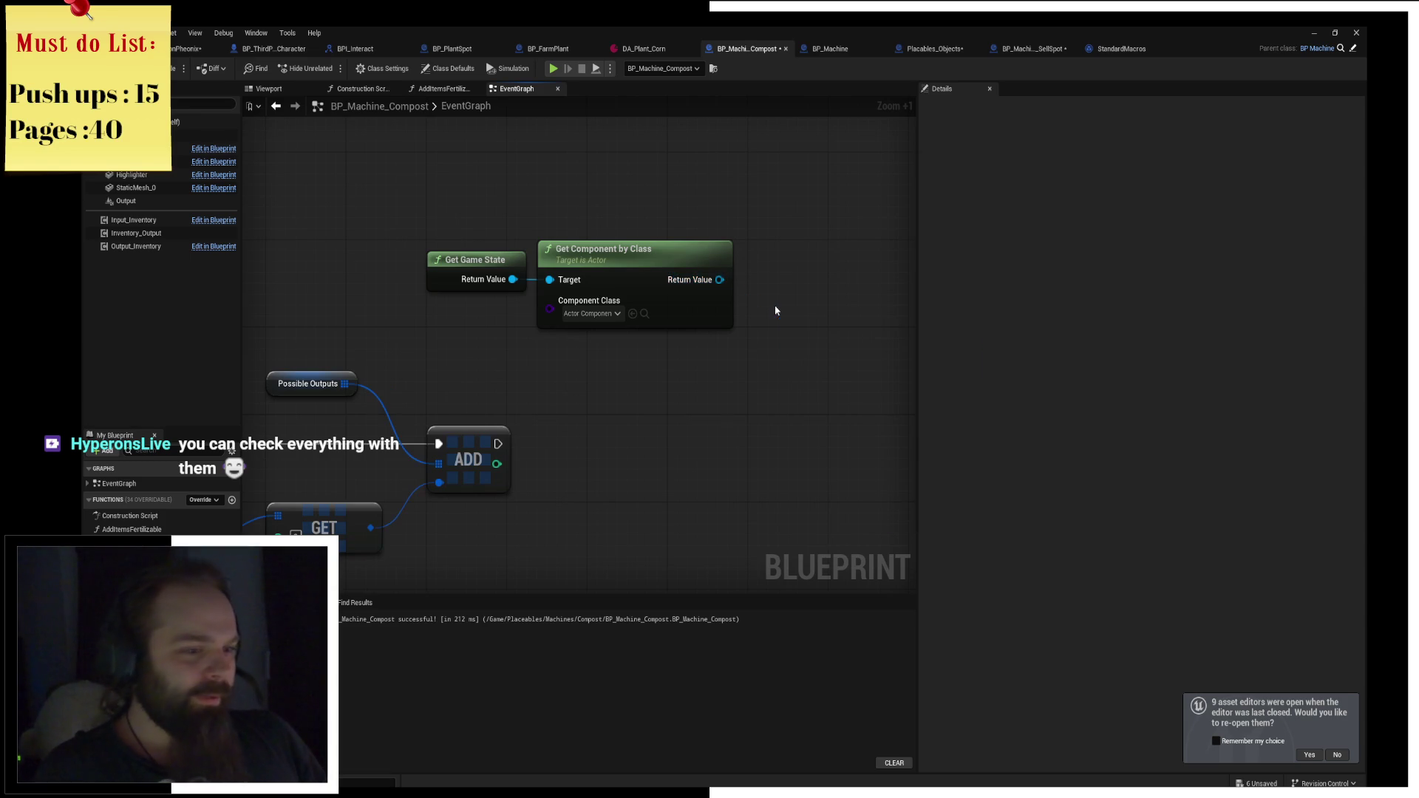
left_click(607, 318)
type("lock")
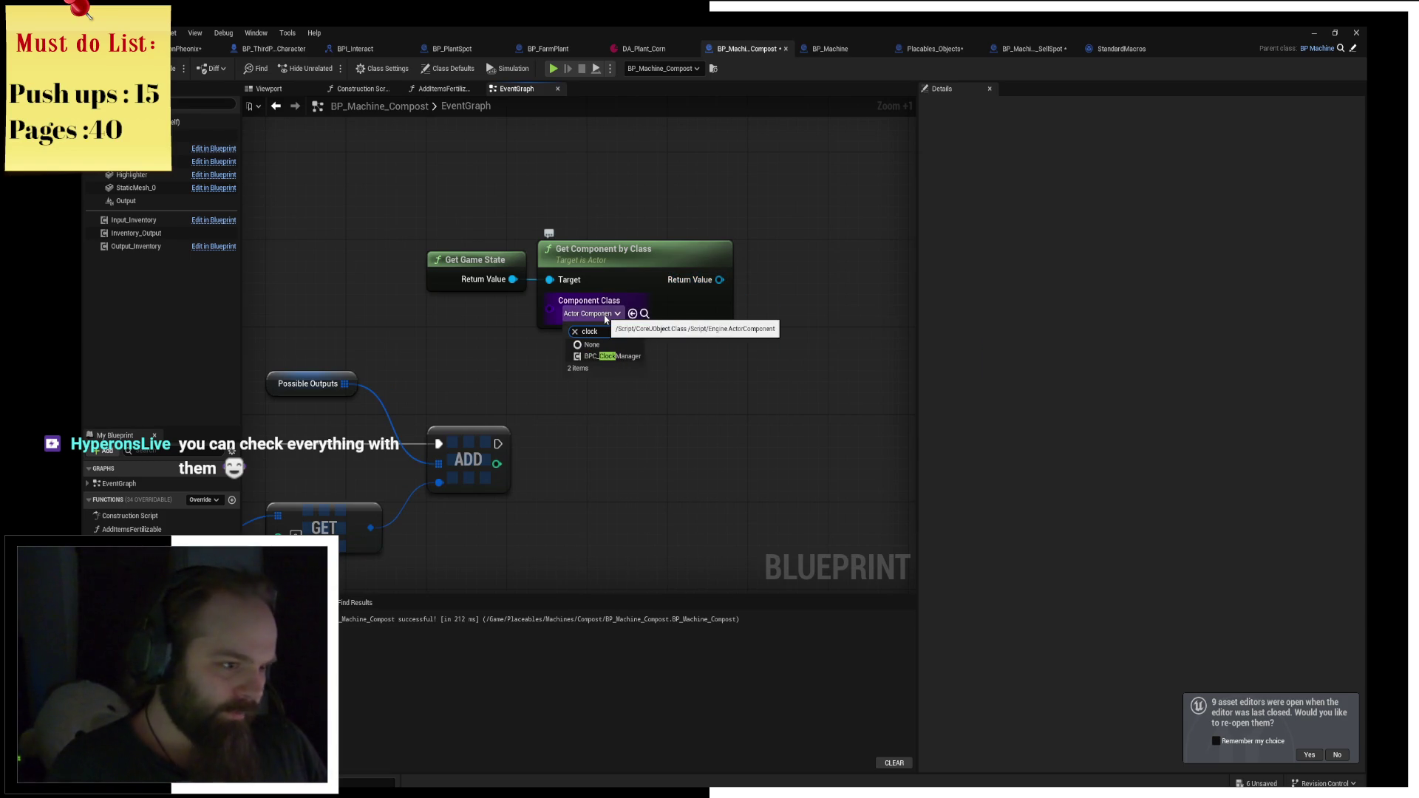
key("Return")
mouse_move(720, 280)
left_mouse_down()
mouse_move(803, 323)
mouse_move(790, 320)
left_mouse_up()
type("bind event")
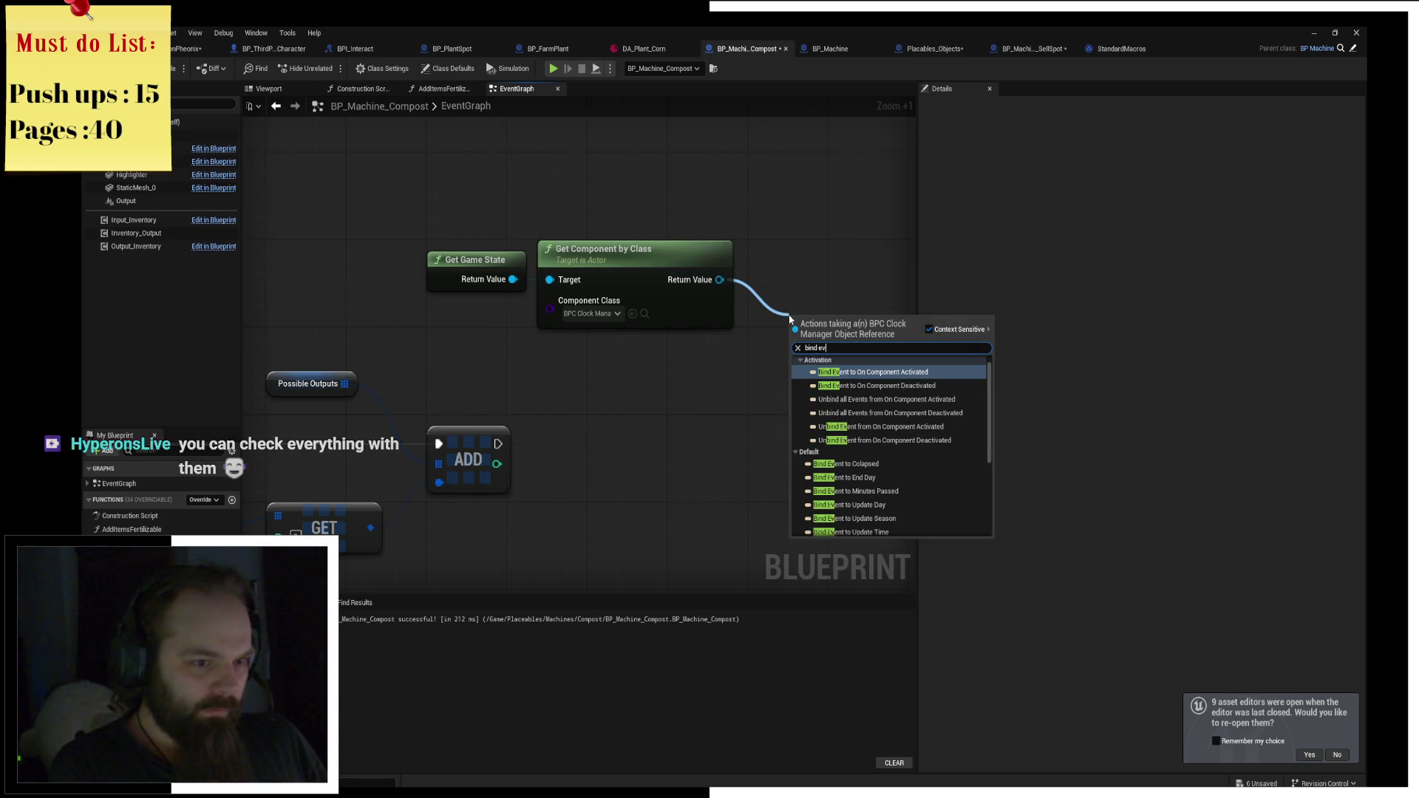
key("Down")
key("Down")
key("Down")
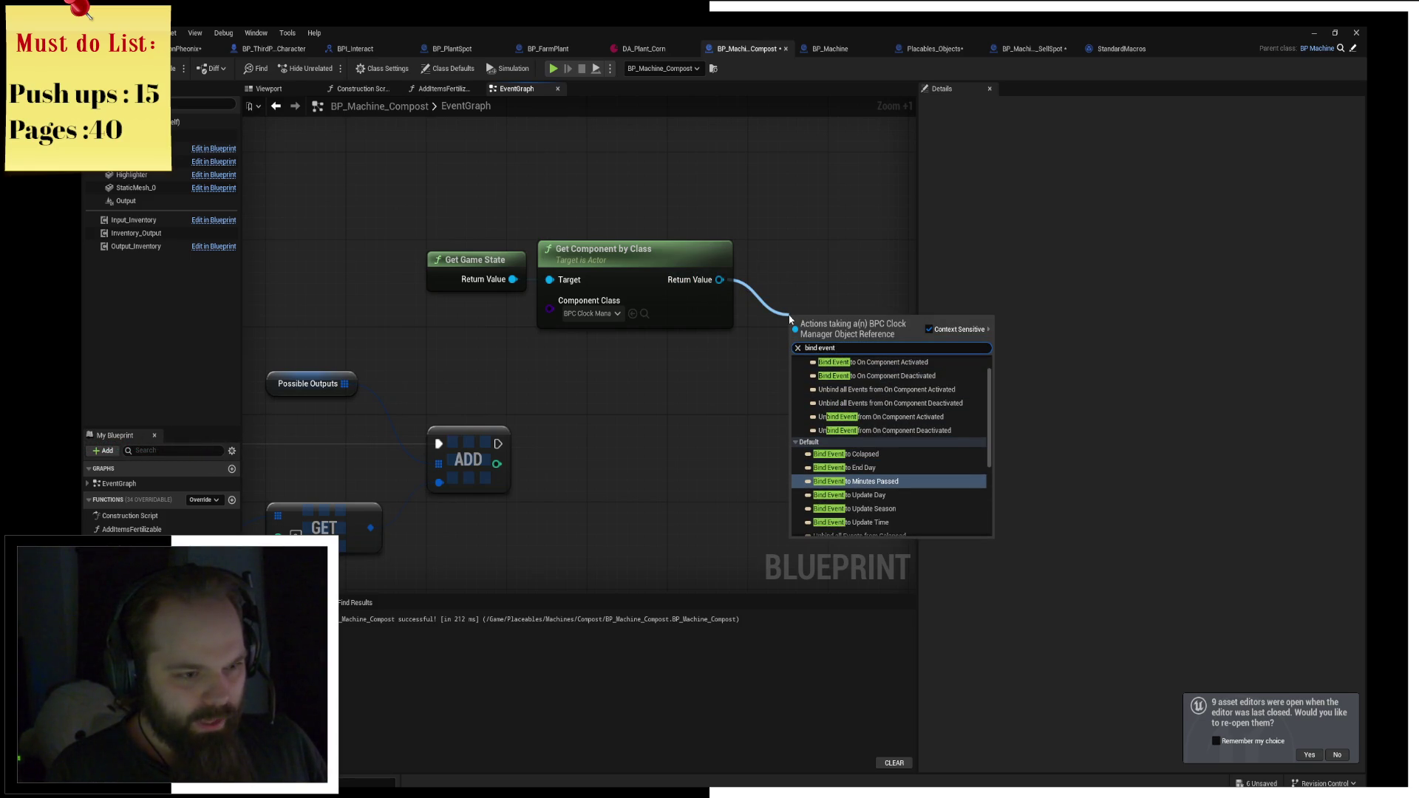
key("Return")
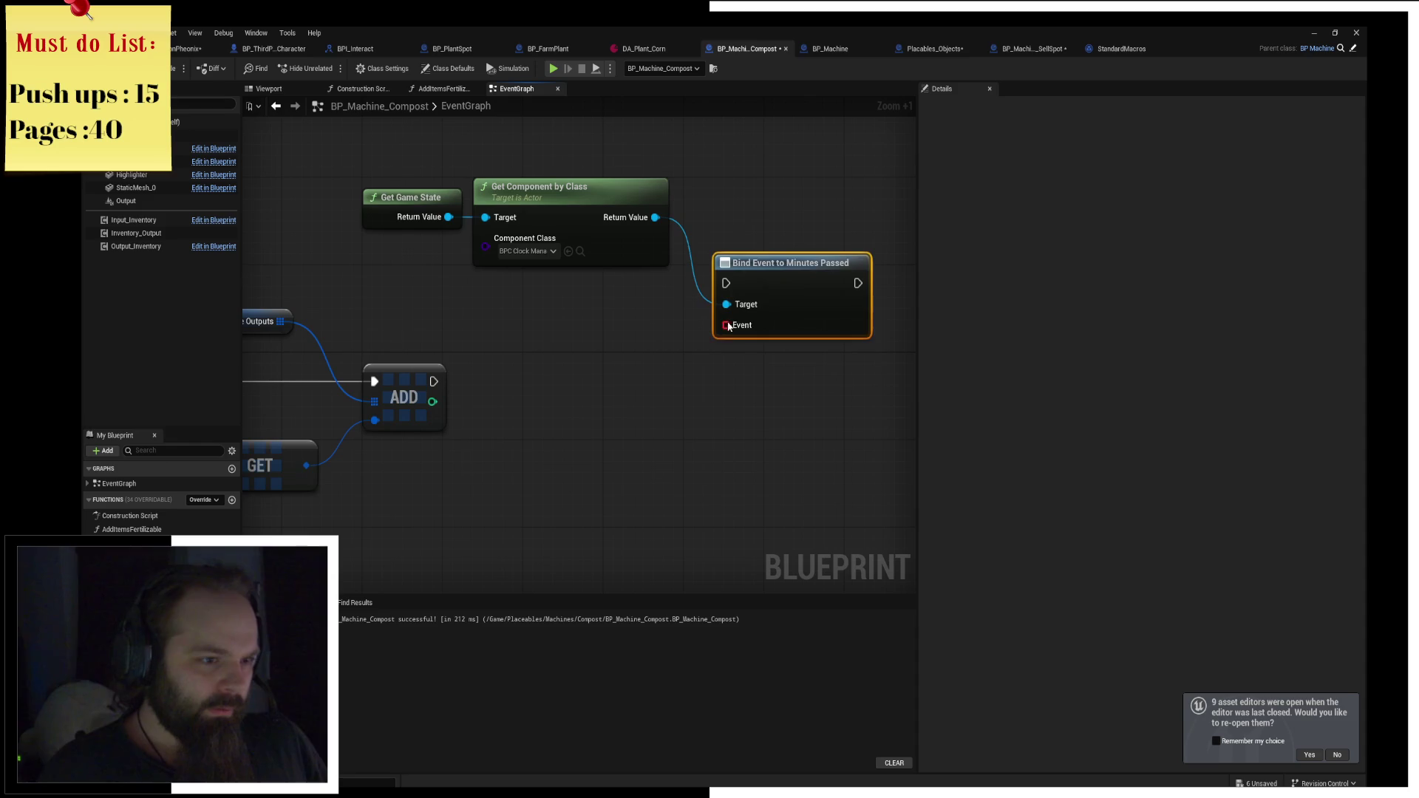
Create a custom event named OnMinutes_Passed wired to the binding's Event pin.
mouse_move(728, 327)
left_mouse_down()
mouse_move(739, 348)
mouse_move(602, 453)
left_mouse_up()
type("custo")
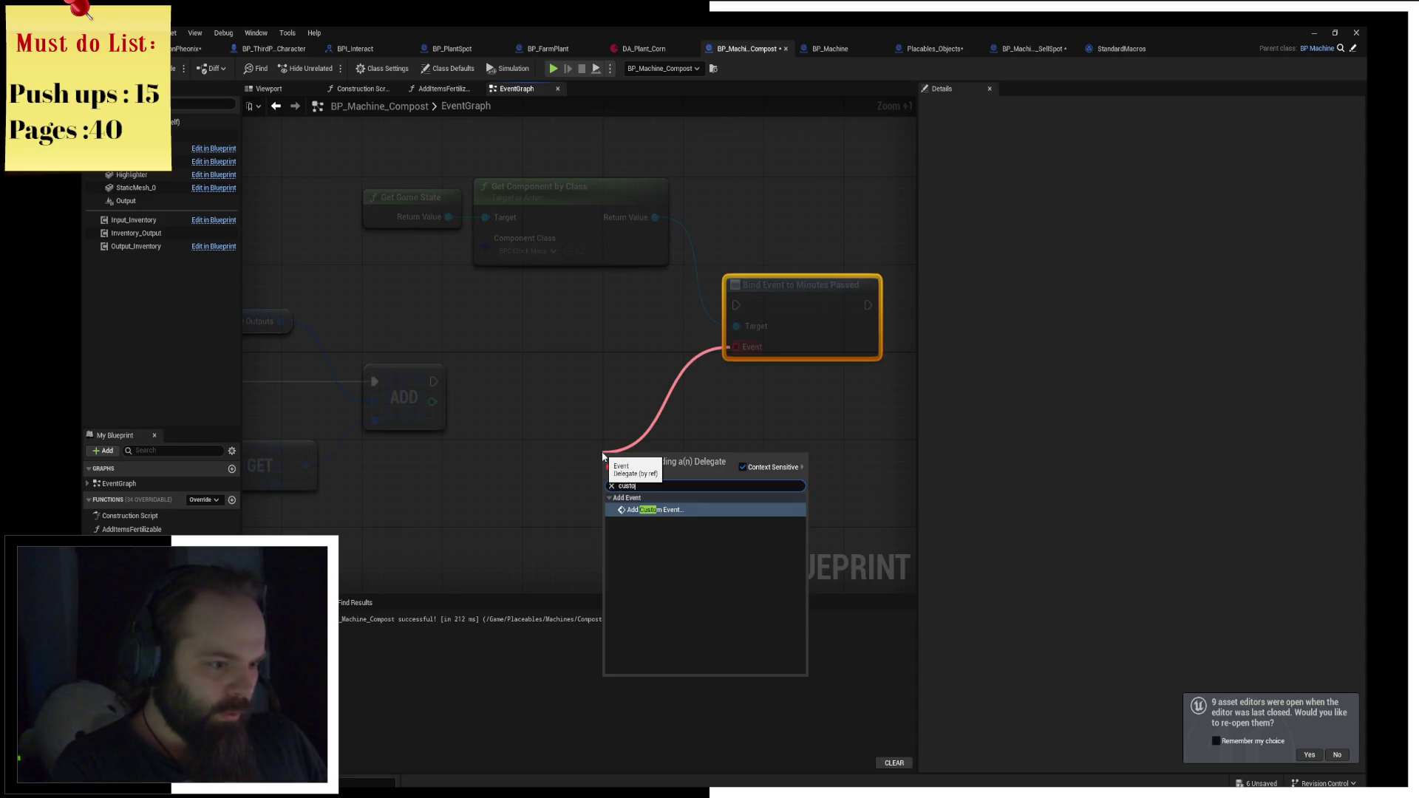
key("Return")
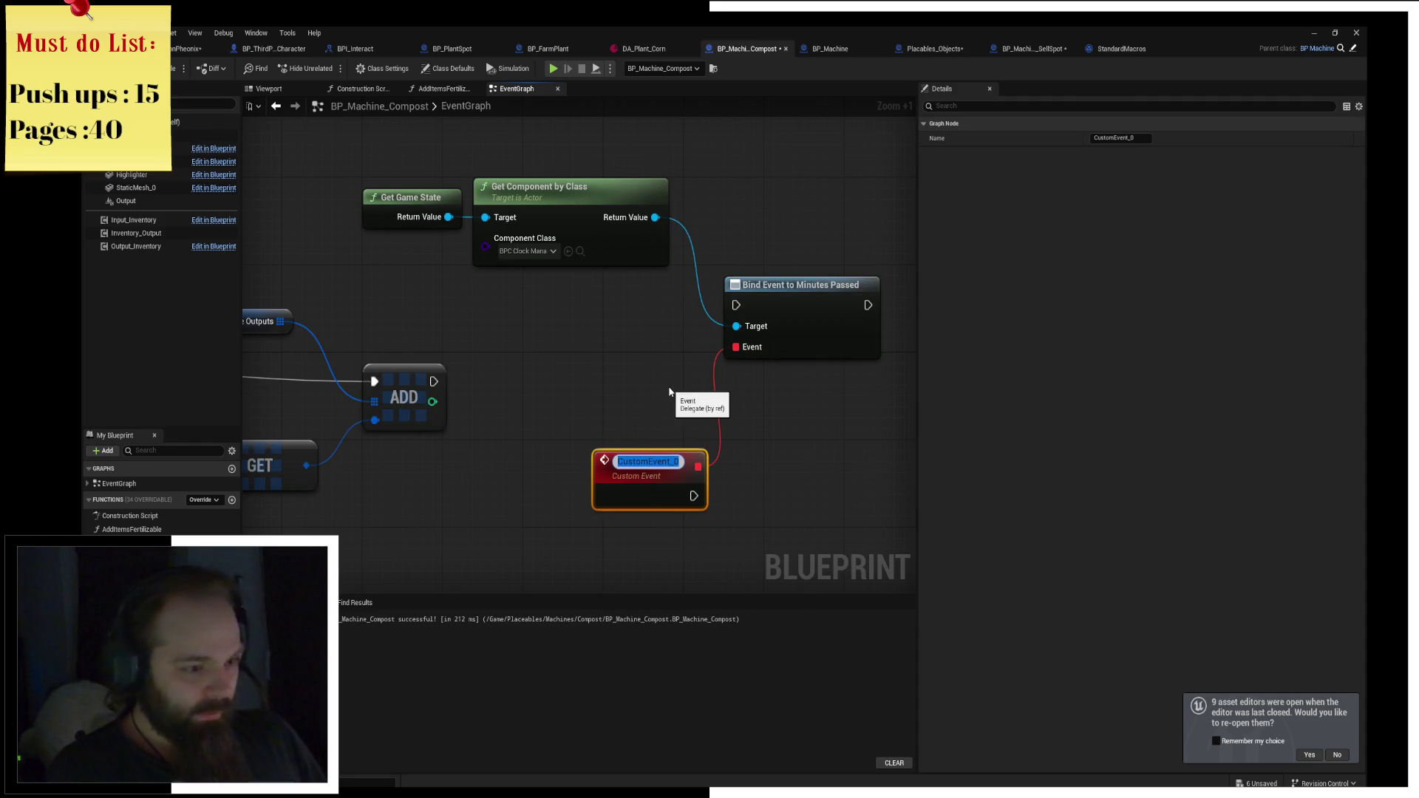
type("OnMinut")
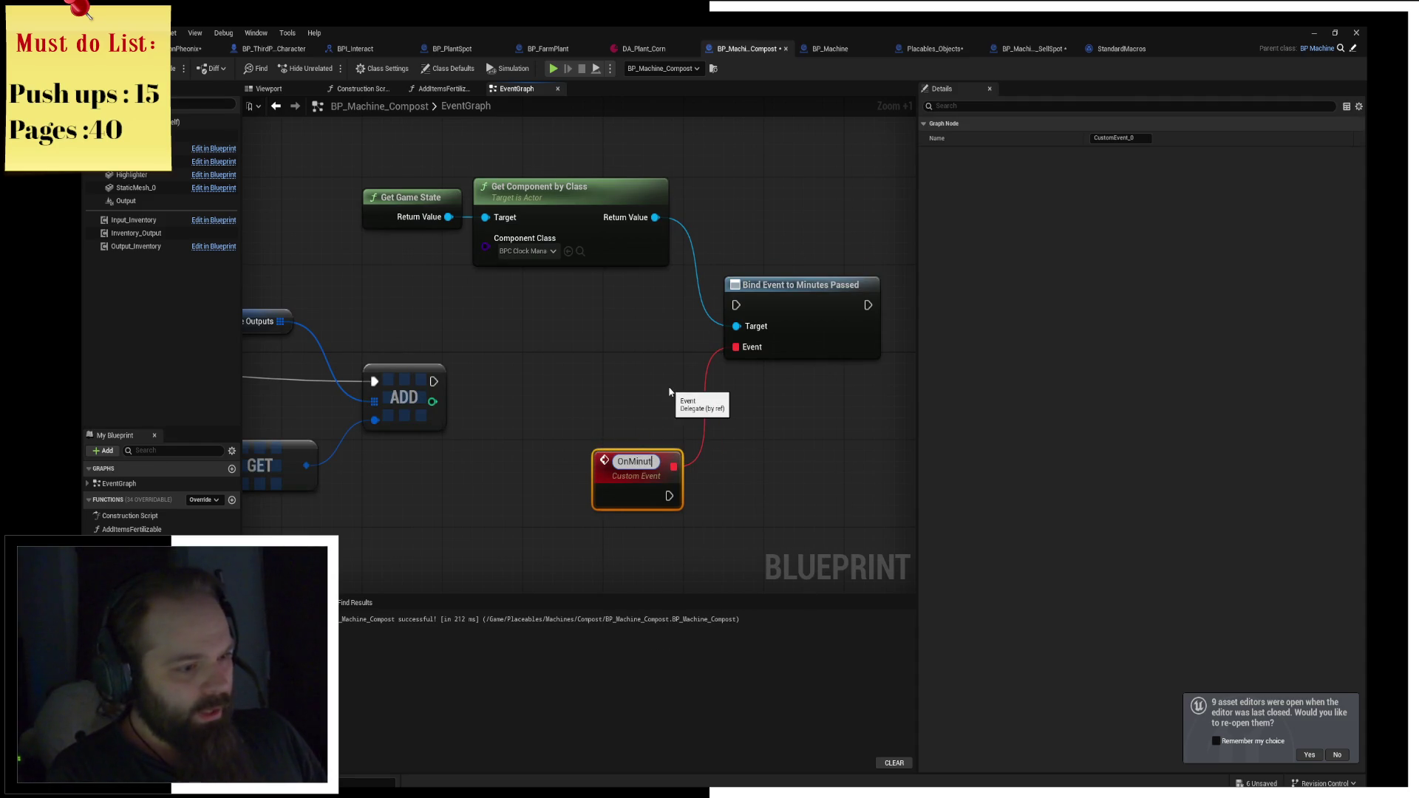
type("esPasse")
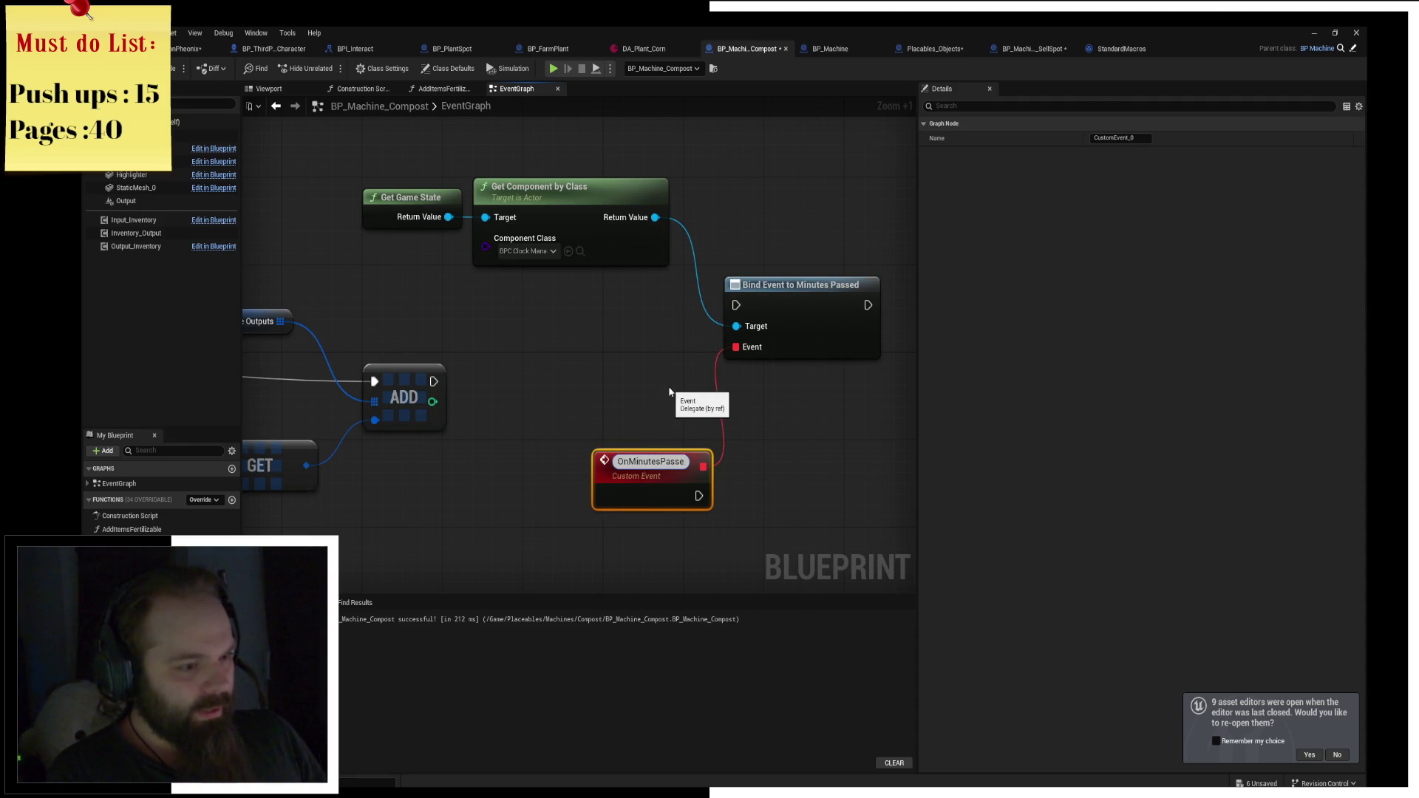
key("ctrl+z")
type("On")
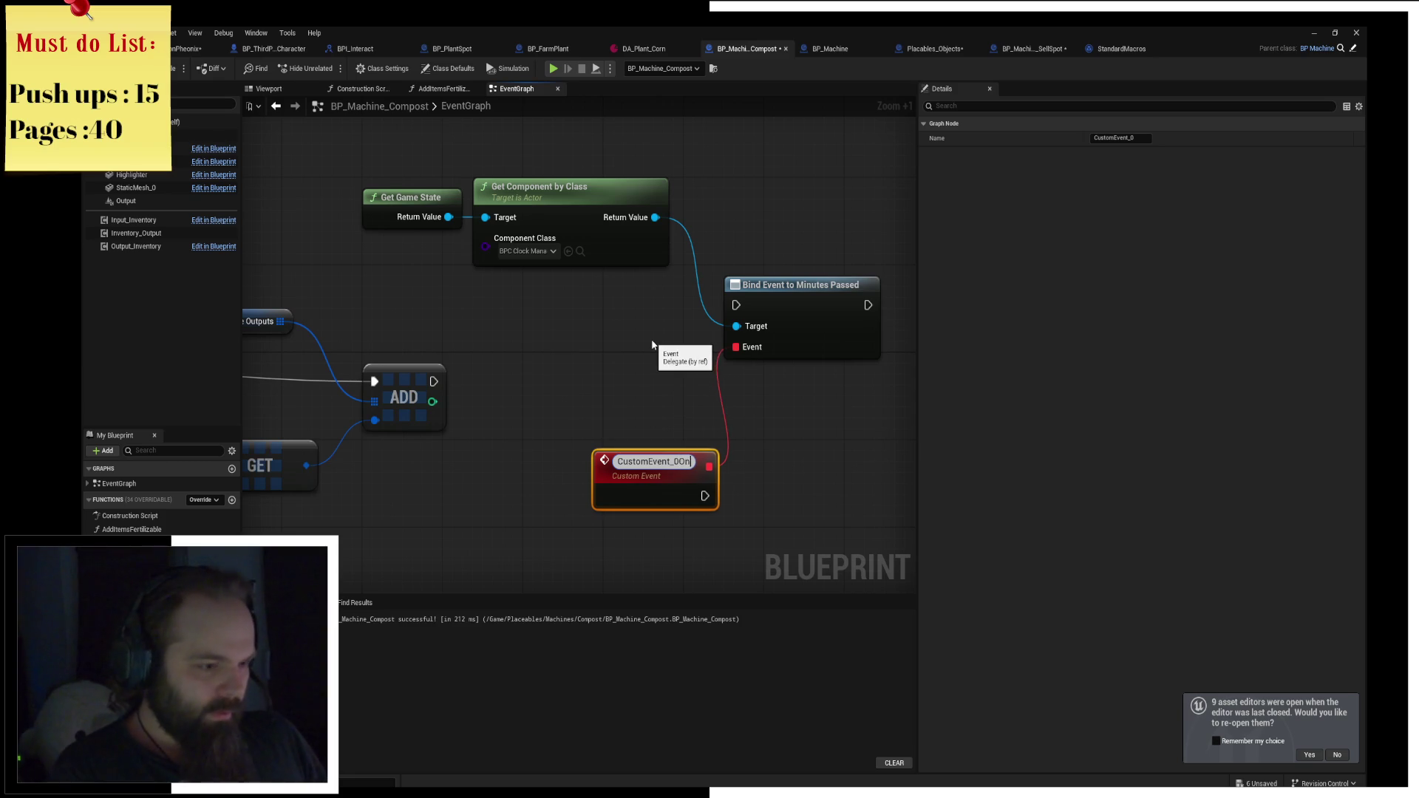
key("ctrl+a")
key("BackSpace")
type("OnMi")
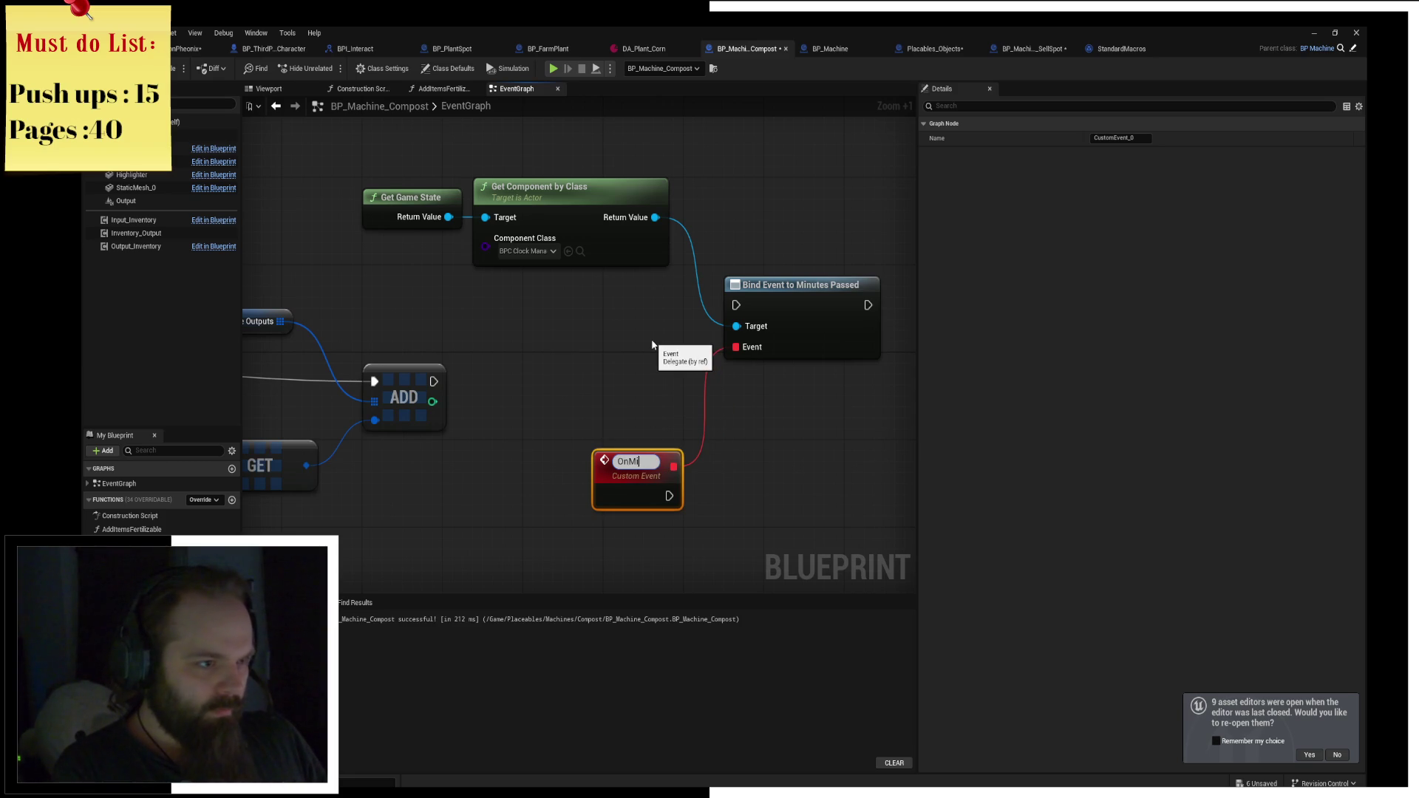
type("nutes_")
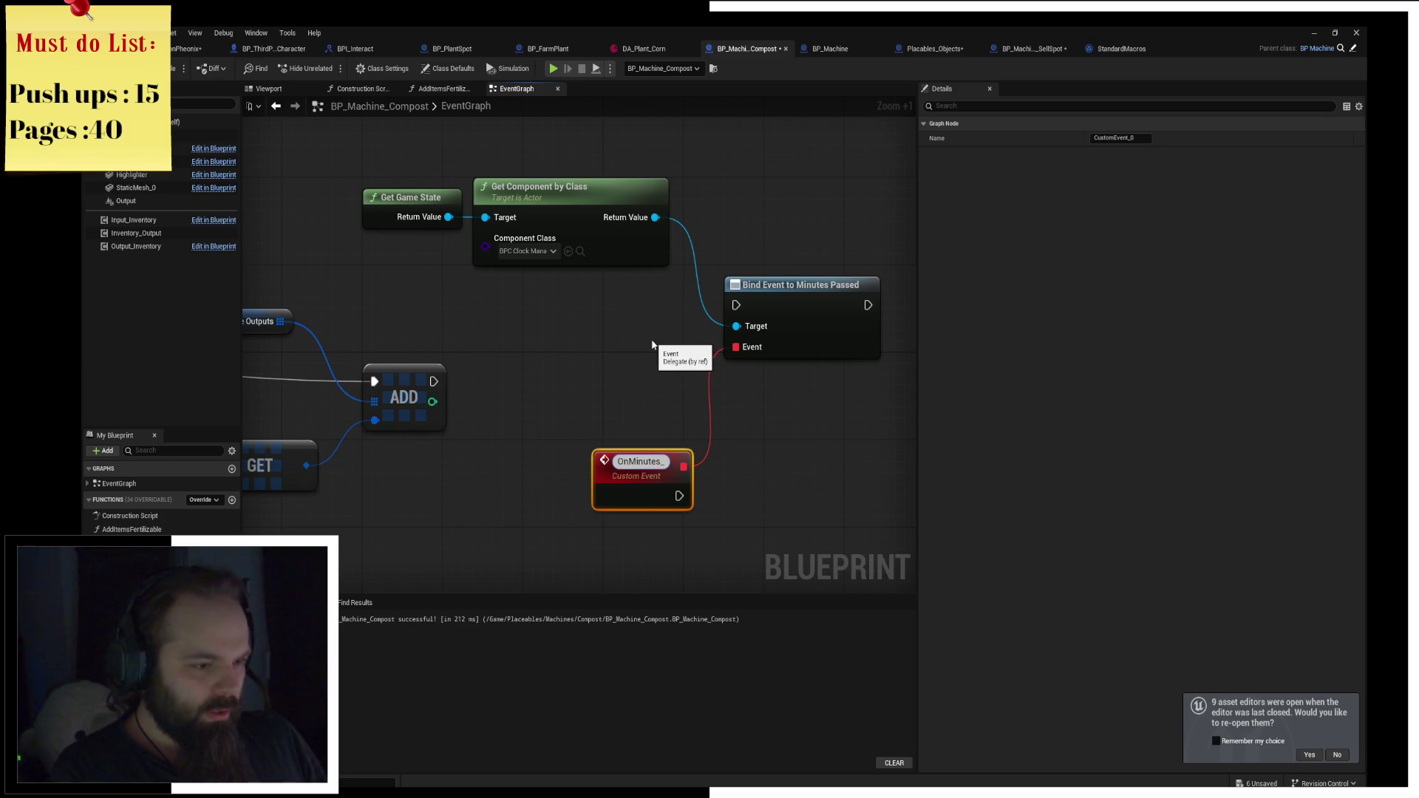
type("Passed")
key("Return")
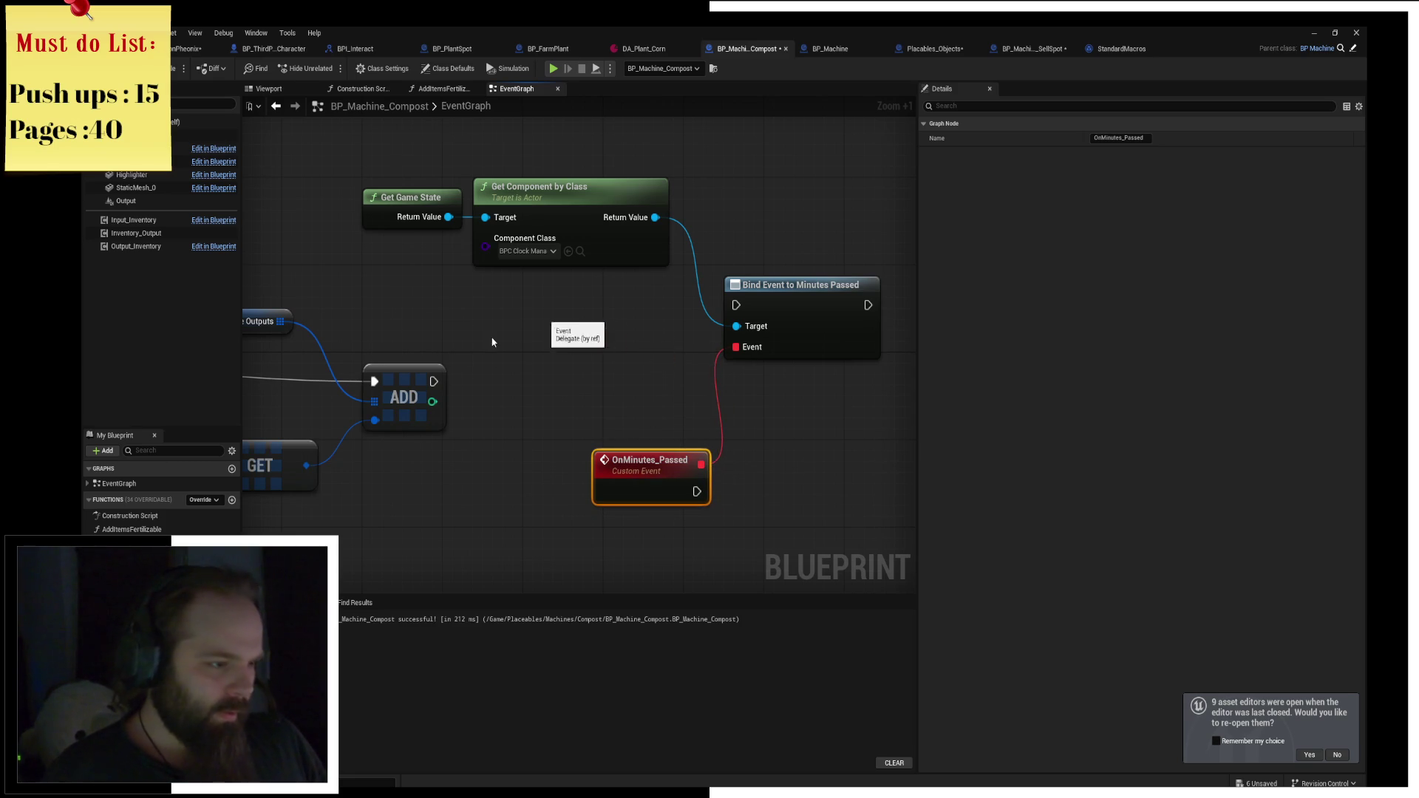
Connect the ADD node's execution output to the Bind Event to Minutes Passed node.
mouse_move(492, 342)
left_mouse_down()
mouse_move(872, 244)
mouse_move(883, 255)
left_mouse_up()
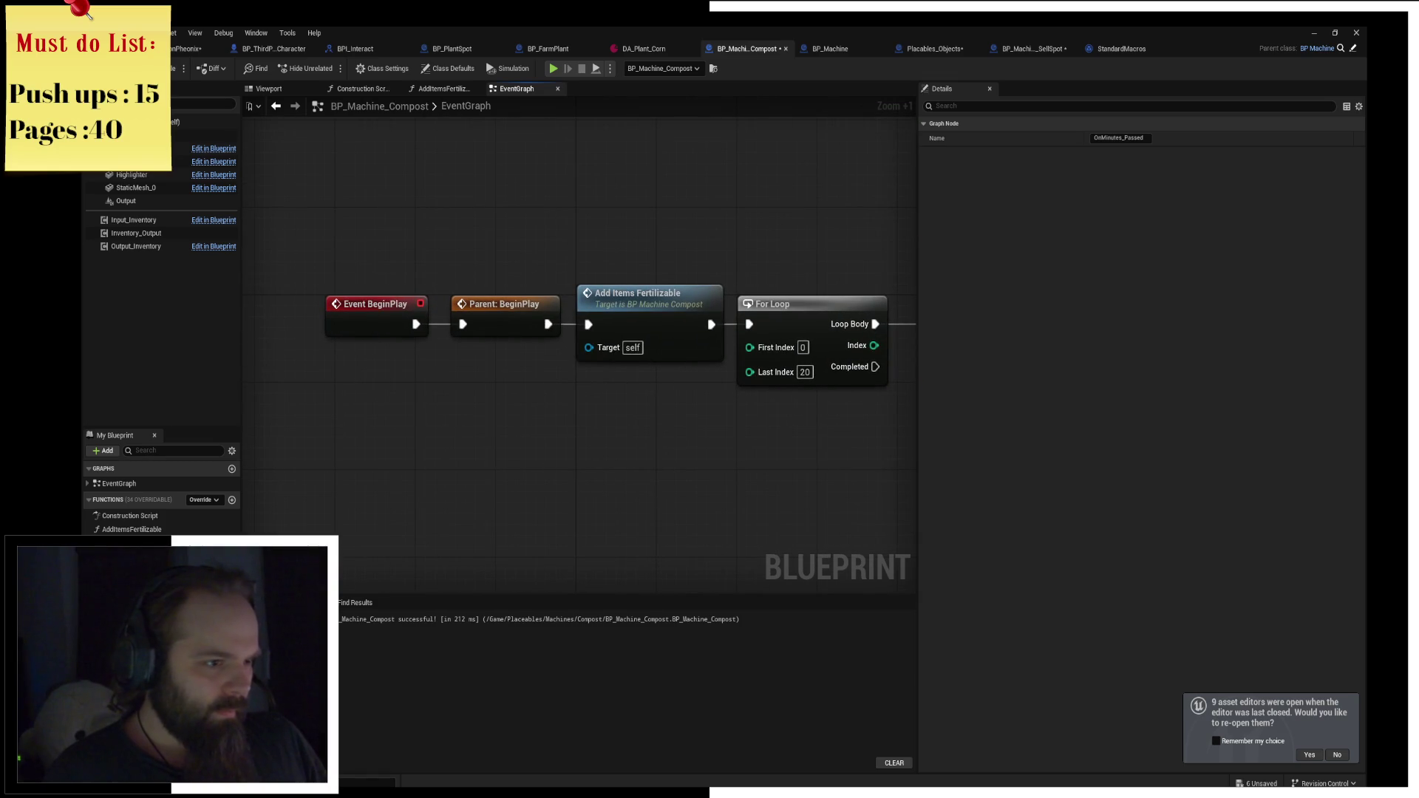
mouse_move(910, 348)
left_mouse_down()
mouse_move(657, 317)
mouse_move(659, 411)
mouse_move(924, 367)
left_mouse_up()
mouse_move(585, 333)
left_mouse_down()
mouse_move(886, 258)
mouse_move(625, 285)
mouse_move(732, 352)
mouse_move(723, 366)
left_mouse_up()
left_click_drag(711, 482, 662, 345)
left_click_drag(536, 335, 615, 397)
Add a Flip Flop node after OnMinutes_Passed and place it alongside the event.
type("fk")
key("BackSpace")
type("lip flow")
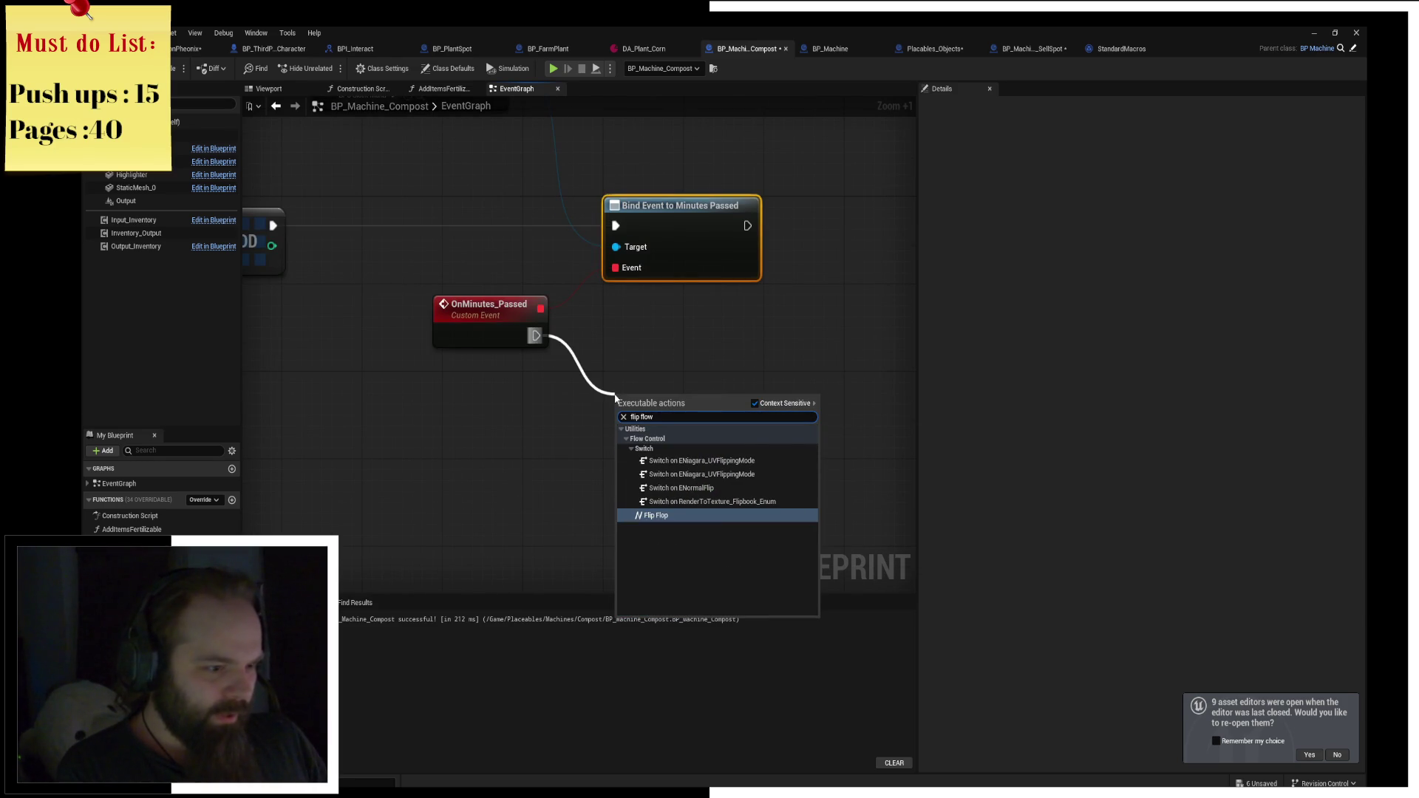
key("Return")
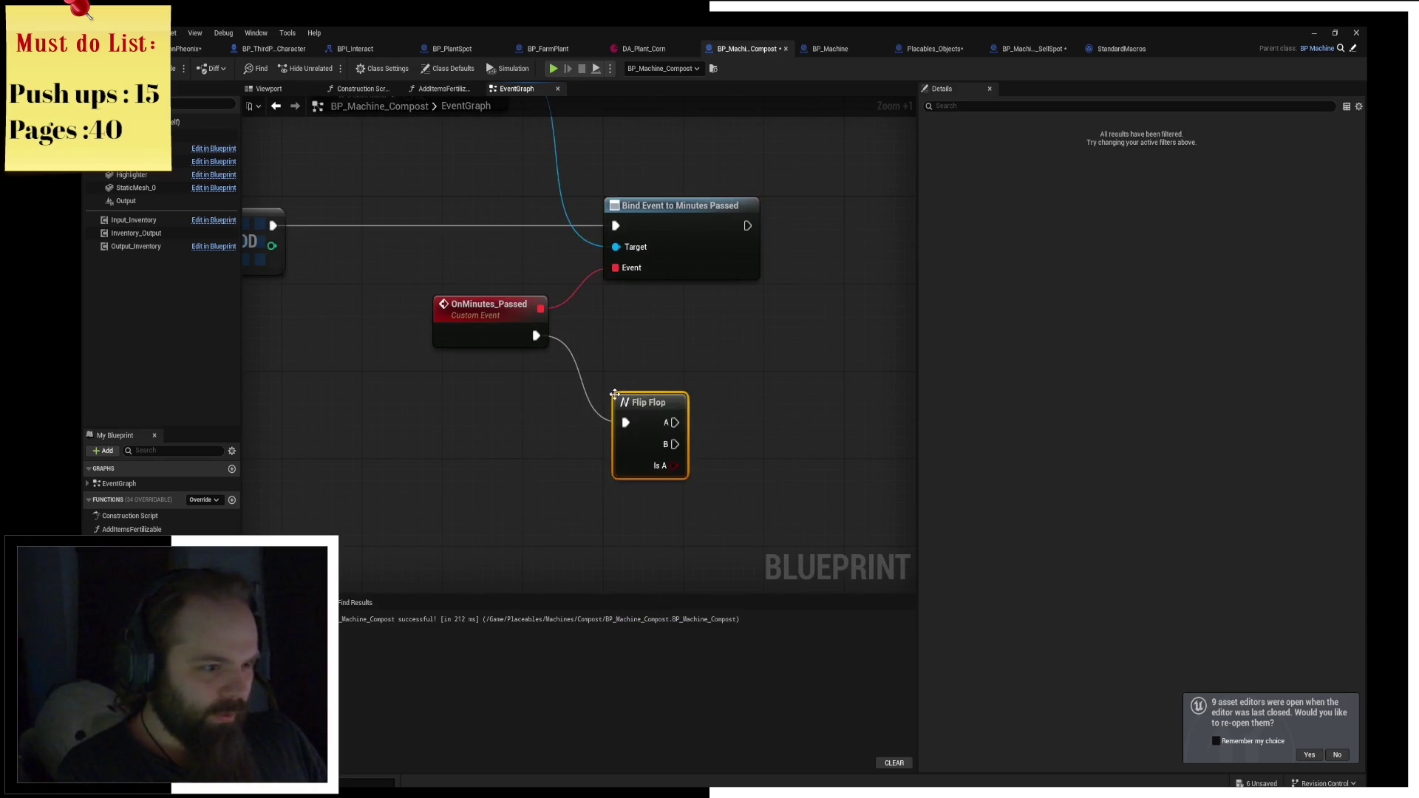
mouse_move(631, 395)
left_mouse_down()
mouse_move(604, 305)
mouse_move(623, 351)
left_mouse_up()
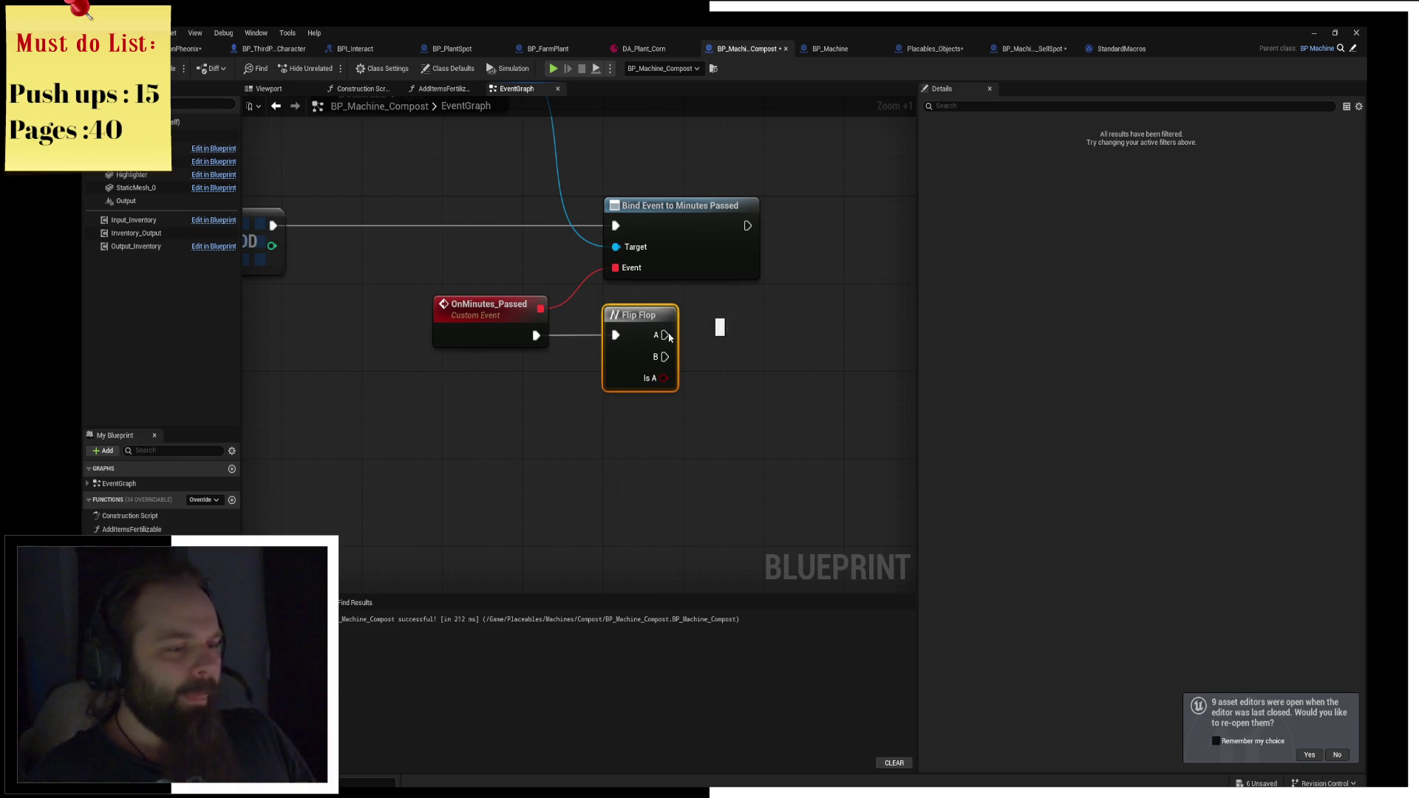
left_click_drag(592, 424, 485, 366)
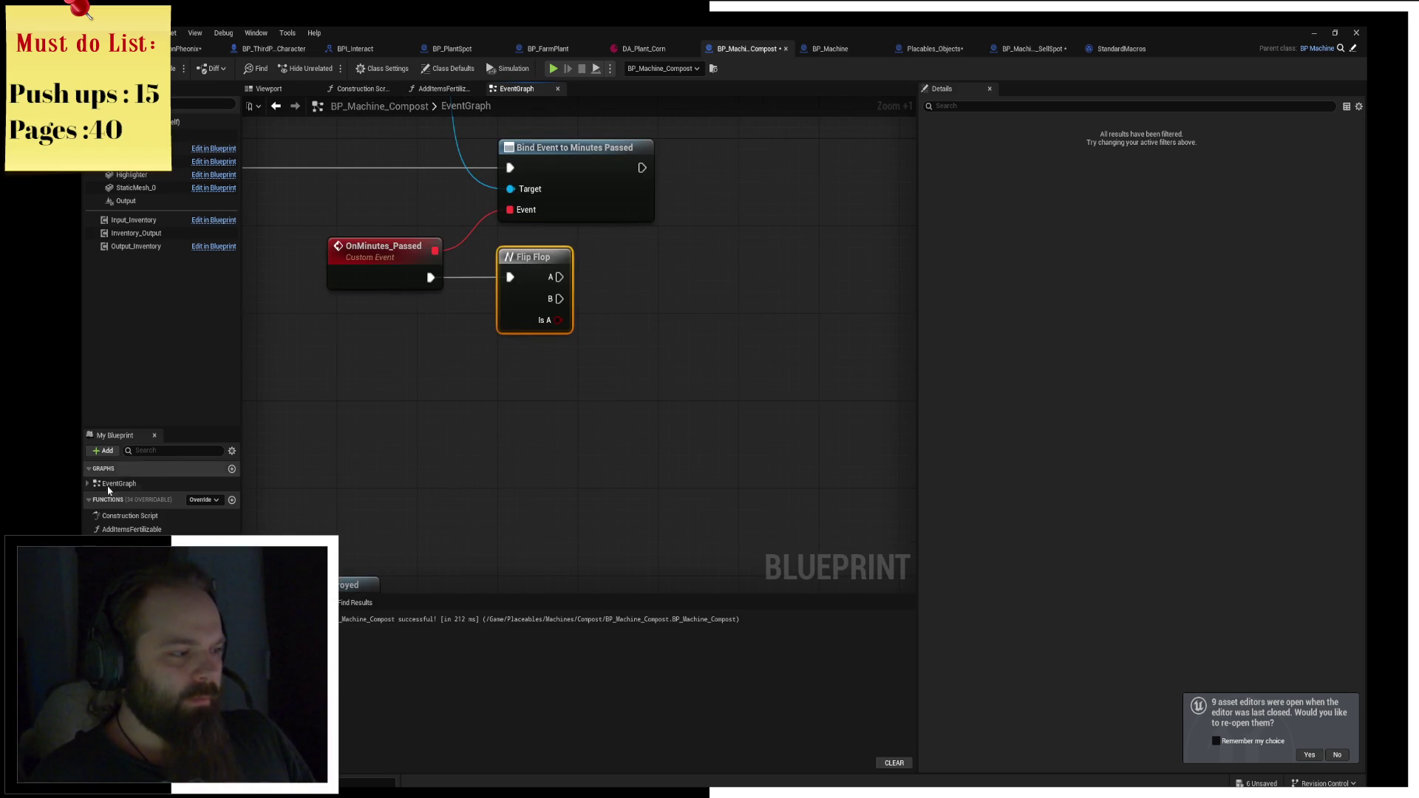
Shift the upper Possible Outputs node left and drop an Input Inventory getter into the graph.
left_click(87, 484)
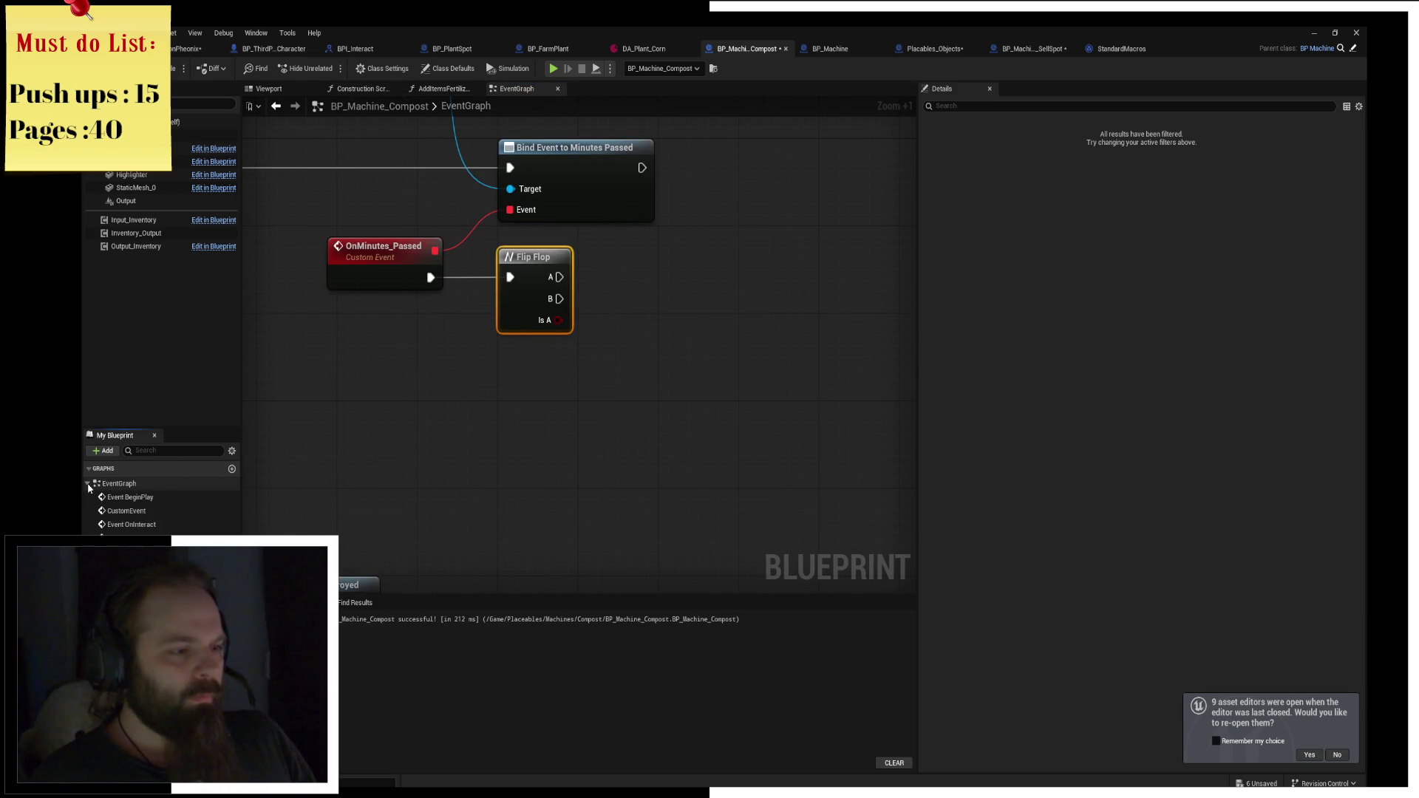
left_click(88, 484)
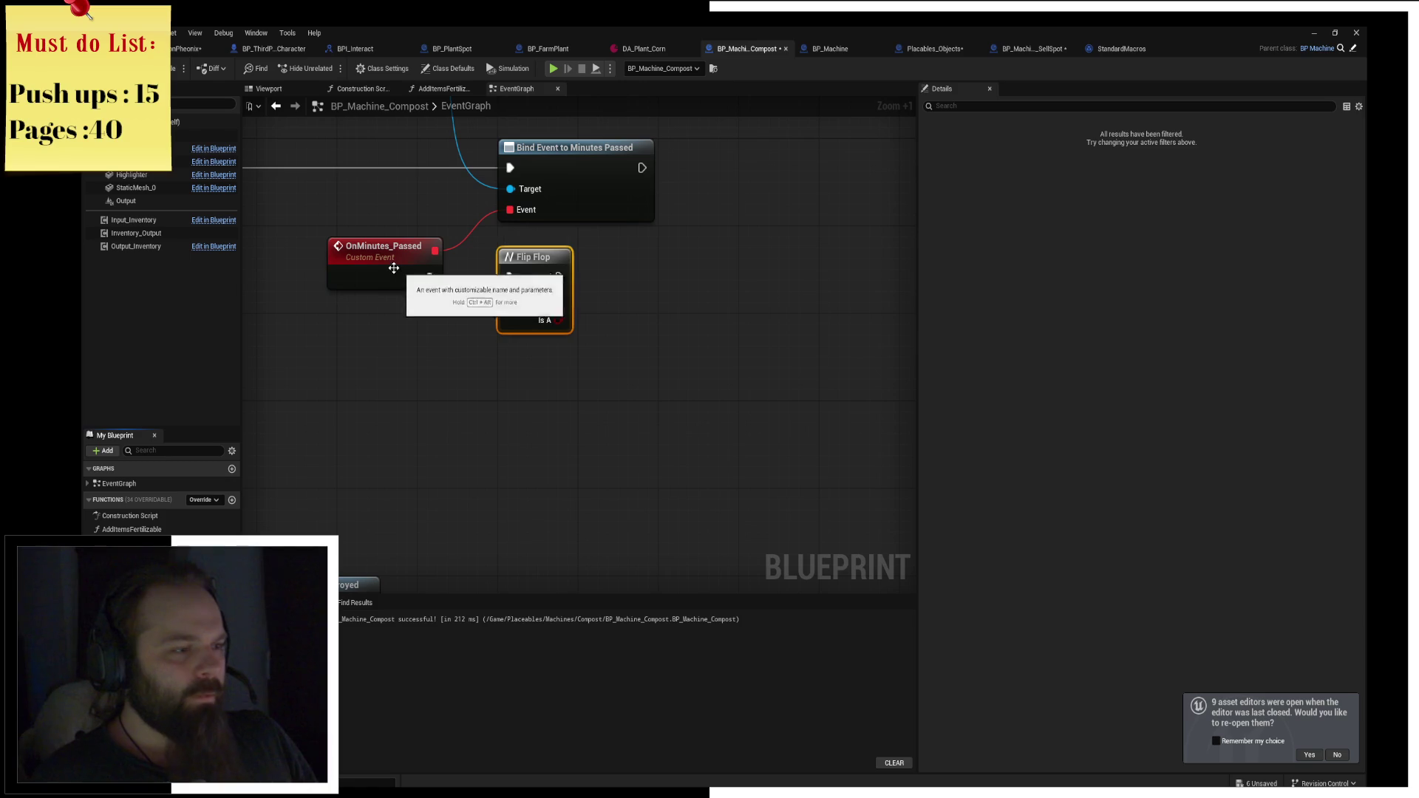
left_click(628, 257)
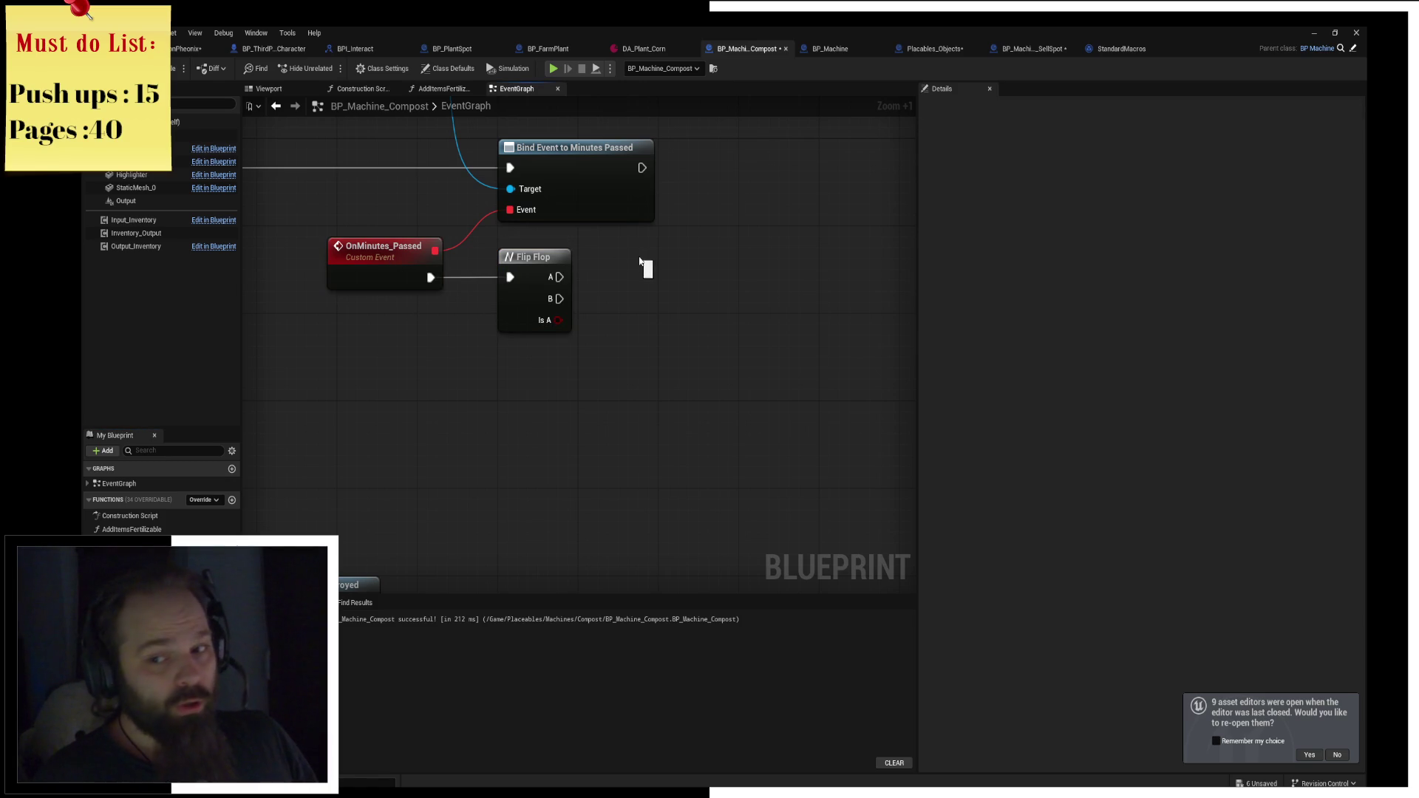
mouse_move(637, 297)
left_mouse_down()
mouse_move(674, 358)
mouse_move(535, 393)
mouse_move(595, 390)
left_mouse_up()
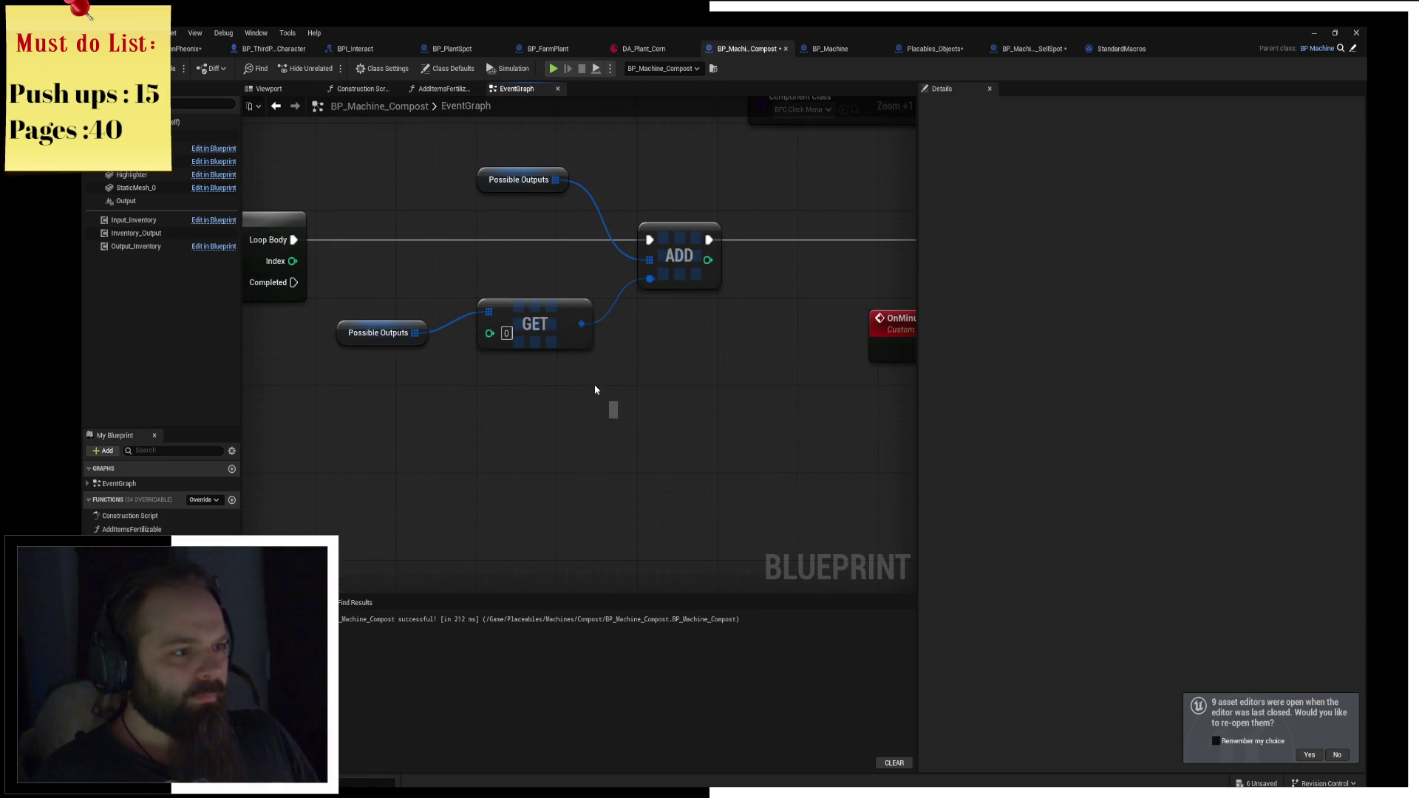
left_click(495, 189)
left_click_drag(495, 189, 446, 194)
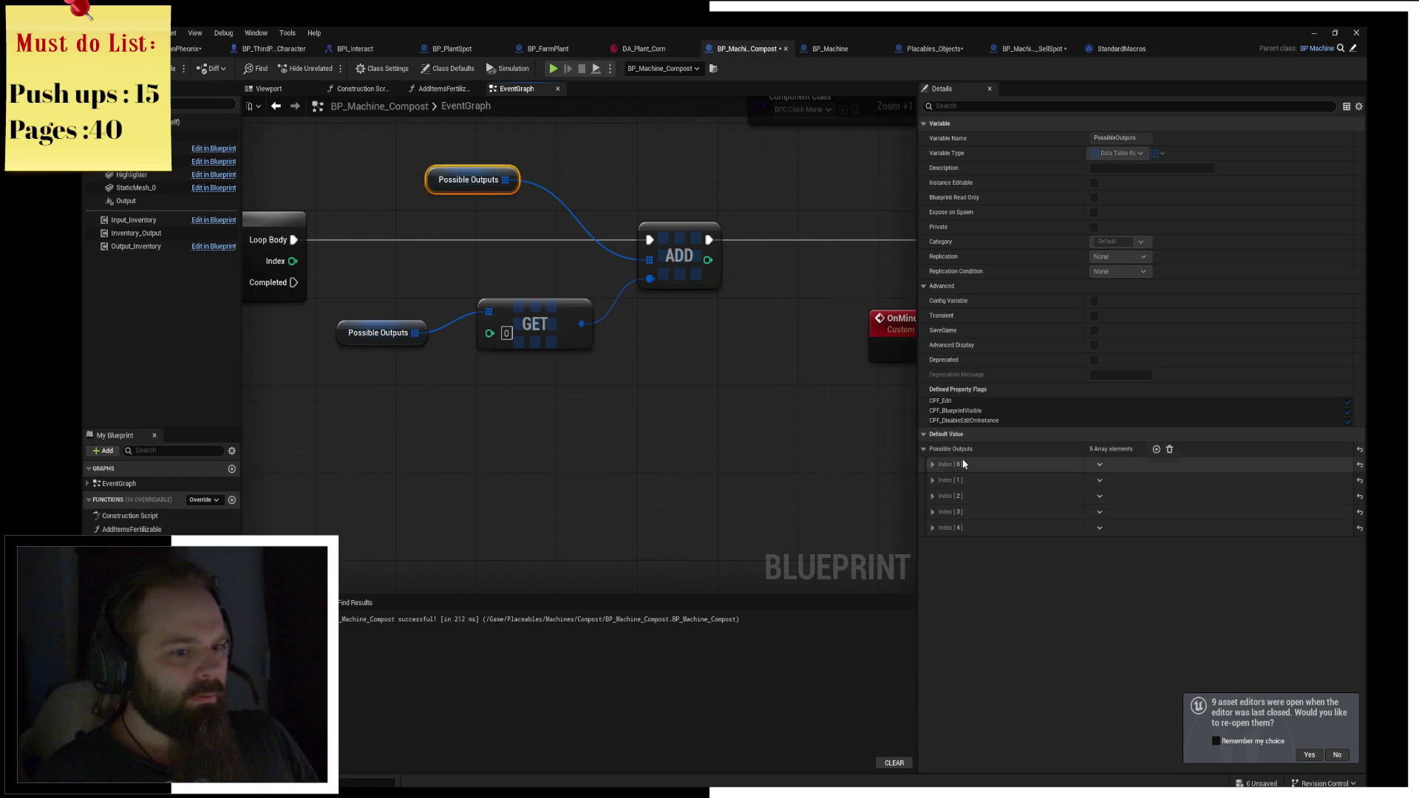
left_click_drag(793, 384, 491, 357)
left_click(492, 358)
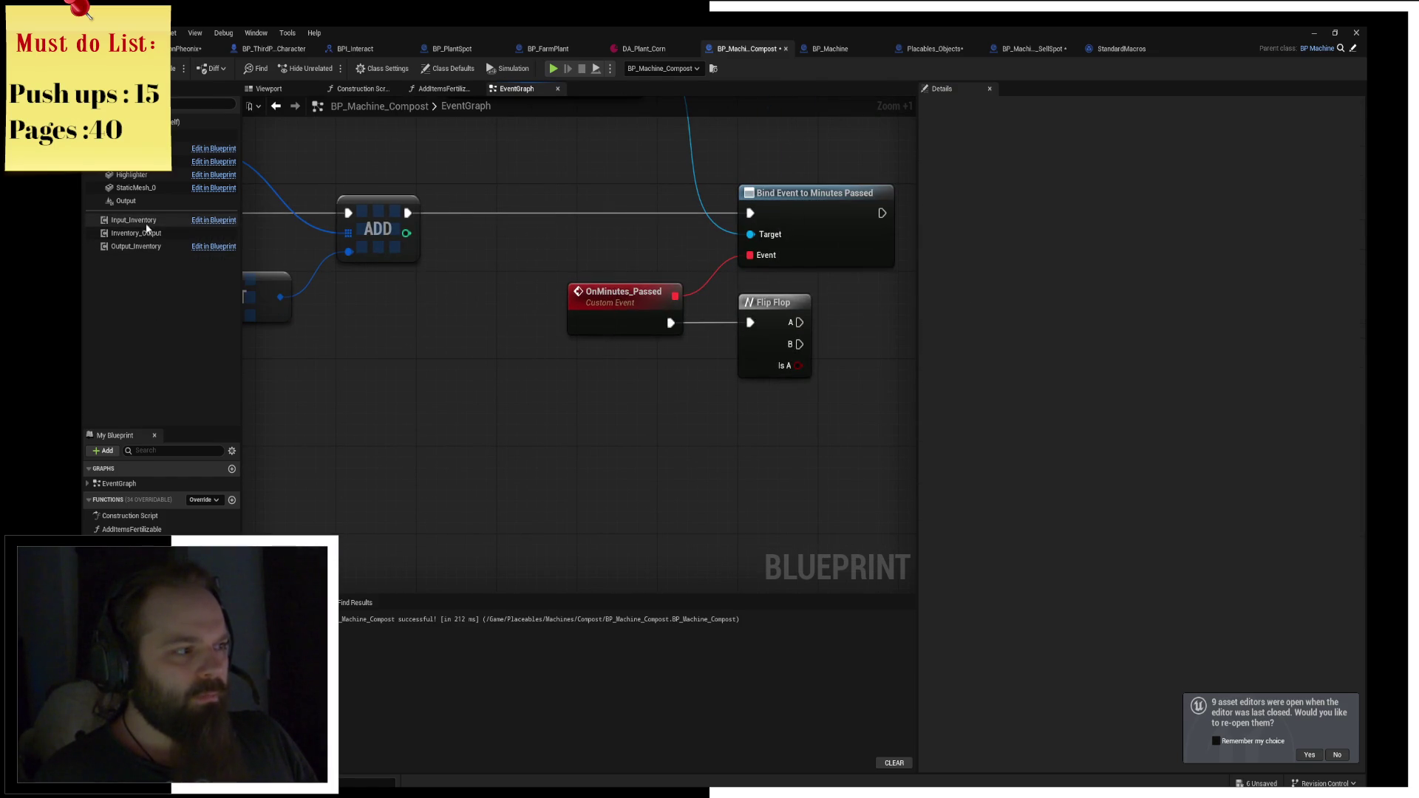
left_click_drag(151, 224, 742, 442)
Add an Items getter on Input Inventory and a Remove Item node fed by it.
type("get")
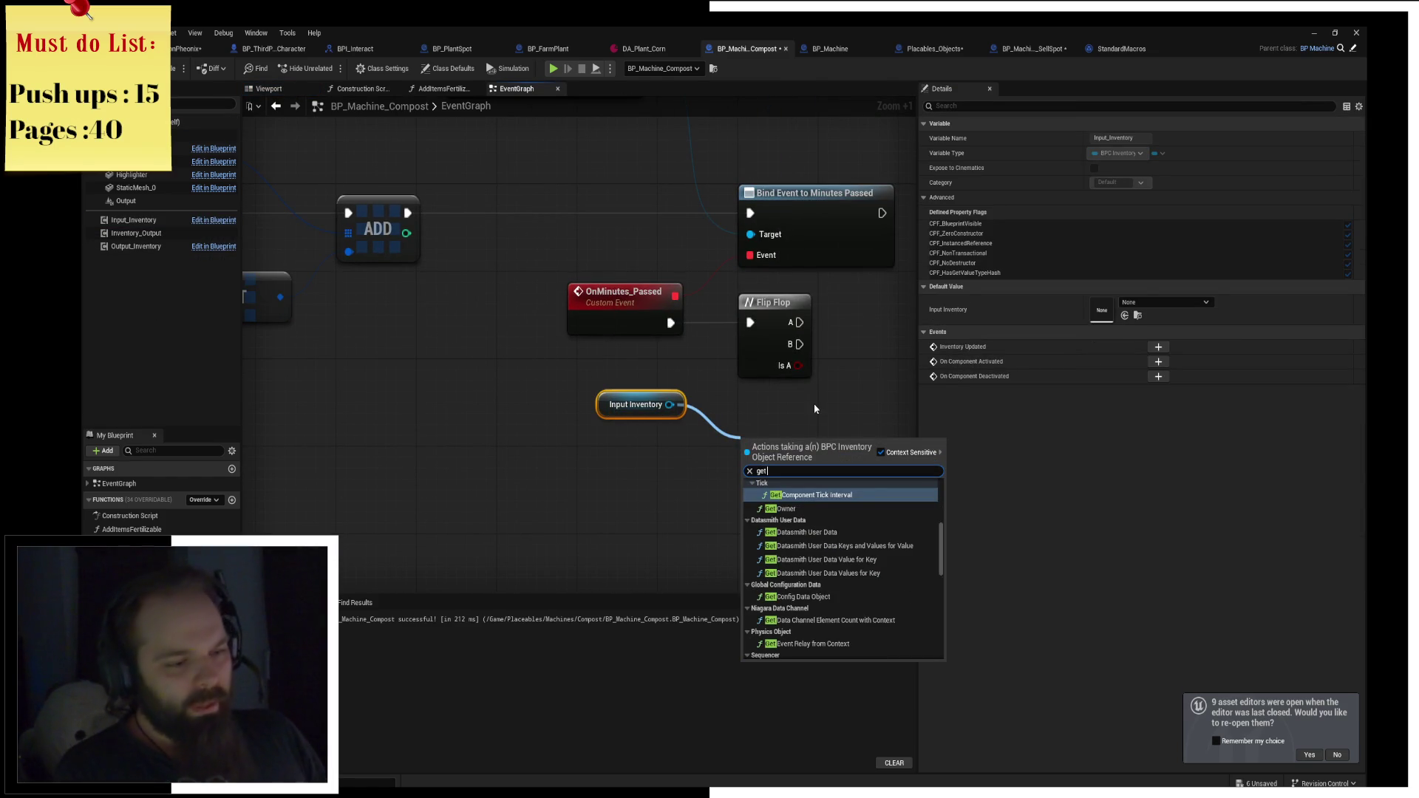
type(" c")
key("BackSpace")
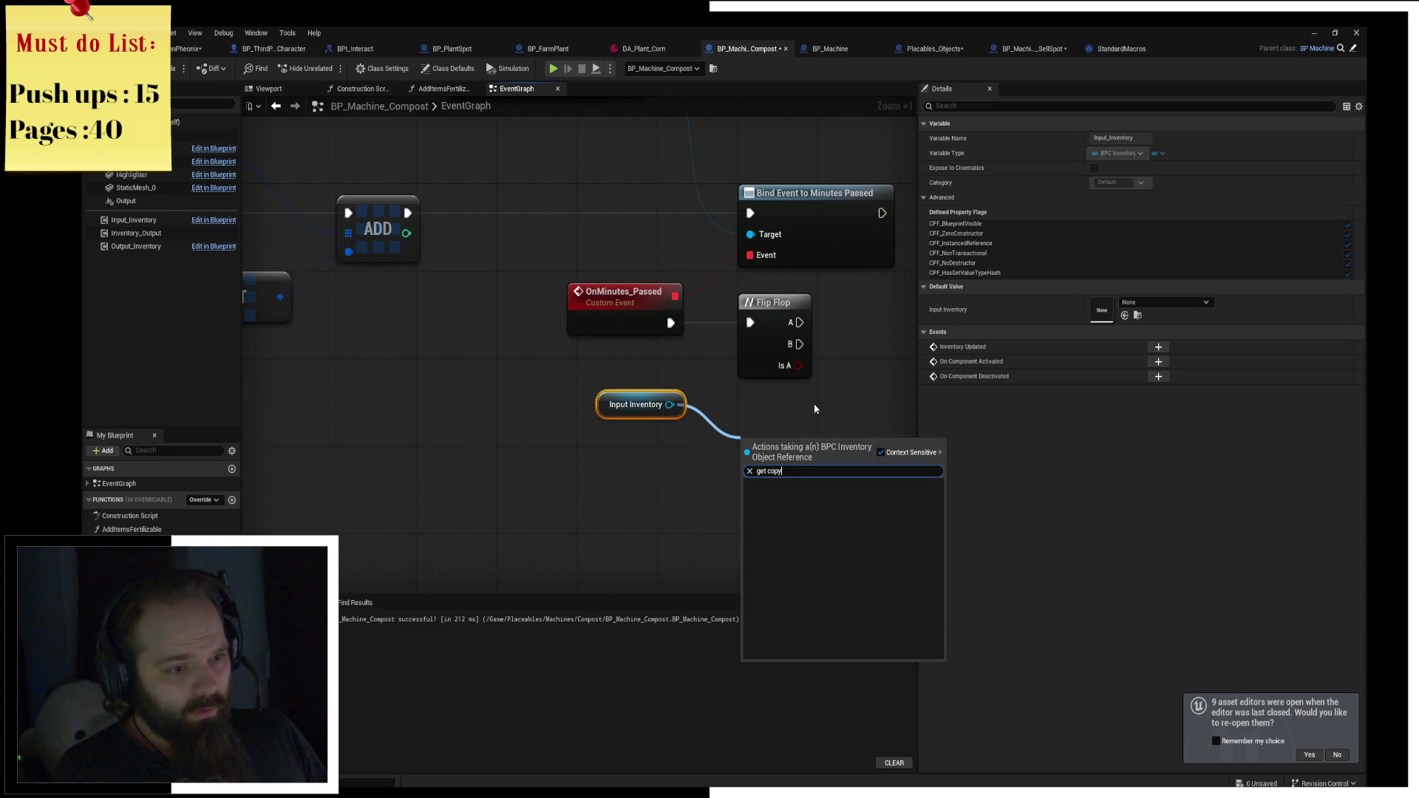
type("items")
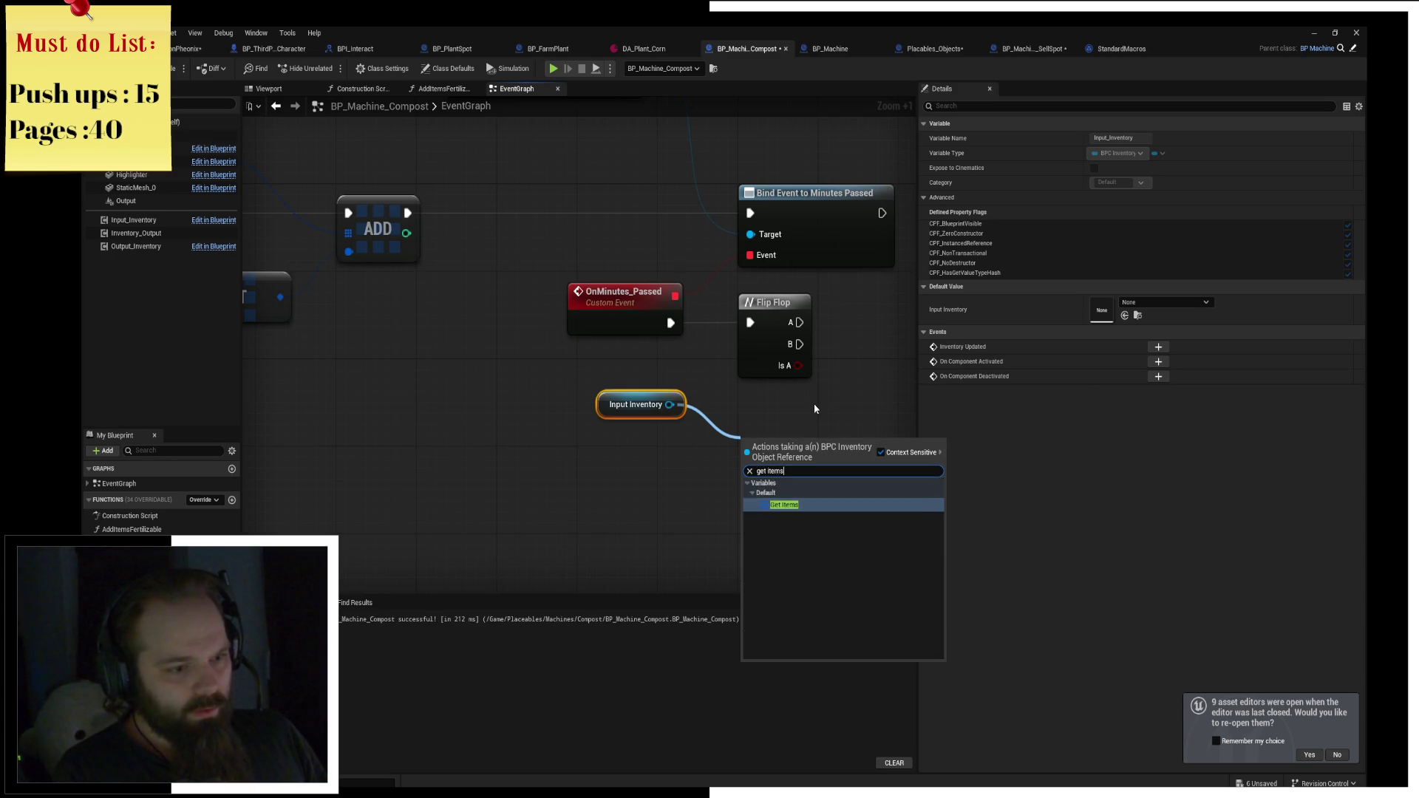
key("Return")
mouse_move(547, 434)
left_mouse_down()
mouse_move(580, 453)
mouse_move(650, 443)
mouse_move(649, 418)
mouse_move(632, 412)
left_mouse_up()
type("remove it")
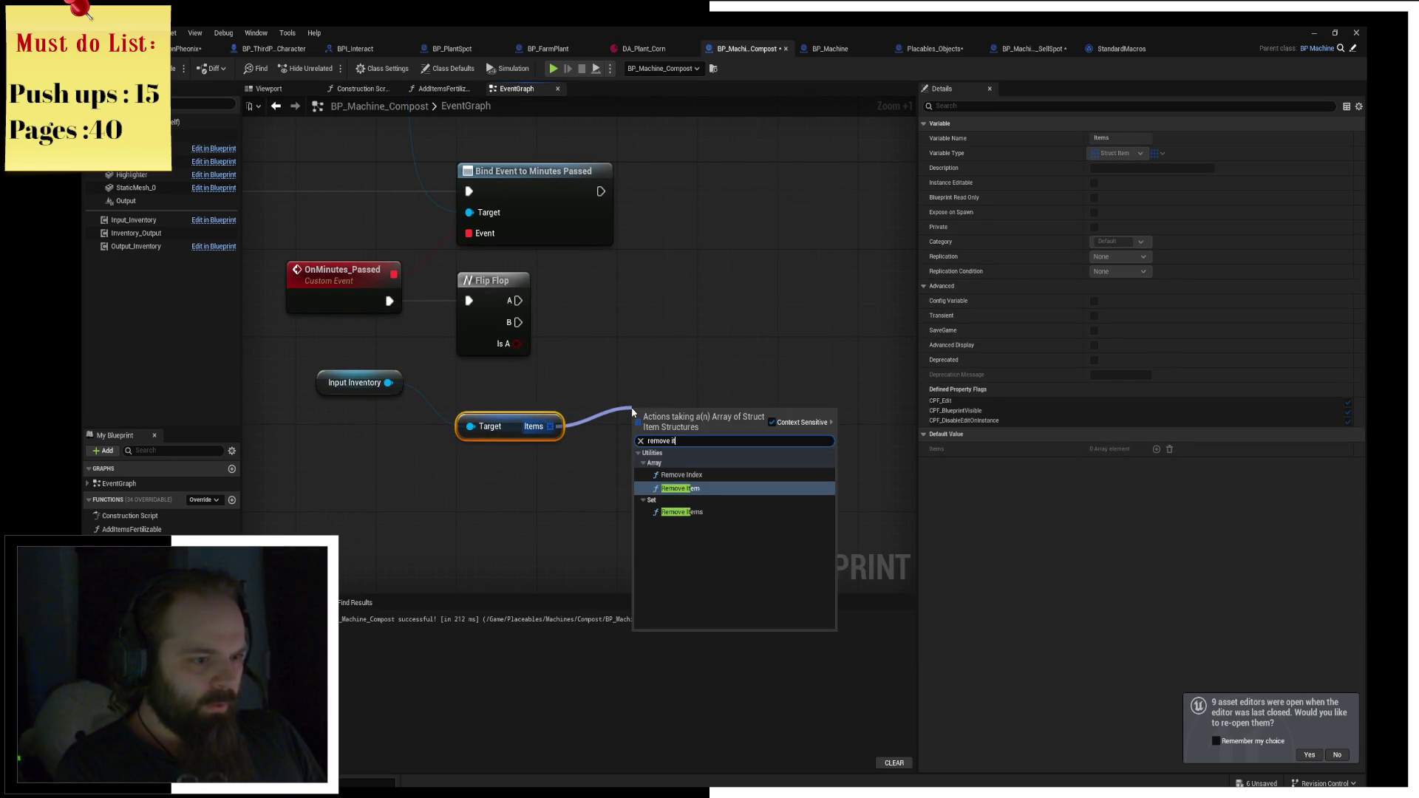
key("Return")
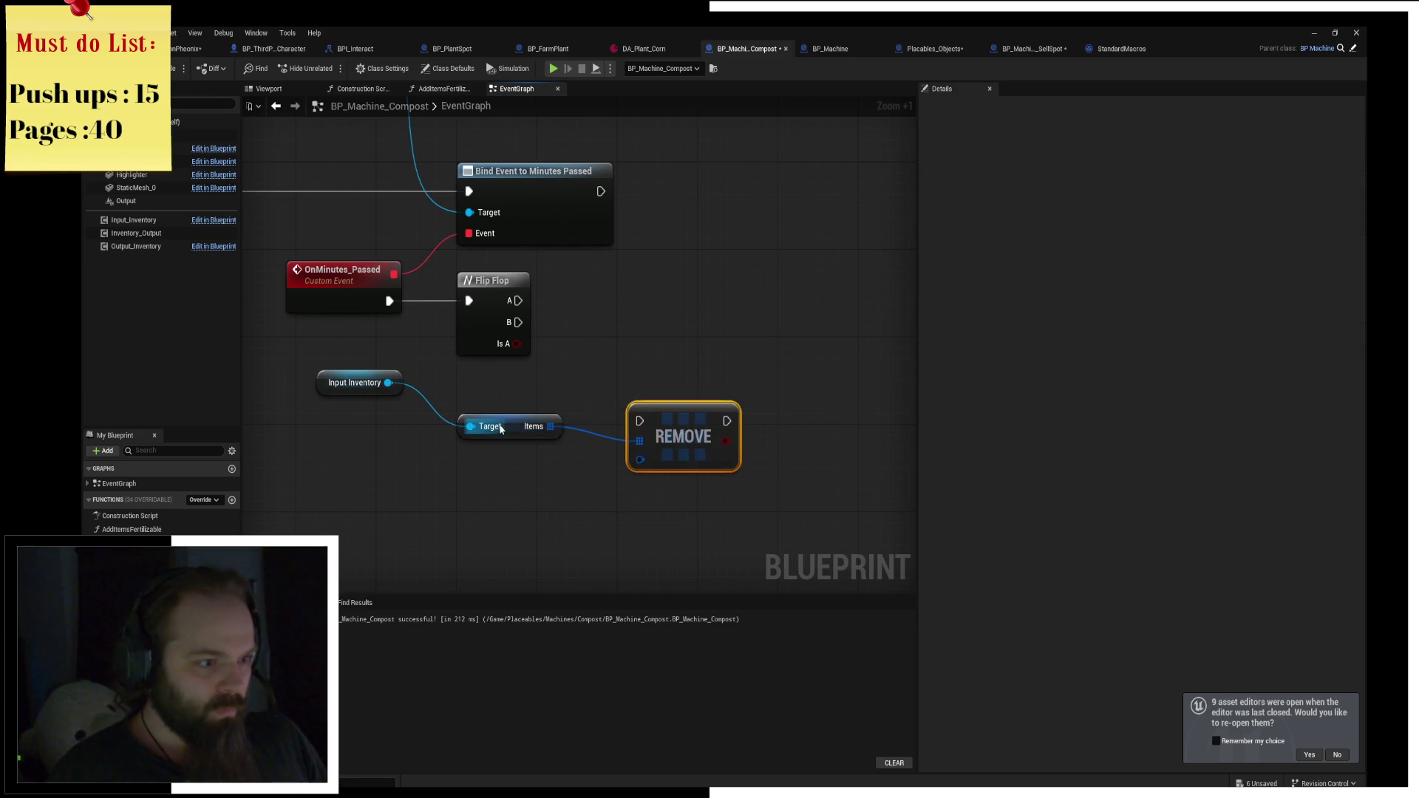
Feed Items' index-0 Get into Remove, trigger it from Flip Flop B, and add a Branch.
mouse_move(517, 427)
left_mouse_down()
mouse_move(445, 426)
mouse_move(536, 462)
left_mouse_up()
type("get")
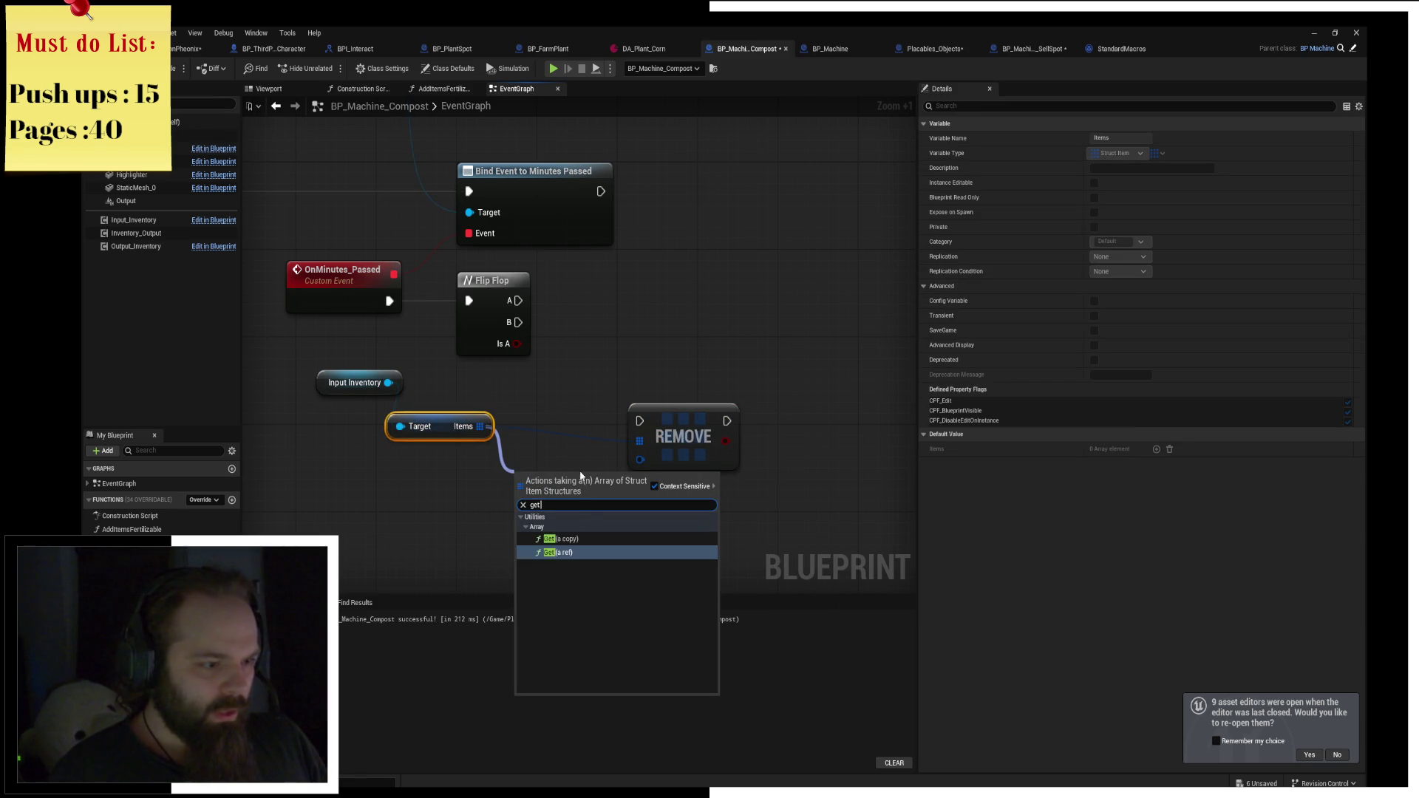
key("Return")
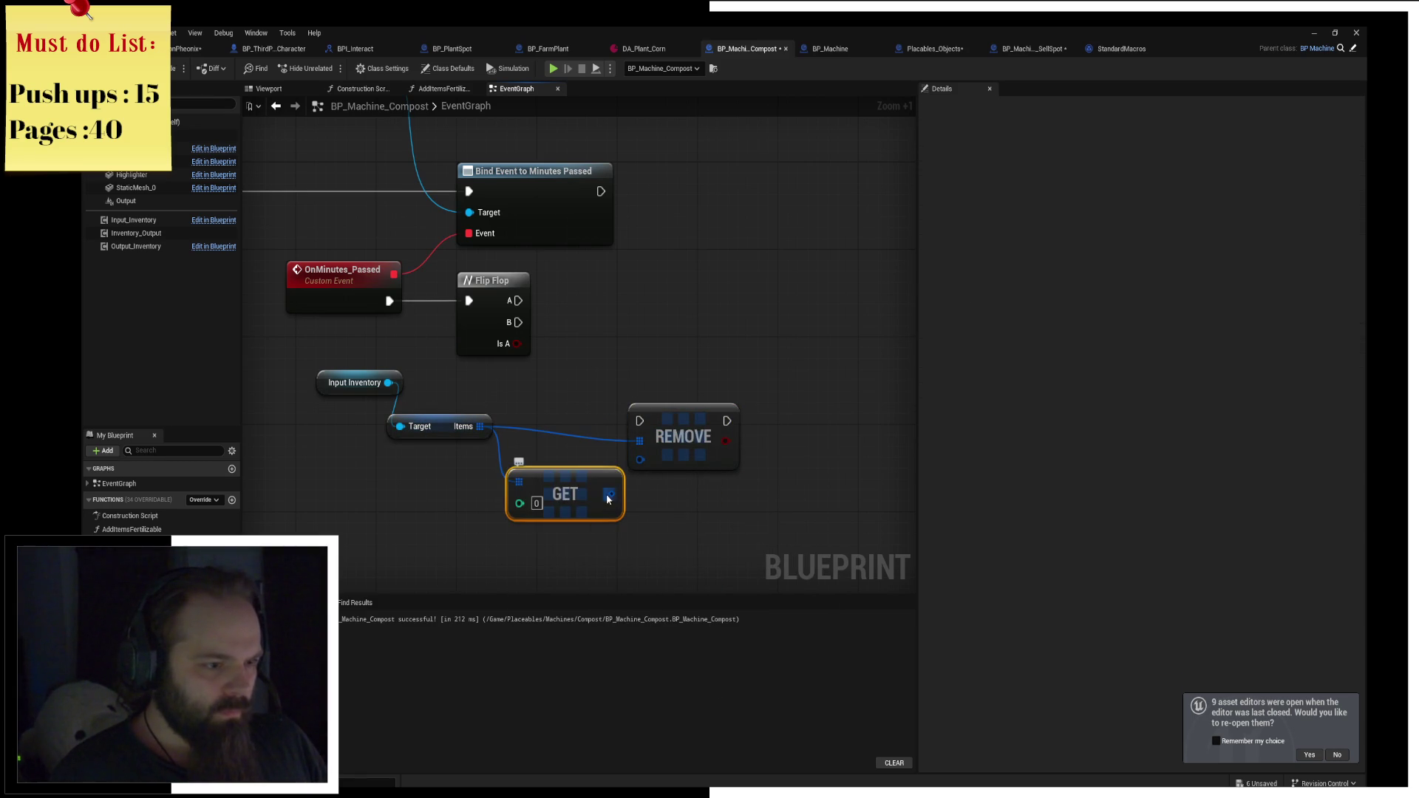
mouse_move(612, 494)
left_mouse_down()
mouse_move(688, 416)
mouse_move(661, 392)
mouse_move(691, 392)
left_mouse_up()
mouse_move(521, 322)
left_mouse_down()
mouse_move(703, 403)
mouse_move(734, 398)
mouse_move(725, 323)
left_mouse_up()
mouse_move(763, 343)
left_mouse_down()
mouse_move(808, 344)
mouse_move(787, 282)
left_mouse_up()
left_click_drag(276, 346, 662, 370)
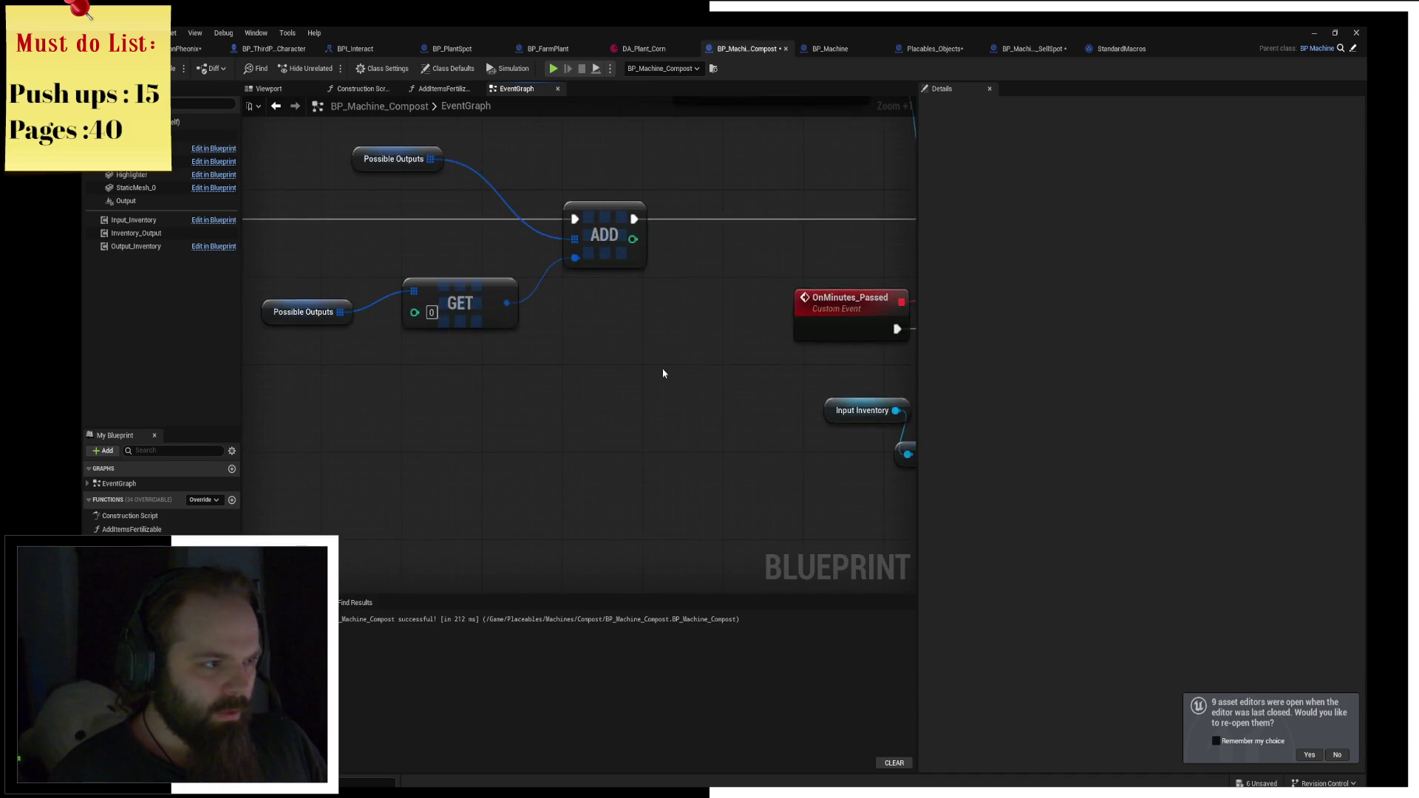
left_click_drag(419, 244, 523, 307)
Paste a Possible Outputs getter near the Branch and add a RANDOM node from it.
left_click(492, 220)
mouse_move(721, 337)
left_mouse_down()
mouse_move(353, 283)
mouse_move(580, 310)
left_mouse_up()
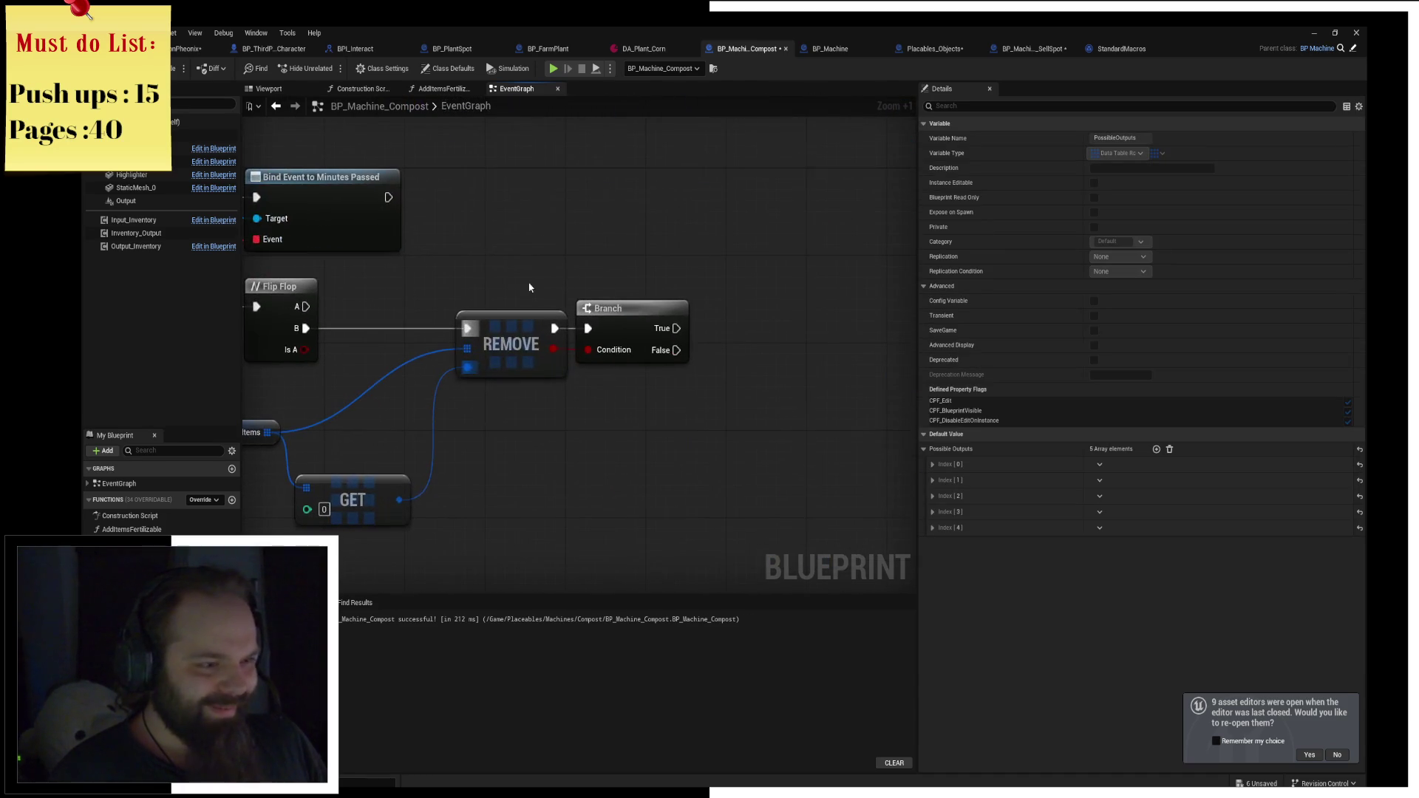
key("ctrl+v")
left_click_drag(645, 235, 707, 270)
type("get")
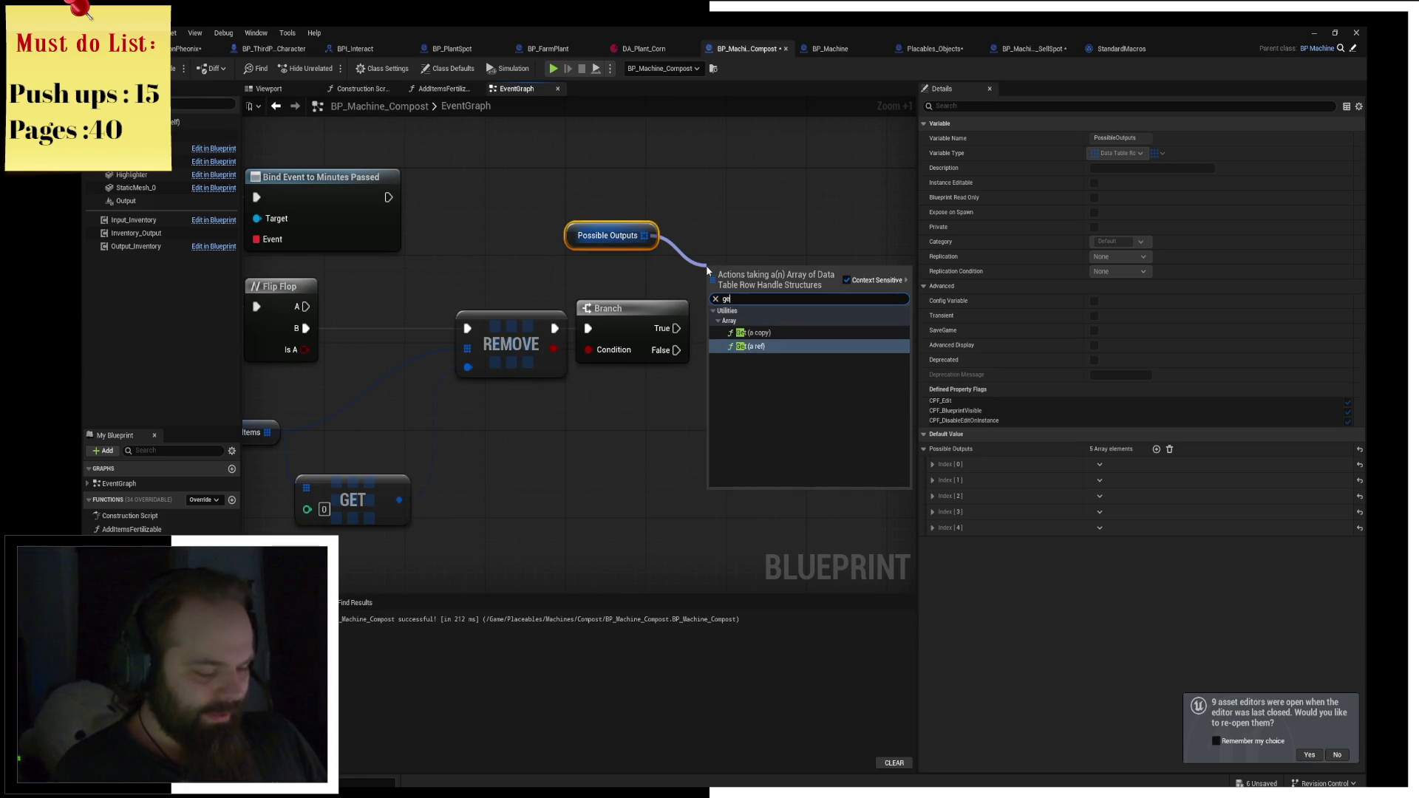
type(" ra")
key("Return")
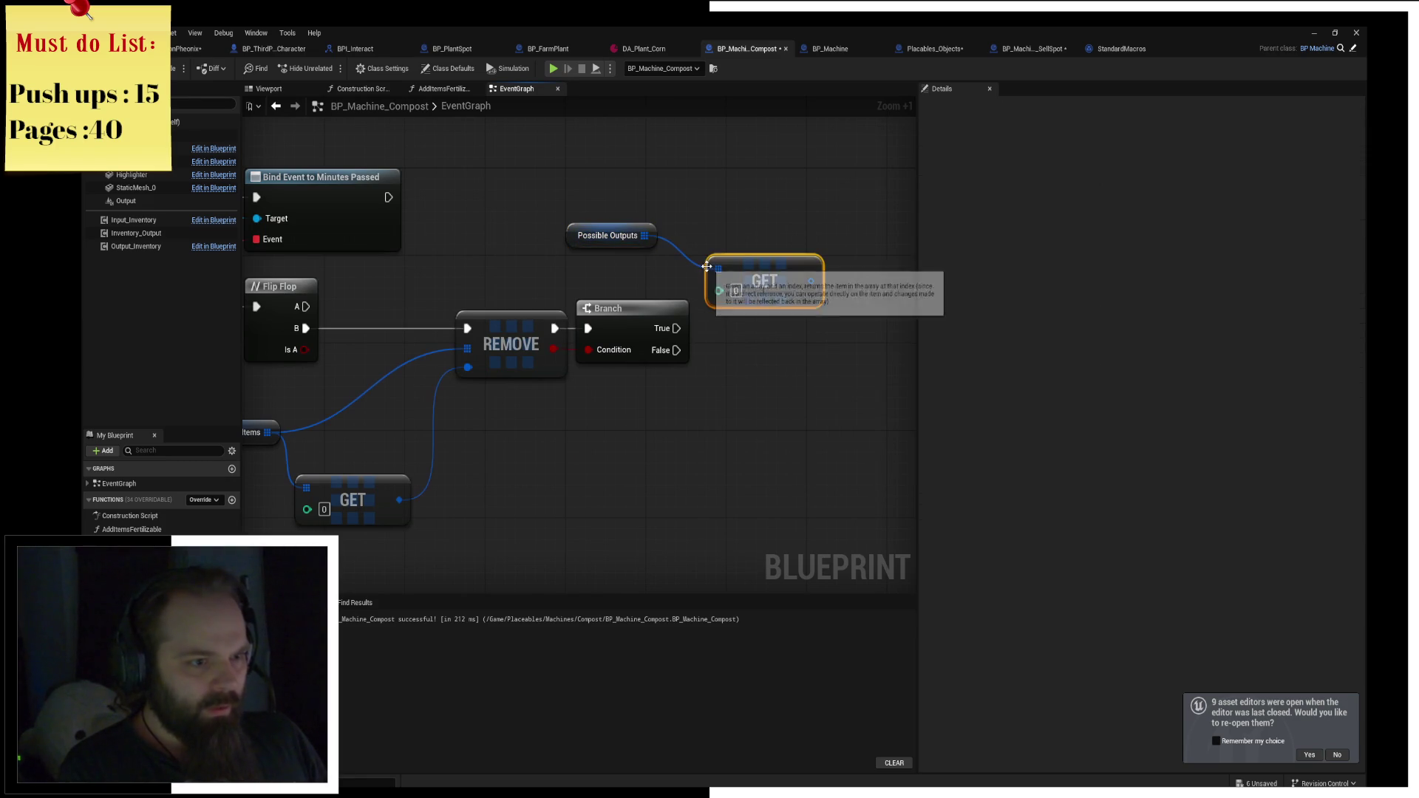
key("ctrl+z")
mouse_move(644, 235)
left_mouse_down()
mouse_move(694, 244)
mouse_move(667, 196)
mouse_move(673, 212)
left_mouse_up()
type("random")
key("Return")
left_click(606, 291)
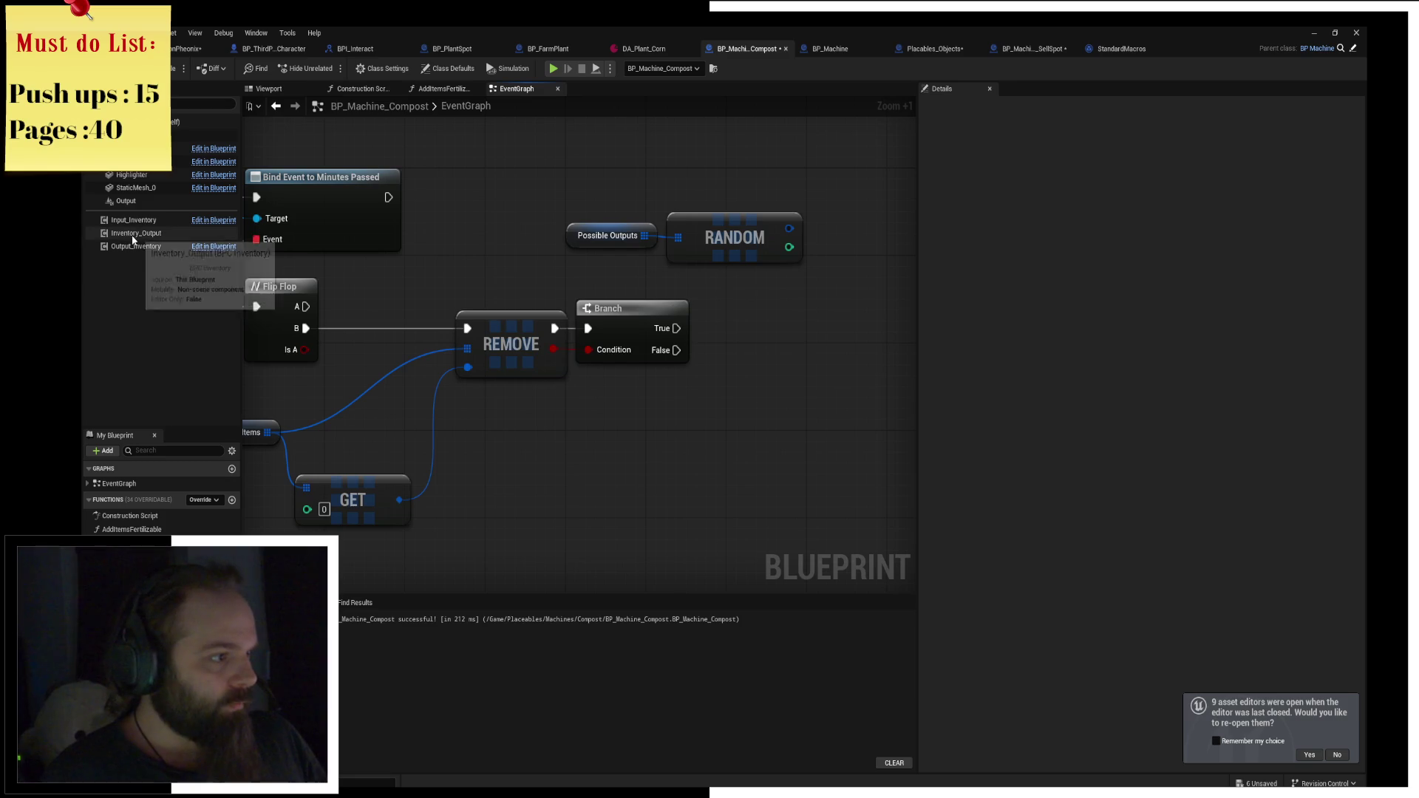
Drop an Inventory Output reference and add an Add Item call targeting it.
mouse_move(136, 233)
left_mouse_down()
mouse_move(742, 274)
mouse_move(686, 275)
mouse_move(821, 322)
left_mouse_up()
type("add")
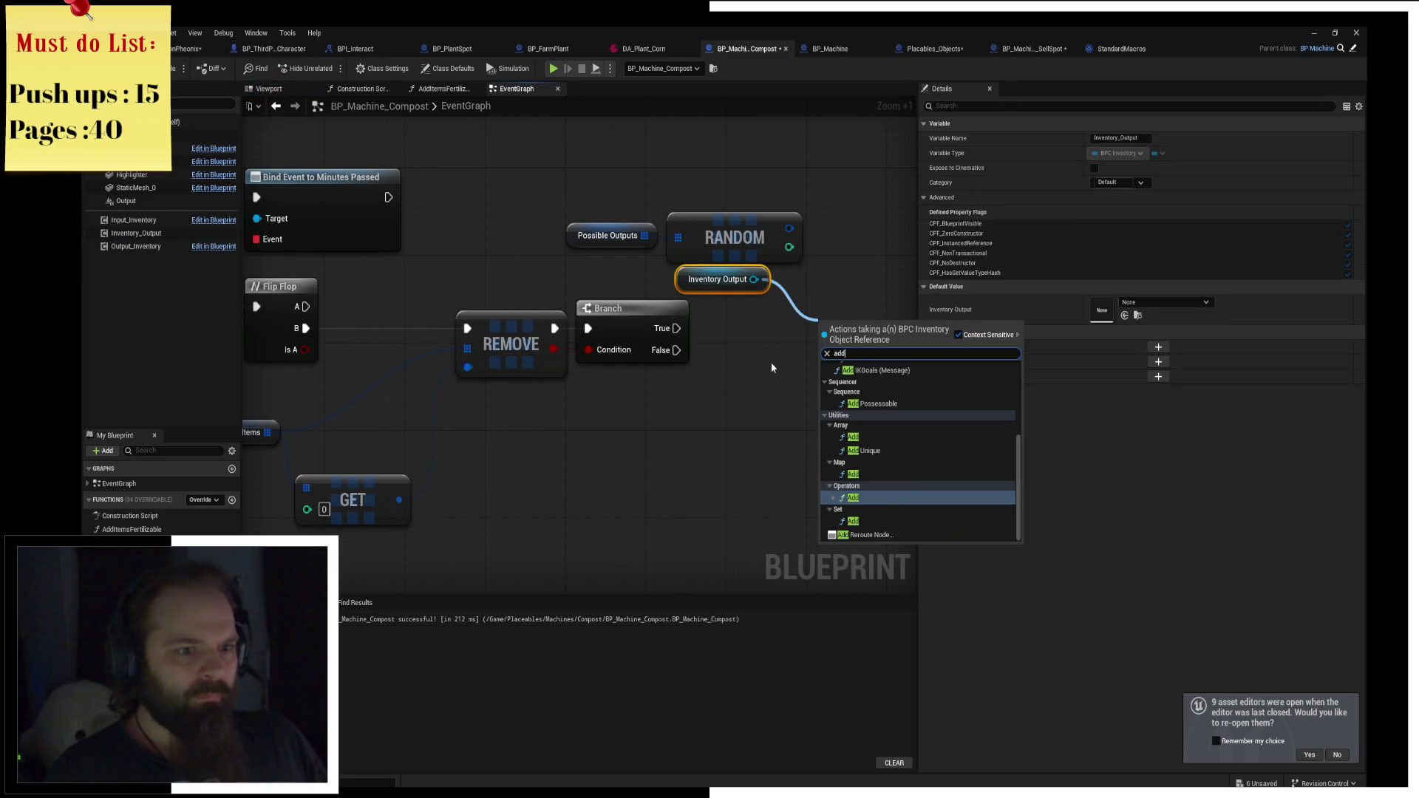
type(" item")
key("Return")
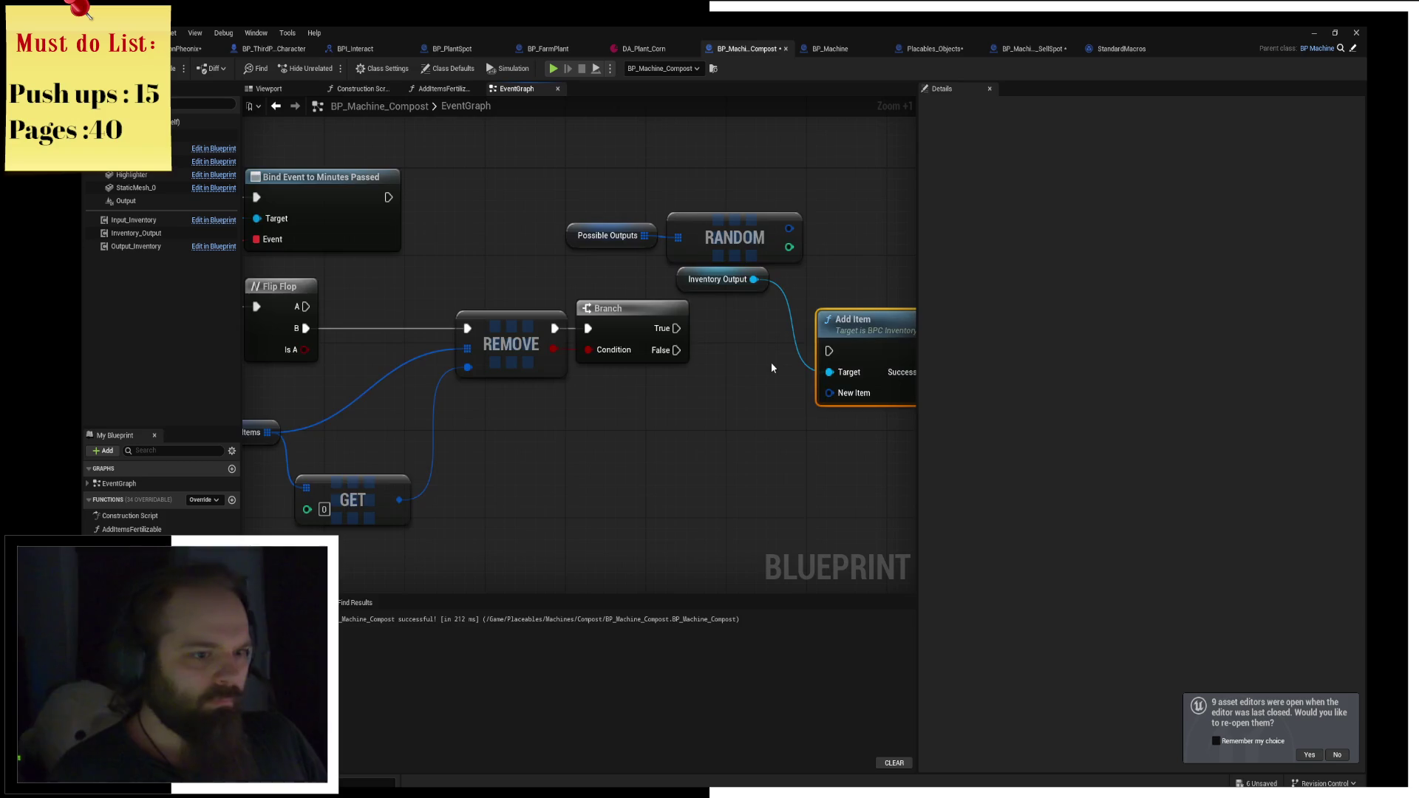
left_click_drag(616, 362, 743, 352)
key("Escape")
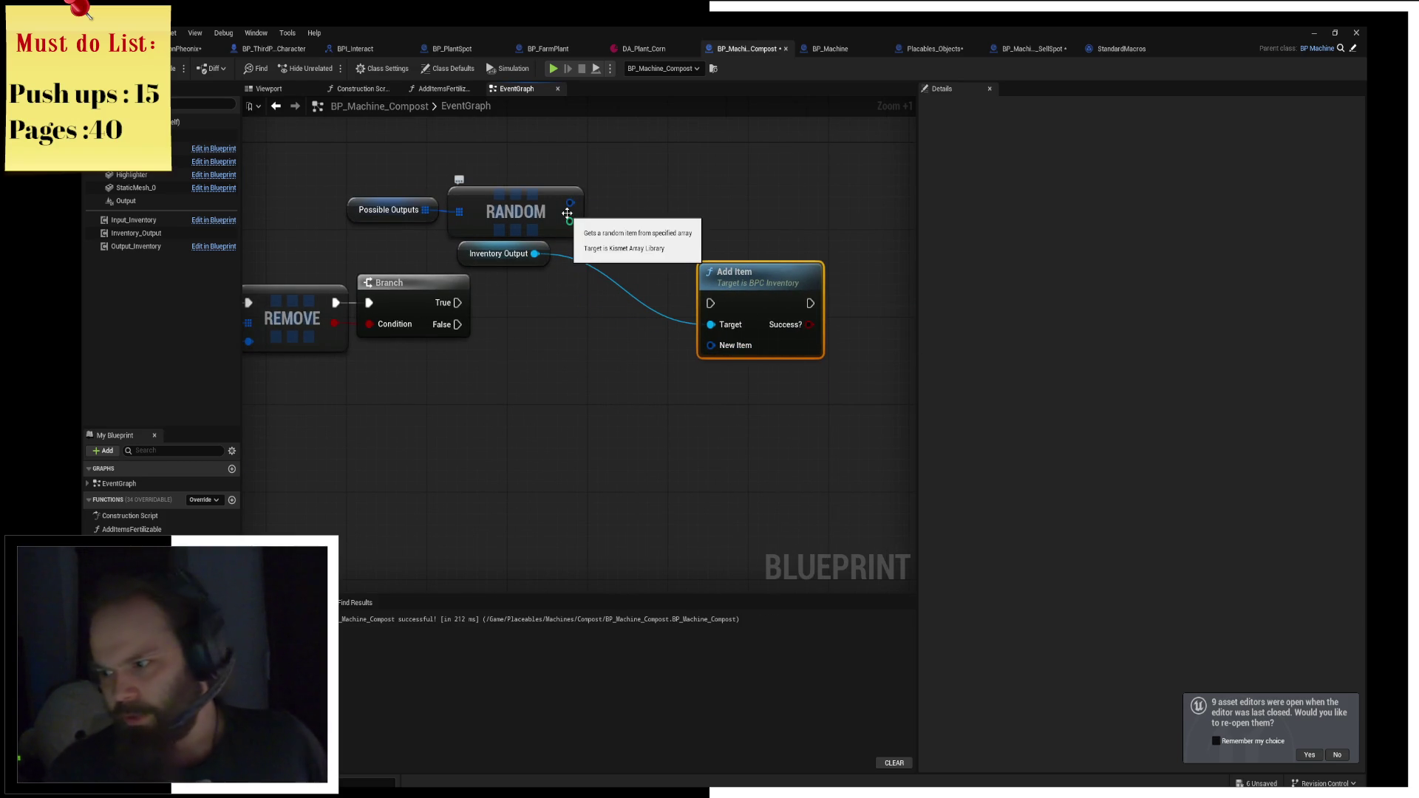
mouse_move(571, 196)
left_mouse_down()
mouse_move(590, 243)
mouse_move(574, 179)
mouse_move(554, 201)
left_mouse_up()
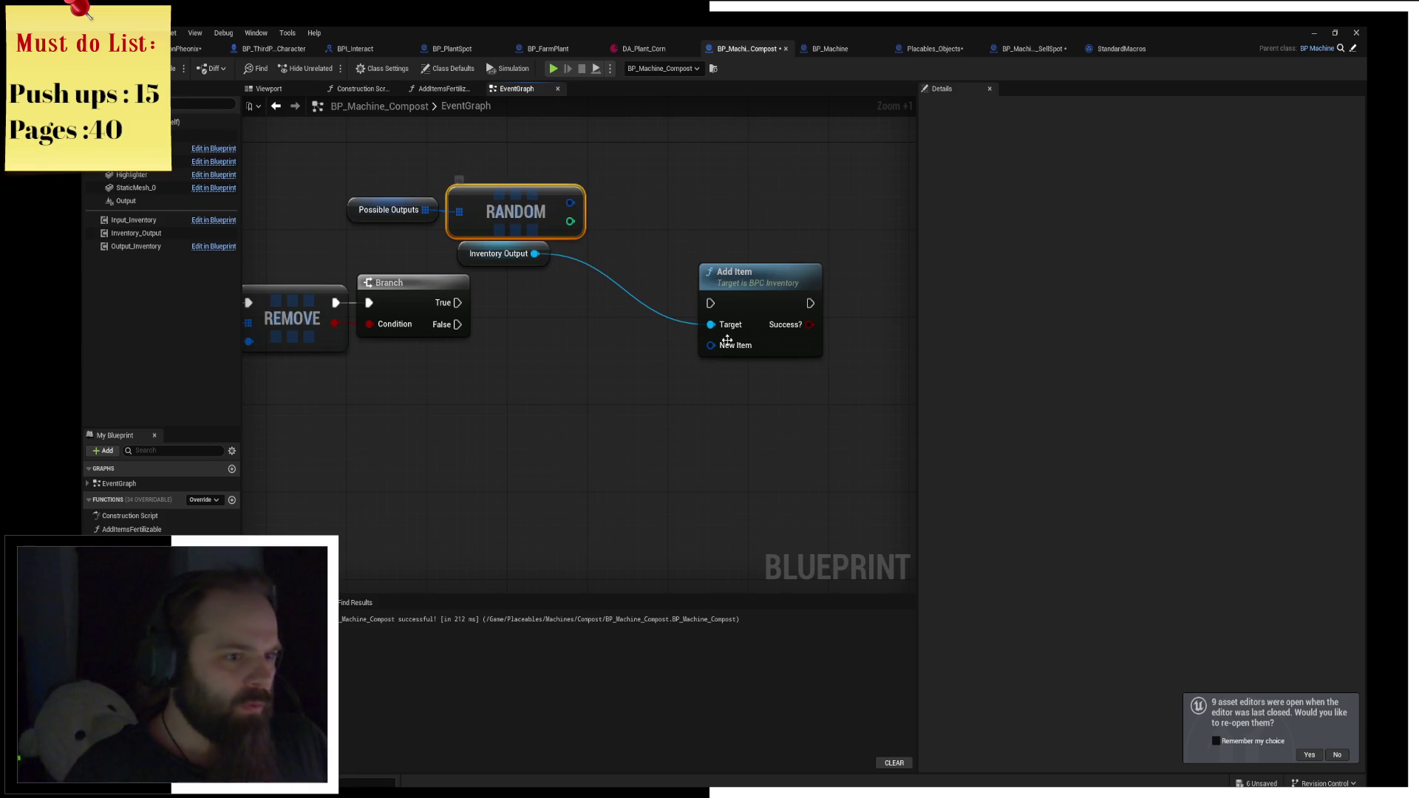
Delete the Add Item node and add an Items getter on Inventory Output instead.
left_click(761, 296)
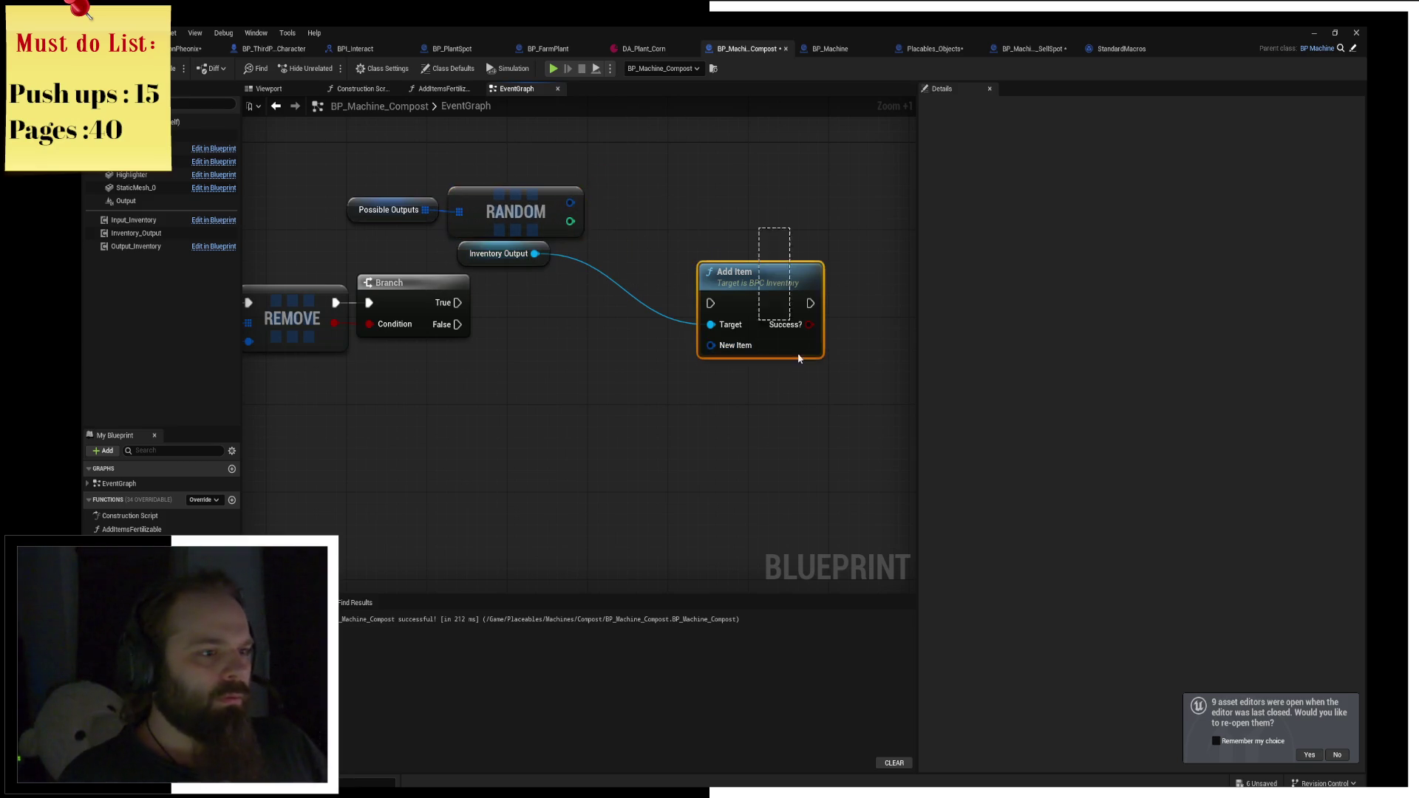
key("Delete")
left_click_drag(535, 253, 632, 324)
type("ge")
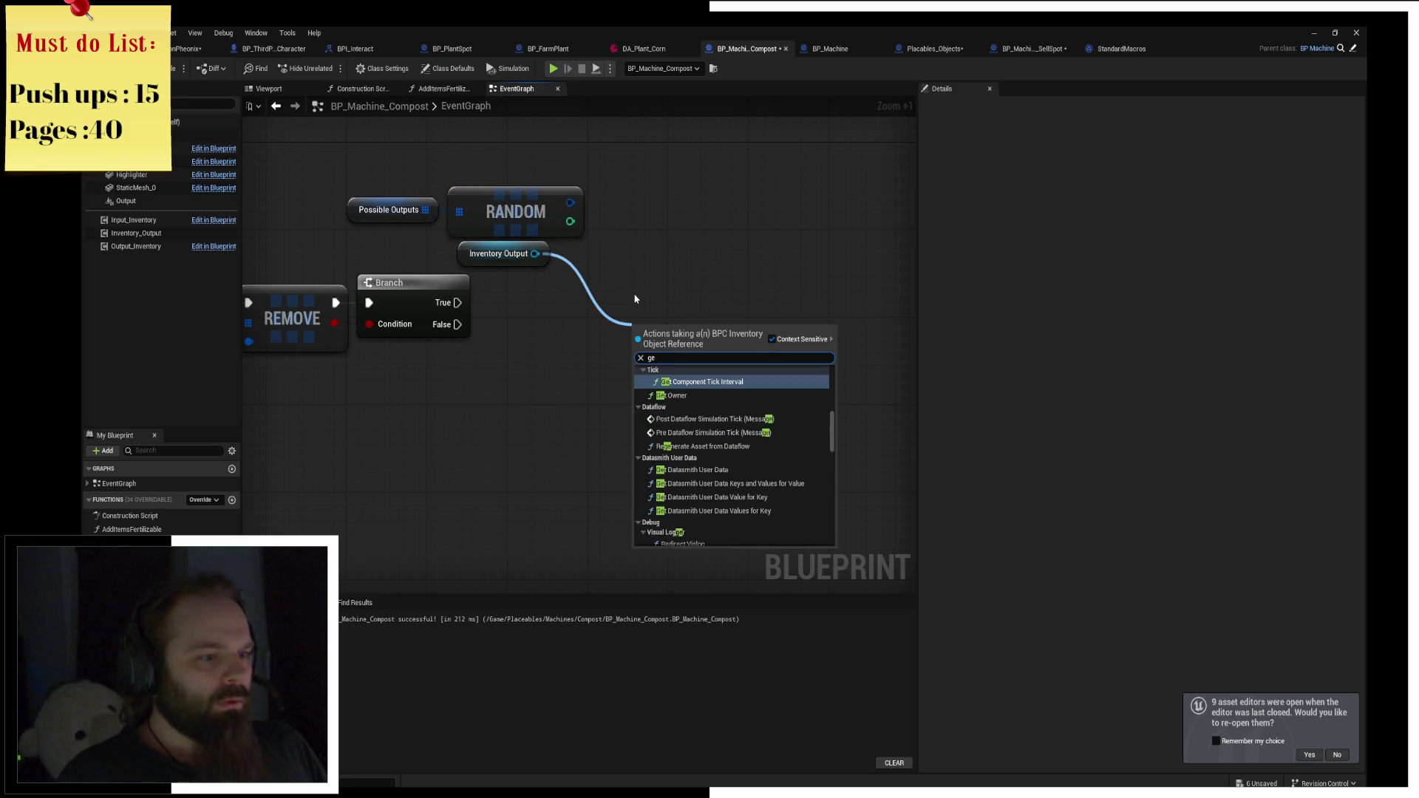
type("t items")
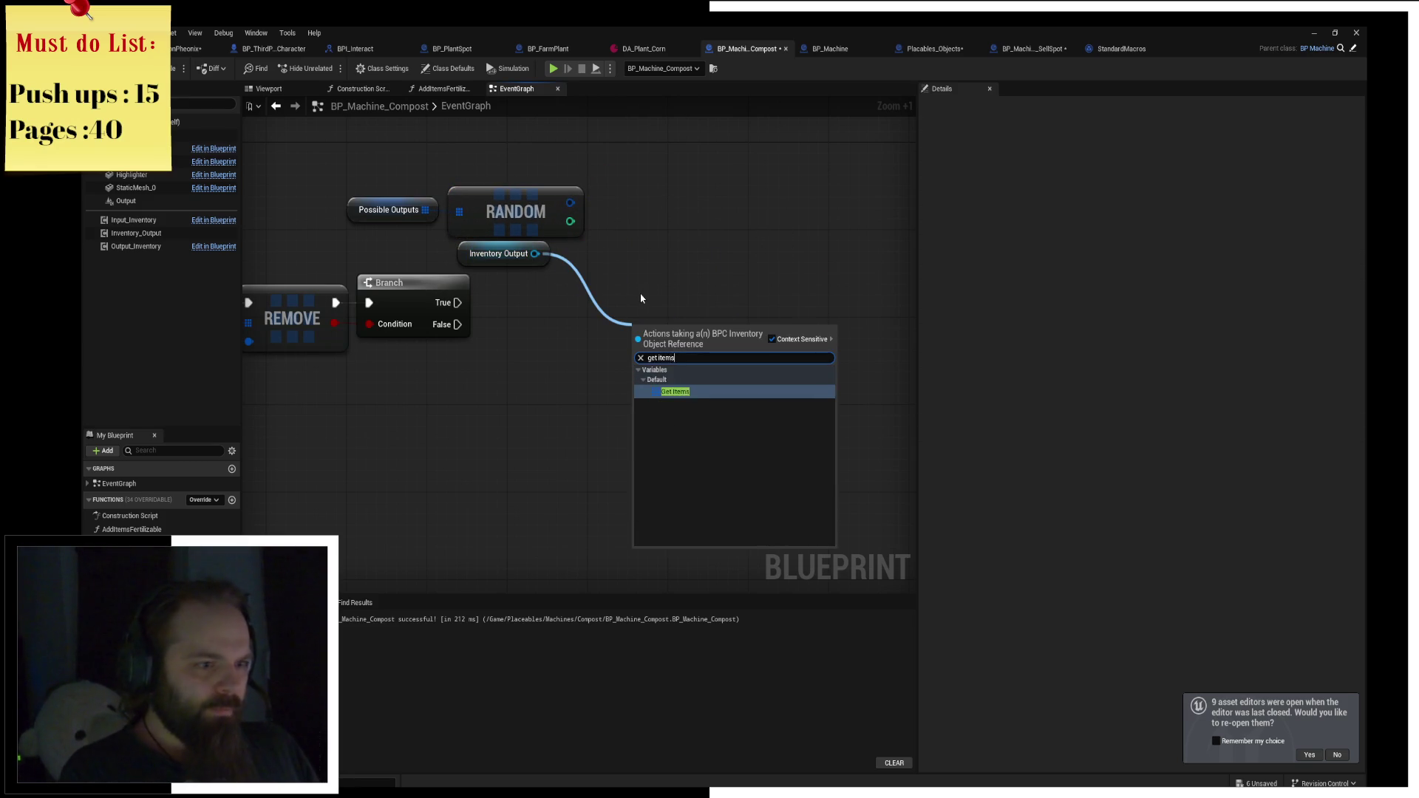
key("Return")
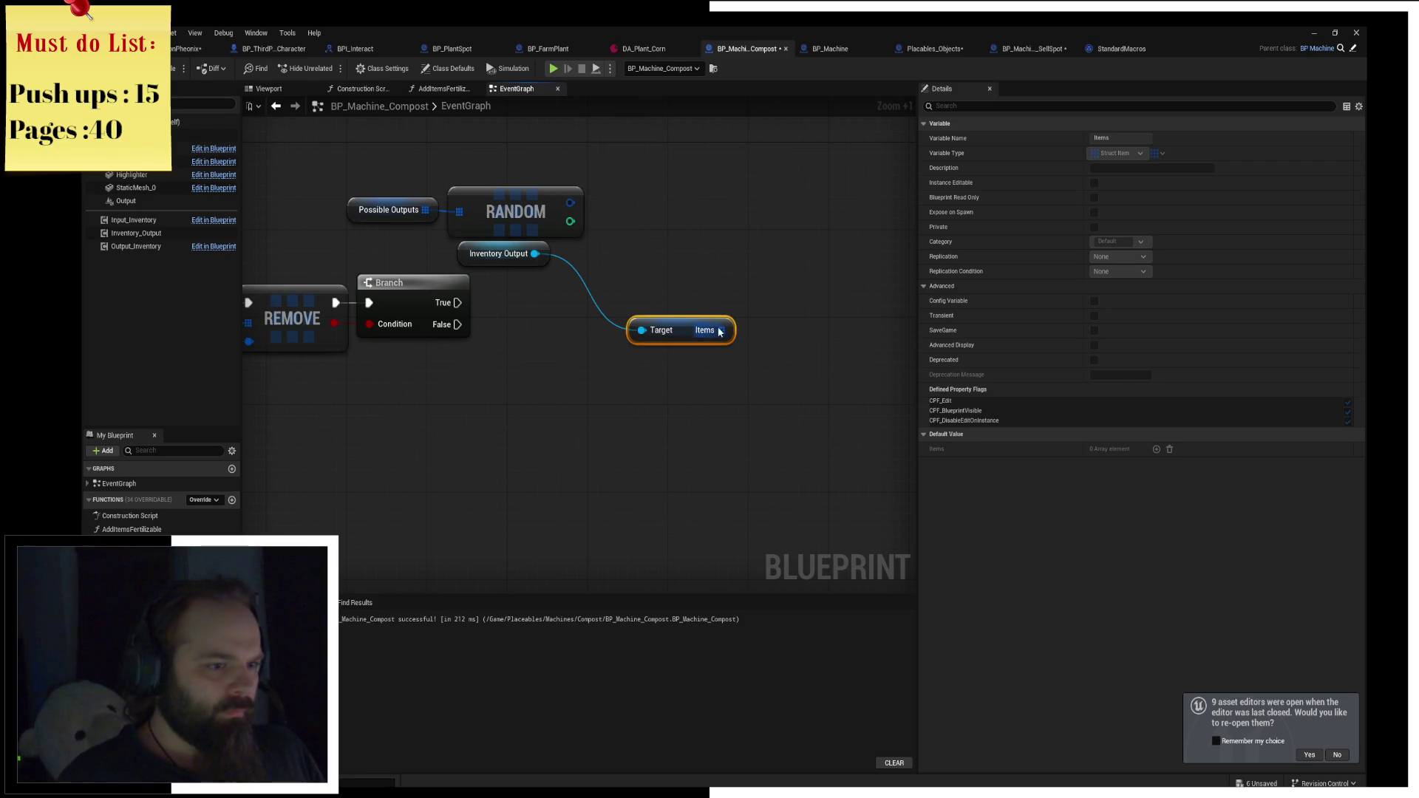
Try an array Add on the output Items, undo it, and delete the Possible Outputs and RANDOM nodes.
left_click_drag(721, 331, 765, 363)
type("add")
key("Return")
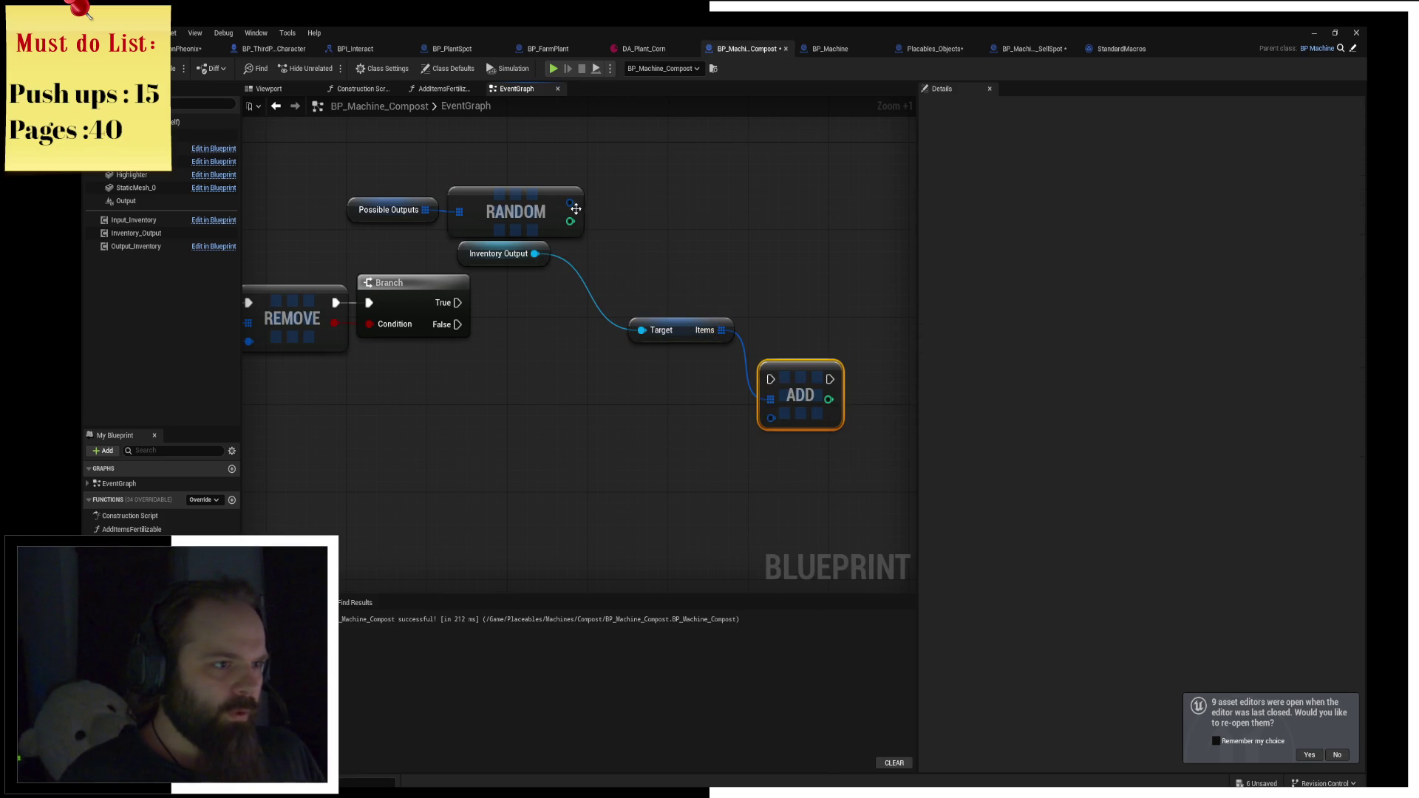
mouse_move(570, 203)
left_mouse_down()
mouse_move(782, 422)
mouse_move(683, 207)
left_mouse_up()
left_click(756, 155)
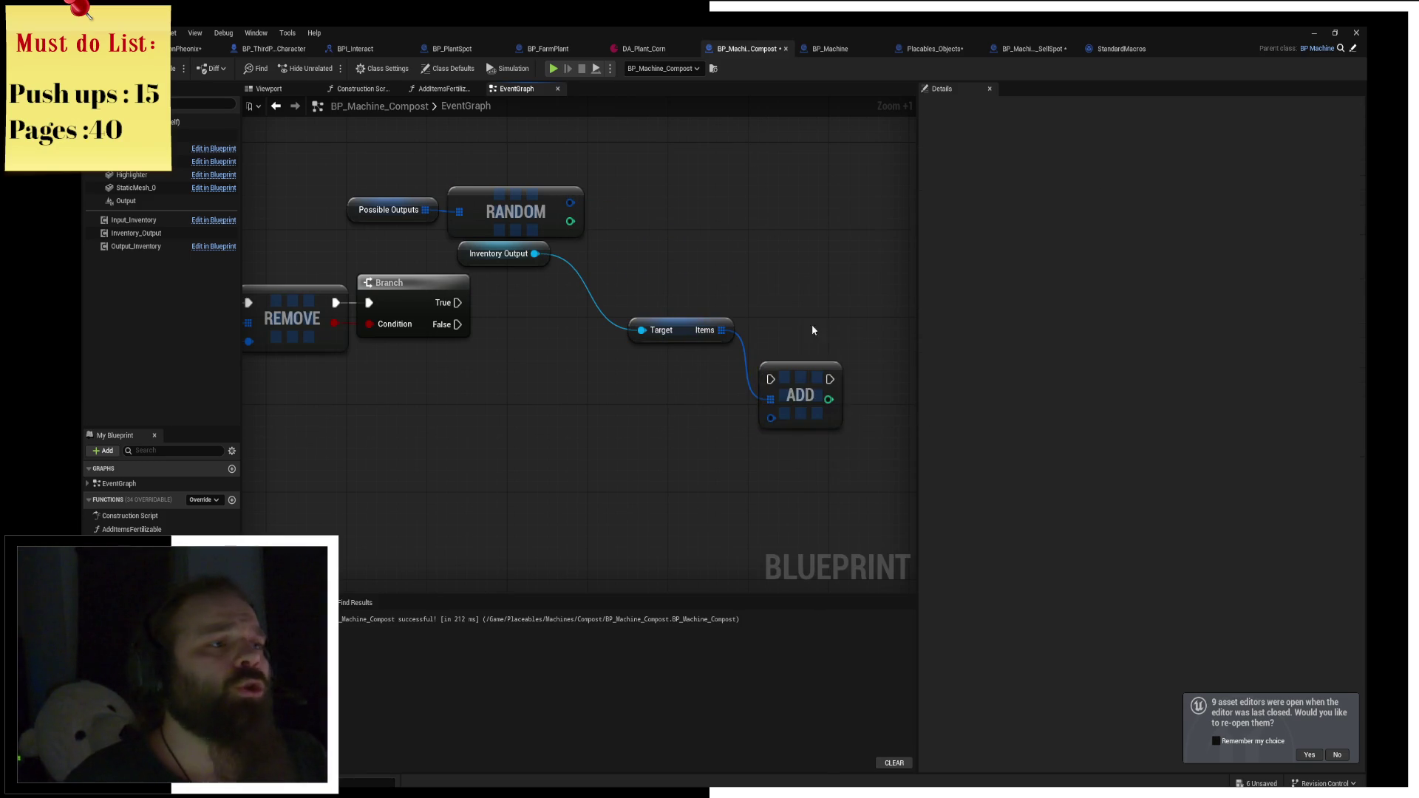
key("ctrl+z")
key("ctrl+z")
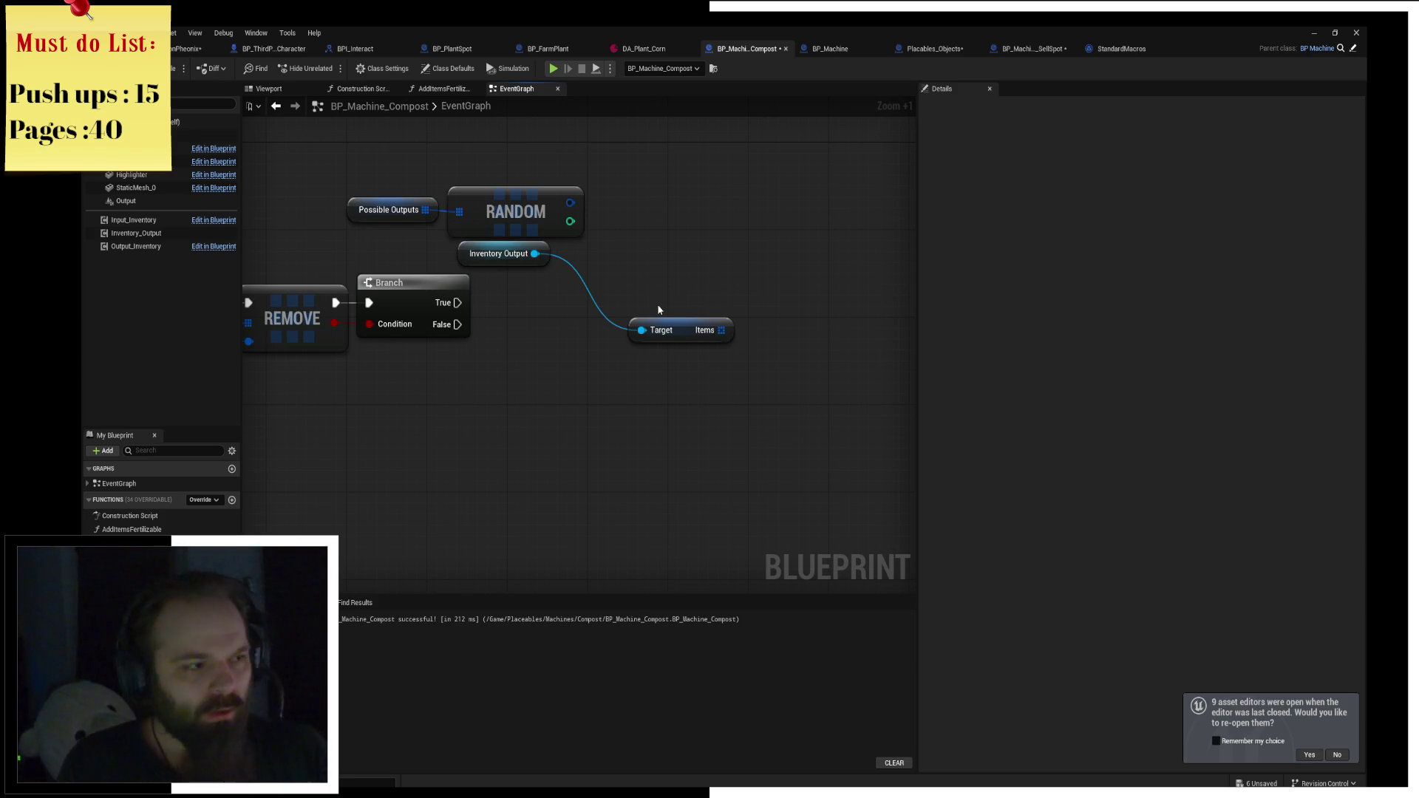
left_click_drag(423, 168, 529, 201)
key("Delete")
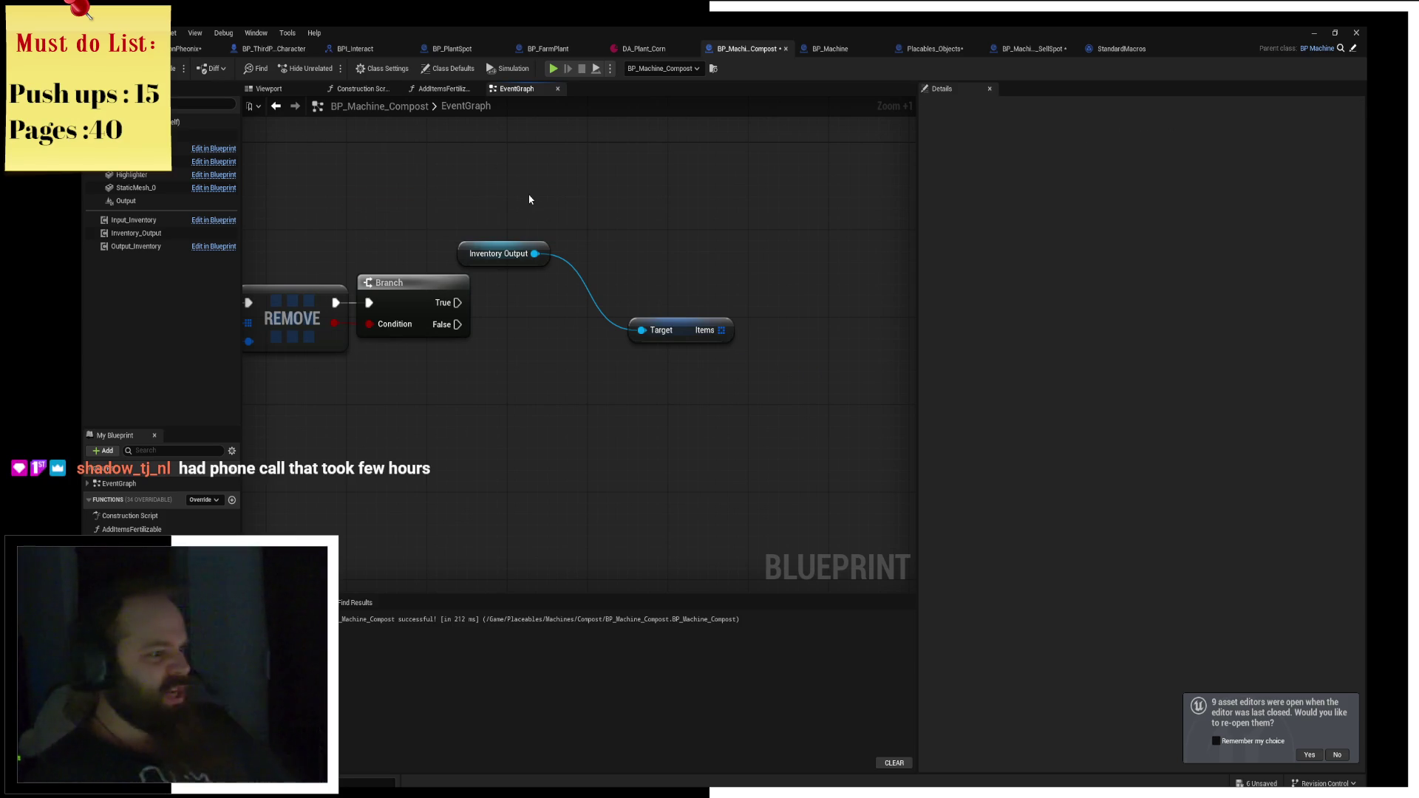
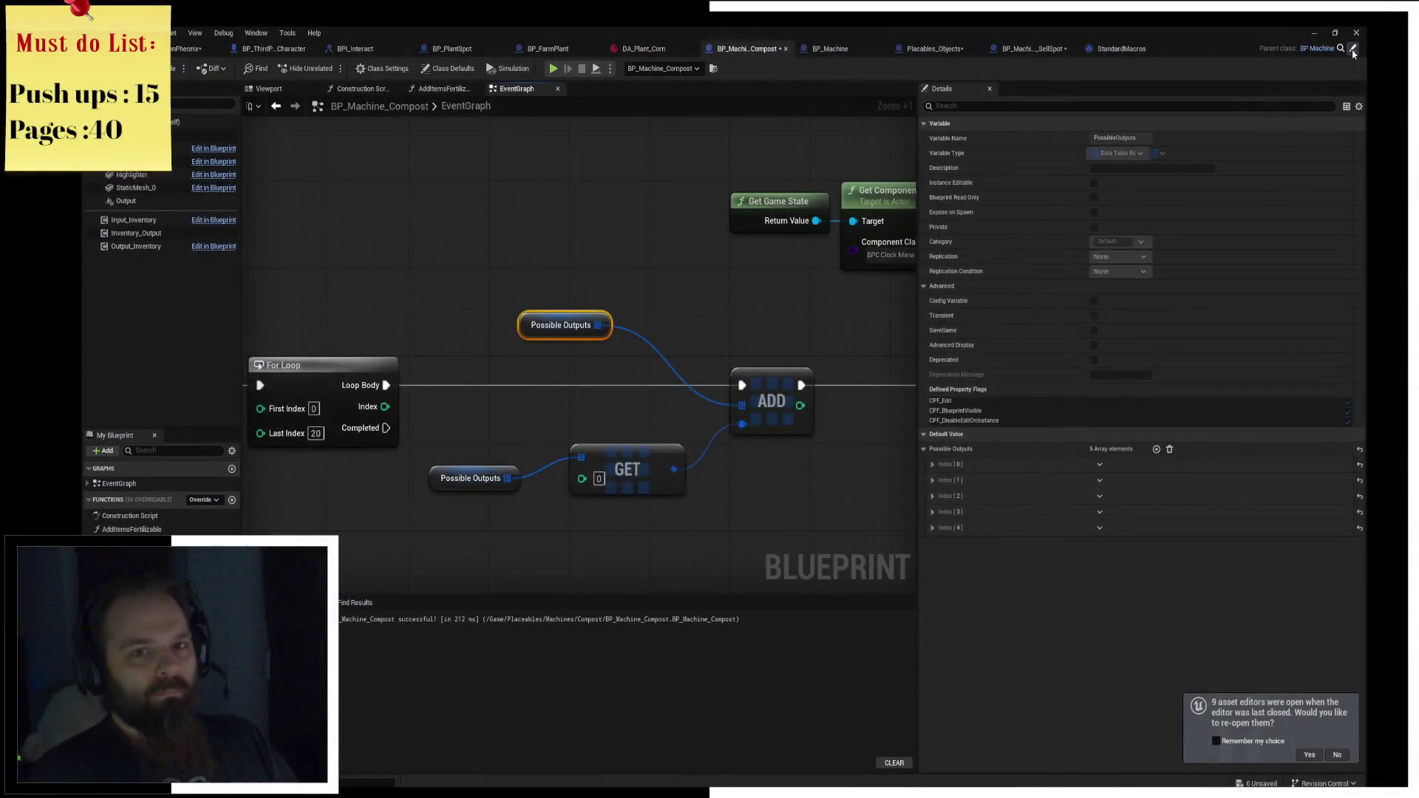
Inspect BP_Machine's AcceptedItems variable type, searching 'PDA_pla' but leaving the type unchanged.
left_click(830, 48)
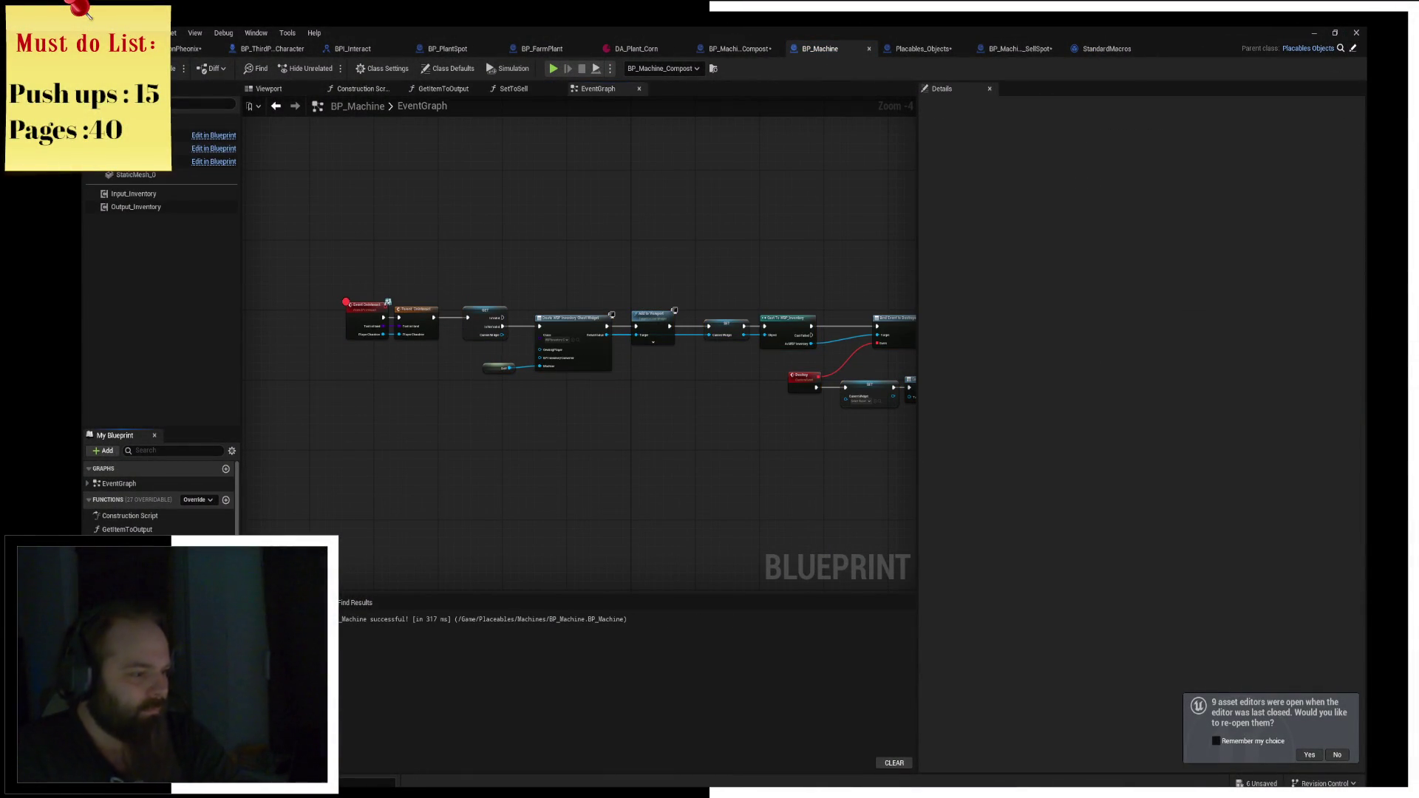
left_click(133, 584)
left_click(222, 584)
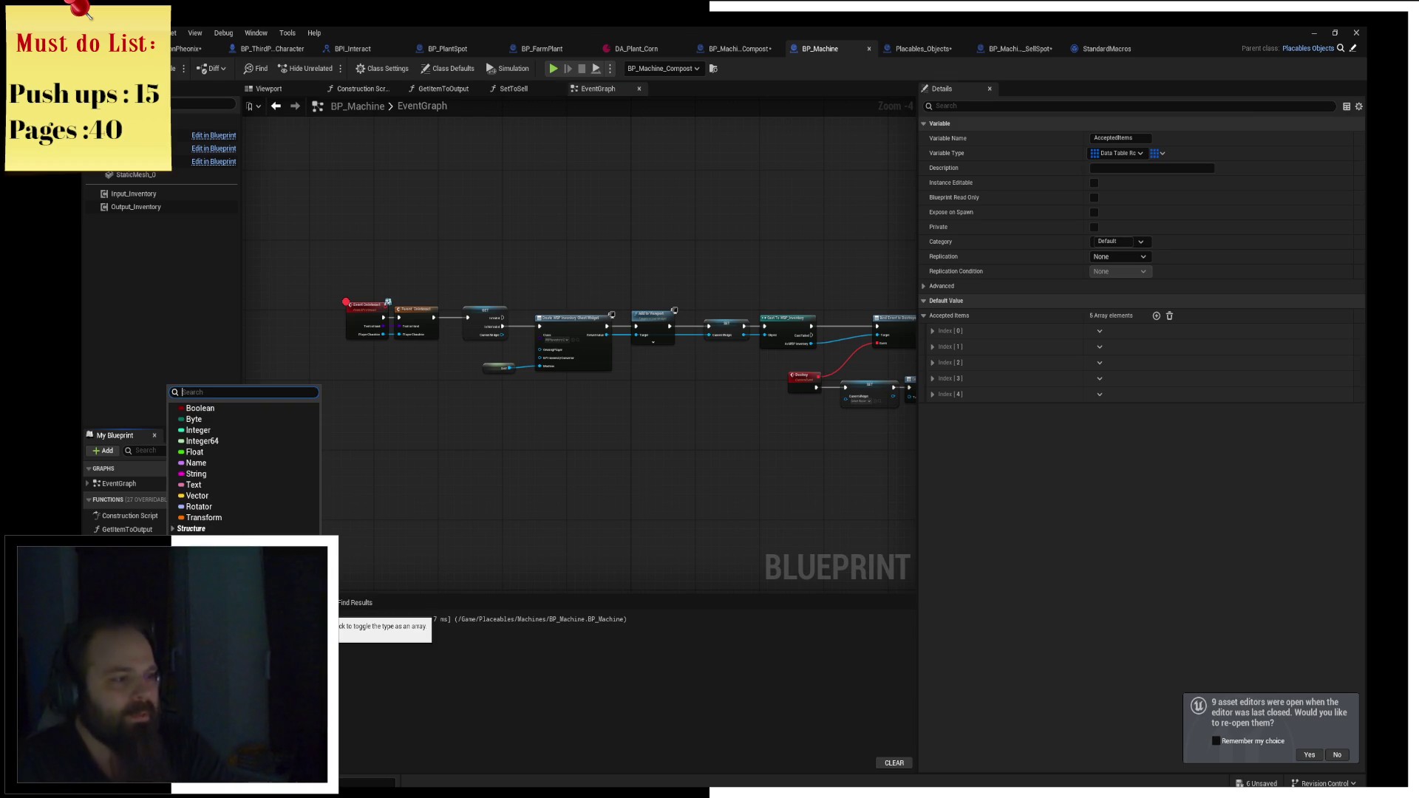
type("P")
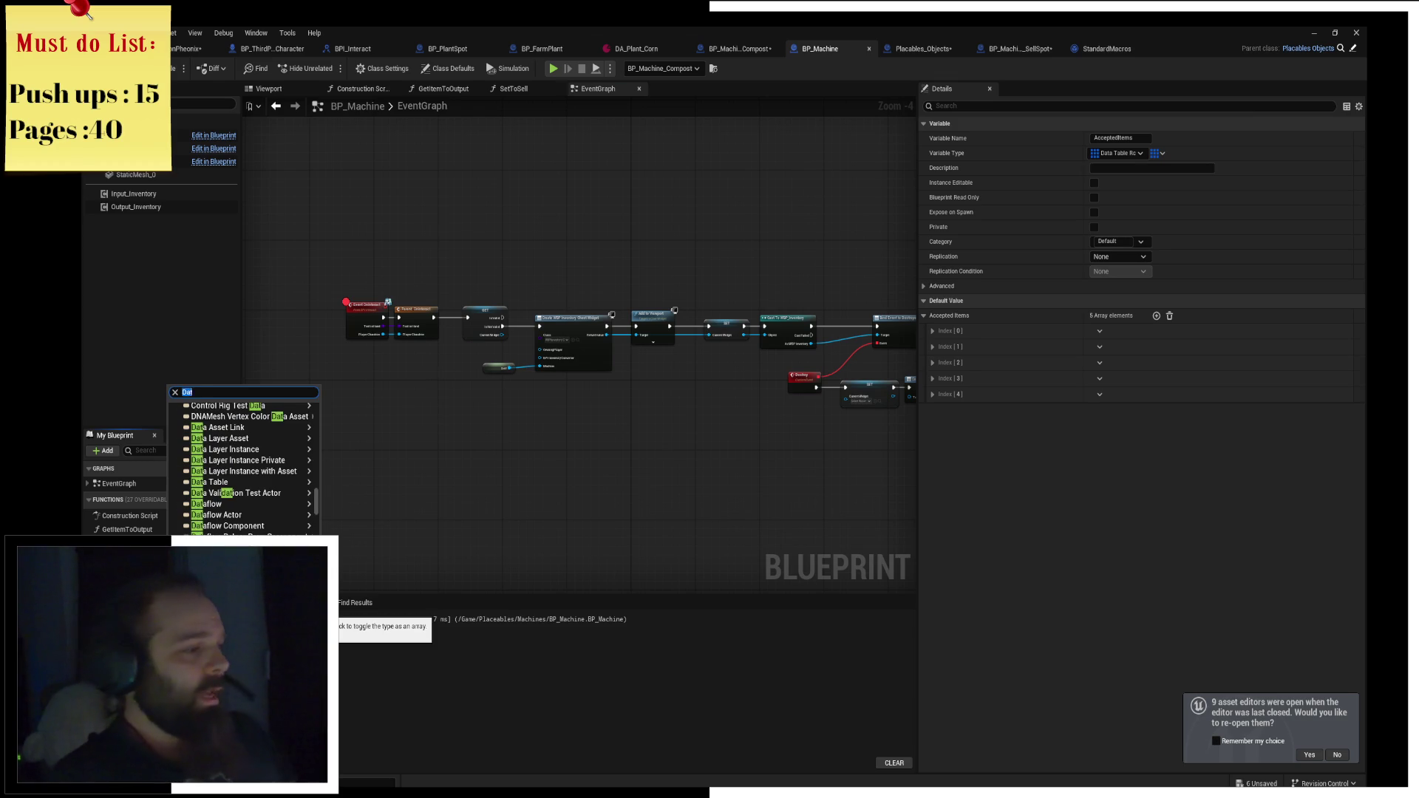
type("DA_")
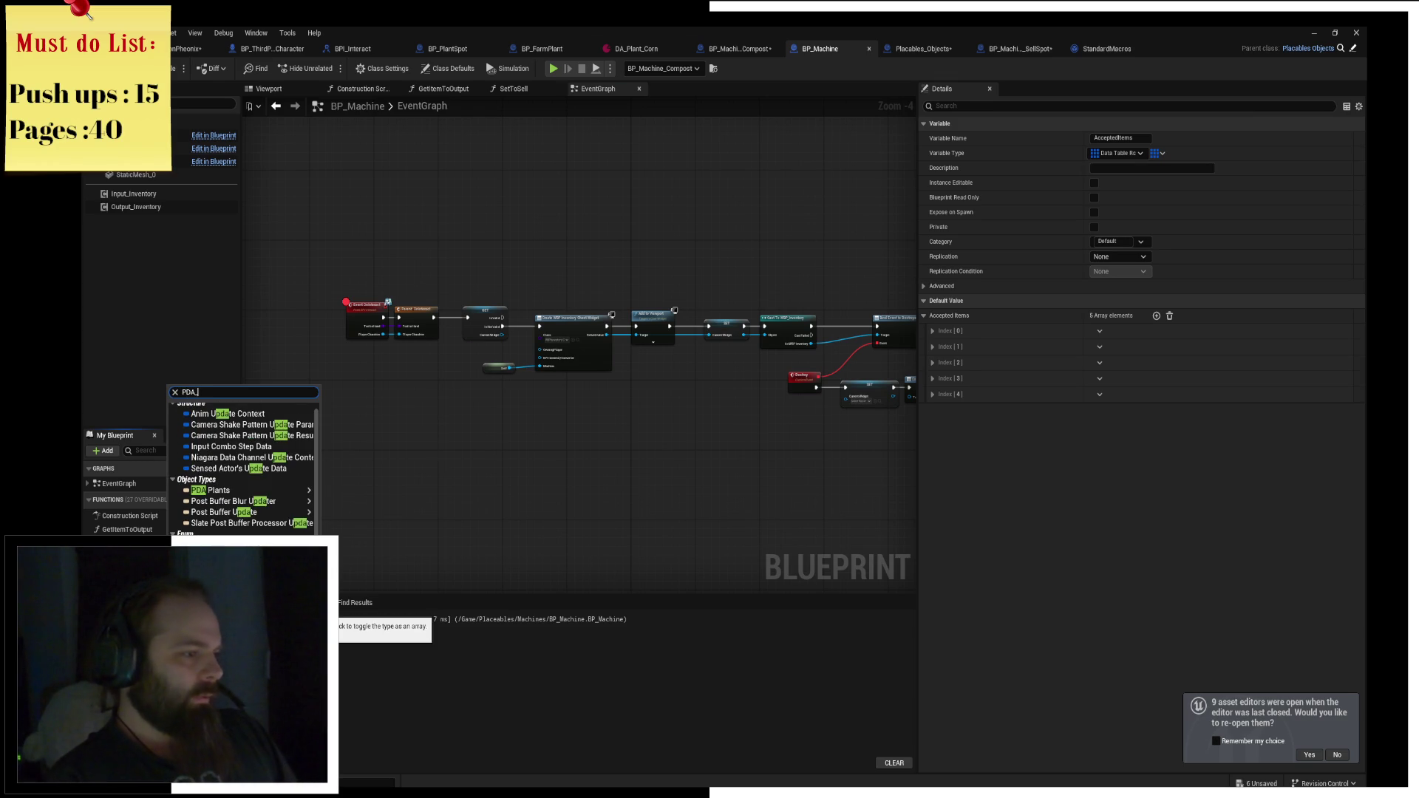
type("pla")
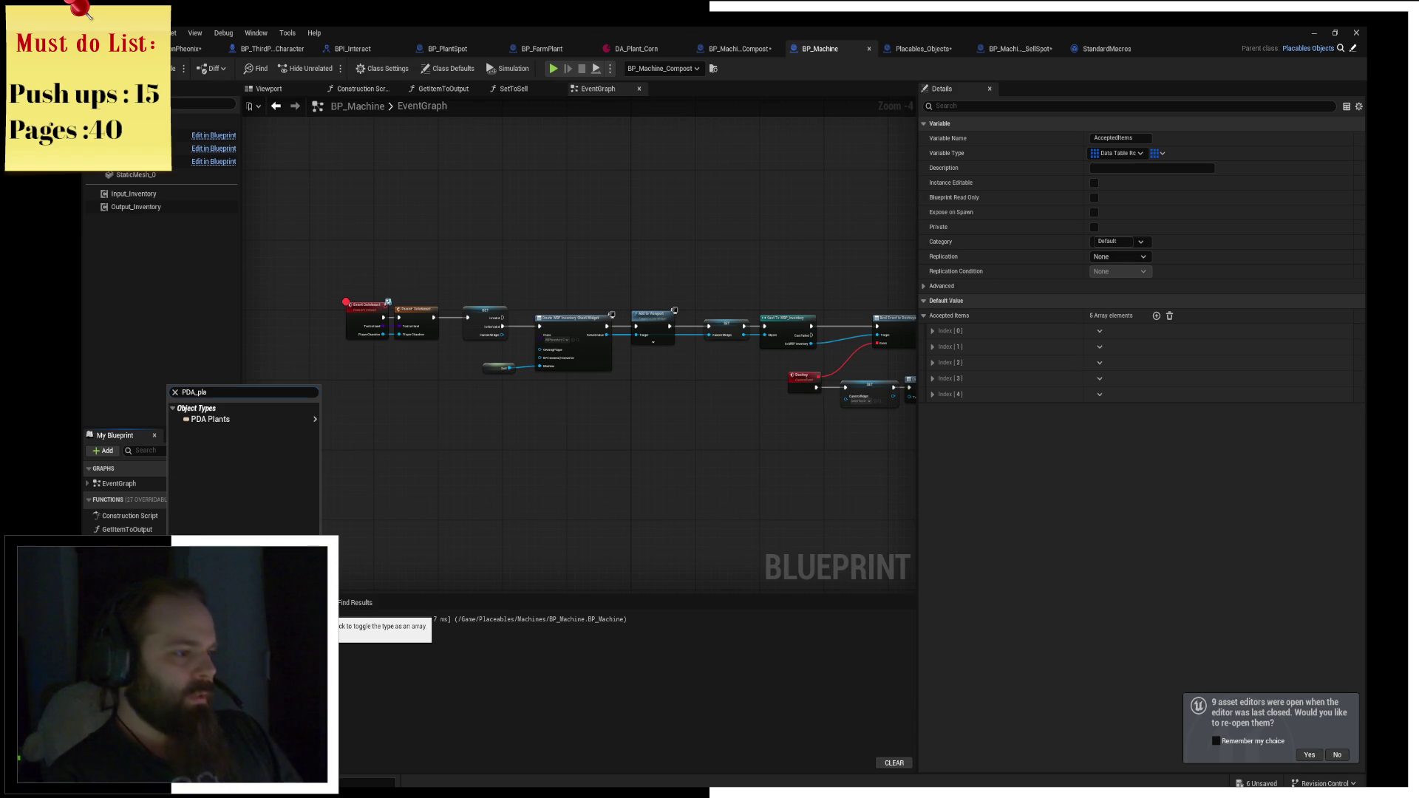
left_click(364, 396)
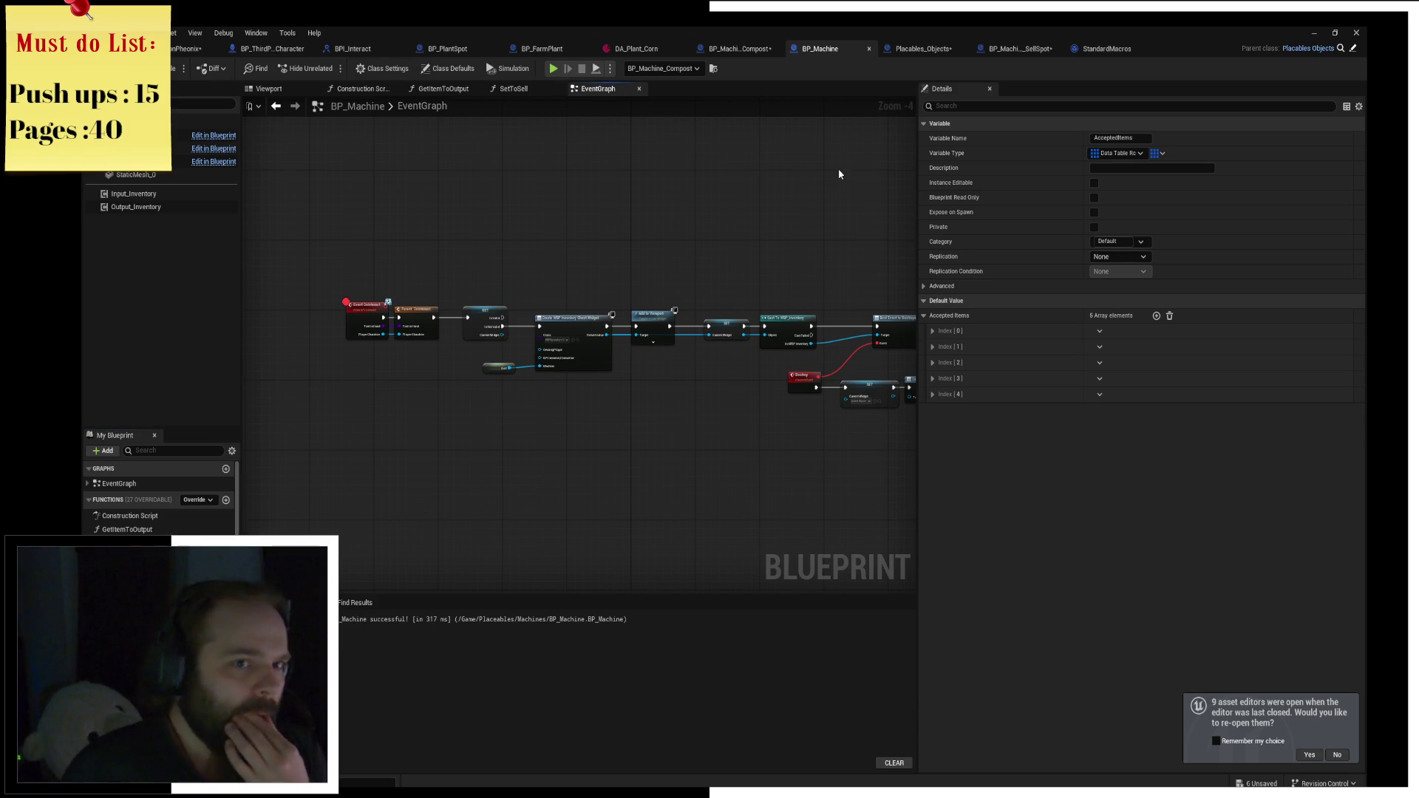
Close the SellSpot, StandardMacros and Placables_Objects tabs, bringing BP_Machine_Compost's graph forward.
left_click(933, 49)
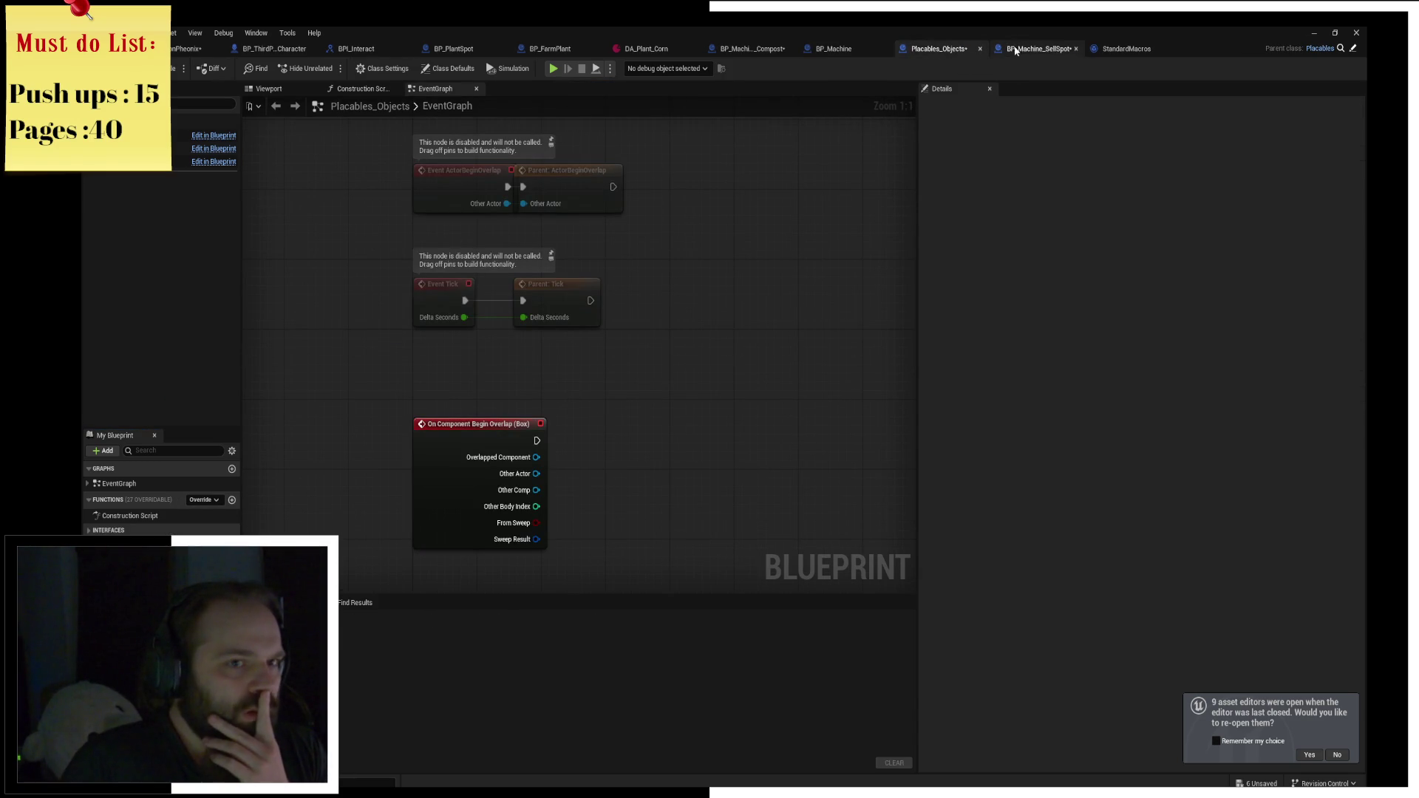
left_click(1016, 50)
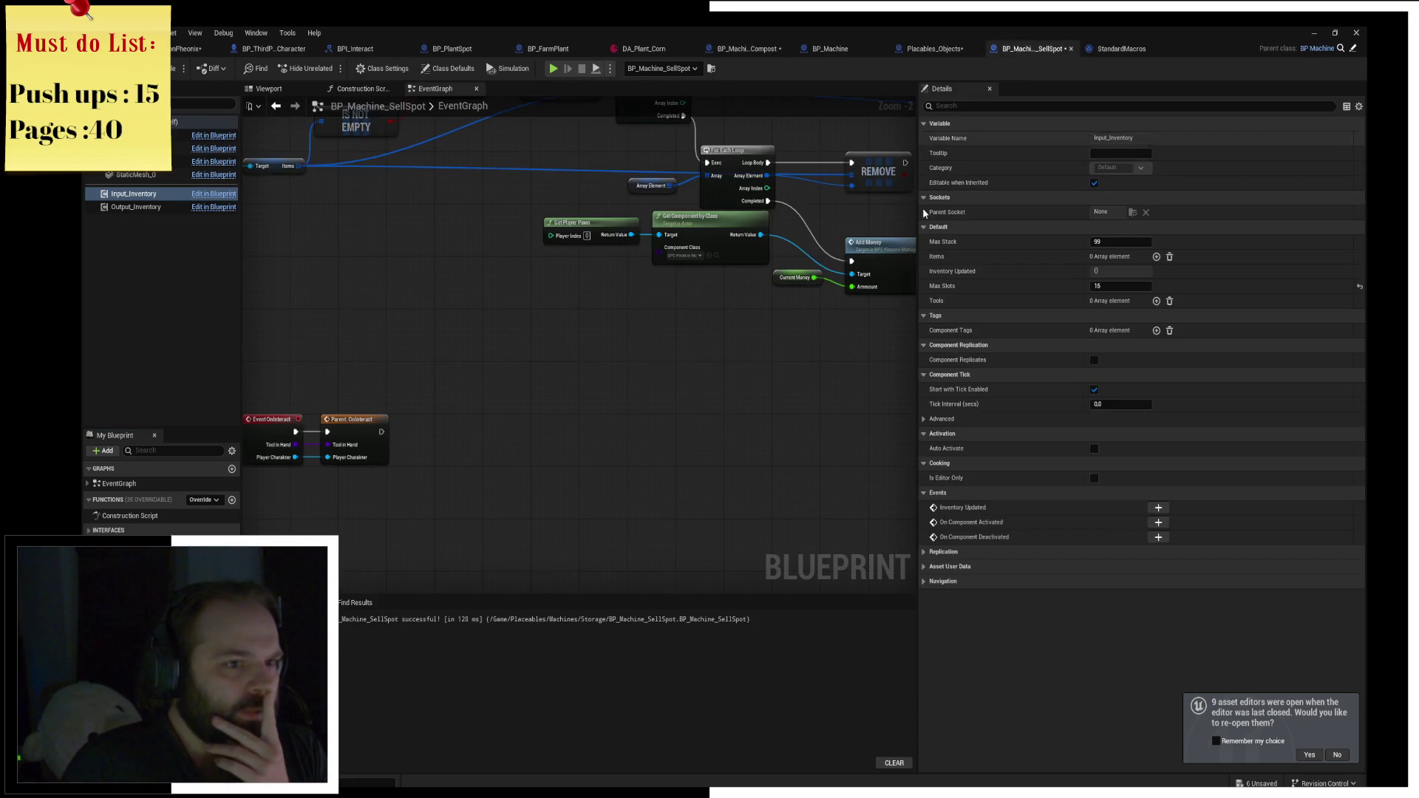
middle_click(1038, 54)
middle_click(1119, 48)
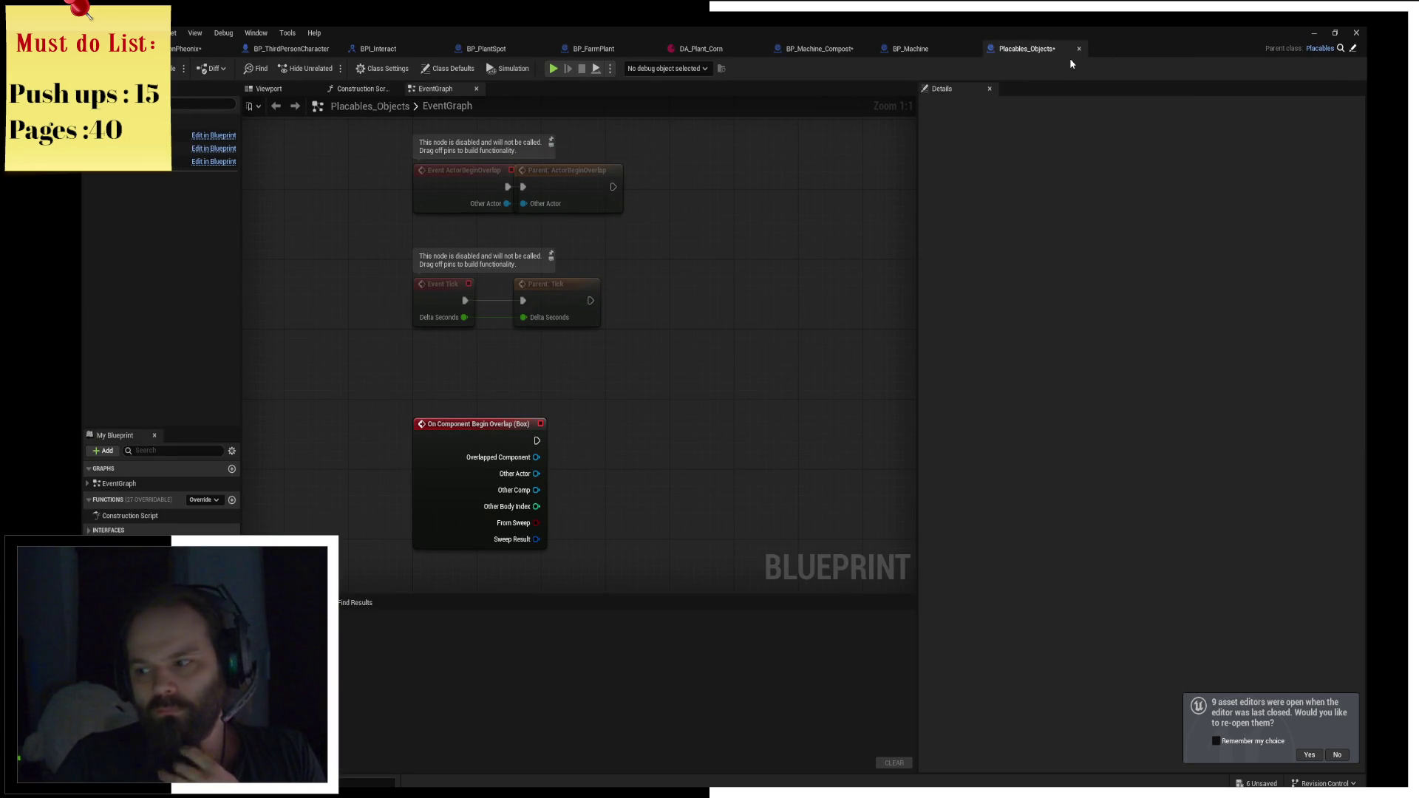
middle_click(1025, 51)
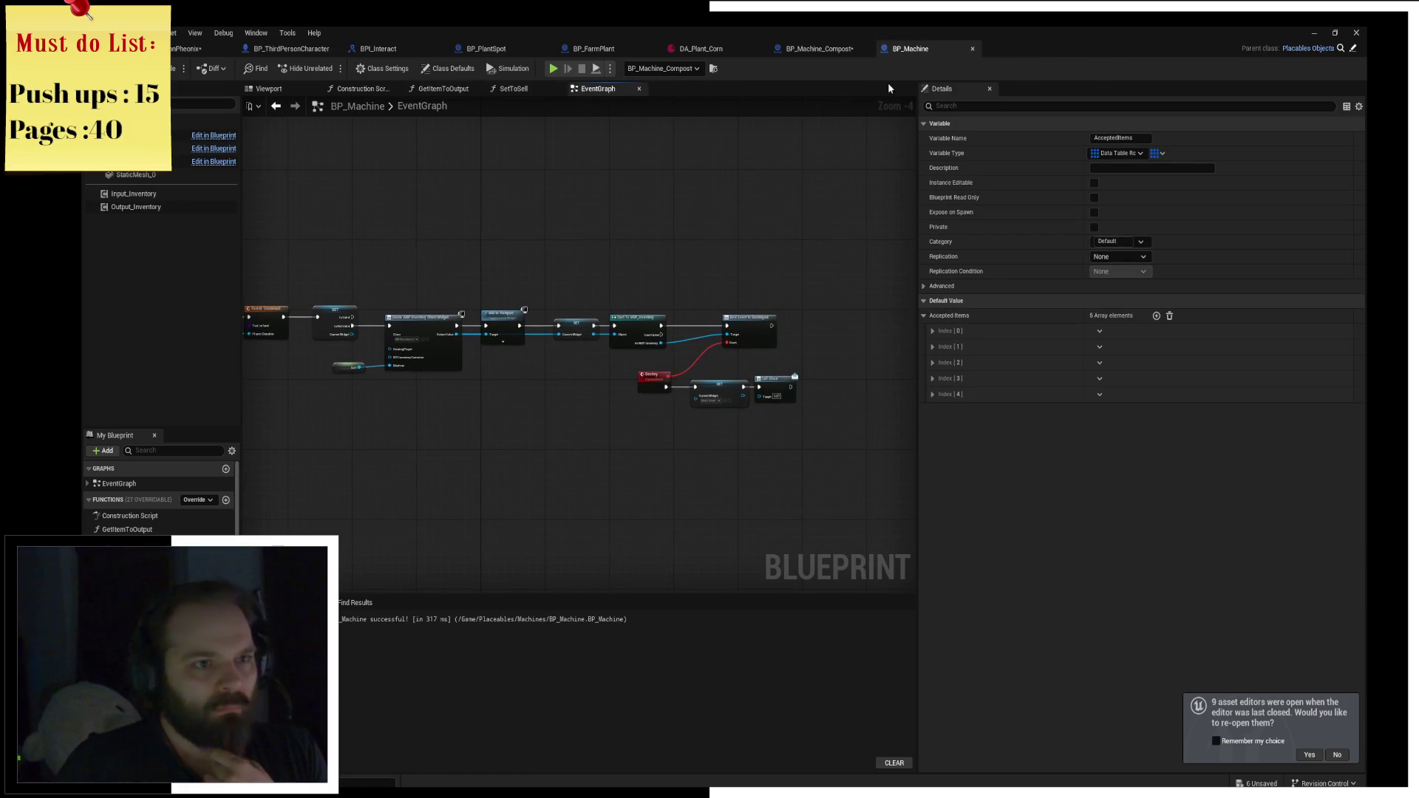
left_click(822, 50)
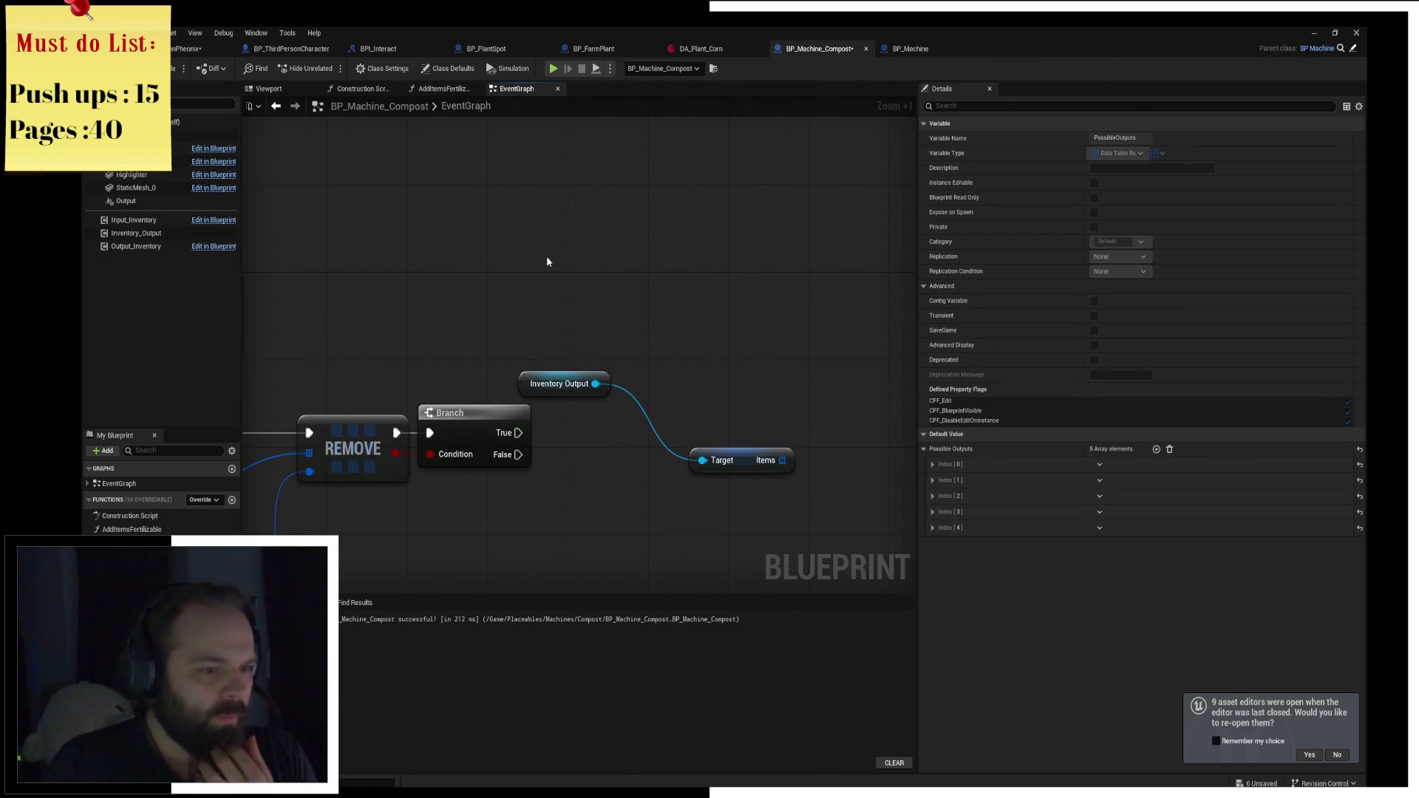
Undo to restore the RANDOM and Possible Outputs nodes and add a Break Data Table Row Handle.
left_click(675, 281)
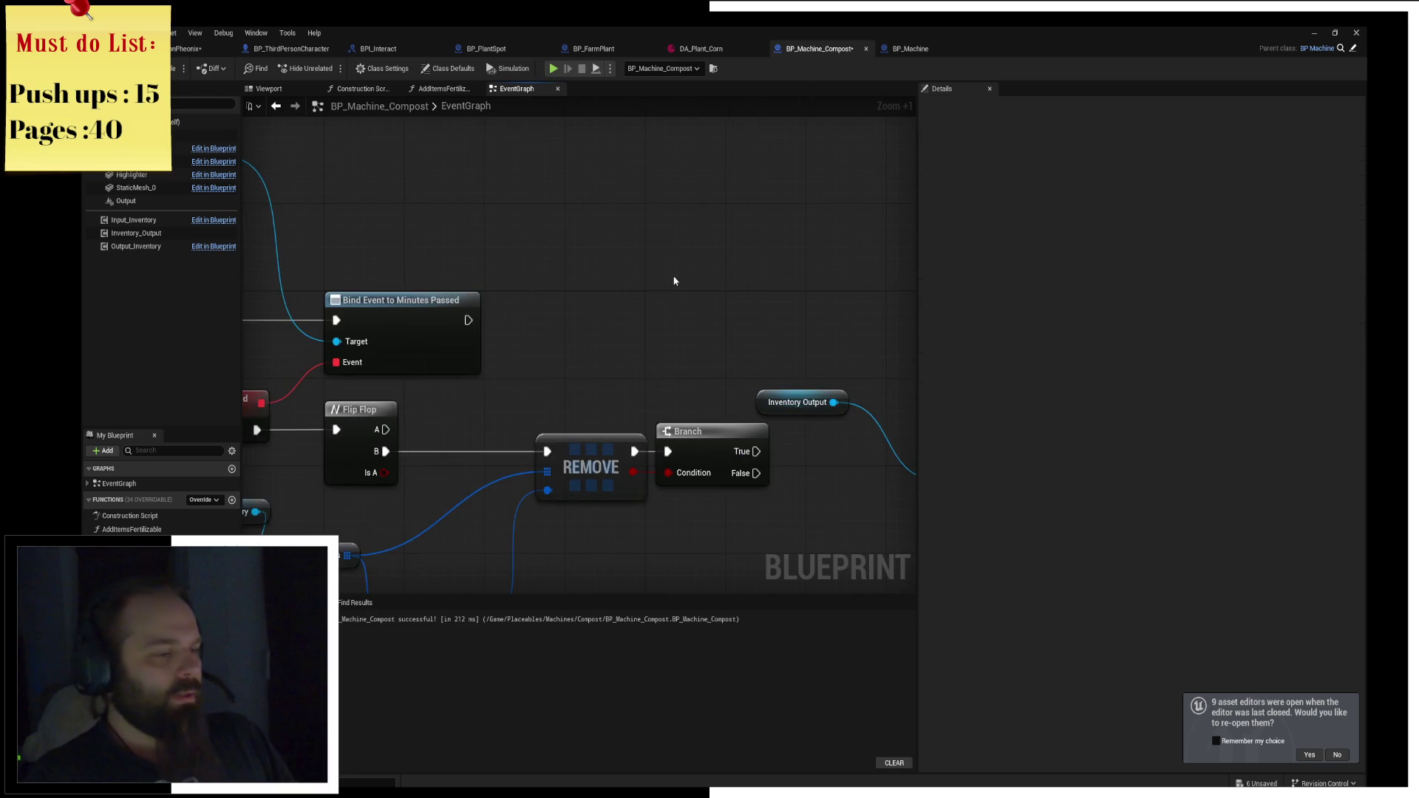
key("ctrl+z")
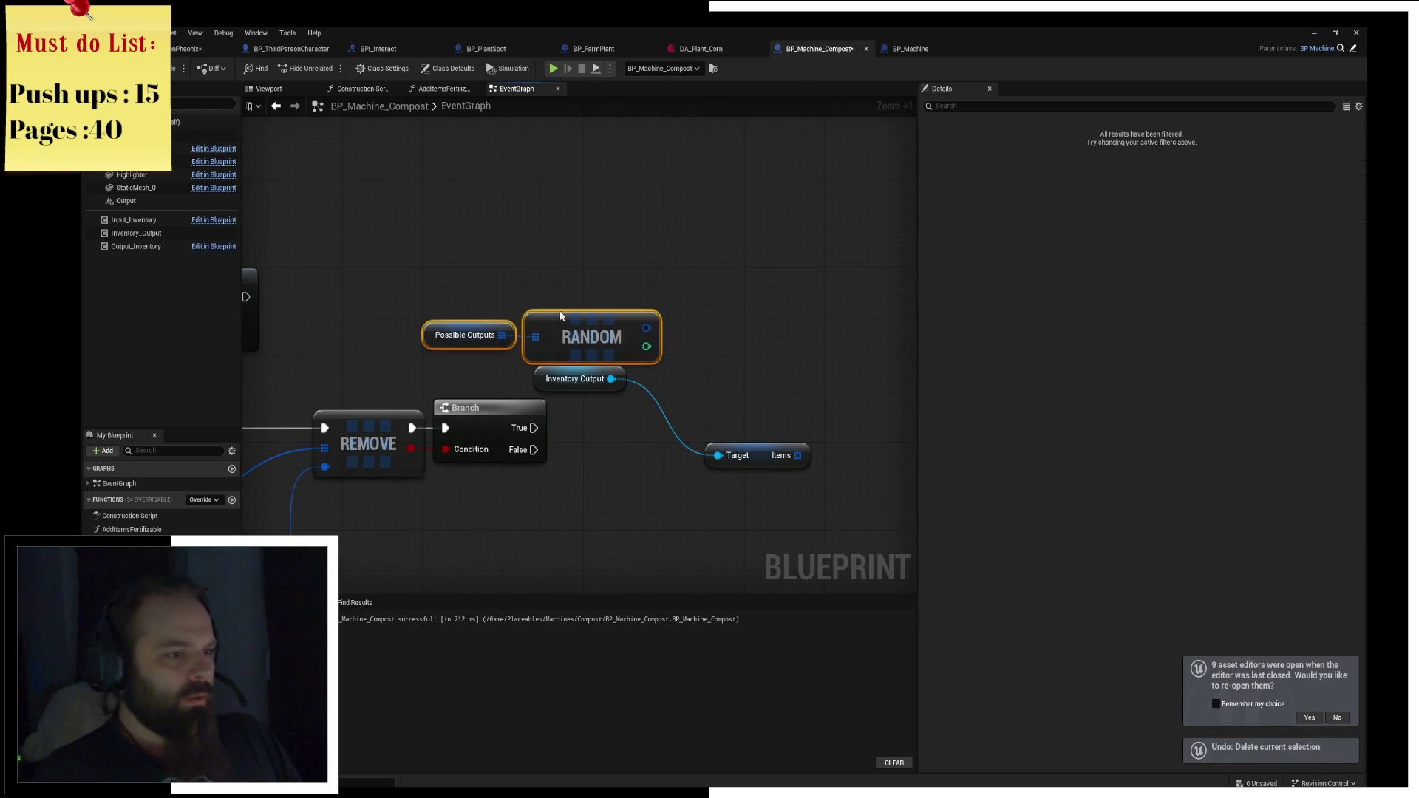
left_click_drag(560, 316, 499, 250)
left_click_drag(586, 262, 645, 276)
type("g")
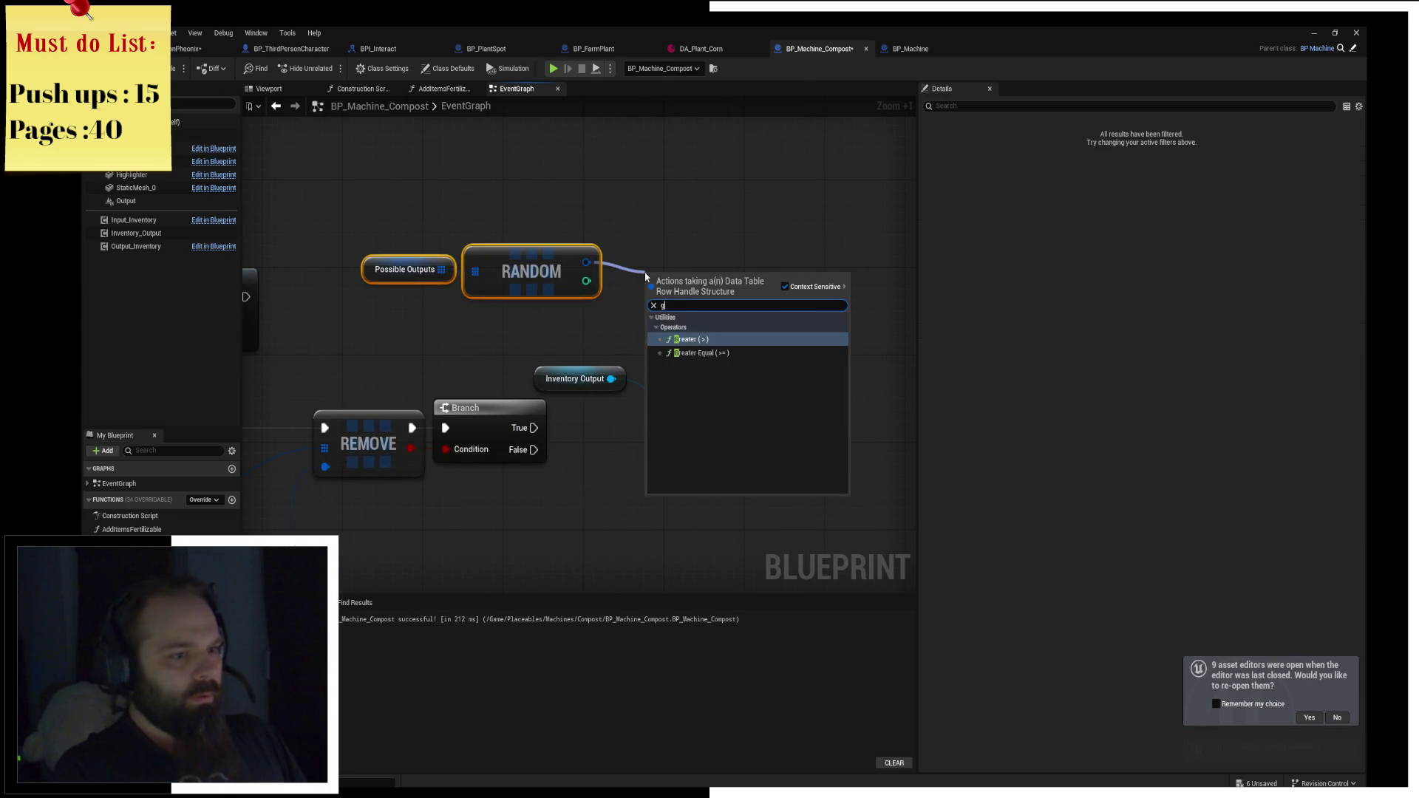
key("BackSpace")
type("break")
key("Return")
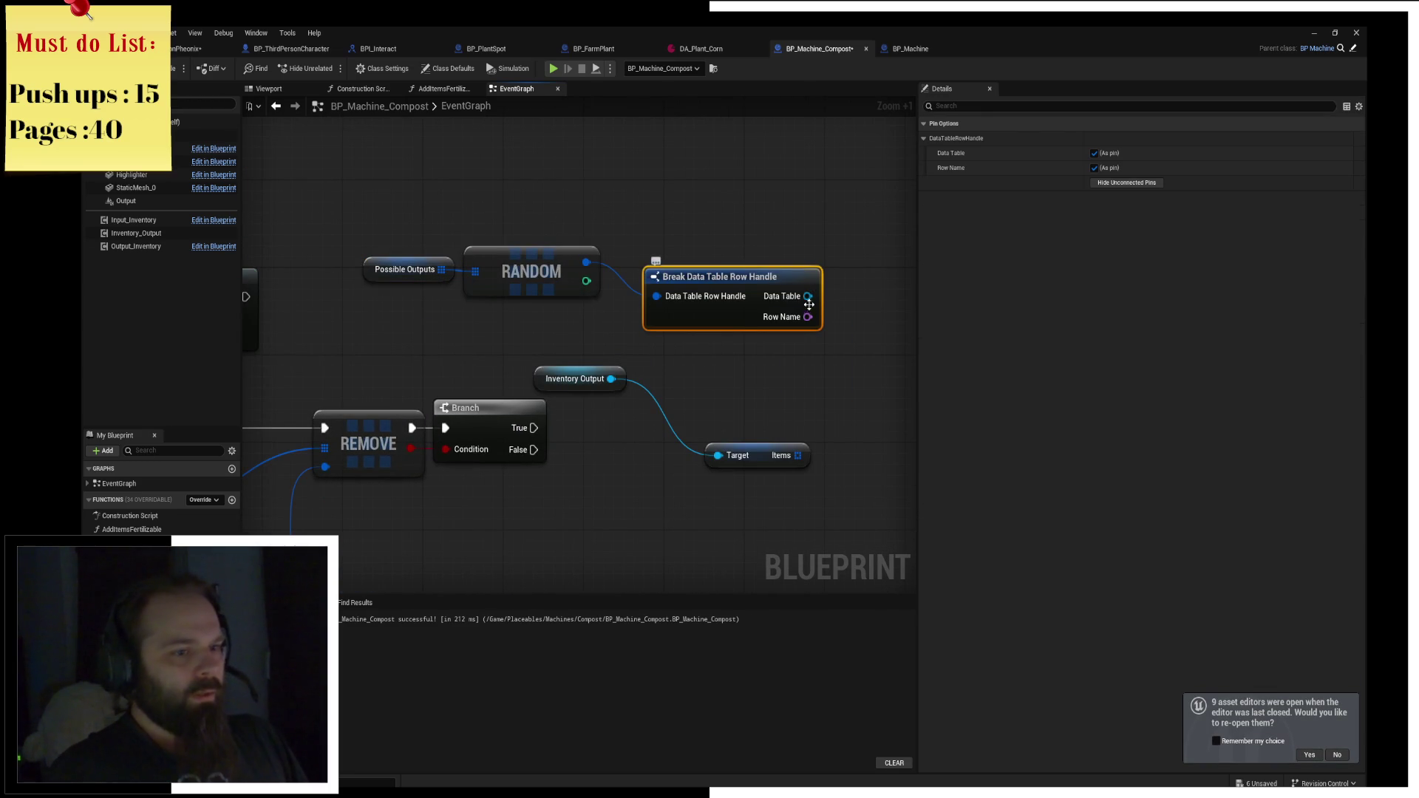
Add Get Data Table Row, wired from Row Name and Branch True, and move Target/Items above.
left_click_drag(809, 304, 873, 294)
type("get data t")
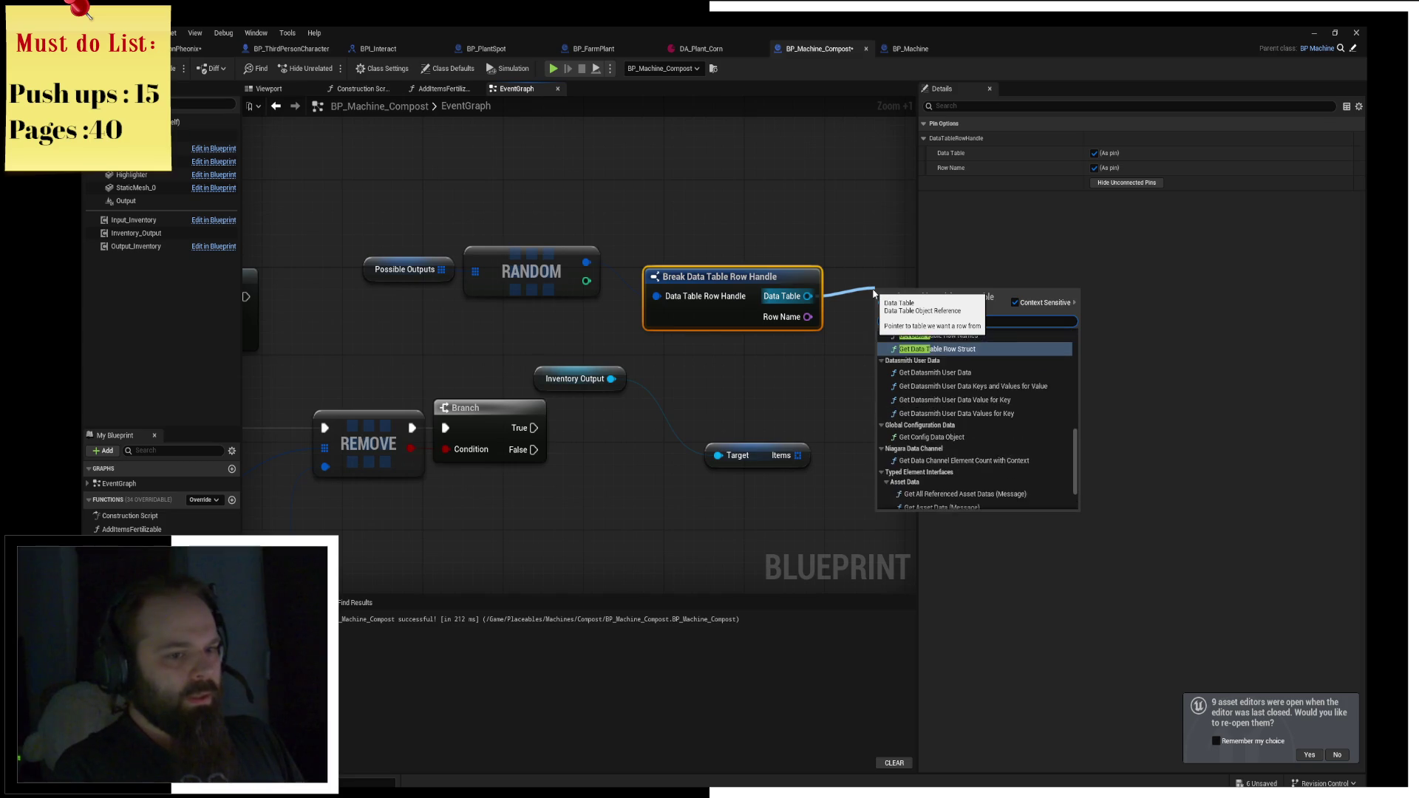
type("able col")
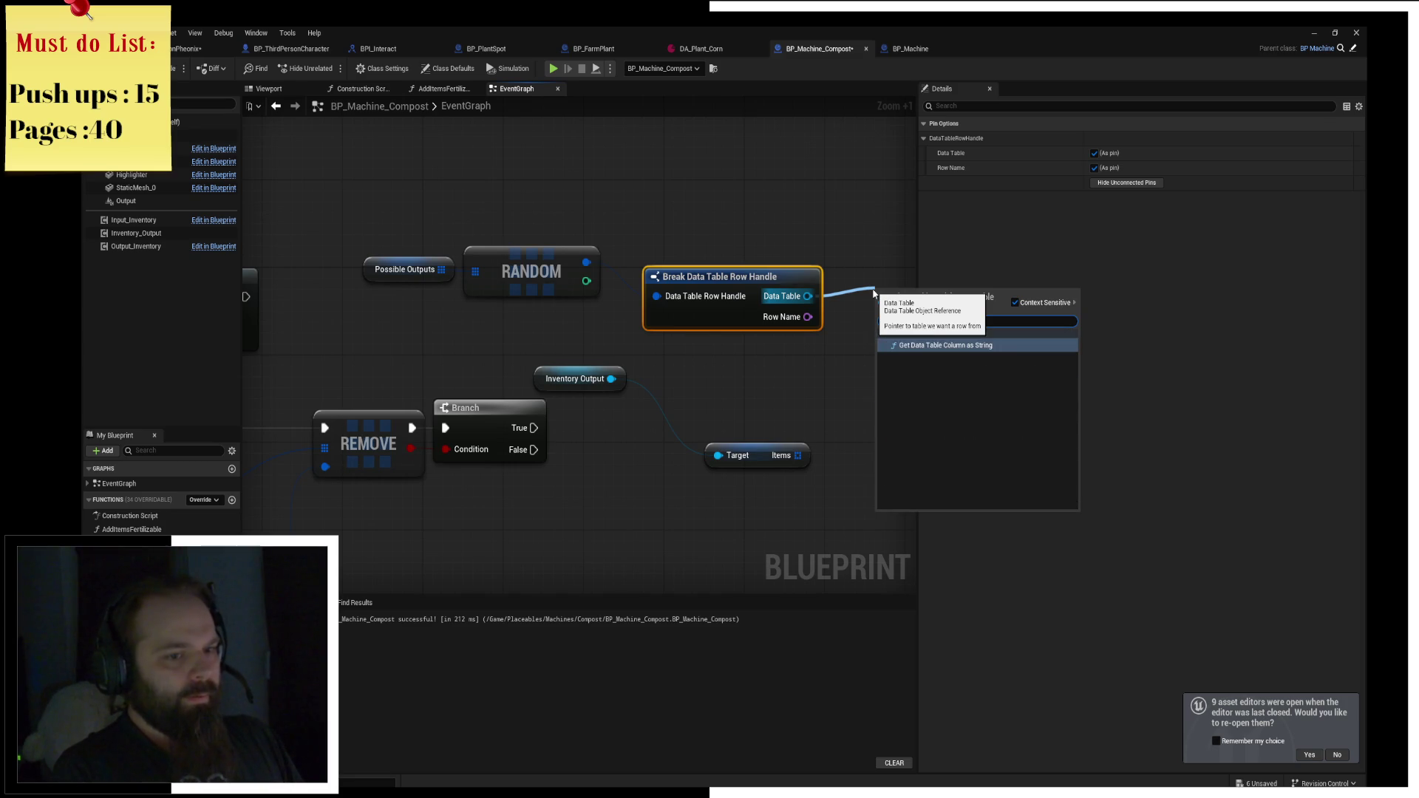
key("BackSpace")
key("BackSpace")
key("BackSpace")
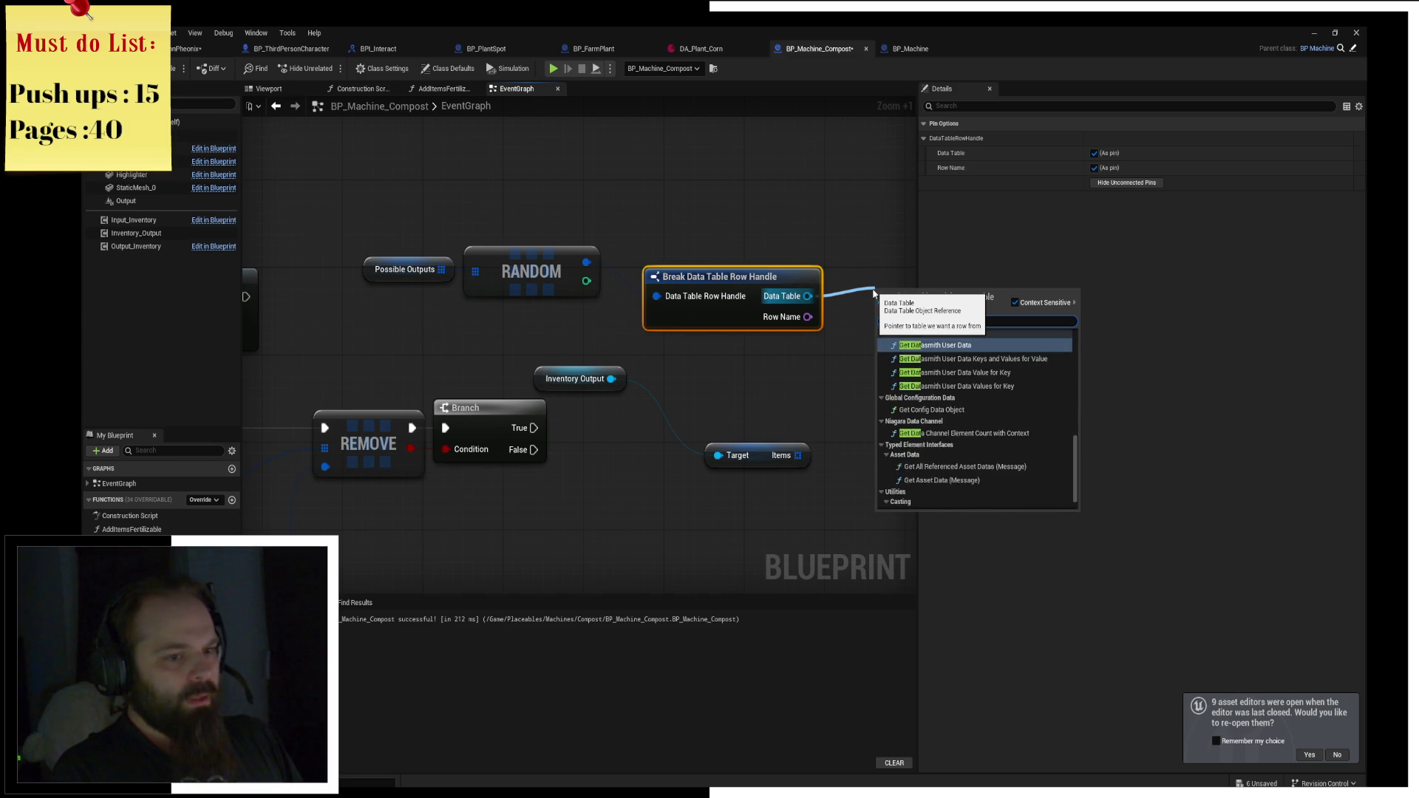
type("ble")
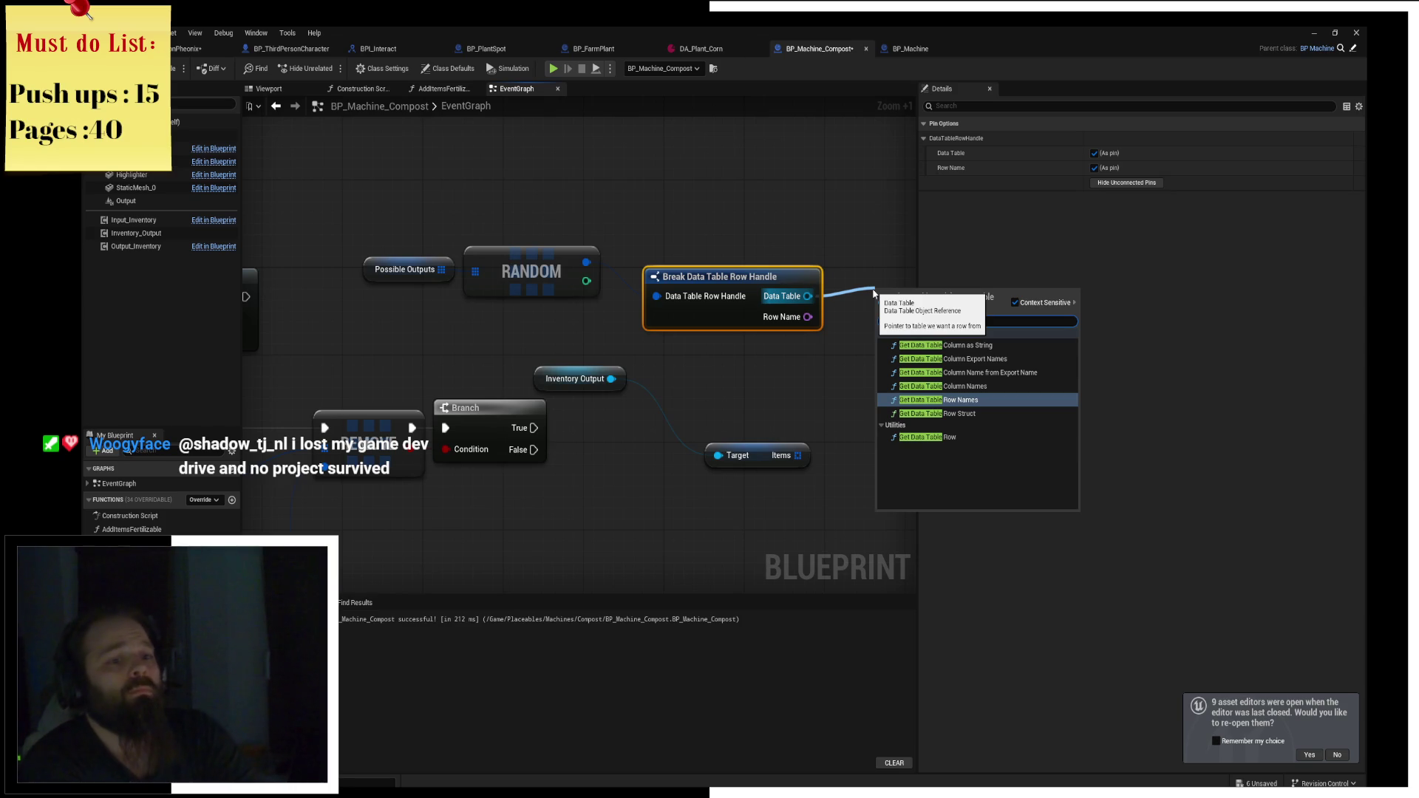
key("Down")
key("Down")
key("Return")
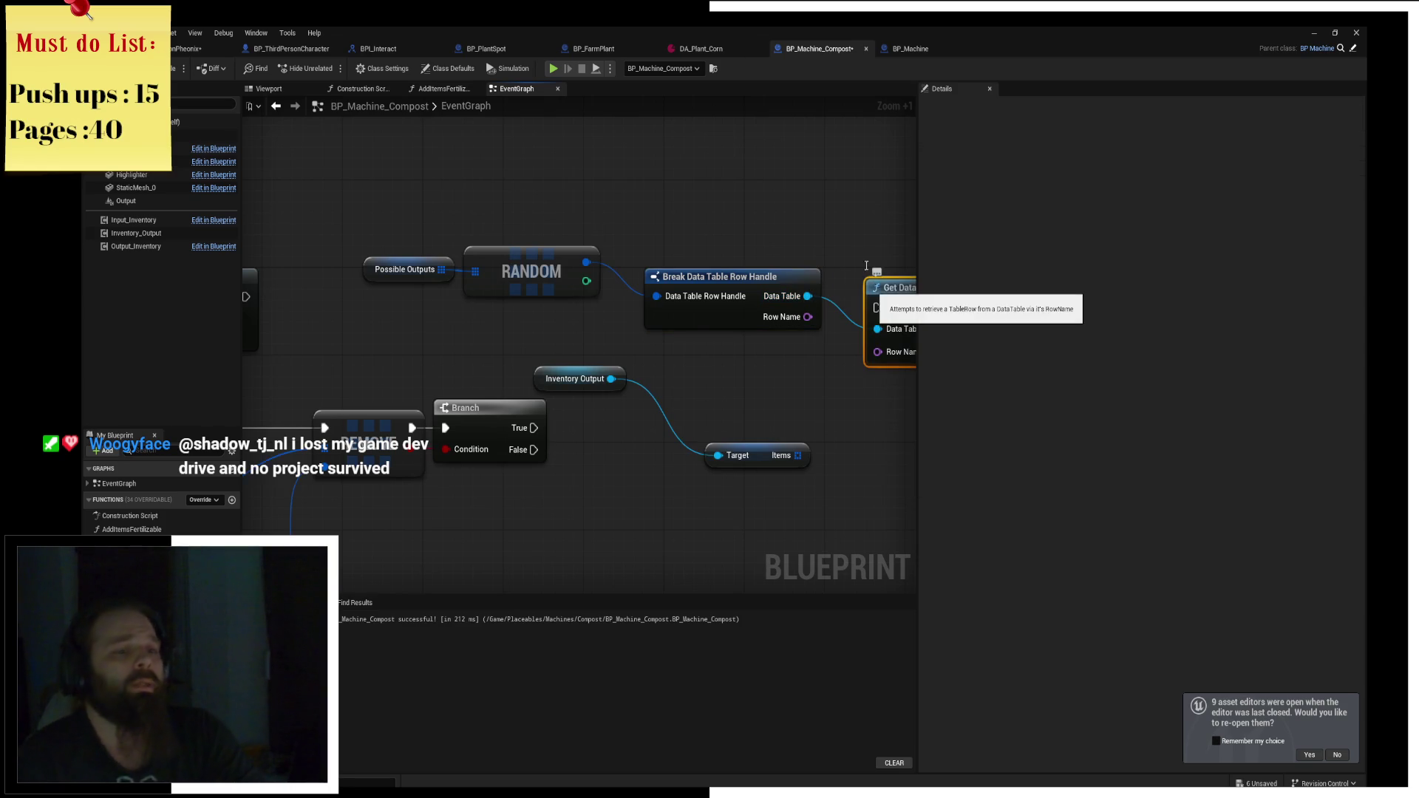
mouse_move(777, 354)
left_mouse_down()
mouse_move(589, 341)
mouse_move(688, 339)
left_mouse_up()
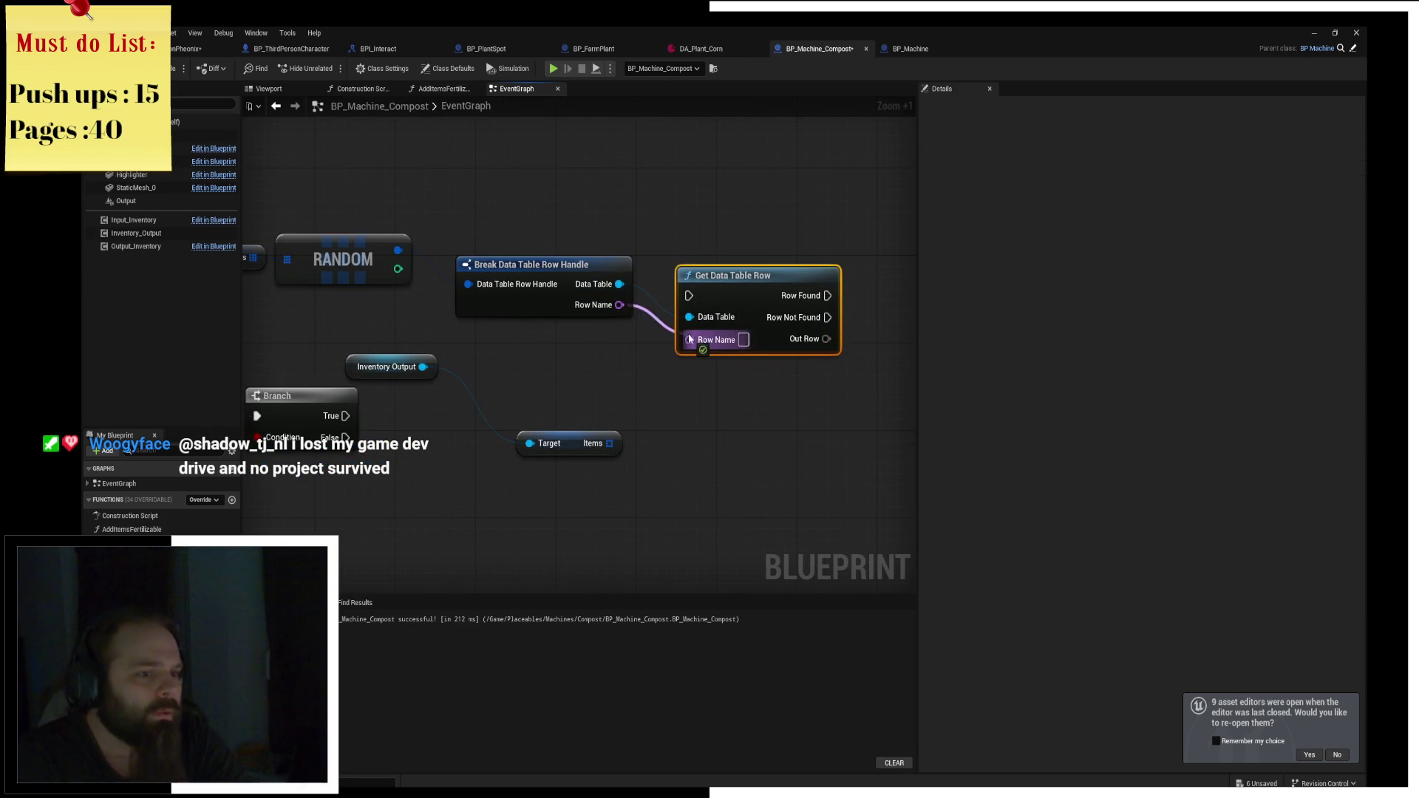
mouse_move(345, 415)
left_mouse_down()
mouse_move(432, 423)
mouse_move(689, 297)
mouse_move(758, 318)
mouse_move(759, 416)
left_mouse_up()
left_click(532, 265, "ctrl")
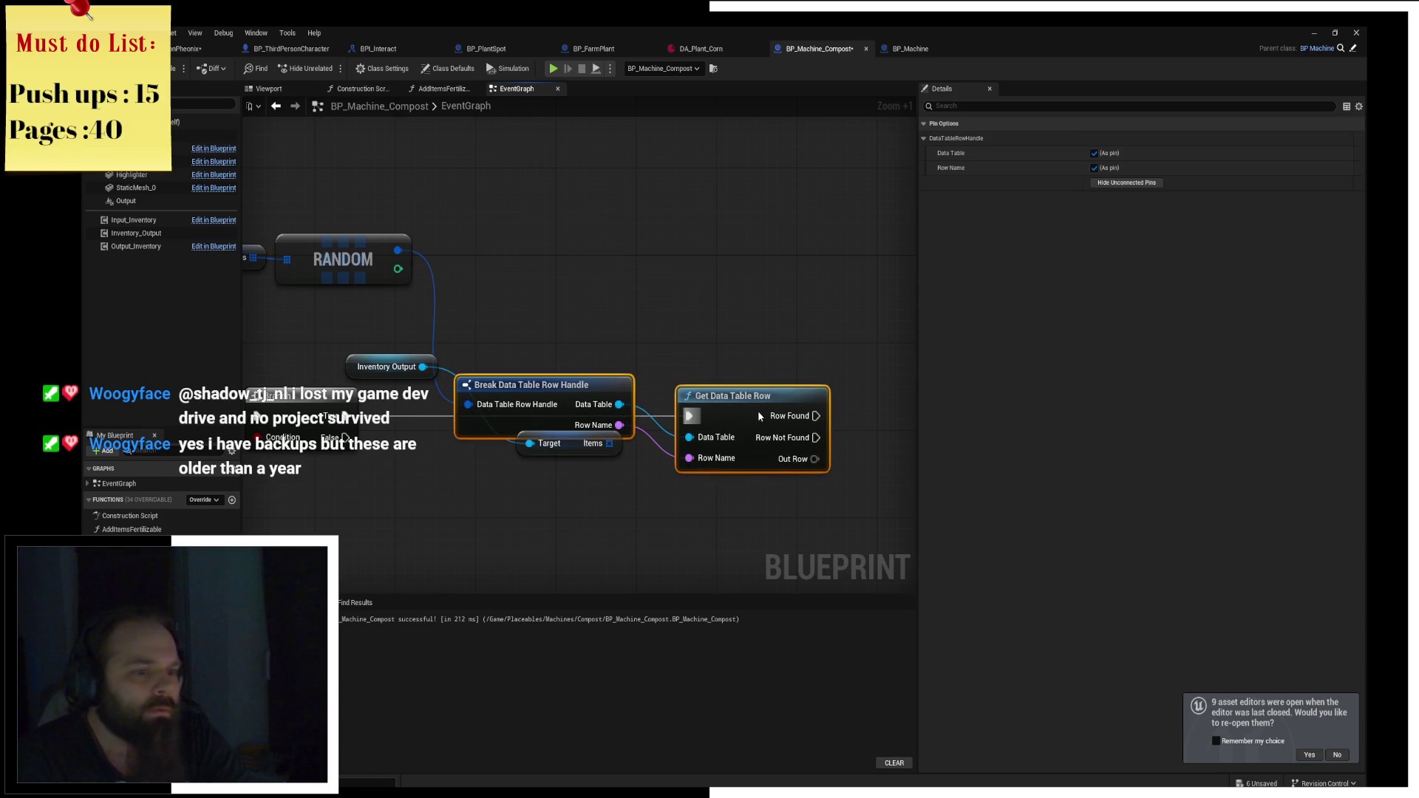
left_click(730, 326)
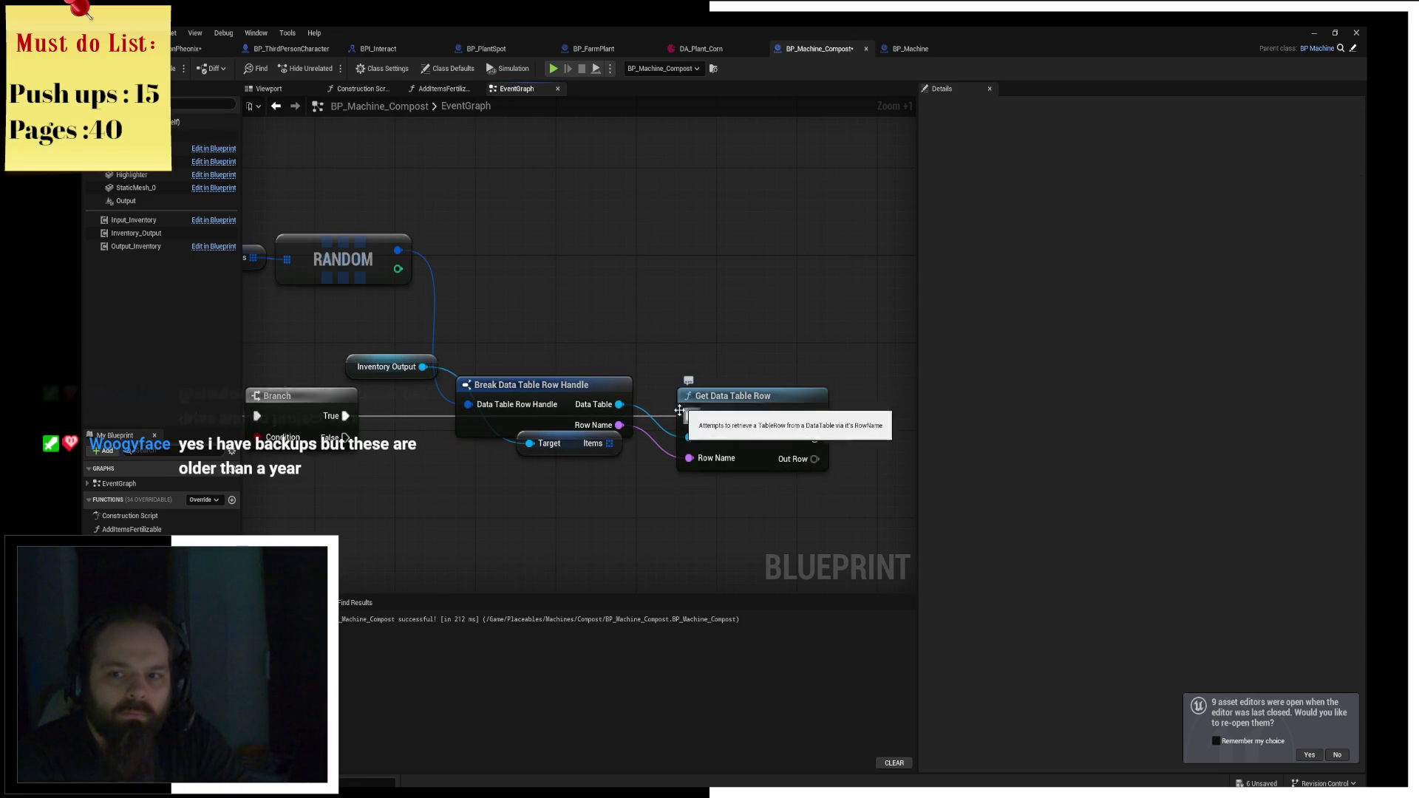
mouse_move(573, 454)
left_mouse_down()
mouse_move(553, 335)
mouse_move(562, 357)
left_mouse_up()
Add an Array Add node on Inventory Output's Items, wired from Row Found and Out Row.
left_click_drag(375, 371, 446, 348)
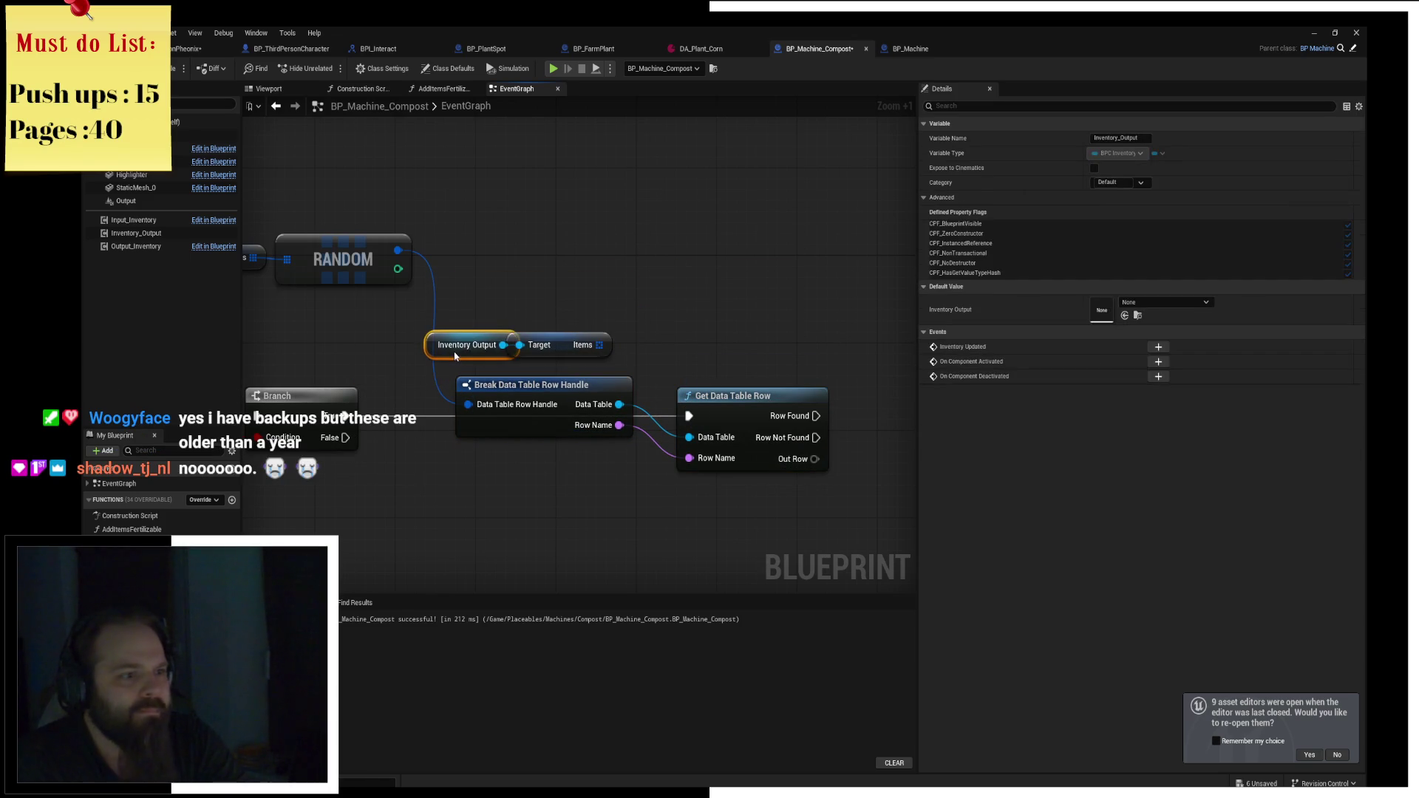
left_click(558, 347, "ctrl")
mouse_move(557, 347)
left_mouse_down()
mouse_move(568, 282)
mouse_move(661, 291)
left_mouse_up()
type("add")
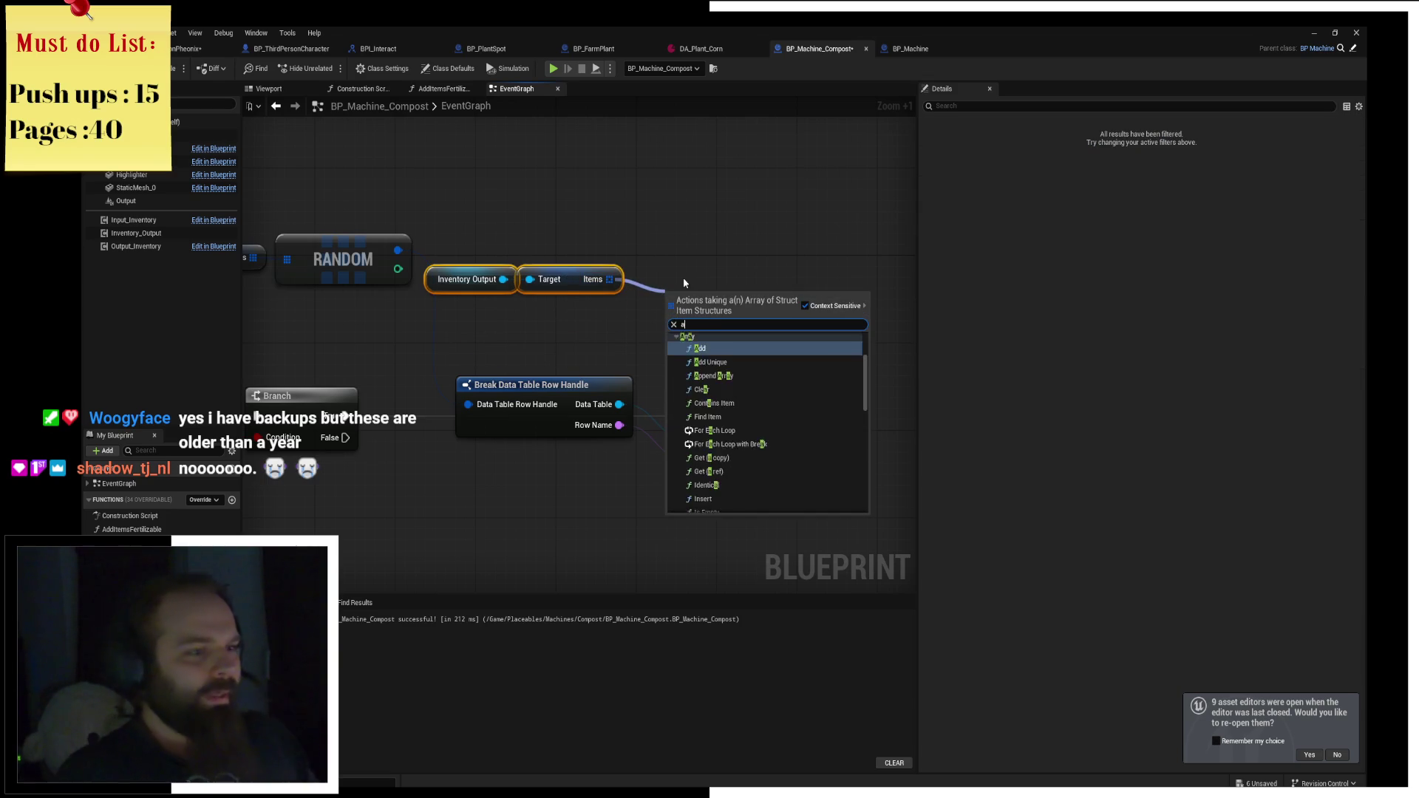
left_click(742, 420)
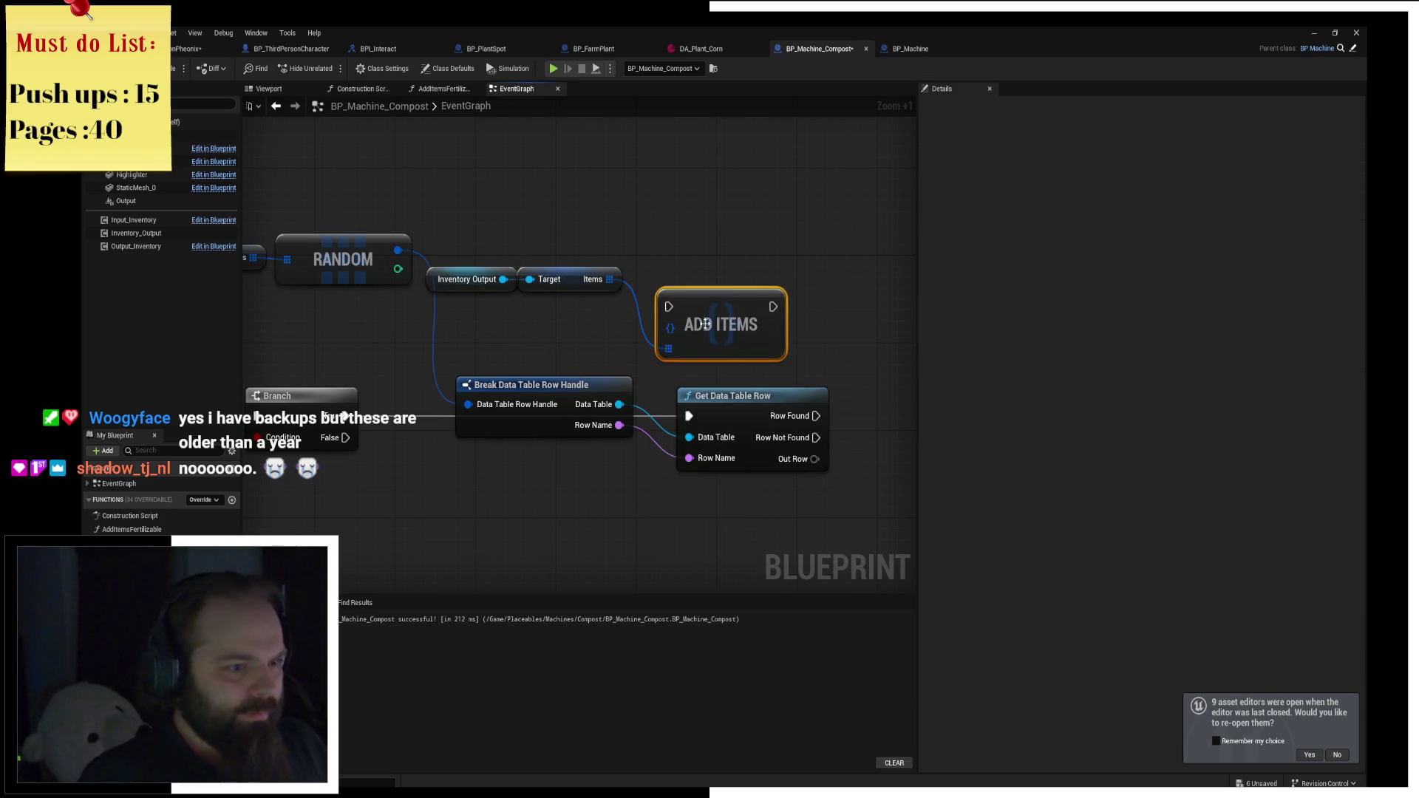
key("Delete")
mouse_move(604, 279)
left_mouse_down()
mouse_move(890, 381)
mouse_move(888, 420)
mouse_move(860, 416)
left_mouse_up()
type("add")
left_click(782, 373)
left_click_drag(814, 459, 860, 455)
Compile and save BP_Machine_Compost, then start a play test.
scroll(887, 355, "down", 3)
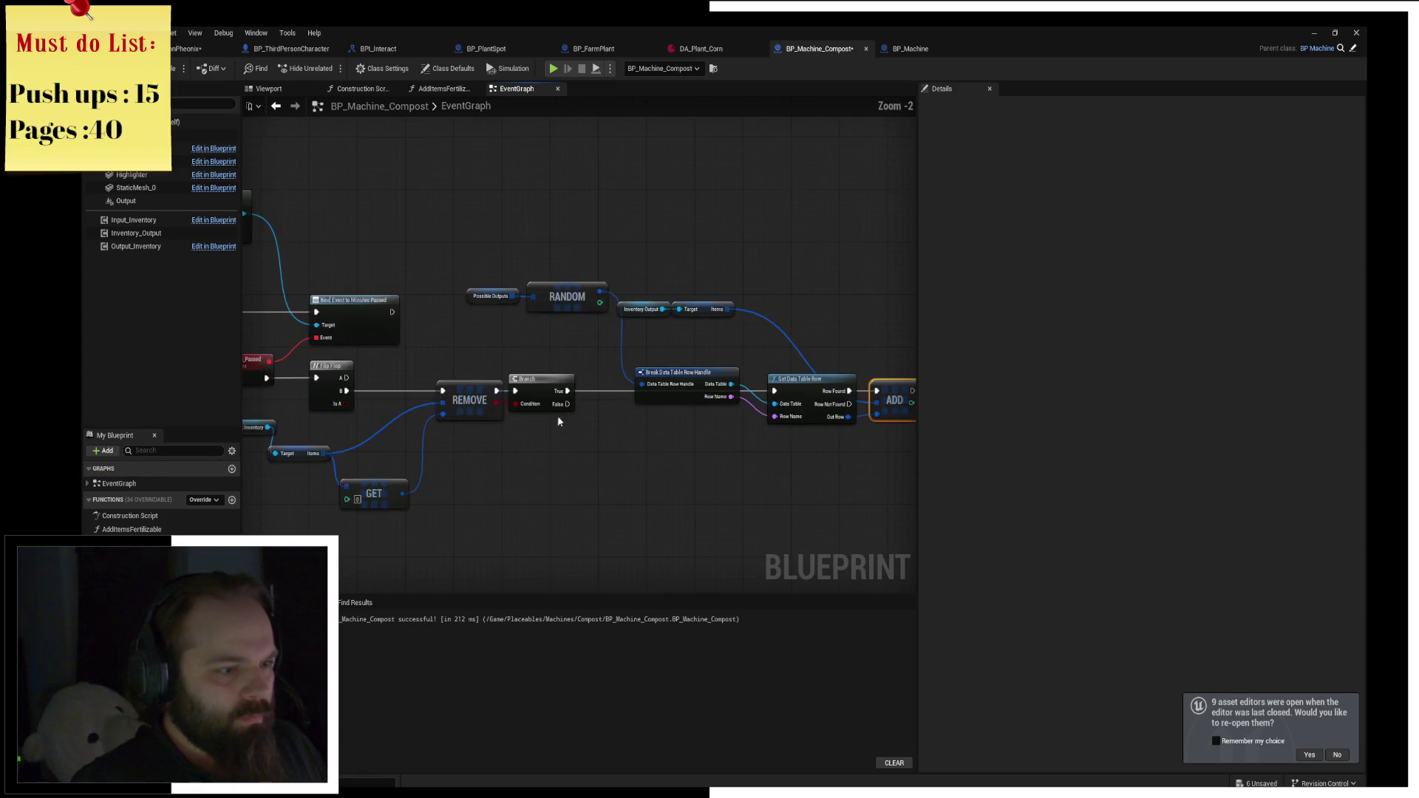
left_click_drag(484, 427, 700, 394)
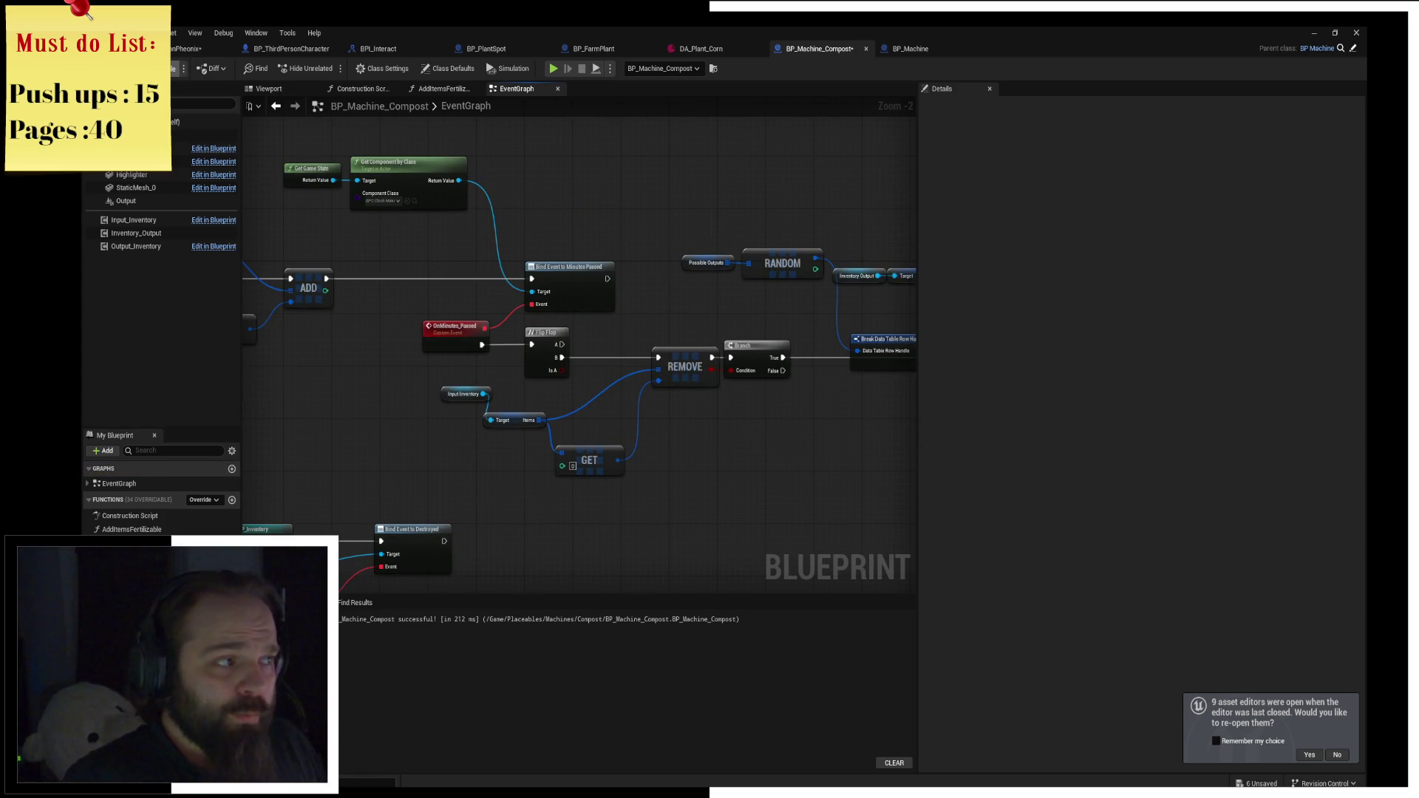
left_click(159, 68)
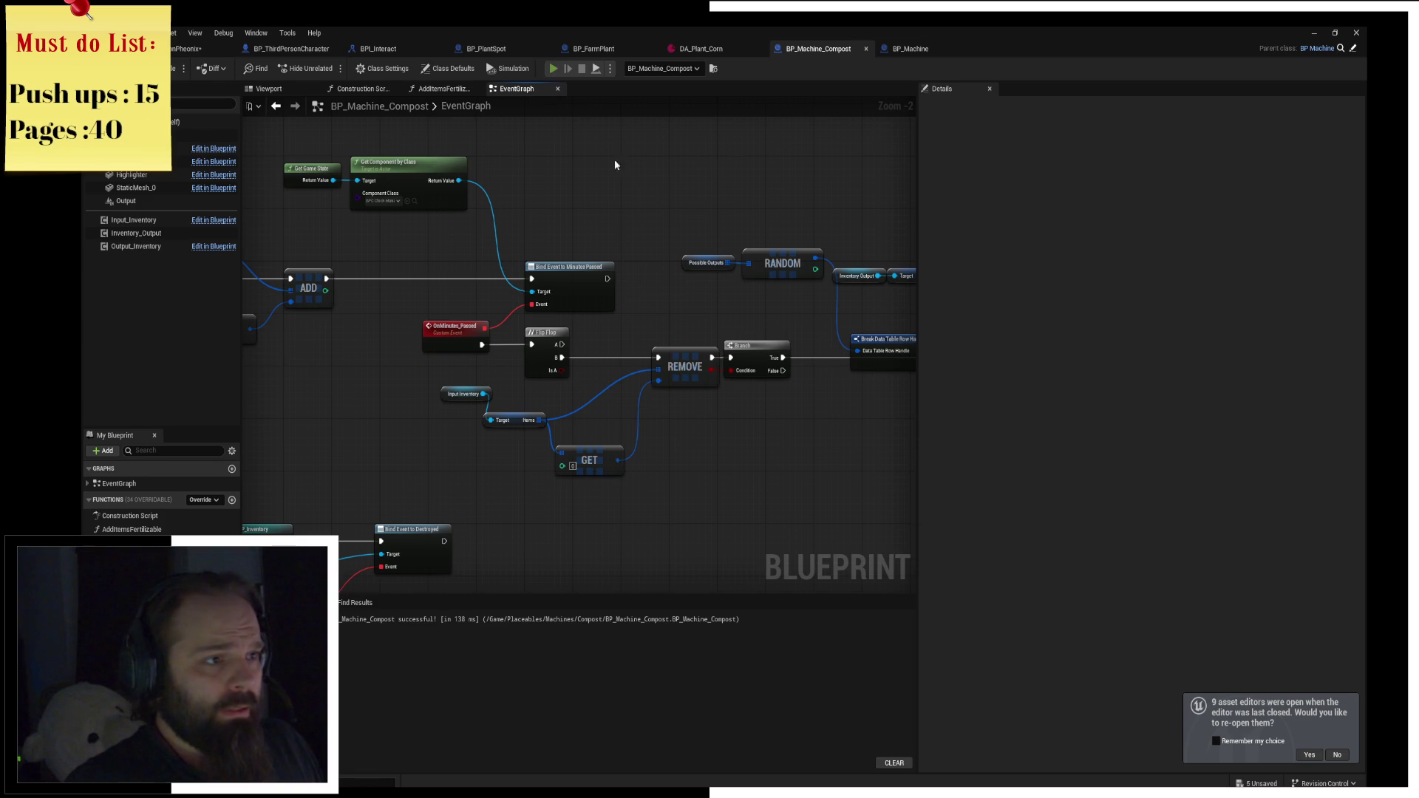
key("alt+p")
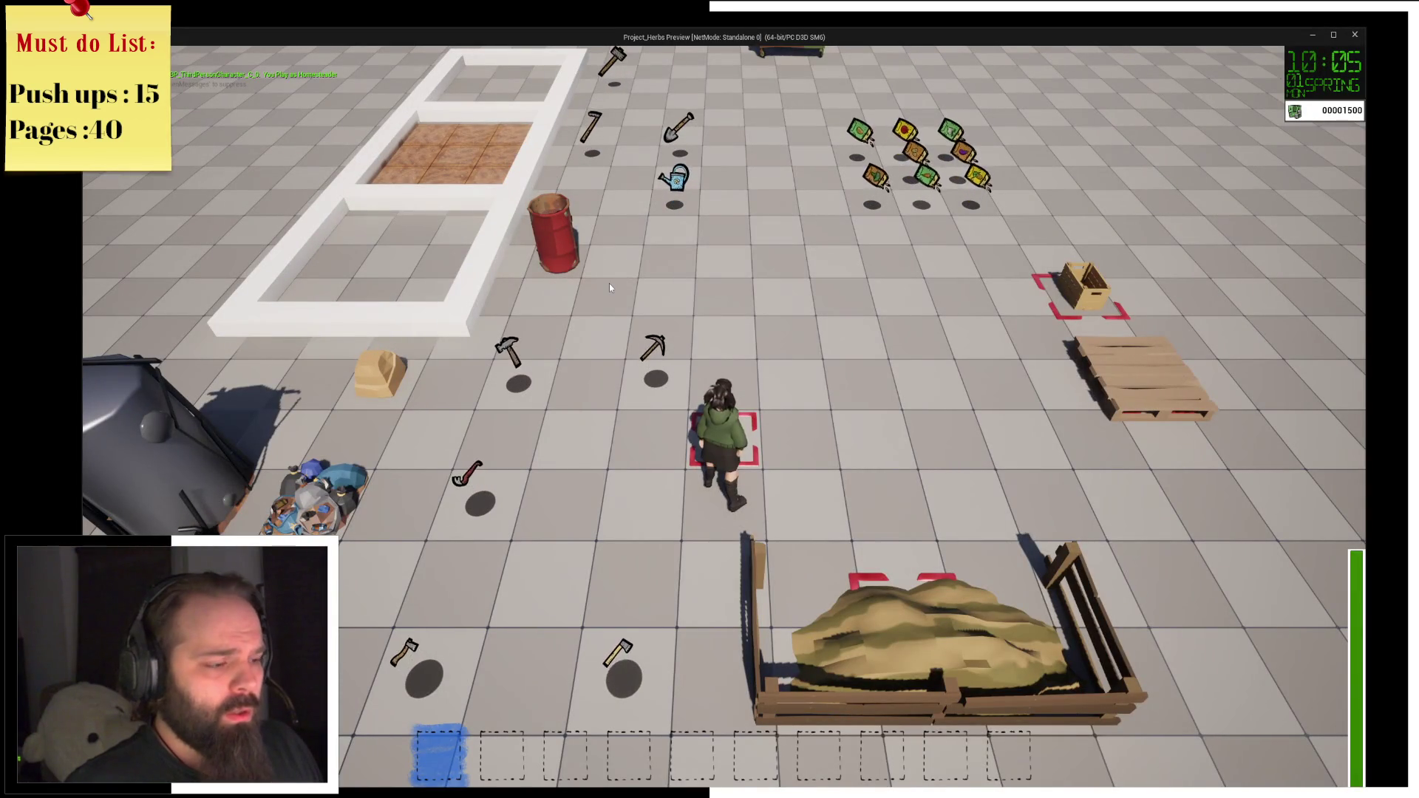
Resume past the On Interact breakpoint, walk to the compost bin and open its storage.
key("a")
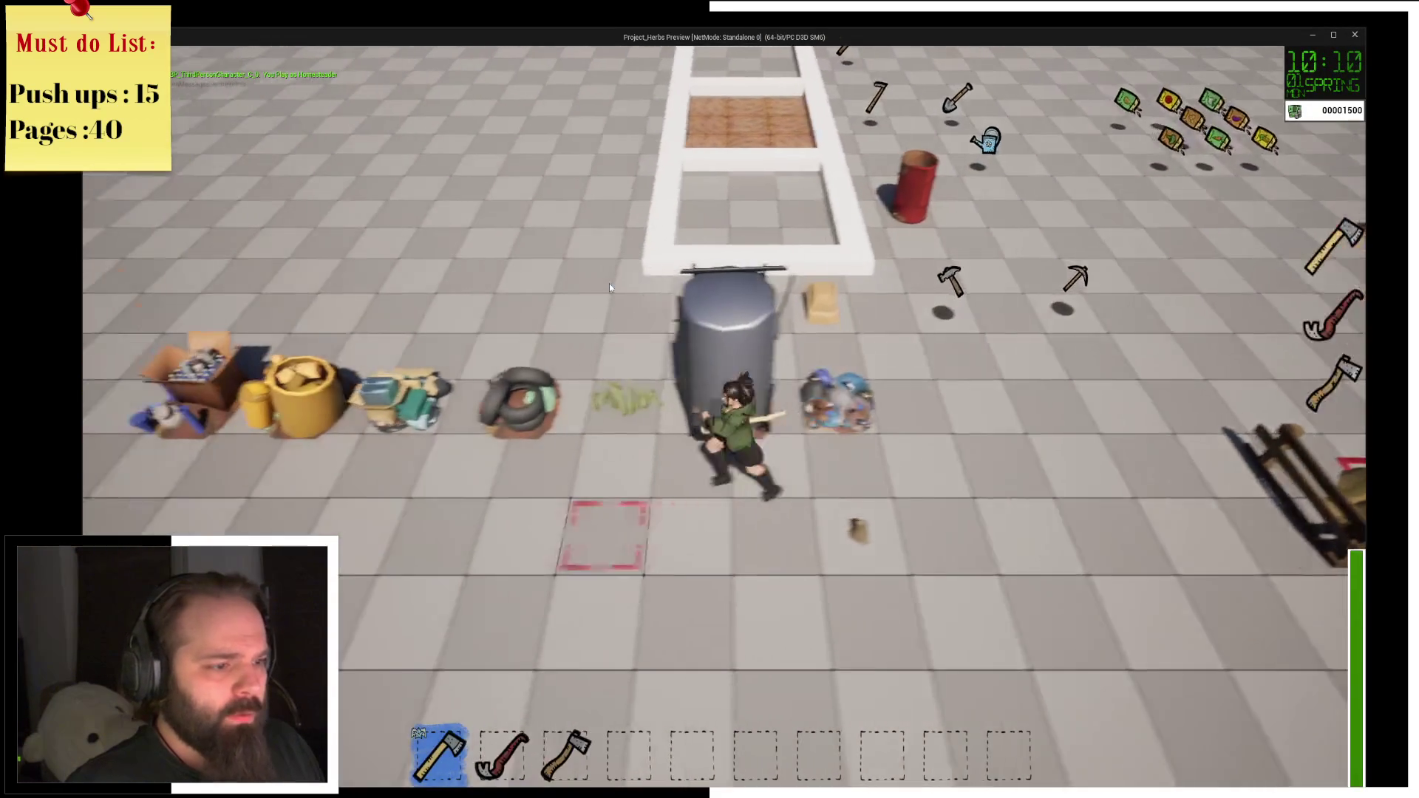
key("e")
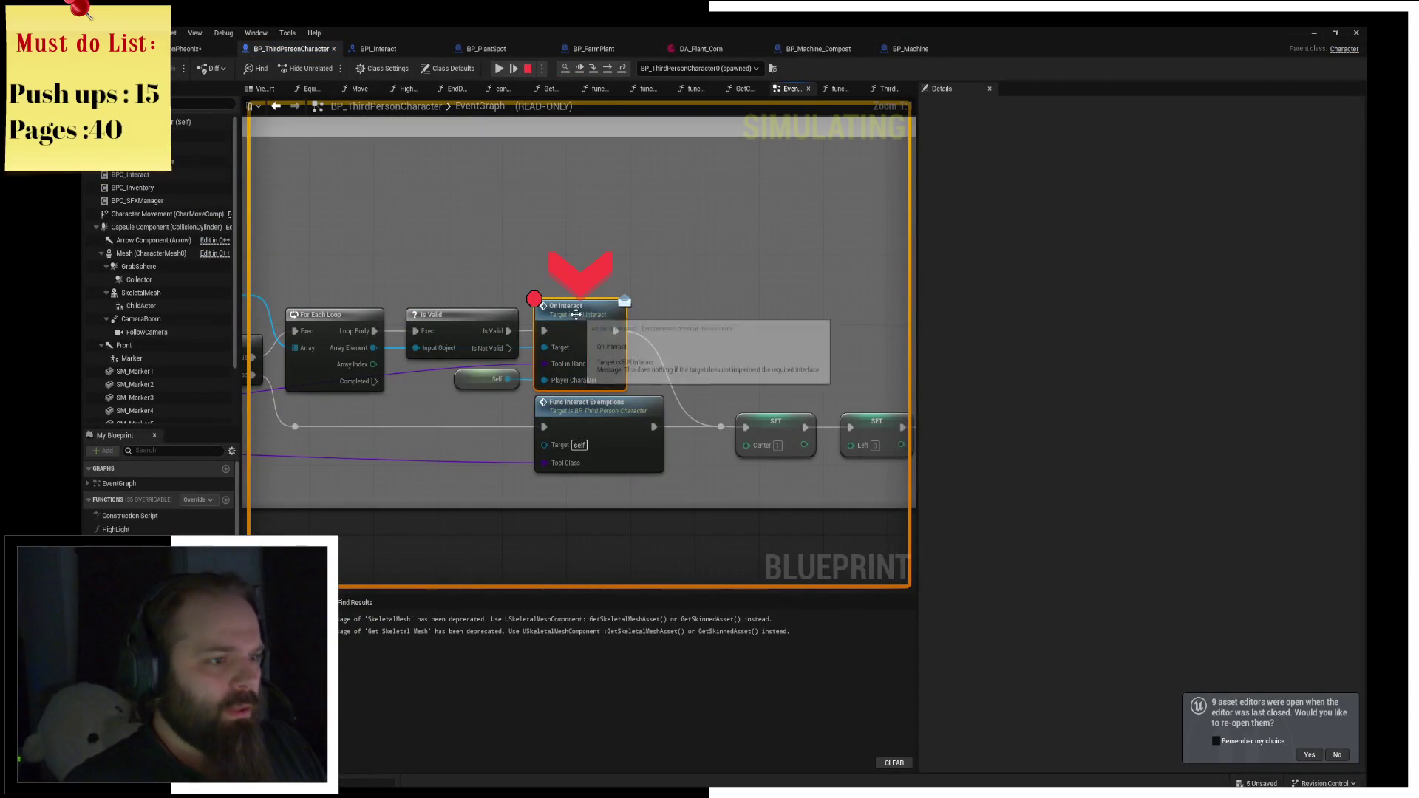
left_click(497, 68)
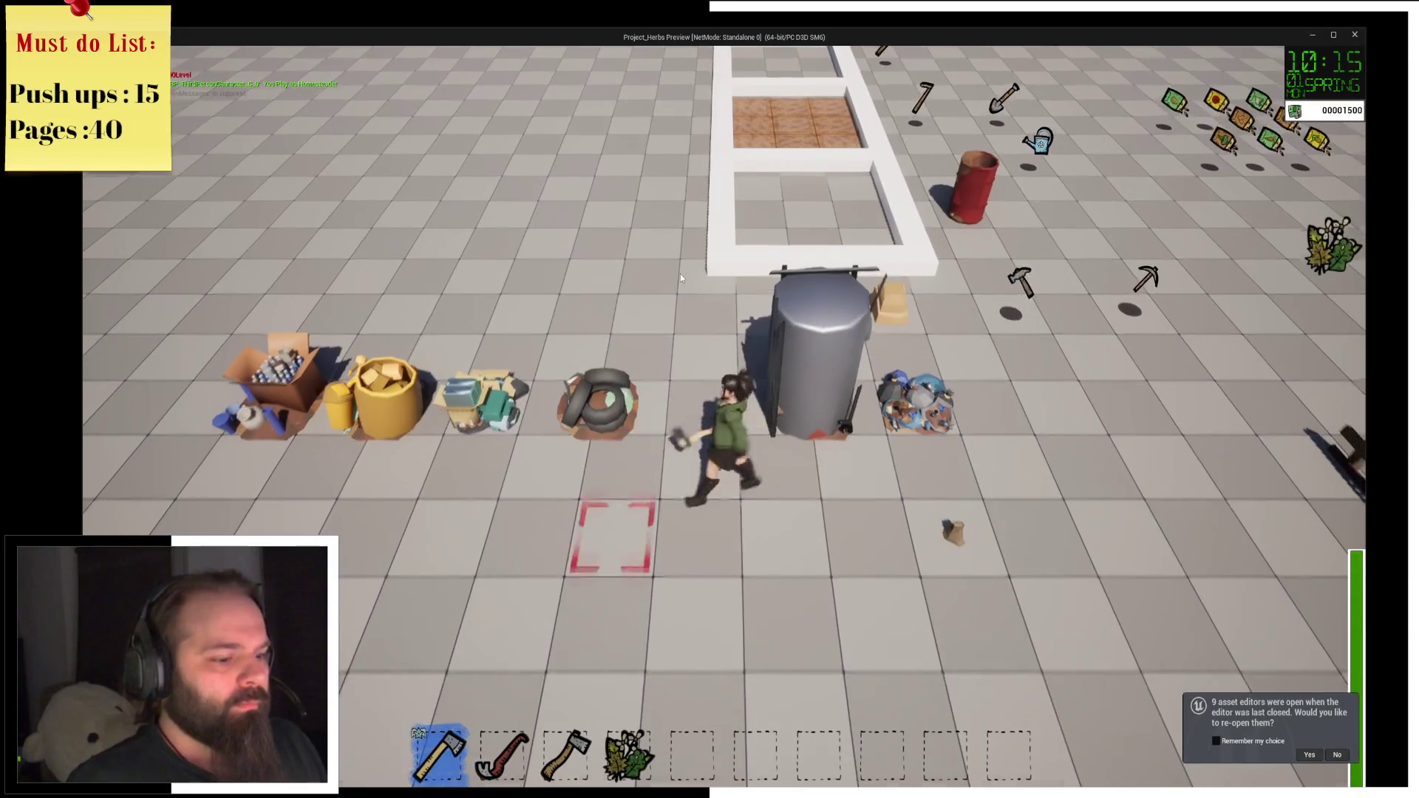
key("d")
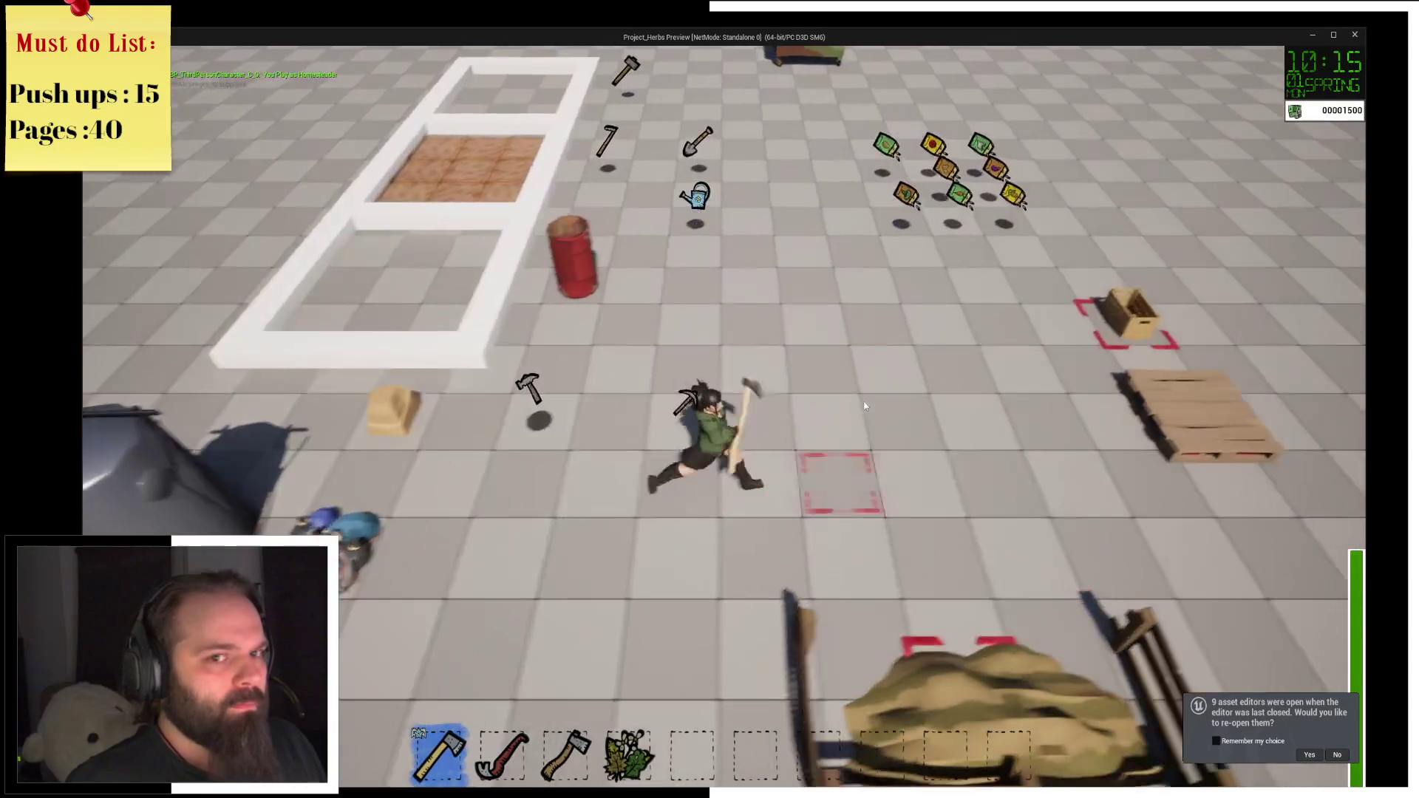
key("s")
key("e")
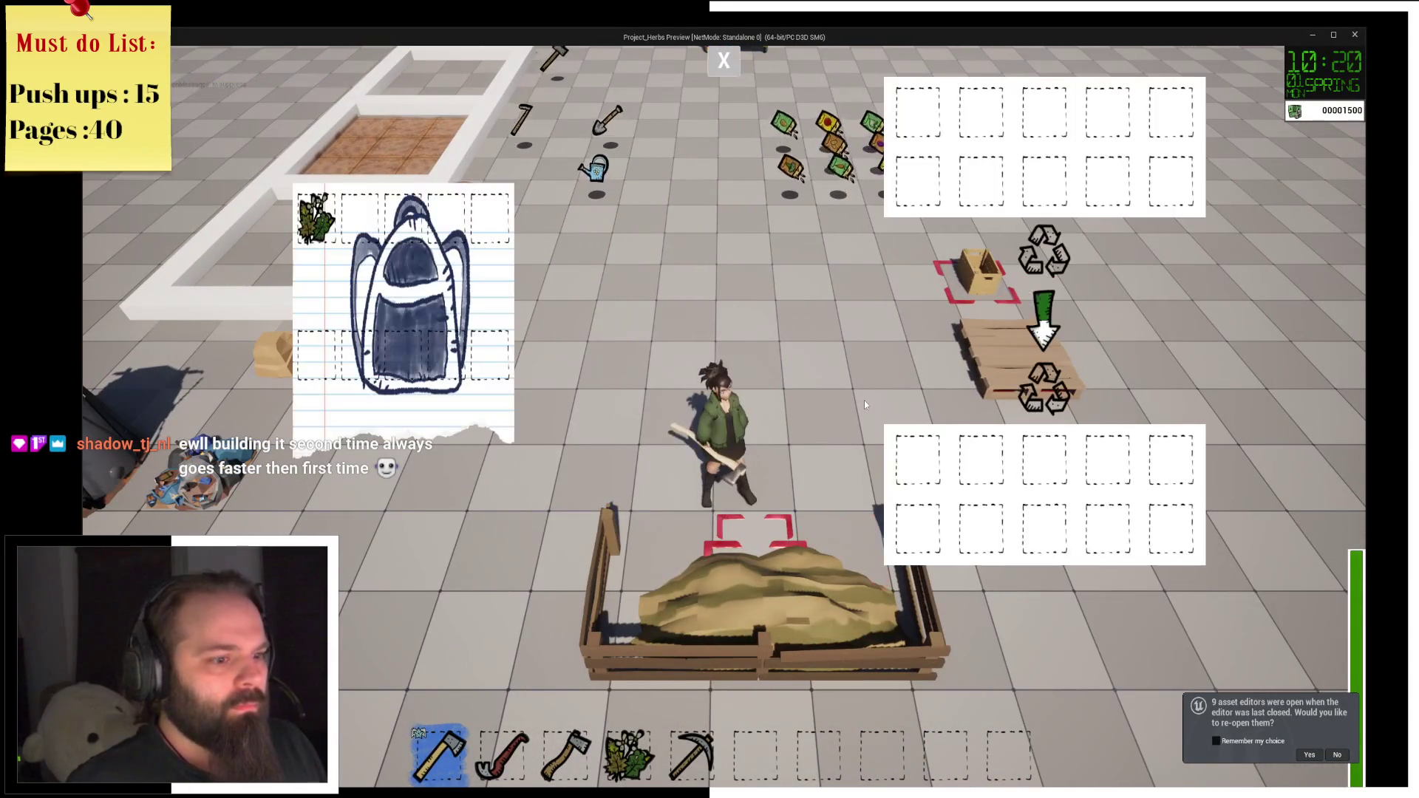
Put the herbs into the compost machine's input slots, close the inventory and return to the editor.
left_click(320, 238)
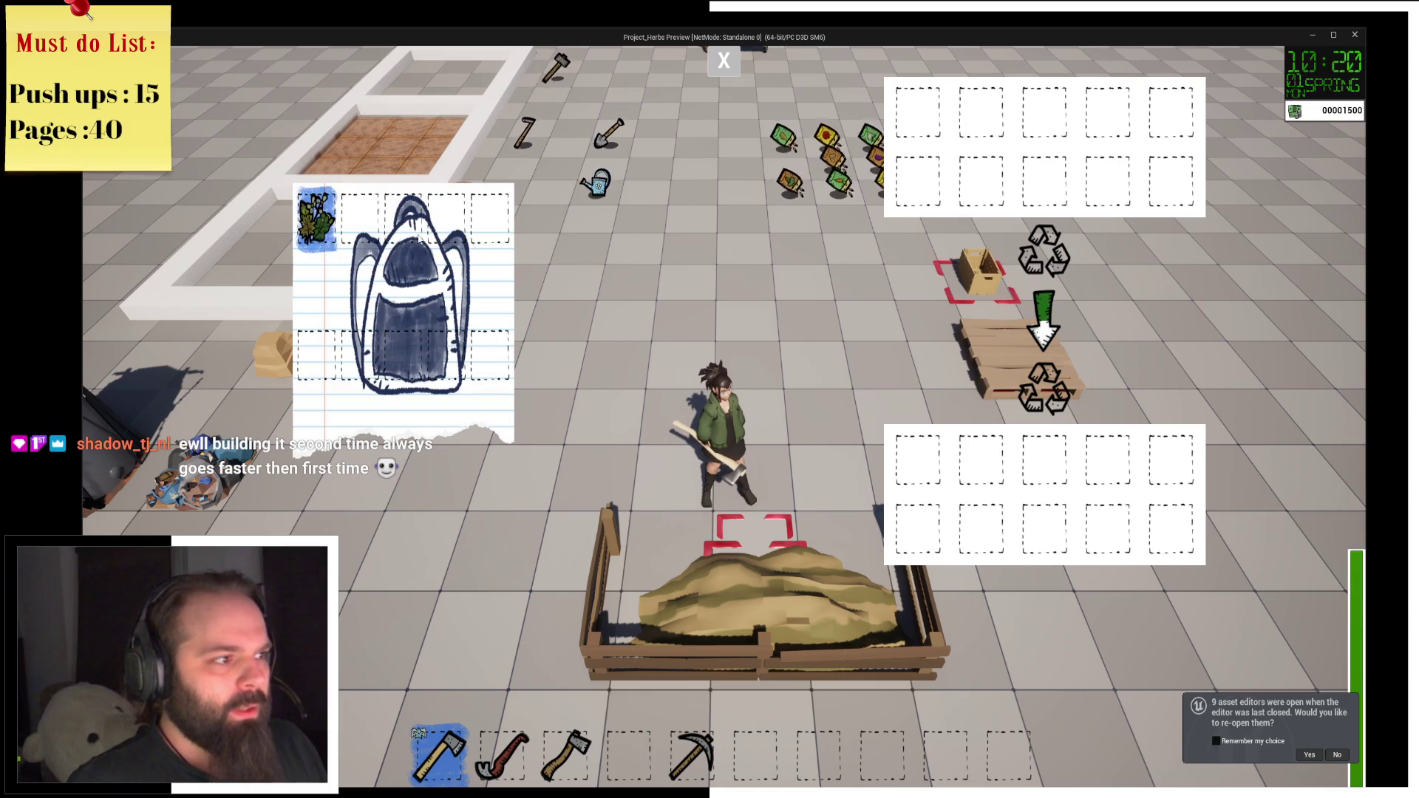
left_click(320, 238)
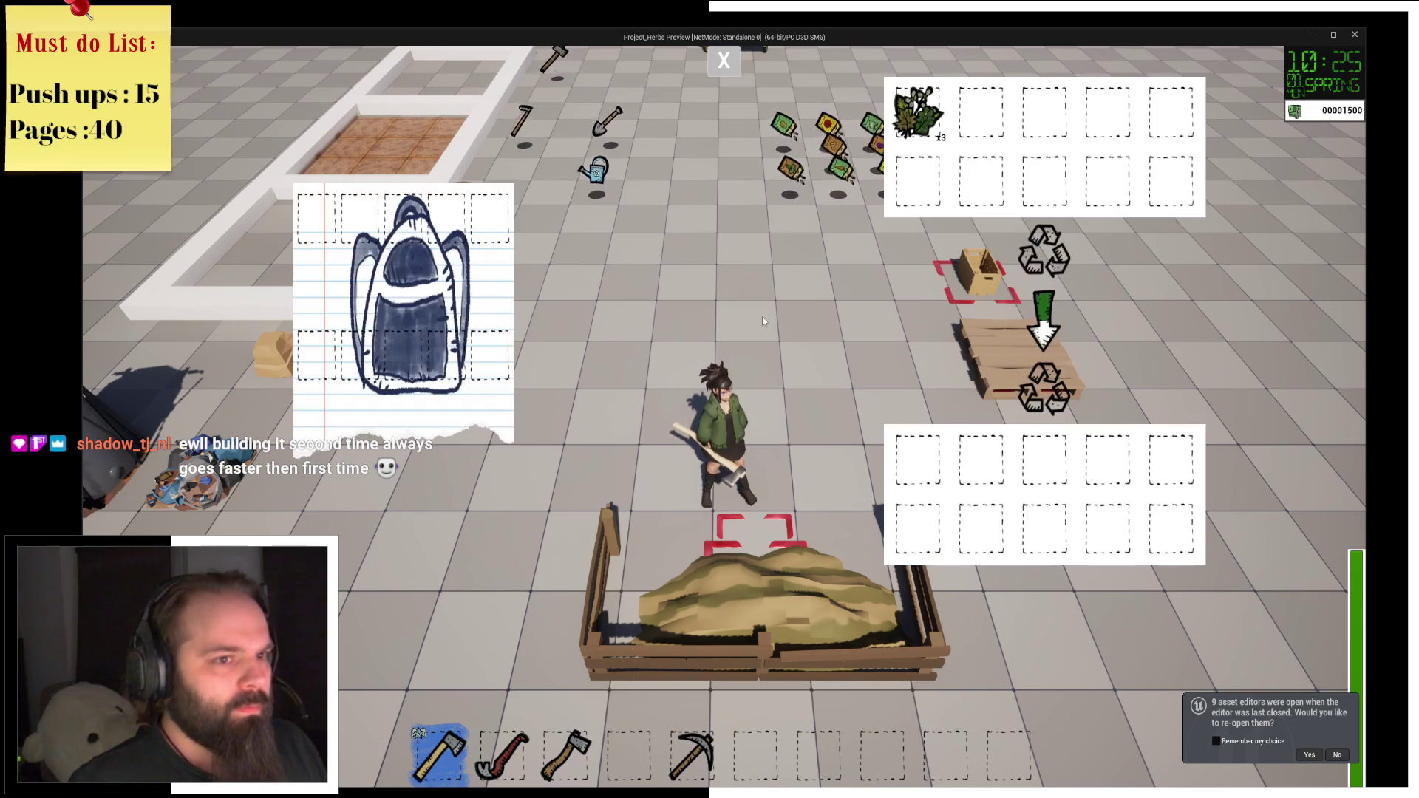
left_click(724, 67)
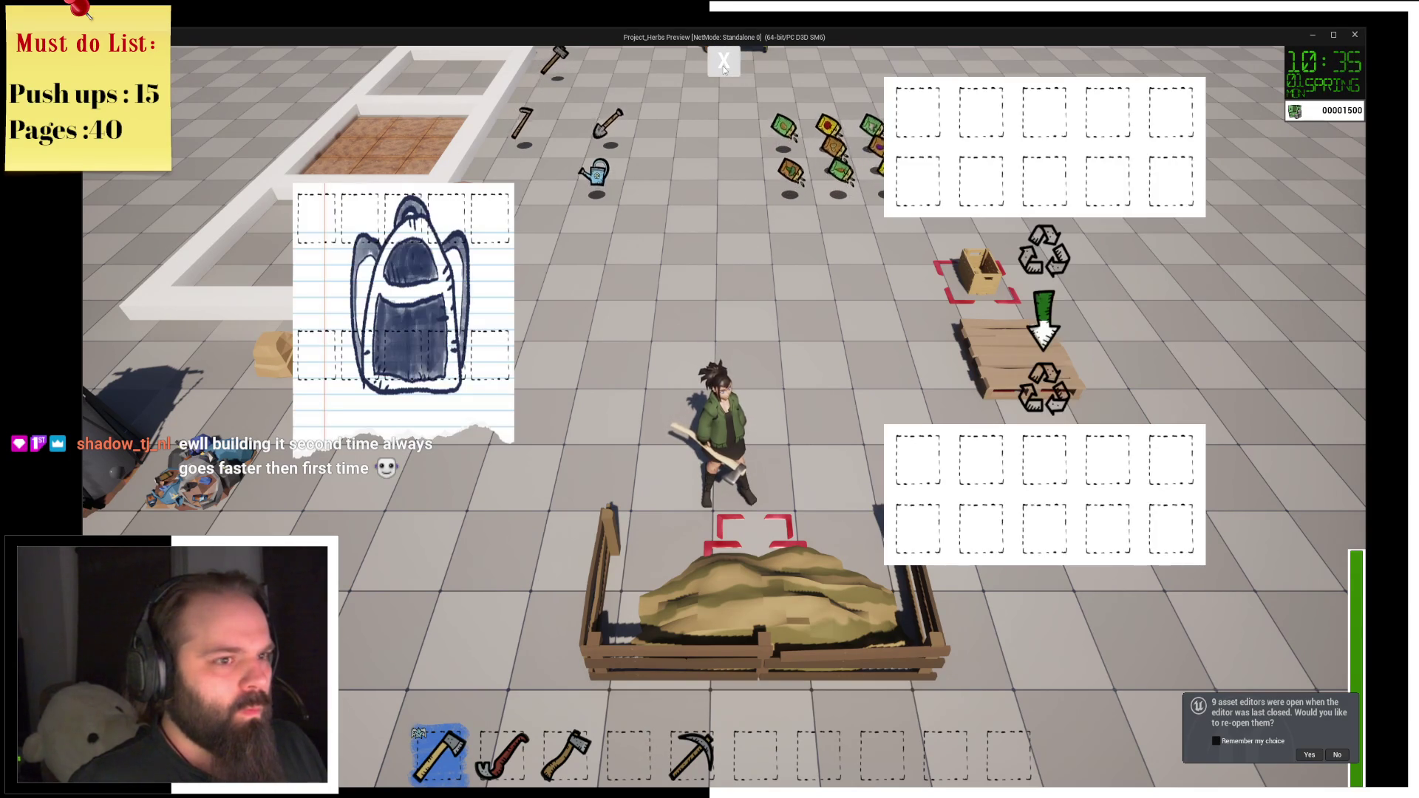
left_click(724, 62)
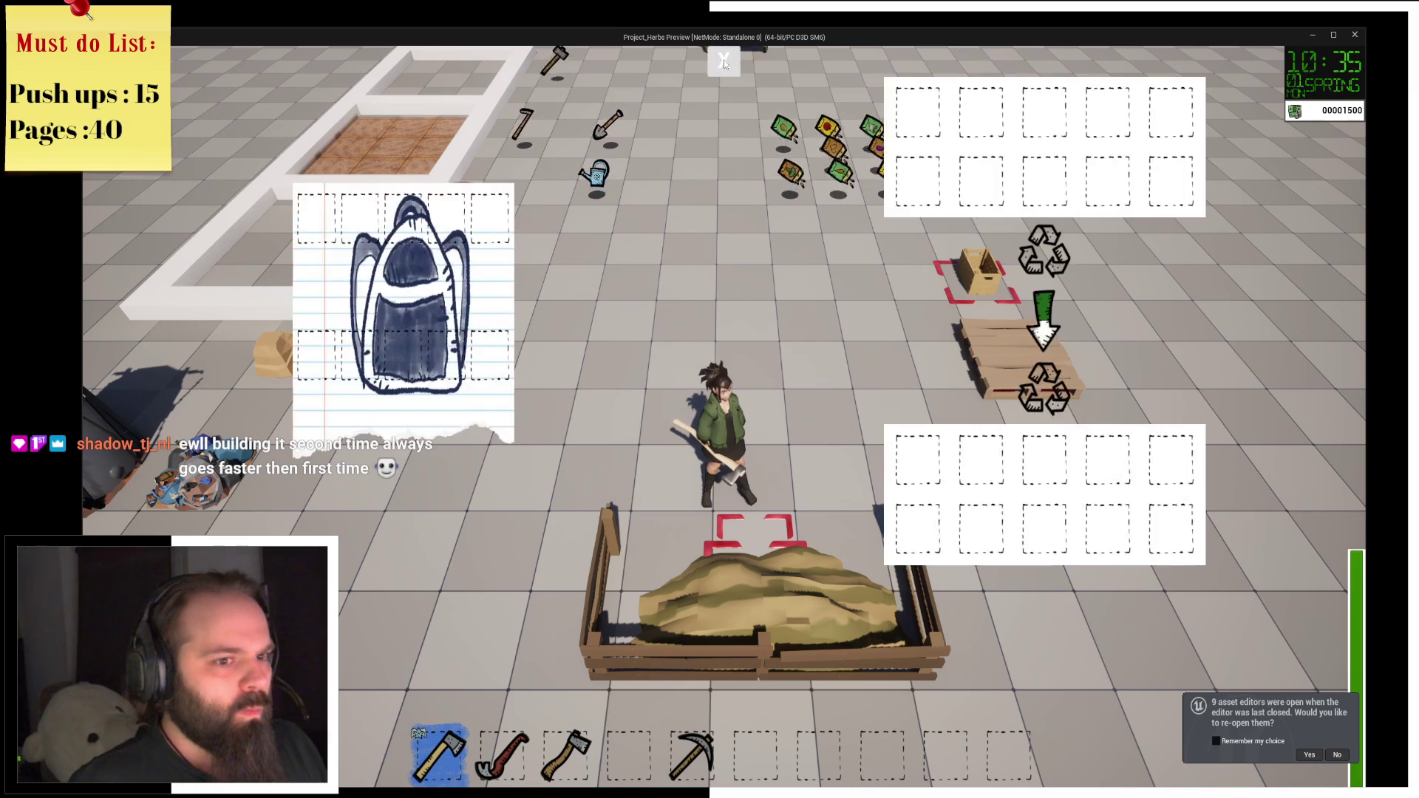
left_click(724, 63)
key("alt+Tab")
Stop the play session and return to BP_ThirdPersonCharacter's event graph.
left_click(583, 69)
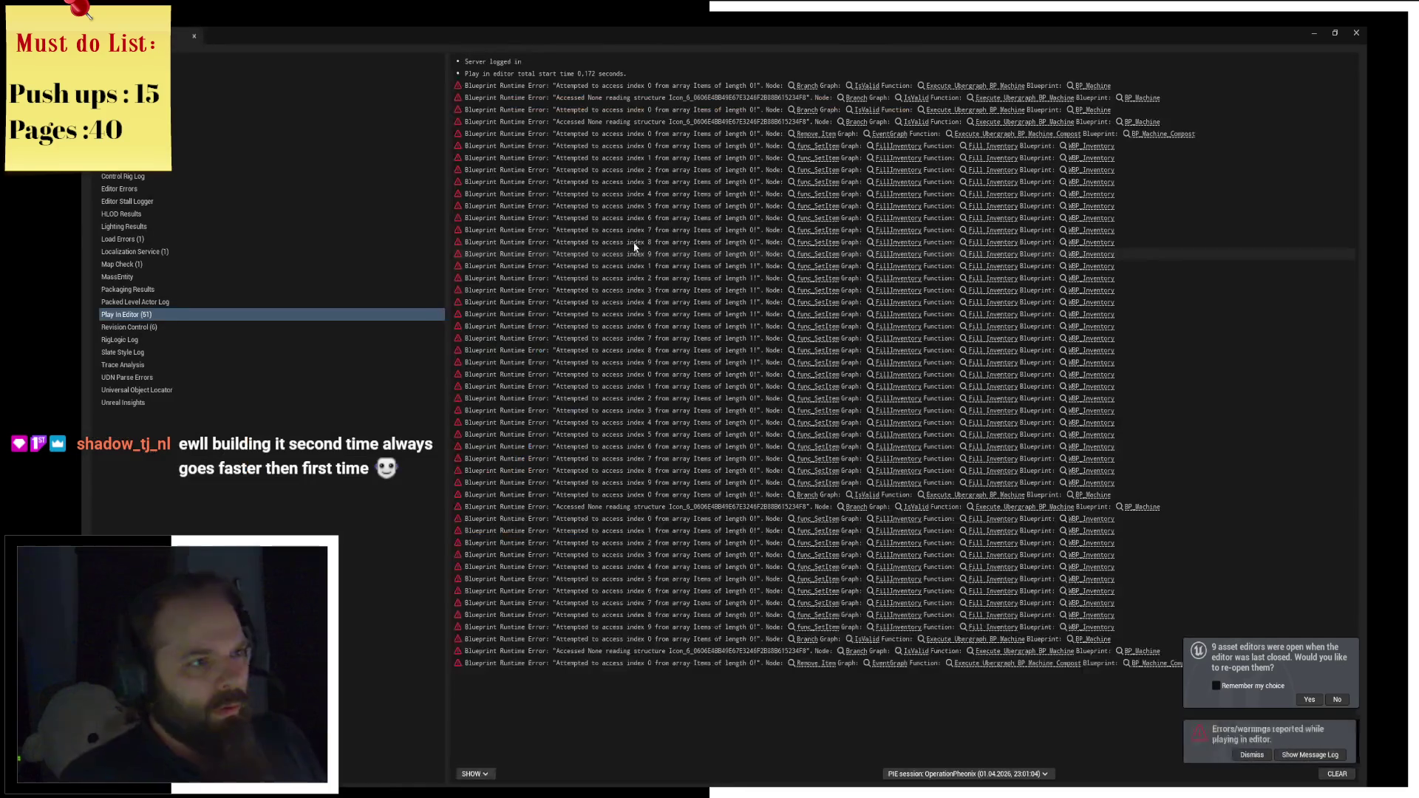
key("alt+Tab")
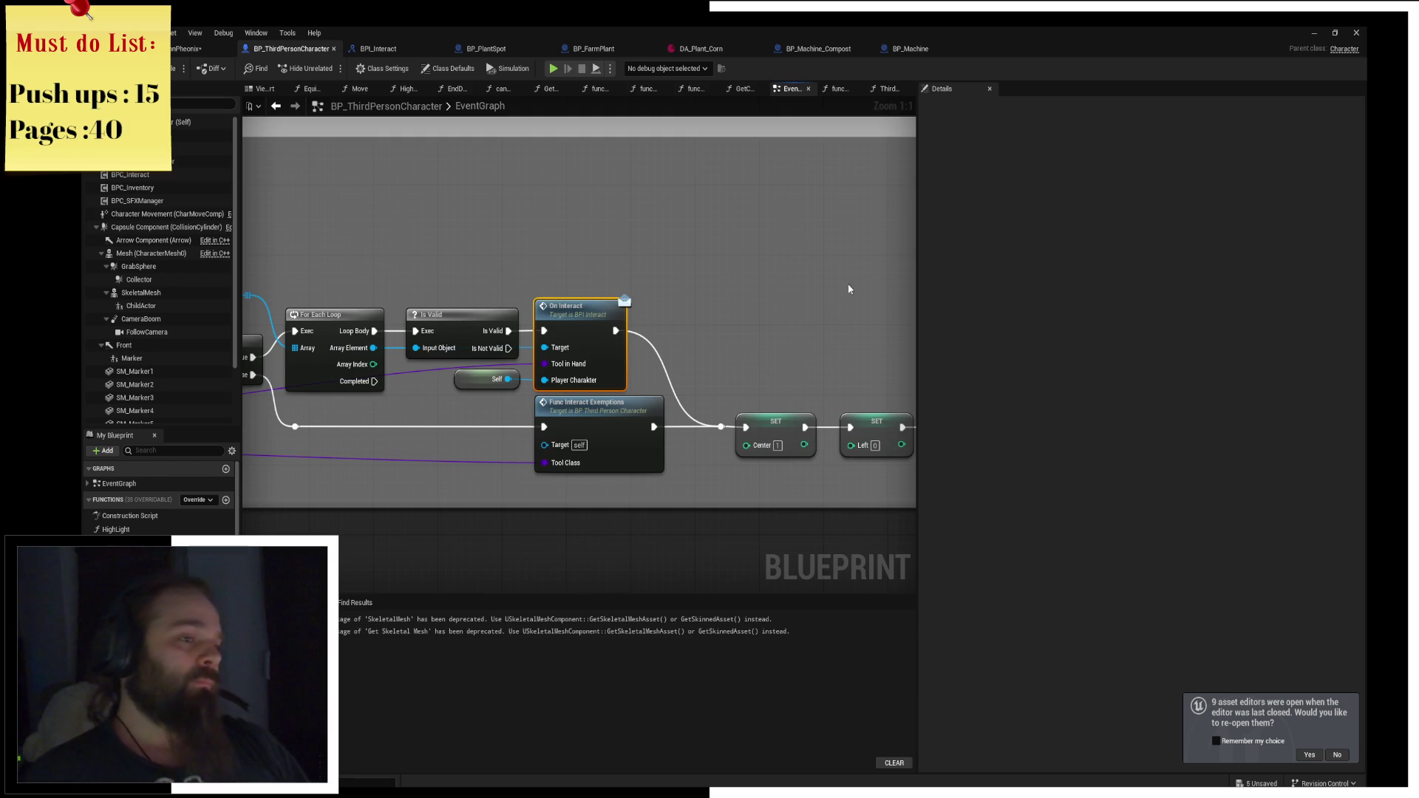
Shift the input nodes down and lower the Interact comment box's top edge.
scroll(849, 289, "down", 4)
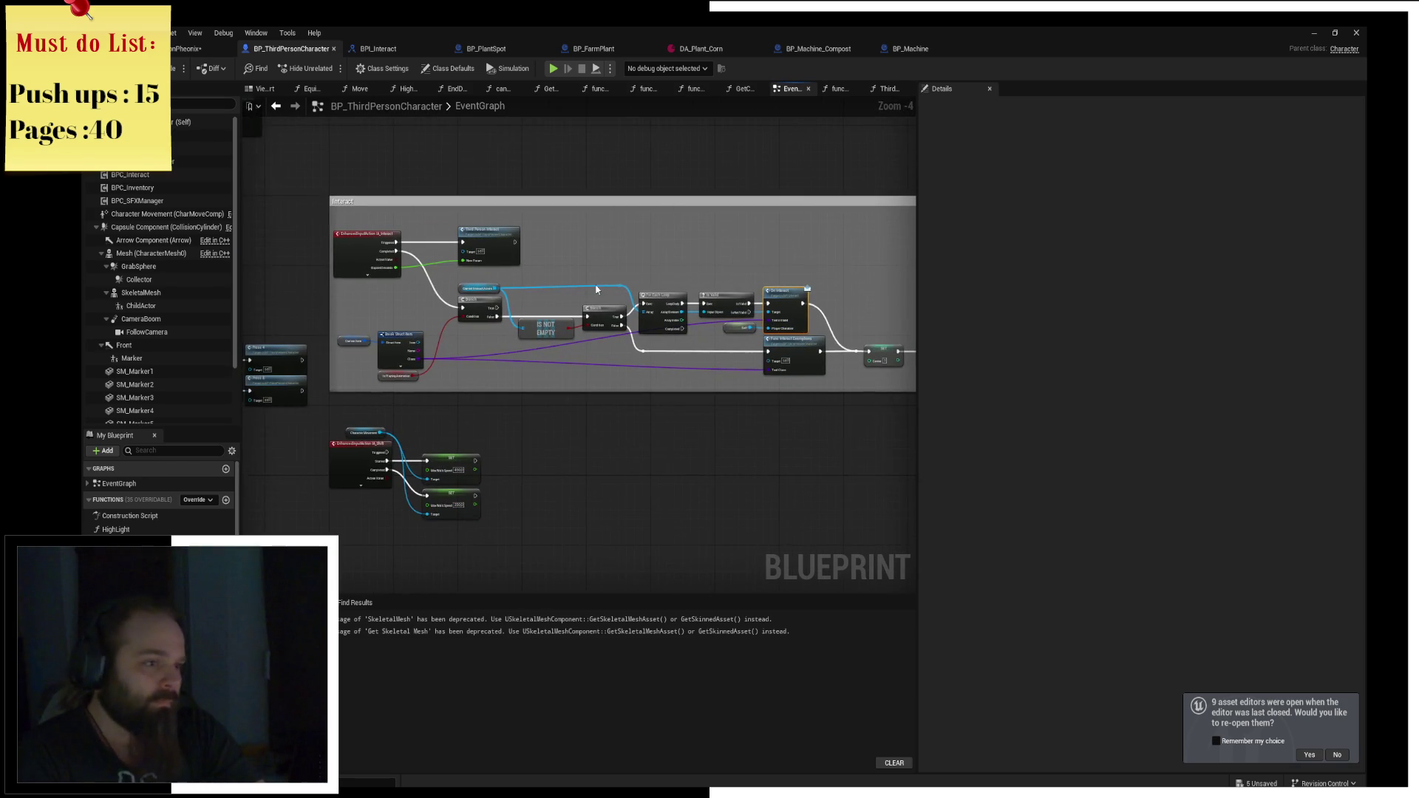
left_click_drag(498, 239, 498, 256)
left_click(419, 237)
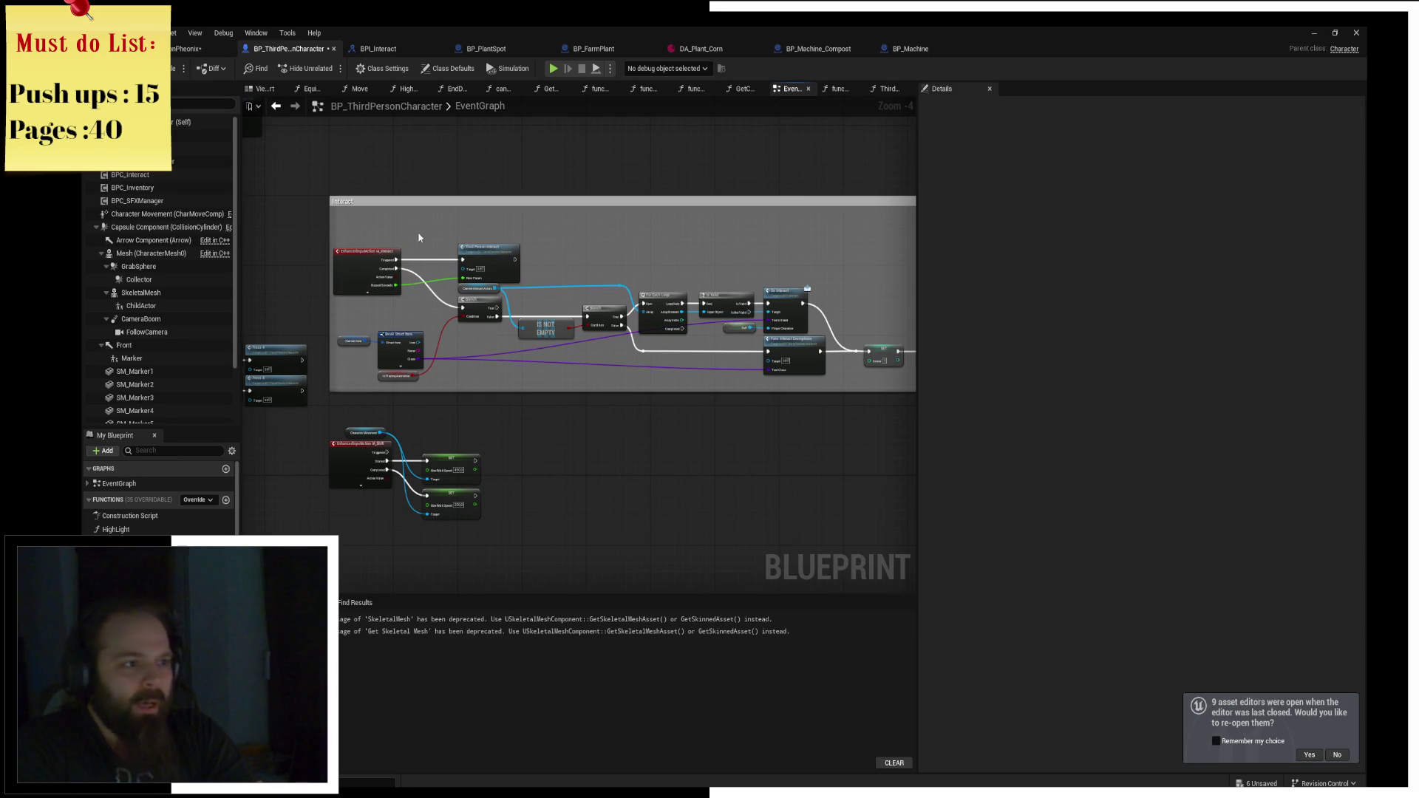
left_click_drag(549, 195, 553, 219)
left_click_drag(550, 231, 271, 232)
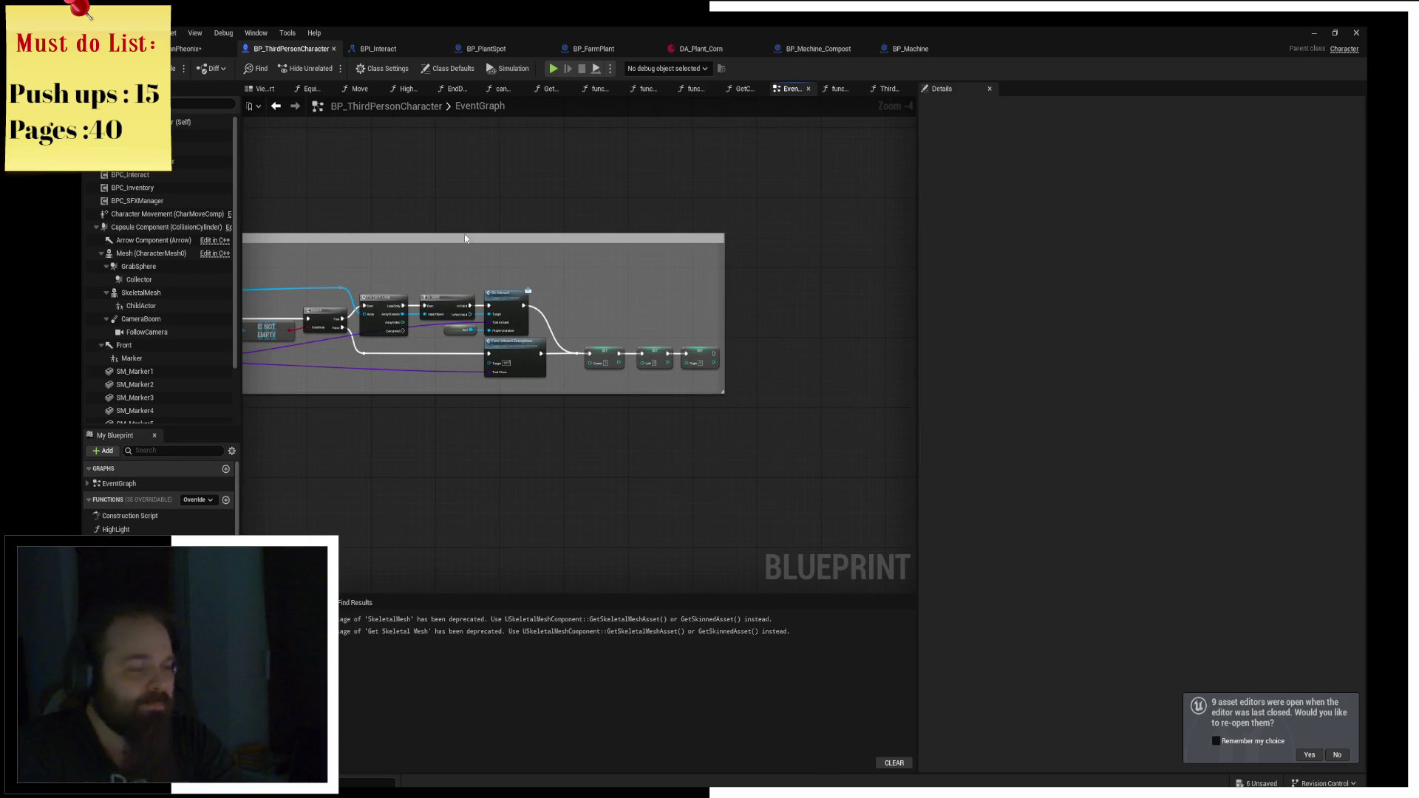
Close BP_ThirdPersonCharacter, BPI_Interact, BP_PlantSpot, BP_FarmPlant, DA_Plant_Corn, BP_Machine_Compost and BP_Machine.
middle_click(309, 53)
middle_click(311, 53)
middle_click(310, 49)
middle_click(311, 48)
middle_click(311, 49)
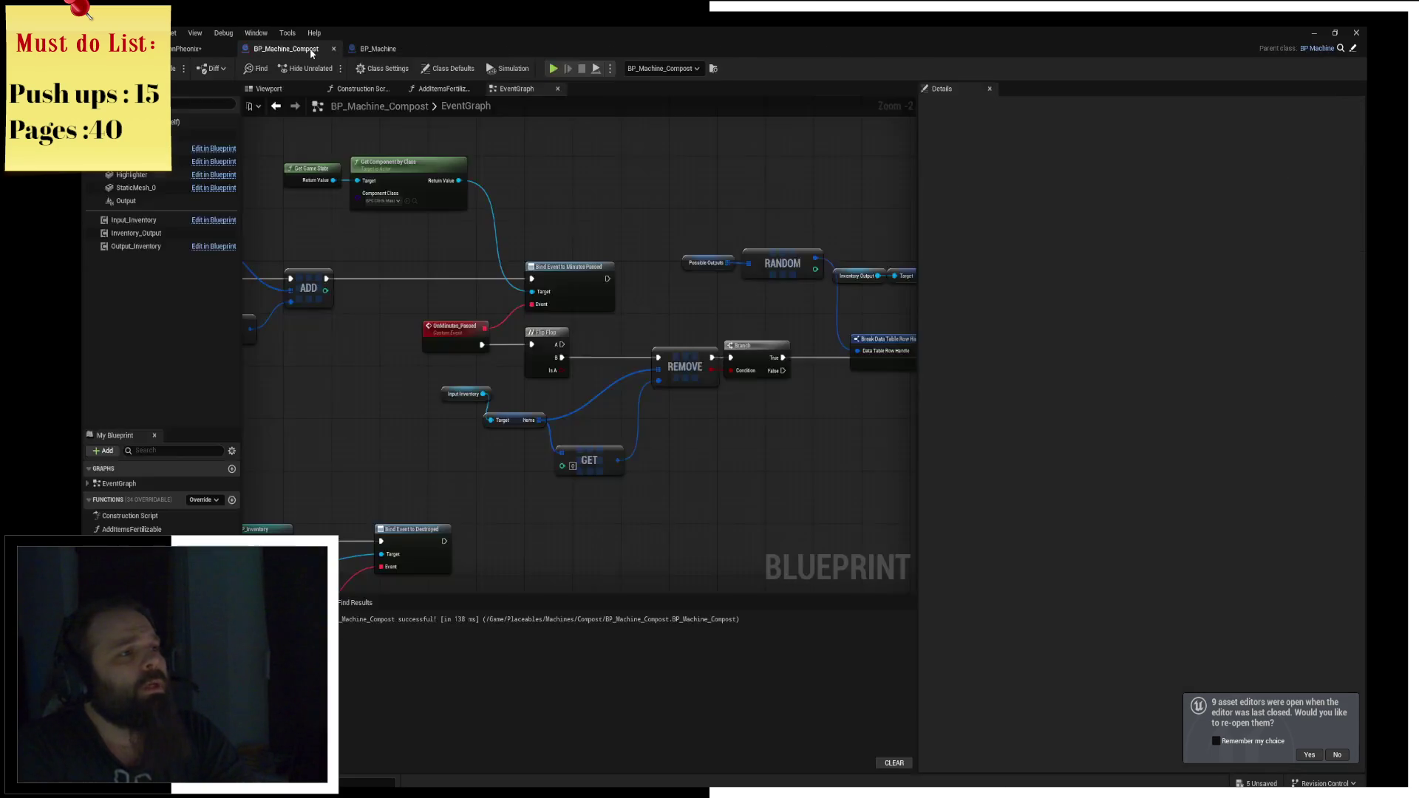
middle_click(311, 49)
middle_click(311, 50)
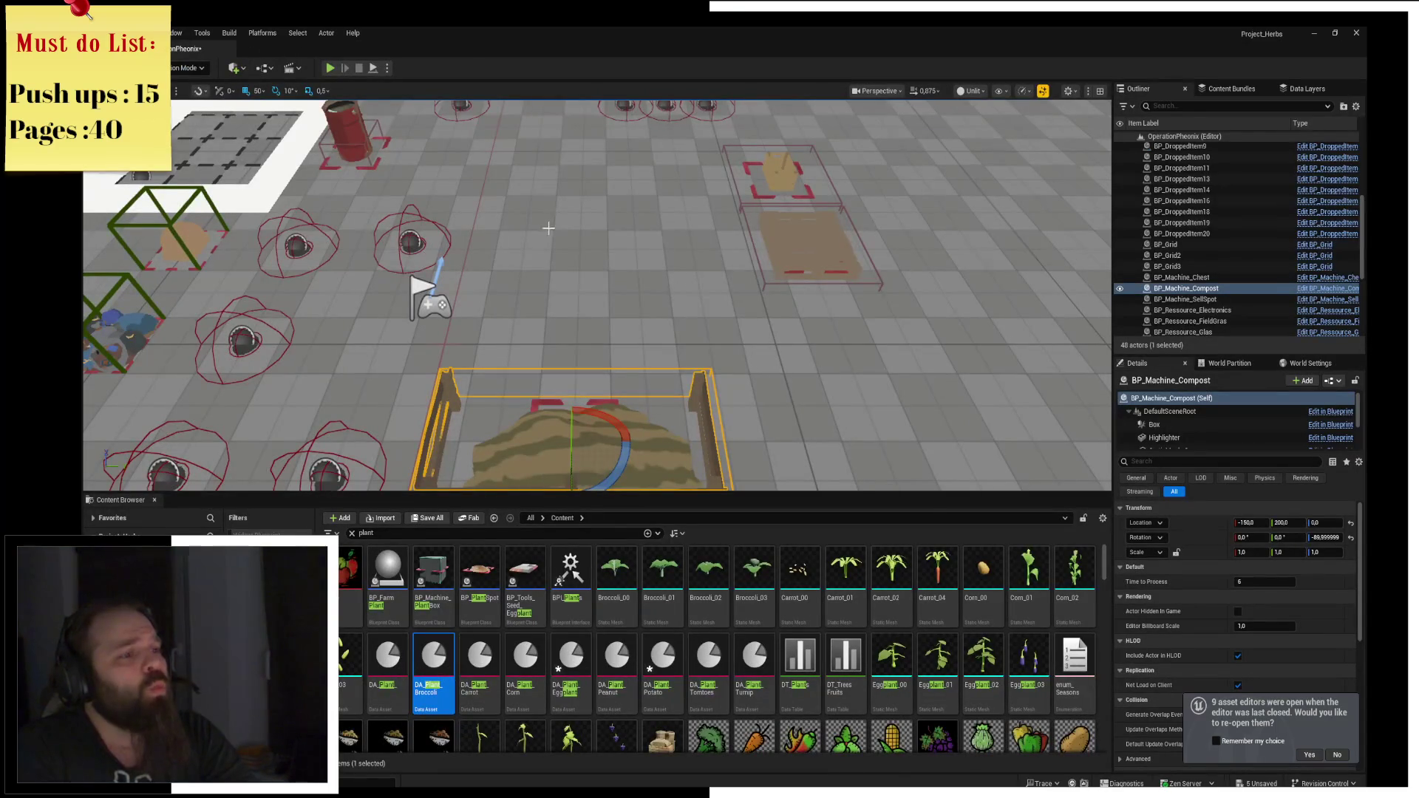
Replace the Content Browser search 'plant' with 'sprinkler'.
scroll(549, 227, "down", 5)
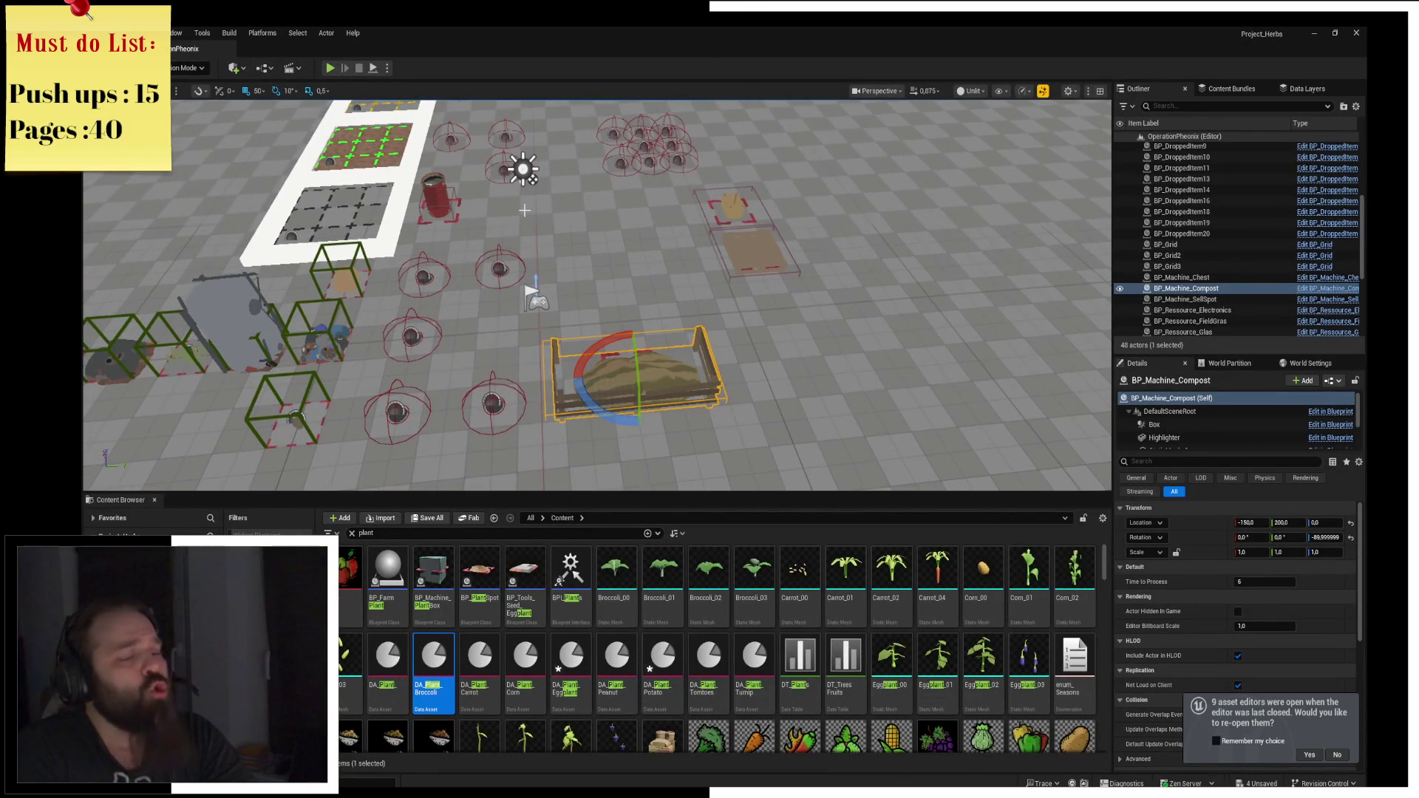
mouse_move(538, 214)
left_mouse_down()
mouse_move(391, 214)
mouse_move(540, 214)
mouse_move(539, 258)
mouse_move(695, 259)
left_mouse_up()
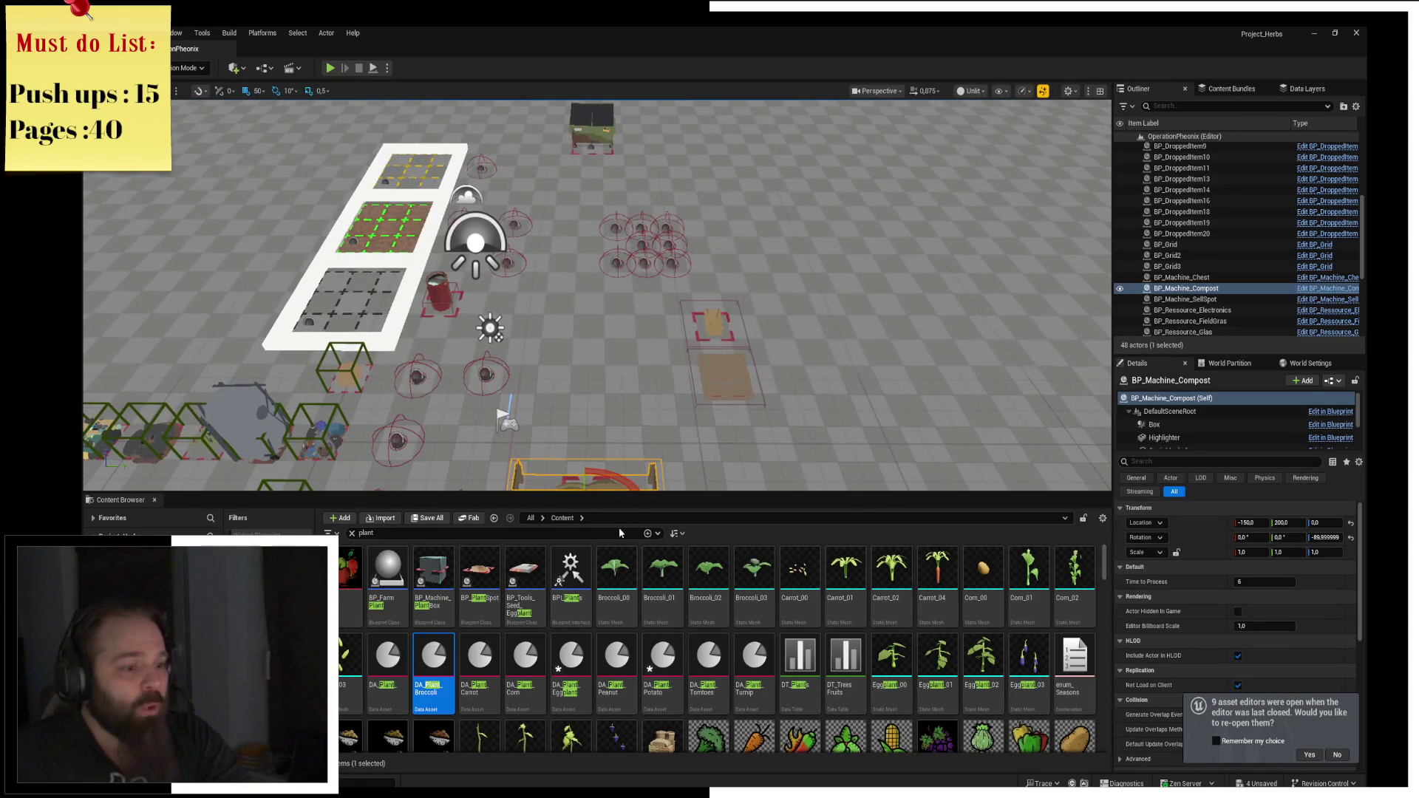
double_click(465, 533)
type("s")
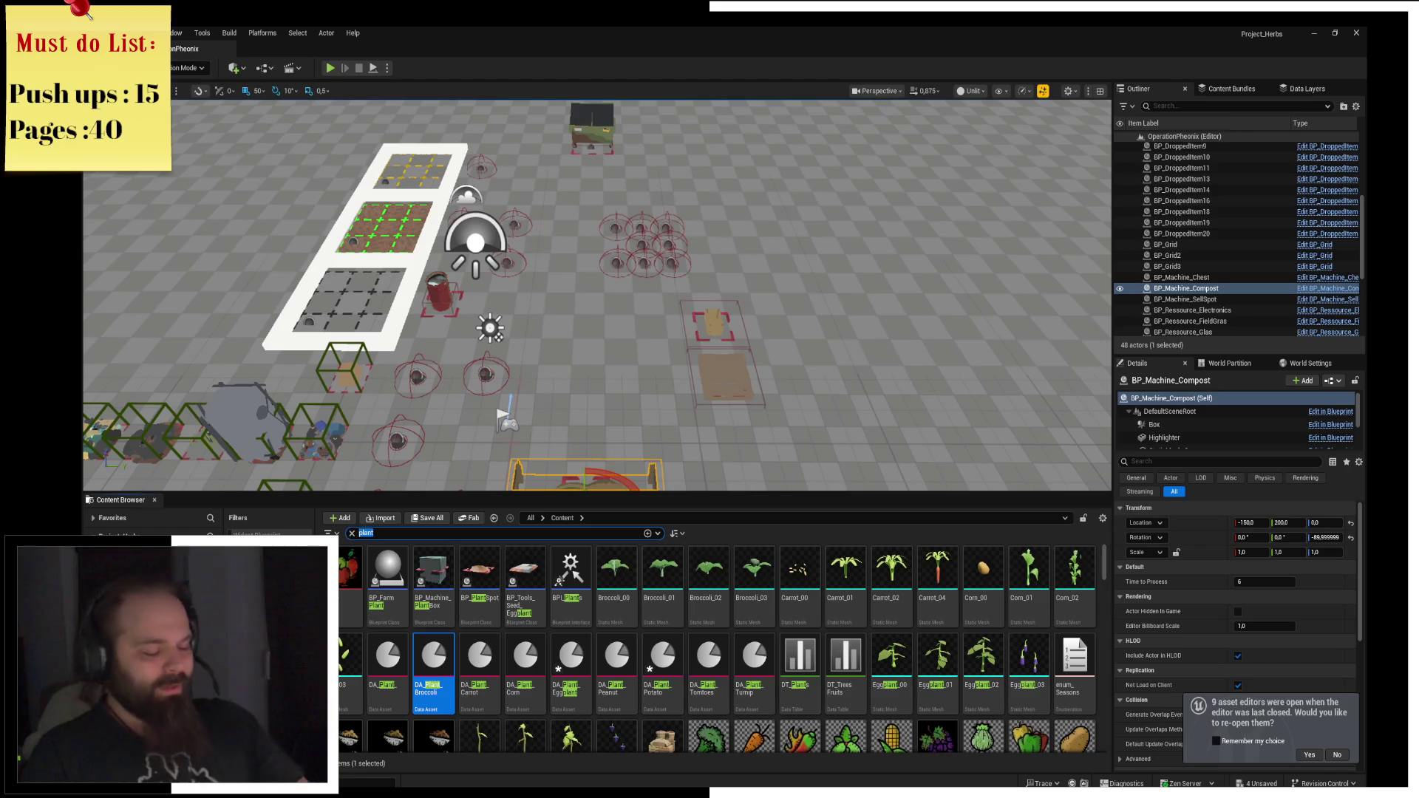
type("prinkler")
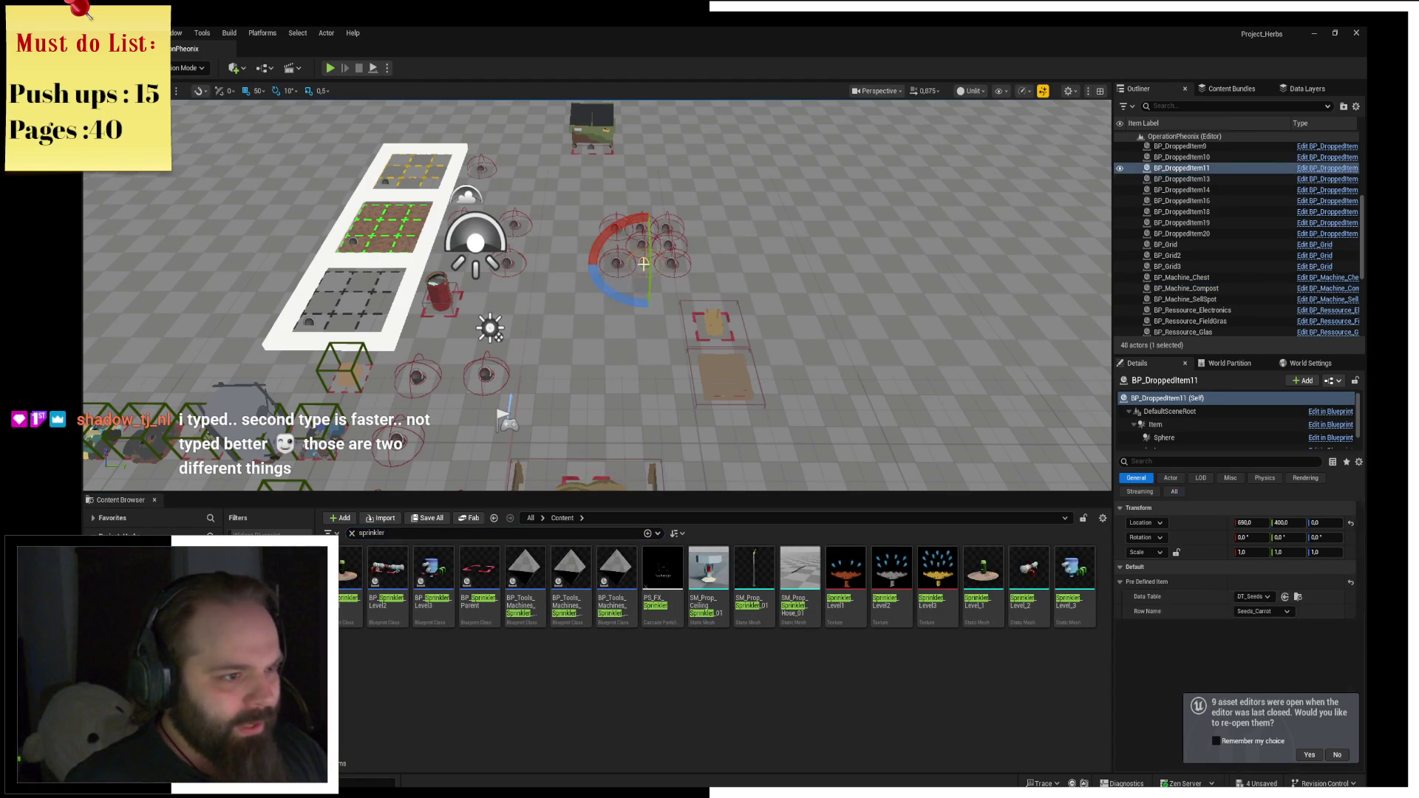
Duplicate dropped item BP_DroppedItem11 and move the copy to Y 300.
left_click(652, 267)
key("w")
mouse_move(650, 266)
left_mouse_down()
mouse_move(642, 338)
mouse_move(645, 322)
left_mouse_up()
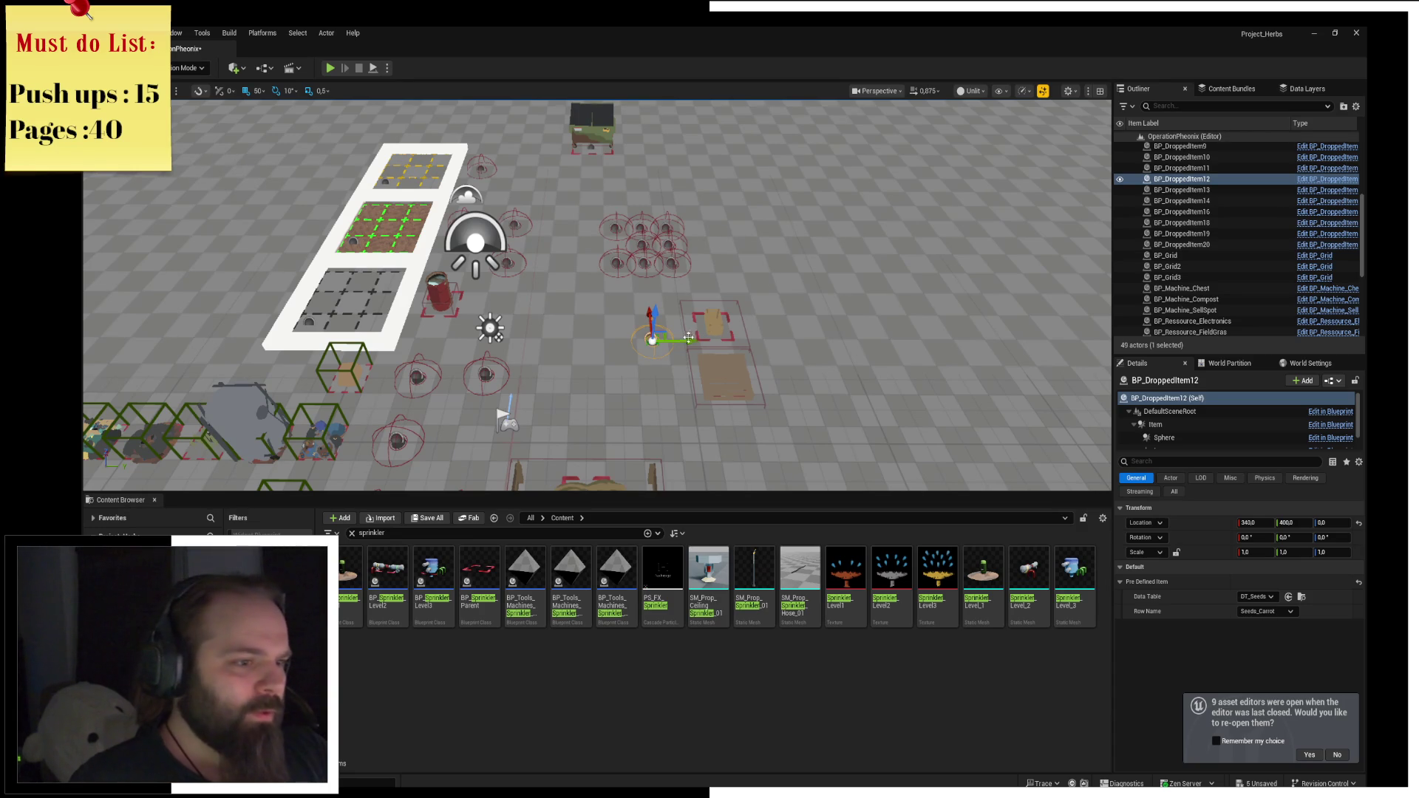
left_click_drag(688, 337, 584, 318)
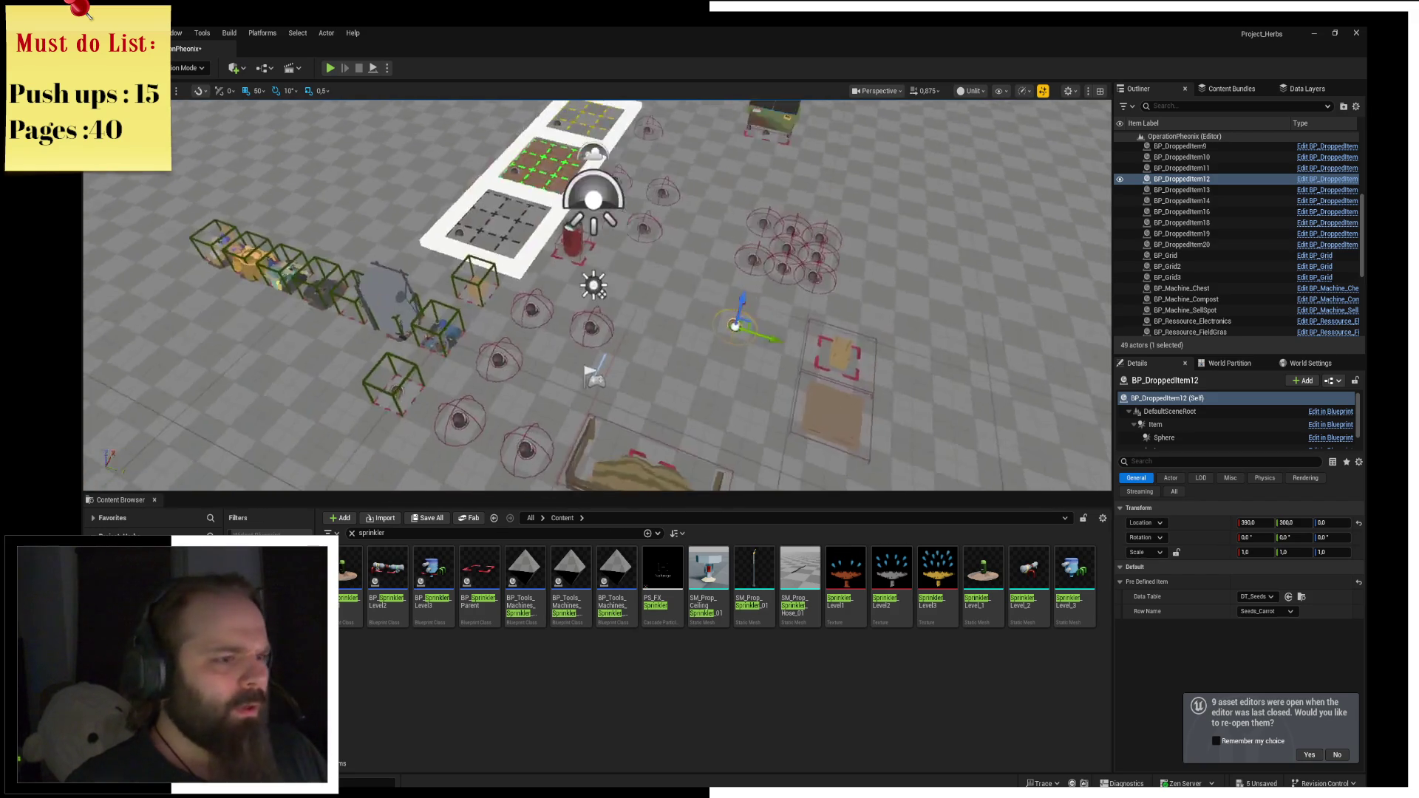
key("f")
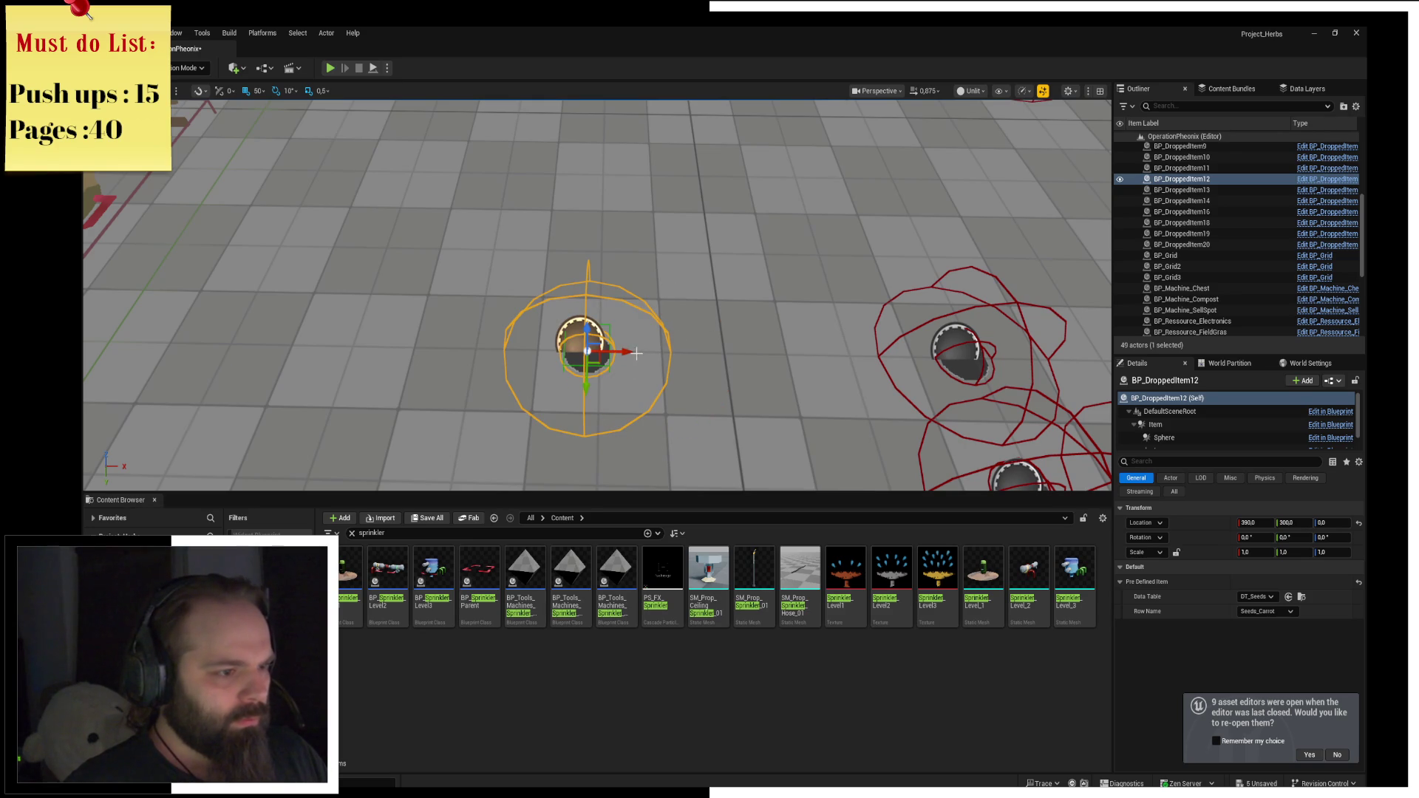
With grid snap at 10, set the new item's X to 400, restore snap 50, and save the level.
left_click(257, 91)
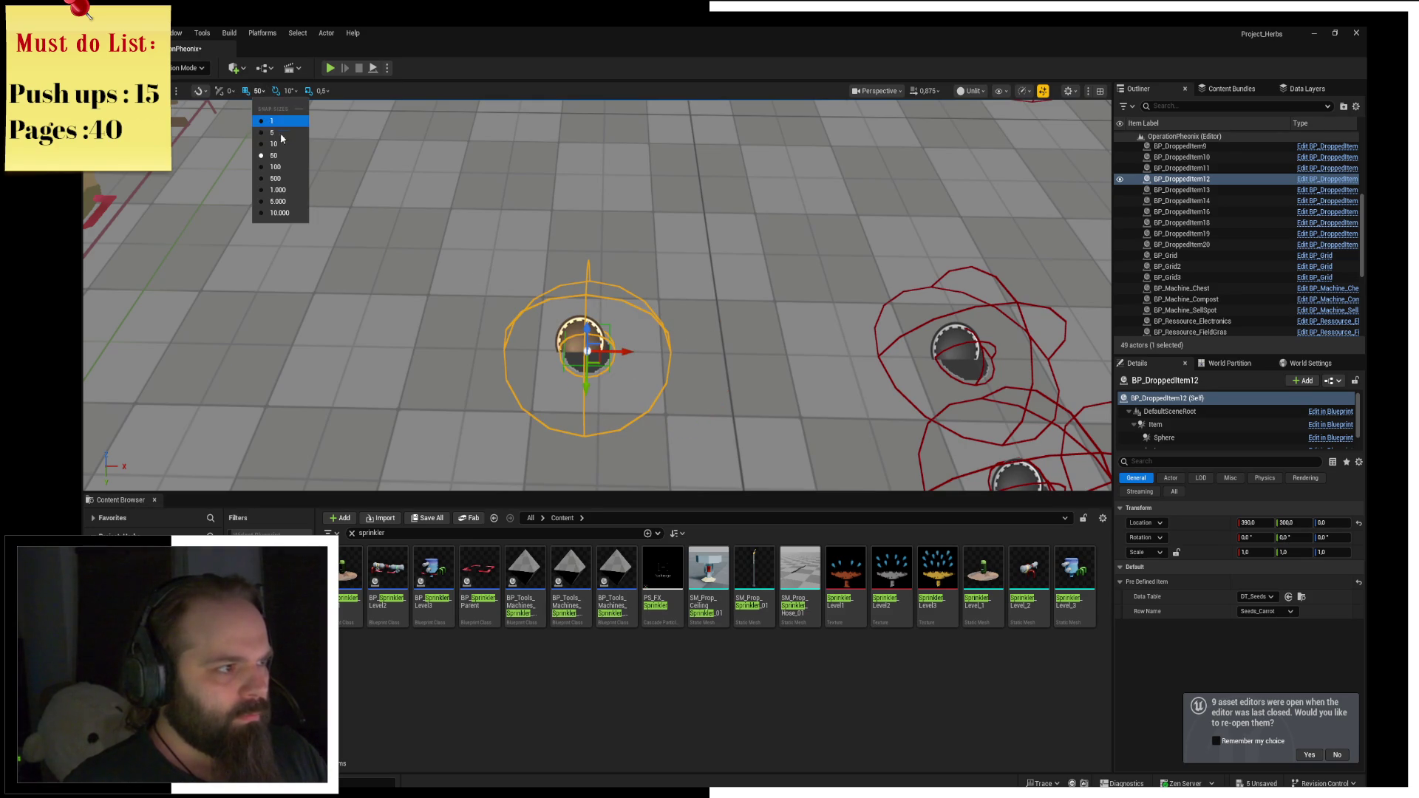
left_click(275, 142)
left_click_drag(627, 351, 640, 352)
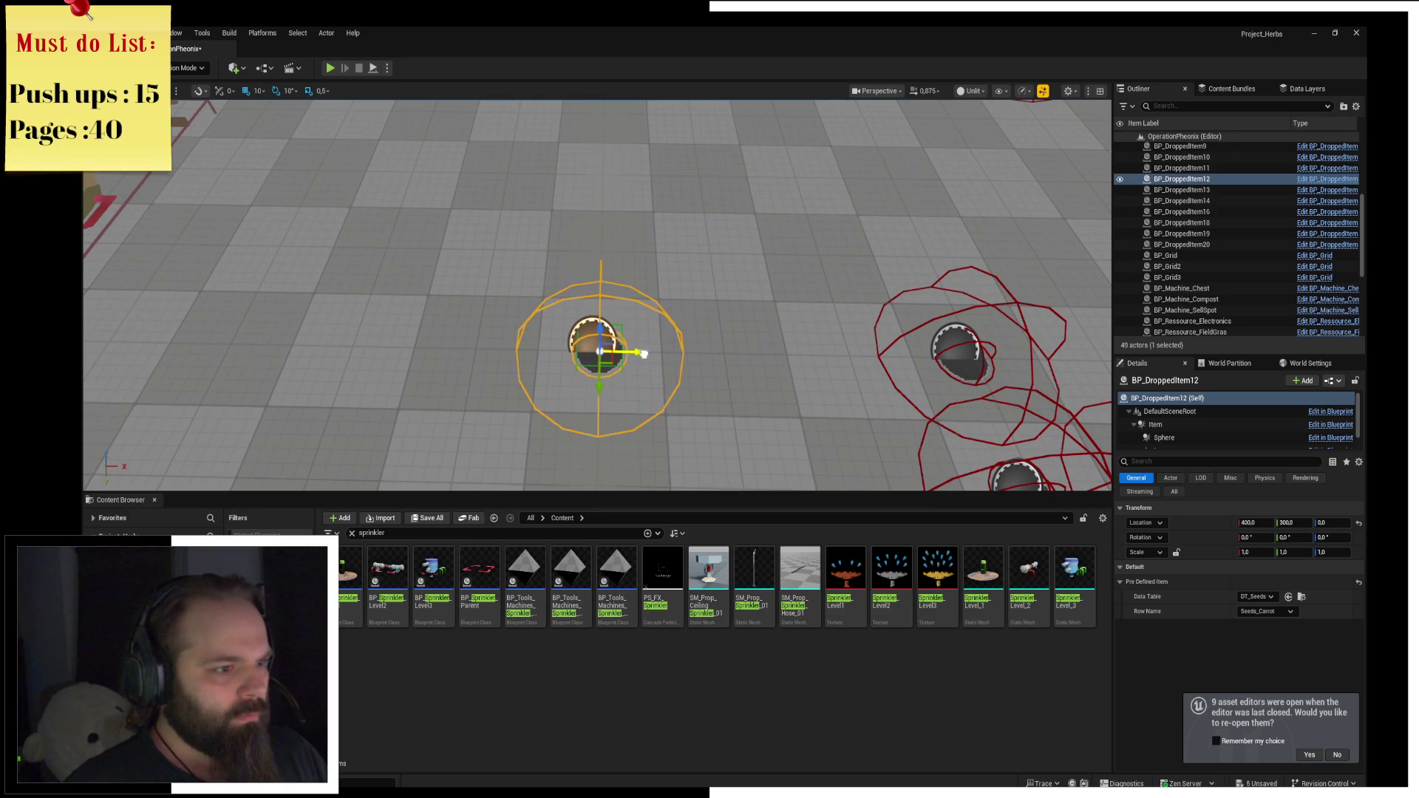
left_click(257, 91)
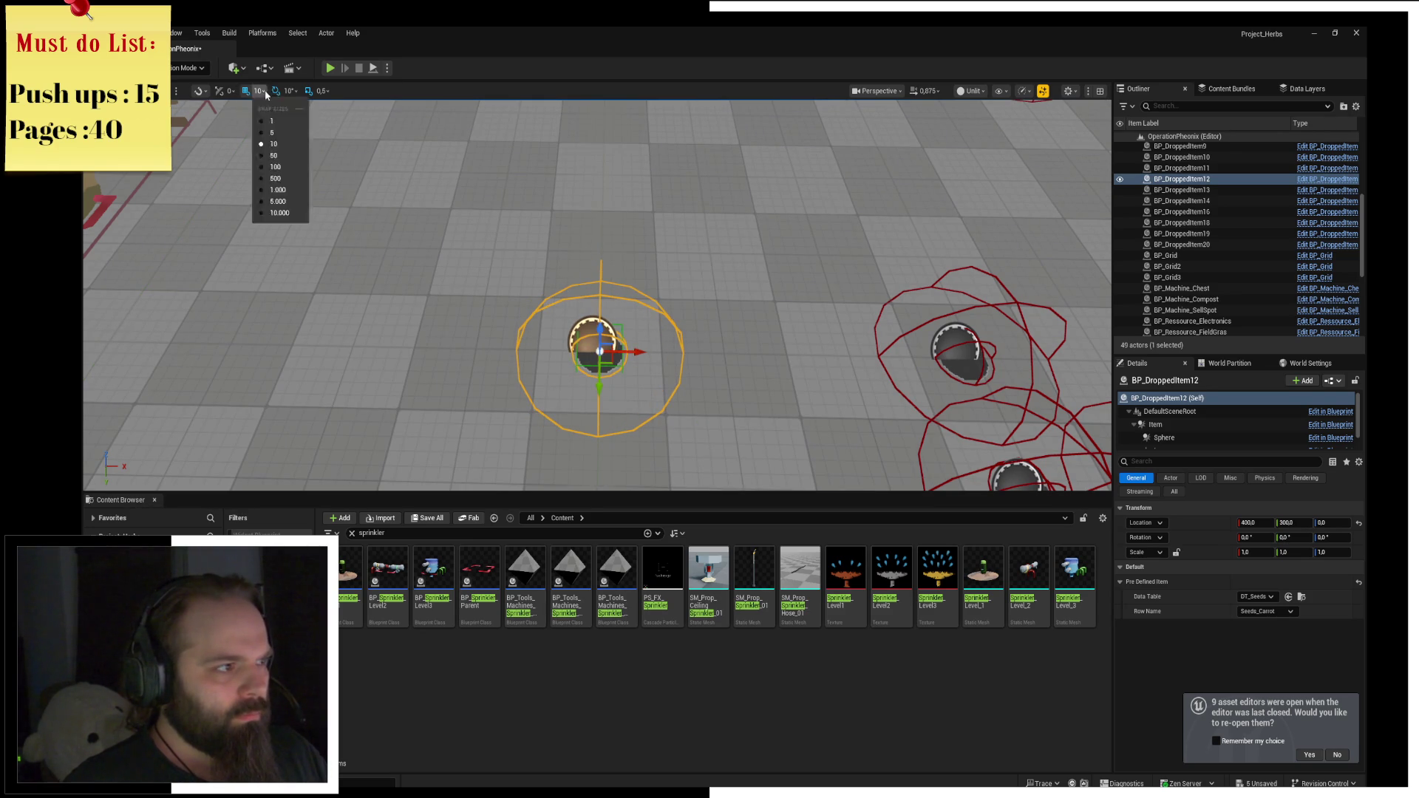
left_click(294, 158)
scroll(548, 204, "down", 10)
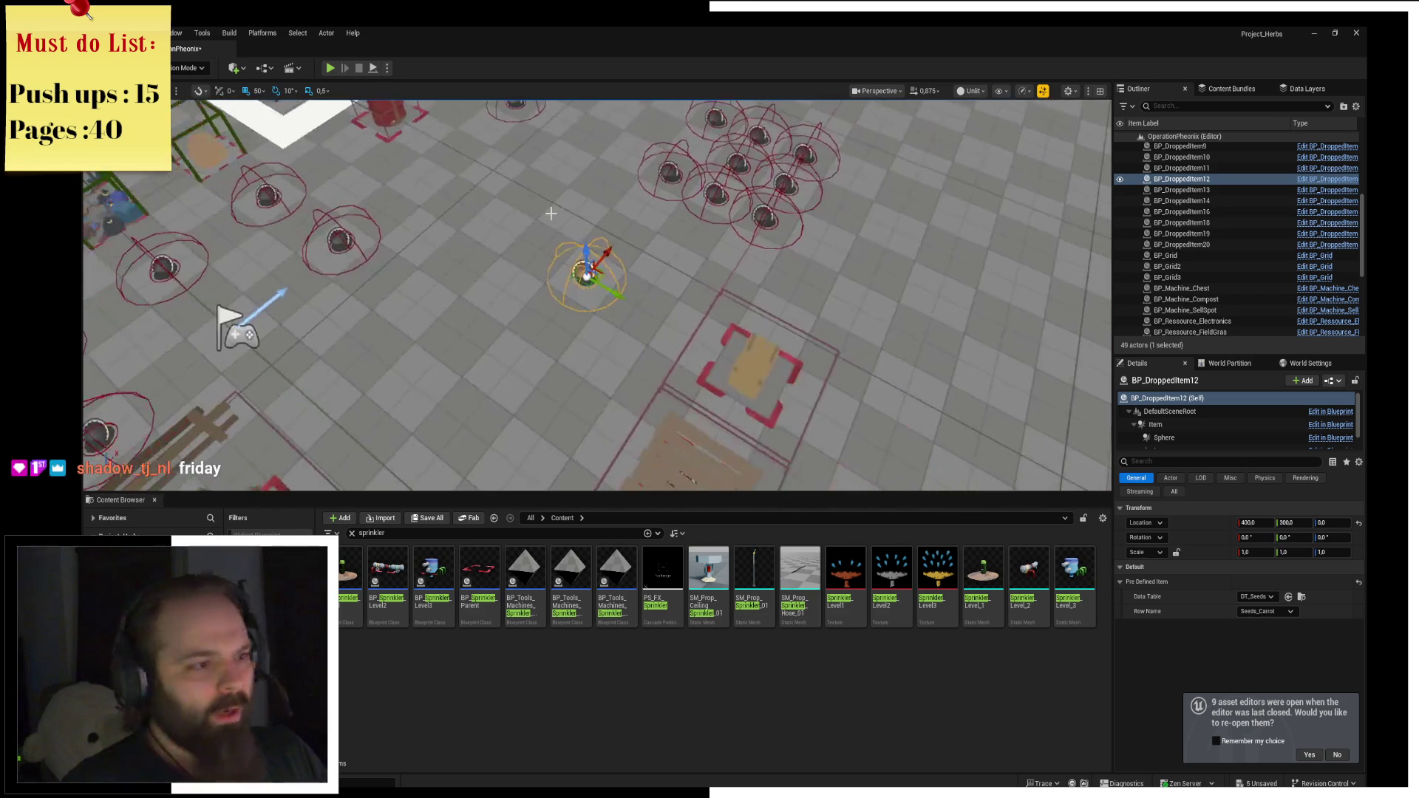
key("ctrl+s")
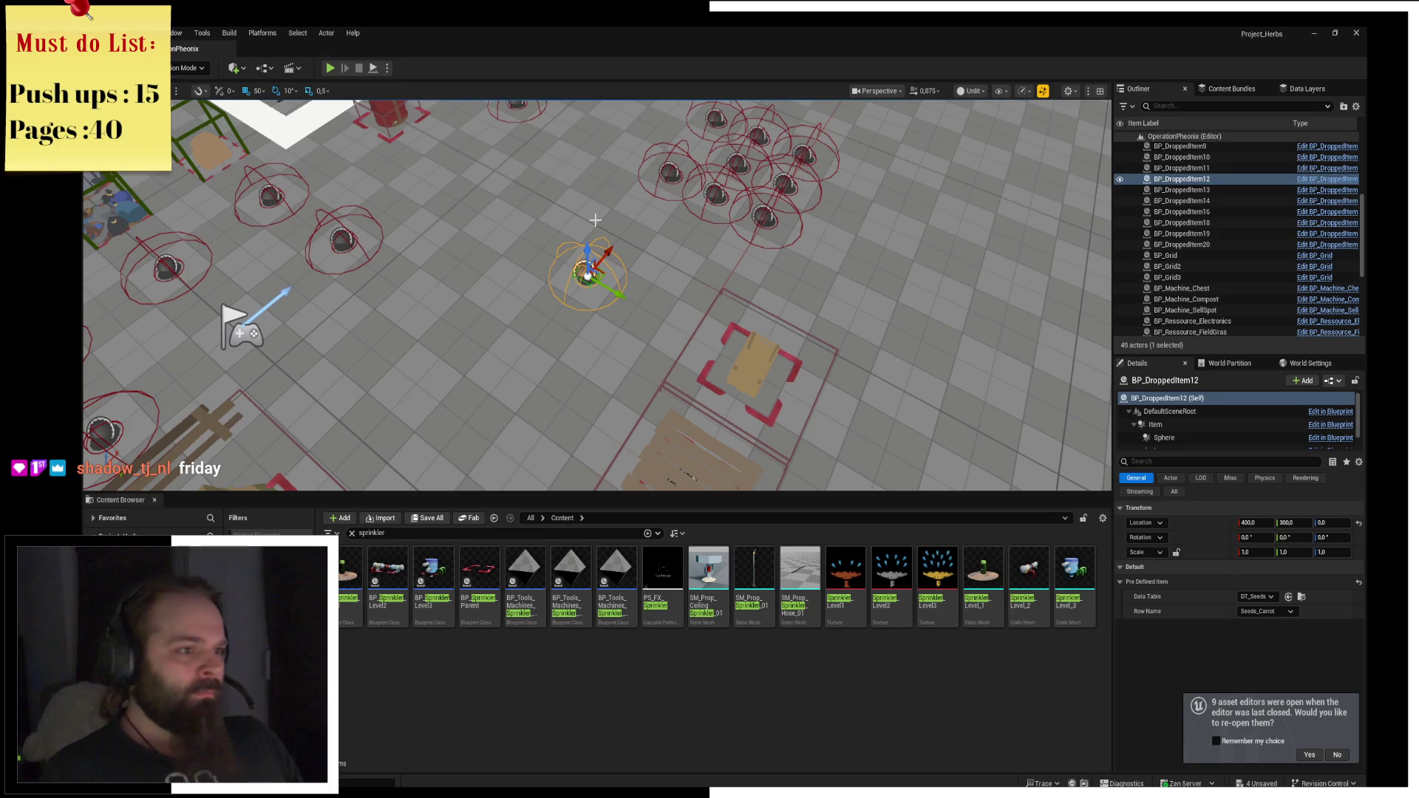
scroll(594, 241, "down", 5)
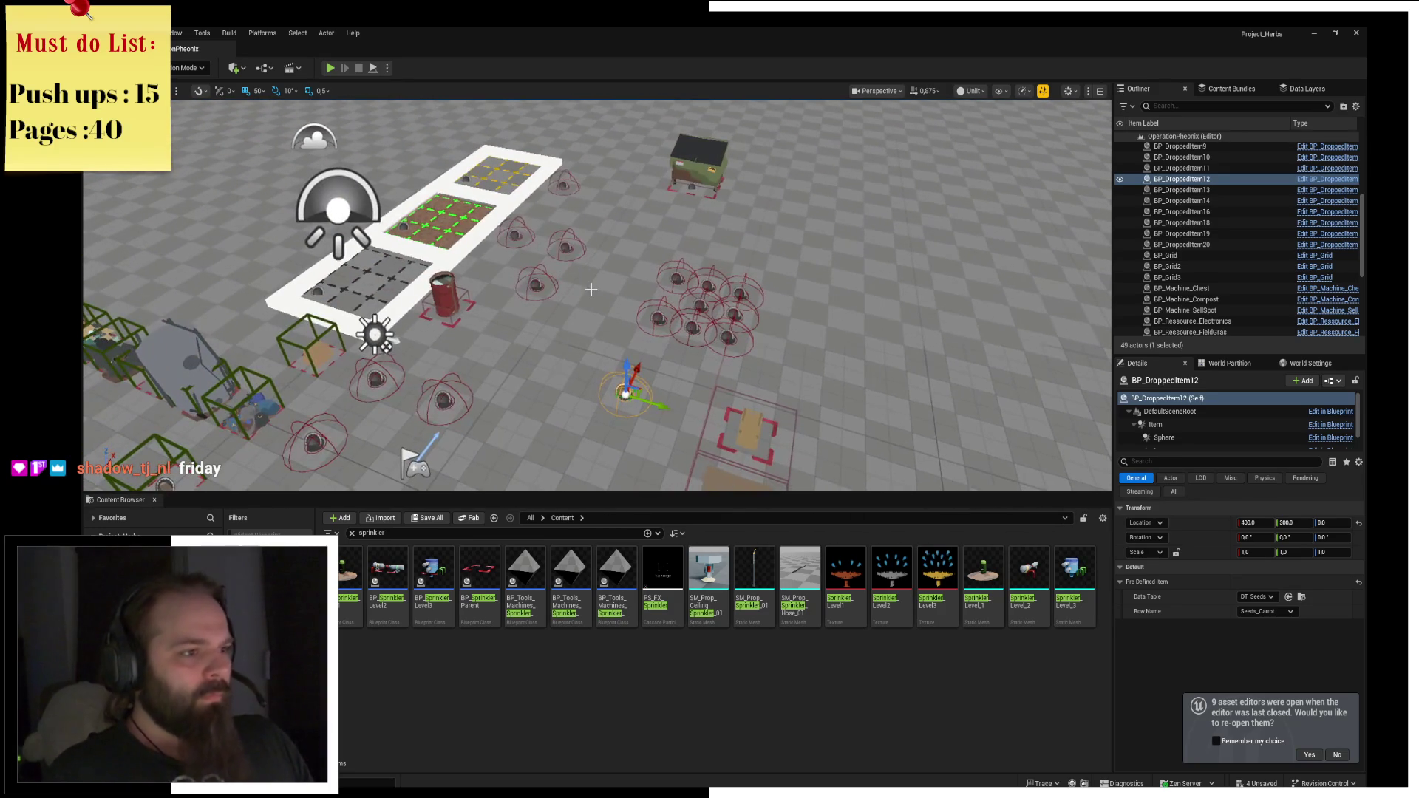
left_click_drag(594, 286, 649, 310)
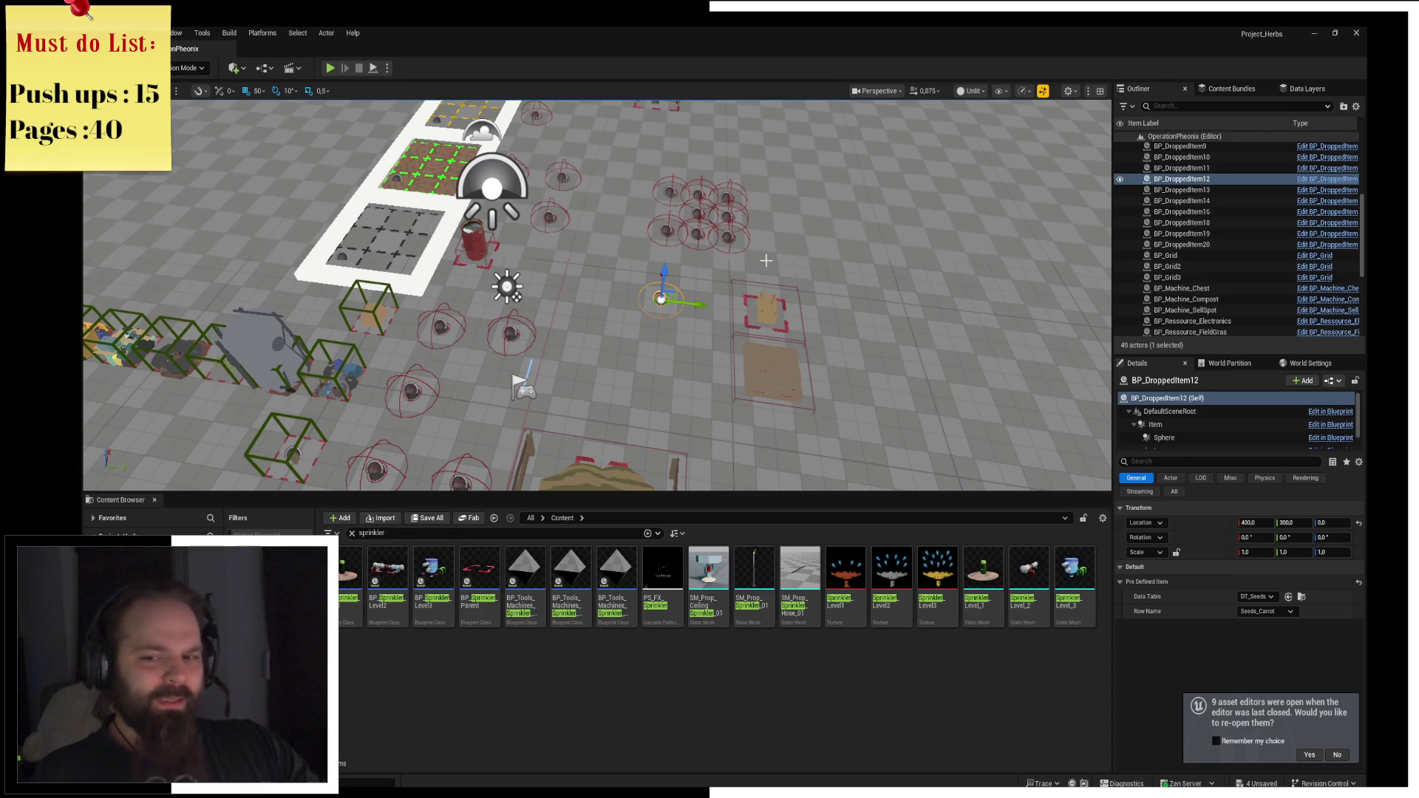
Launch Steam from the Windows Start search.
key("super")
type("steam")
key("Return")
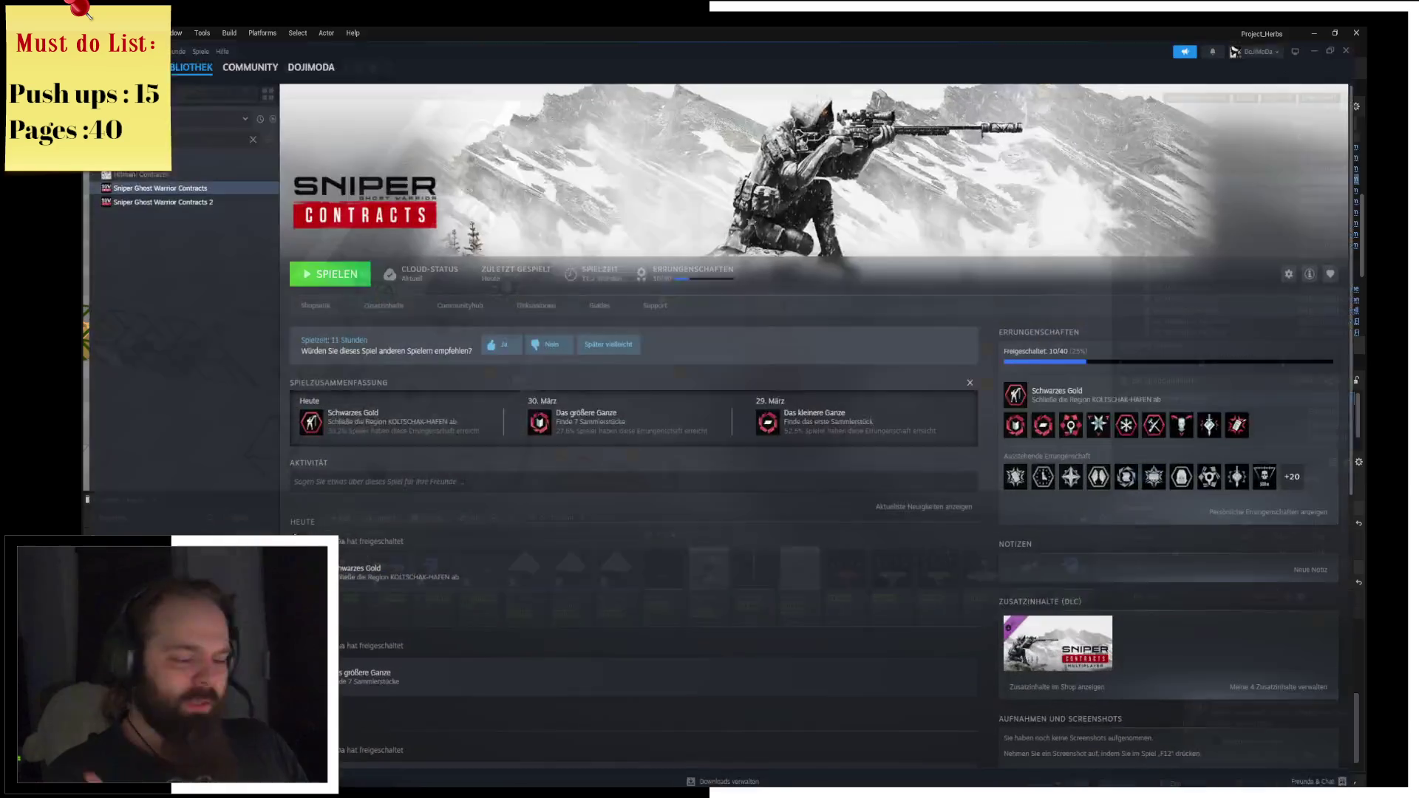
Search the Steam library, ending with 'farc', and open the Far Cry 5 page.
left_click(247, 126)
type("farming si")
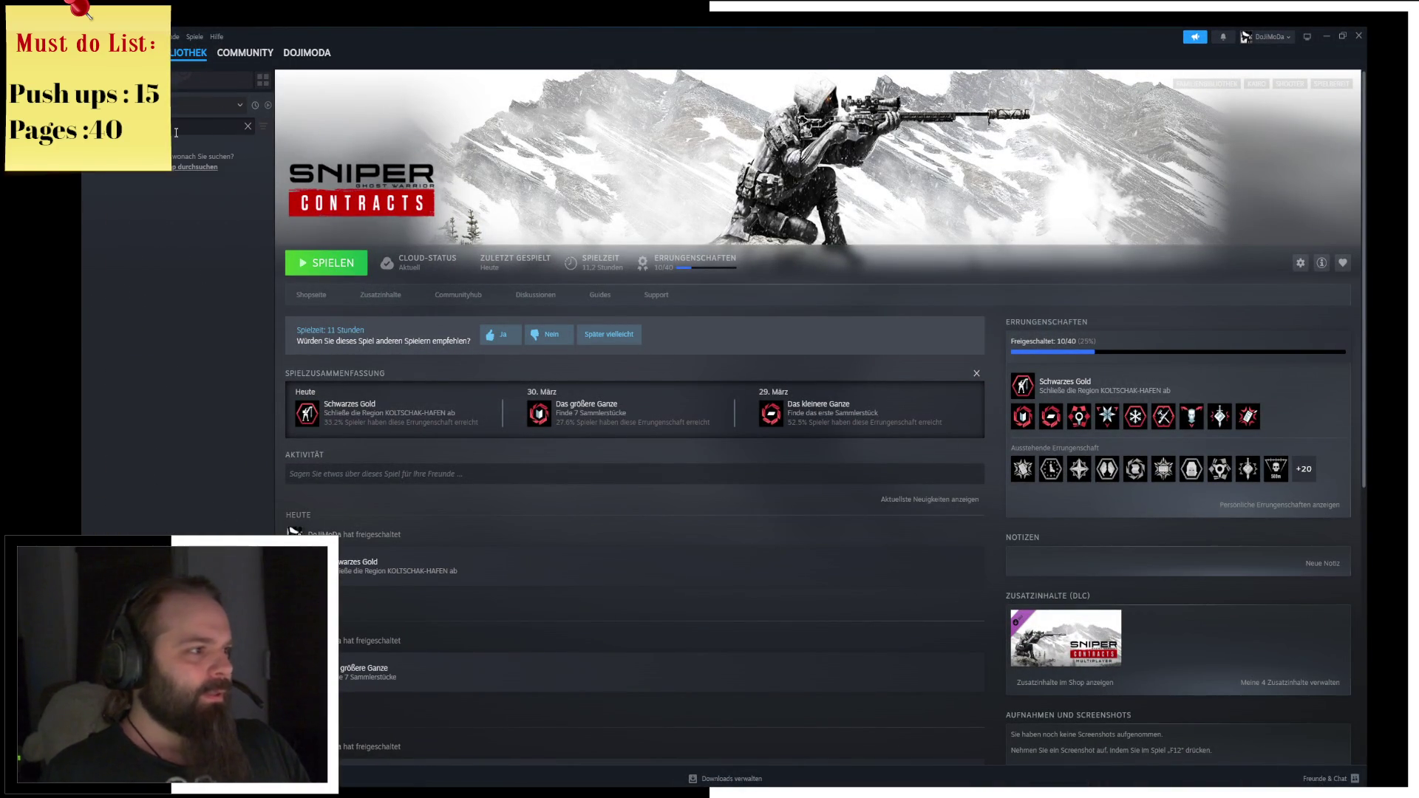
key("ctrl+a")
key("BackSpace")
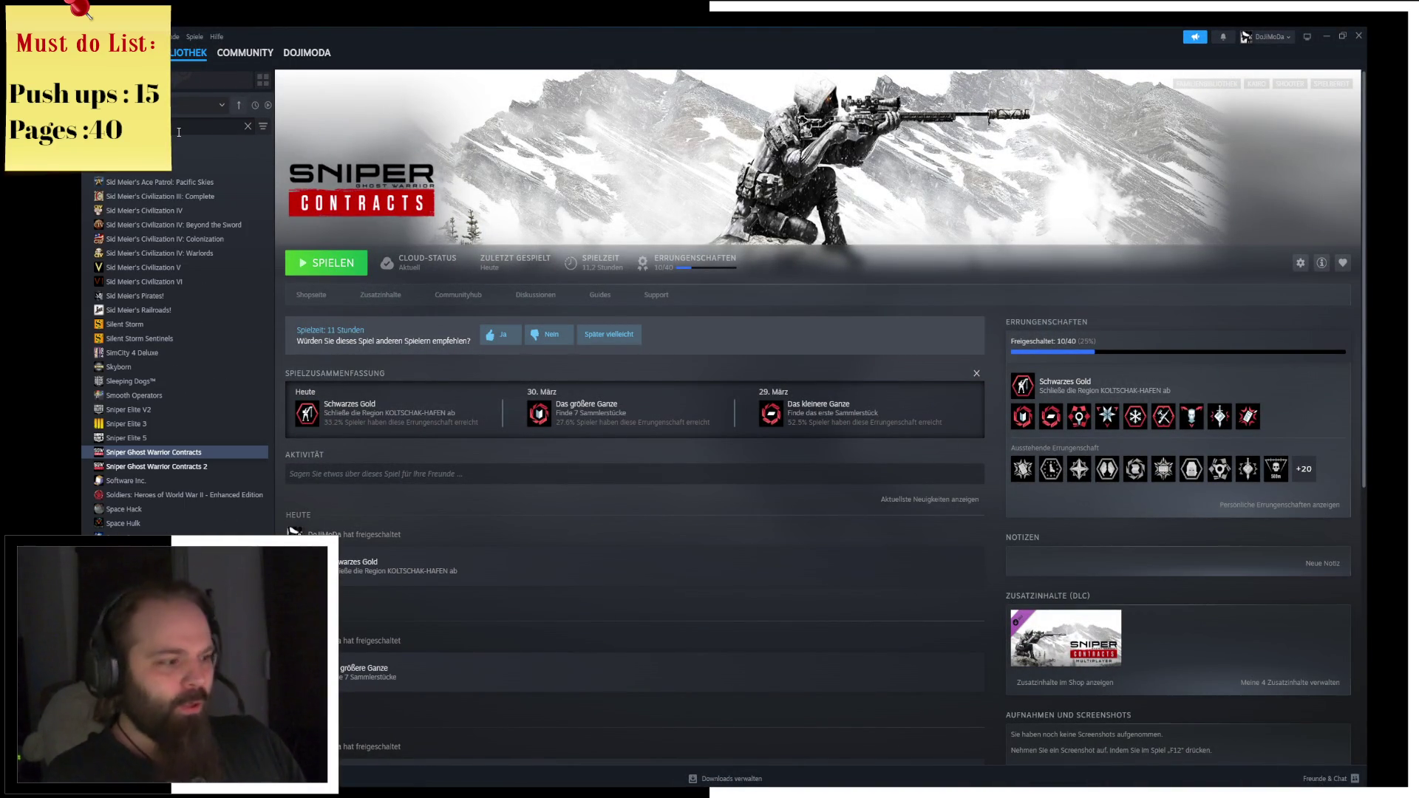
type("where")
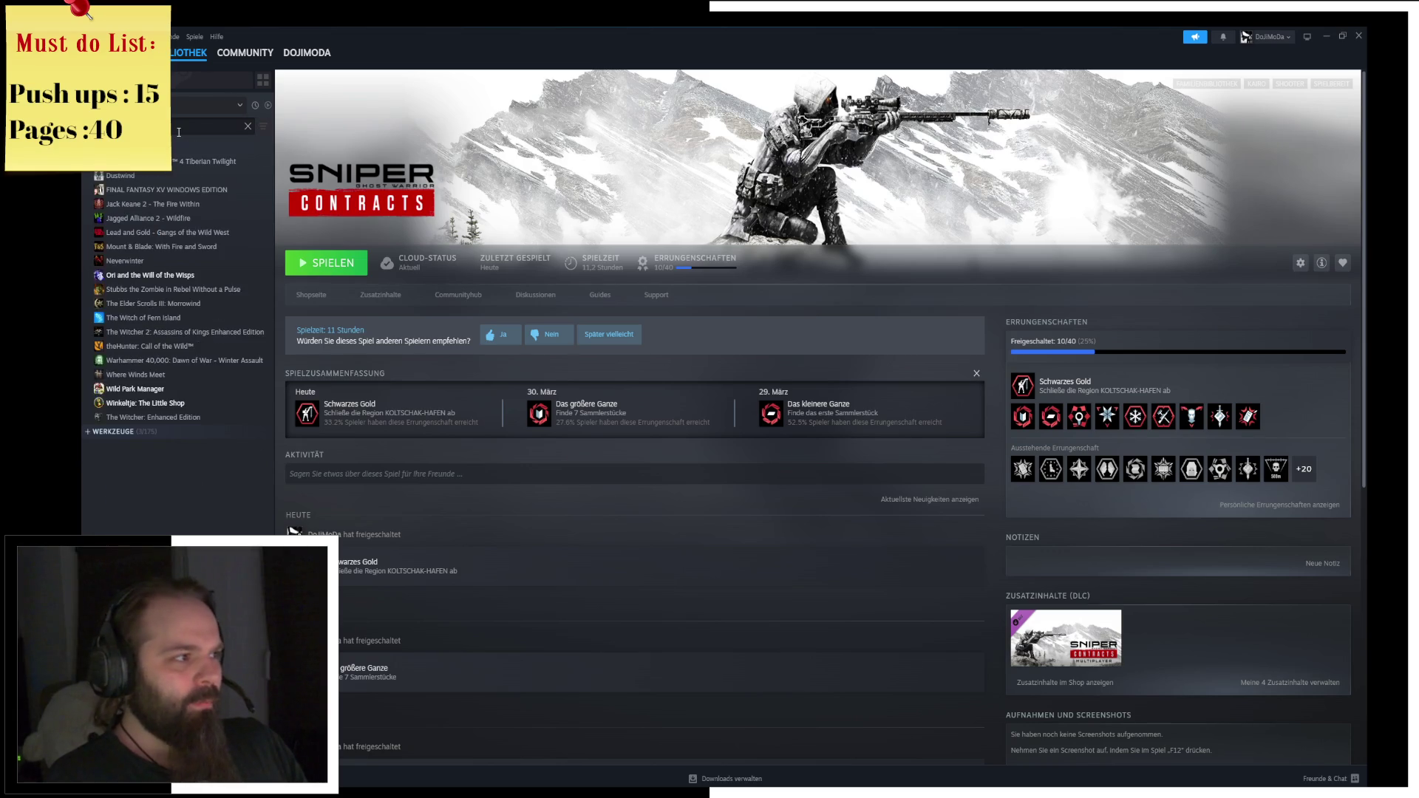
type("nk")
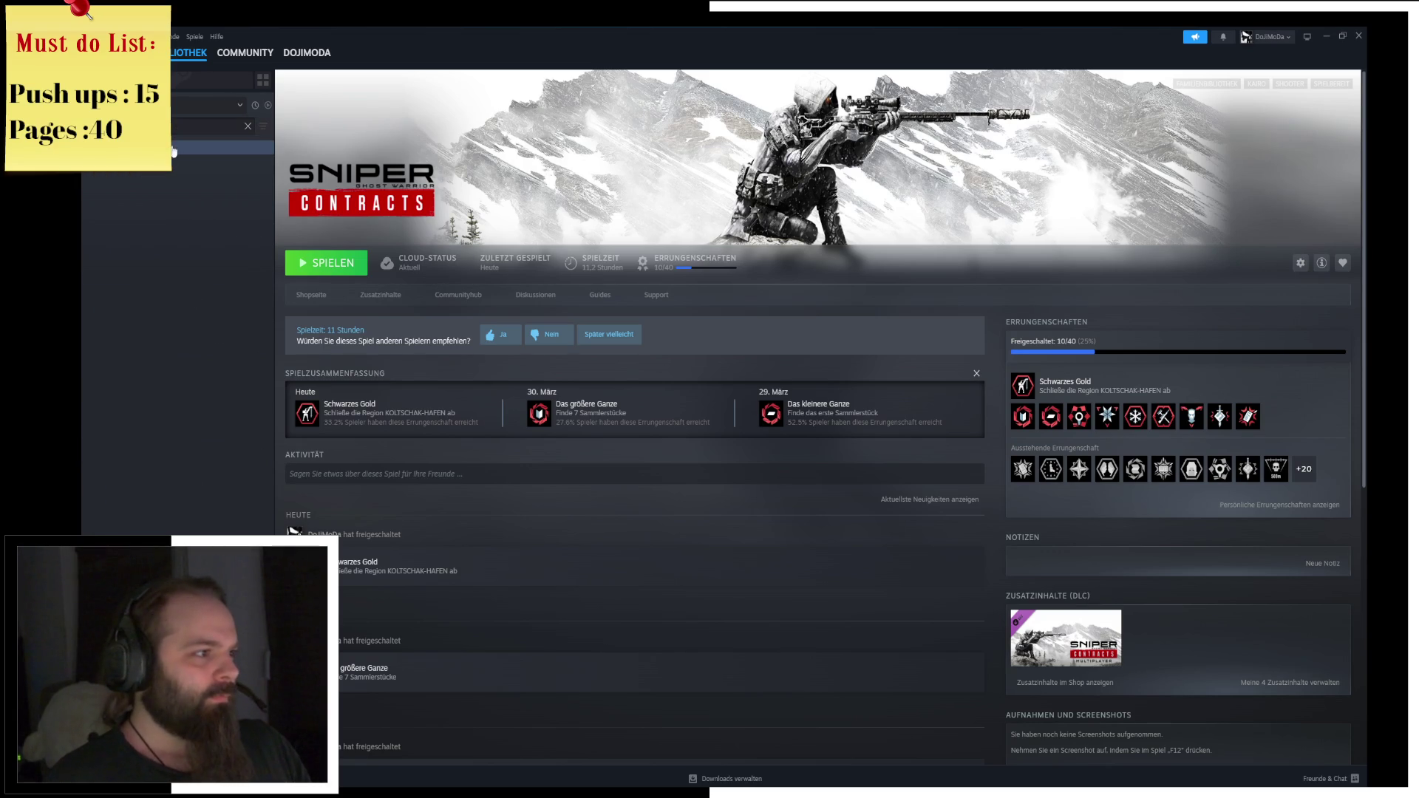
key("BackSpace")
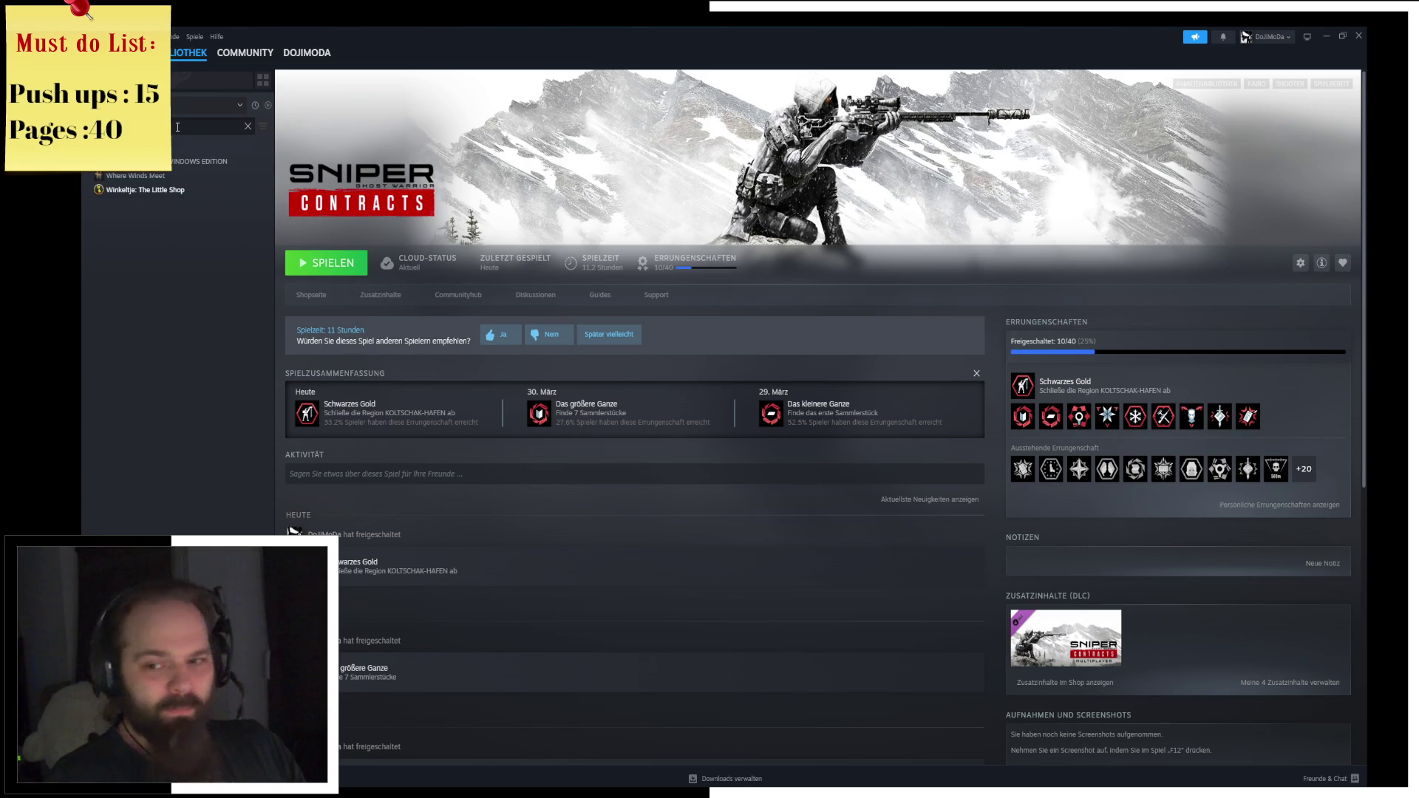
key("BackSpace")
key("BackSpace")
key("BackSpace")
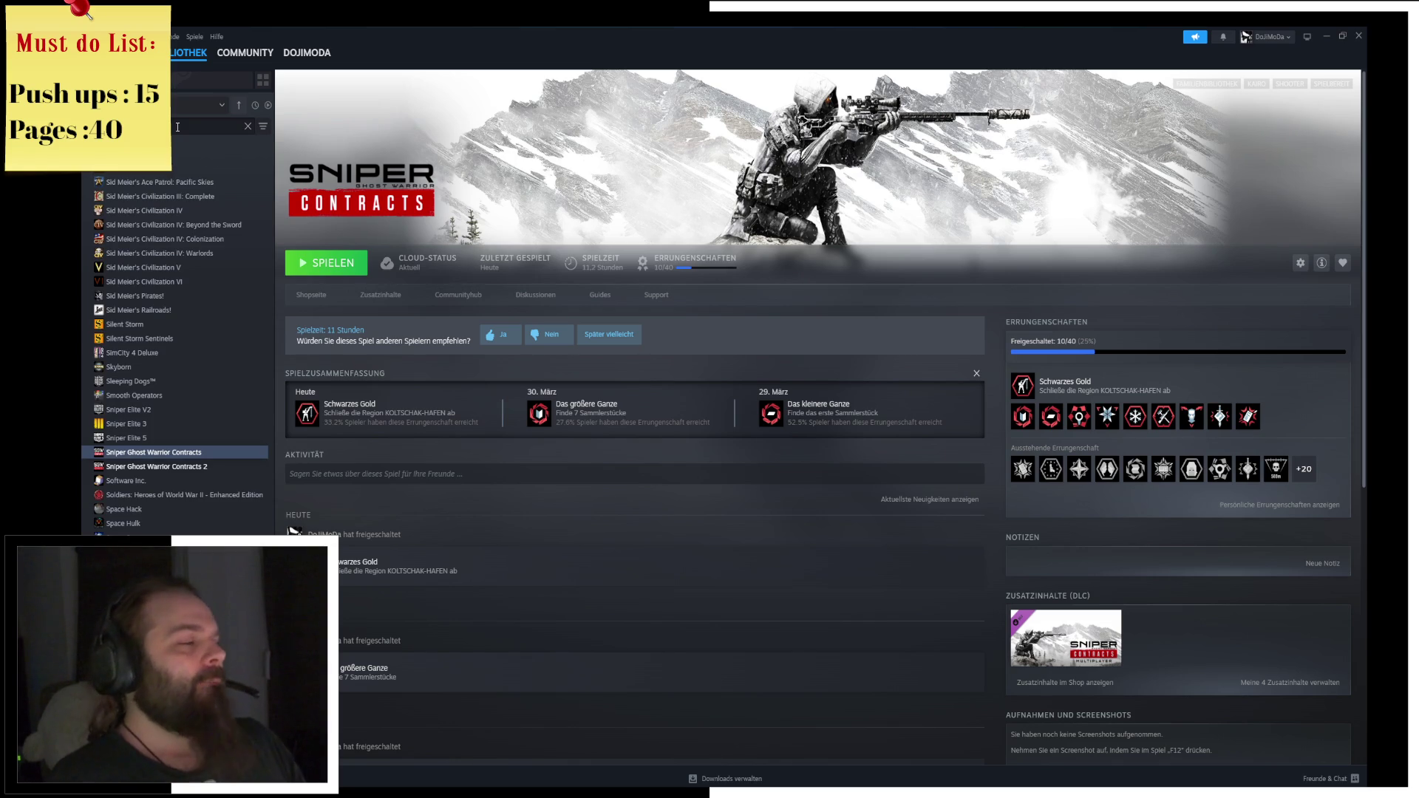
type("x")
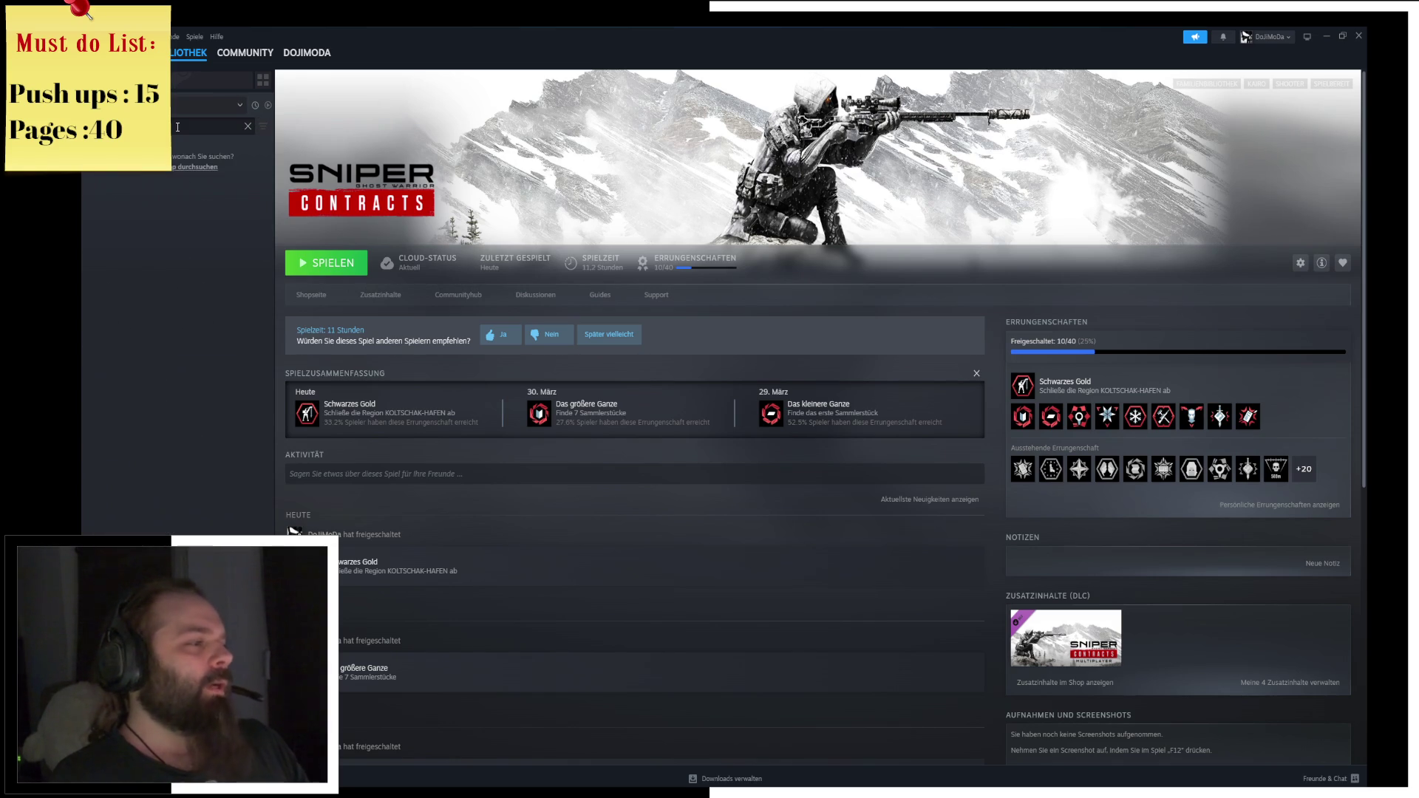
key("BackSpace")
type("far")
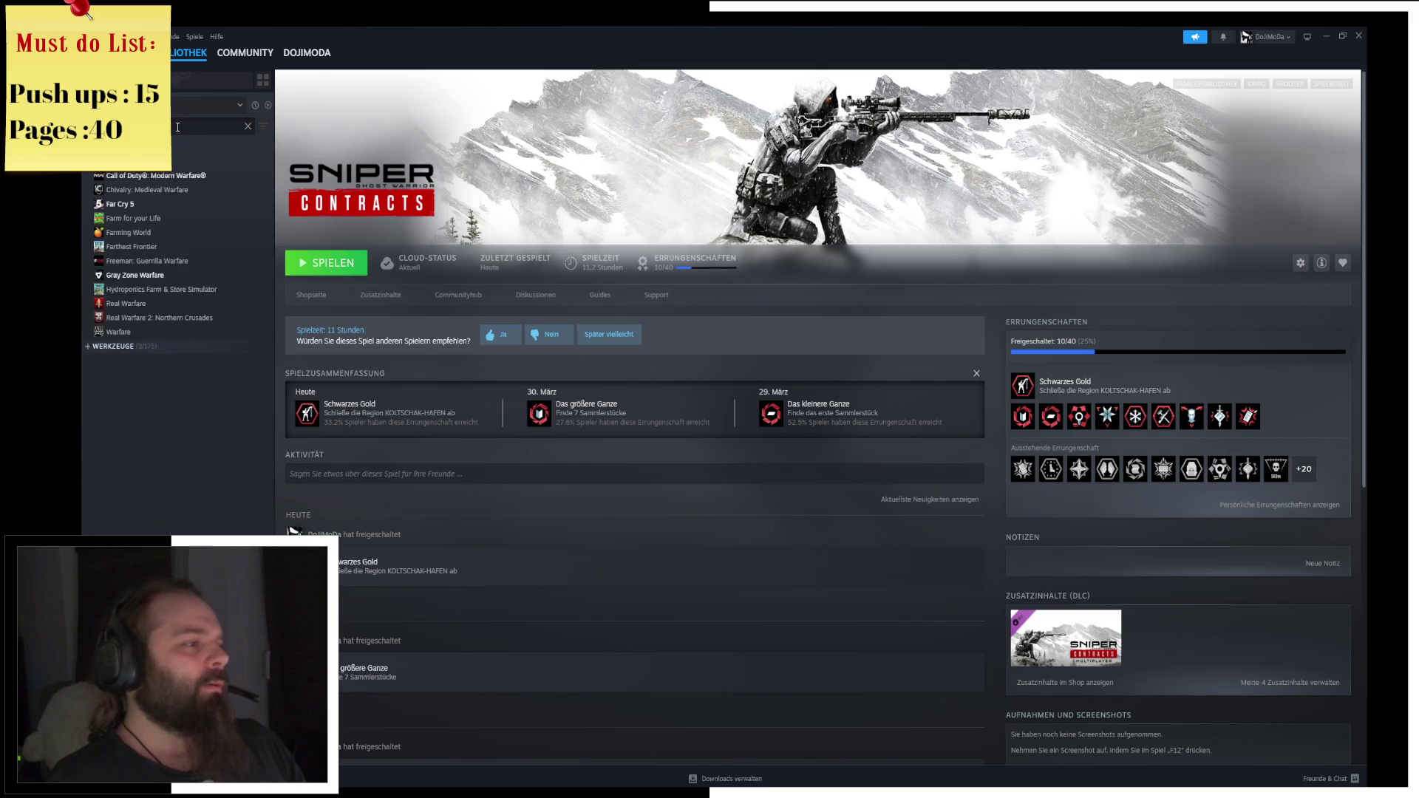
type("c")
left_click(222, 160)
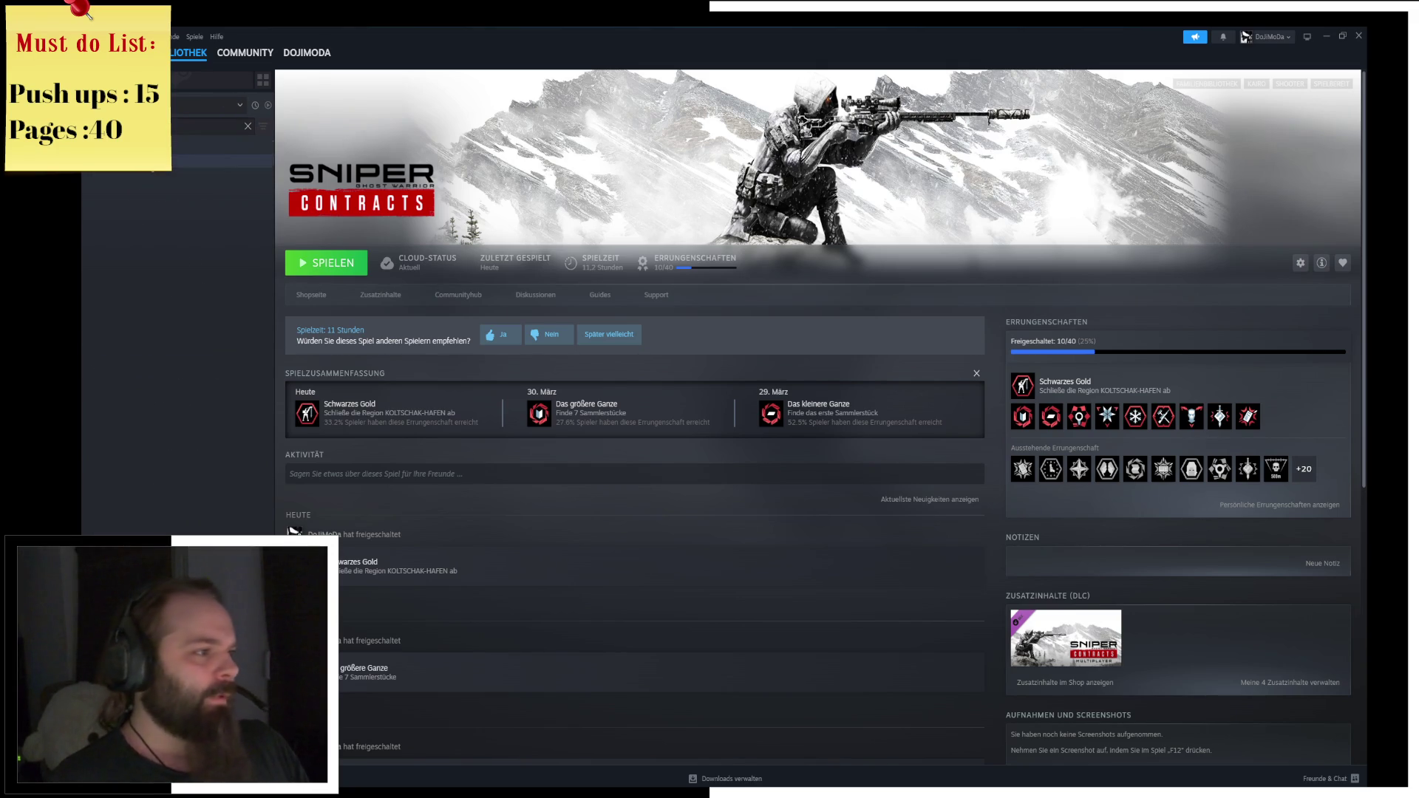
Open Far Cry 5's achievements and scroll through the global unlock percentages.
scroll(871, 373, "down", 3)
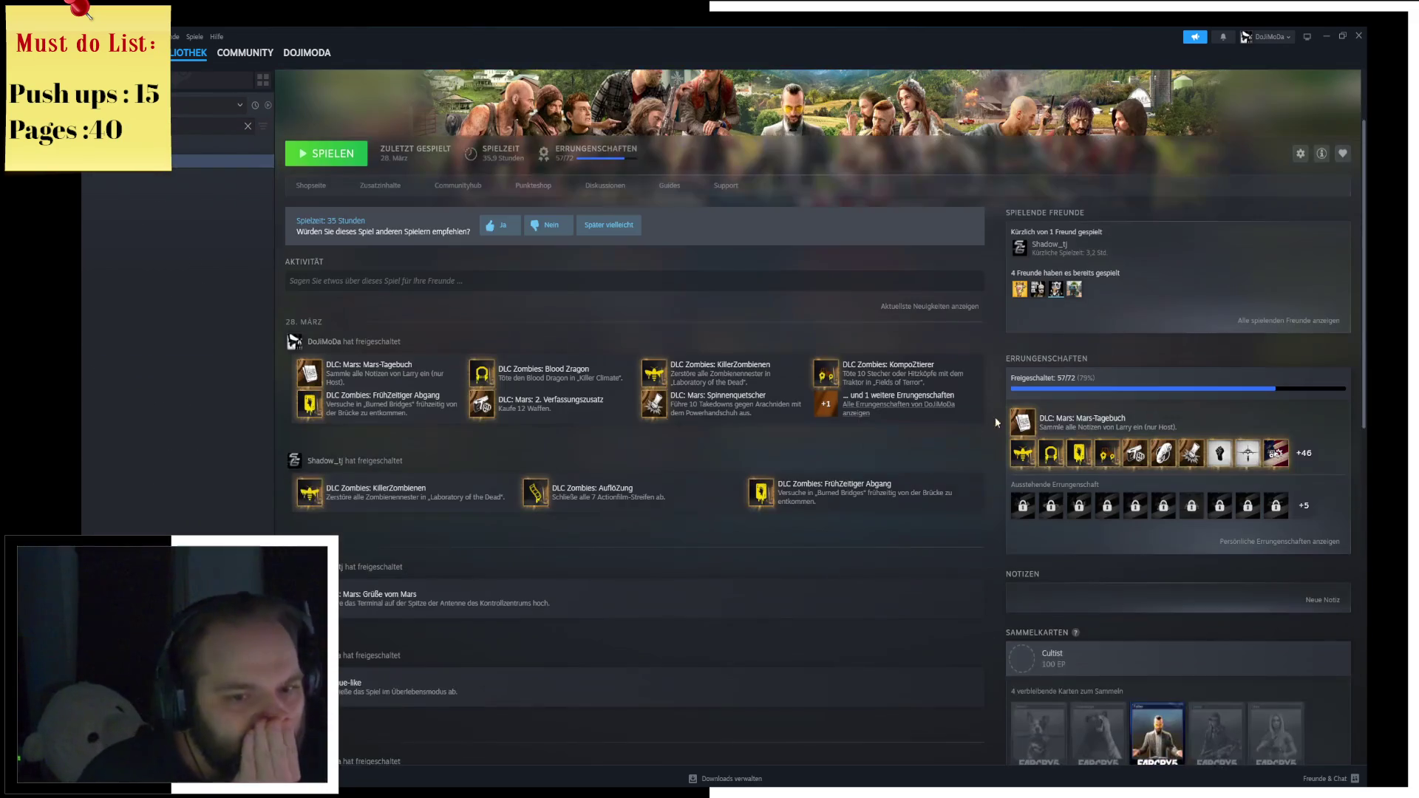
left_click(909, 407)
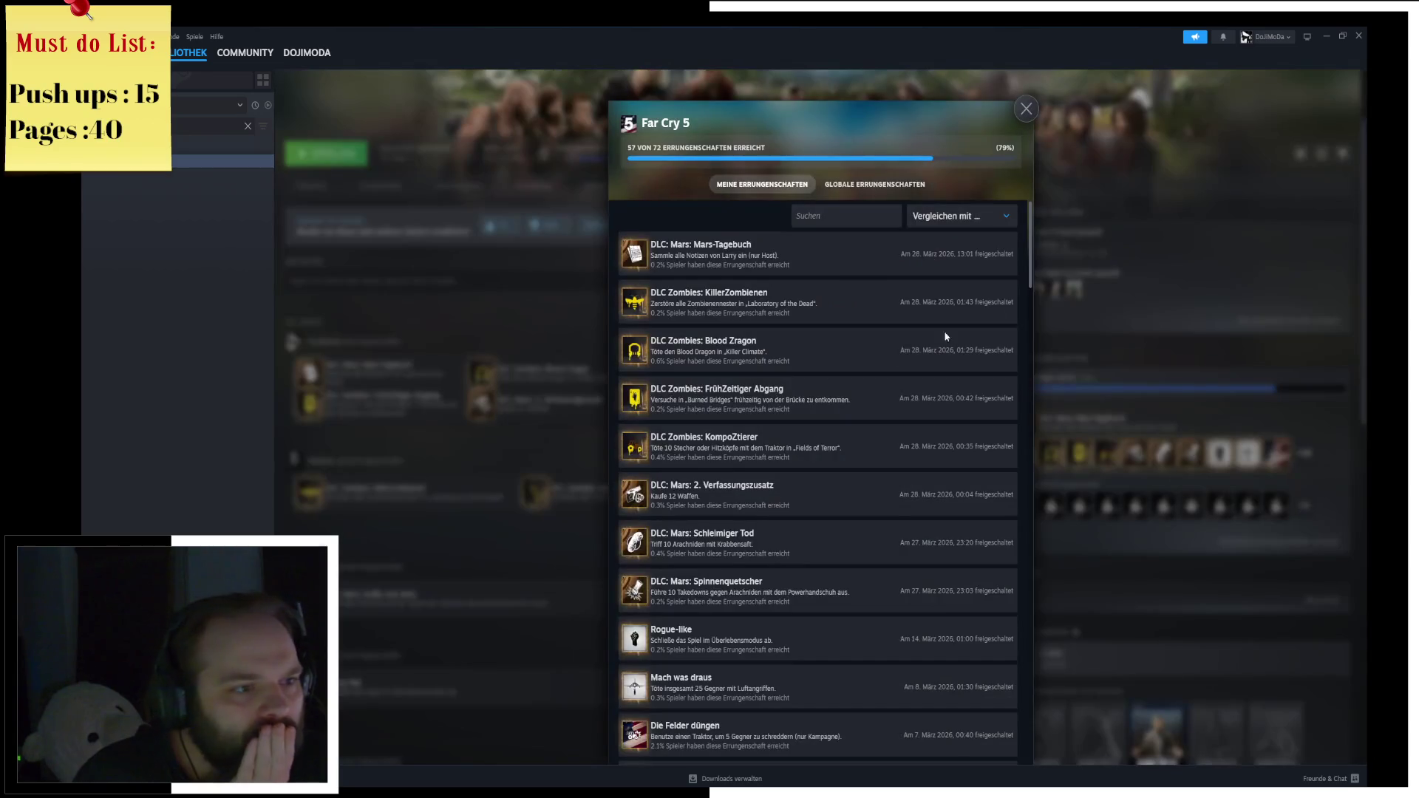
left_click(875, 184)
mouse_move(1030, 281)
left_mouse_down()
mouse_move(1061, 529)
mouse_move(1036, 579)
left_mouse_up()
scroll(887, 418, "down", 1)
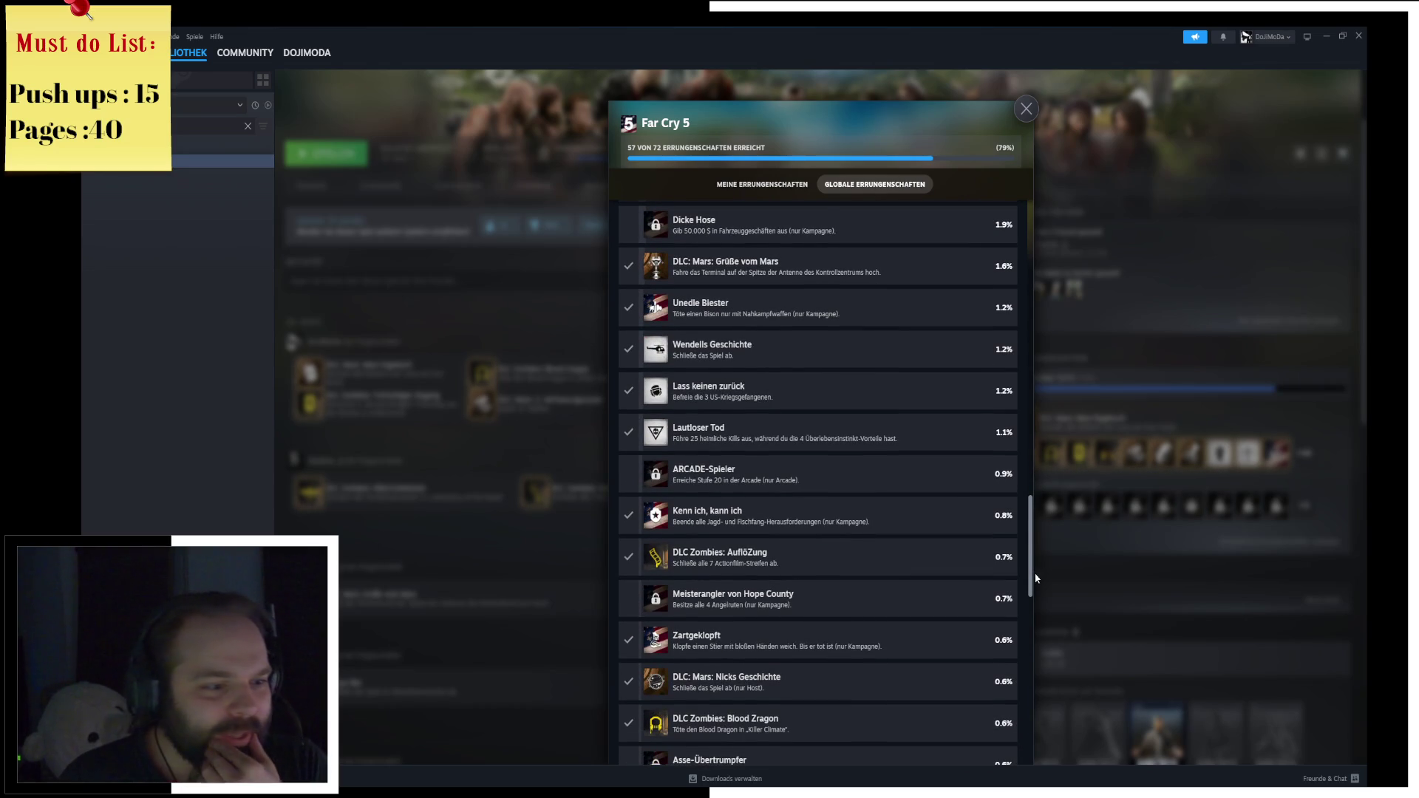
scroll(937, 463, "down", 1)
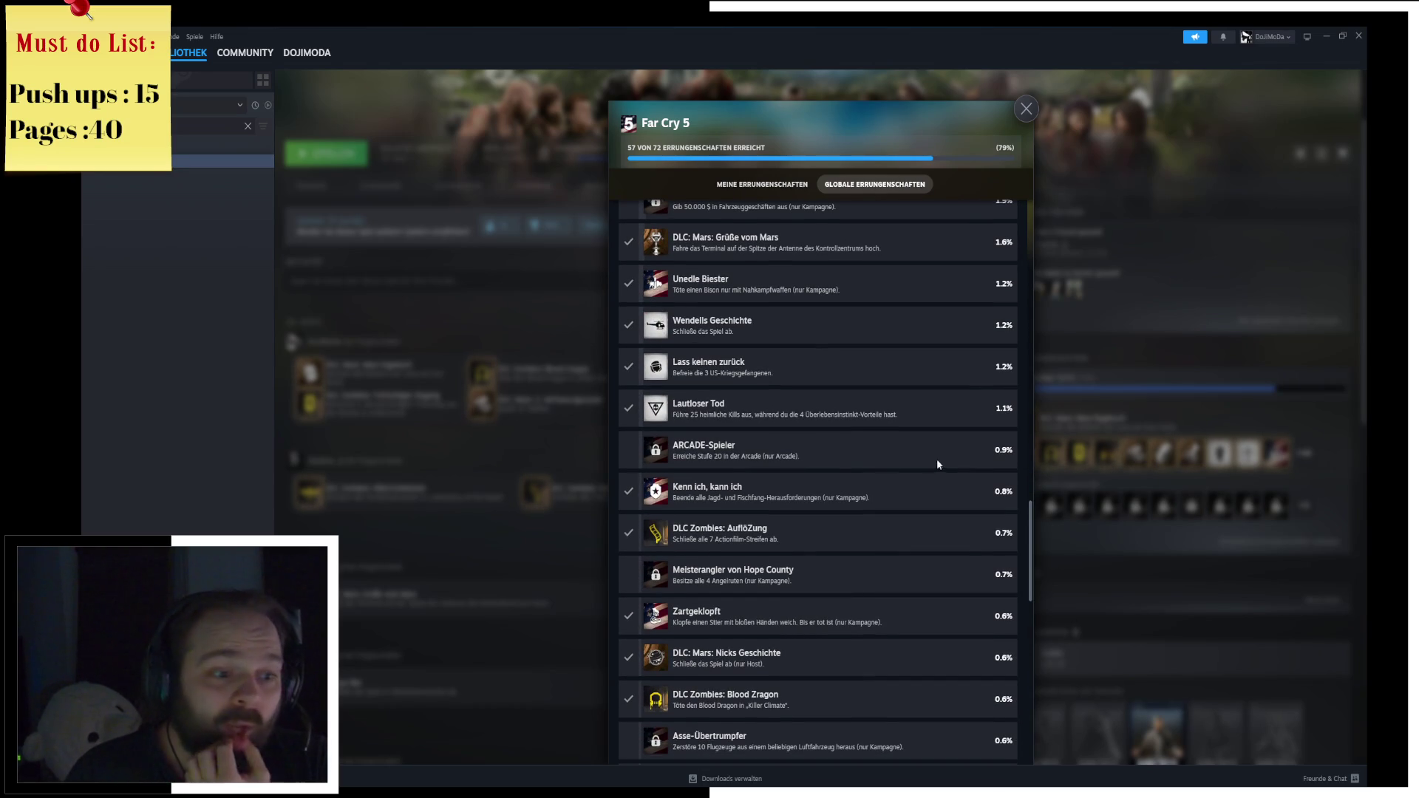
left_click_drag(1032, 528, 1036, 597)
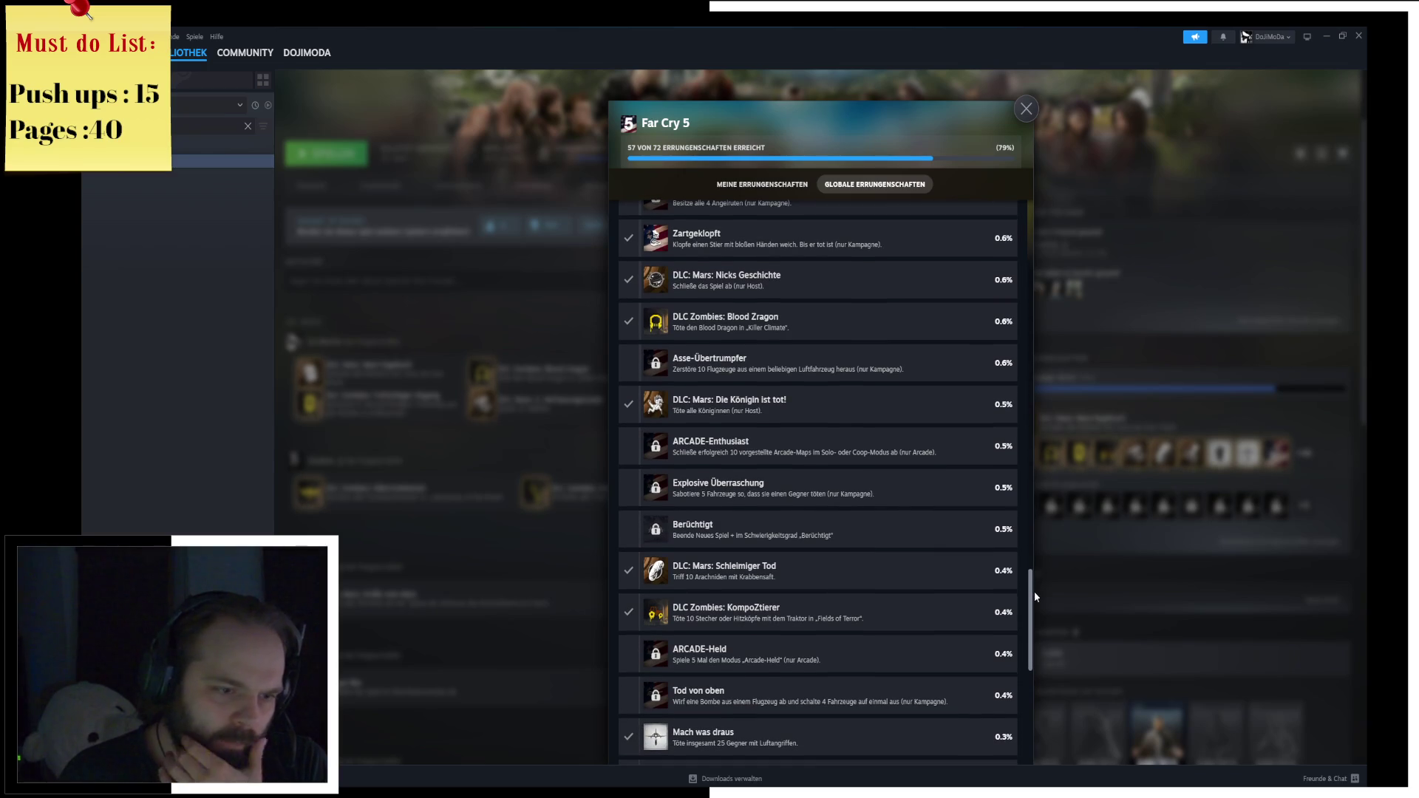
left_click_drag(1035, 597, 1044, 694)
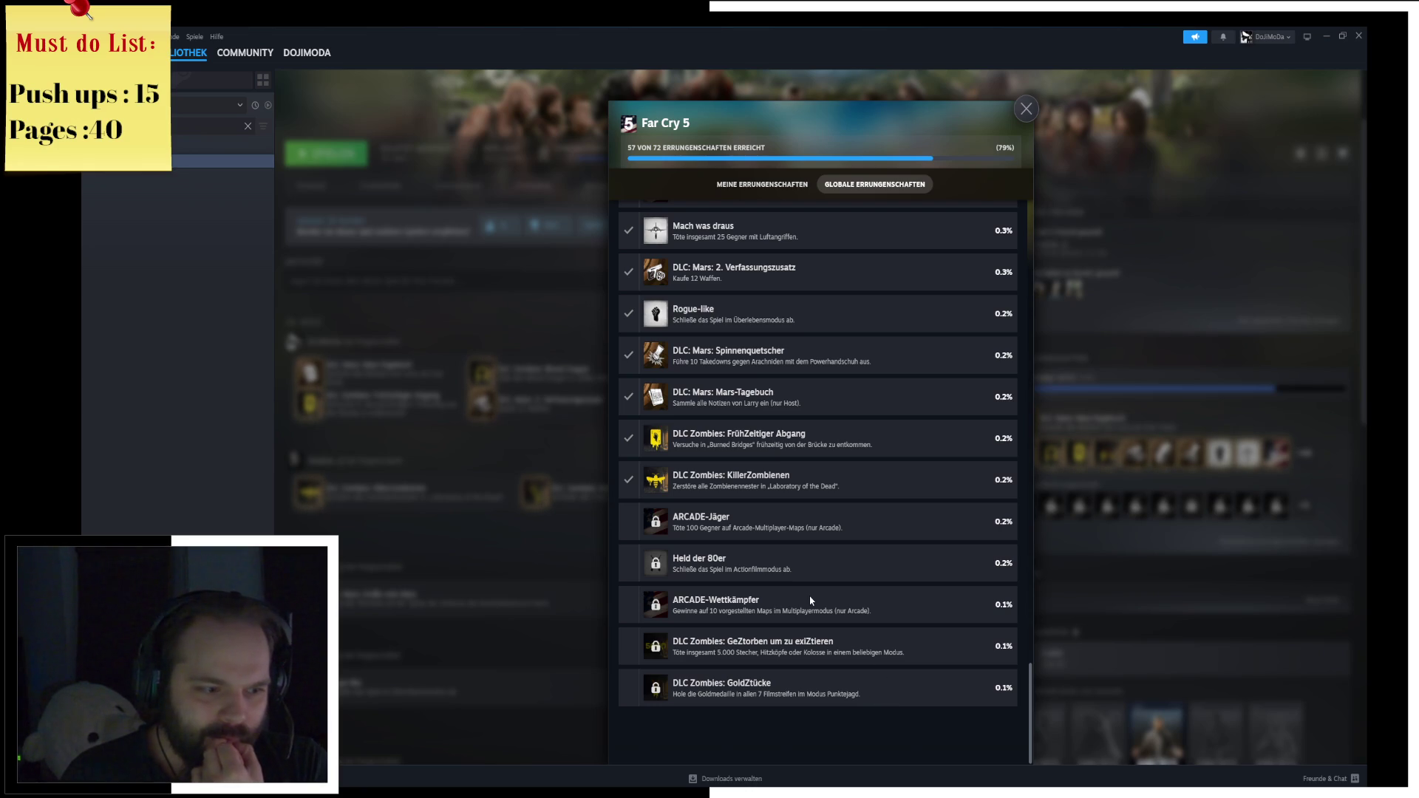
Close the achievements overview, return to Steam's library home, and minimize Steam.
left_click(588, 561)
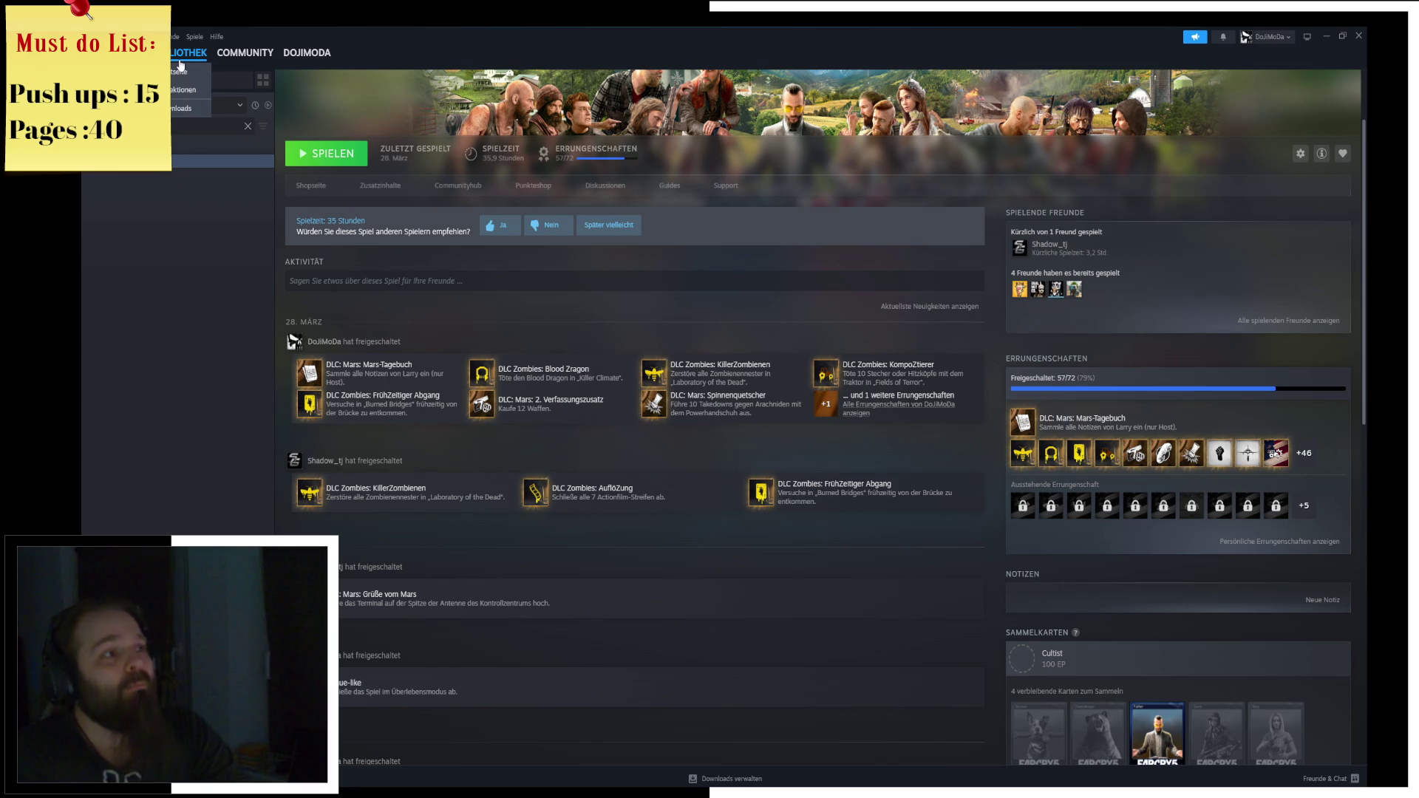
left_click(192, 78)
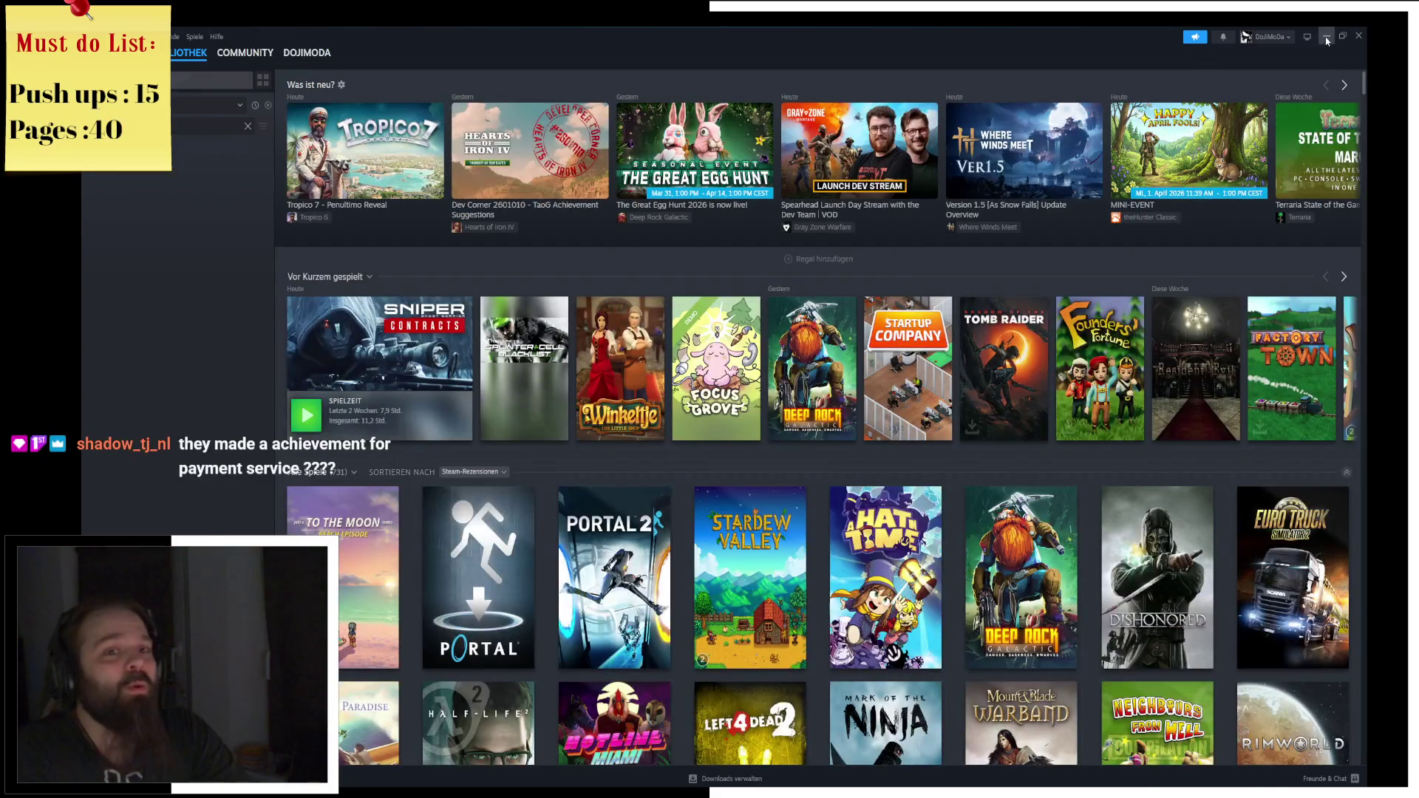
left_click(1326, 37)
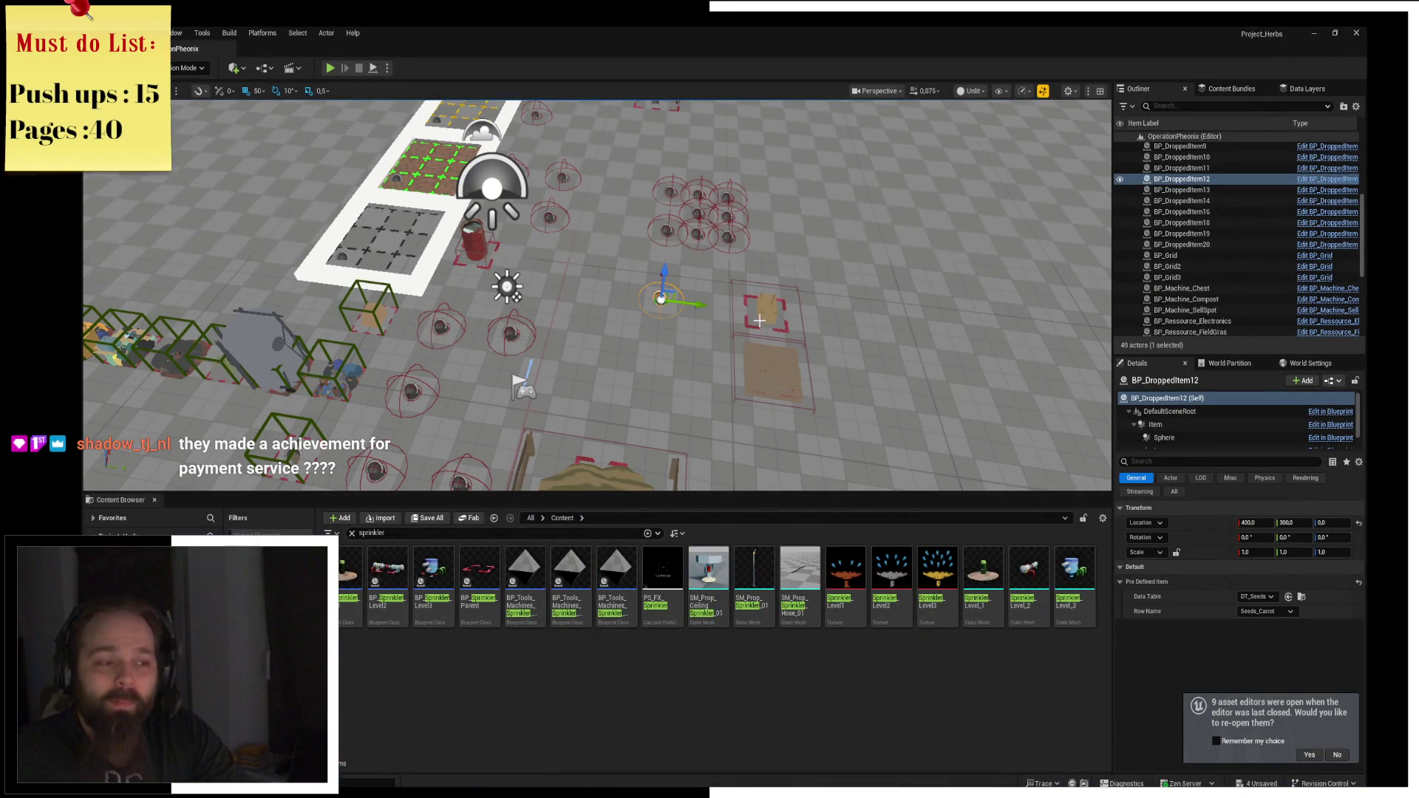
key("alt+Tab")
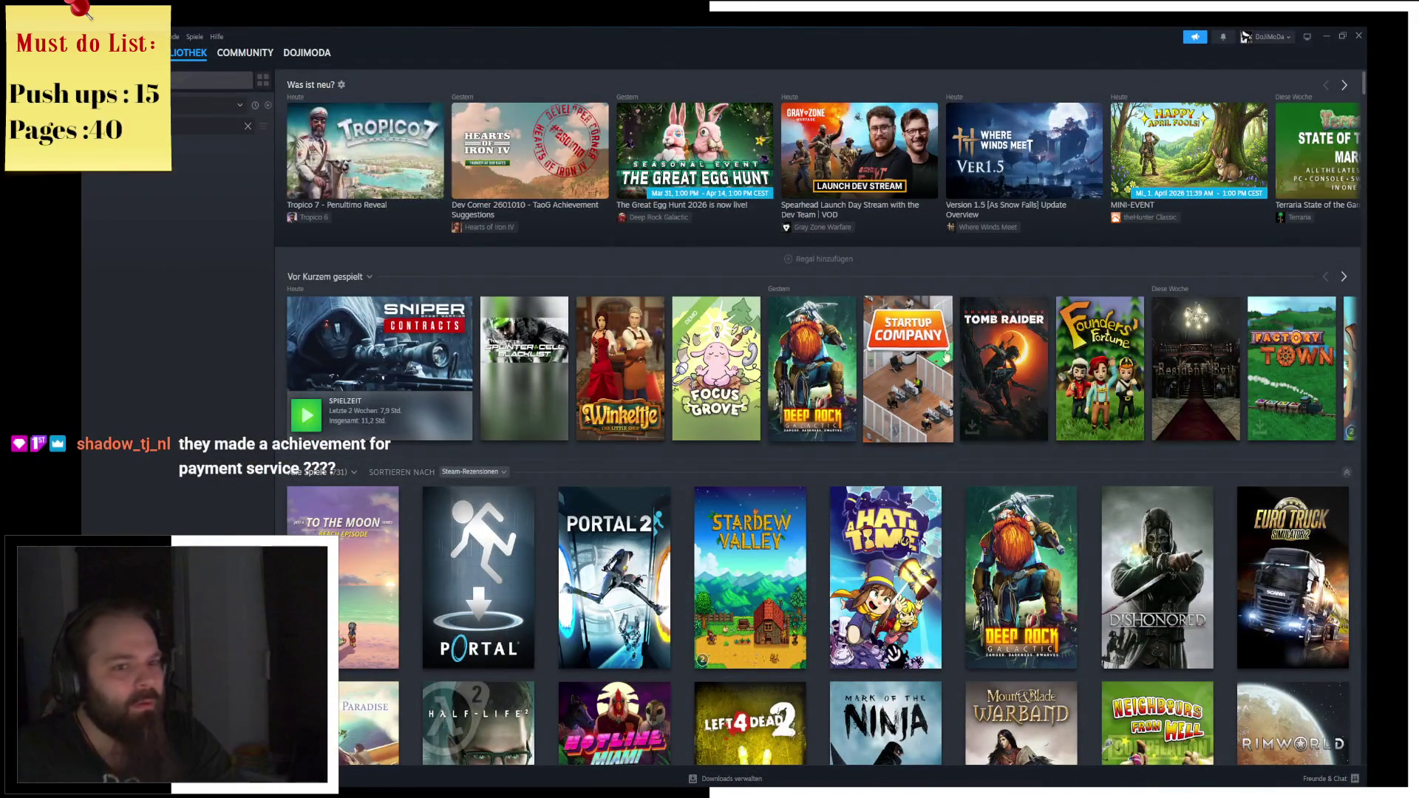
Open Far Cry 5 from the Recently Played row and show its achievements list.
left_click(1344, 279)
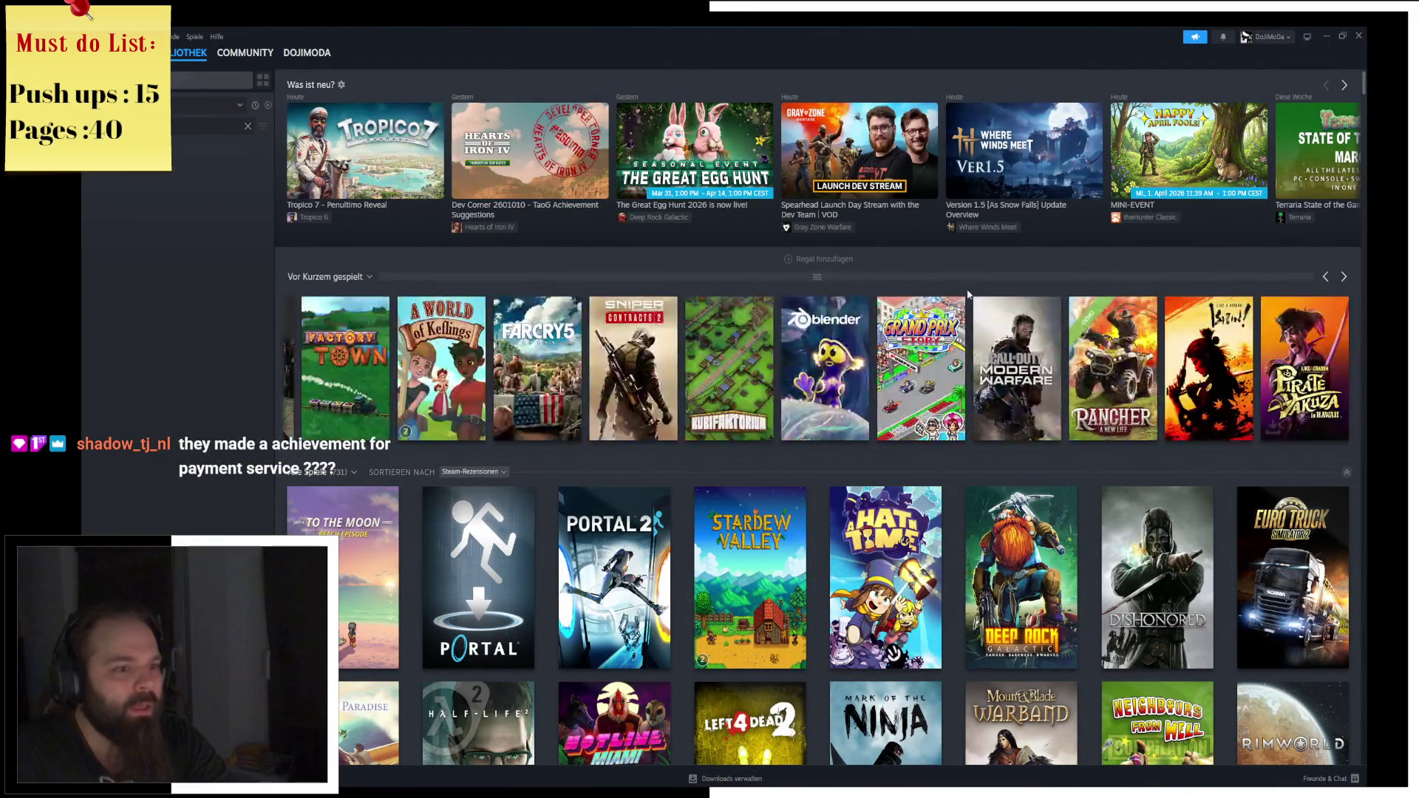
left_click(544, 361)
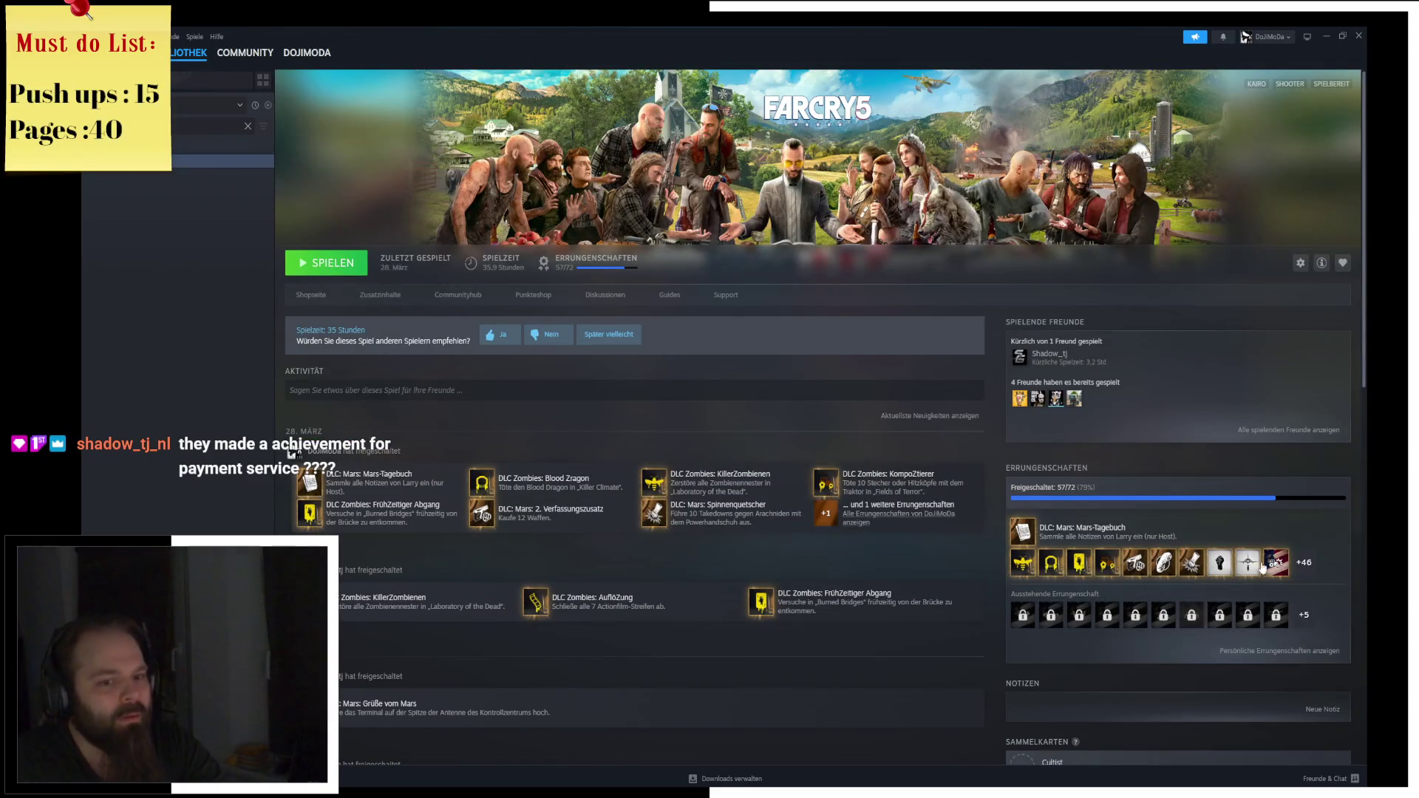
left_click(1306, 616)
Scroll through the locked achievements, then close the list and the Steam window.
left_click_drag(1030, 244, 1038, 729)
mouse_move(1041, 727)
left_mouse_down()
mouse_move(1044, 615)
mouse_move(1055, 693)
left_mouse_up()
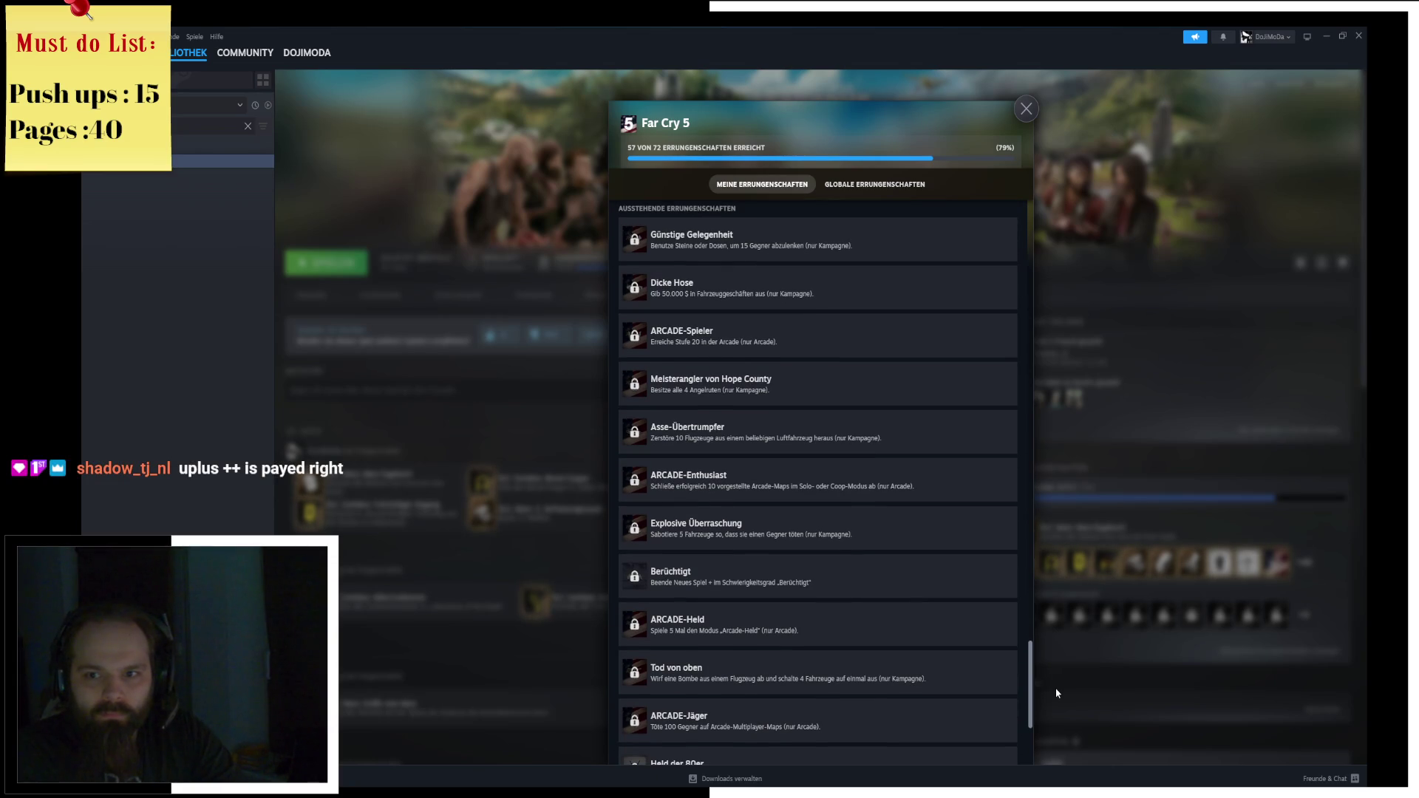
left_click_drag(1057, 693, 1056, 737)
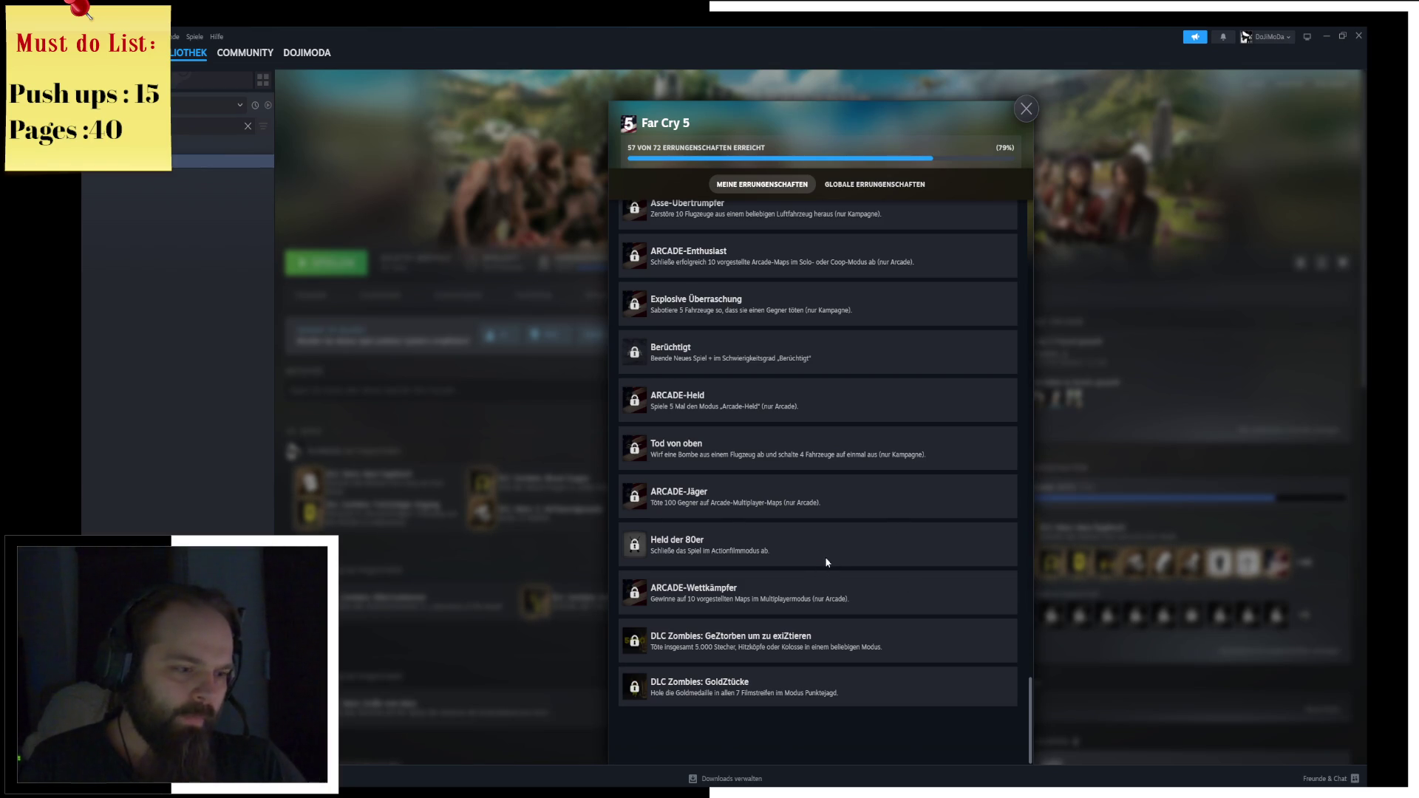
left_click(430, 408)
left_click(1359, 36)
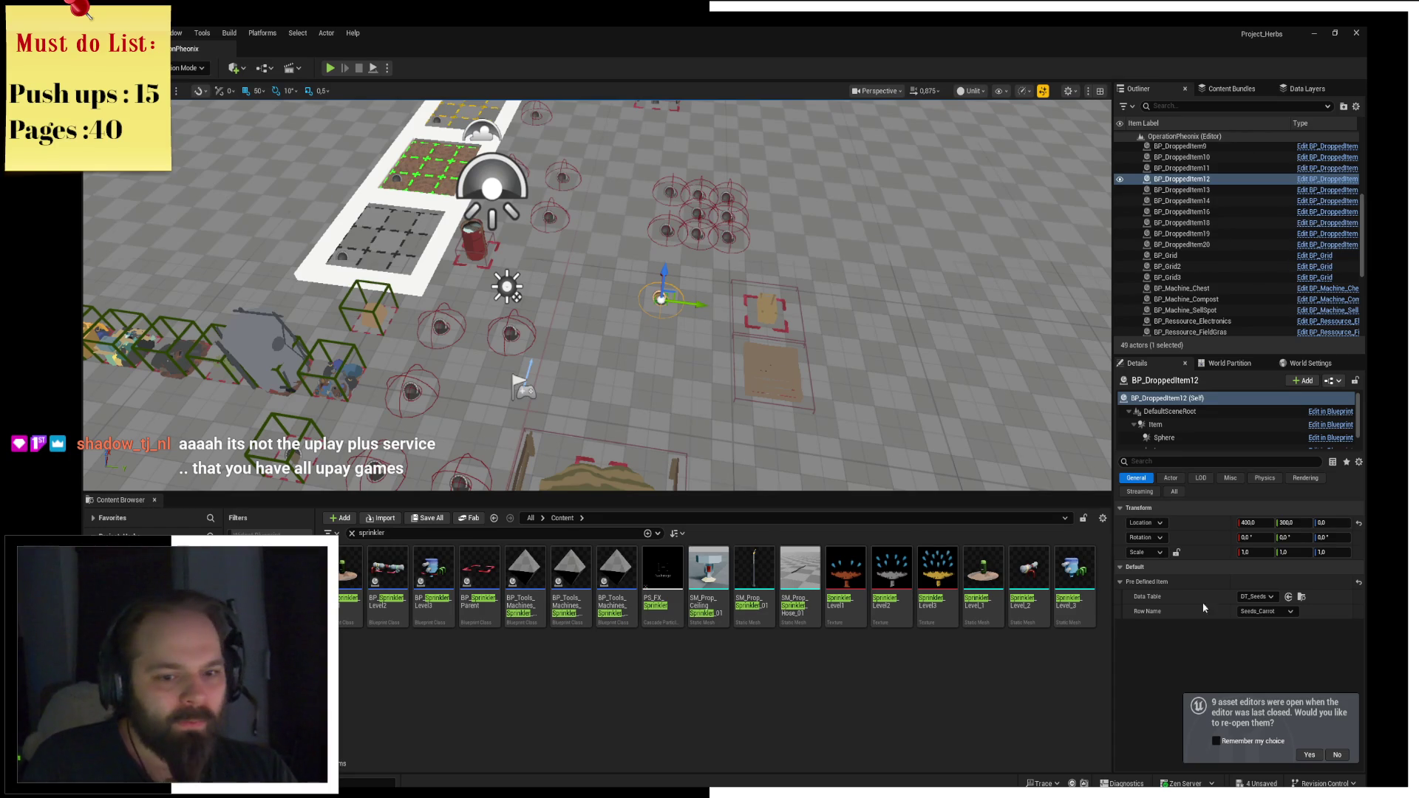
Set BP_DroppedItem12's Data Table to DT_Machines and its Row Name to Sprinkler_Level_1.
left_click(1257, 598)
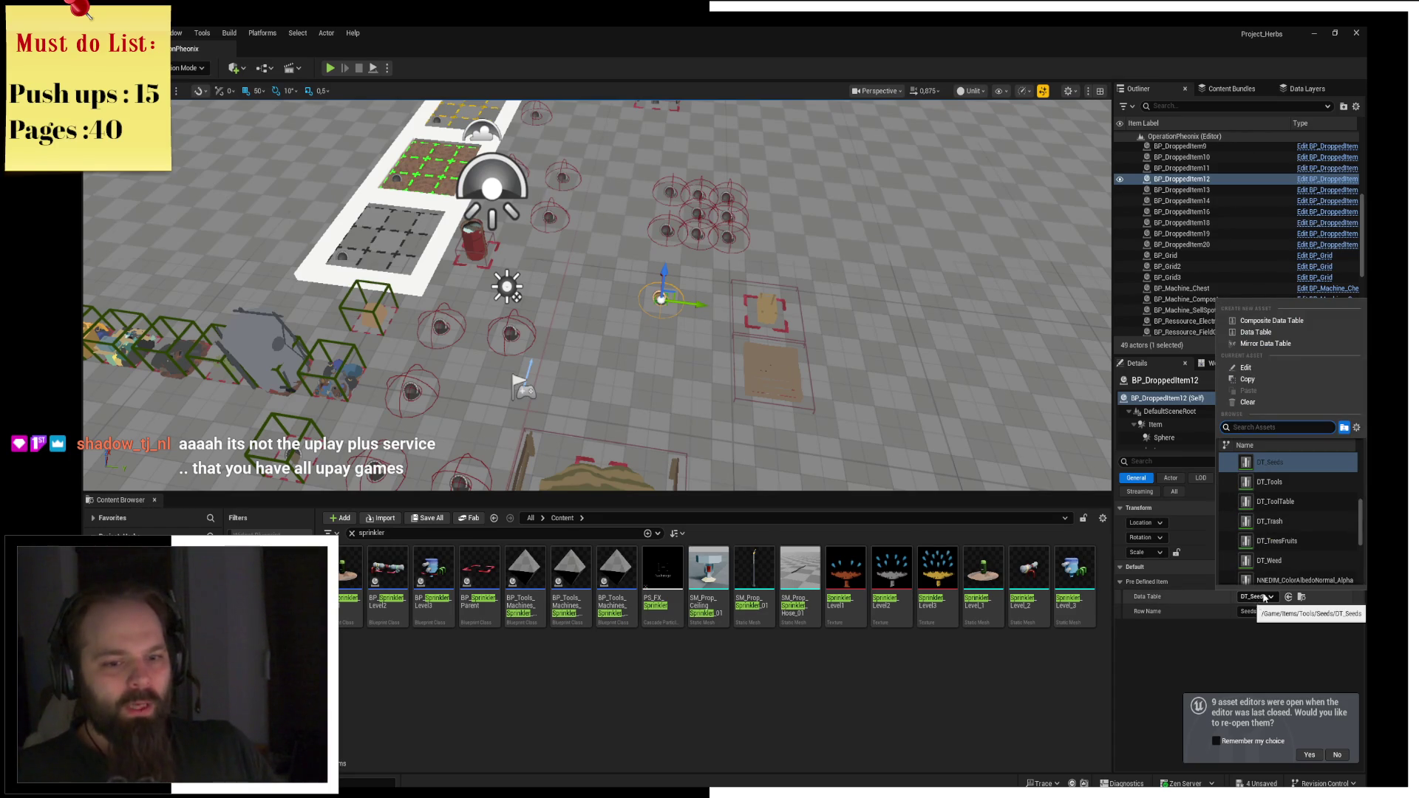
scroll(1267, 480, "down", 3)
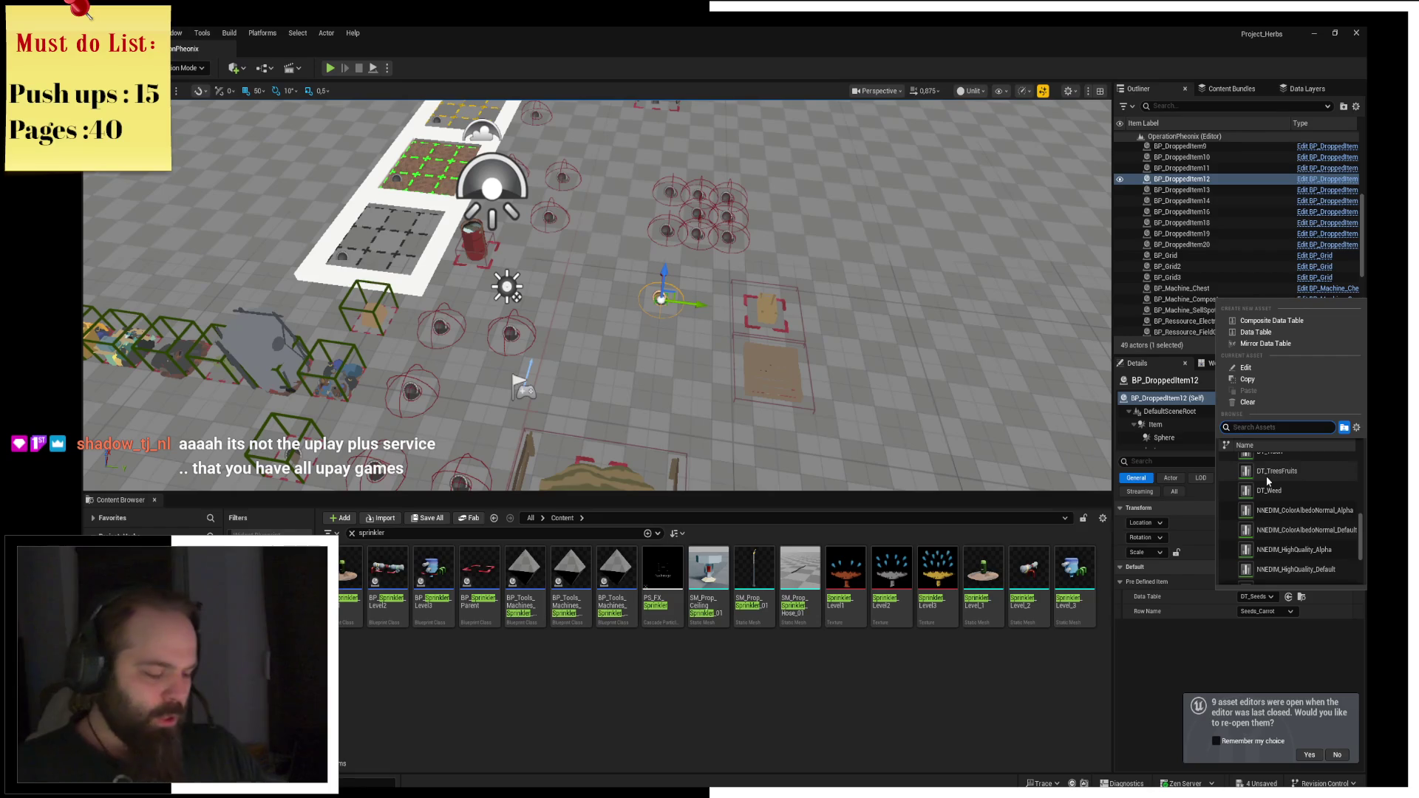
type("mach")
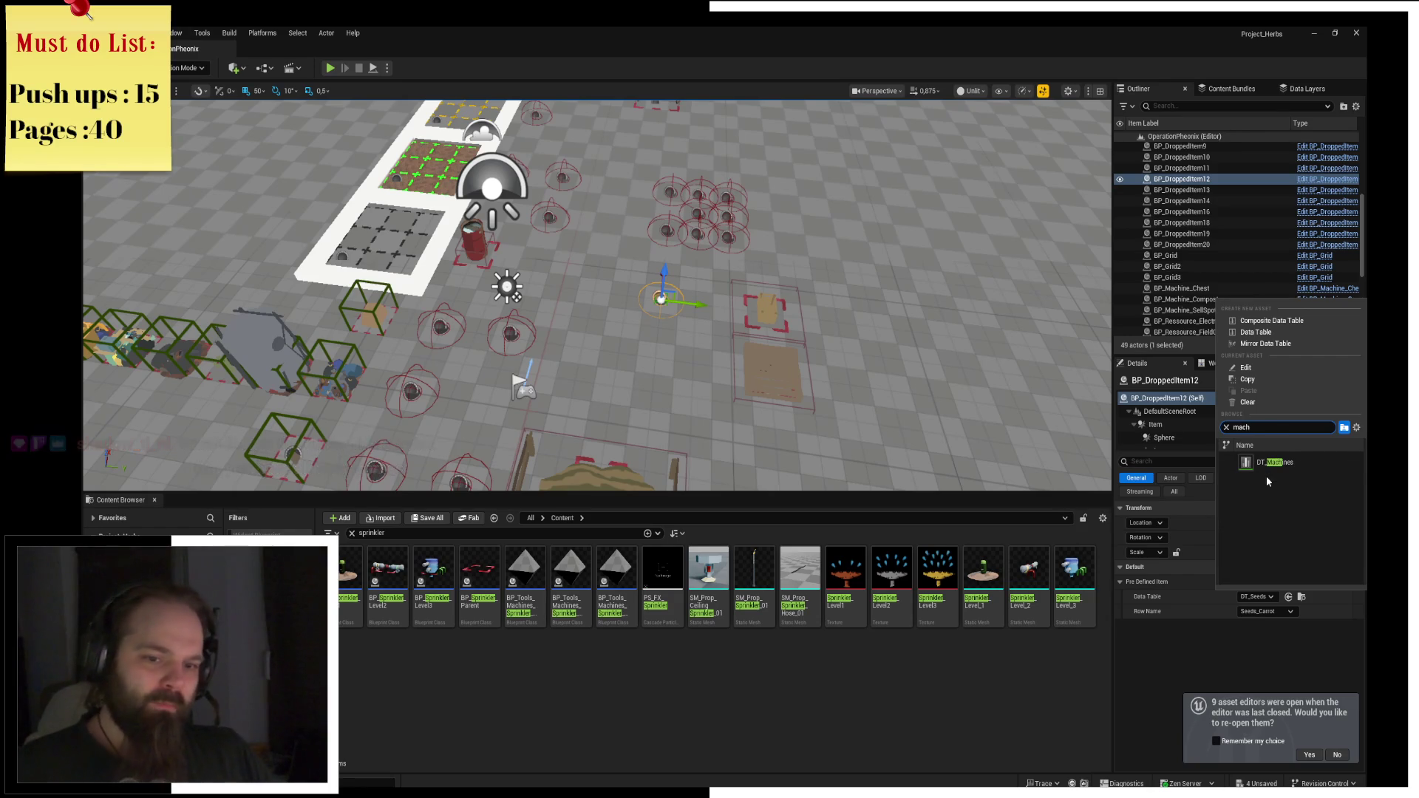
left_click(1272, 462)
left_click(1273, 613)
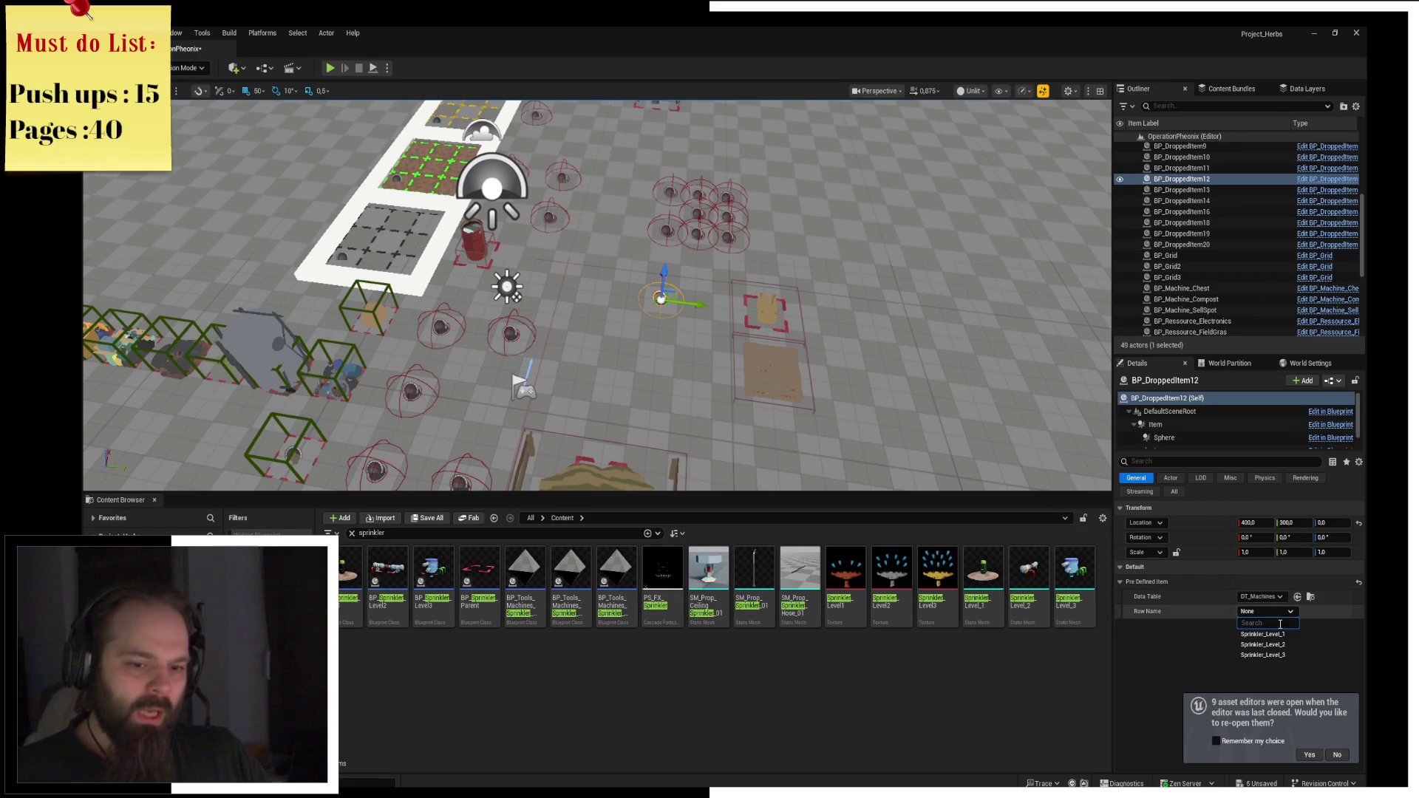
left_click(1262, 634)
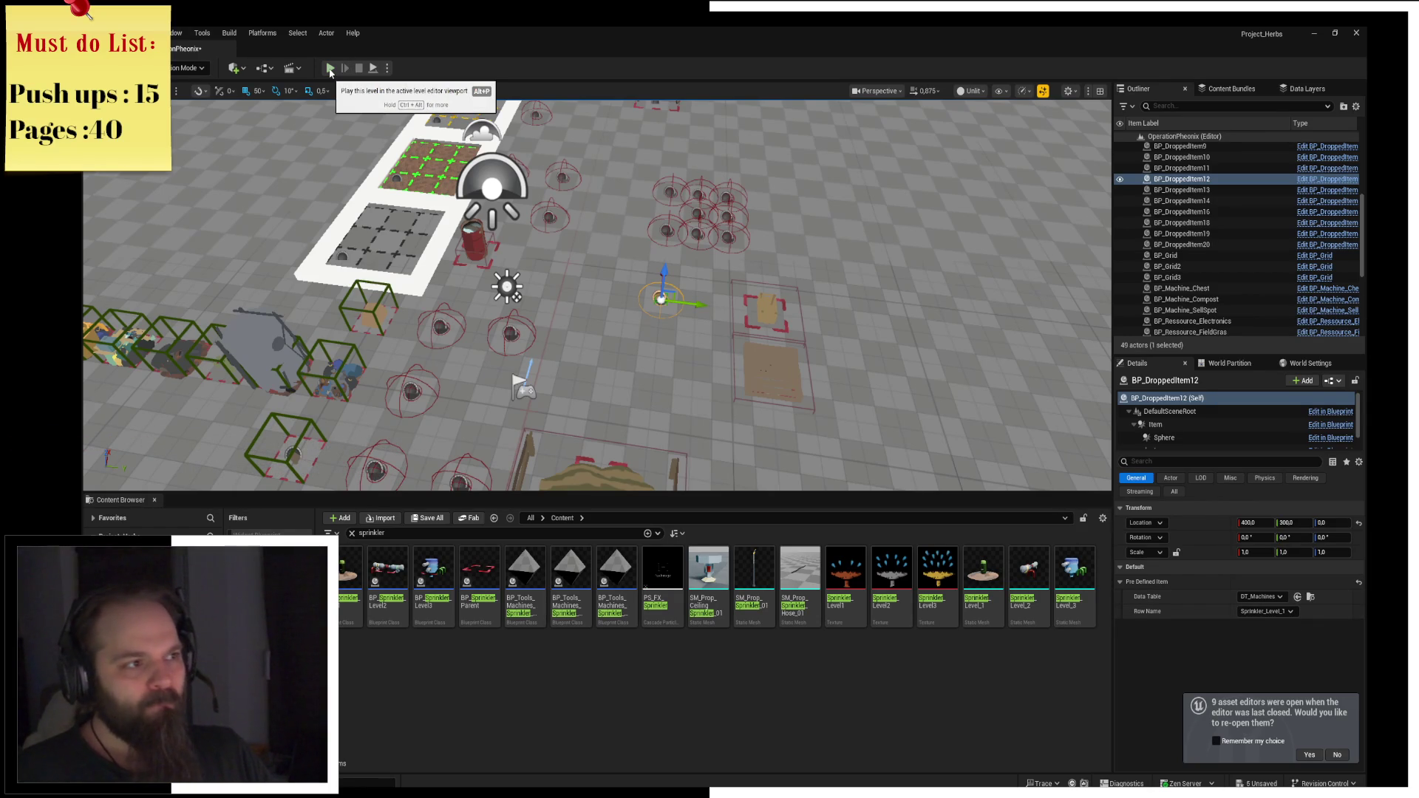
Start a play session, pick up the dropped sprinkler, and place it on the farm plot.
left_click(330, 69)
key("w")
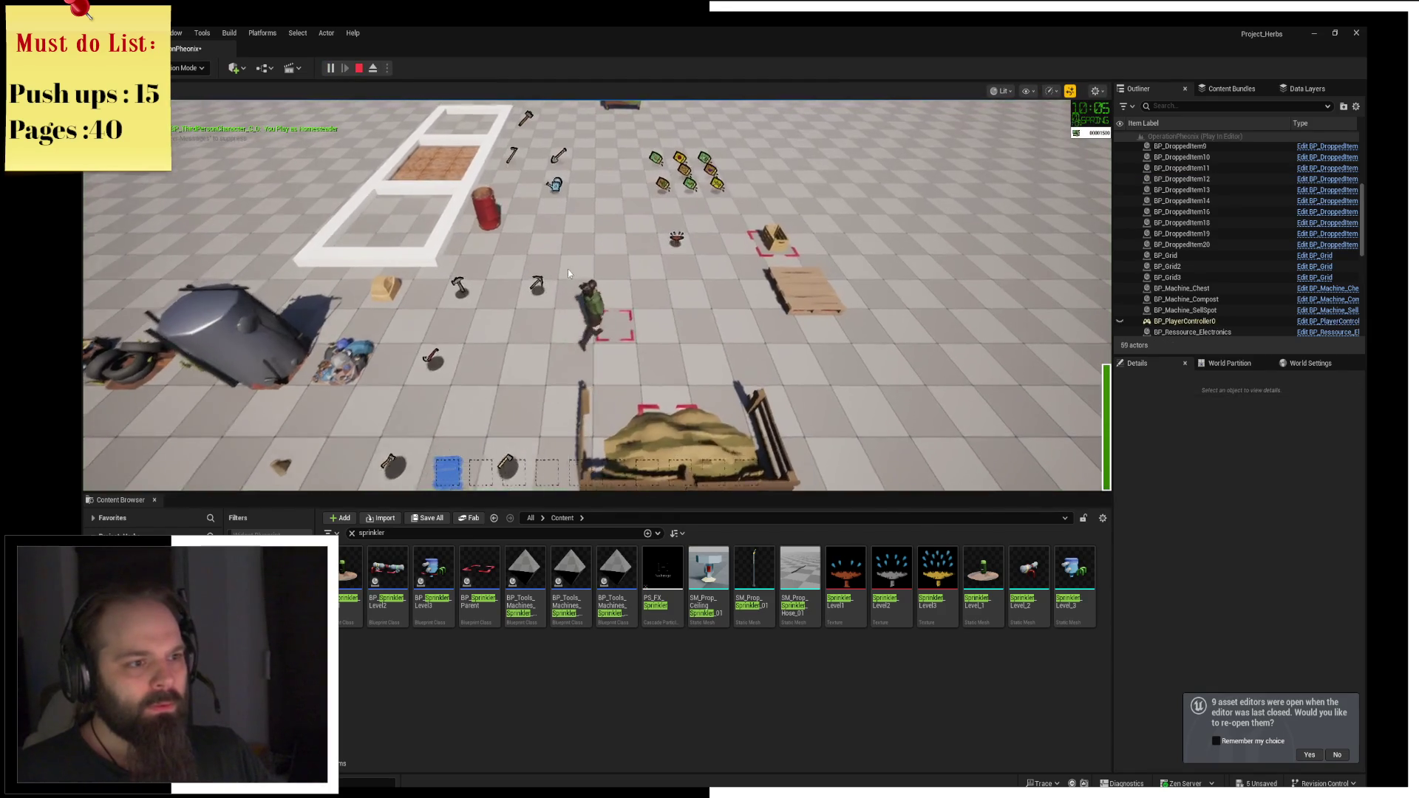
key("a")
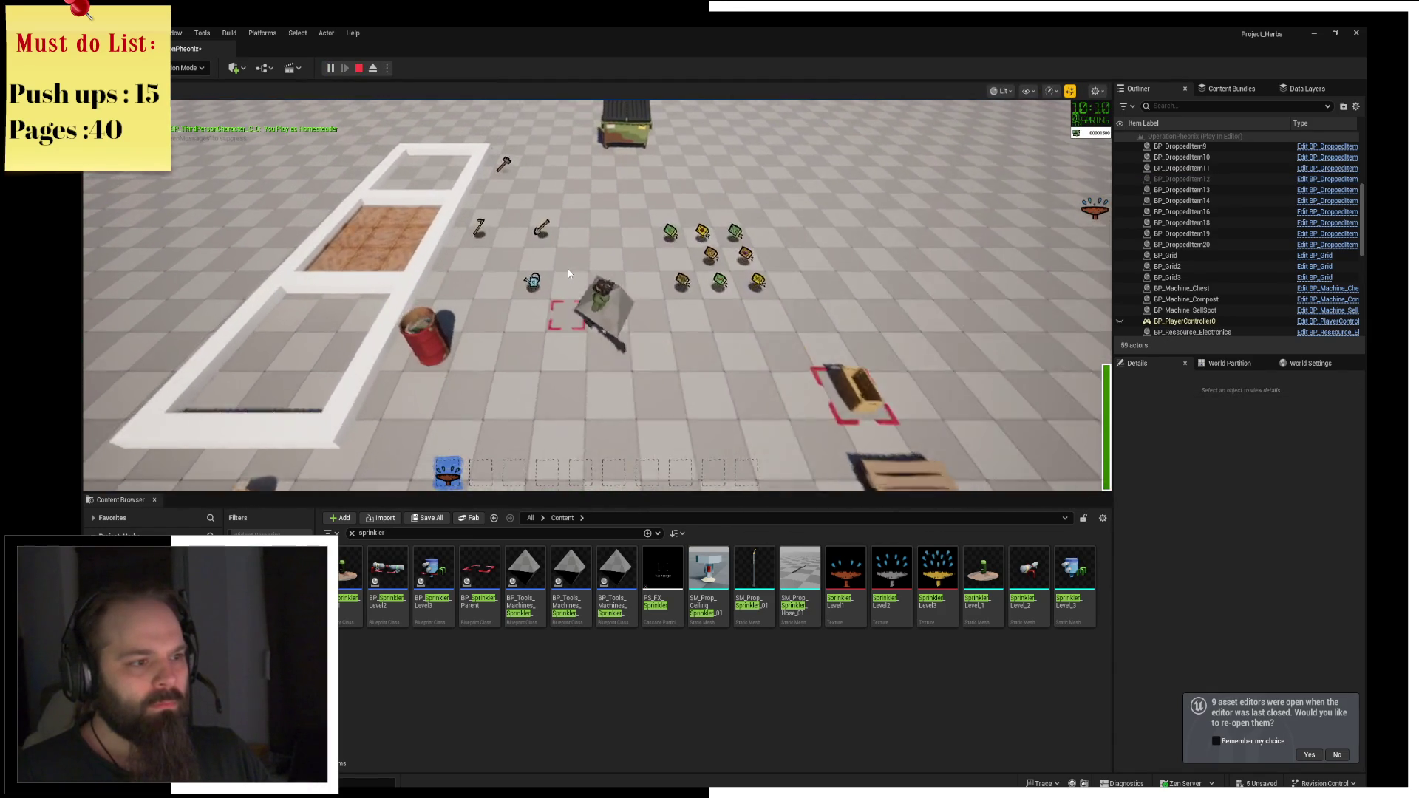
key("a")
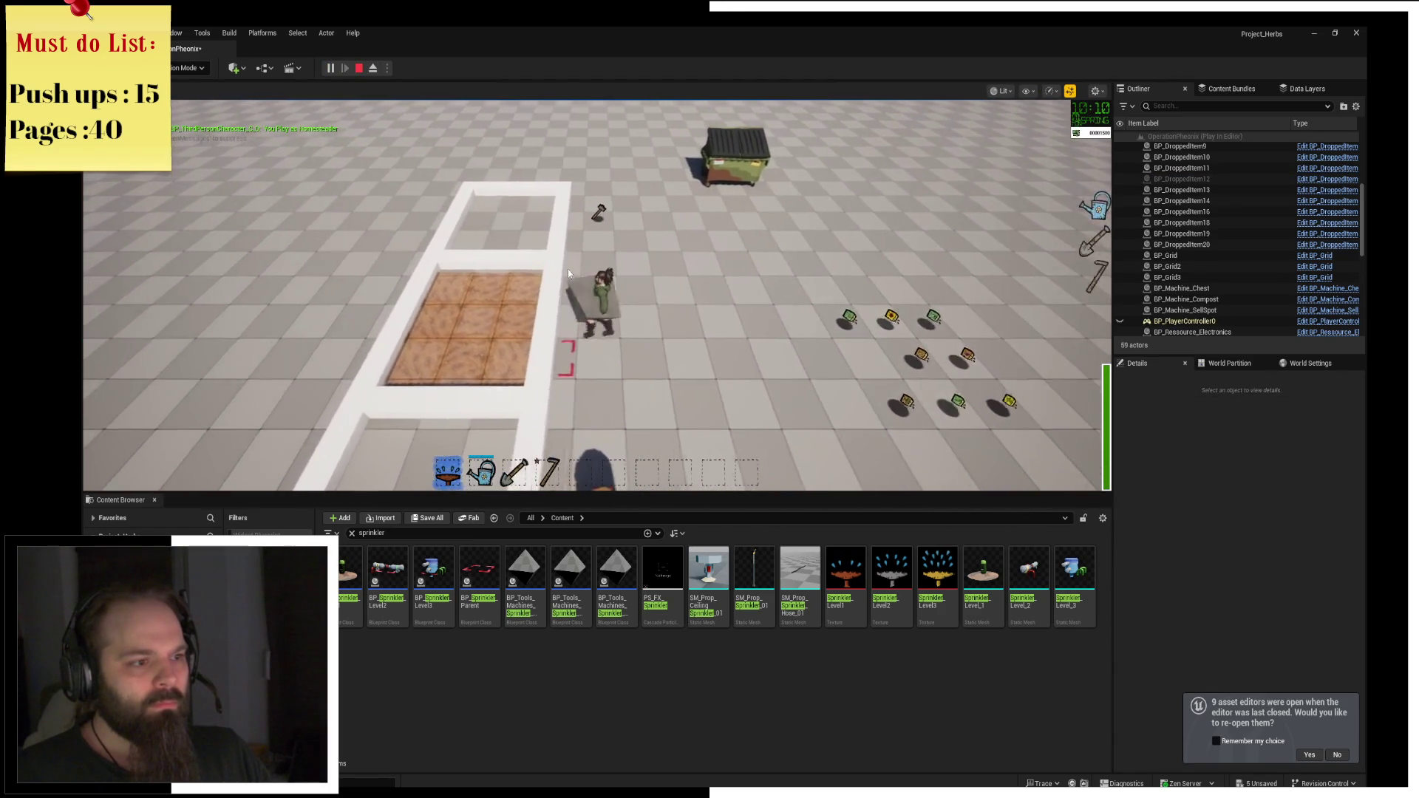
left_click(568, 270)
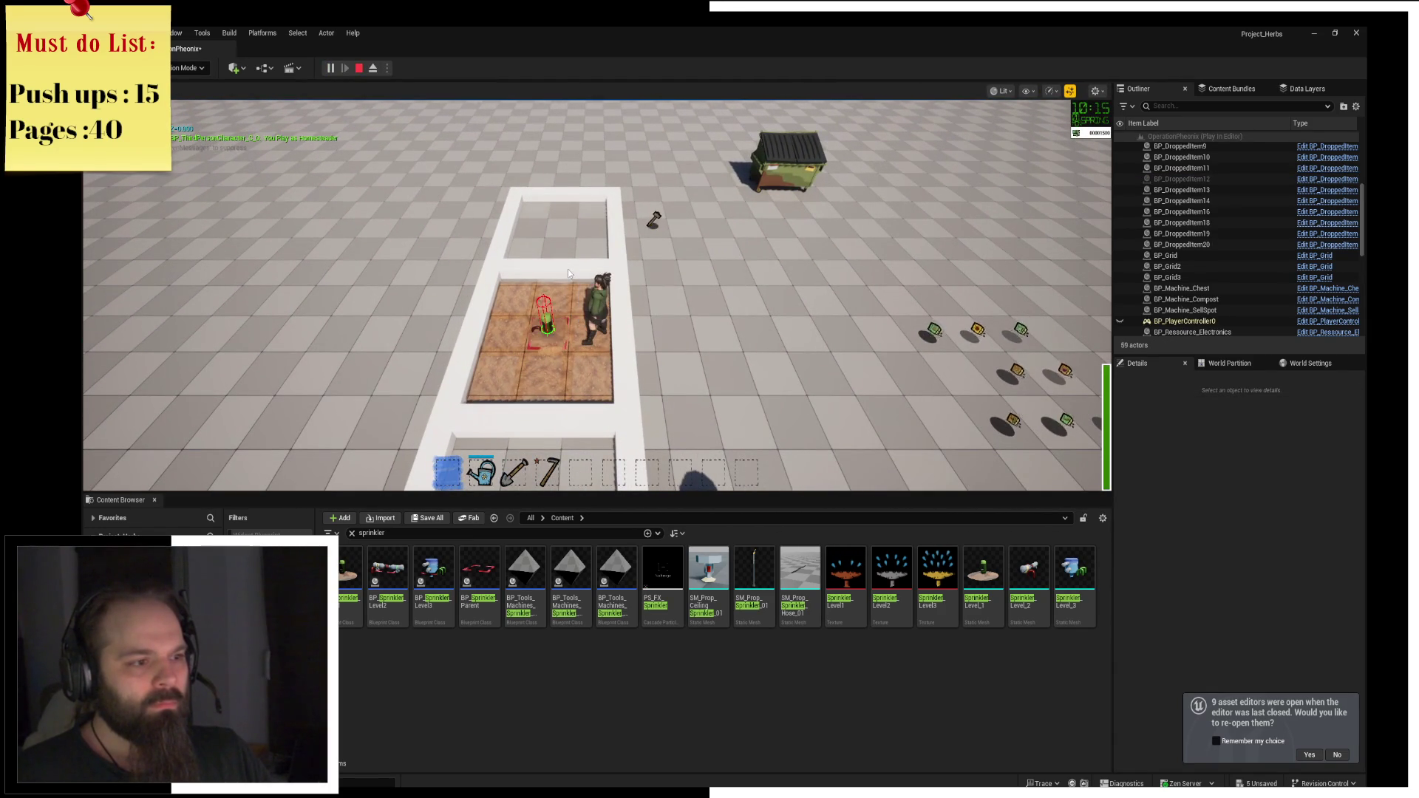
Use the shovel on several single tiles along the plot's row.
key("d")
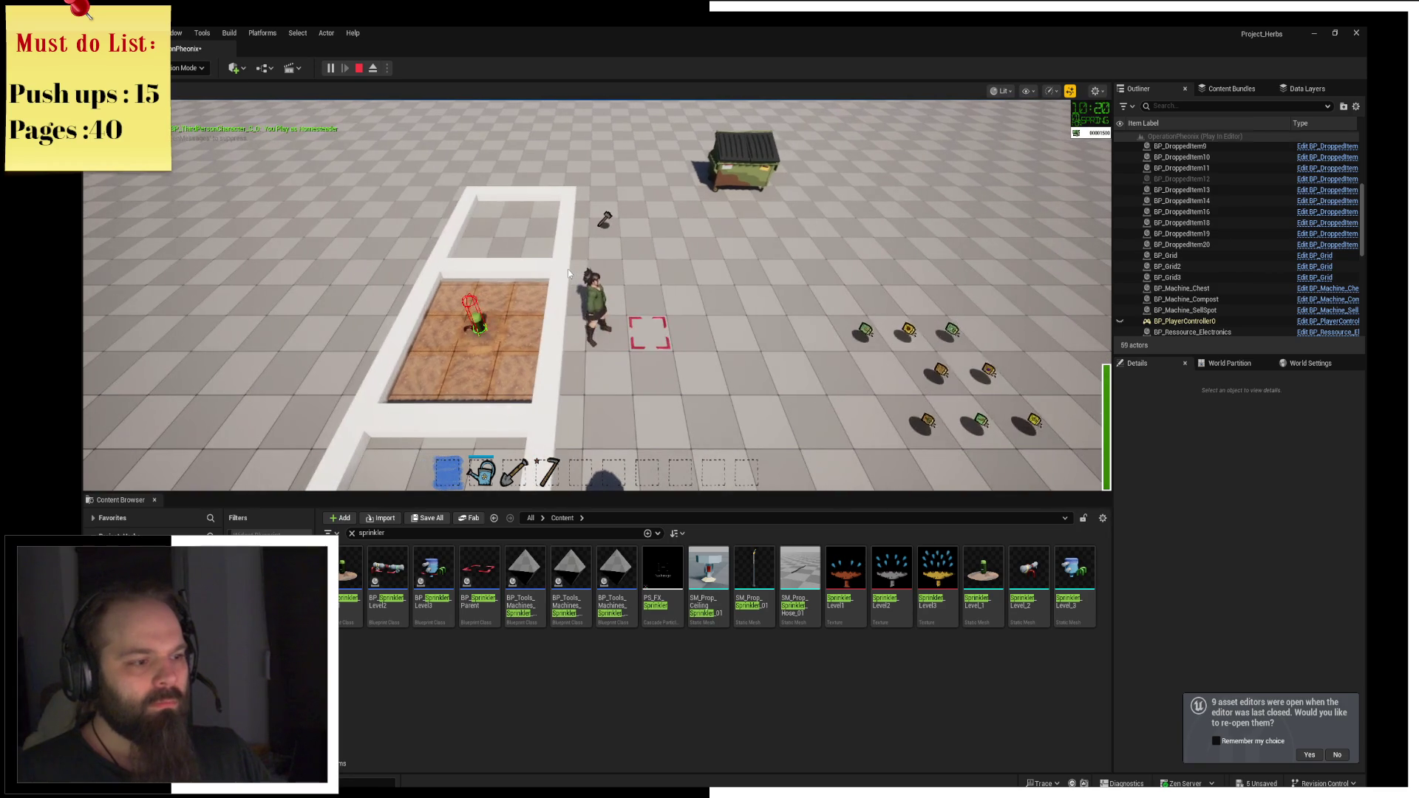
scroll(568, 269, "down", 2)
key("a")
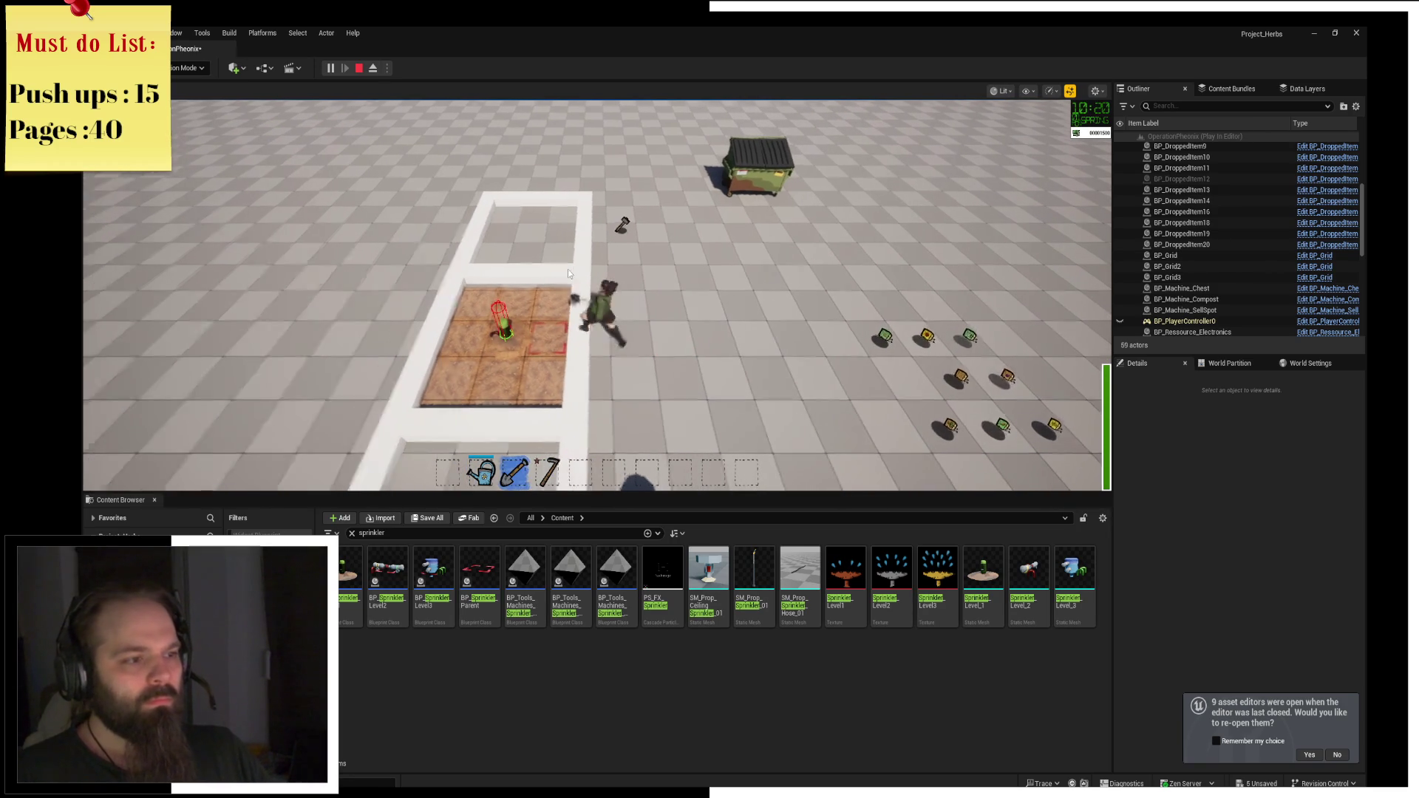
left_click(568, 269)
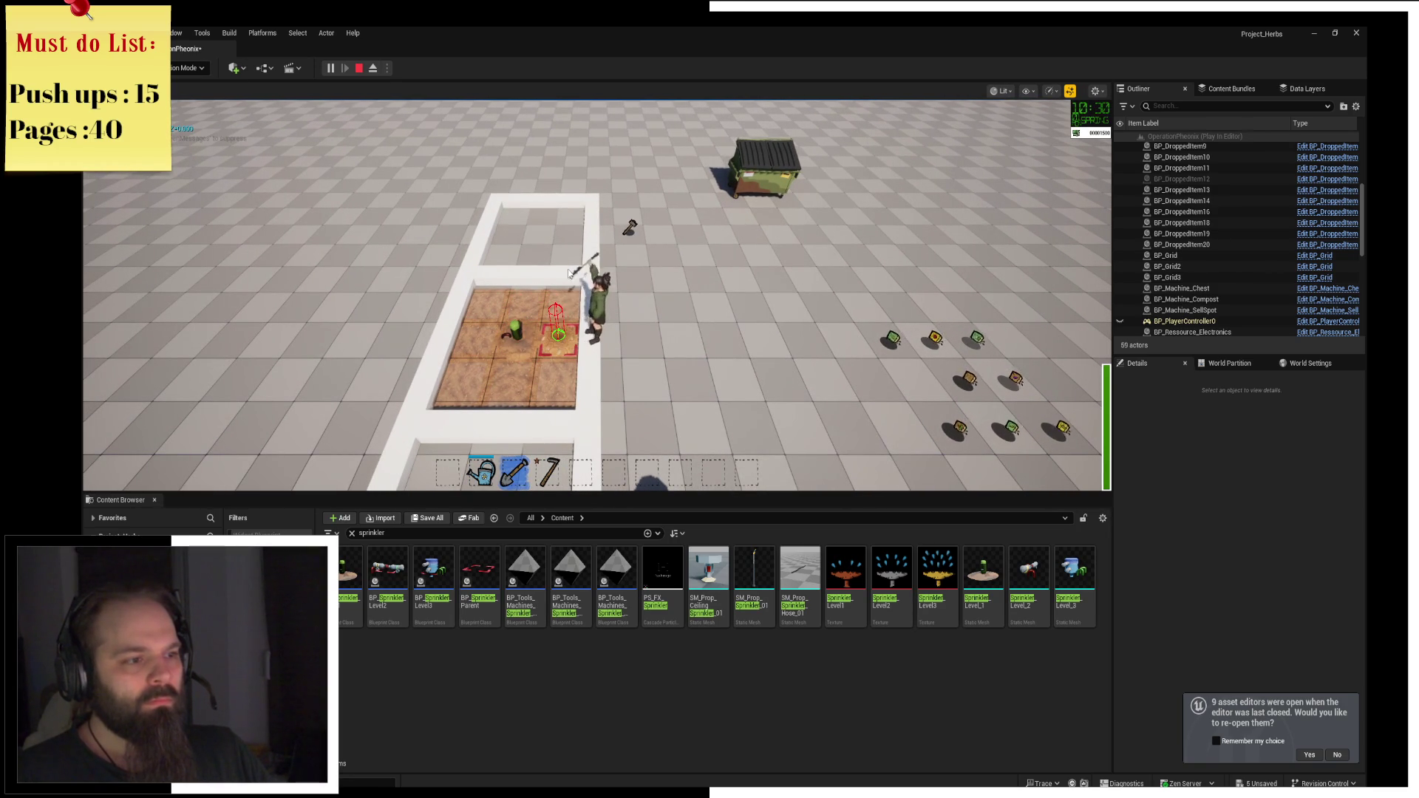
left_click(568, 269)
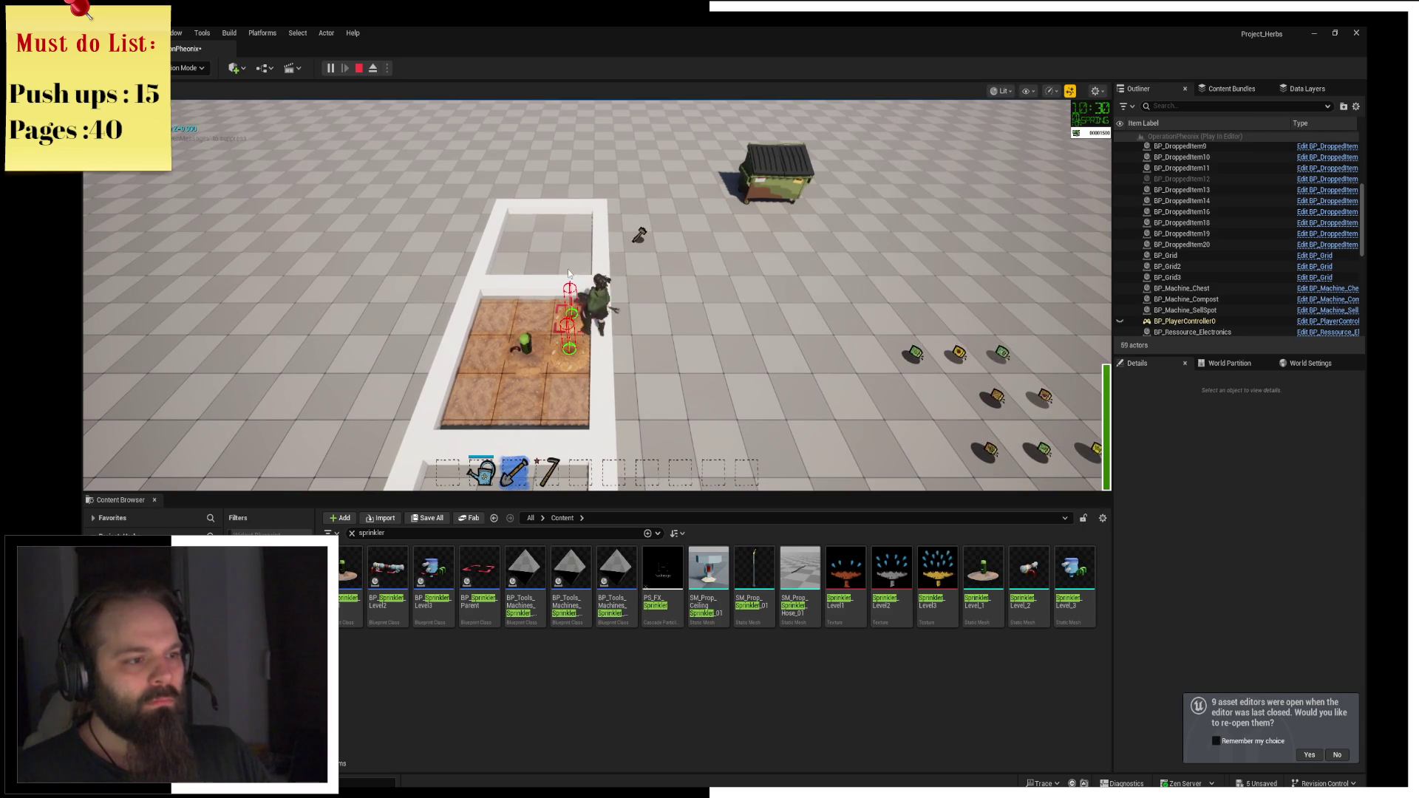
key("a")
left_click(568, 273)
key("a")
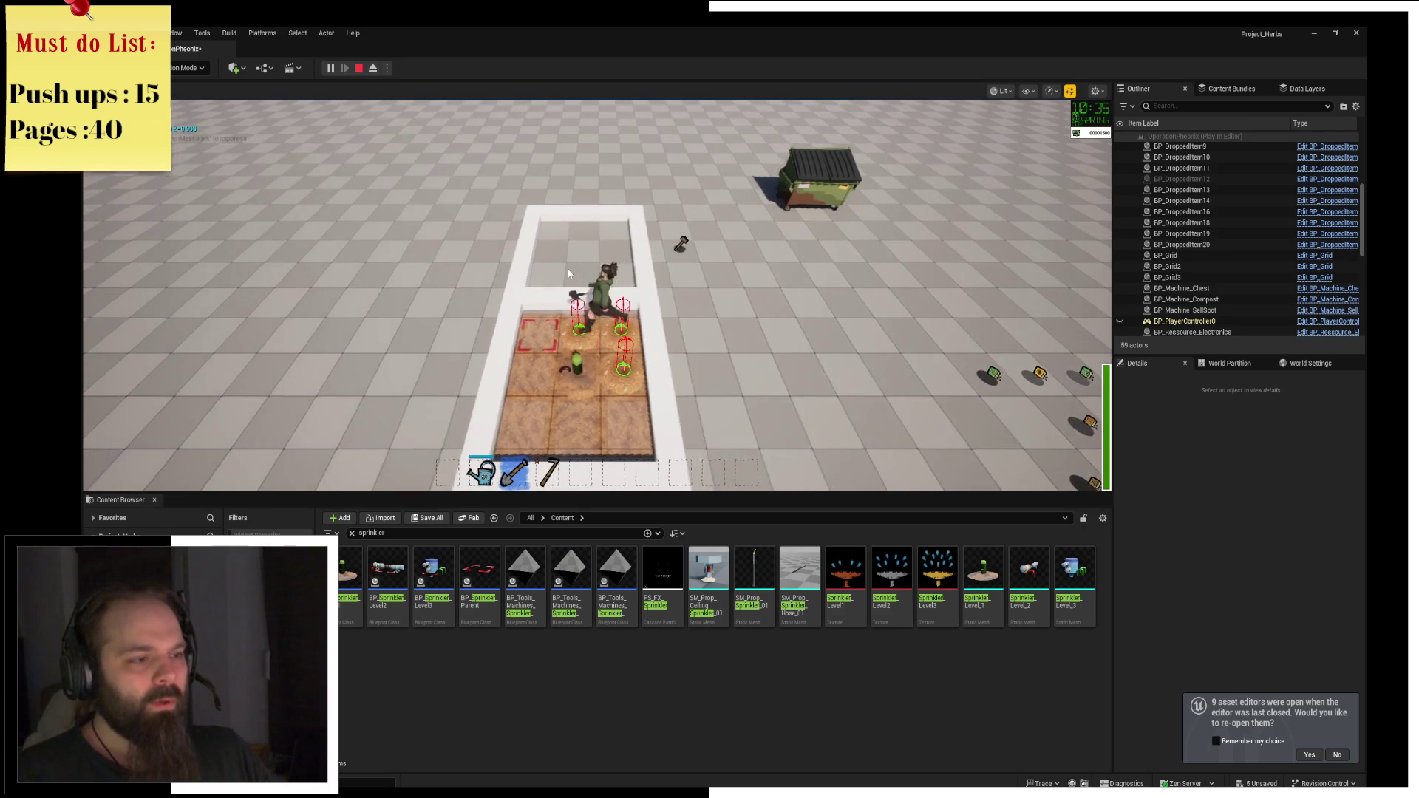
key("a")
key("a")
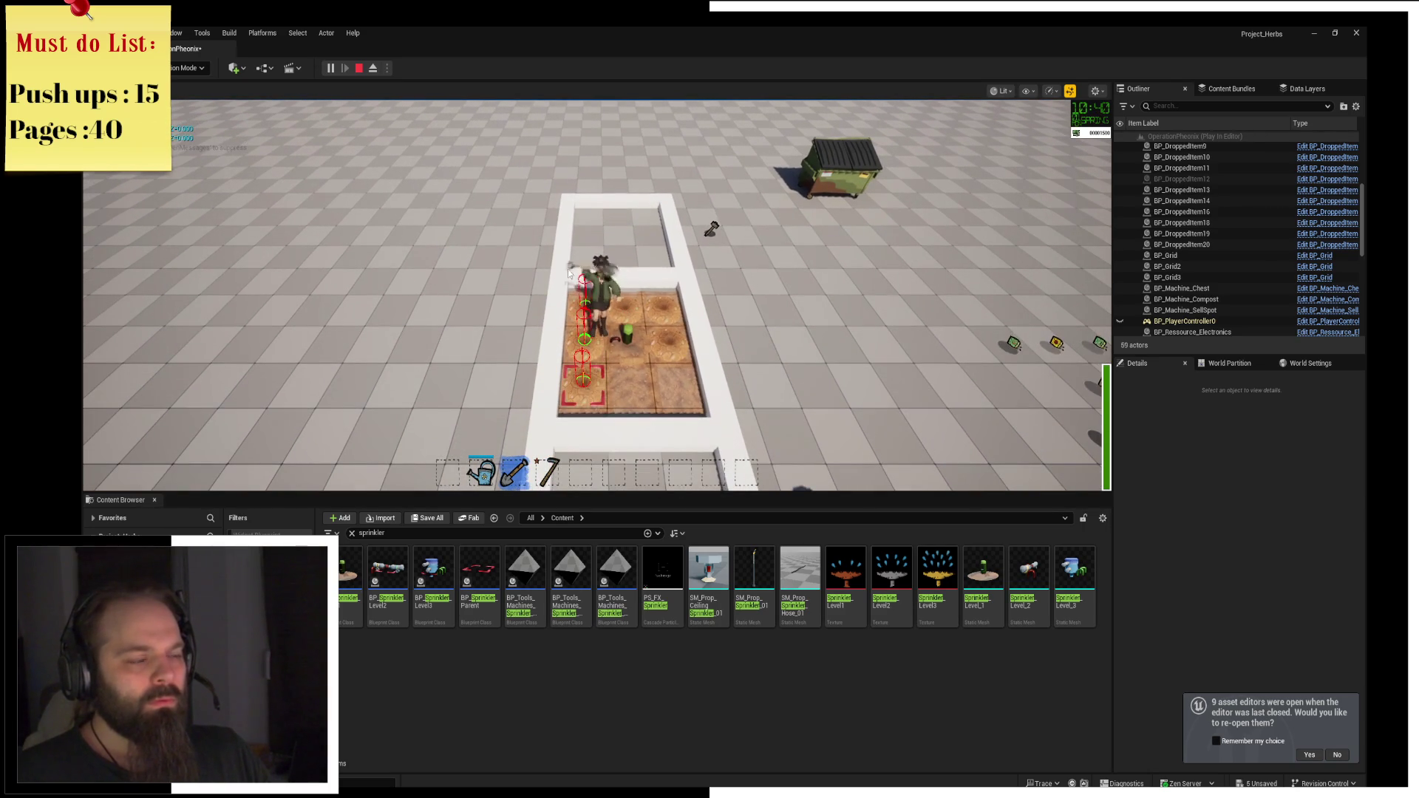
Switch tools, walk across the plot, and interact with the dumpster.
key("s")
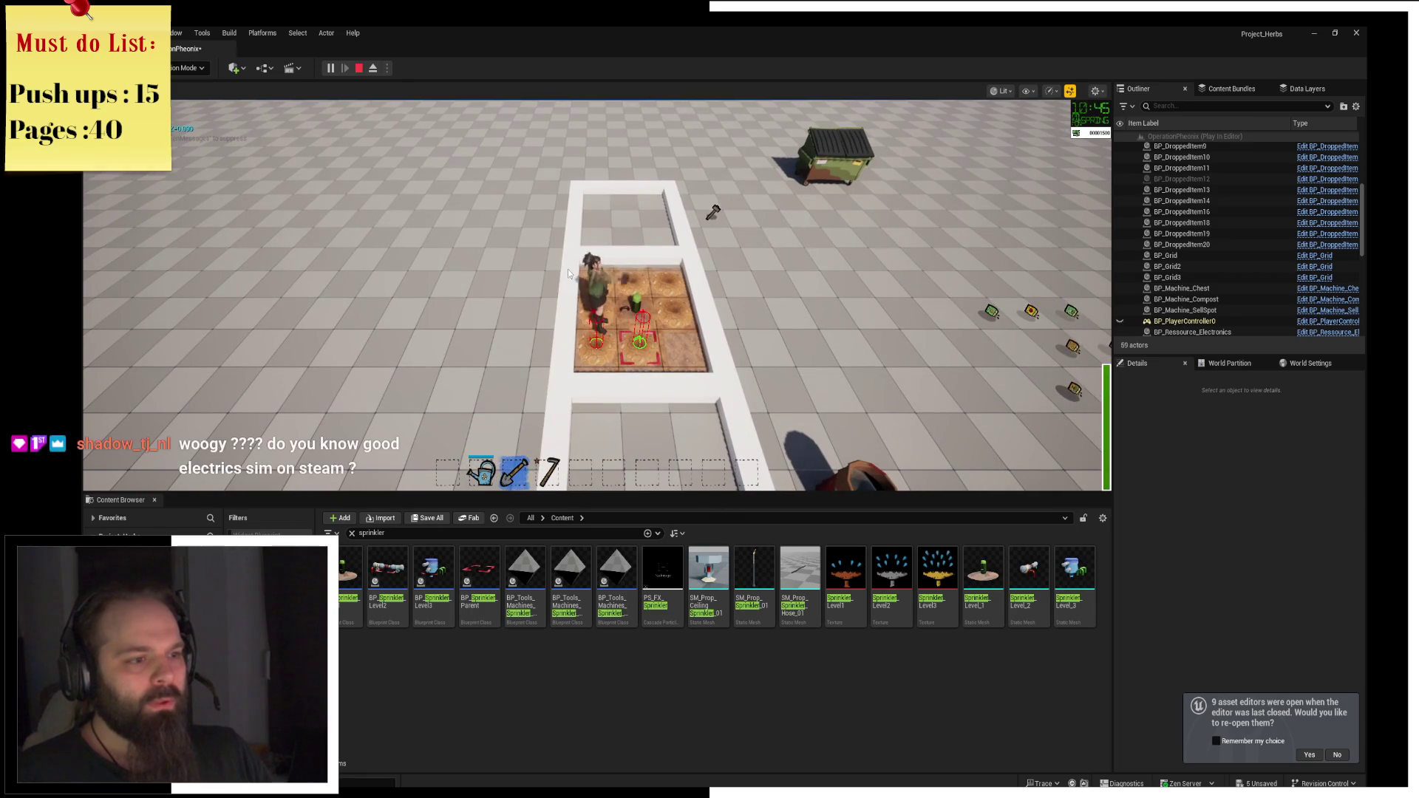
key("d")
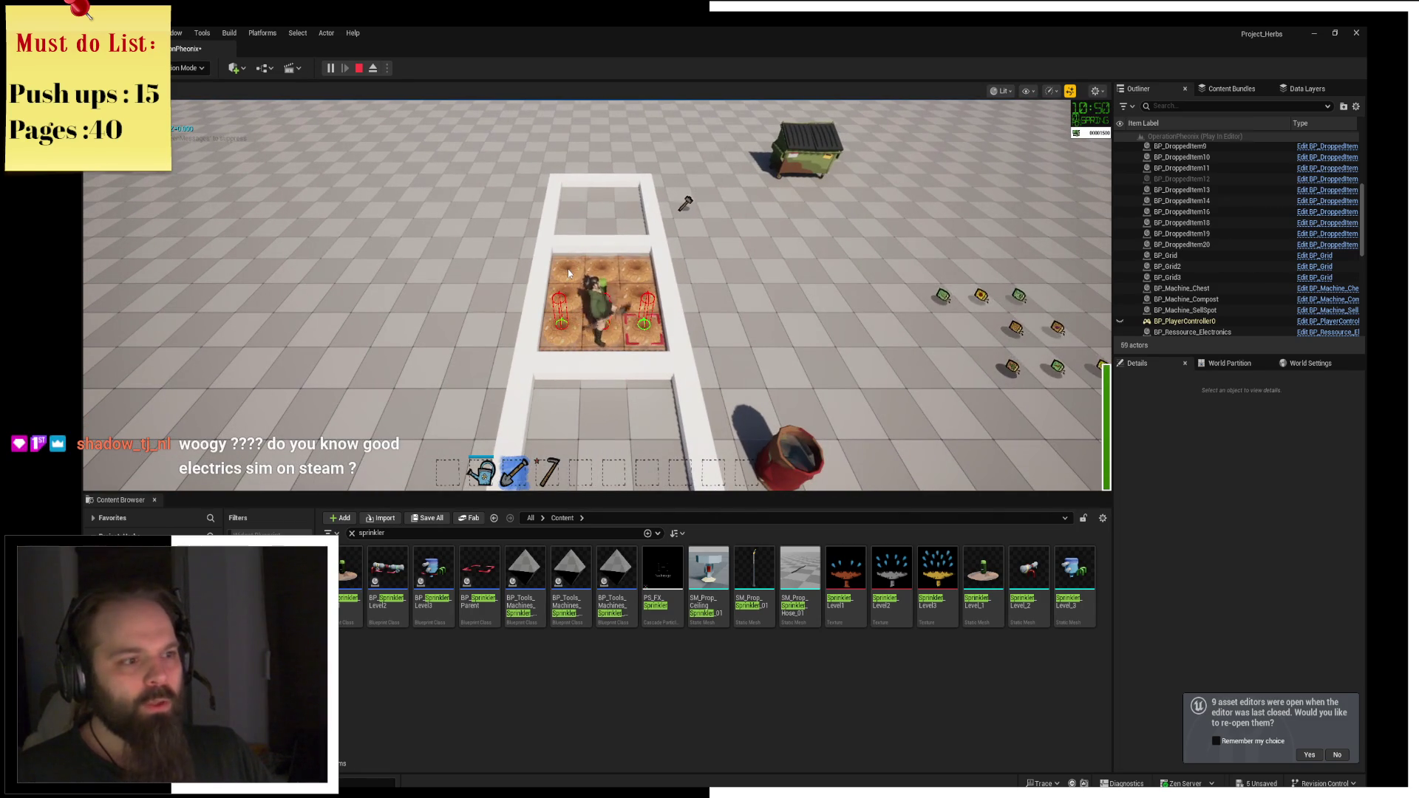
key("d")
key("w")
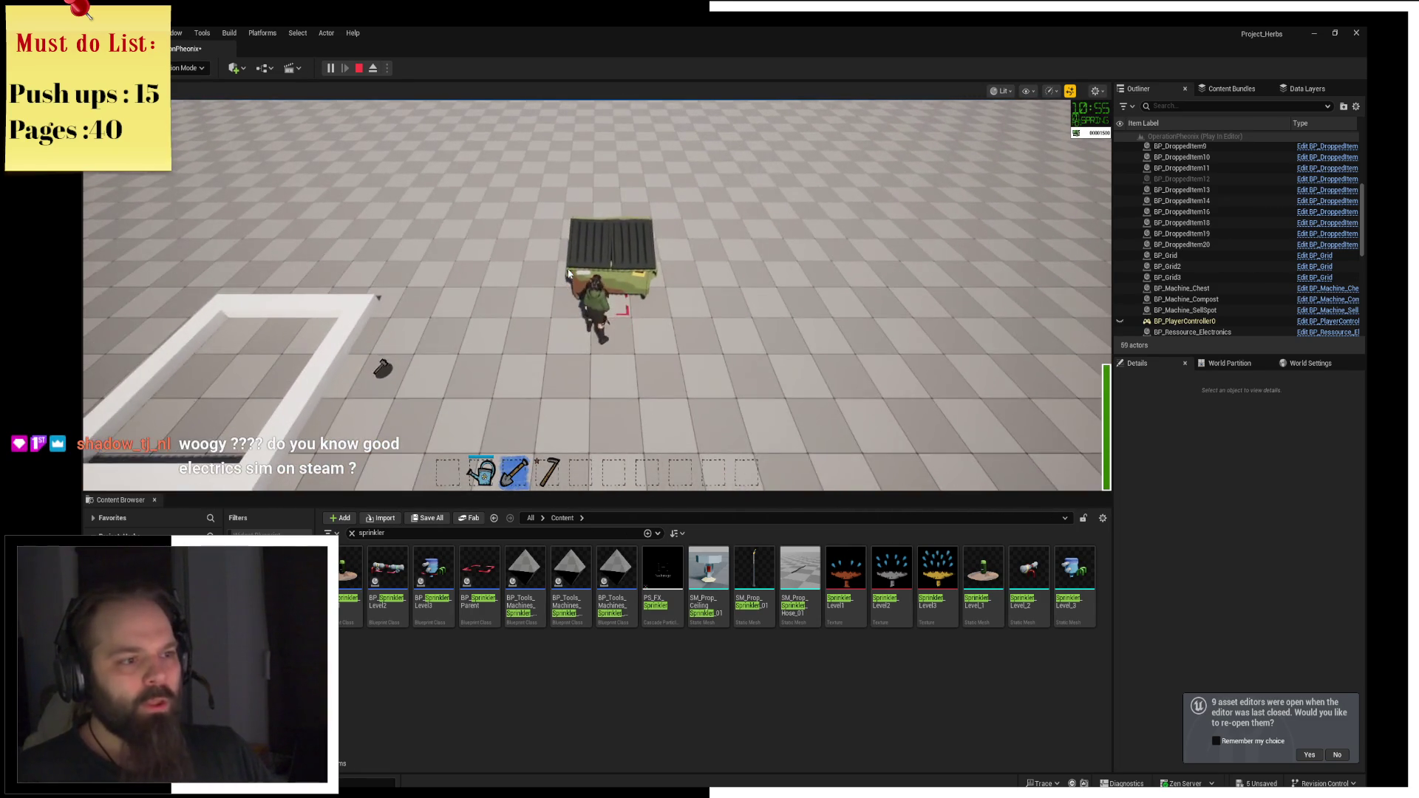
key("e")
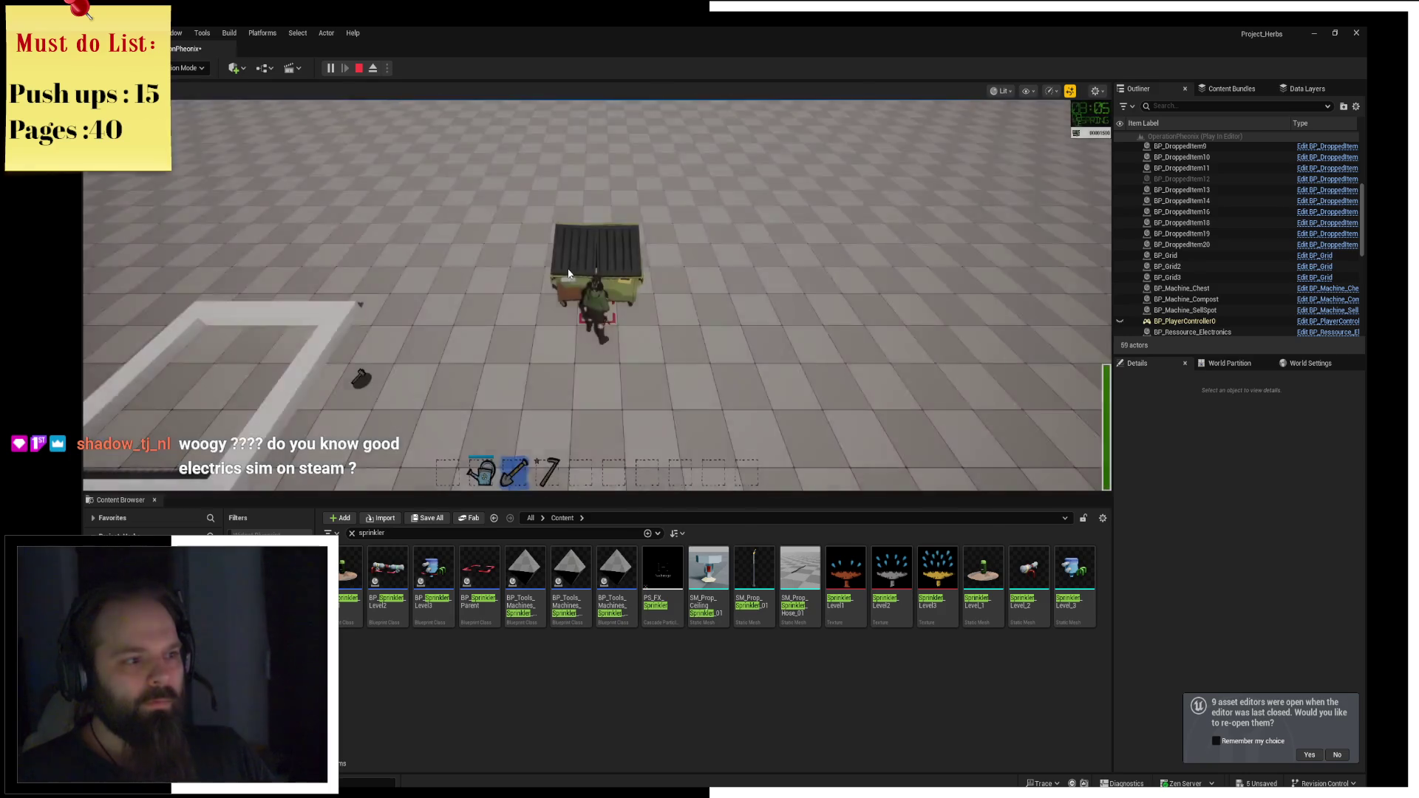
key("s")
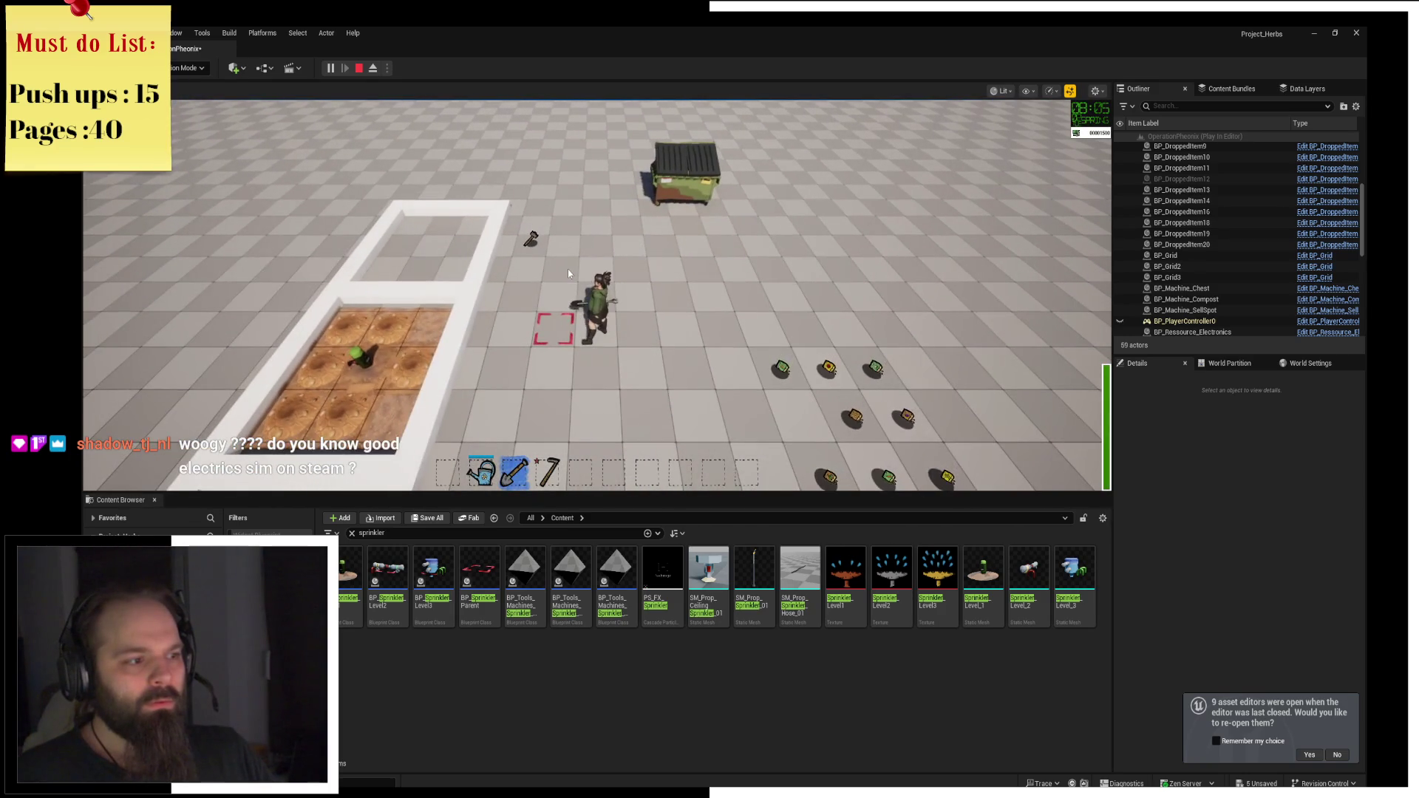
End the play session.
key("a")
key("alt+Tab")
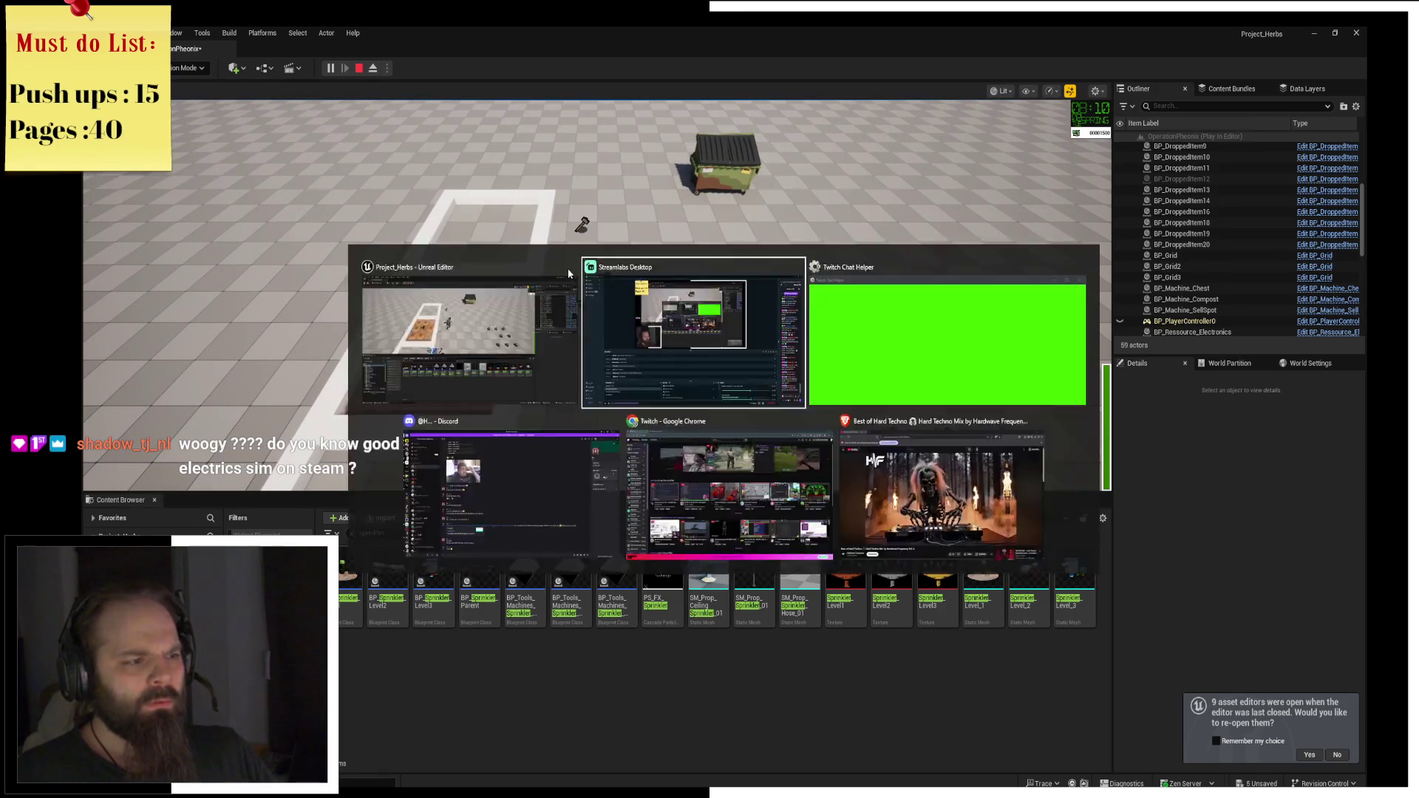
key("Escape")
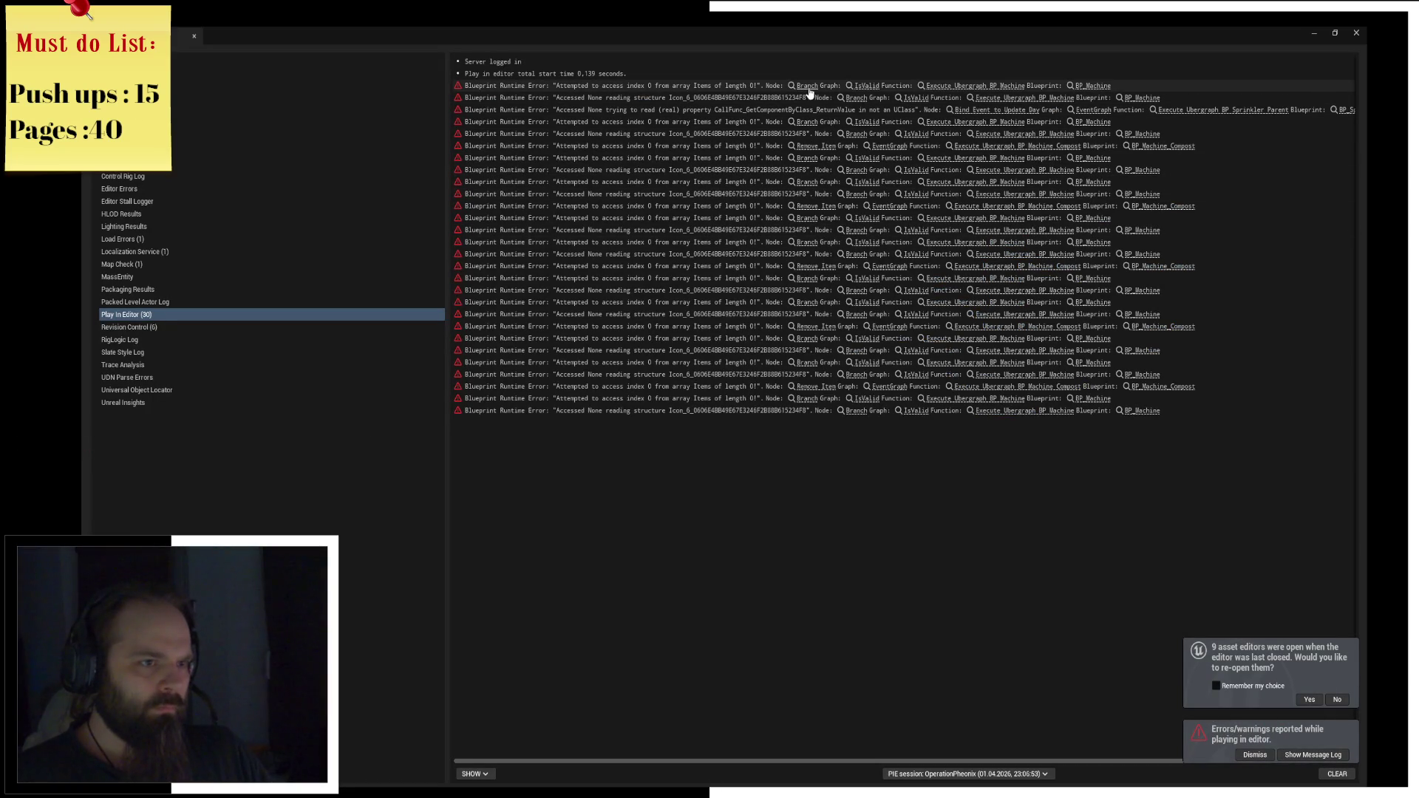
Inspect the first runtime error's graph, close StandardMacros, and select BP_Sprinkler_Level1.
left_click(836, 88)
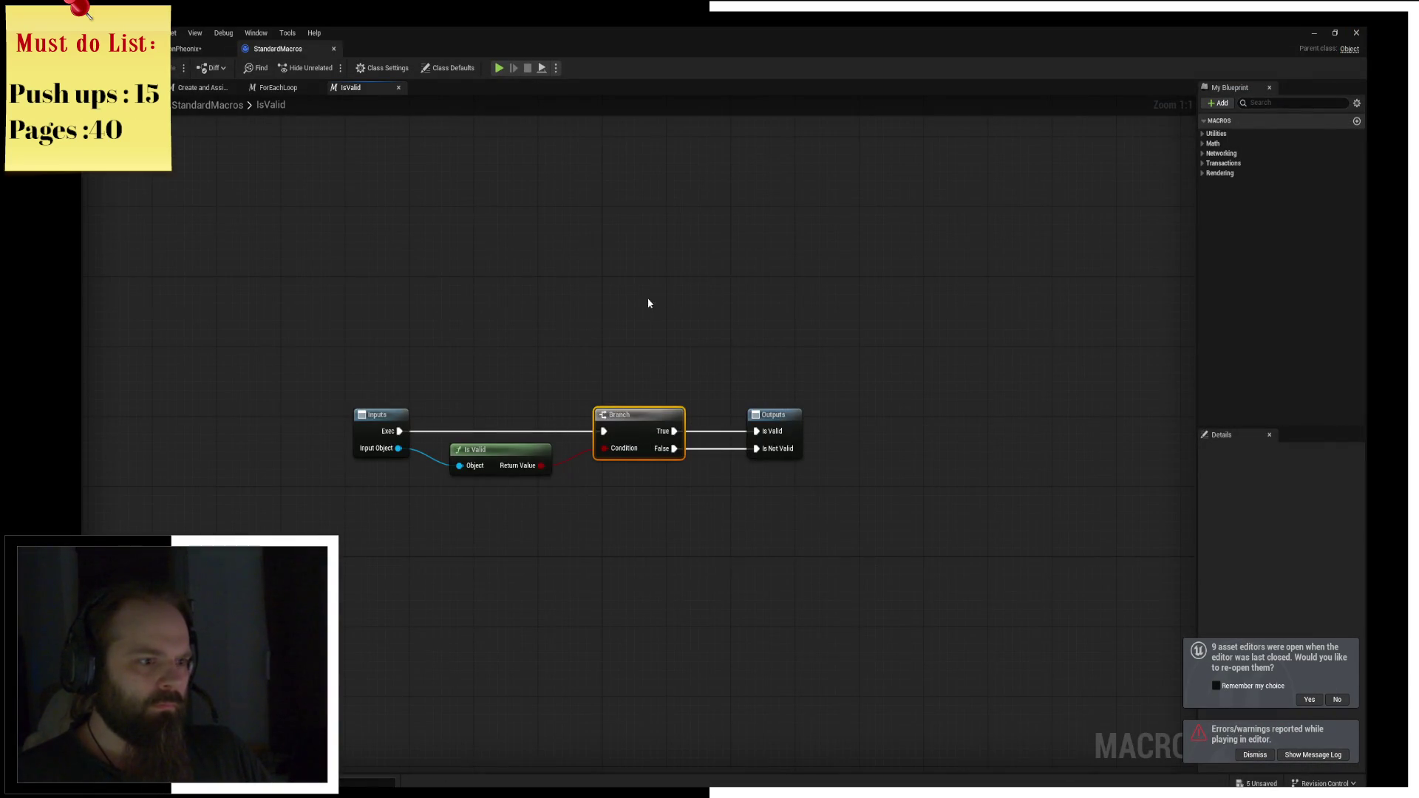
left_click(333, 48)
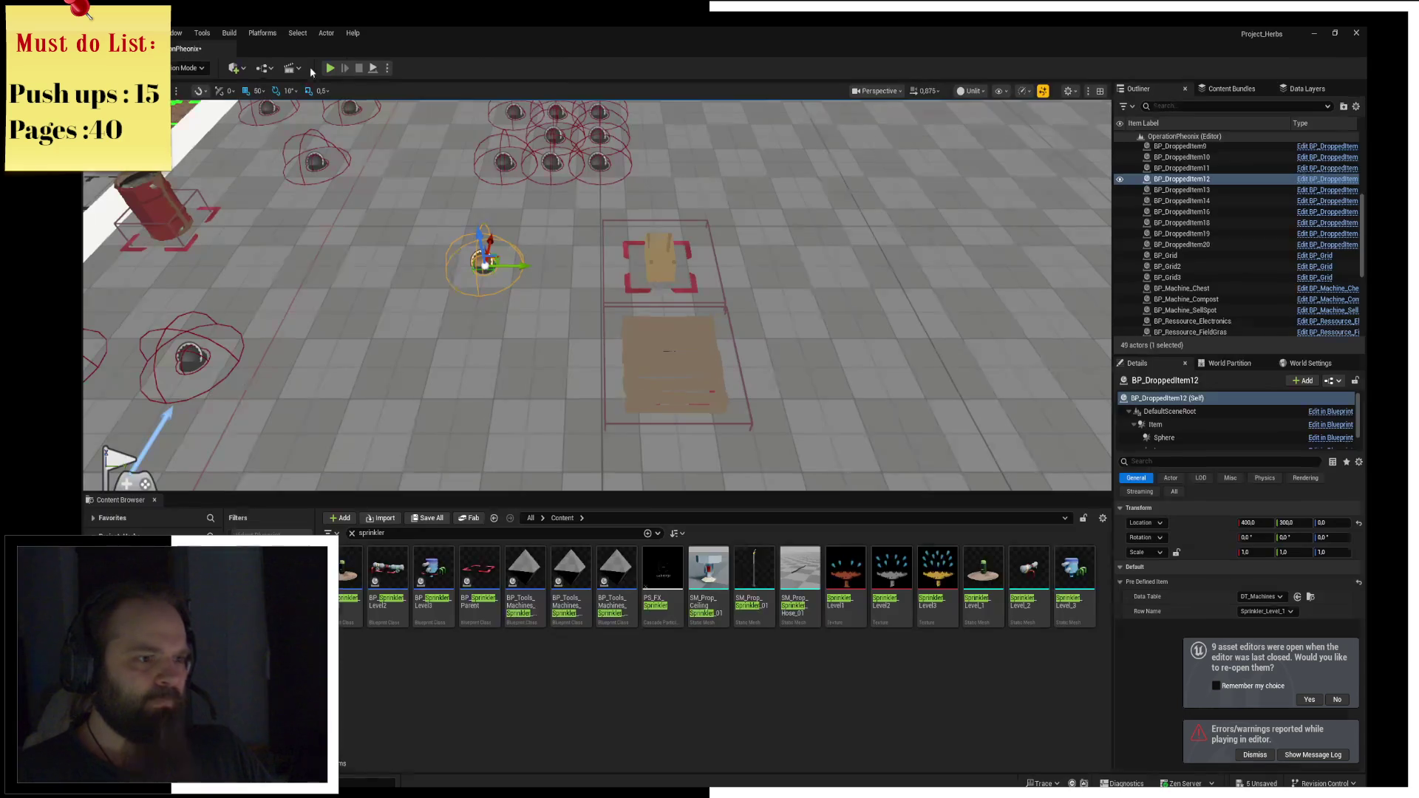
left_click(343, 618)
Open BP_Sprinkler_Level1 and then its parent blueprint BP_Sprinkler_Parent.
double_click(342, 618)
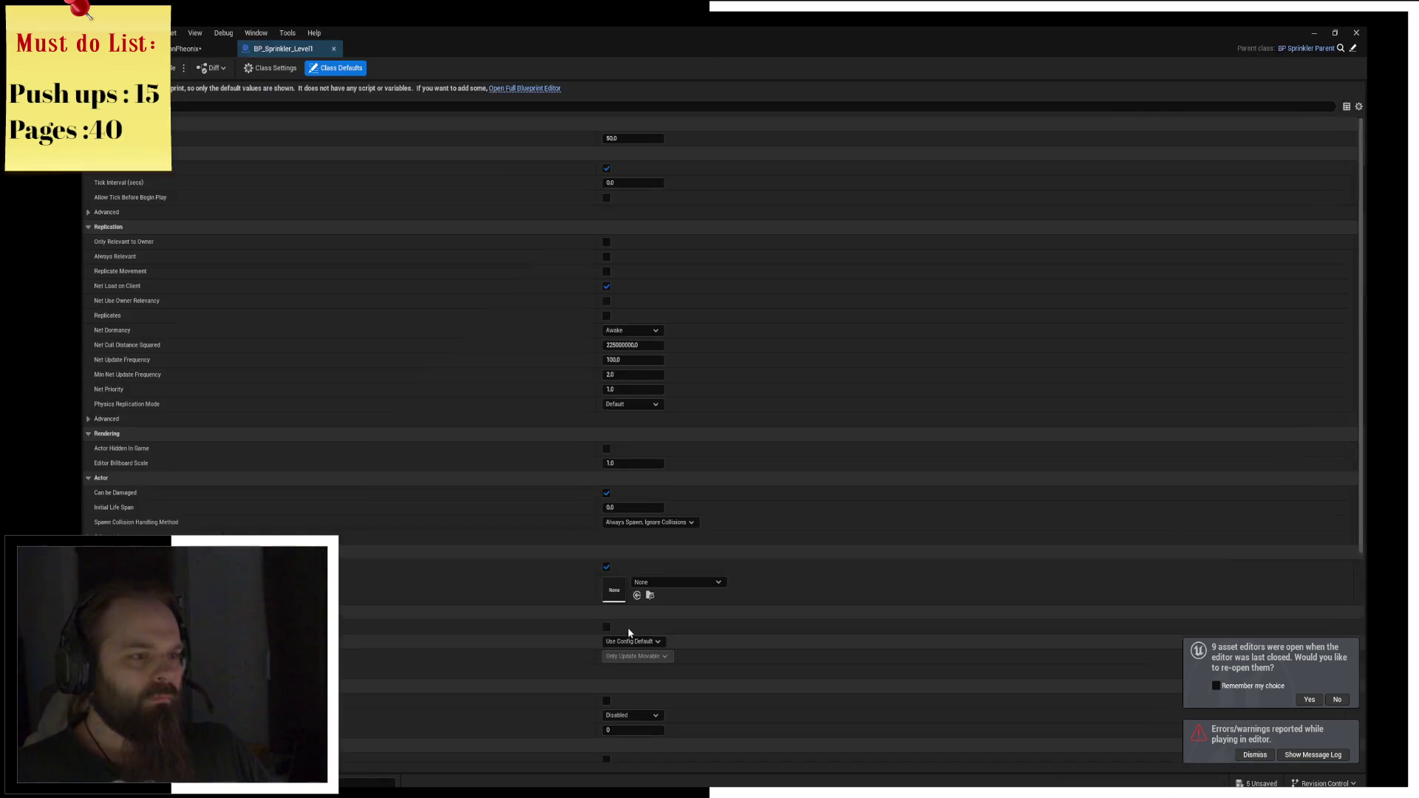
left_click(1353, 49)
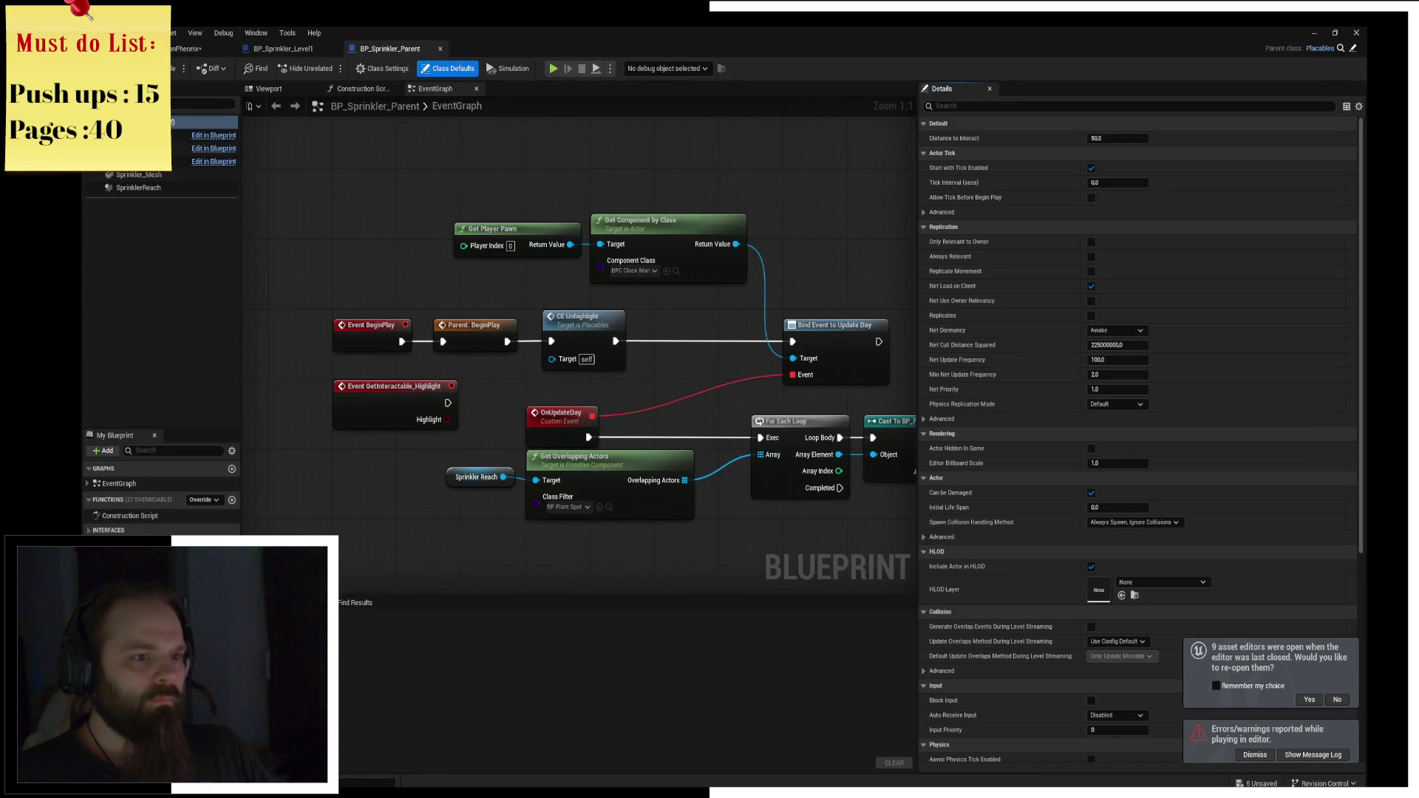
left_click_drag(716, 323, 579, 256)
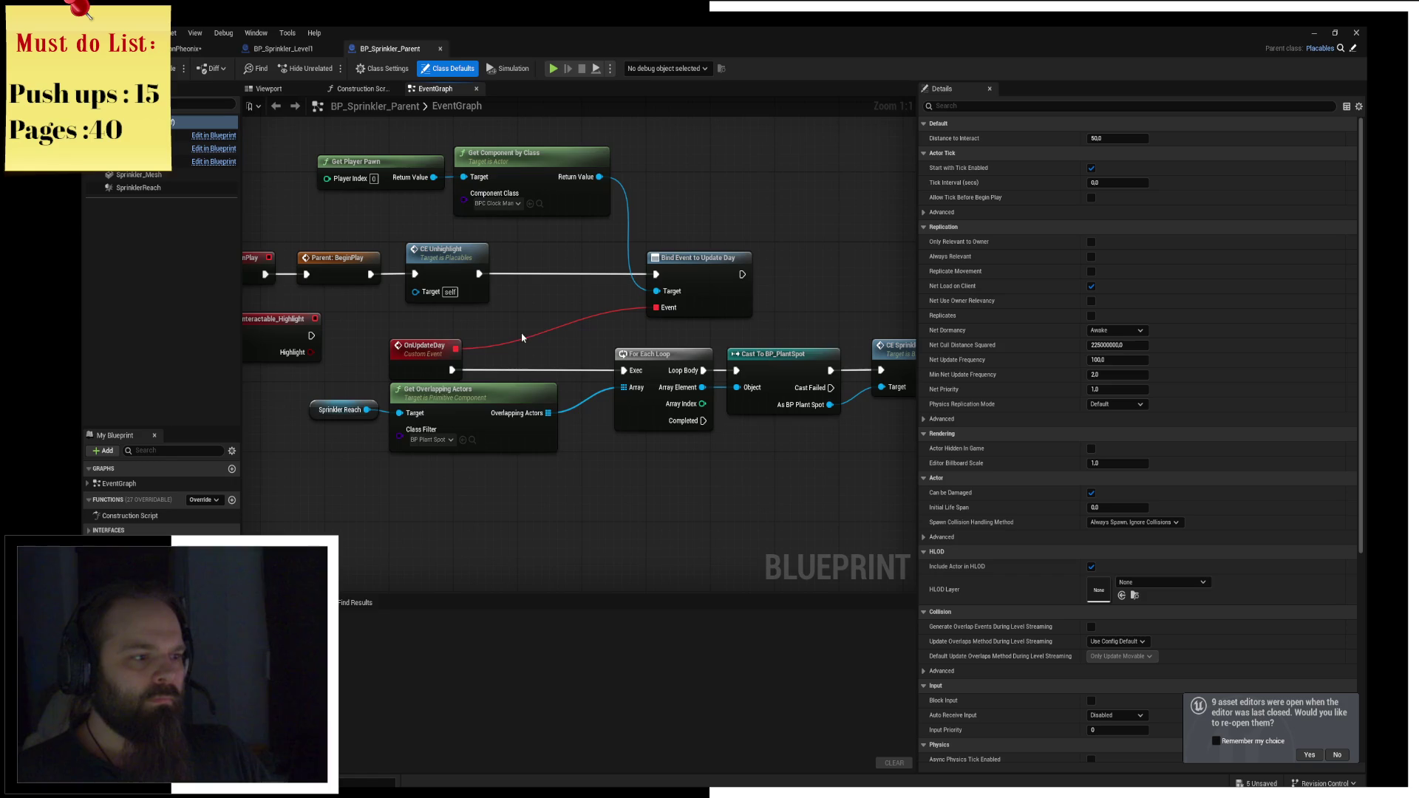
scroll(551, 410, "up", 1)
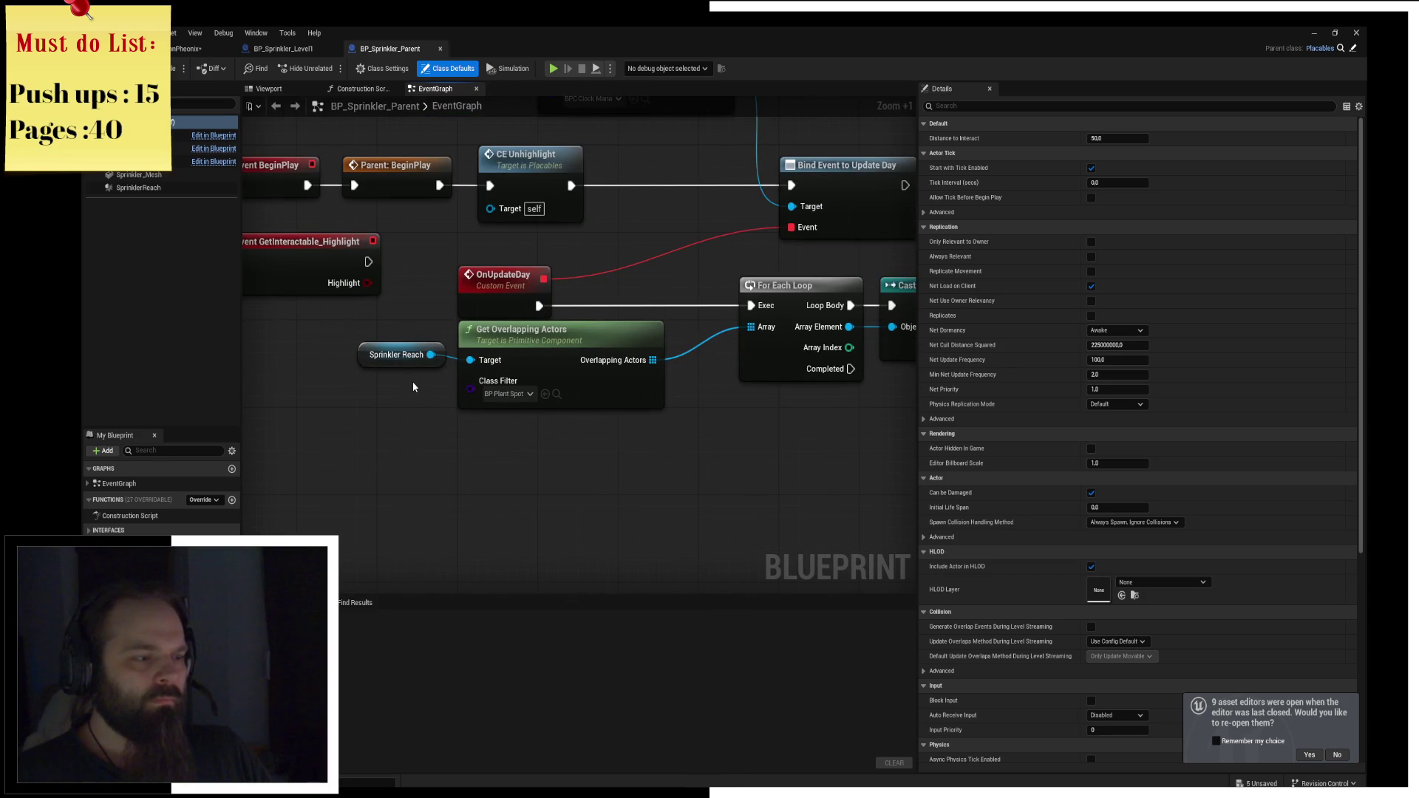
Select the Sprinkler Reach box in the Viewport to view its properties.
left_click(270, 89)
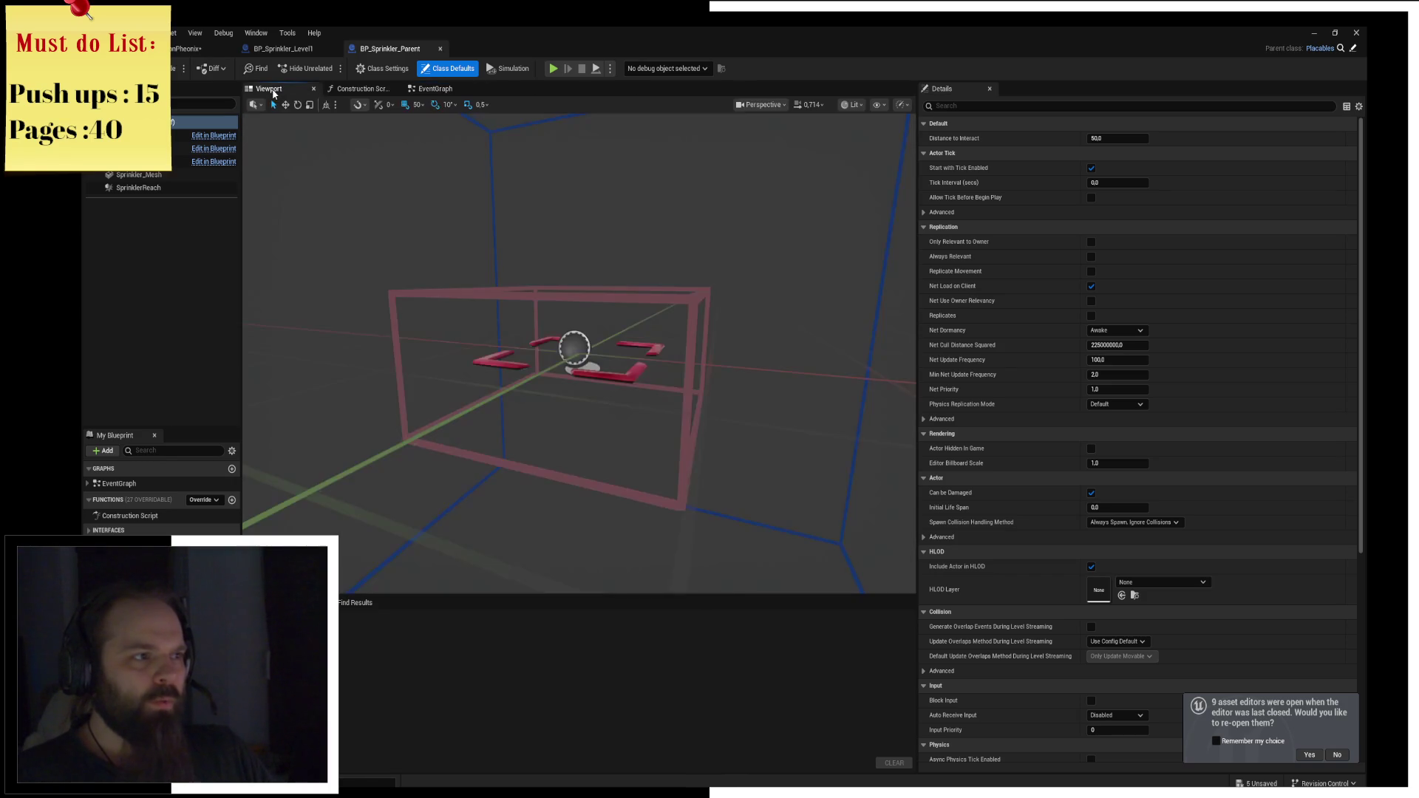
scroll(474, 148, "down", 3)
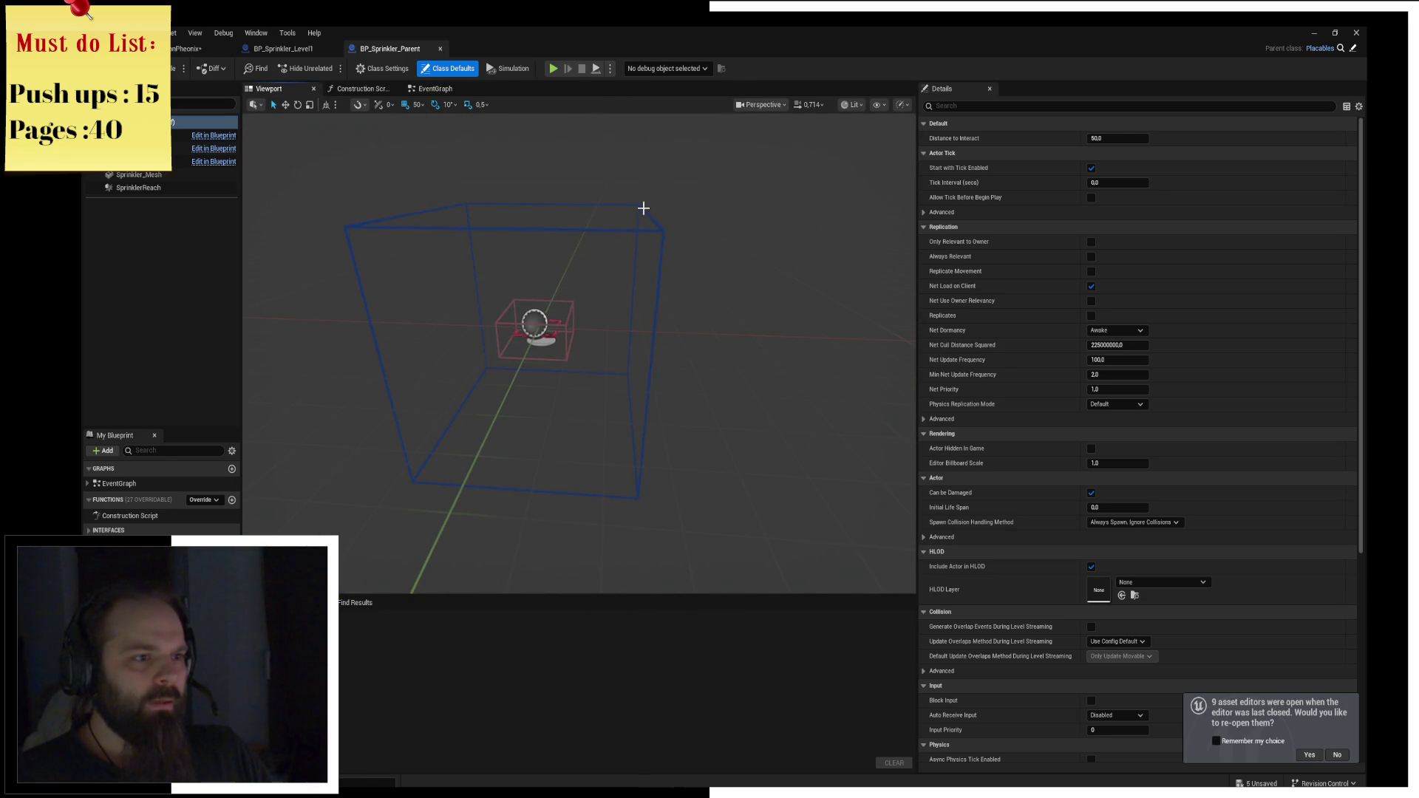
left_click(641, 207)
Review the EventGraph's OnUpdateDay overlap loop leading to the Cast To BP_PlantSpot node.
left_click(431, 90)
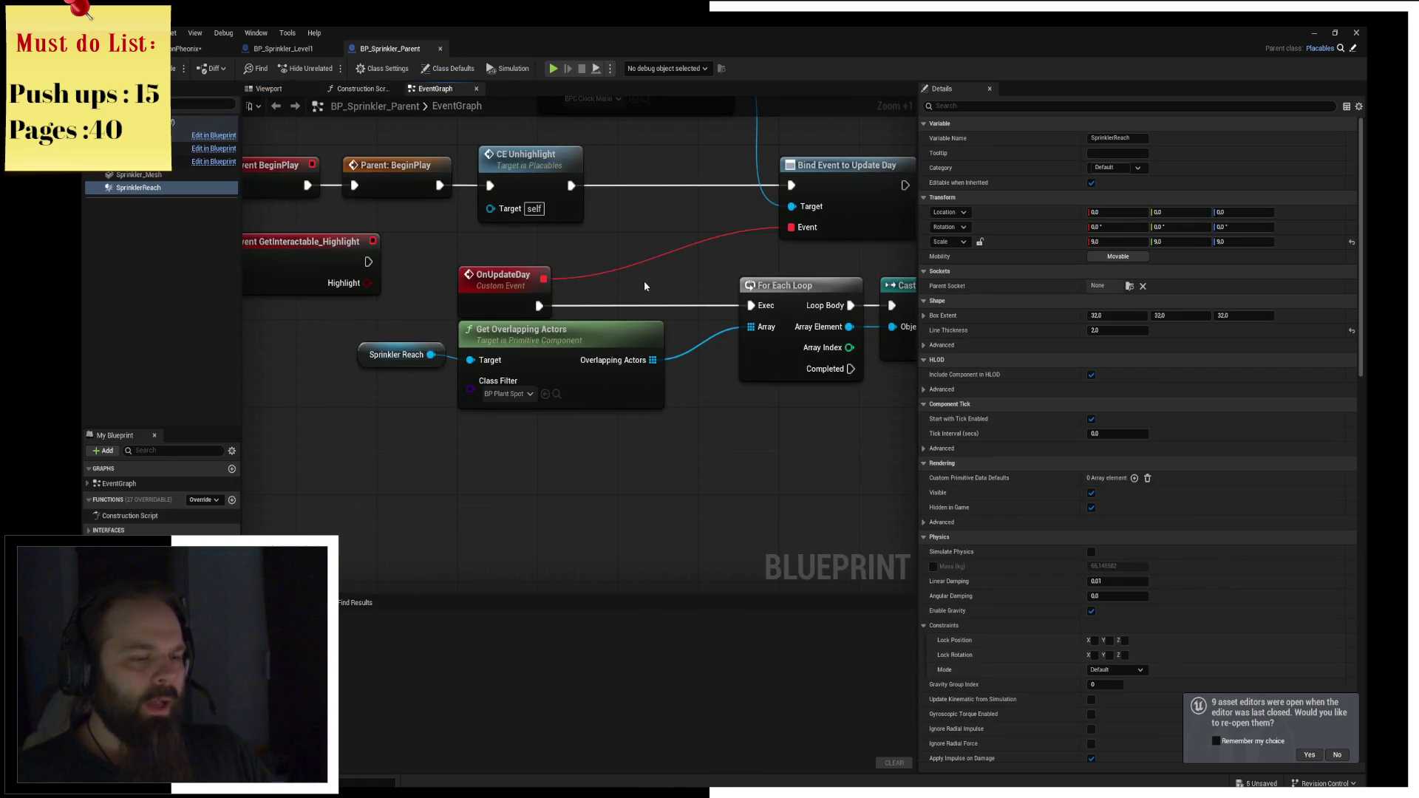
left_click_drag(645, 287, 445, 290)
left_click_drag(296, 343, 463, 358)
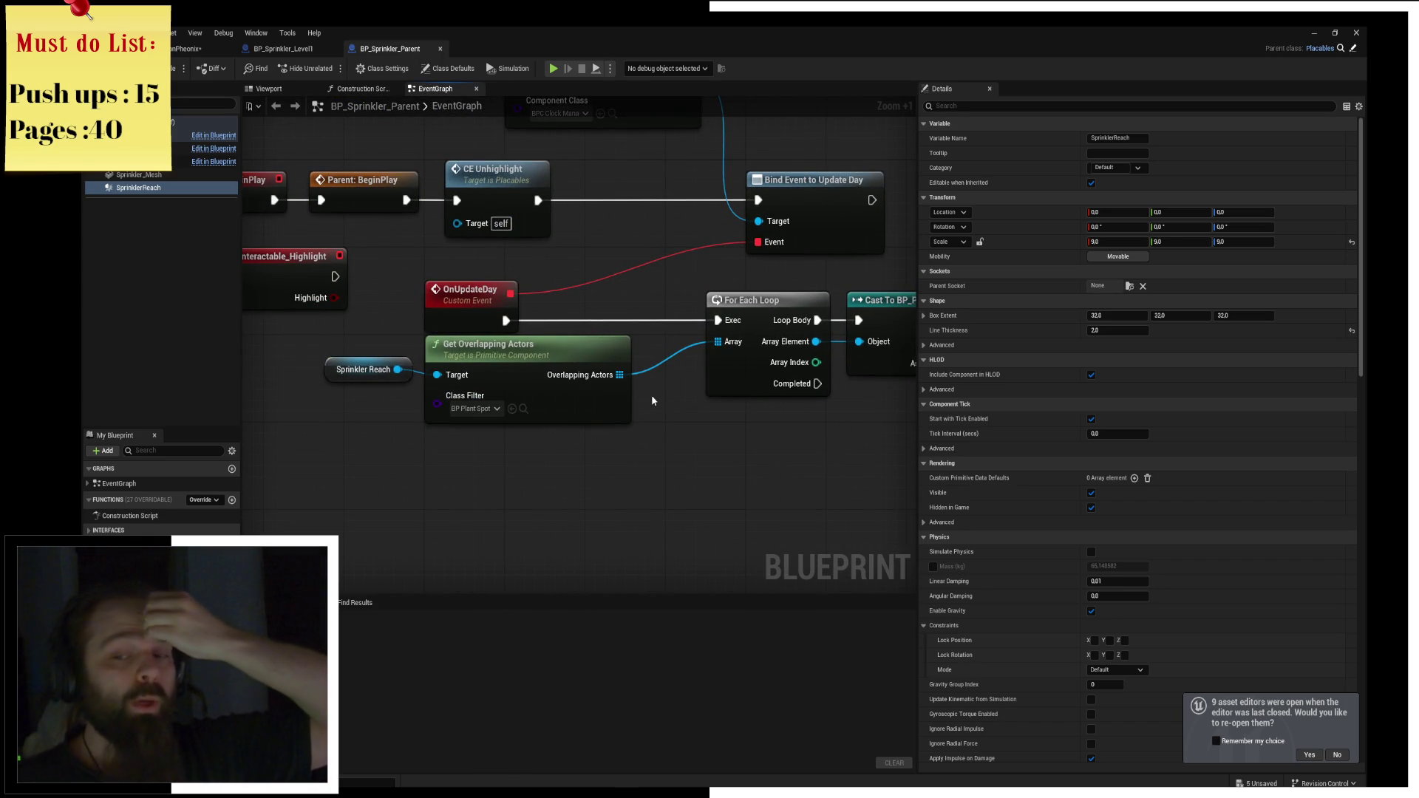
left_click_drag(652, 400, 522, 396)
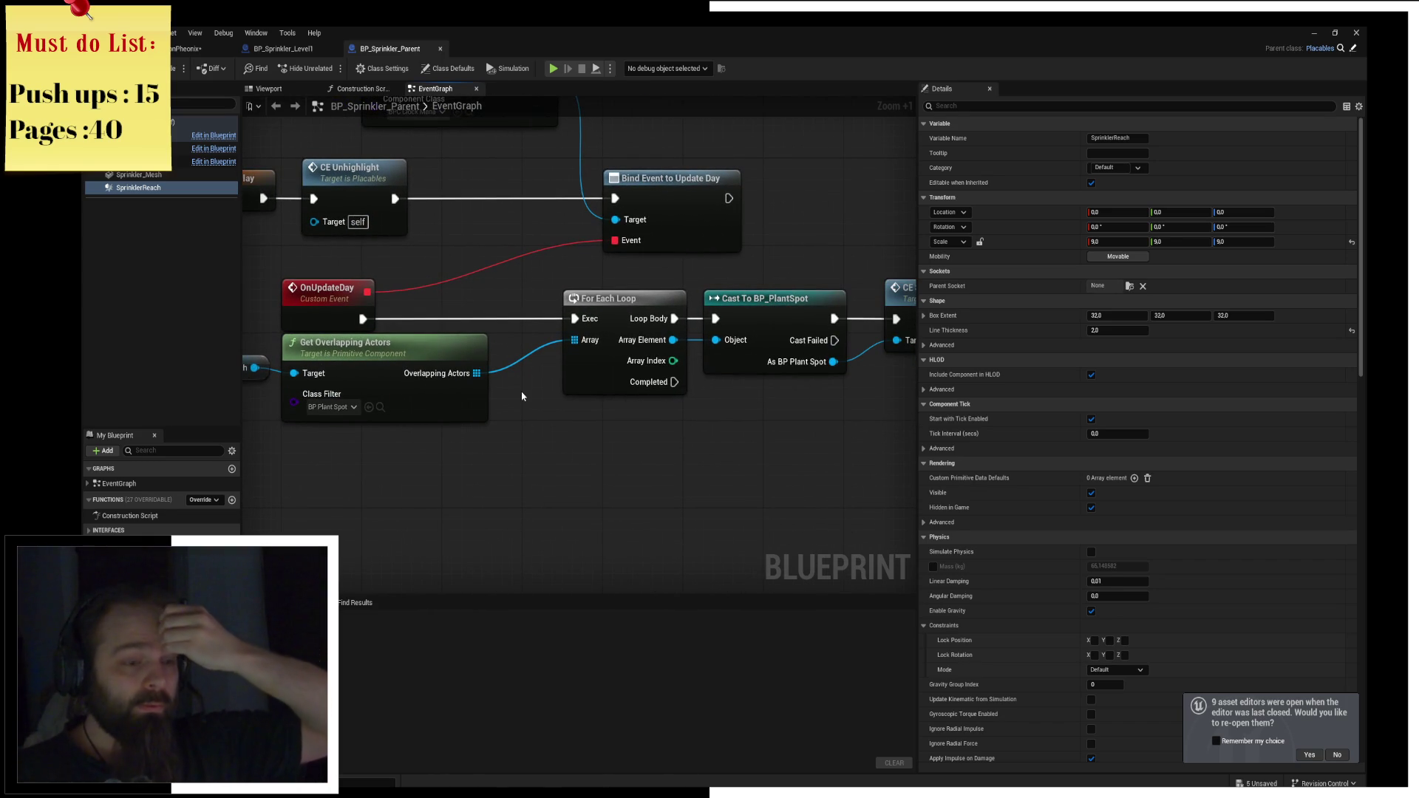